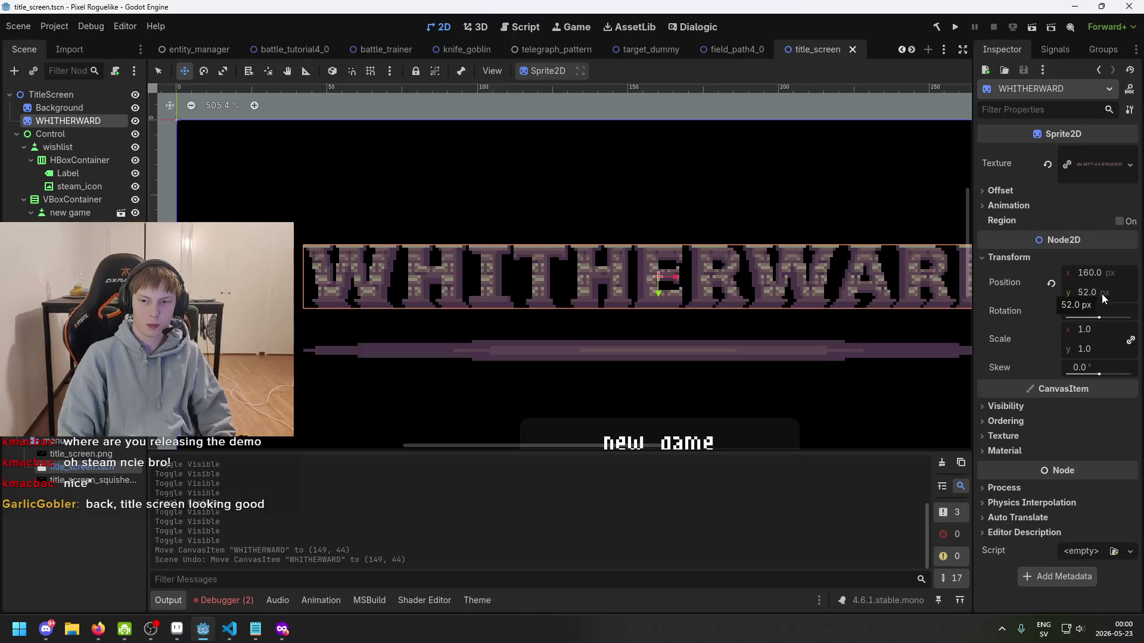
- Save the title_screen scene, test-run the game, then close the game window
{"action": "key", "text": "ctrl+s"}
{"action": "left_click", "coordinate": [1017, 409]}
{"action": "left_click", "coordinate": [1017, 409]}
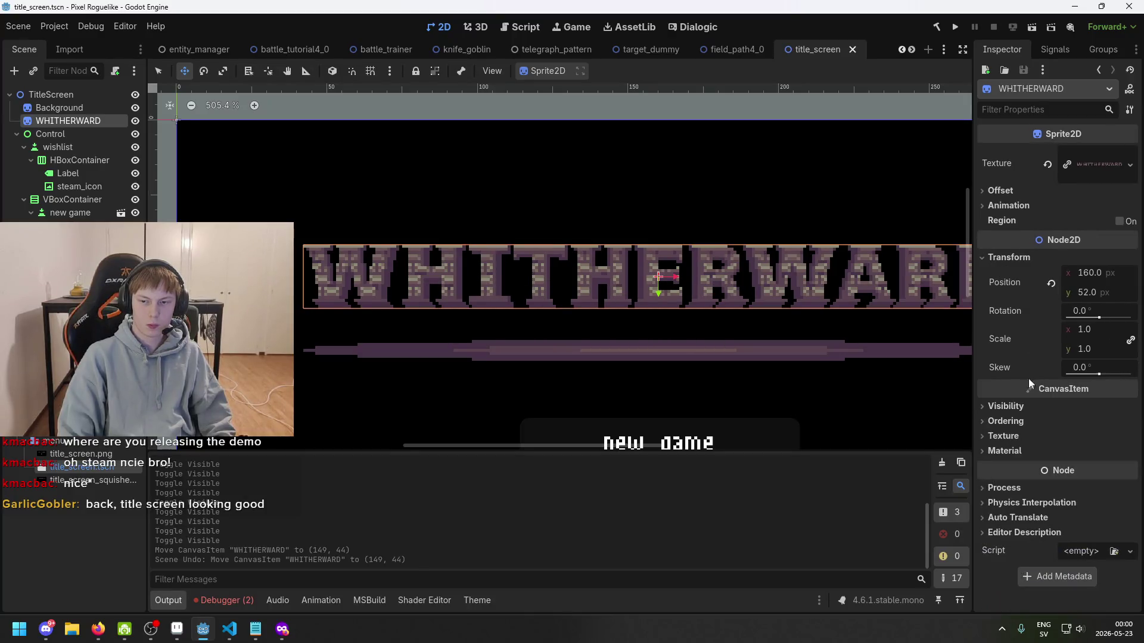
{"action": "left_click", "coordinate": [961, 28]}
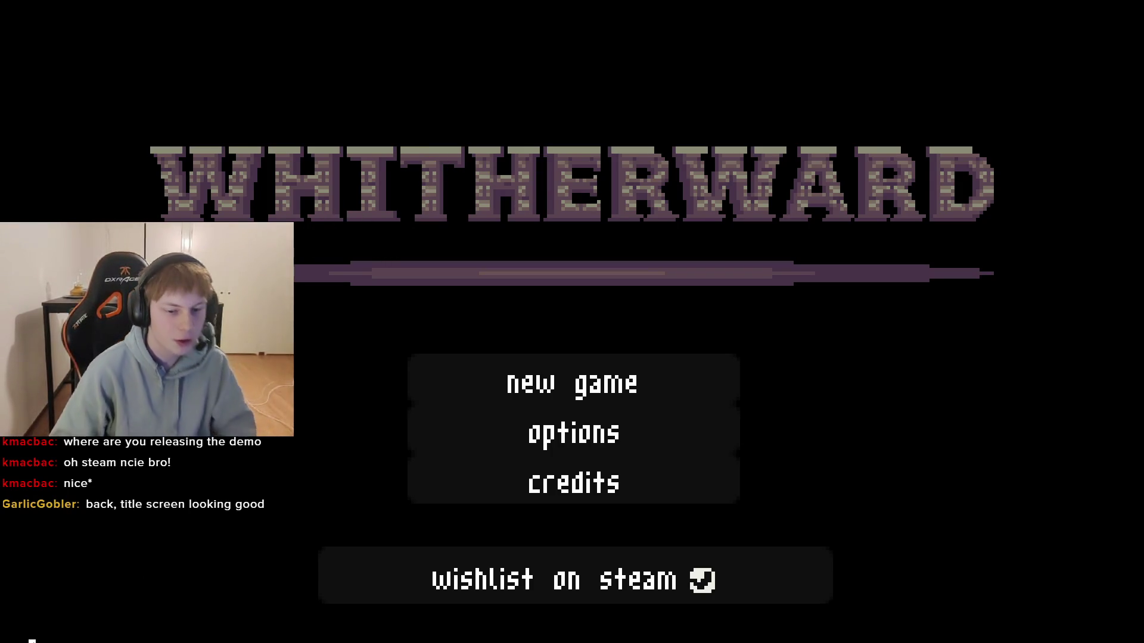
{"action": "key", "text": "alt+F4"}
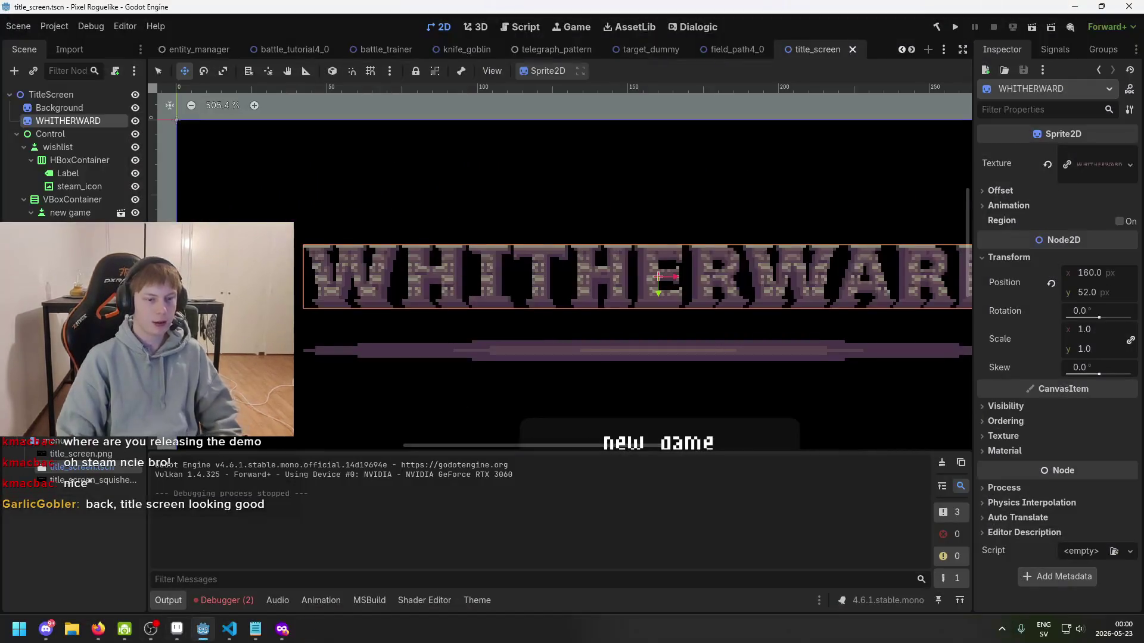
- In Aseprite, create a new 3840×1080 sprite and paste the title screen screenshot into it
{"action": "left_click", "coordinate": [177, 629]}
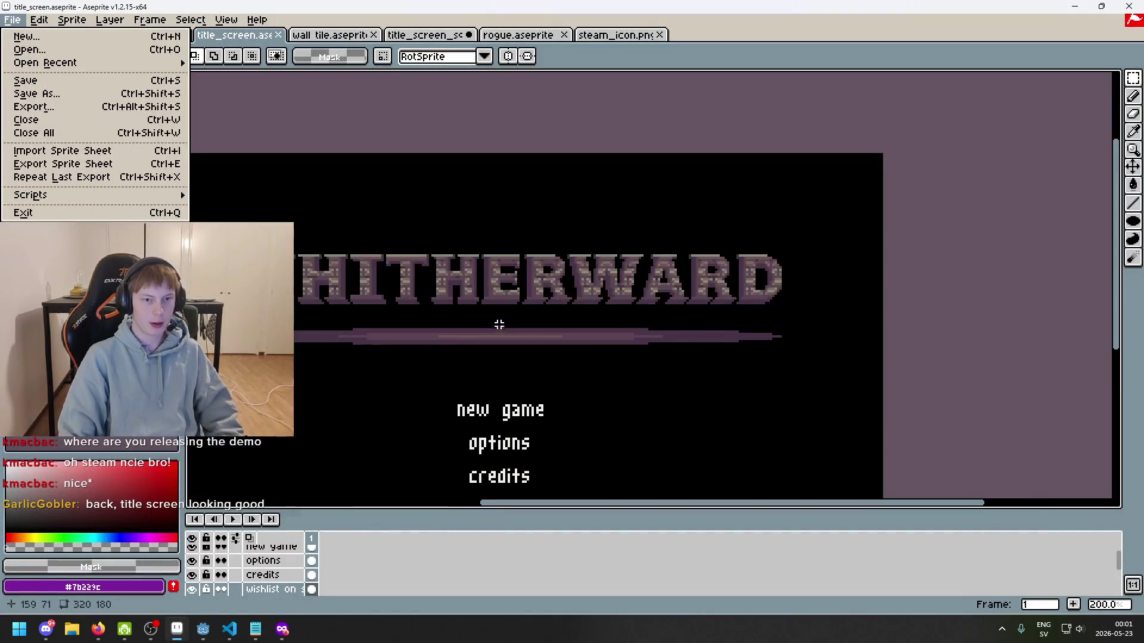
{"action": "scroll", "coordinate": [579, 245], "scroll_direction": "up", "scroll_amount": 4}
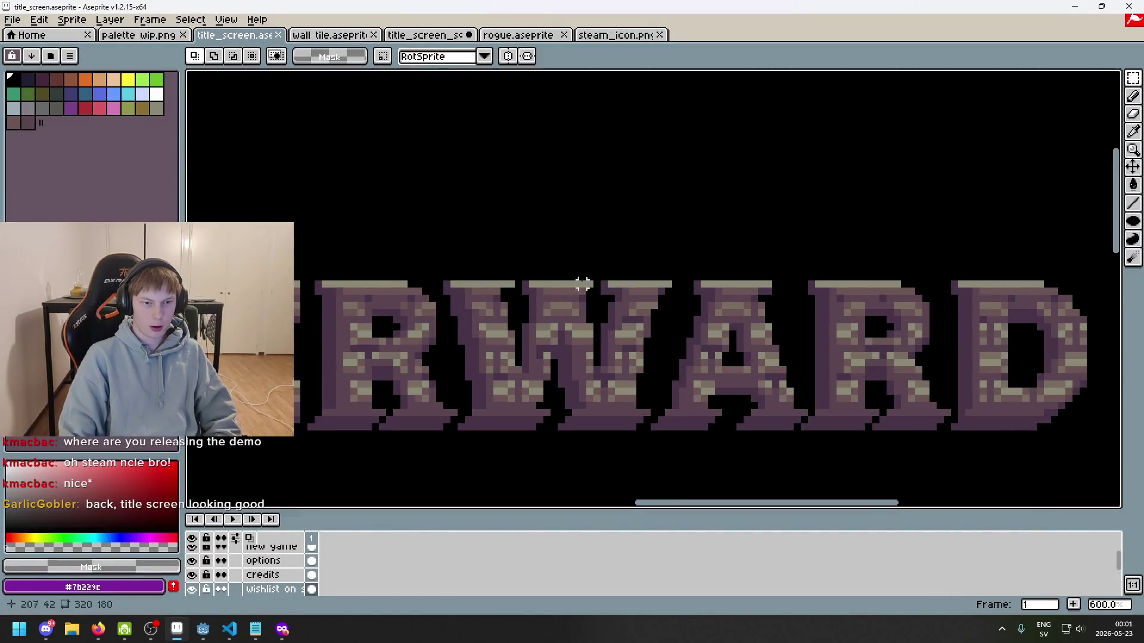
{"action": "scroll", "coordinate": [582, 284], "scroll_direction": "down", "scroll_amount": 4}
{"action": "key", "text": "alt+f"}
{"action": "key", "text": "n"}
{"action": "left_click", "coordinate": [539, 421]}
{"action": "key", "text": "ctrl+v"}
{"action": "scroll", "coordinate": [513, 314], "scroll_direction": "down", "scroll_amount": 3}
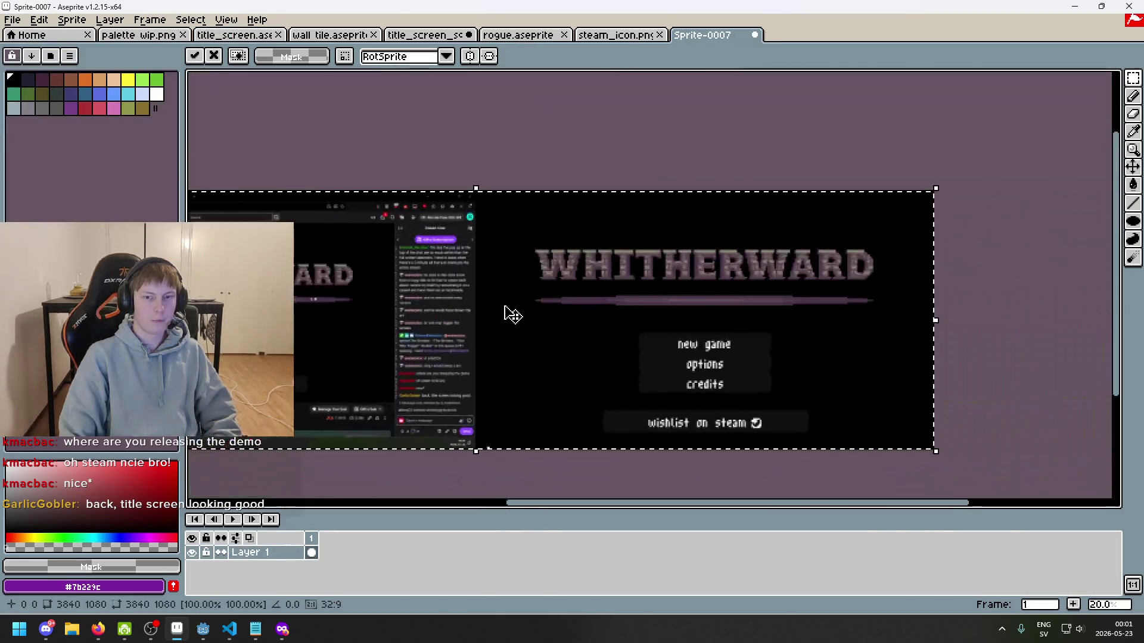
{"action": "scroll", "coordinate": [506, 310], "scroll_direction": "up", "scroll_amount": 6}
{"action": "key", "text": "Return"}
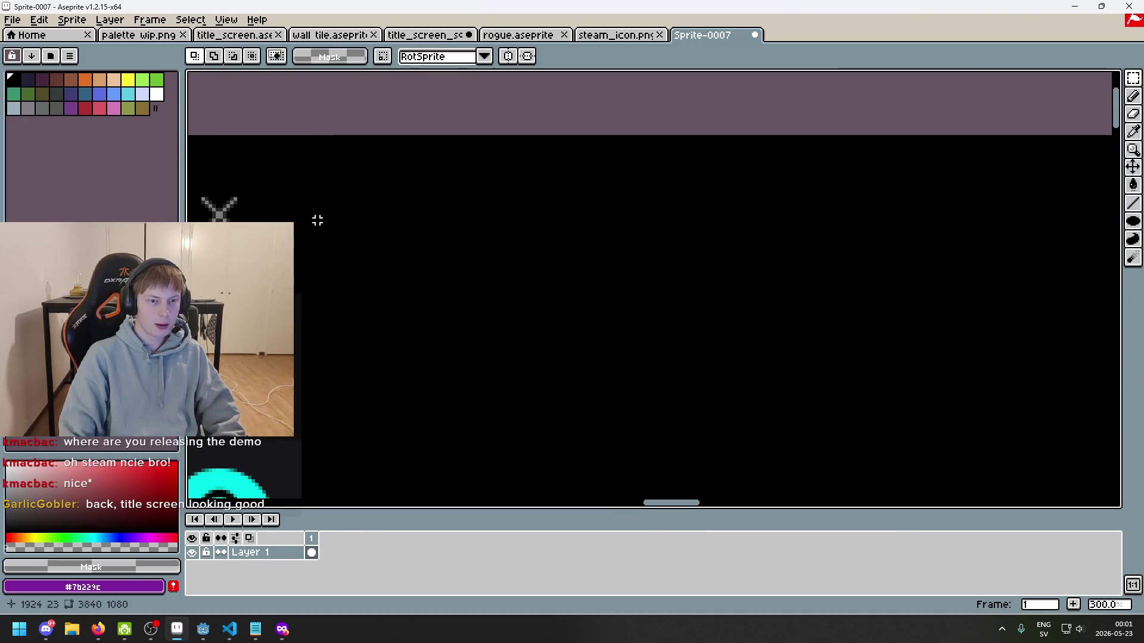
- Clear the right half of the pasted screenshot to transparency and close that sprite
{"action": "scroll", "coordinate": [301, 132], "scroll_direction": "up", "scroll_amount": 3}
{"action": "scroll", "coordinate": [312, 146], "scroll_direction": "down", "scroll_amount": 10}
{"action": "scroll", "coordinate": [539, 386], "scroll_direction": "up", "scroll_amount": 10}
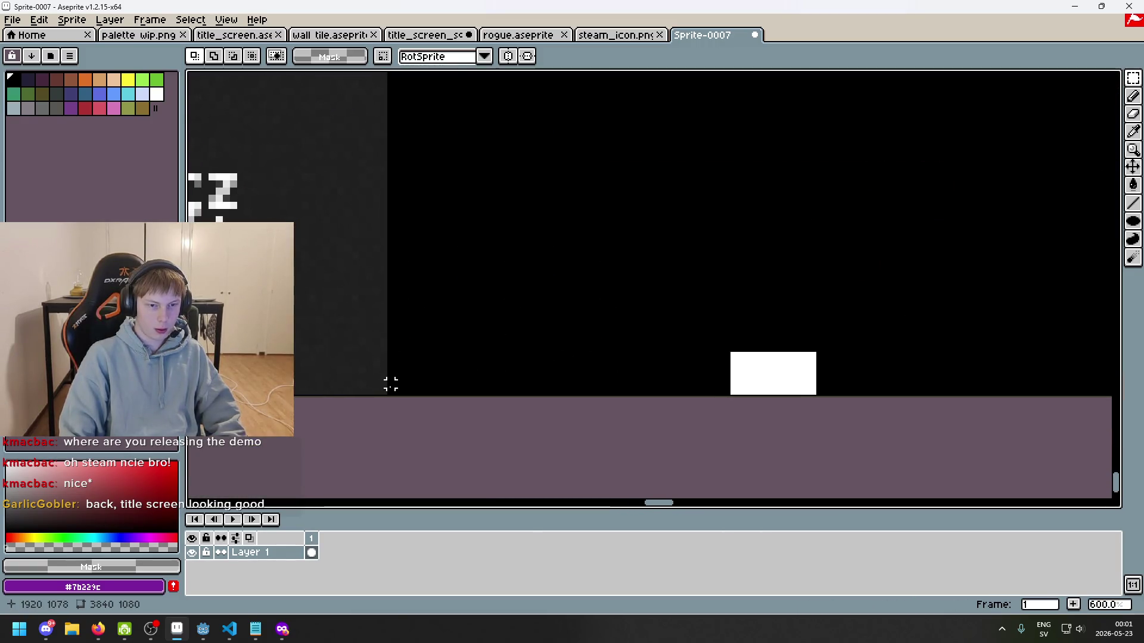
{"action": "scroll", "coordinate": [391, 390], "scroll_direction": "down", "scroll_amount": 9}
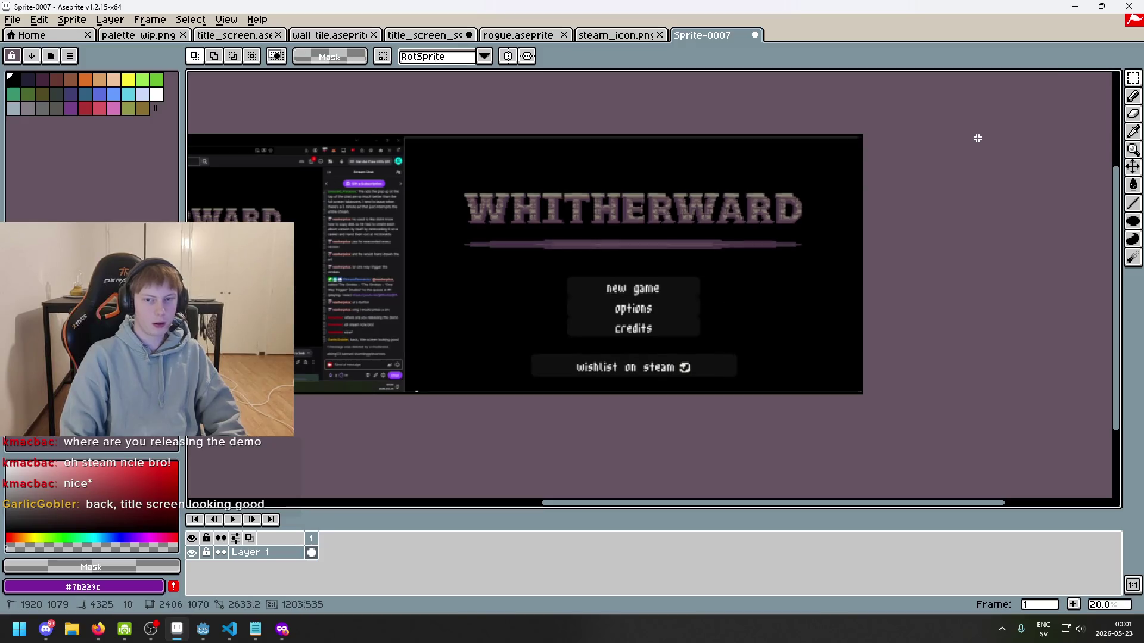
{"action": "left_click_drag", "start_coordinate": [1060, 74], "coordinate": [1042, 110]}
{"action": "key", "text": "Delete"}
{"action": "scroll", "coordinate": [840, 255], "scroll_direction": "down", "scroll_amount": 2}
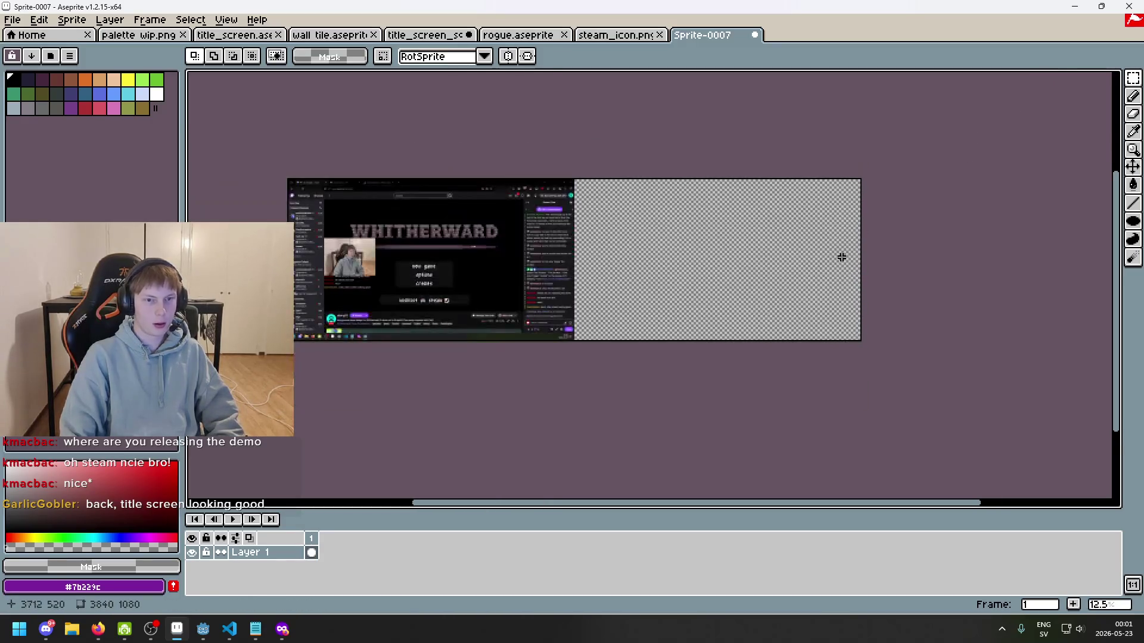
{"action": "left_click", "coordinate": [755, 35]}
- Discard the screenshot sprite and paste the title screen capture into a new 1920×1080 sprite
{"action": "left_click", "coordinate": [596, 338]}
{"action": "left_click", "coordinate": [12, 19]}
{"action": "left_click", "coordinate": [18, 37]}
{"action": "left_click", "coordinate": [535, 423]}
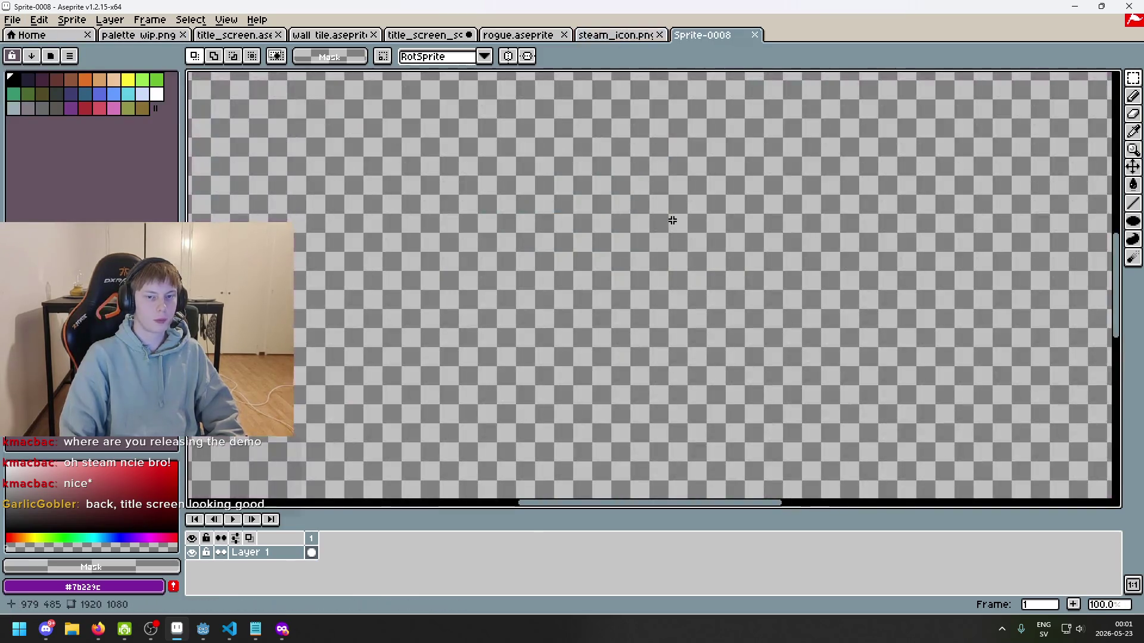
{"action": "key", "text": "ctrl+v"}
- Resize the sprite to width 320 (320×180), then view title_screen_squished.png
{"action": "left_click", "coordinate": [72, 20]}
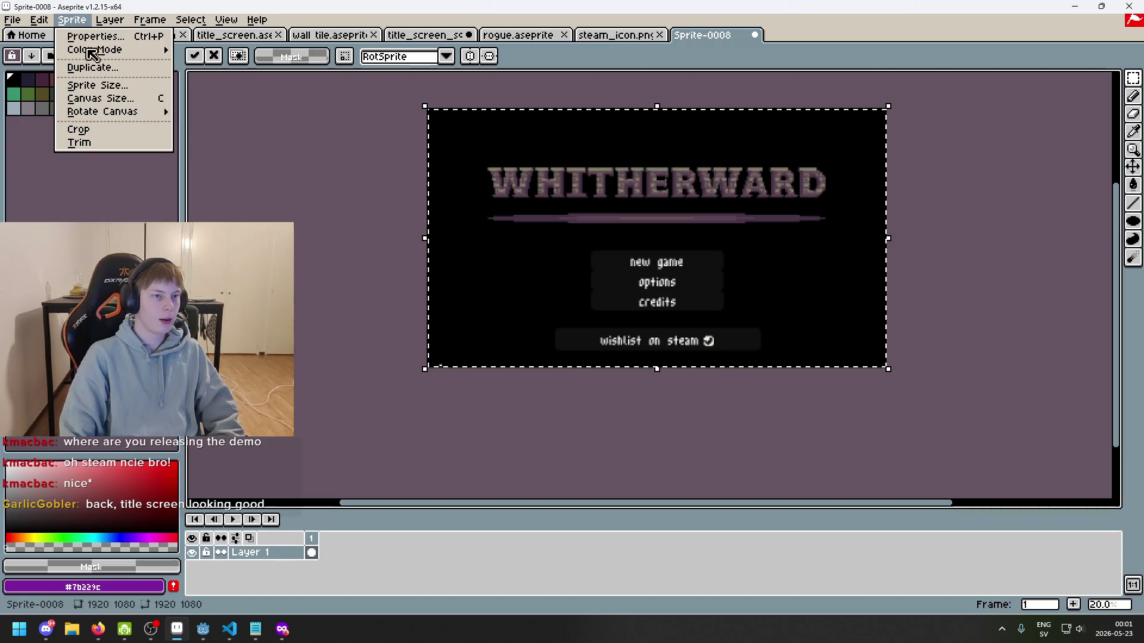
{"action": "left_click", "coordinate": [89, 85]}
{"action": "type", "text": "320"}
{"action": "left_click", "coordinate": [825, 366]}
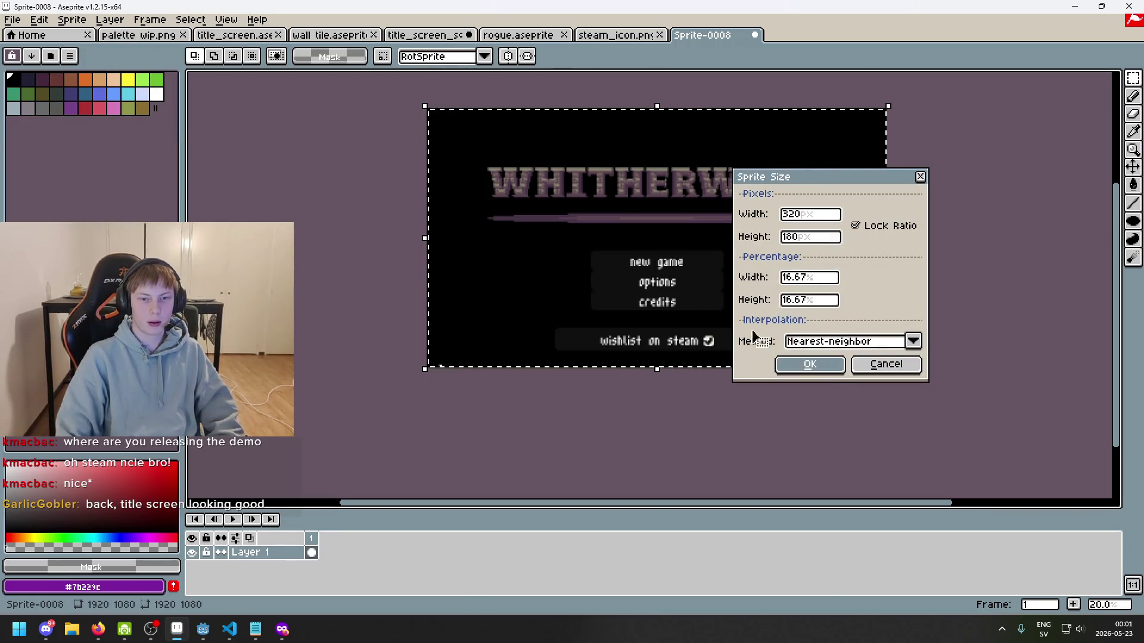
{"action": "scroll", "coordinate": [811, 316], "scroll_direction": "up", "scroll_amount": 6}
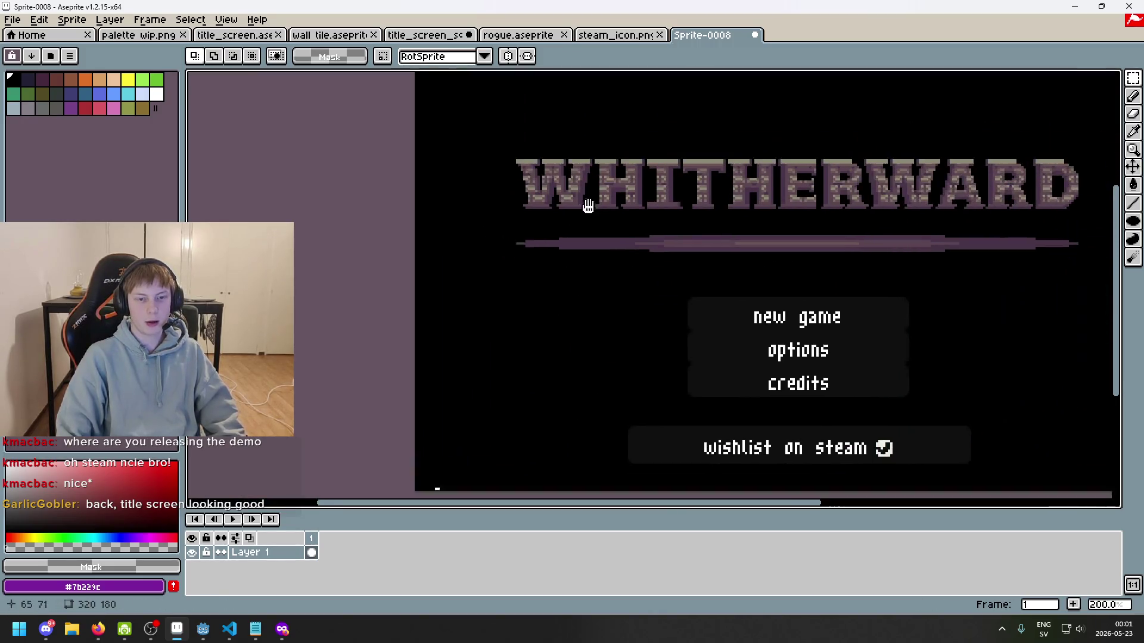
{"action": "scroll", "coordinate": [557, 241], "scroll_direction": "up", "scroll_amount": 3}
{"action": "scroll", "coordinate": [534, 187], "scroll_direction": "up", "scroll_amount": 2}
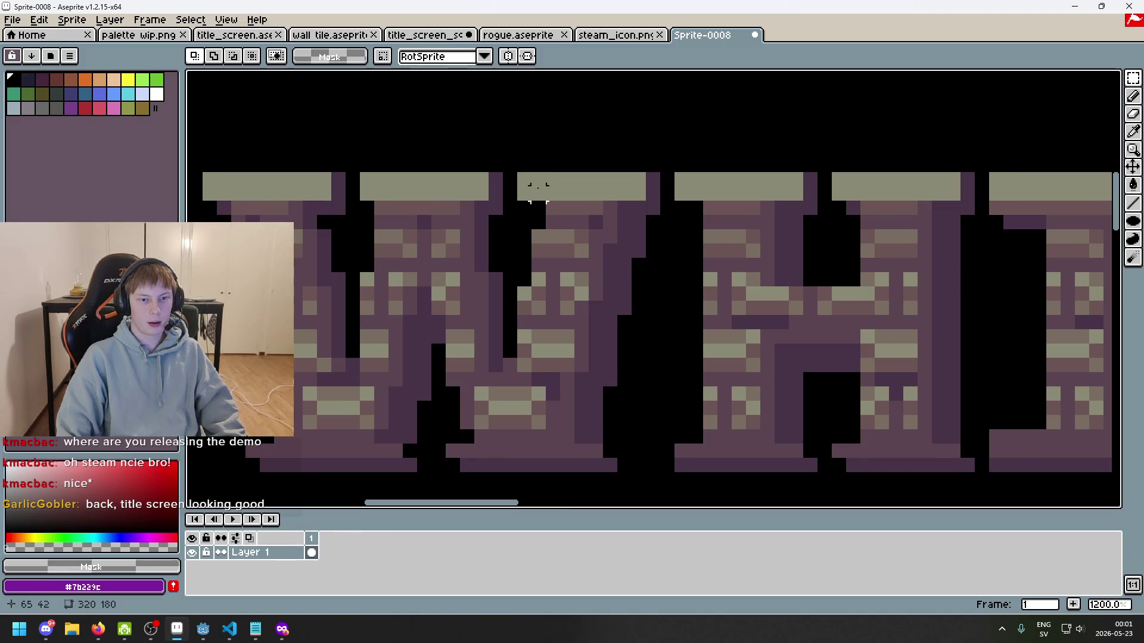
{"action": "left_click", "coordinate": [417, 36]}
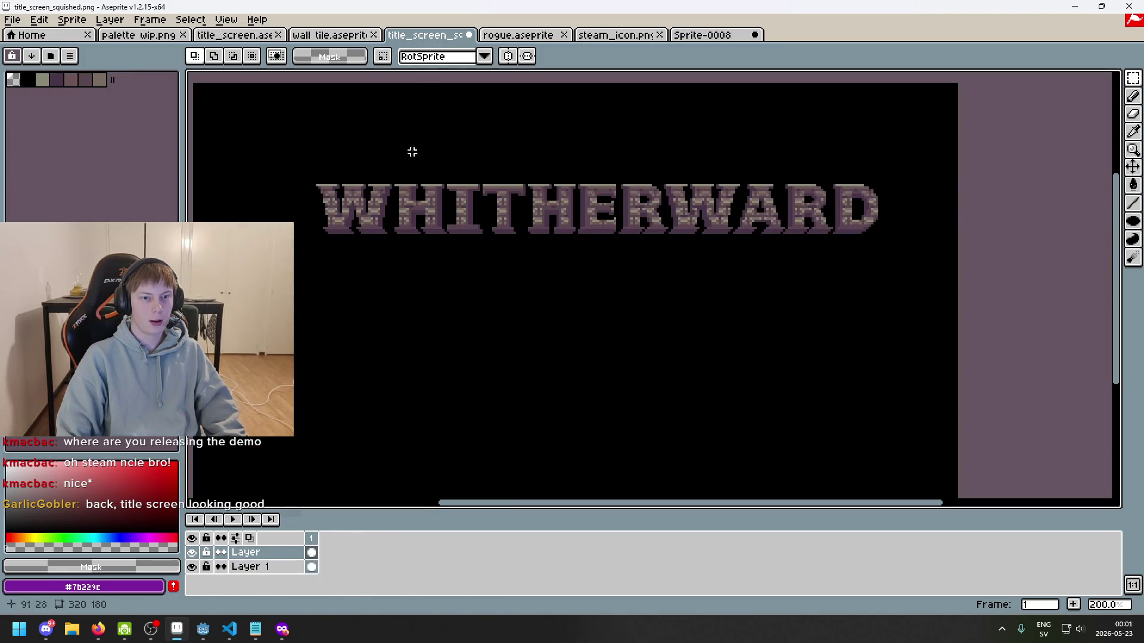
- From Sprite-0008, use File > Open to load whitherward.png from the menu folder
{"action": "scroll", "coordinate": [412, 152], "scroll_direction": "up", "scroll_amount": 5}
{"action": "scroll", "coordinate": [368, 182], "scroll_direction": "down", "scroll_amount": 3}
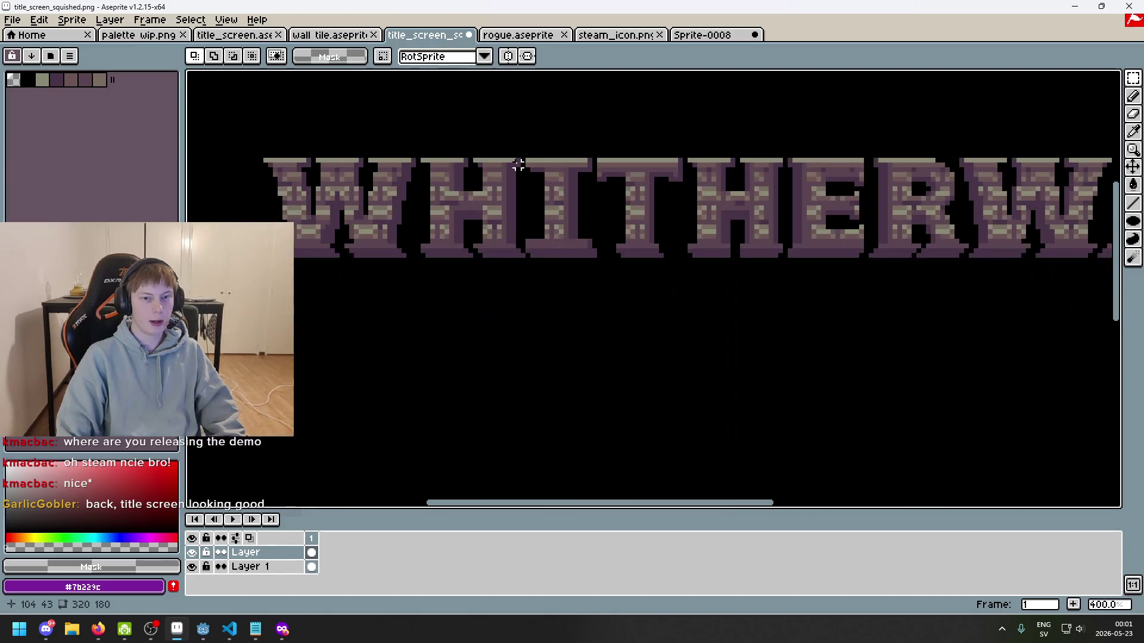
{"action": "left_click", "coordinate": [703, 34]}
{"action": "left_click", "coordinate": [15, 20]}
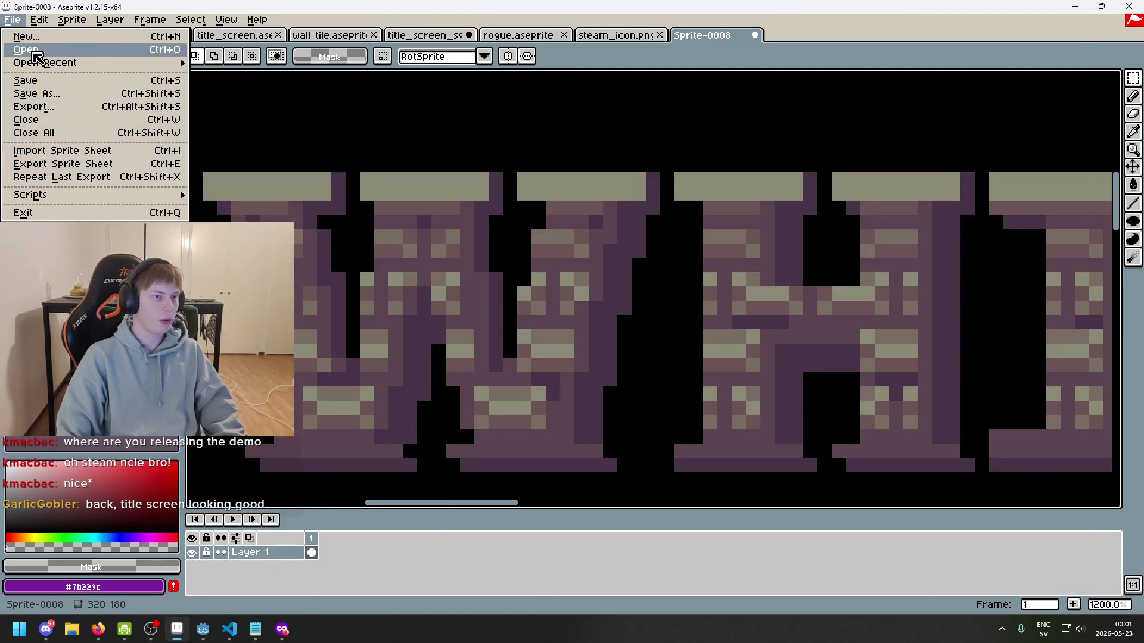
{"action": "left_click", "coordinate": [30, 92]}
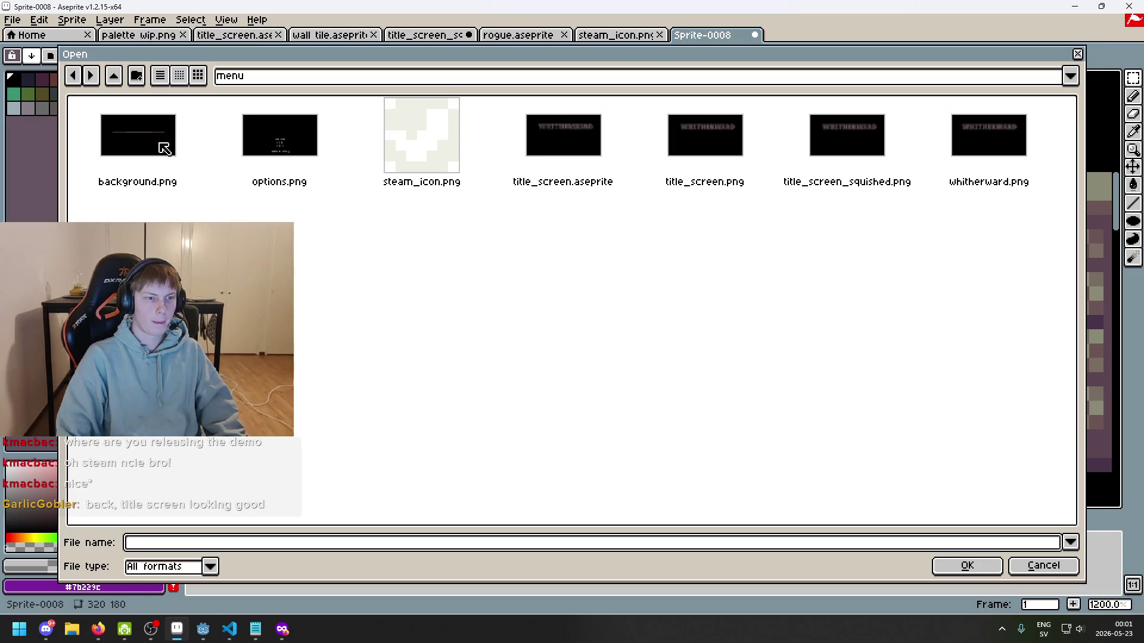
{"action": "left_click", "coordinate": [581, 147]}
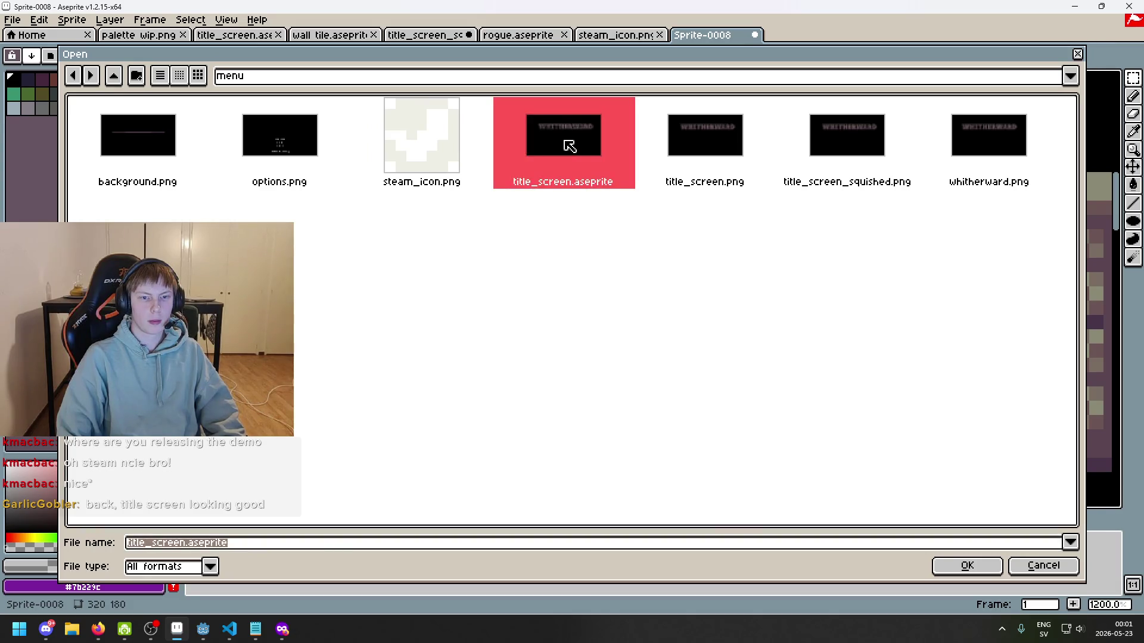
{"action": "left_click", "coordinate": [693, 140]}
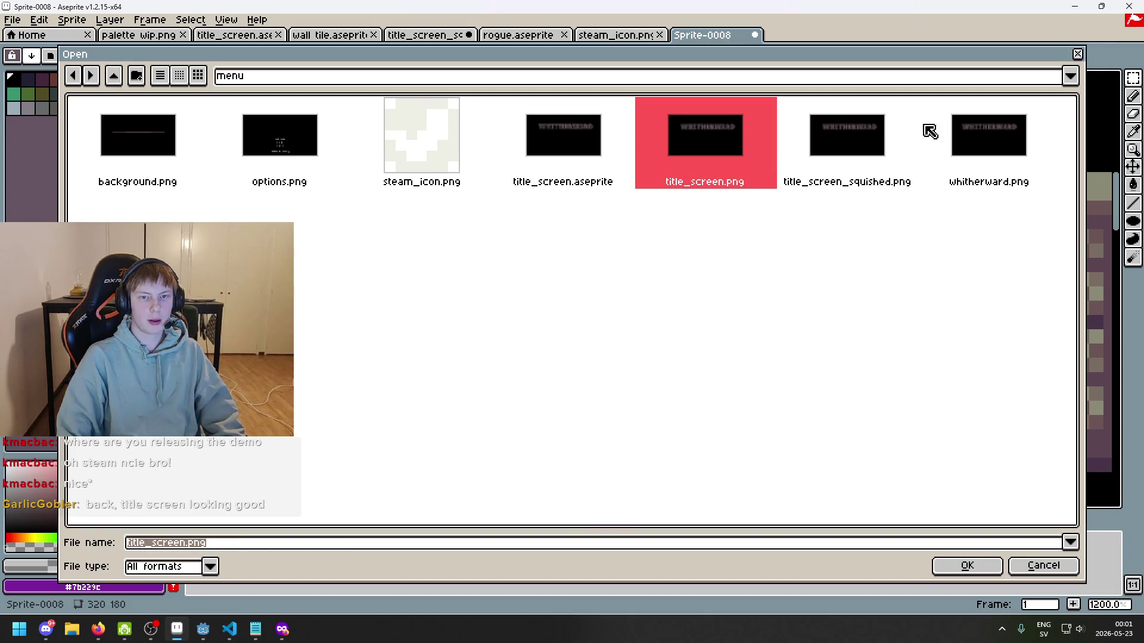
{"action": "double_click", "coordinate": [1007, 157]}
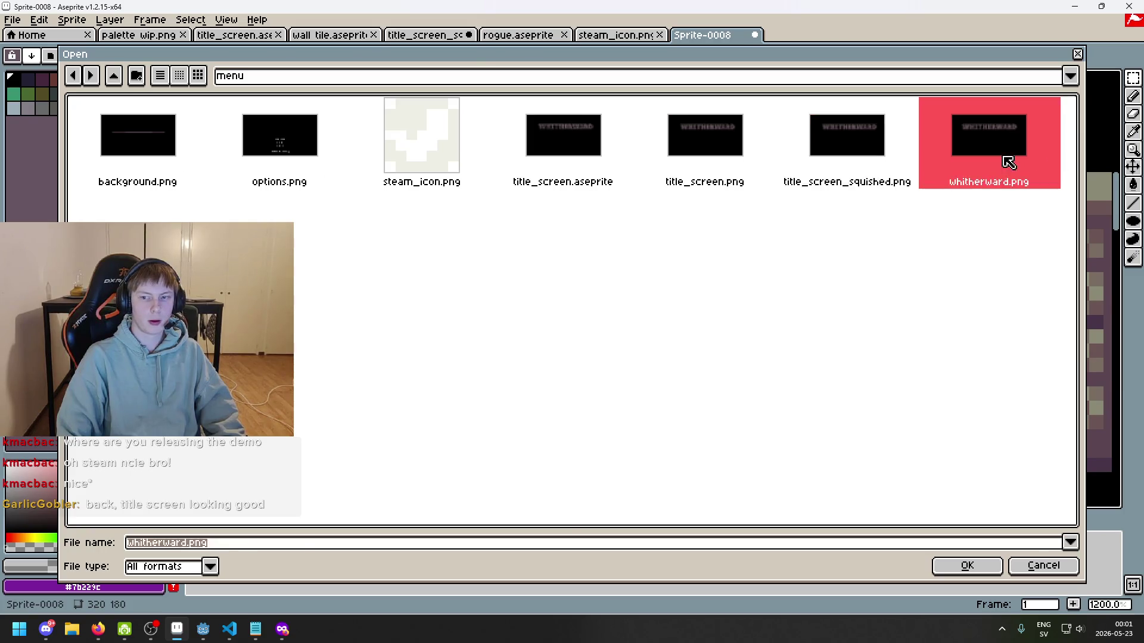
{"action": "scroll", "coordinate": [774, 250], "scroll_direction": "up", "scroll_amount": 4}
{"action": "scroll", "coordinate": [352, 236], "scroll_direction": "up", "scroll_amount": 5}
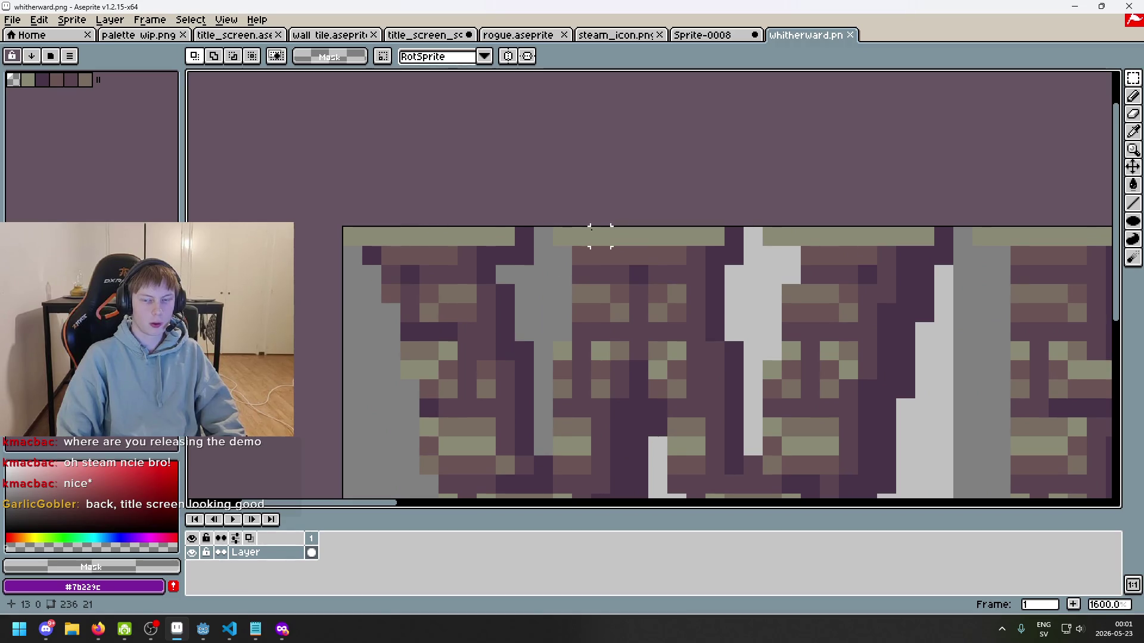
- Try marquee selections around the W in whitherward.png and Sprite-0008, then deselect
{"action": "scroll", "coordinate": [600, 237], "scroll_direction": "down", "scroll_amount": 3}
{"action": "left_click", "coordinate": [717, 38]}
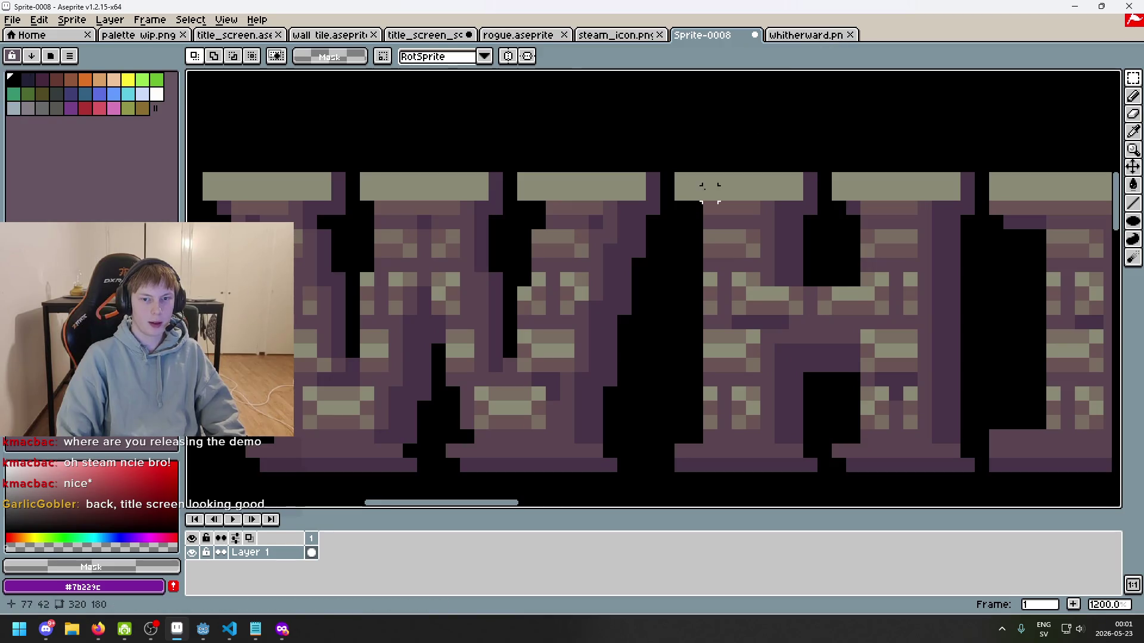
{"action": "scroll", "coordinate": [506, 317], "scroll_direction": "down", "scroll_amount": 3}
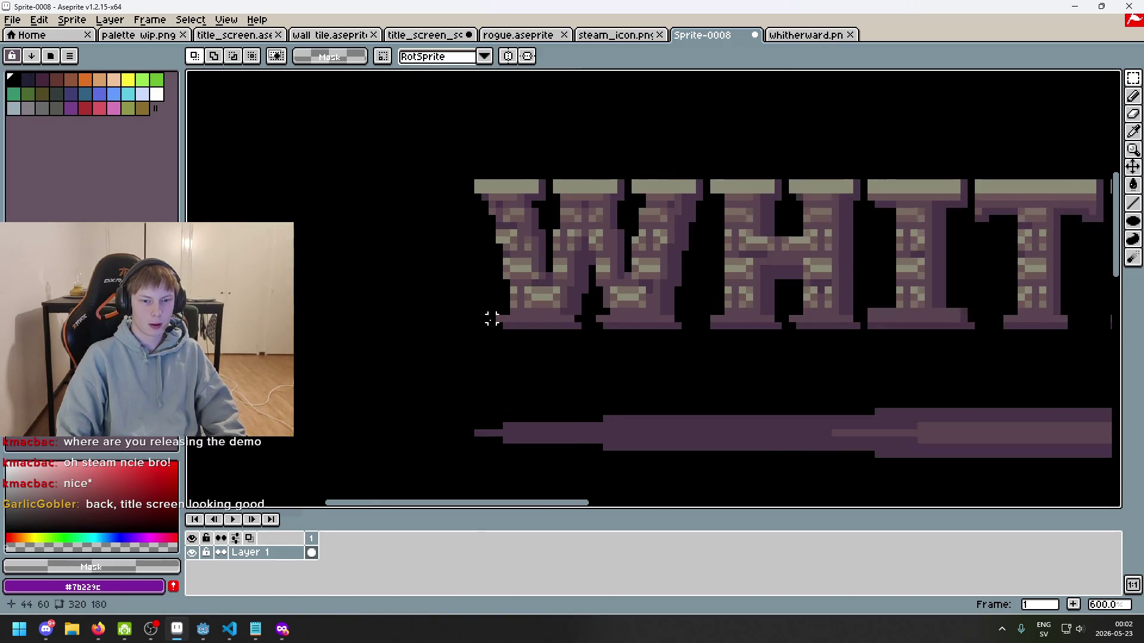
{"action": "left_click", "coordinate": [805, 34]}
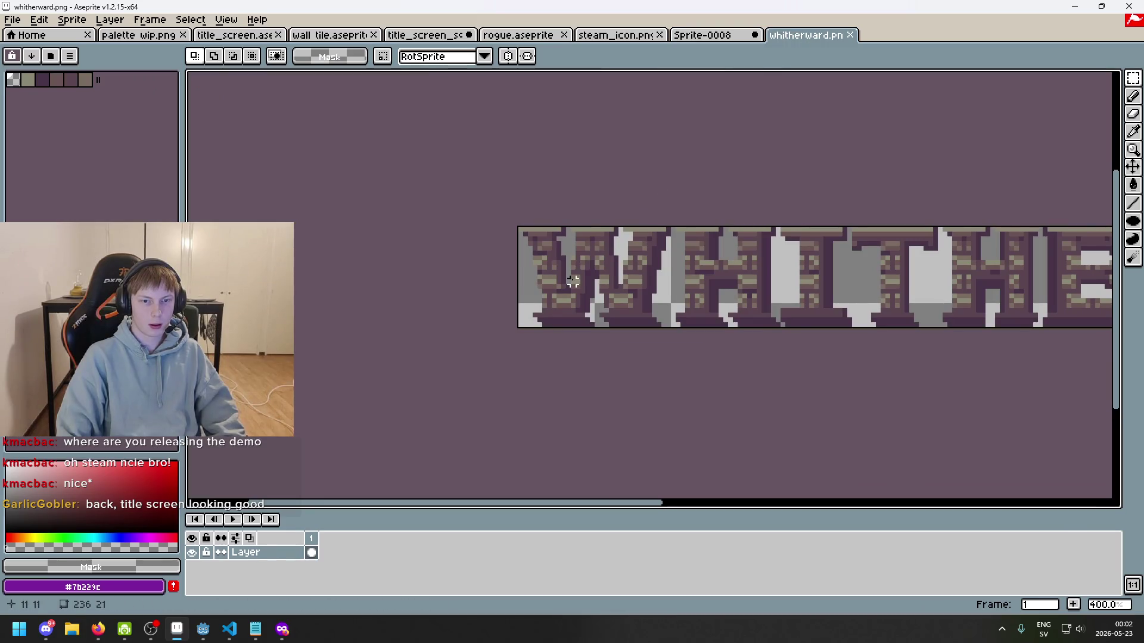
{"action": "mouse_move", "coordinate": [486, 348]}
{"action": "left_mouse_down"}
{"action": "mouse_move", "coordinate": [633, 235]}
{"action": "mouse_move", "coordinate": [737, 202]}
{"action": "left_mouse_up"}
{"action": "key", "text": "ctrl+d"}
{"action": "scroll", "coordinate": [635, 222], "scroll_direction": "up", "scroll_amount": 4}
{"action": "mouse_move", "coordinate": [373, 176]}
{"action": "left_mouse_down"}
{"action": "mouse_move", "coordinate": [421, 369]}
{"action": "mouse_move", "coordinate": [434, 378]}
{"action": "left_mouse_up"}
{"action": "scroll", "coordinate": [373, 203], "scroll_direction": "down", "scroll_amount": 2}
{"action": "scroll", "coordinate": [423, 370], "scroll_direction": "up", "scroll_amount": 1}
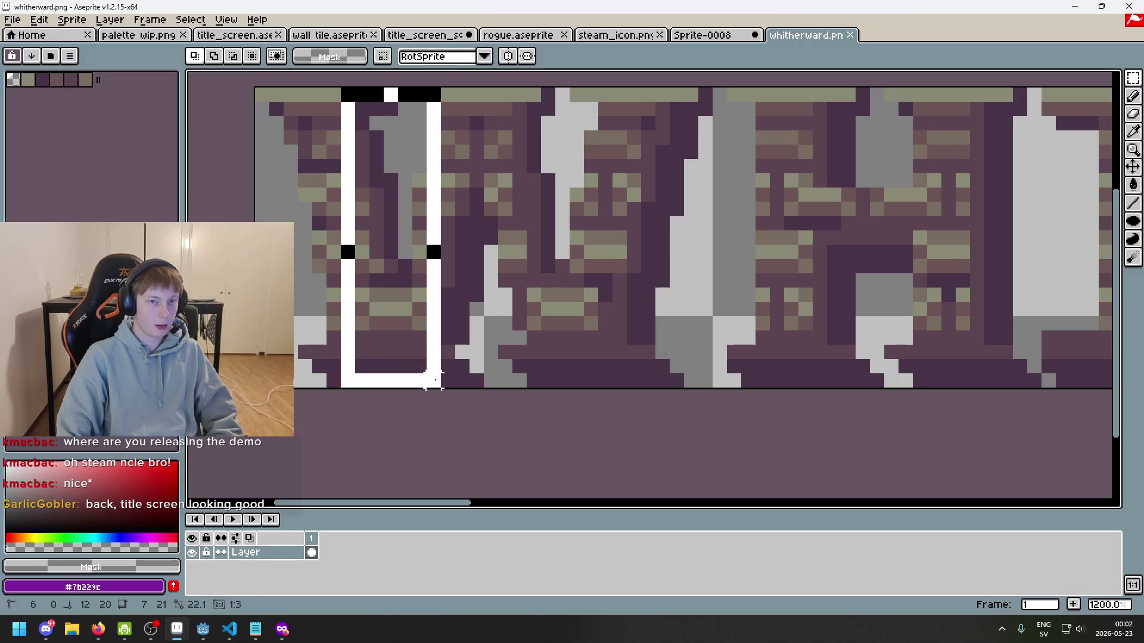
{"action": "key", "text": "ctrl+d"}
{"action": "left_click", "coordinate": [703, 35]}
{"action": "scroll", "coordinate": [543, 192], "scroll_direction": "up", "scroll_amount": 3}
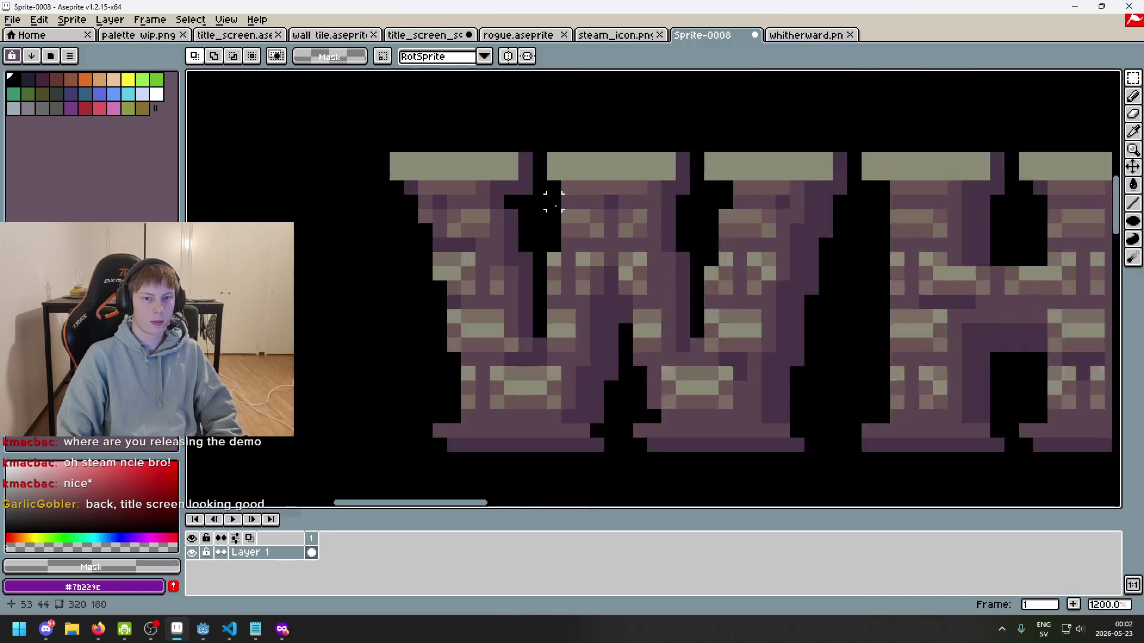
{"action": "mouse_move", "coordinate": [439, 167]}
{"action": "left_mouse_down"}
{"action": "mouse_move", "coordinate": [458, 491]}
{"action": "mouse_move", "coordinate": [474, 417]}
{"action": "mouse_move", "coordinate": [497, 417]}
{"action": "left_mouse_up"}
{"action": "key", "text": "ctrl+d"}
{"action": "scroll", "coordinate": [593, 302], "scroll_direction": "down", "scroll_amount": 5}
{"action": "scroll", "coordinate": [593, 216], "scroll_direction": "up", "scroll_amount": 4}
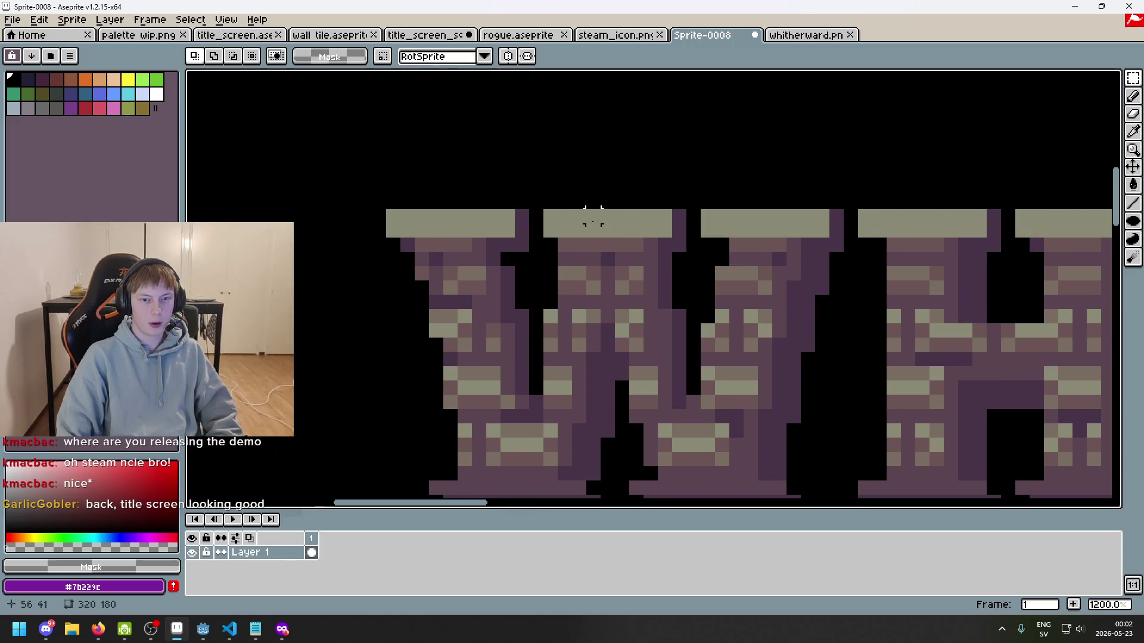
- Select the whole WHITHERWARD title in whitherward.png, paste it into Sprite-0008, and move it up
{"action": "left_click", "coordinate": [806, 34]}
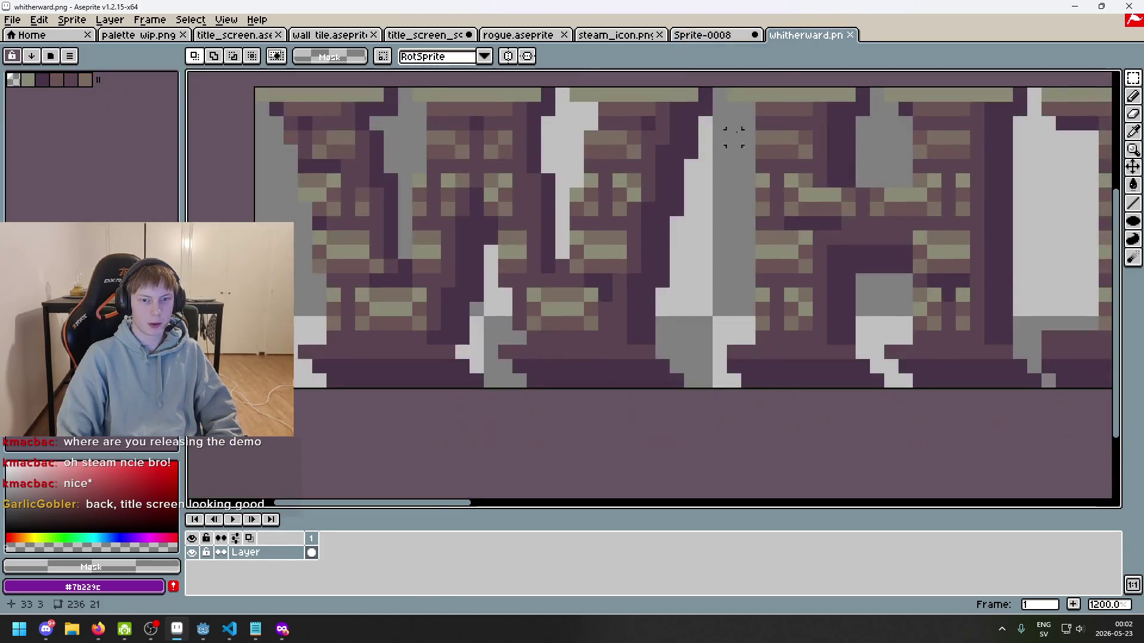
{"action": "scroll", "coordinate": [366, 121], "scroll_direction": "down", "scroll_amount": 1}
{"action": "mouse_move", "coordinate": [358, 121]}
{"action": "left_mouse_down"}
{"action": "mouse_move", "coordinate": [1102, 268]}
{"action": "mouse_move", "coordinate": [1101, 328]}
{"action": "mouse_move", "coordinate": [1083, 378]}
{"action": "left_mouse_up"}
{"action": "left_click_drag", "start_coordinate": [1025, 350], "coordinate": [899, 316]}
{"action": "left_click", "coordinate": [715, 37]}
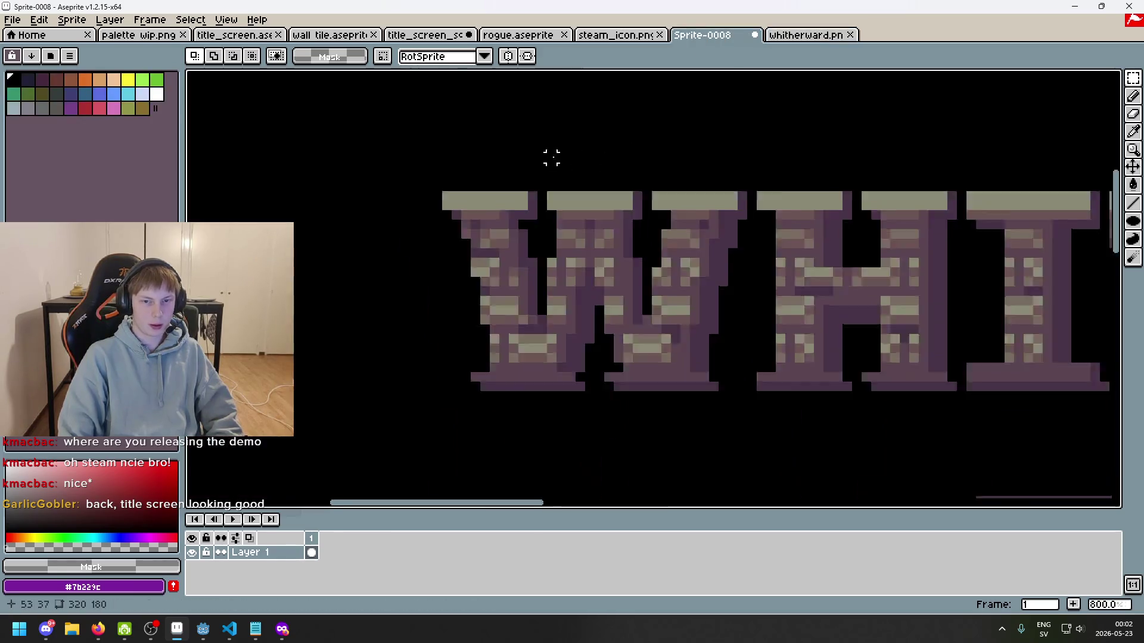
{"action": "key", "text": "ctrl+v"}
{"action": "mouse_move", "coordinate": [756, 303]}
{"action": "left_mouse_down"}
{"action": "mouse_move", "coordinate": [779, 247]}
{"action": "mouse_move", "coordinate": [755, 227]}
{"action": "mouse_move", "coordinate": [738, 242]}
{"action": "mouse_move", "coordinate": [867, 196]}
{"action": "mouse_move", "coordinate": [834, 242]}
{"action": "left_mouse_up"}
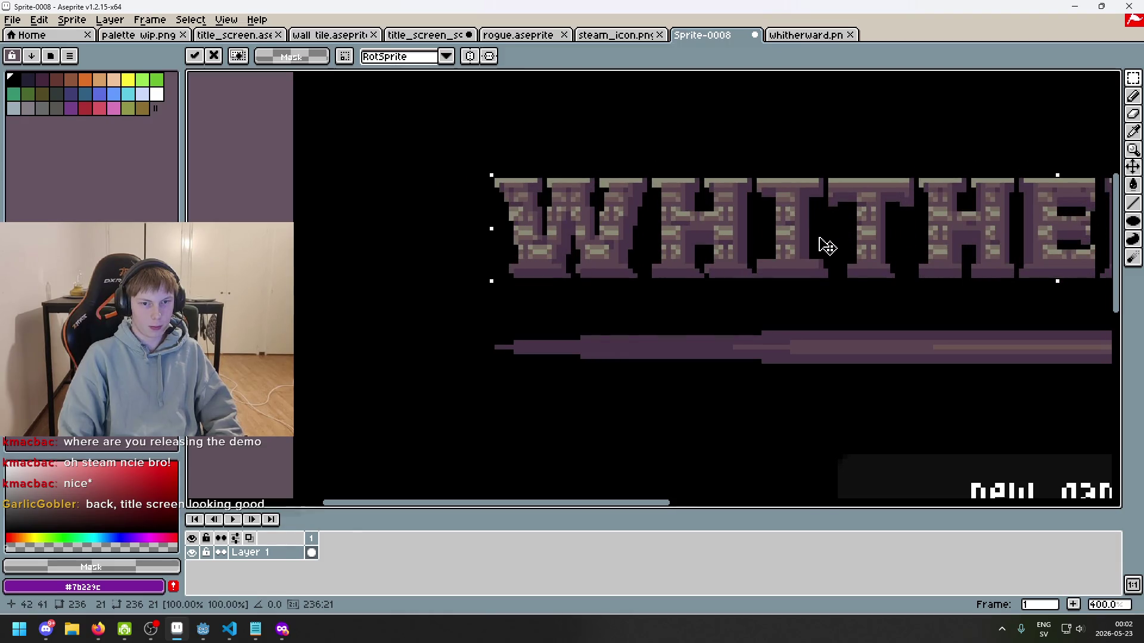
- Drag the pasted WHITHERWARD copy onto the original title, drop it there, and start saving
{"action": "scroll", "coordinate": [634, 240], "scroll_direction": "up", "scroll_amount": 3}
{"action": "mouse_move", "coordinate": [635, 240]}
{"action": "left_mouse_down"}
{"action": "mouse_move", "coordinate": [653, 222]}
{"action": "mouse_move", "coordinate": [753, 211]}
{"action": "mouse_move", "coordinate": [620, 217]}
{"action": "left_mouse_up"}
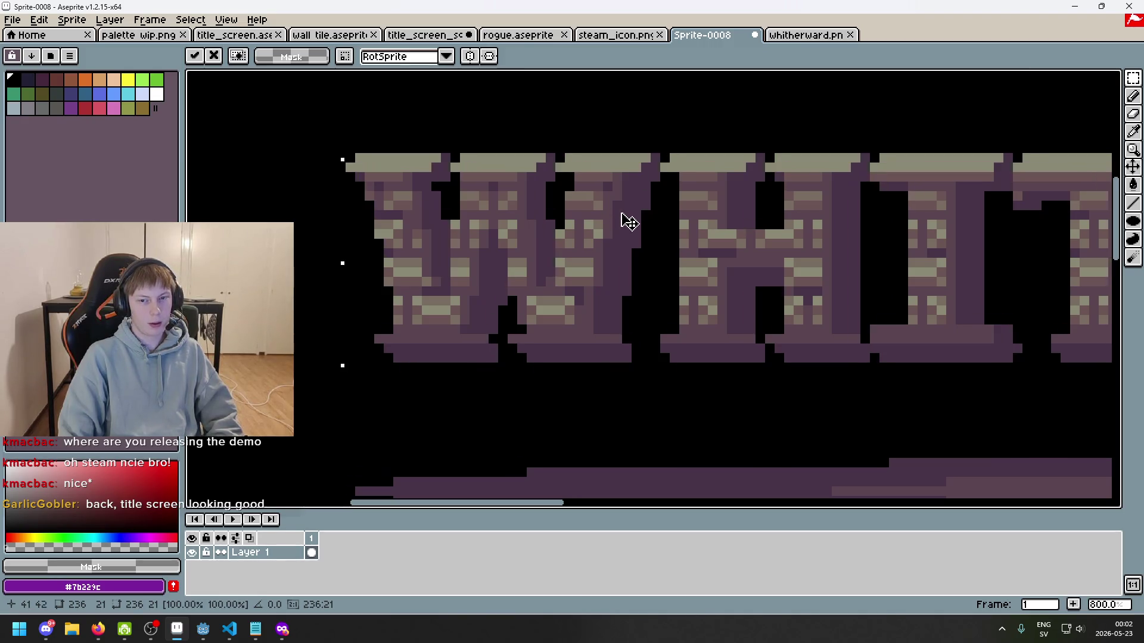
{"action": "scroll", "coordinate": [625, 220], "scroll_direction": "down", "scroll_amount": 4}
{"action": "scroll", "coordinate": [599, 229], "scroll_direction": "down", "scroll_amount": 3}
{"action": "scroll", "coordinate": [661, 235], "scroll_direction": "up", "scroll_amount": 3}
{"action": "mouse_move", "coordinate": [663, 237]}
{"action": "left_mouse_down"}
{"action": "mouse_move", "coordinate": [698, 256]}
{"action": "mouse_move", "coordinate": [733, 153]}
{"action": "left_mouse_up"}
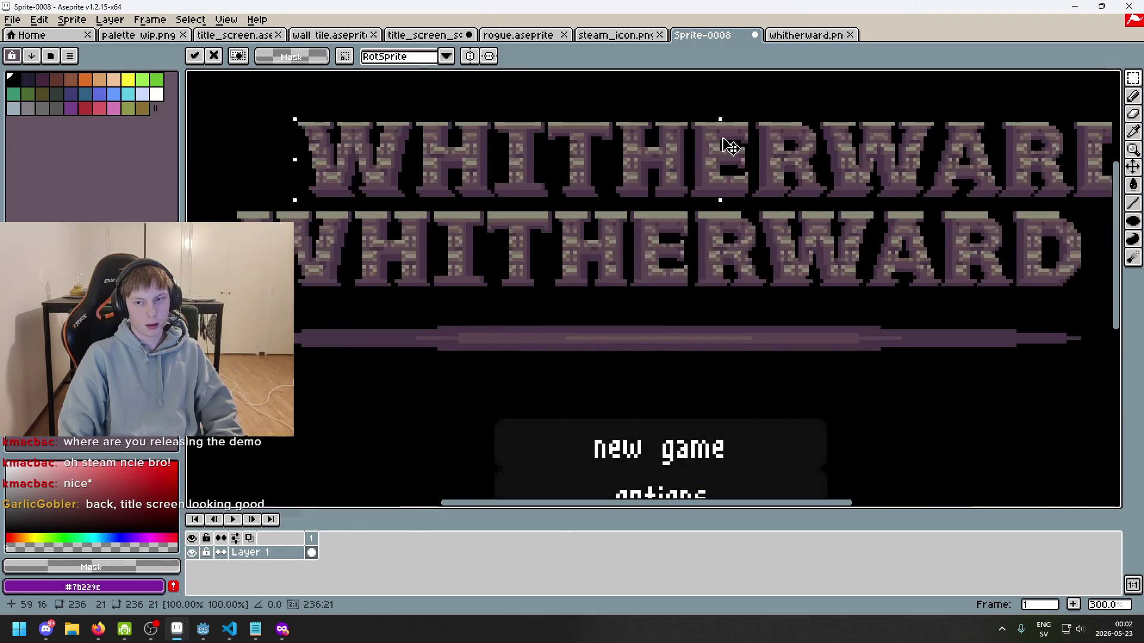
{"action": "scroll", "coordinate": [669, 244], "scroll_direction": "down", "scroll_amount": 2}
{"action": "scroll", "coordinate": [670, 244], "scroll_direction": "up", "scroll_amount": 2}
{"action": "scroll", "coordinate": [669, 244], "scroll_direction": "up", "scroll_amount": 1}
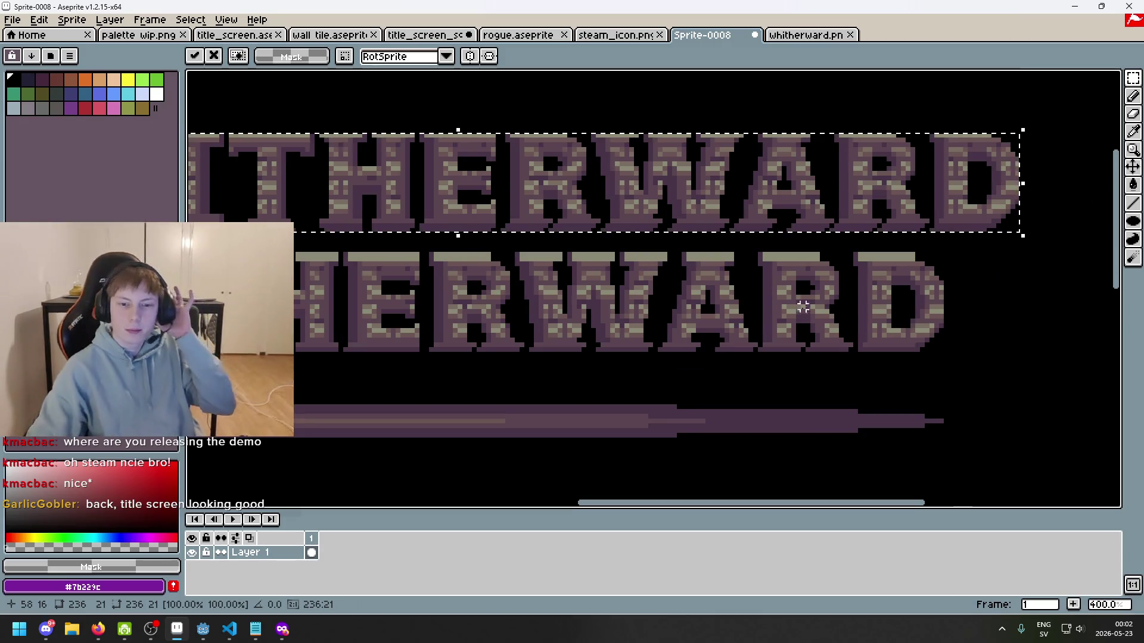
{"action": "scroll", "coordinate": [753, 306], "scroll_direction": "up", "scroll_amount": 1}
{"action": "mouse_move", "coordinate": [753, 306]}
{"action": "left_mouse_down"}
{"action": "mouse_move", "coordinate": [842, 276]}
{"action": "mouse_move", "coordinate": [914, 370]}
{"action": "mouse_move", "coordinate": [932, 347]}
{"action": "mouse_move", "coordinate": [961, 360]}
{"action": "mouse_move", "coordinate": [880, 352]}
{"action": "left_mouse_up"}
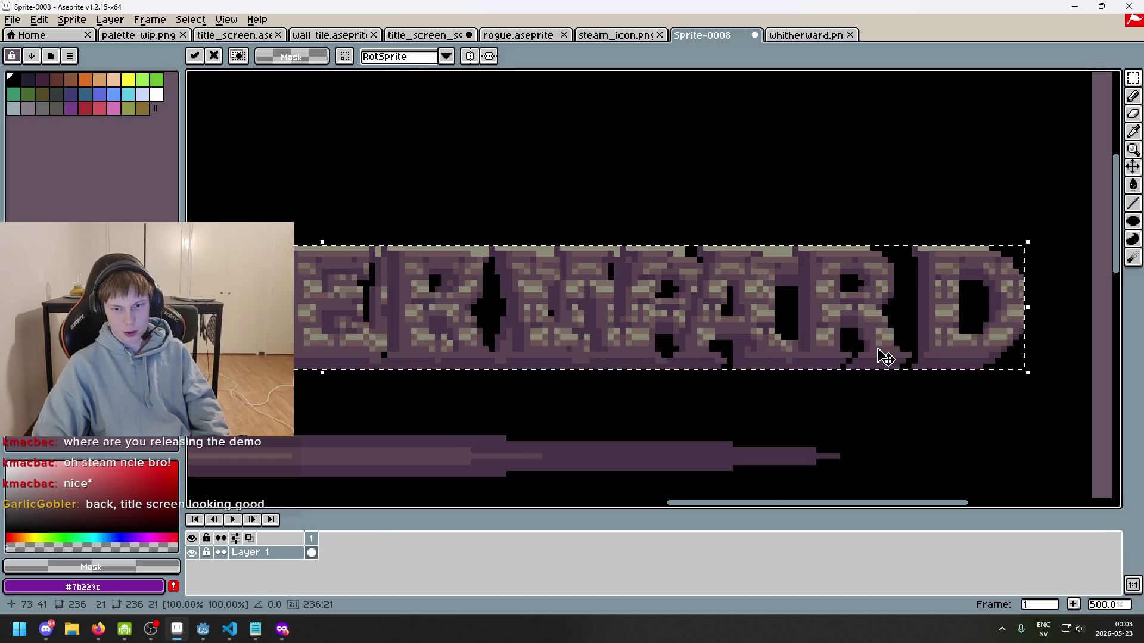
{"action": "scroll", "coordinate": [776, 360], "scroll_direction": "down", "scroll_amount": 3}
{"action": "left_click", "coordinate": [771, 361]}
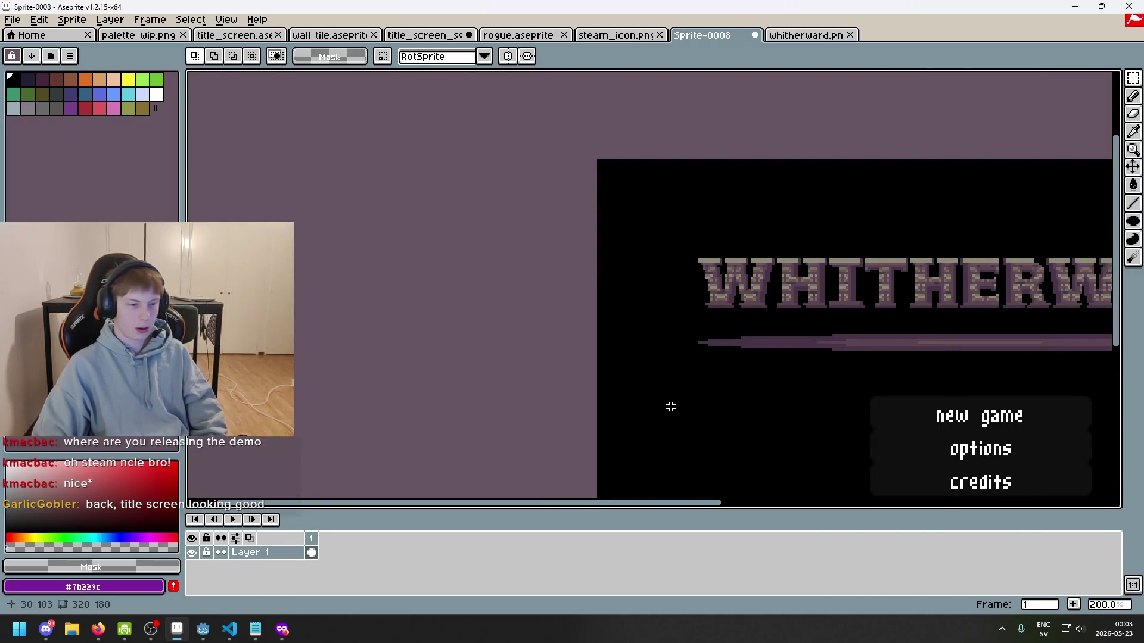
{"action": "key", "text": "ctrl+s"}
- In Godot, select the WHITHERWARD node and inspect the title_screen.png texture's resource details
{"action": "left_click", "coordinate": [203, 629]}
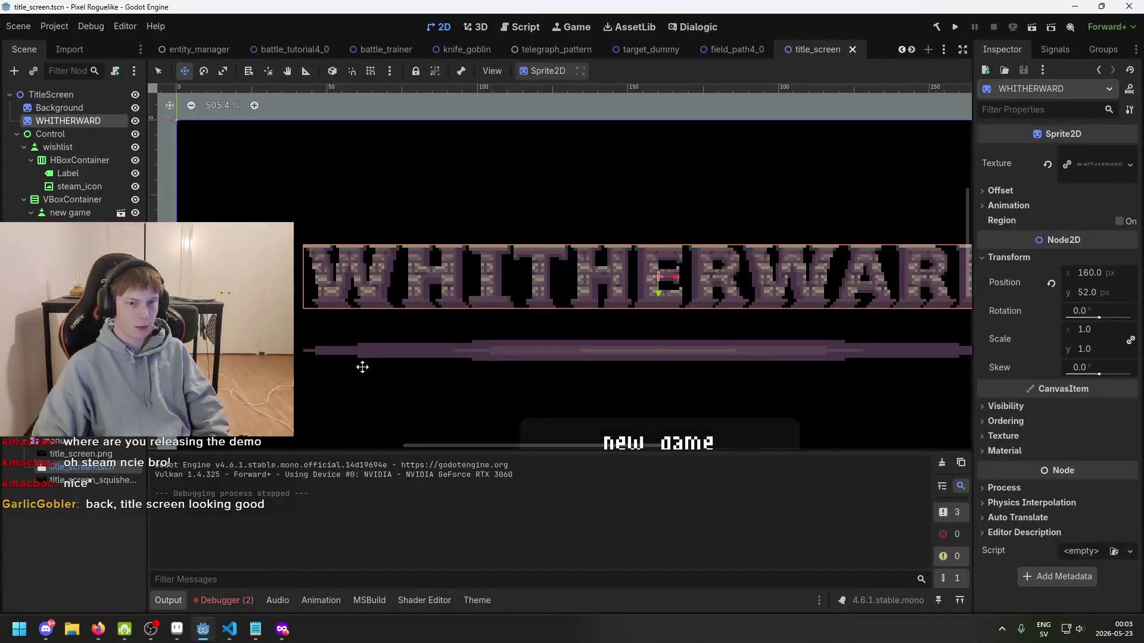
{"action": "left_click", "coordinate": [69, 133]}
{"action": "left_click", "coordinate": [70, 108]}
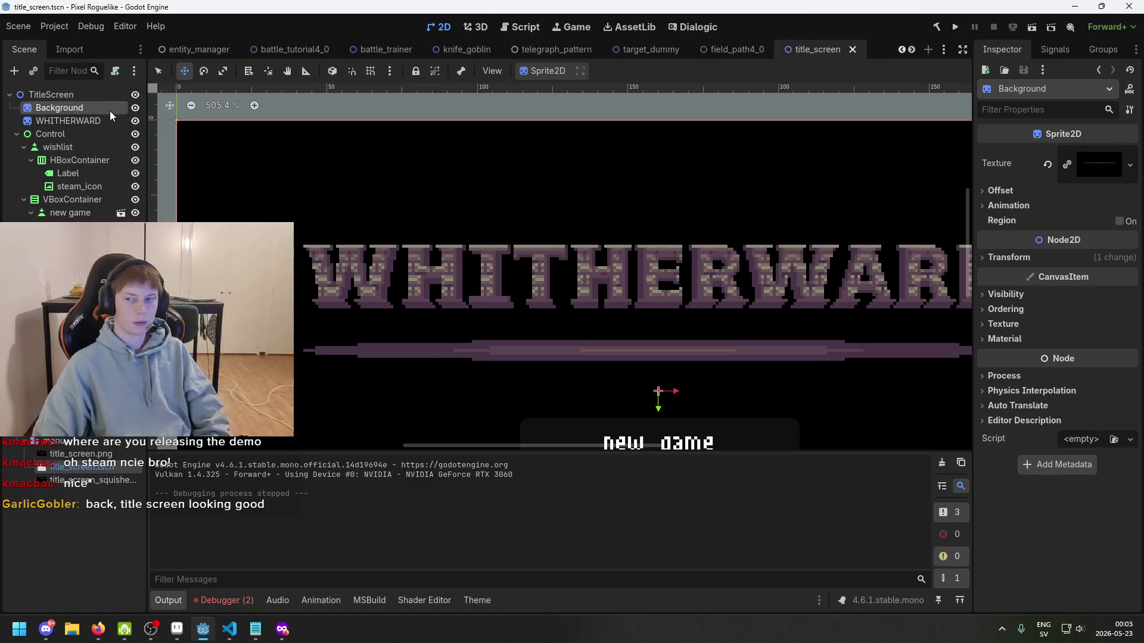
{"action": "left_click", "coordinate": [101, 120]}
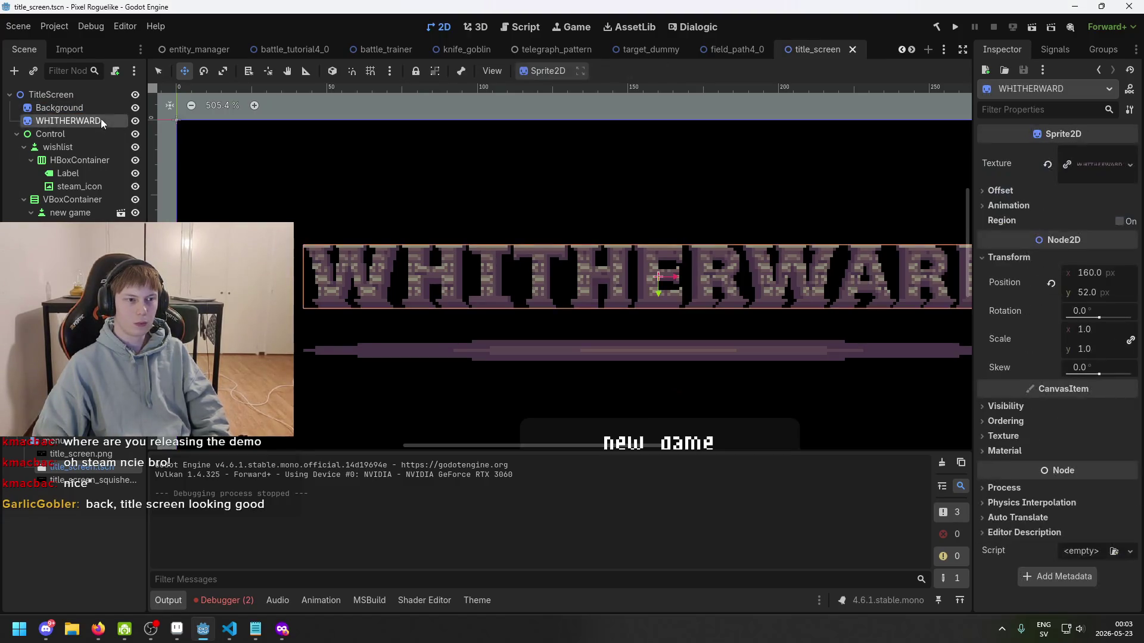
{"action": "double_click", "coordinate": [81, 453]}
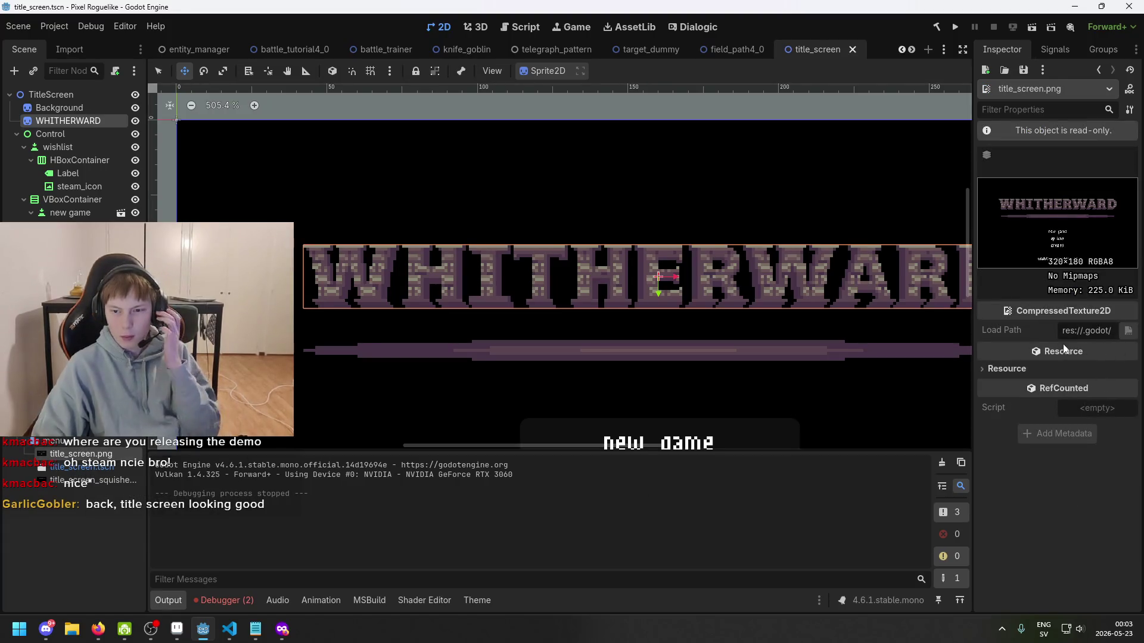
{"action": "left_click", "coordinate": [1032, 370]}
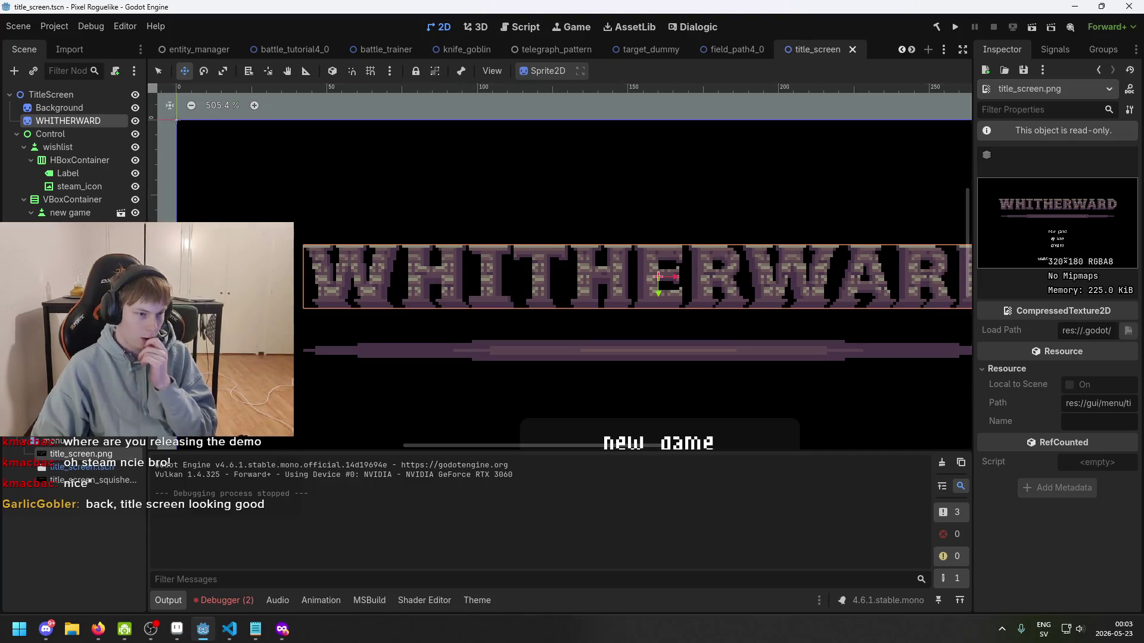
- Inspect the whitherward.png texture's 236×21 size and resource path, then return to Aseprite
{"action": "scroll", "coordinate": [74, 506], "scroll_direction": "up", "scroll_amount": 10}
{"action": "scroll", "coordinate": [75, 506], "scroll_direction": "down", "scroll_amount": 10}
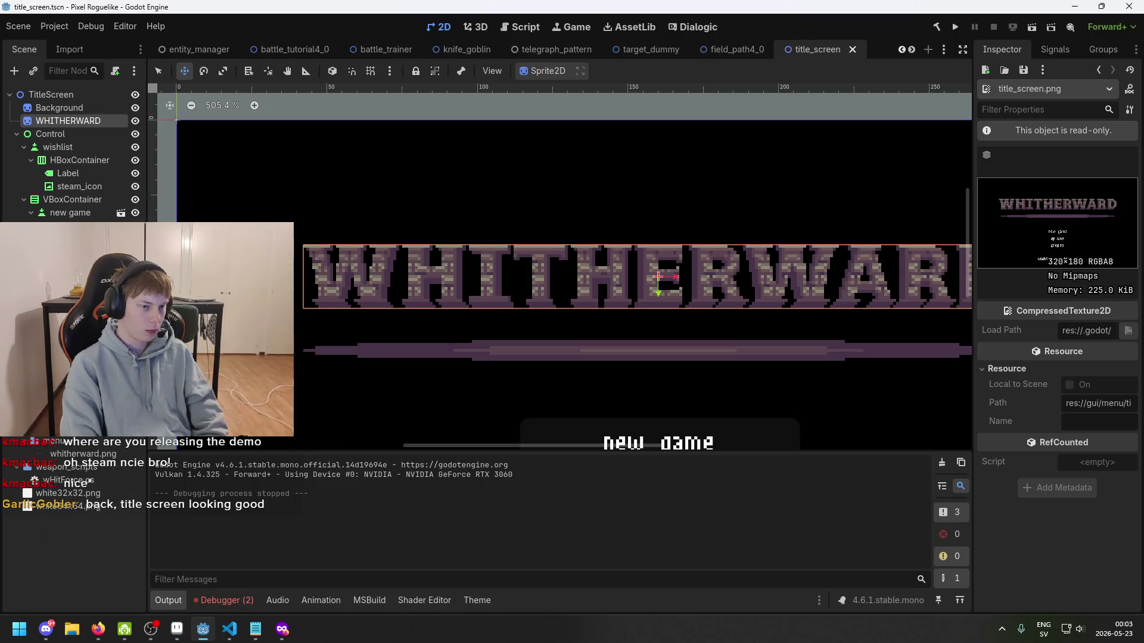
{"action": "left_click", "coordinate": [83, 453]}
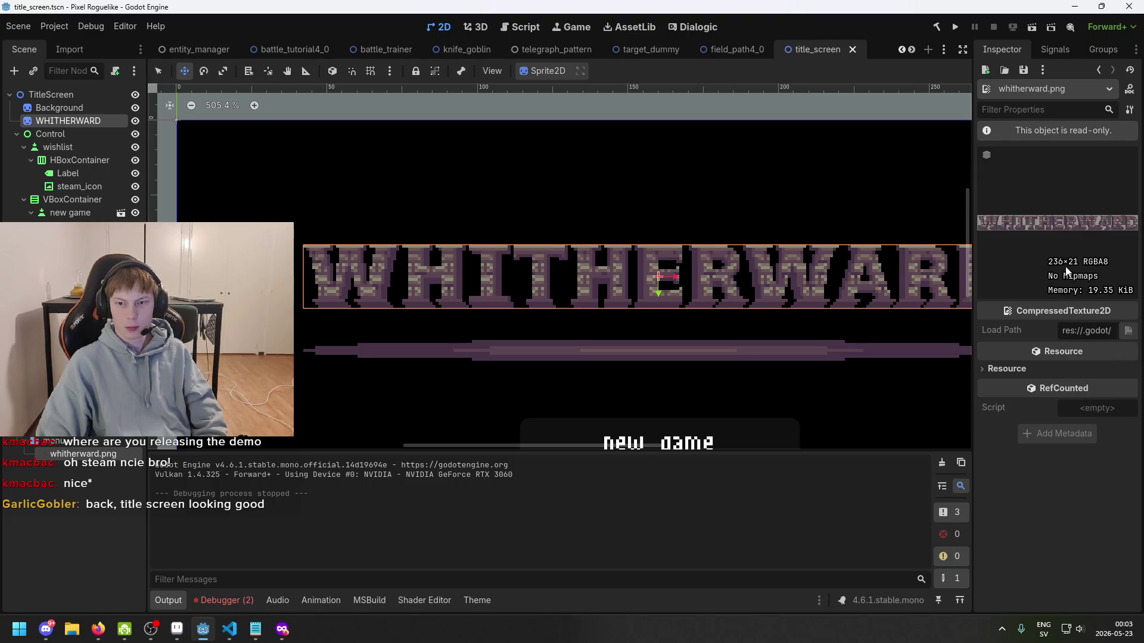
{"action": "left_click", "coordinate": [1025, 368]}
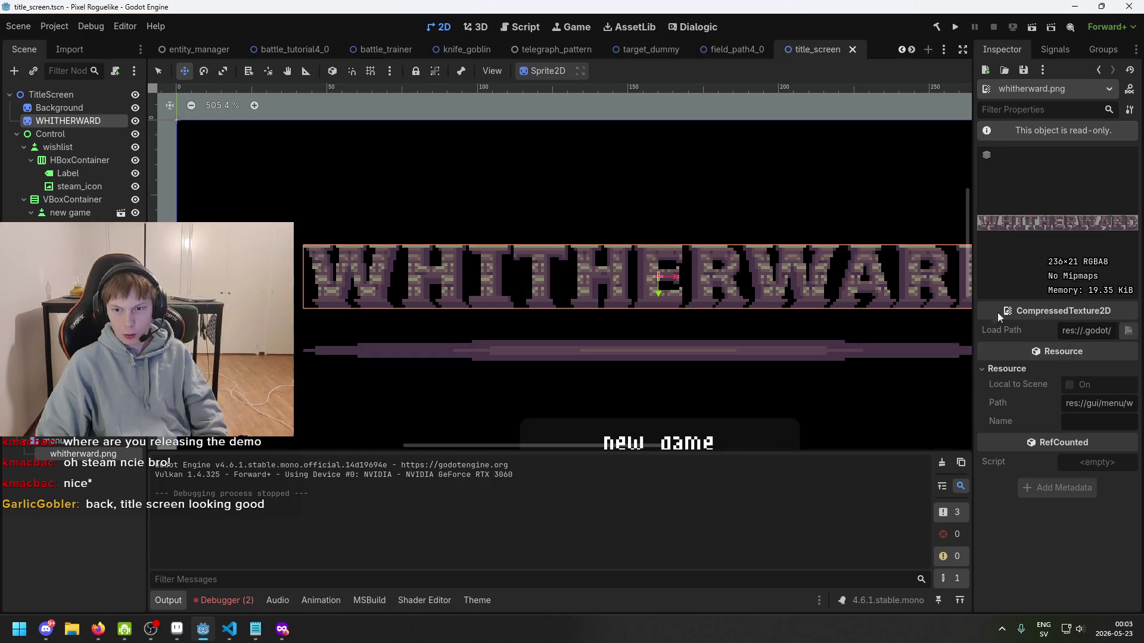
{"action": "left_click", "coordinate": [177, 629]}
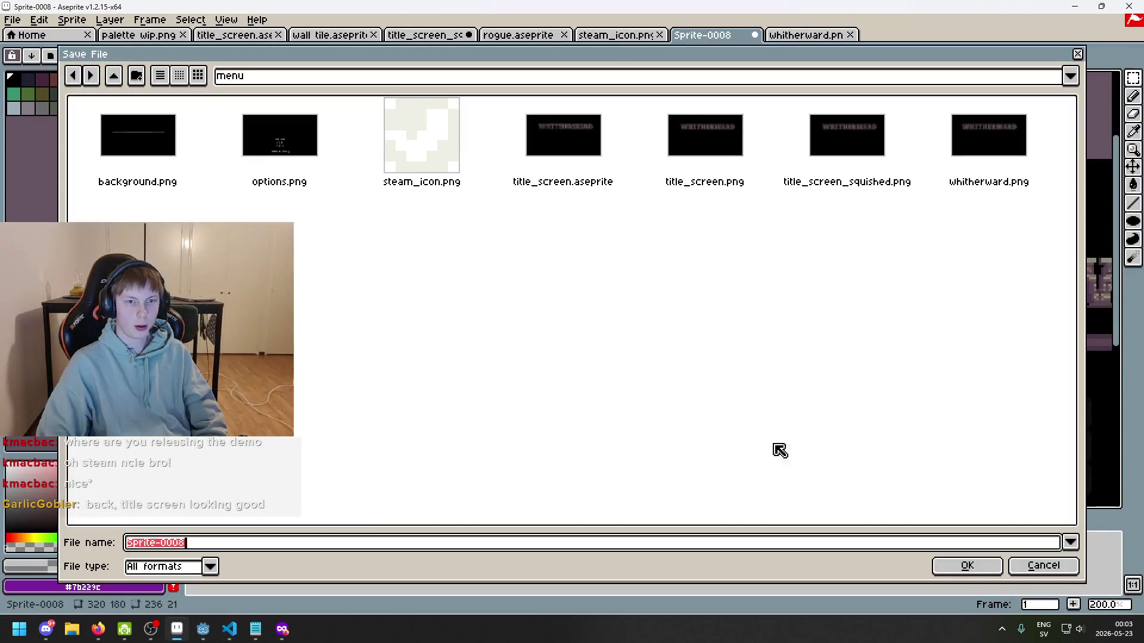
- Cancel the Save File dialog, pan across whitherward.png, close it, and return to Godot
{"action": "left_click", "coordinate": [1036, 565]}
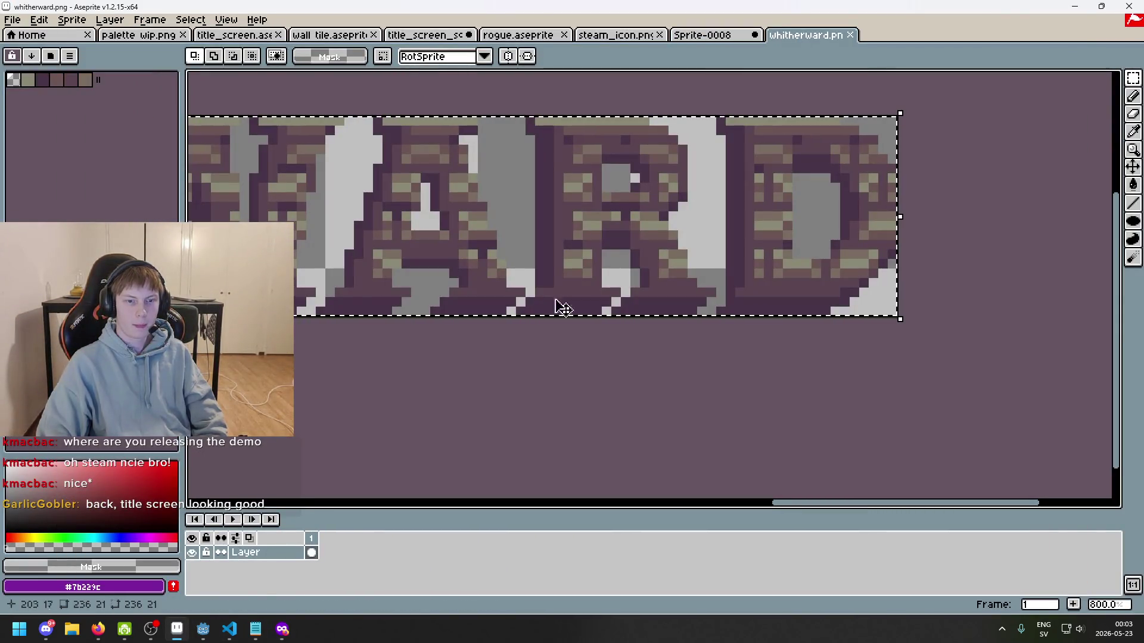
{"action": "scroll", "coordinate": [415, 387], "scroll_direction": "down", "scroll_amount": 2}
{"action": "left_click_drag", "start_coordinate": [411, 383], "coordinate": [610, 375]}
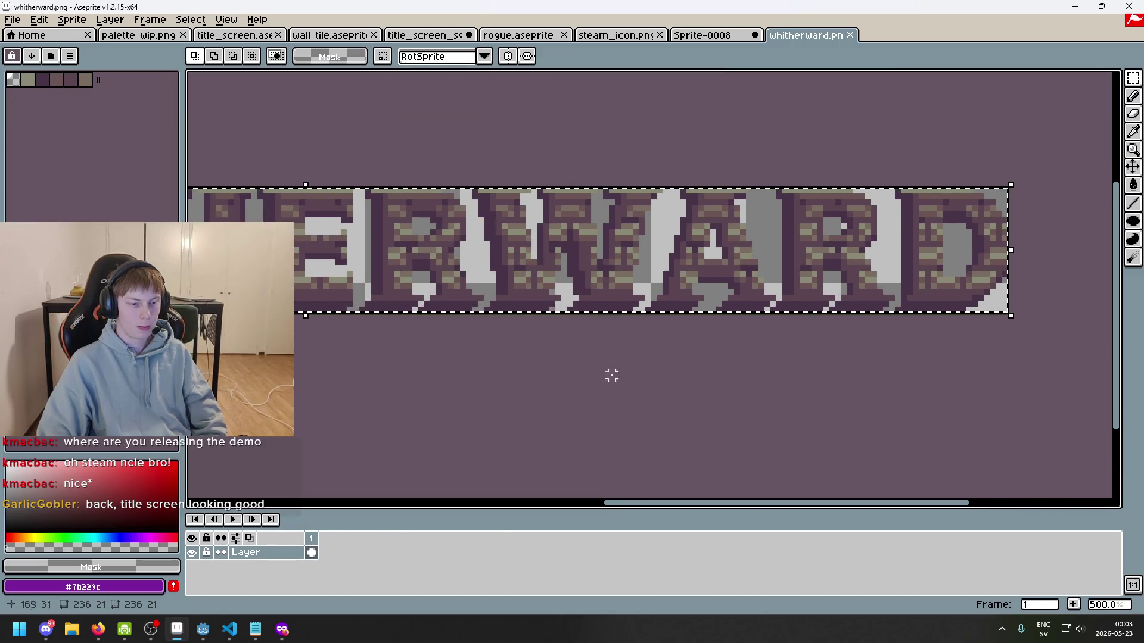
{"action": "left_click_drag", "start_coordinate": [455, 316], "coordinate": [901, 348]}
{"action": "left_click_drag", "start_coordinate": [362, 285], "coordinate": [558, 296]}
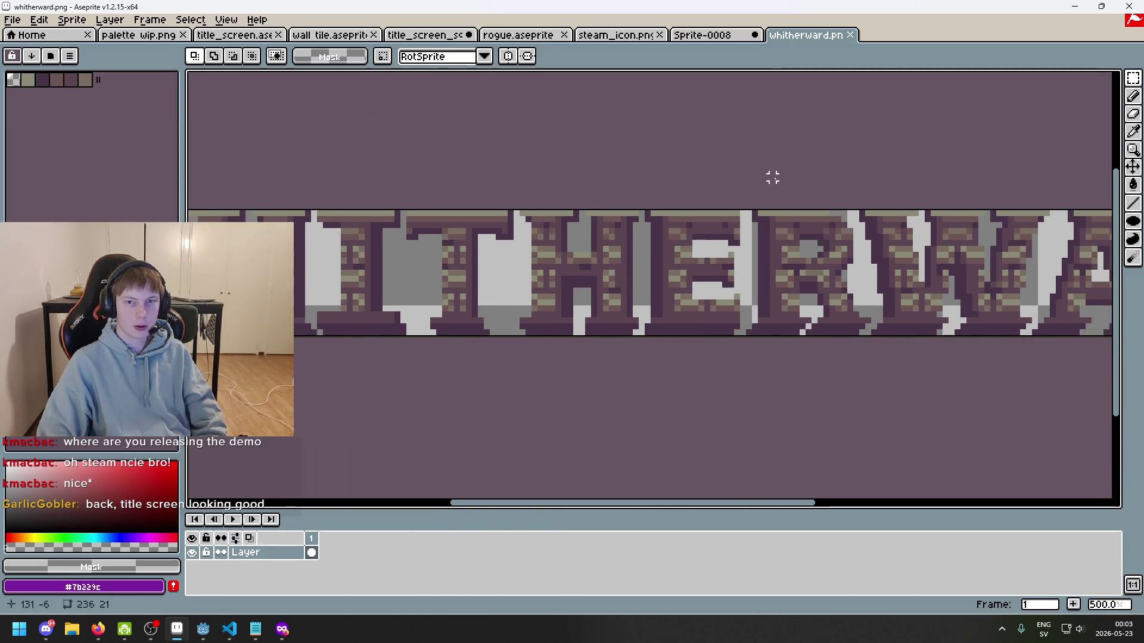
{"action": "scroll", "coordinate": [754, 190], "scroll_direction": "down", "scroll_amount": 2}
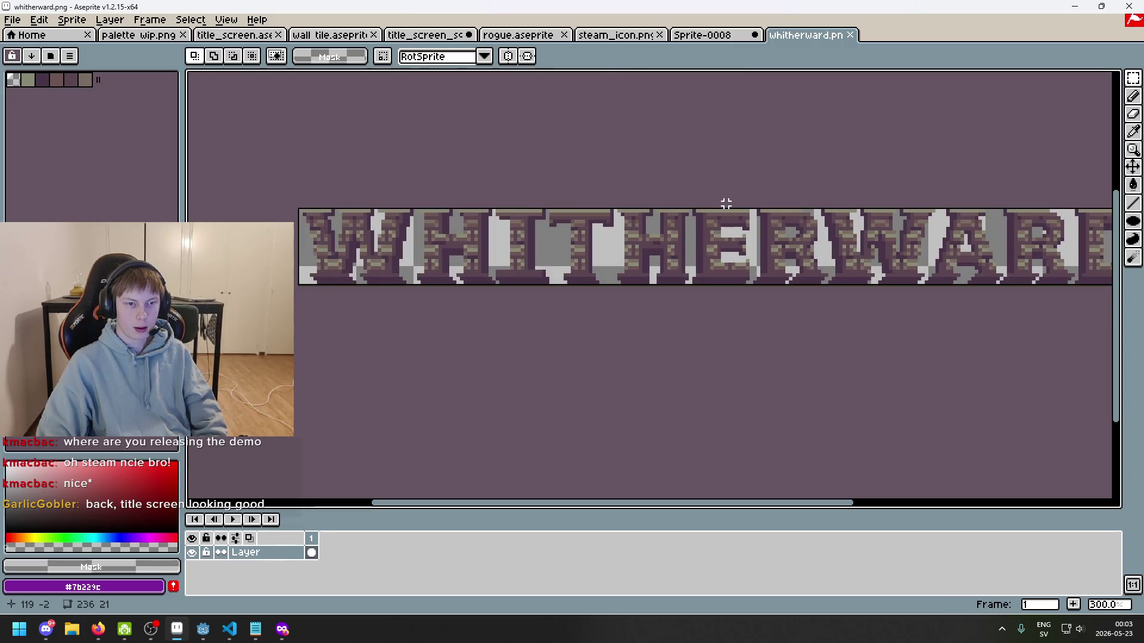
{"action": "left_click", "coordinate": [850, 36]}
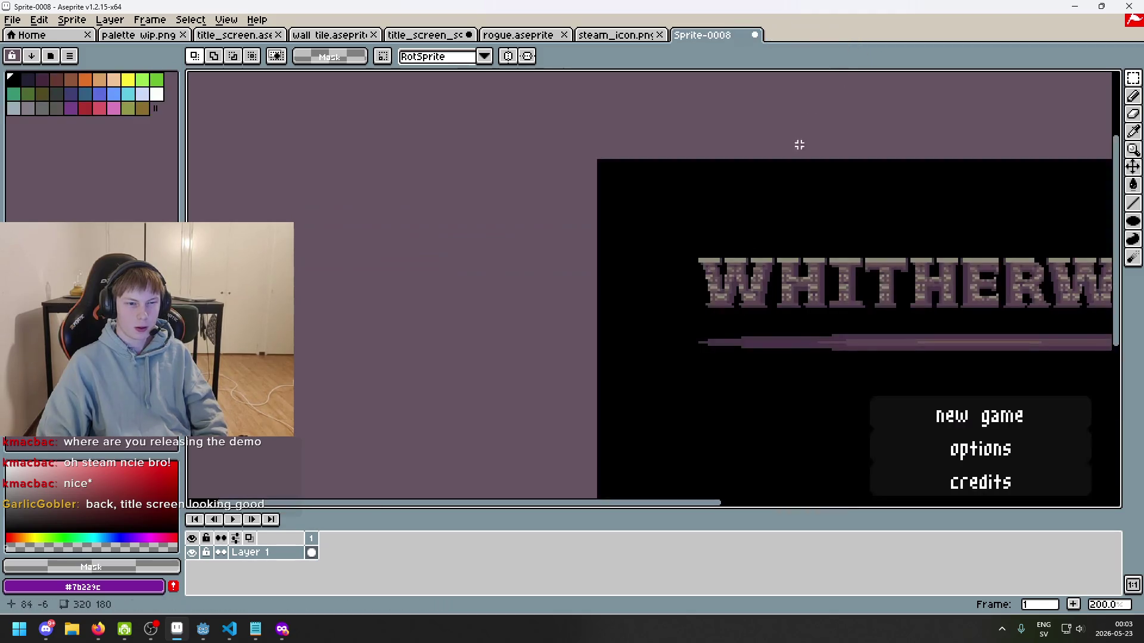
{"action": "left_click", "coordinate": [200, 631]}
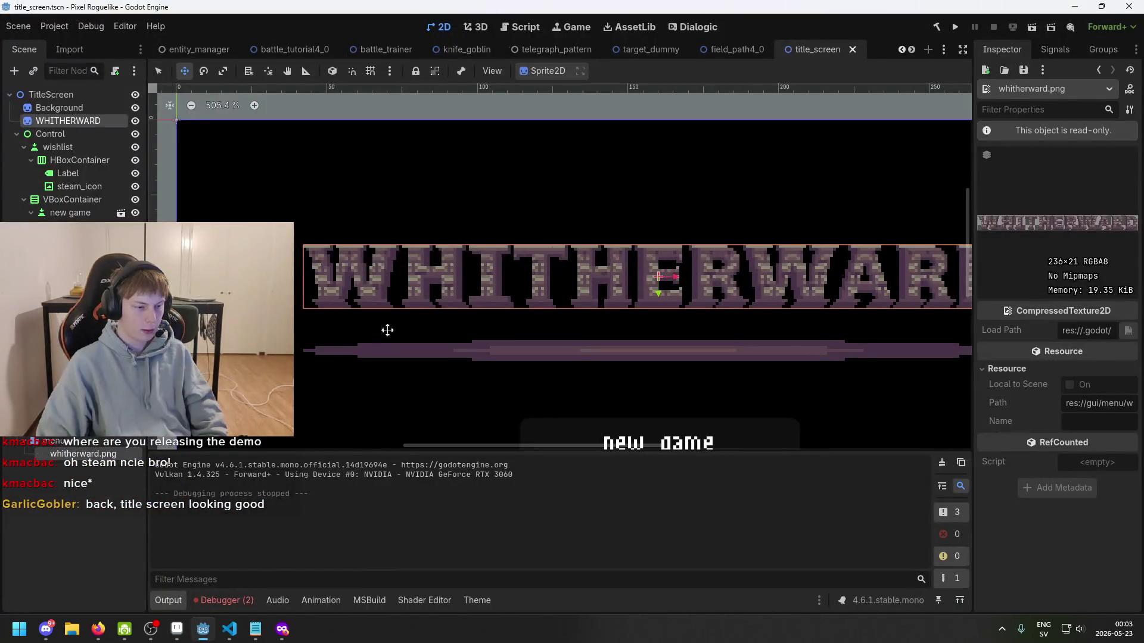
- Select the WHITHERWARD sprite node and toggle its Offset and Animation inspector sections
{"action": "scroll", "coordinate": [594, 272], "scroll_direction": "up", "scroll_amount": 7}
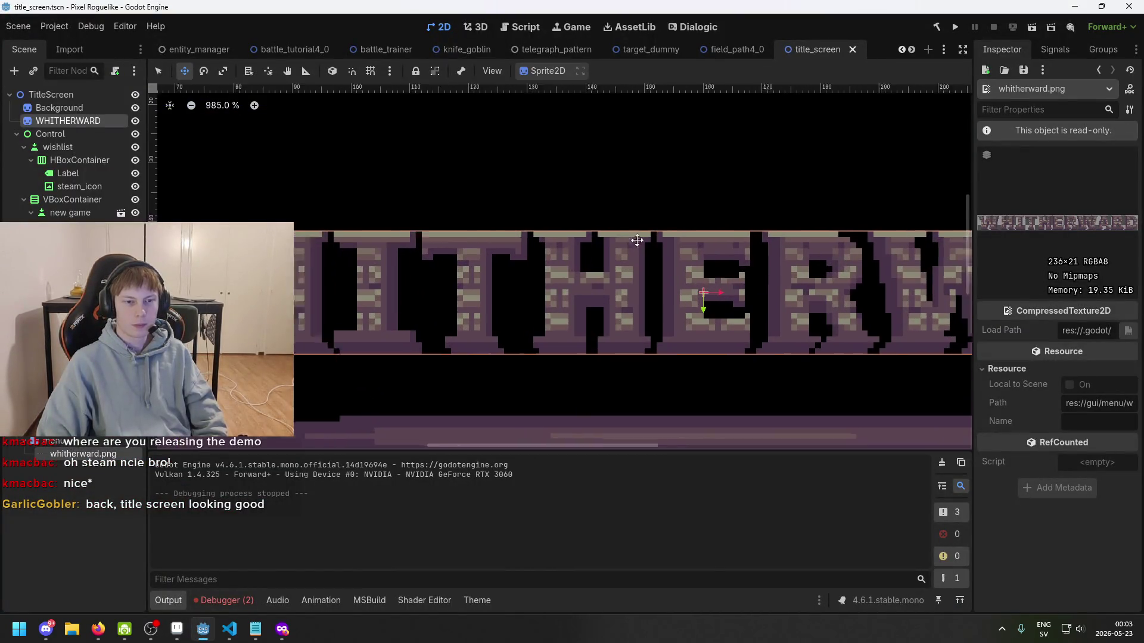
{"action": "scroll", "coordinate": [654, 230], "scroll_direction": "down", "scroll_amount": 3}
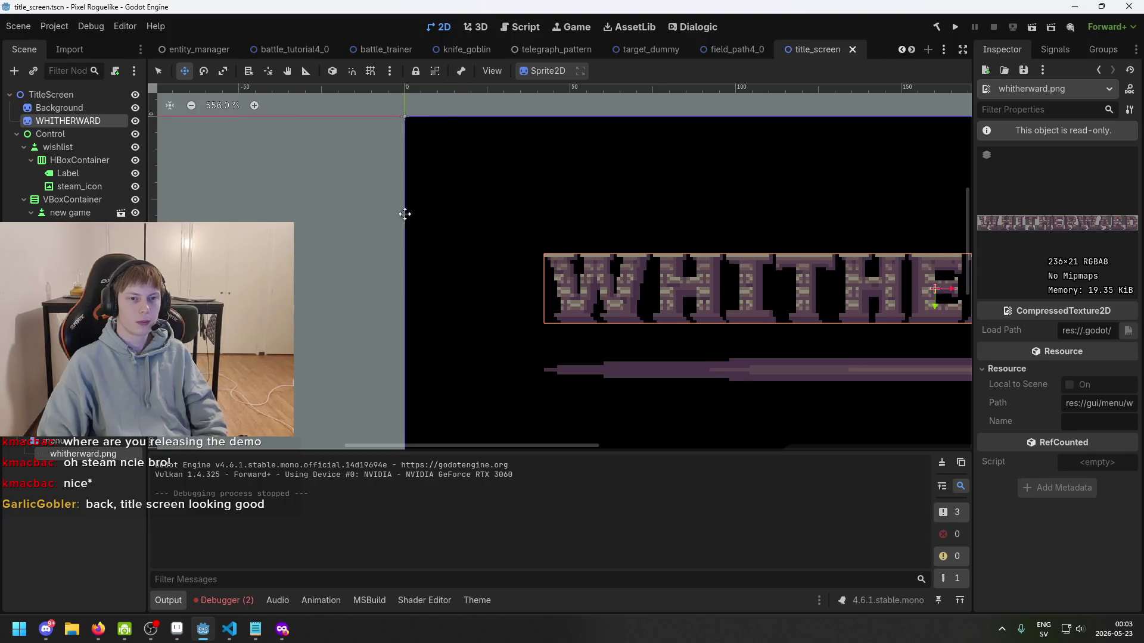
{"action": "scroll", "coordinate": [403, 212], "scroll_direction": "up", "scroll_amount": 3}
{"action": "left_click", "coordinate": [104, 107]}
{"action": "left_click", "coordinate": [104, 120]}
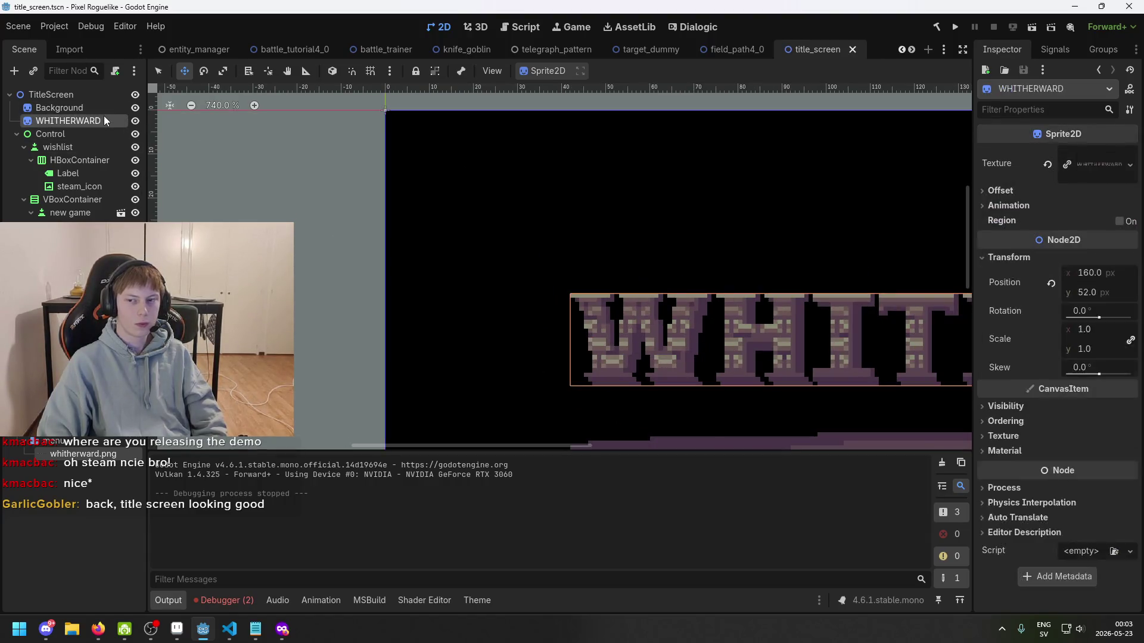
{"action": "left_click", "coordinate": [1019, 205]}
{"action": "left_click", "coordinate": [1013, 191]}
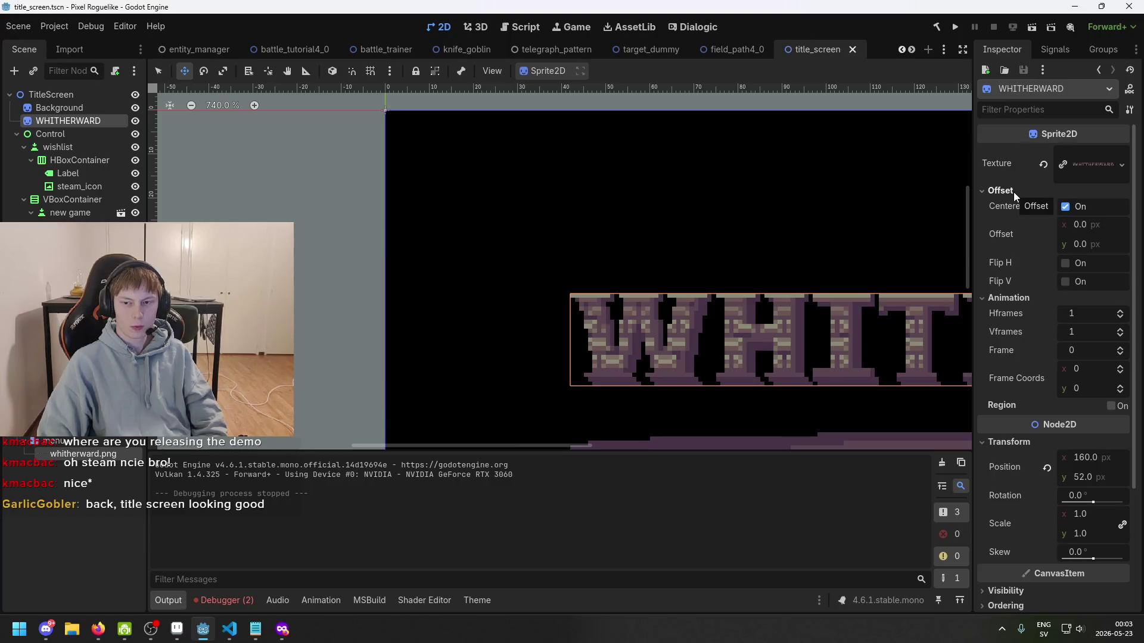
{"action": "left_click", "coordinate": [1013, 191]}
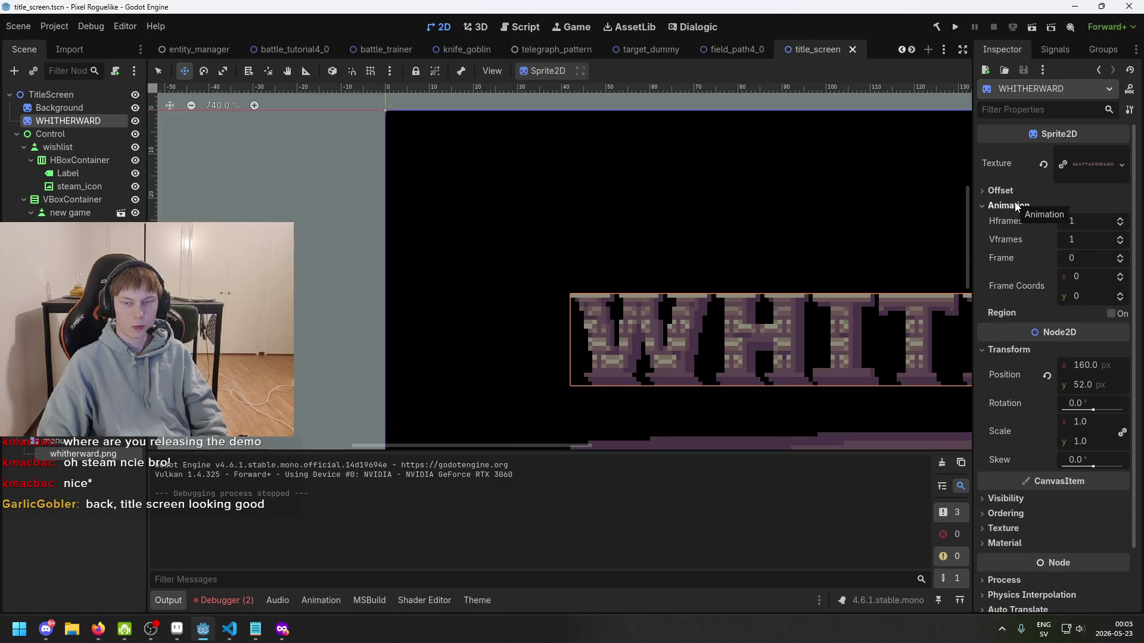
{"action": "left_click", "coordinate": [1015, 206]}
{"action": "left_click", "coordinate": [1014, 209]}
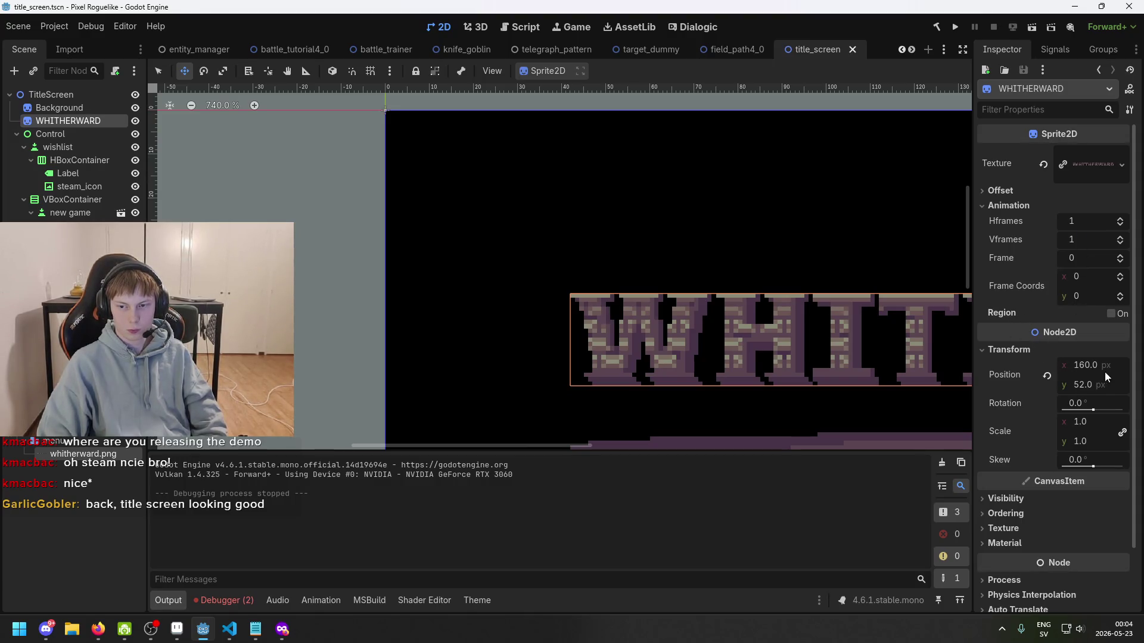
- Undo and redo the WHITHERWARD position change to 160, 52, checking its Ordering and Visibility sections
{"action": "key", "text": "ctrl+z"}
{"action": "key", "text": "ctrl+z"}
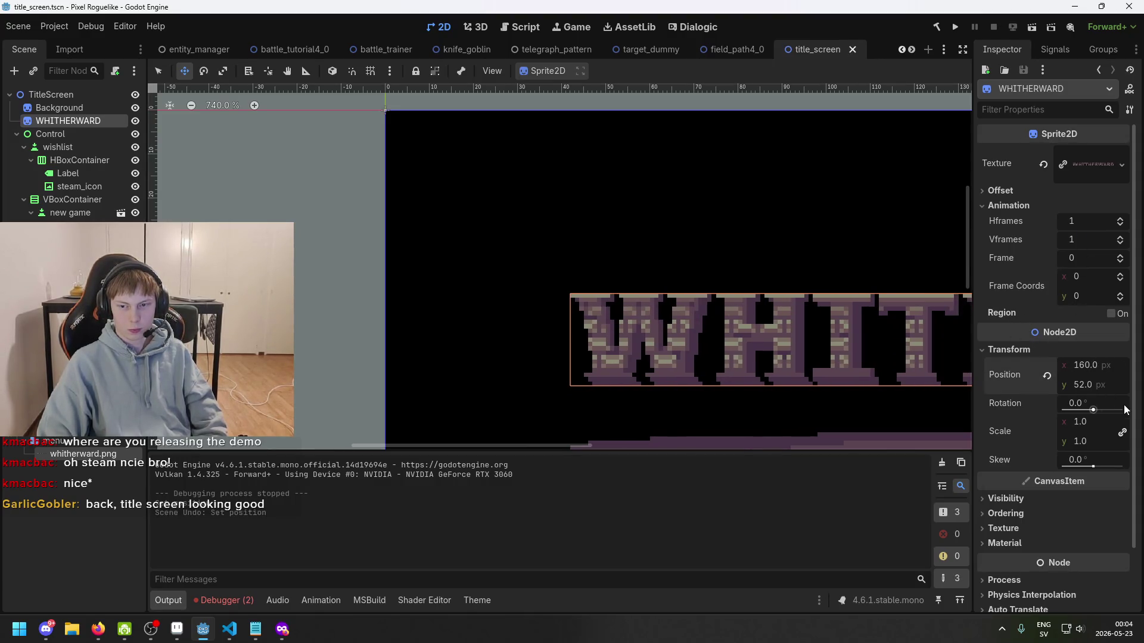
{"action": "key", "text": "ctrl+shift+z"}
{"action": "key", "text": "ctrl+z"}
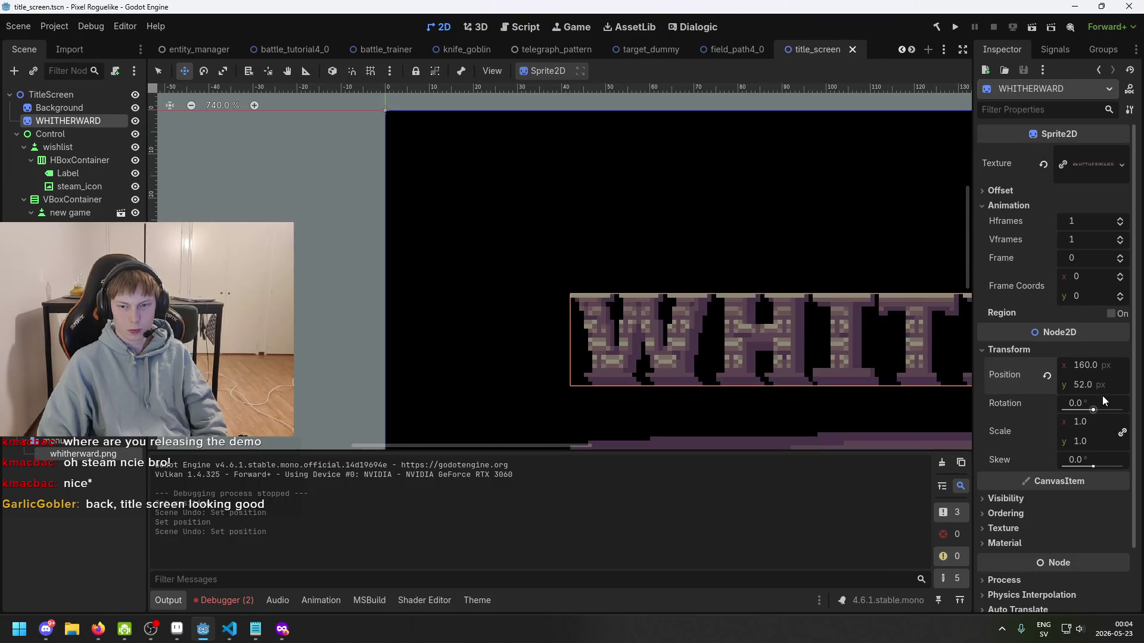
{"action": "scroll", "coordinate": [709, 298], "scroll_direction": "down", "scroll_amount": 2}
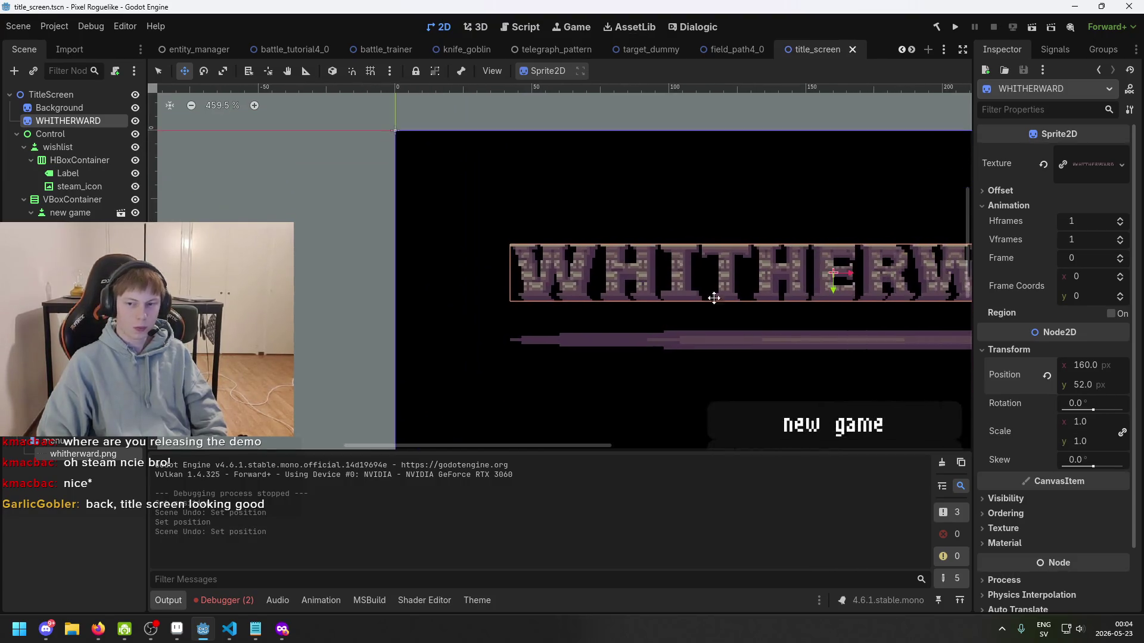
{"action": "scroll", "coordinate": [1060, 441], "scroll_direction": "down", "scroll_amount": 2}
{"action": "left_click", "coordinate": [1054, 442]}
{"action": "left_click", "coordinate": [1053, 443]}
{"action": "left_click", "coordinate": [1053, 428]}
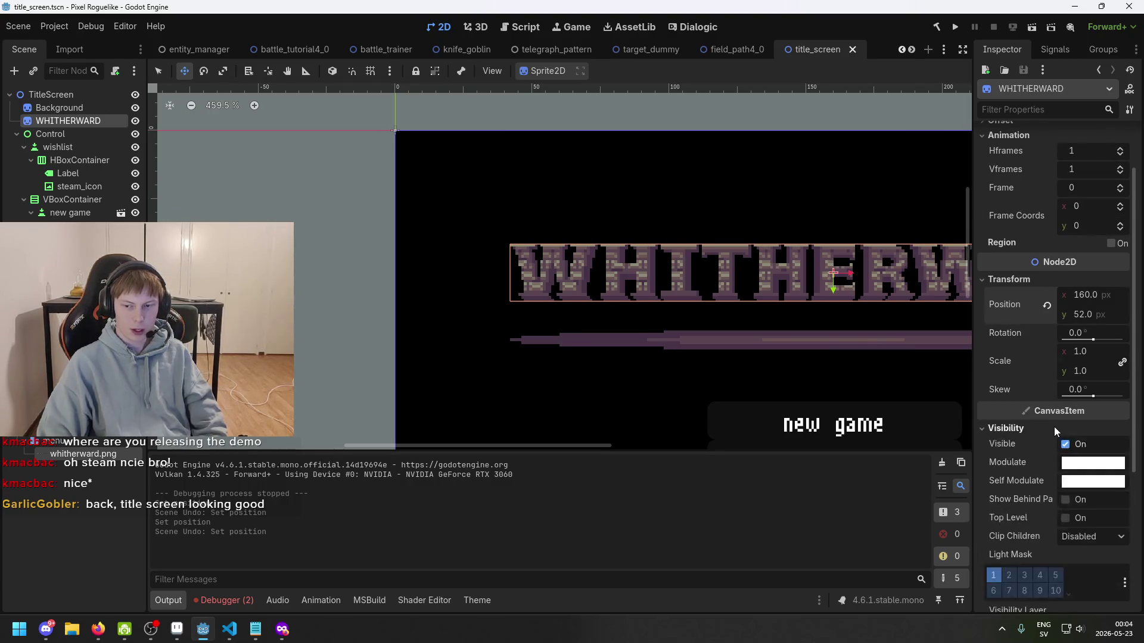
{"action": "left_click", "coordinate": [1053, 428]}
{"action": "scroll", "coordinate": [1048, 444], "scroll_direction": "up", "scroll_amount": 1}
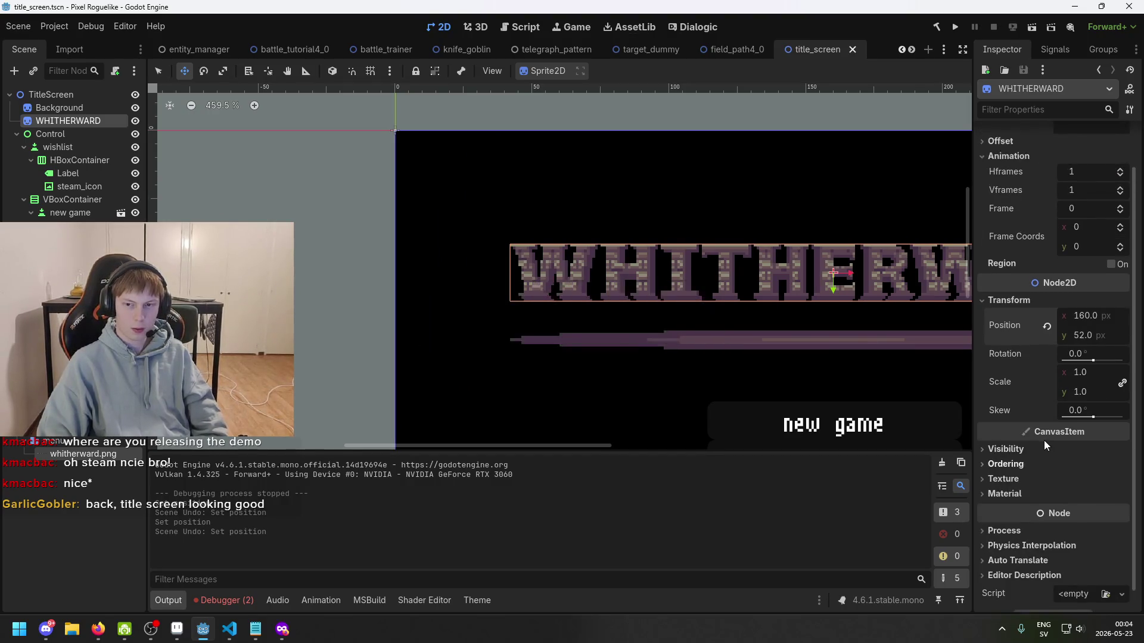
{"action": "scroll", "coordinate": [1106, 317], "scroll_direction": "up", "scroll_amount": 2}
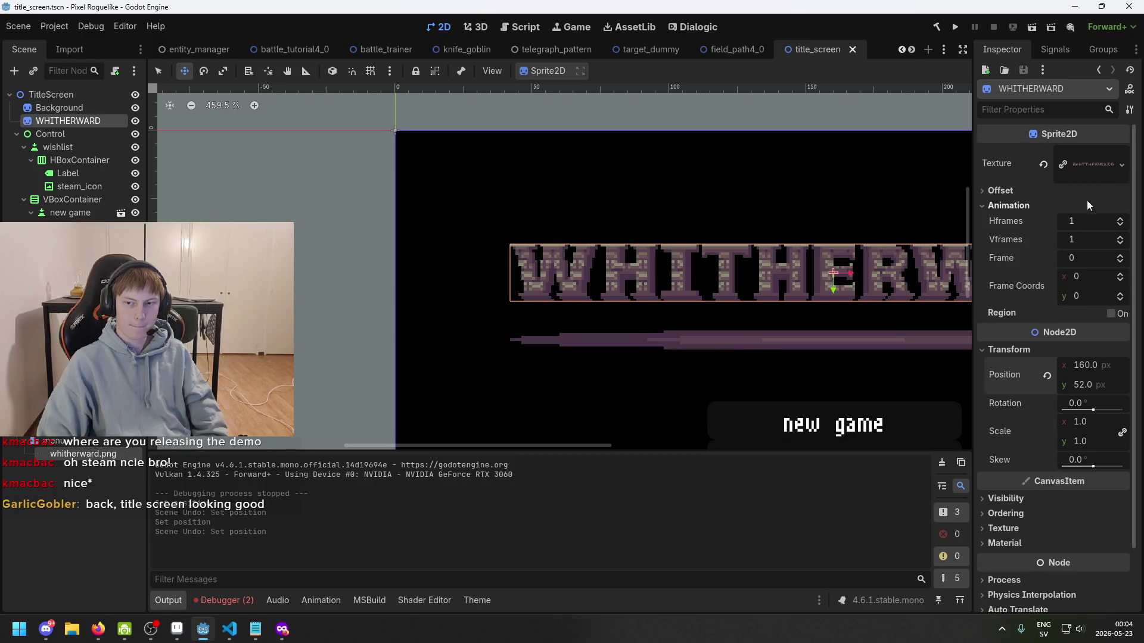
{"action": "scroll", "coordinate": [700, 272], "scroll_direction": "down", "scroll_amount": 3}
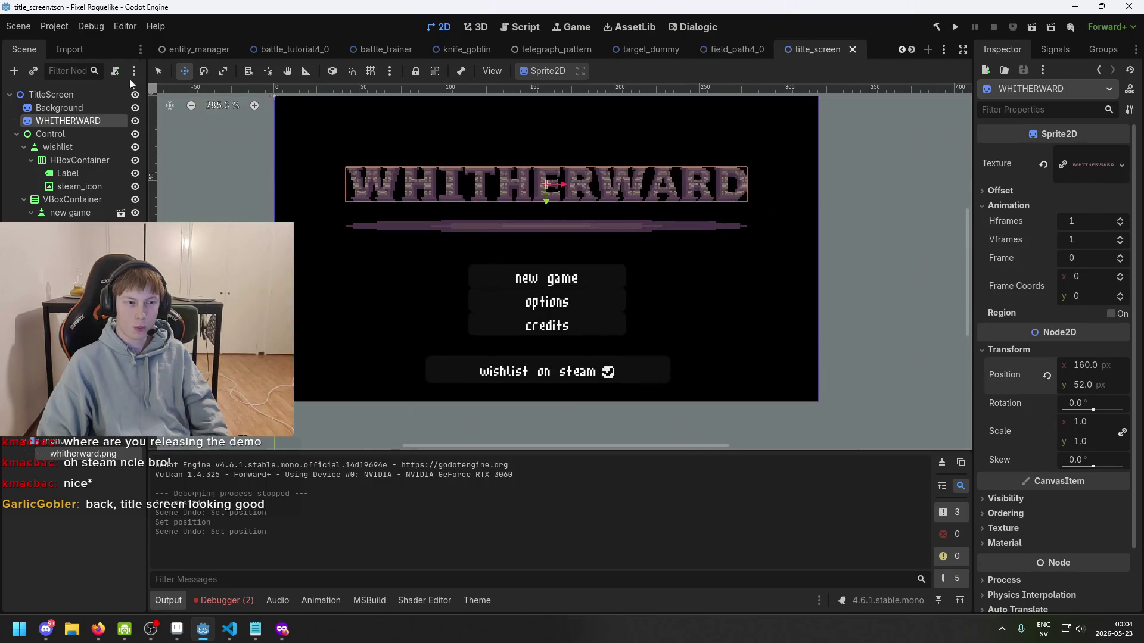
- Hide the Control node holding the menu buttons, save the title_screen scene, and run the project
{"action": "left_click", "coordinate": [51, 94]}
{"action": "left_click", "coordinate": [1026, 152]}
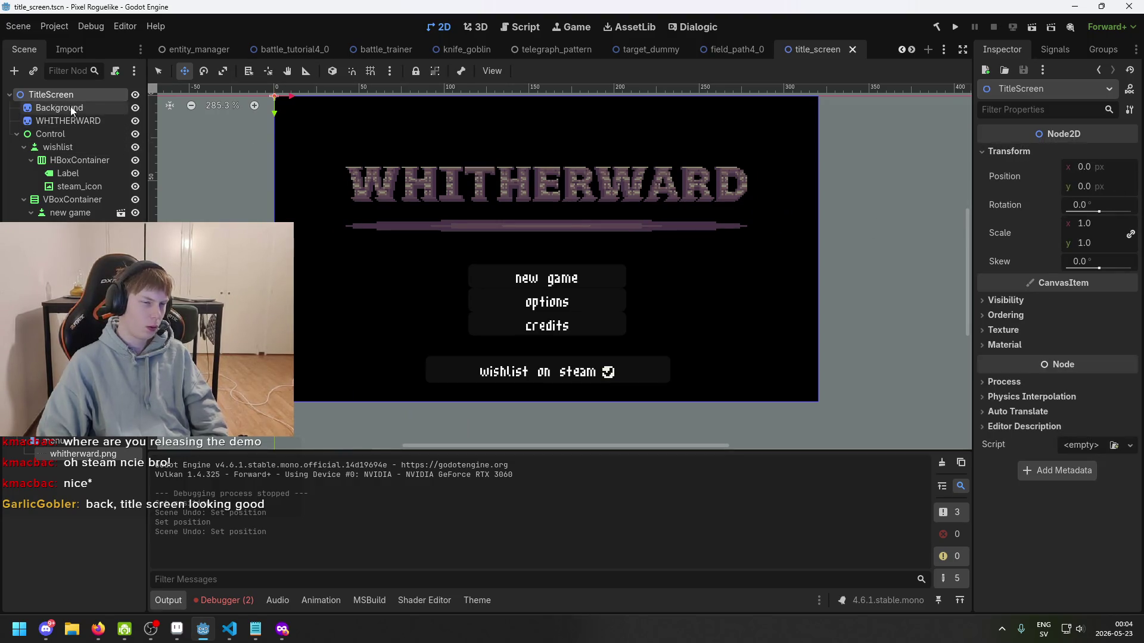
{"action": "left_click", "coordinate": [69, 137]}
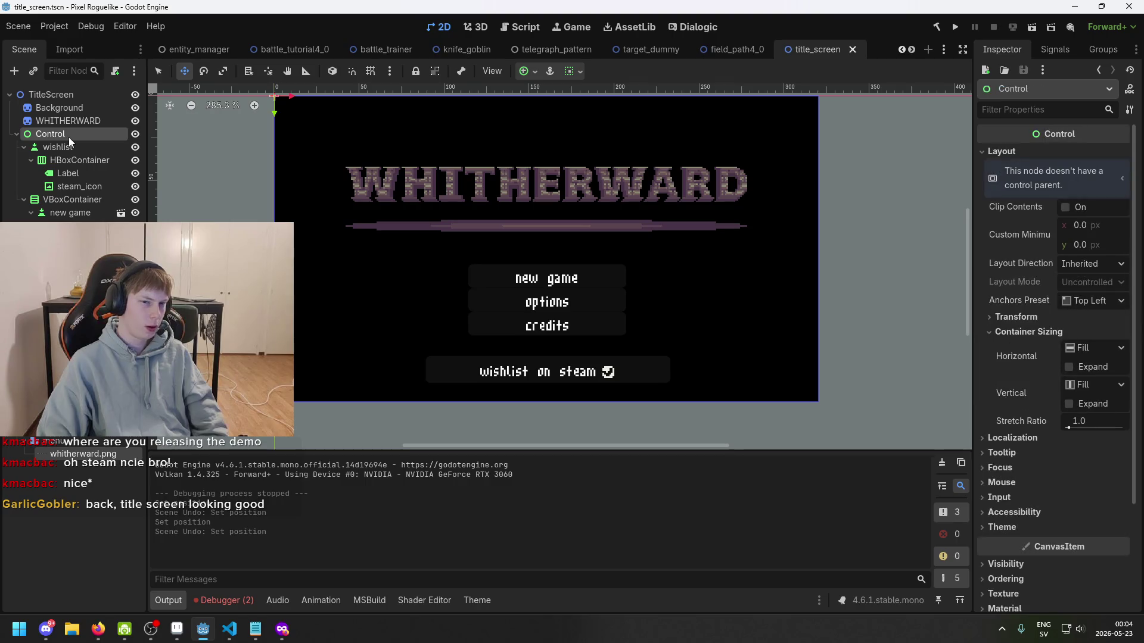
{"action": "left_click", "coordinate": [135, 134]}
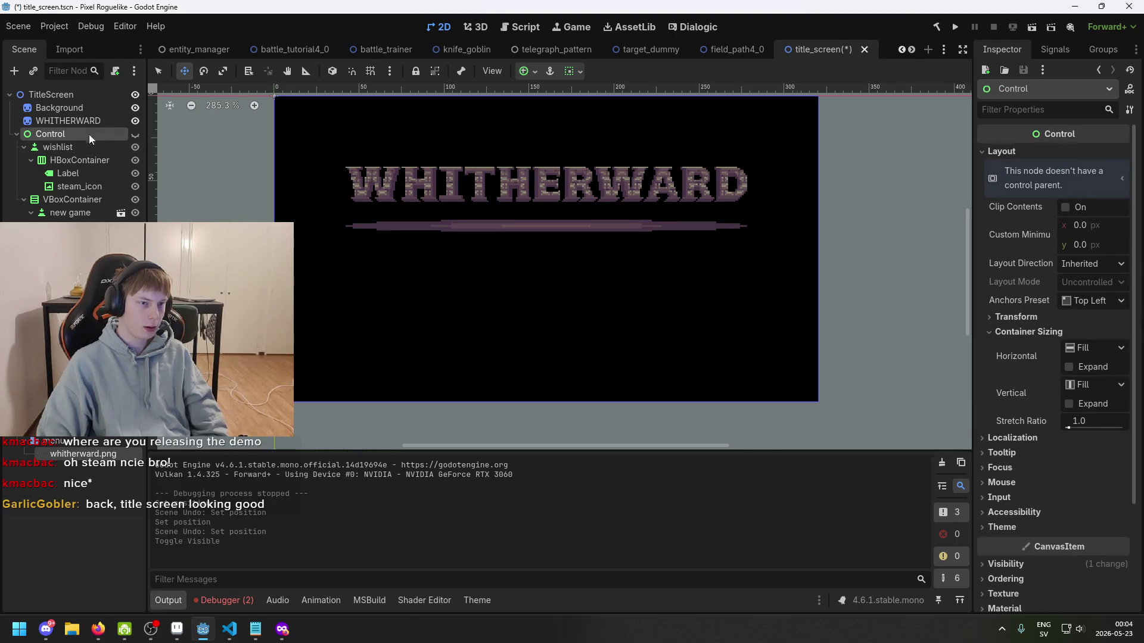
{"action": "double_click", "coordinate": [19, 136]}
{"action": "key", "text": "ctrl+s"}
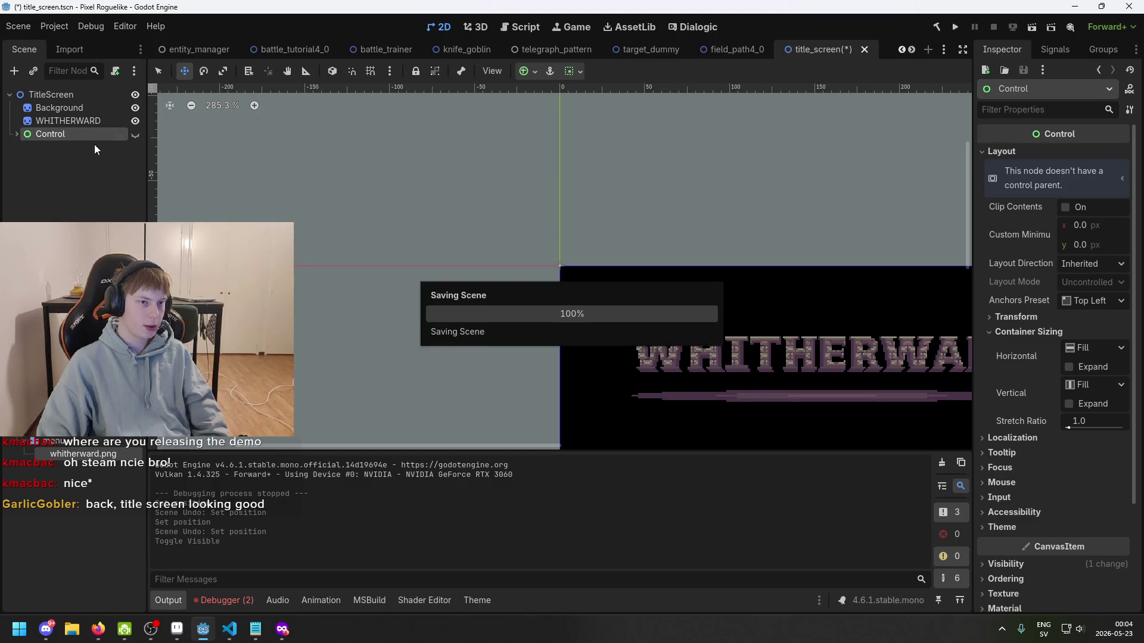
{"action": "scroll", "coordinate": [567, 274], "scroll_direction": "down", "scroll_amount": 3}
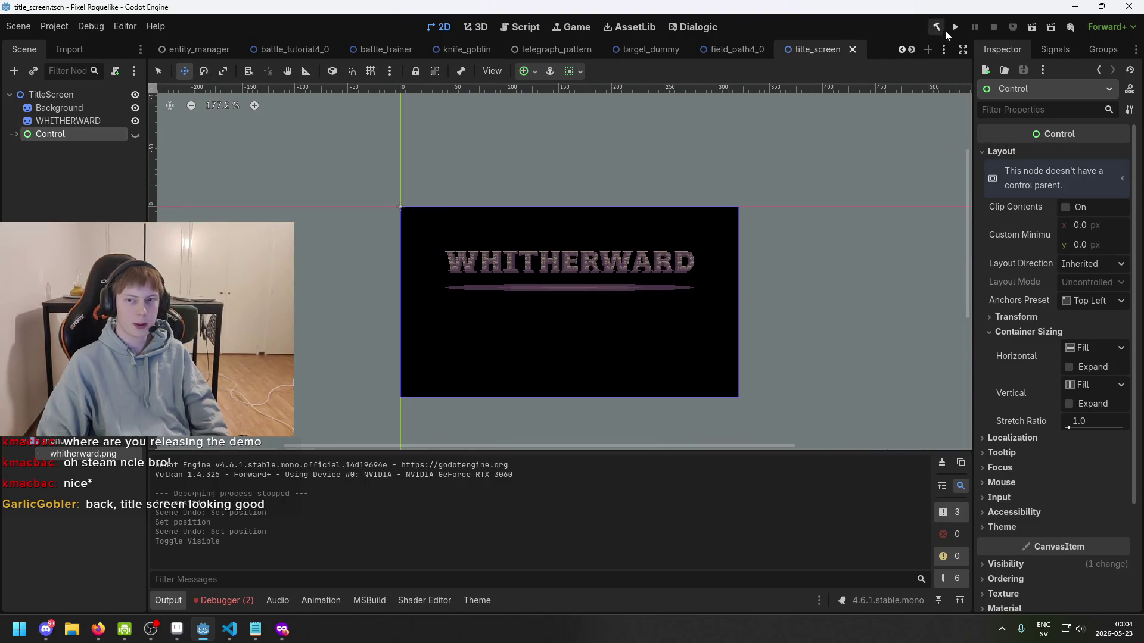
{"action": "left_click", "coordinate": [953, 28]}
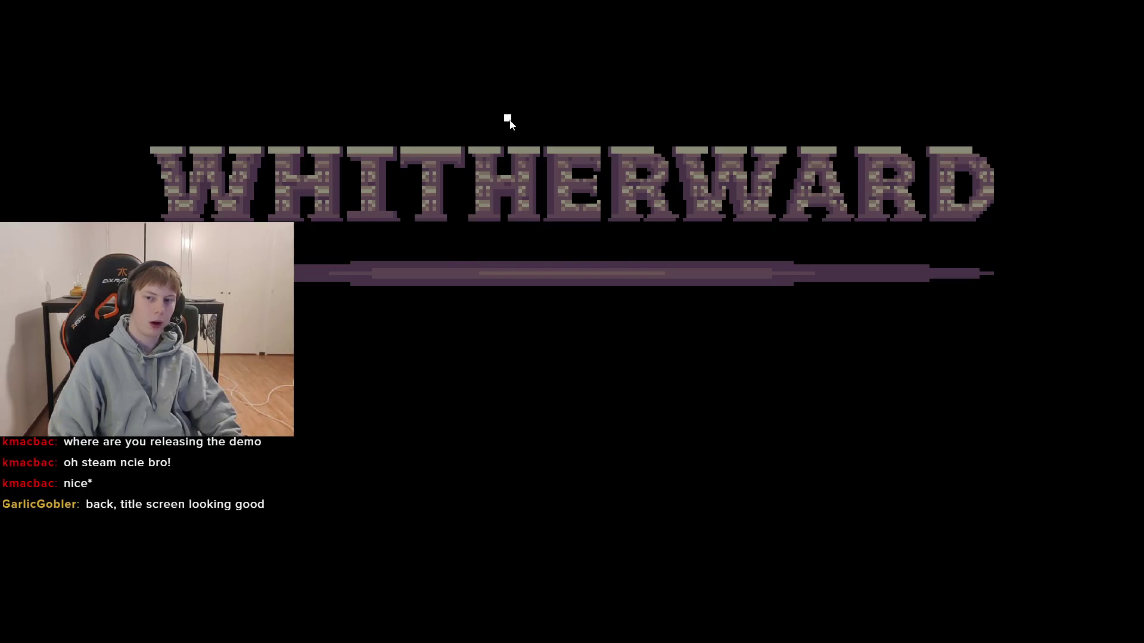
- Close the game and open the SceneManager error's source from the Debugger errors list
{"action": "key", "text": "alt+F4"}
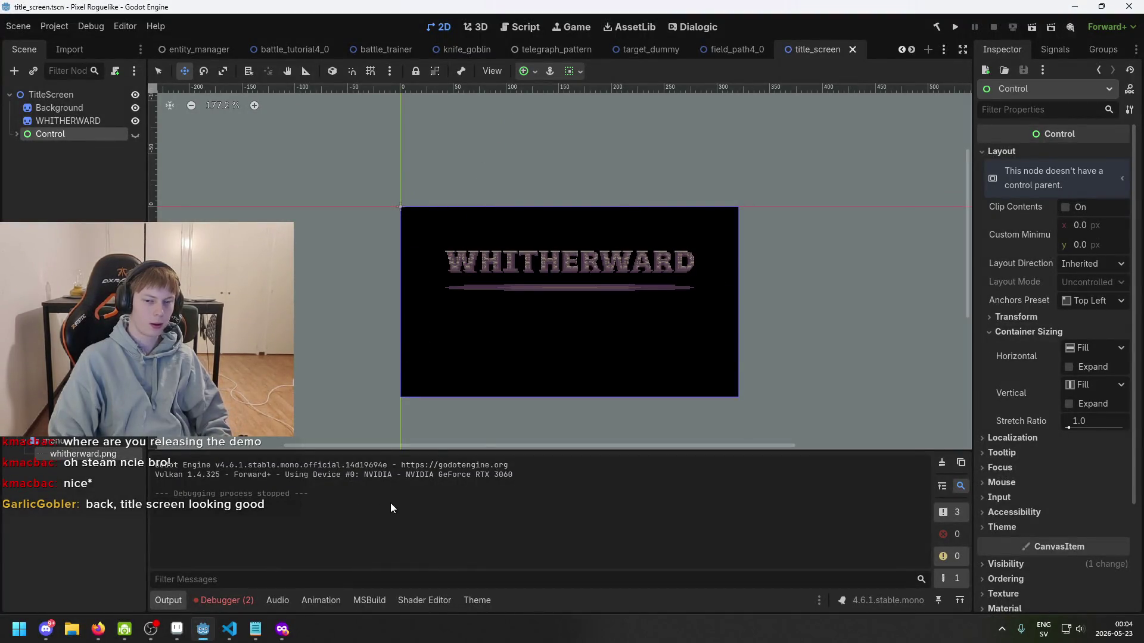
{"action": "left_click", "coordinate": [222, 600]}
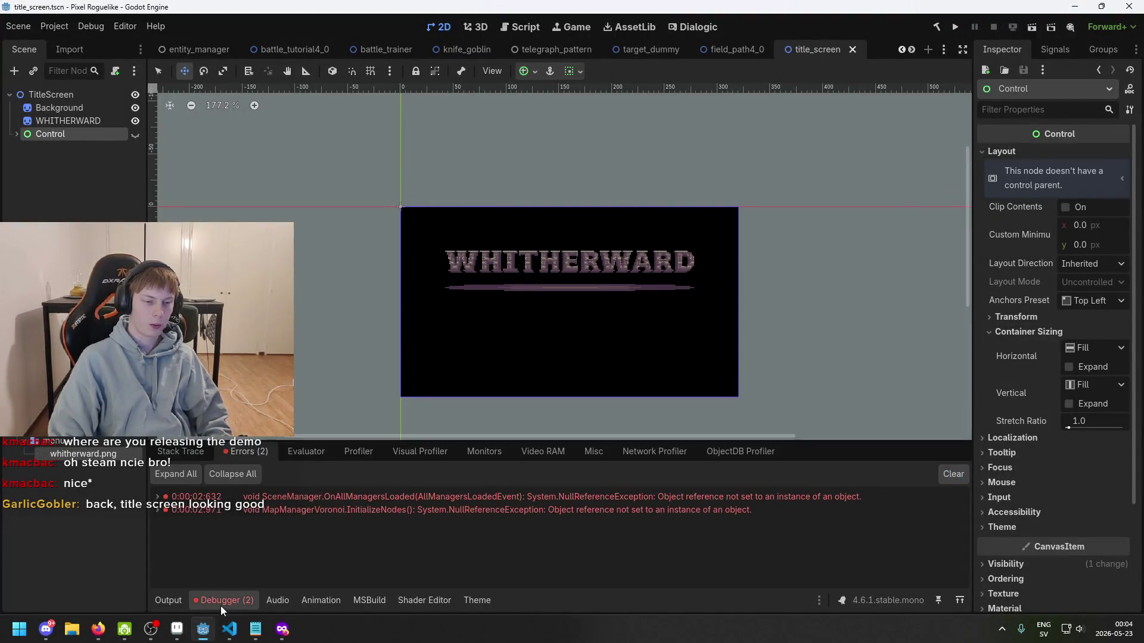
{"action": "double_click", "coordinate": [518, 493]}
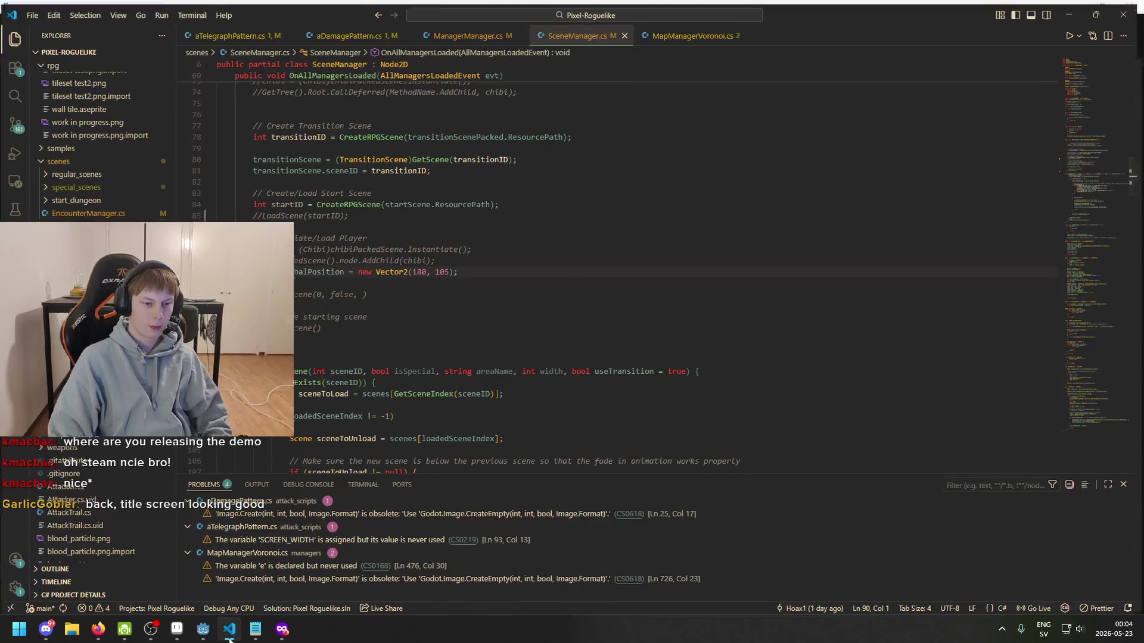
{"action": "key", "text": "alt+Tab"}
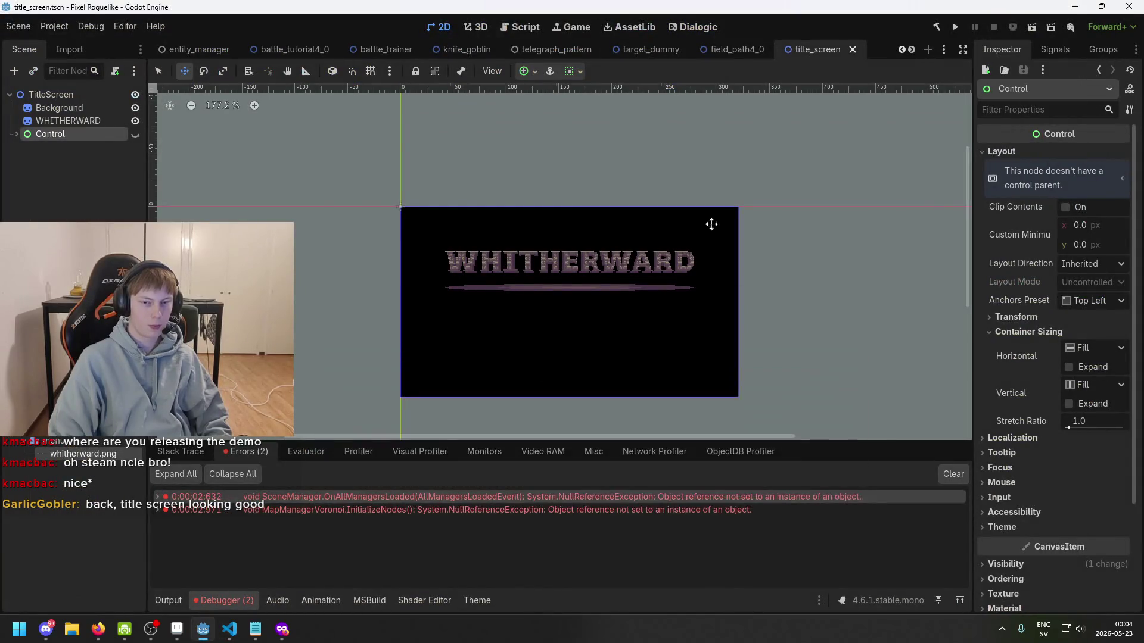
- Run the project again and inspect the live TitleScreen node in the Remote tree
{"action": "left_click", "coordinate": [955, 27]}
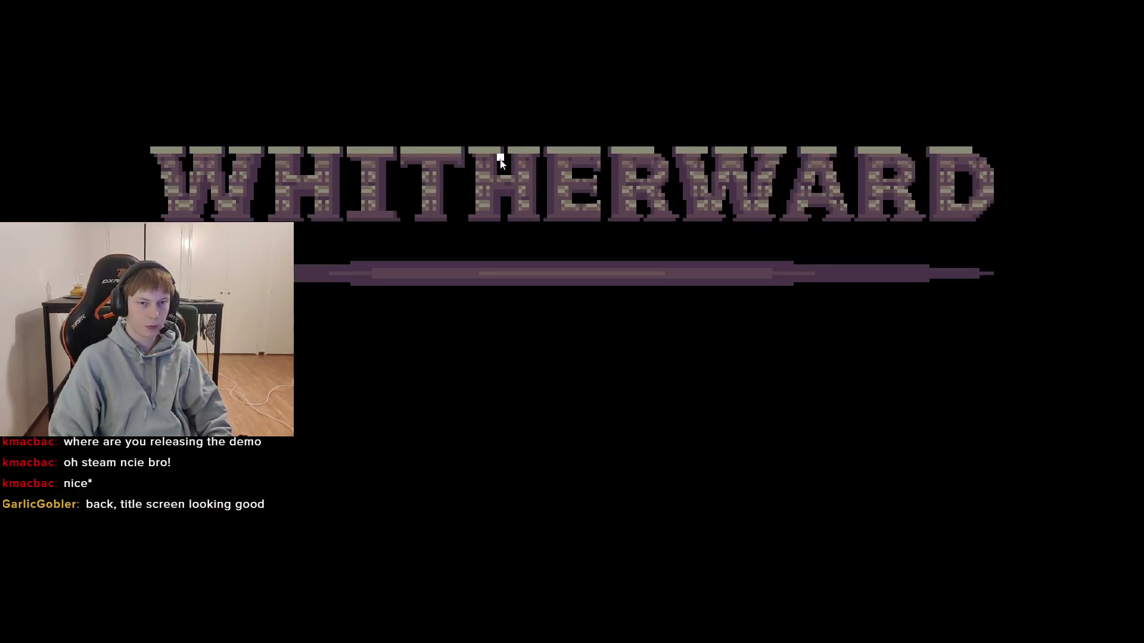
{"action": "key", "text": "alt+Tab"}
{"action": "left_click", "coordinate": [16, 153]}
{"action": "left_click", "coordinate": [58, 154]}
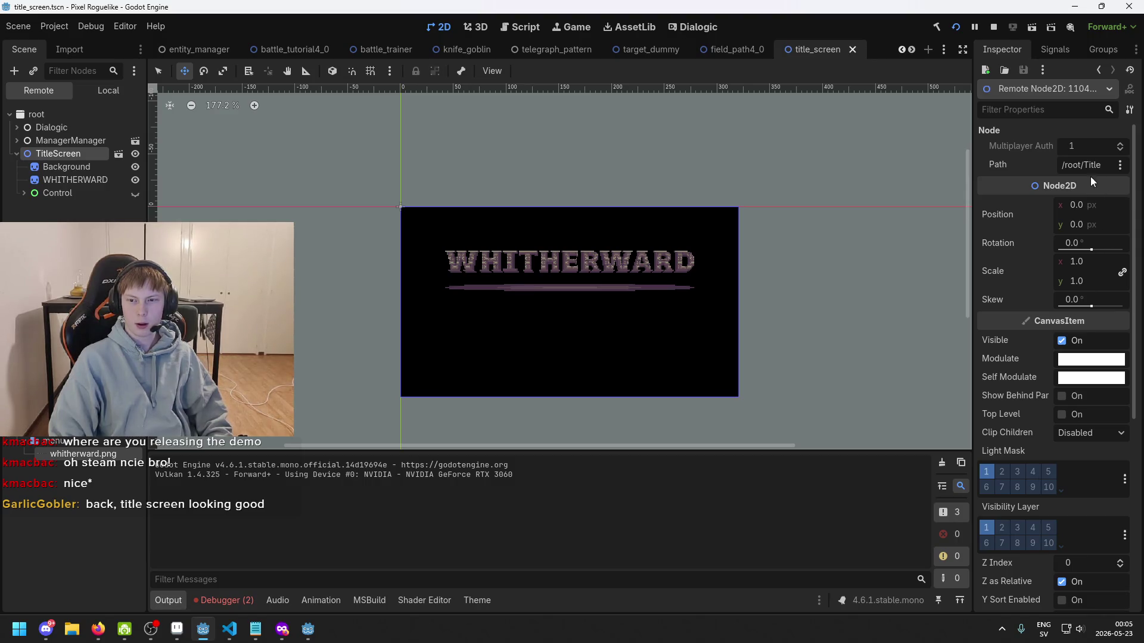
- Inspect the live Background and WHITHERWARD sprites in the Remote tree
{"action": "scroll", "coordinate": [1081, 227], "scroll_direction": "down", "scroll_amount": 2}
{"action": "scroll", "coordinate": [1092, 388], "scroll_direction": "down", "scroll_amount": 6}
{"action": "scroll", "coordinate": [1092, 395], "scroll_direction": "up", "scroll_amount": 8}
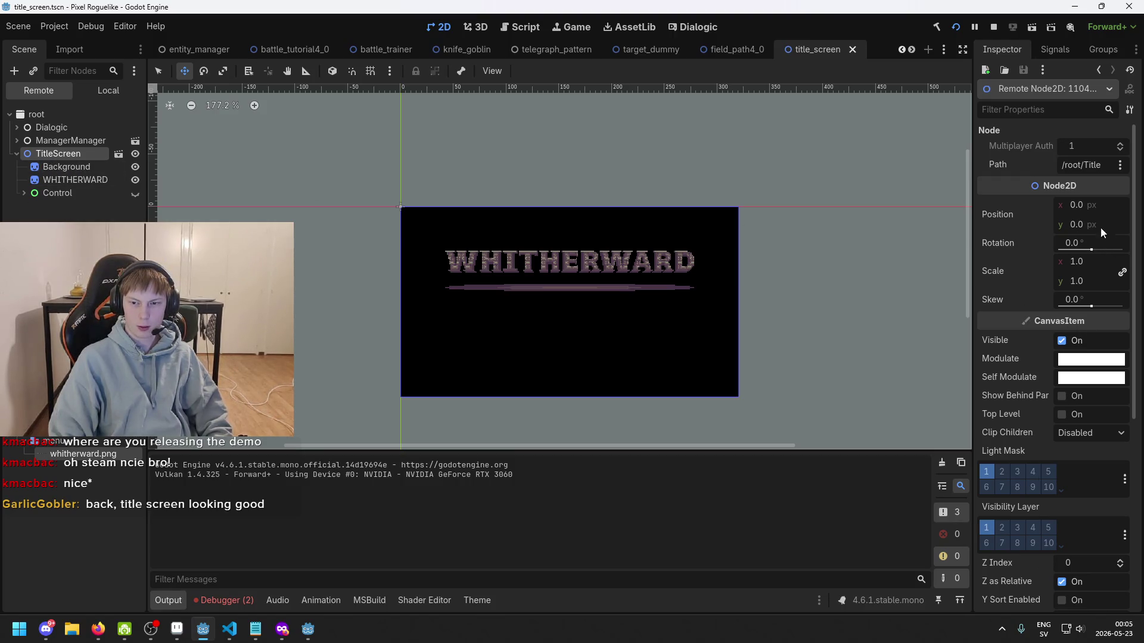
{"action": "left_click", "coordinate": [66, 167]}
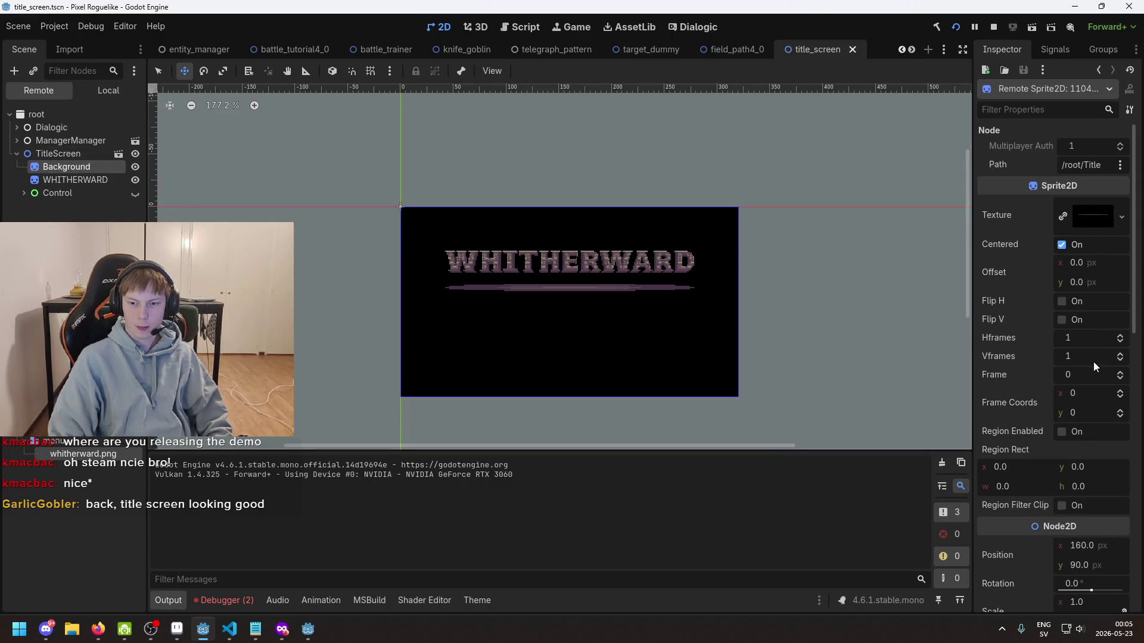
{"action": "scroll", "coordinate": [1096, 370], "scroll_direction": "down", "scroll_amount": 5}
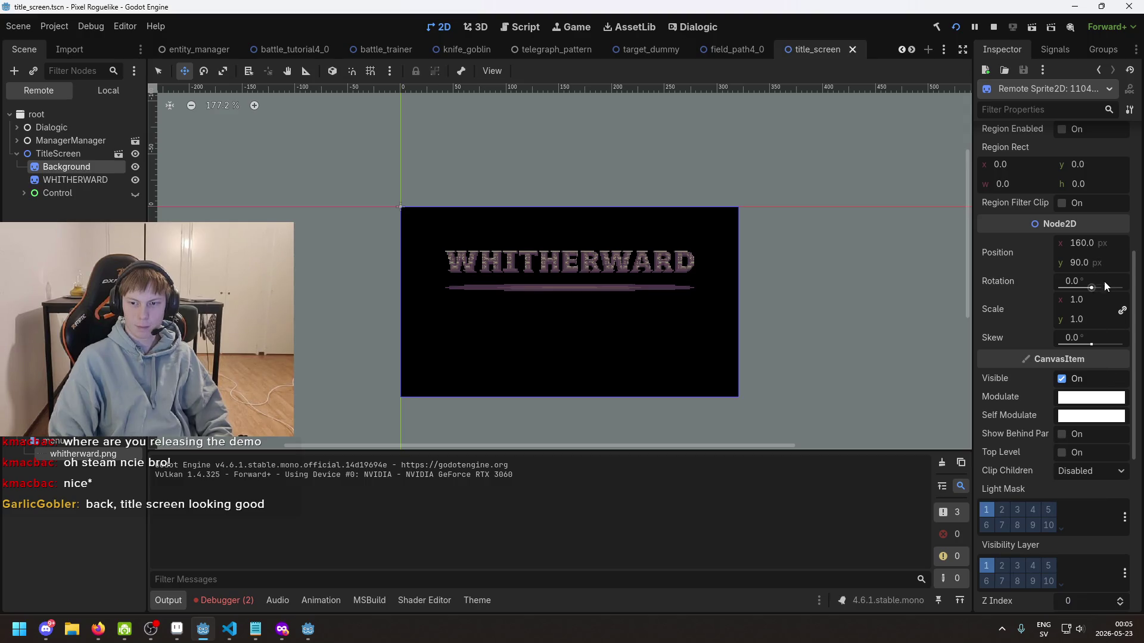
{"action": "scroll", "coordinate": [1103, 281], "scroll_direction": "down", "scroll_amount": 6}
{"action": "left_click", "coordinate": [74, 182]}
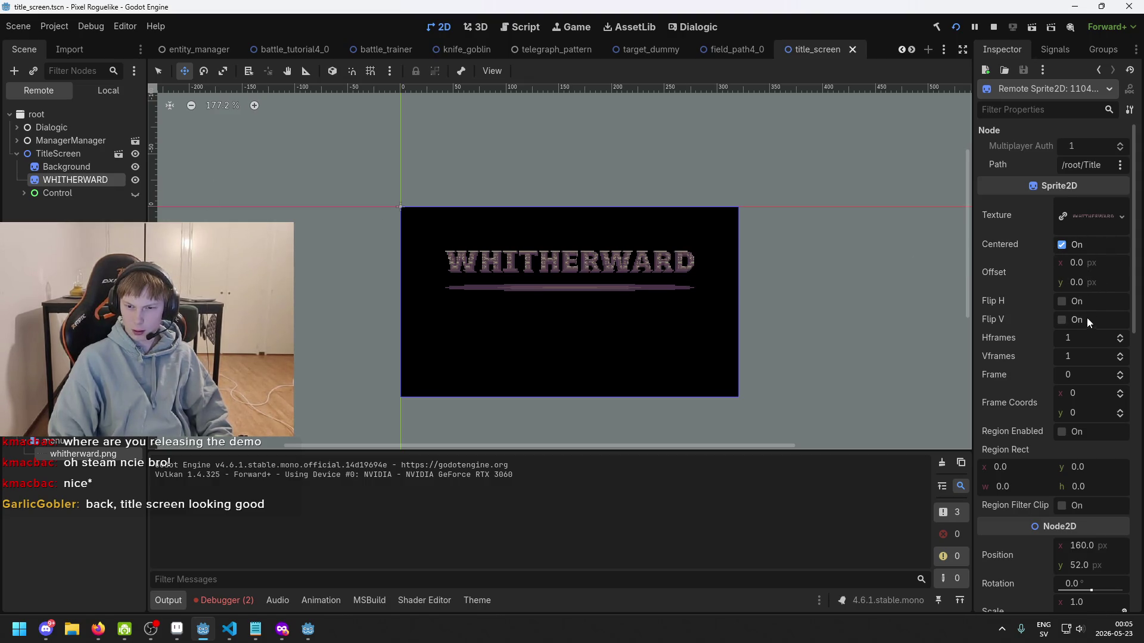
- Check the WHITHERWARD texture filter choices unchanged, stop the game, and select the local Background
{"action": "scroll", "coordinate": [1096, 411], "scroll_direction": "down", "scroll_amount": 3}
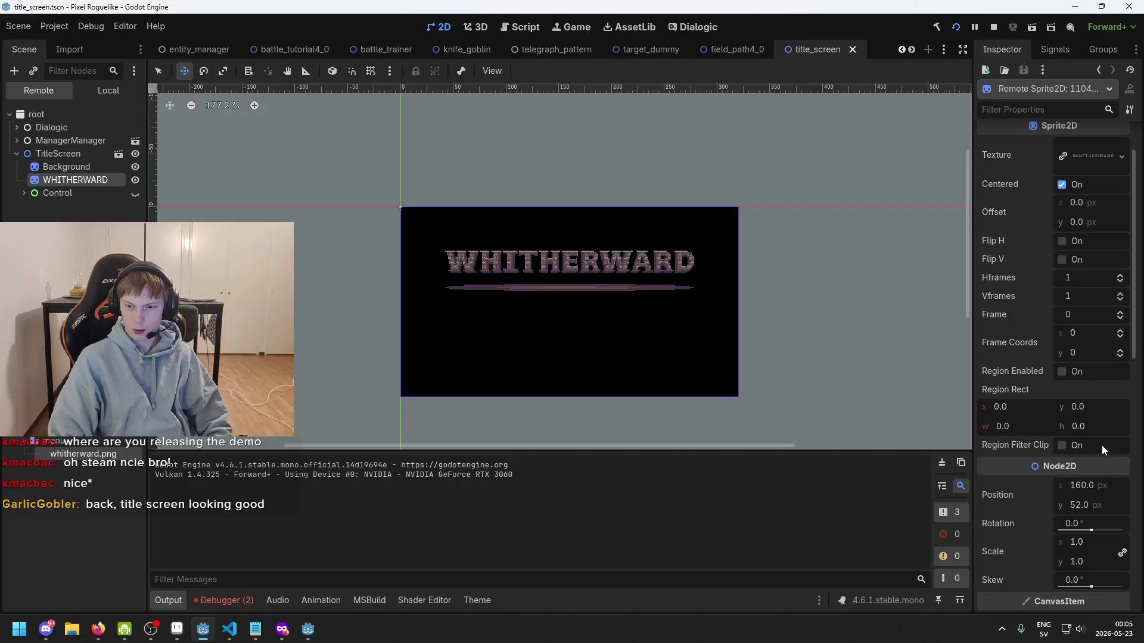
{"action": "scroll", "coordinate": [1093, 524], "scroll_direction": "down", "scroll_amount": 10}
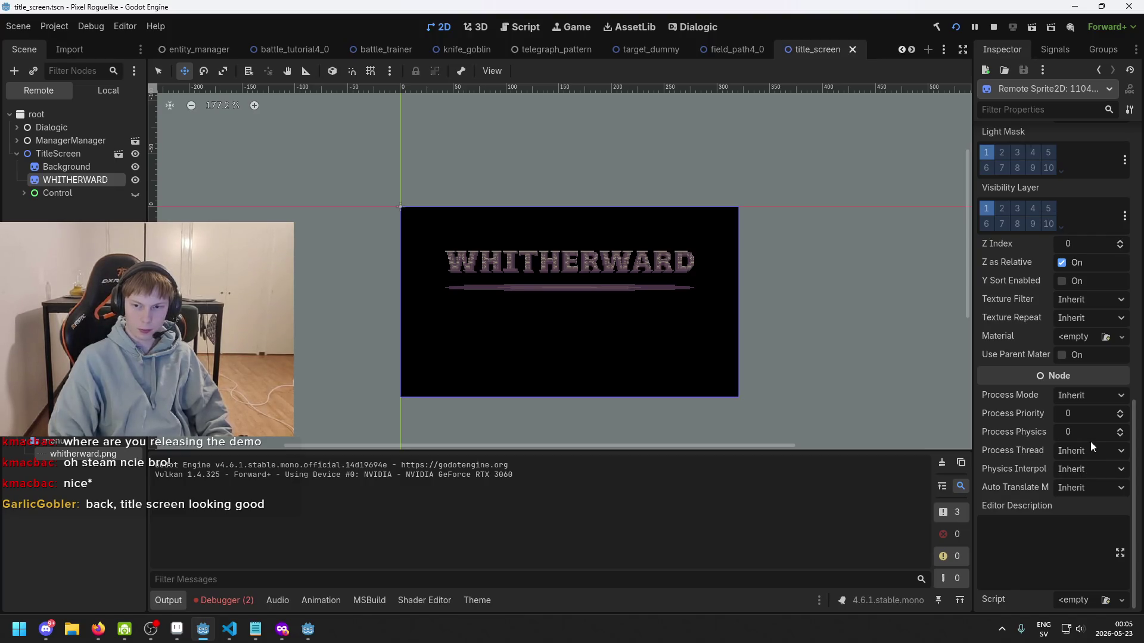
{"action": "left_click", "coordinate": [1093, 300]}
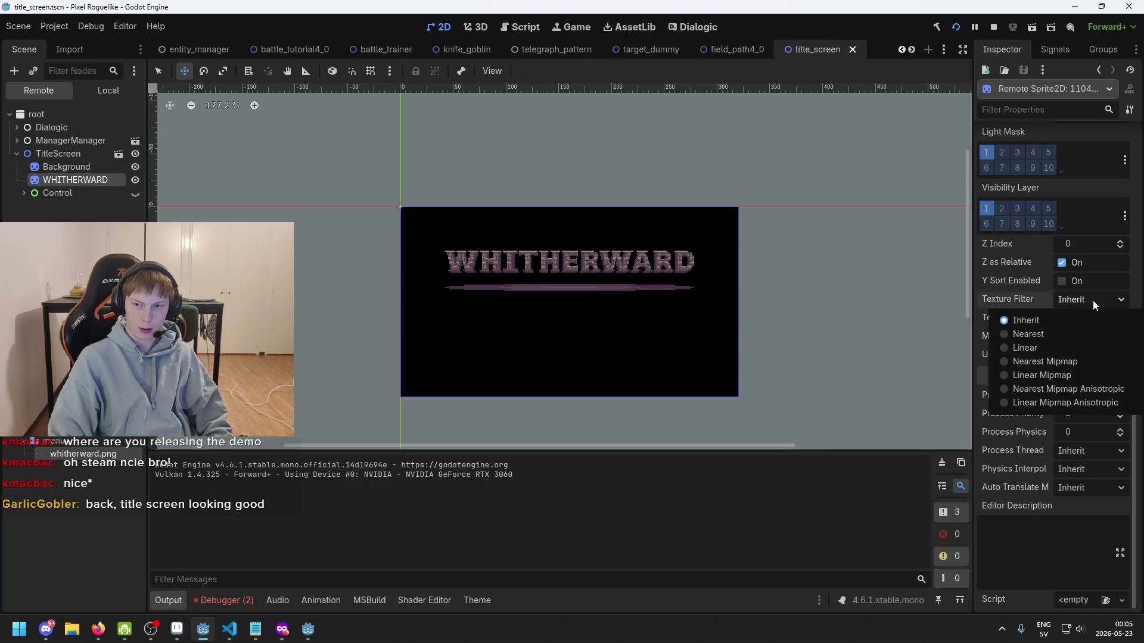
{"action": "left_click", "coordinate": [1092, 300]}
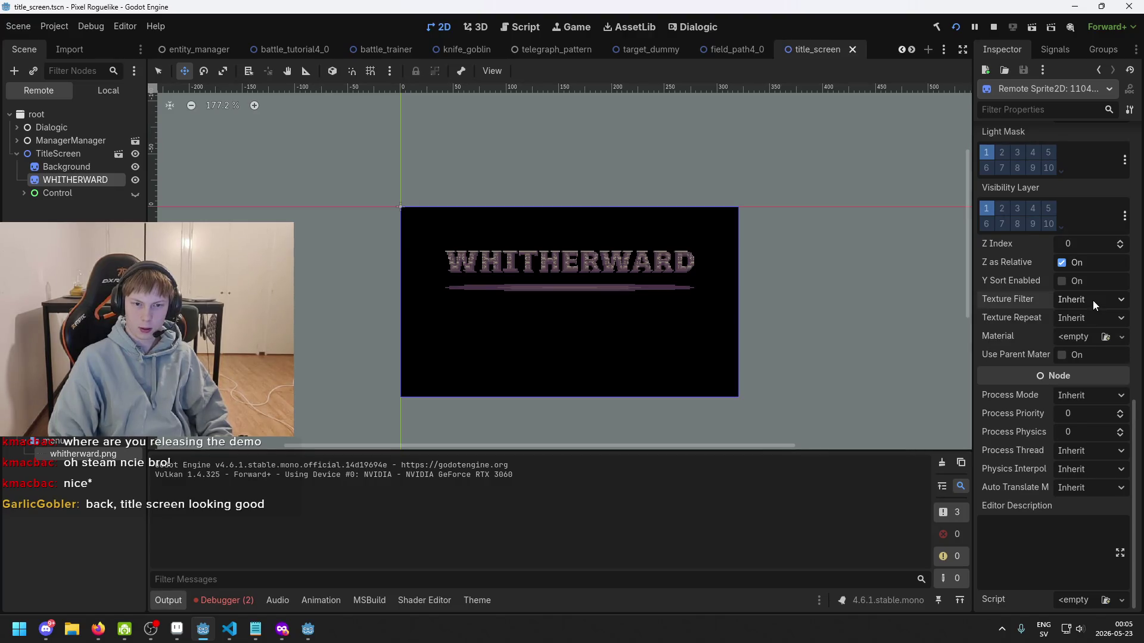
{"action": "left_click", "coordinate": [993, 27]}
{"action": "left_click", "coordinate": [59, 108]}
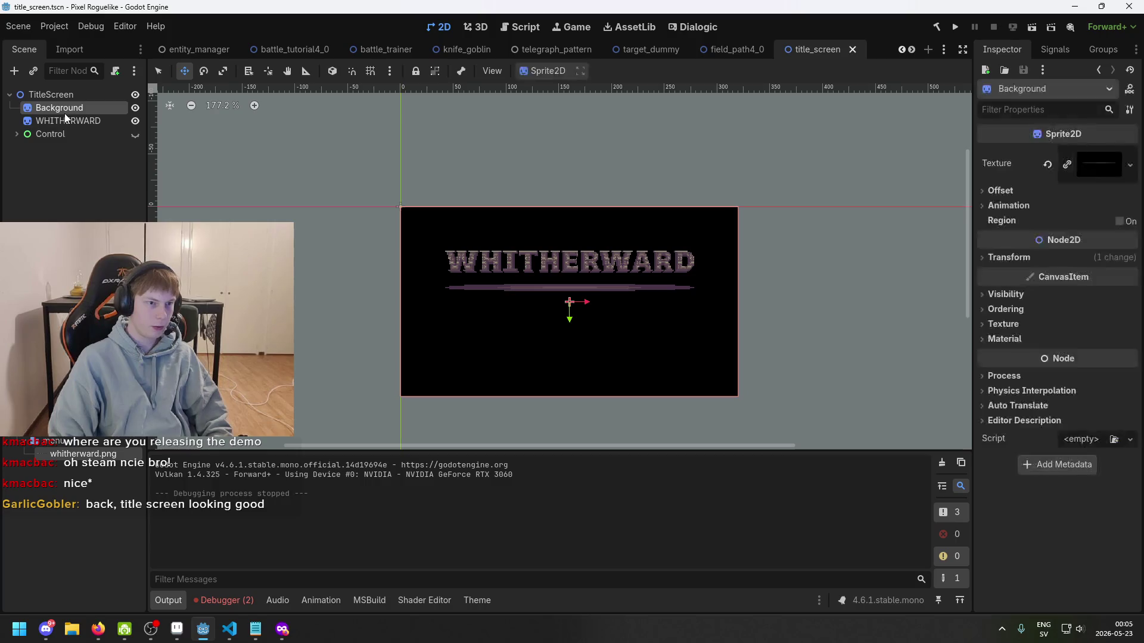
- Select WHITHERWARD and open its CanvasItem Texture Filter dropdown, leaving it on Inherit
{"action": "left_click", "coordinate": [68, 120]}
{"action": "scroll", "coordinate": [1127, 382], "scroll_direction": "down", "scroll_amount": 2}
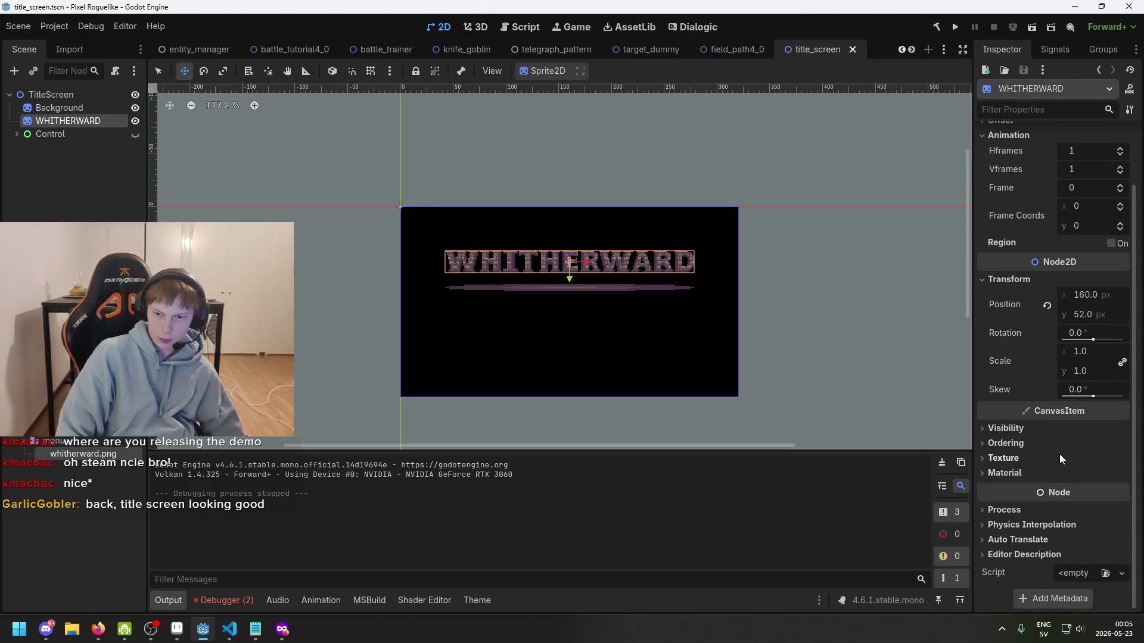
{"action": "left_click", "coordinate": [1042, 456]}
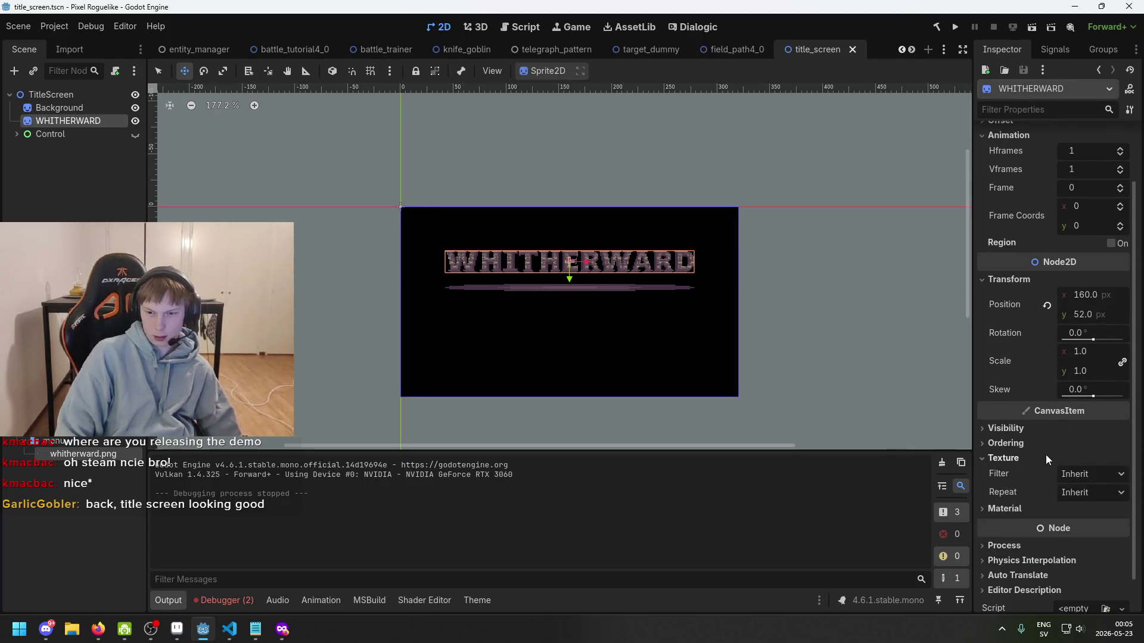
{"action": "left_click", "coordinate": [1094, 474]}
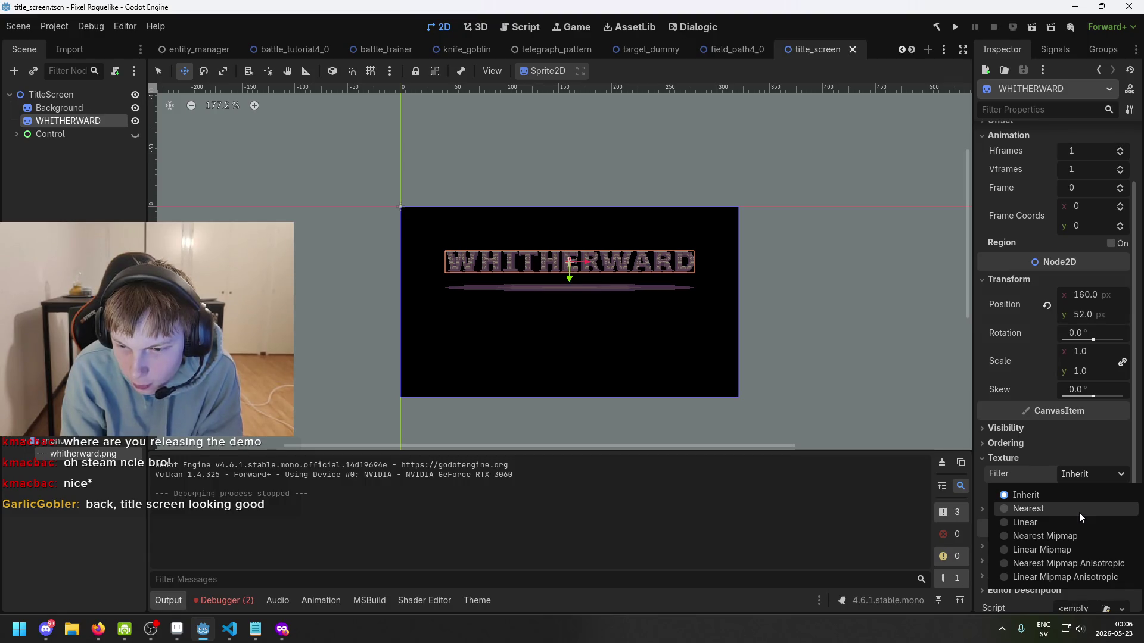
{"action": "left_click", "coordinate": [98, 629]}
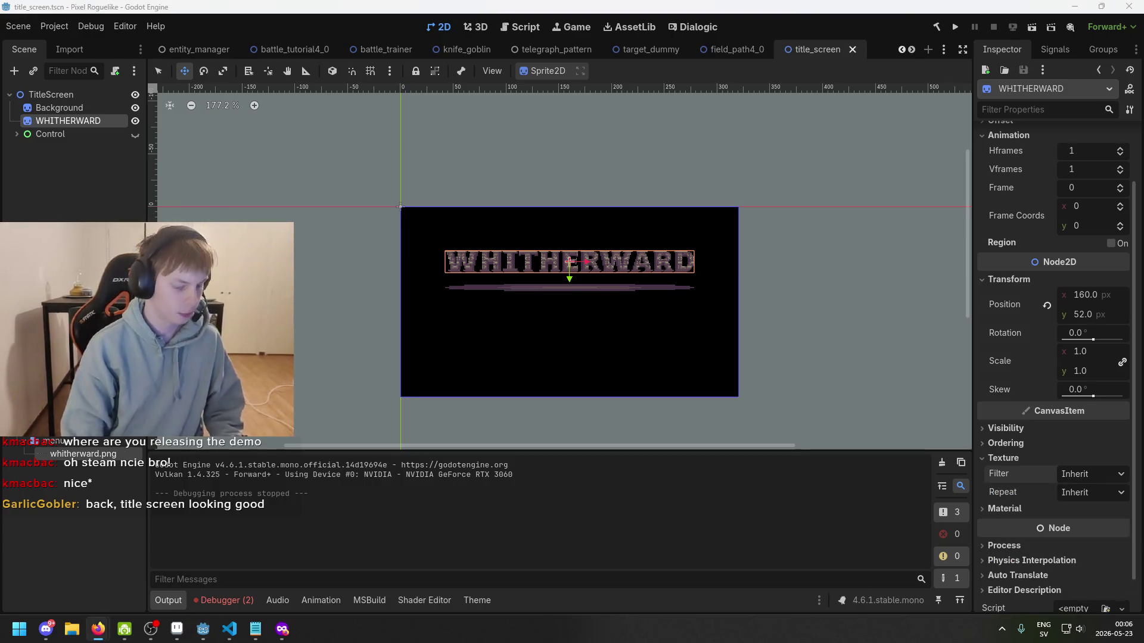
{"action": "key", "text": "alt+Tab"}
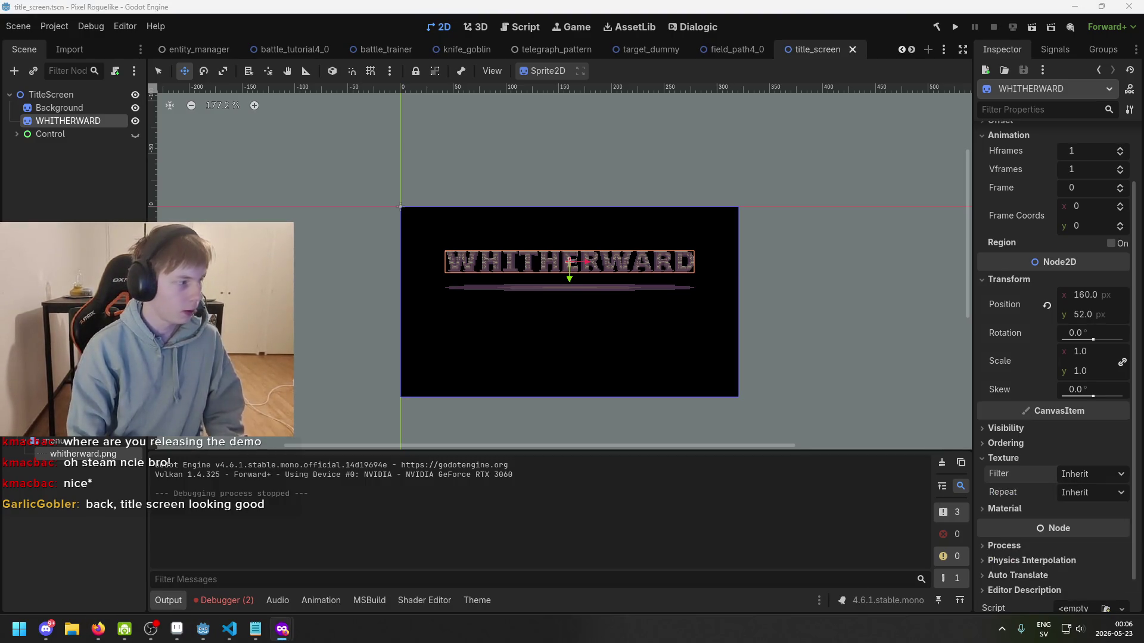
- Search Google for 'godot pixel art filter option' and compare with Godot's filter choices
{"action": "type", "text": "godot pxi"}
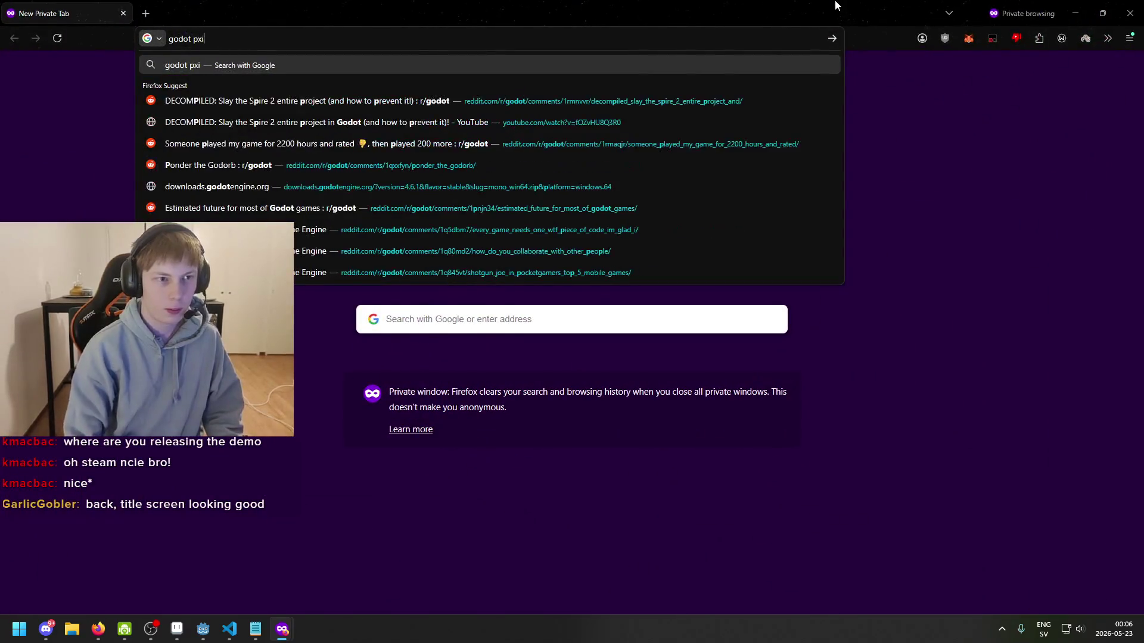
{"action": "key", "text": "BackSpace"}
{"action": "key", "text": "BackSpace"}
{"action": "type", "text": "ixel art filter o"}
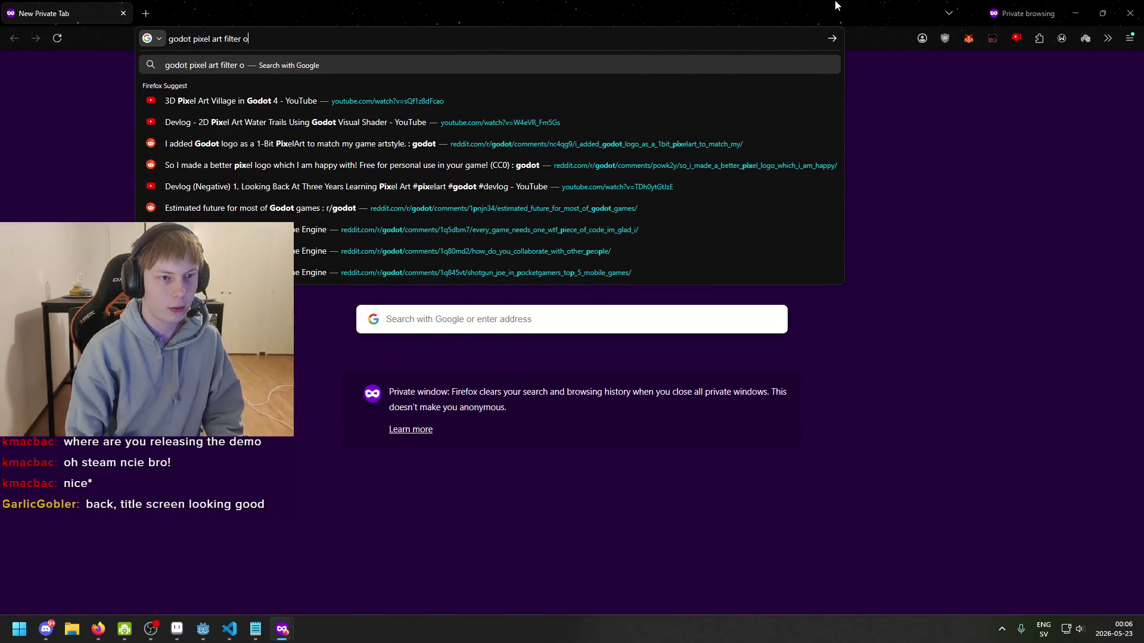
{"action": "type", "text": "ption"}
{"action": "key", "text": "Return"}
{"action": "scroll", "coordinate": [409, 189], "scroll_direction": "down", "scroll_amount": 5}
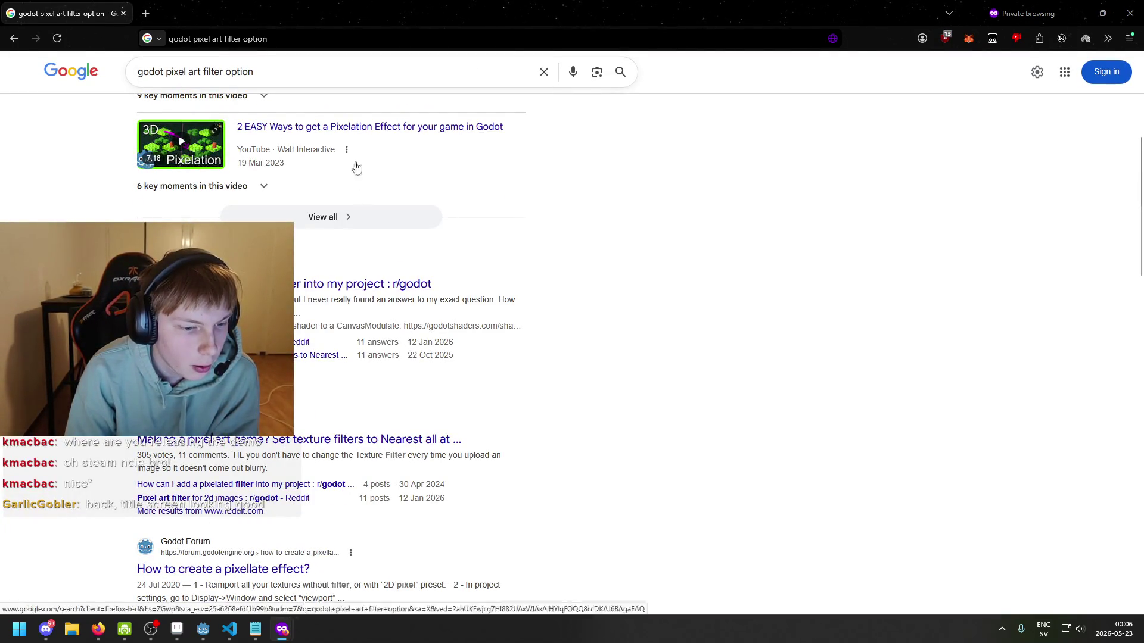
{"action": "key", "text": "super+Down"}
{"action": "left_click", "coordinate": [950, 407]}
{"action": "left_click", "coordinate": [1103, 473]}
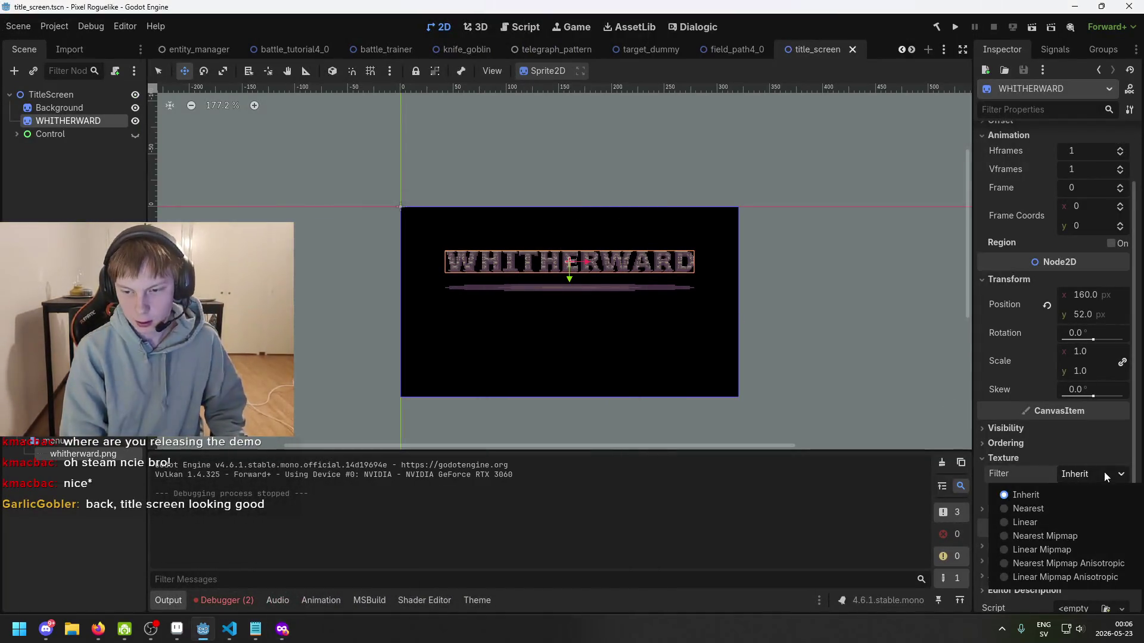
{"action": "key", "text": "alt+Tab"}
- Refine the search with 'nearest' and highlight the answer recommending Nearest texture filtering
{"action": "double_click", "coordinate": [465, 209]}
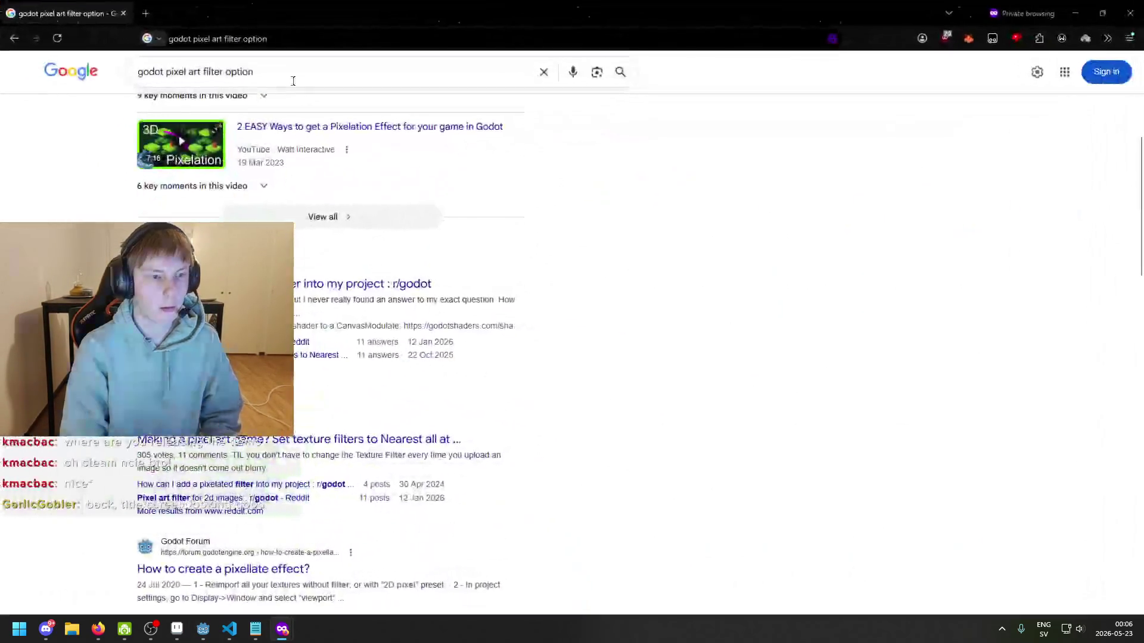
{"action": "left_click", "coordinate": [289, 68]}
{"action": "type", "text": "nearest"}
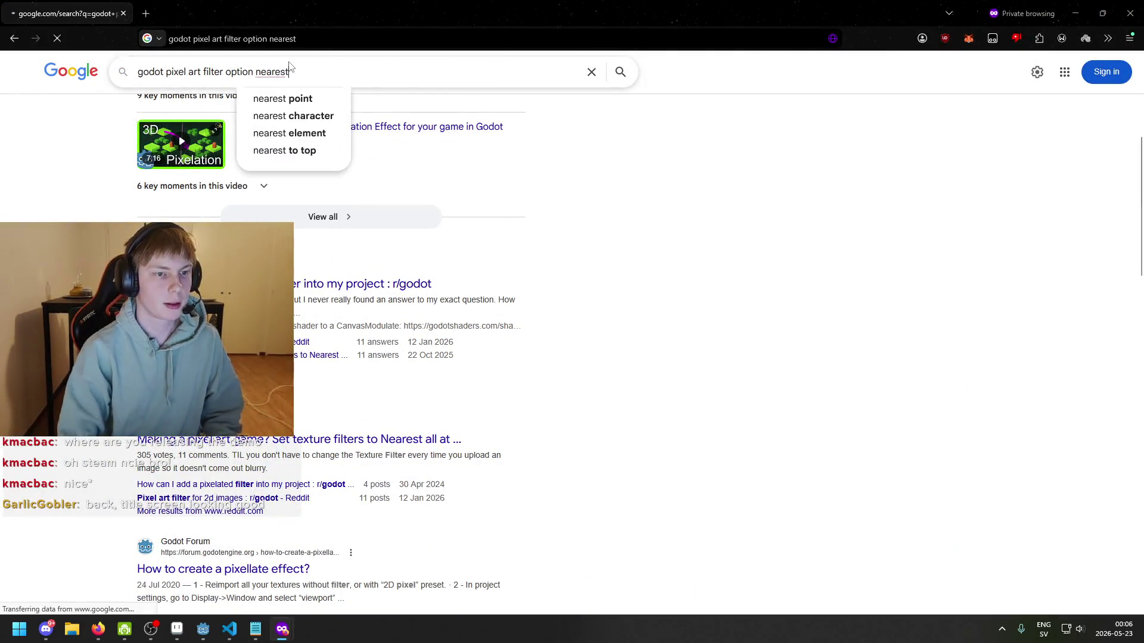
{"action": "key", "text": "Return"}
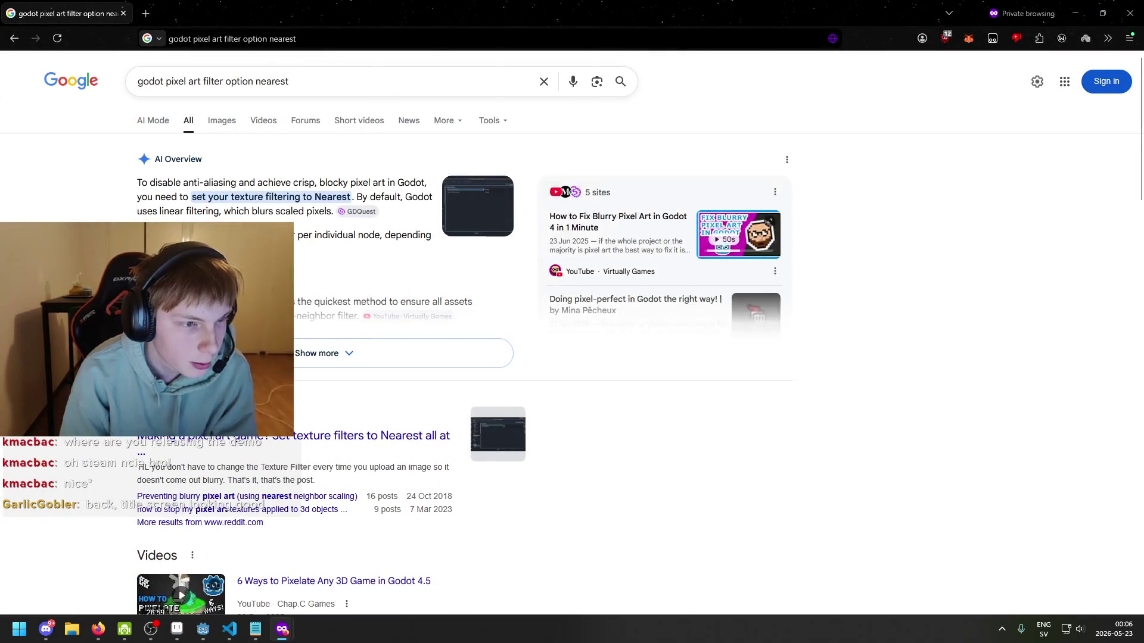
{"action": "left_click_drag", "start_coordinate": [196, 197], "coordinate": [364, 200]}
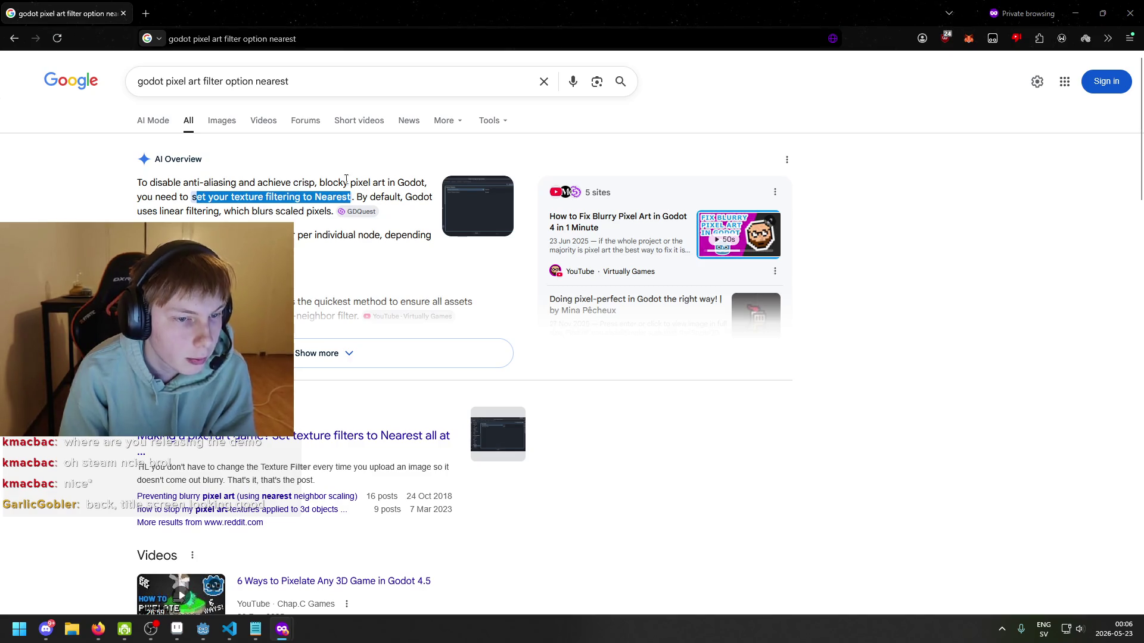
{"action": "key", "text": "alt+Tab"}
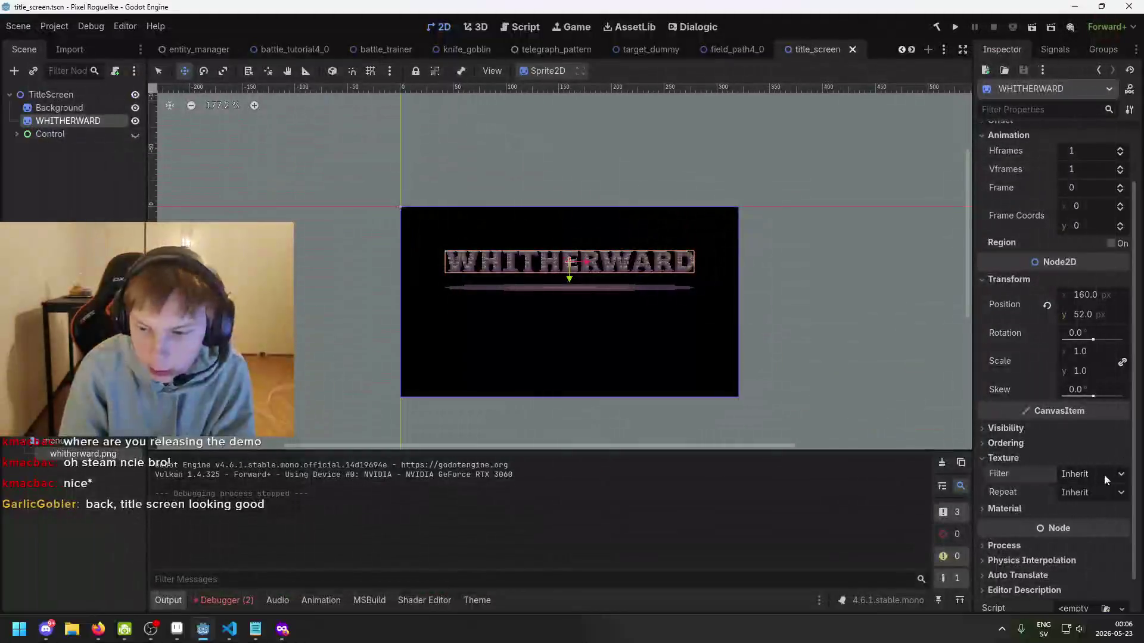
- Set the WHITHERWARD sprite's Texture Filter to Nearest, save the scene, and zoom in
{"action": "left_click", "coordinate": [1091, 474]}
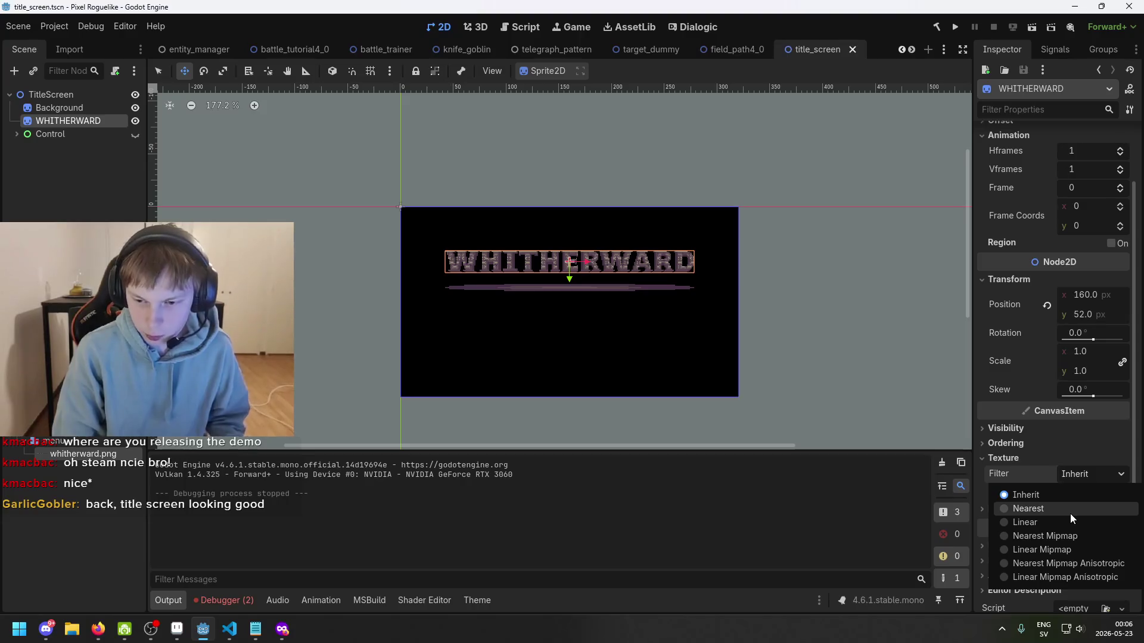
{"action": "left_click", "coordinate": [1068, 509]}
{"action": "key", "text": "ctrl+s"}
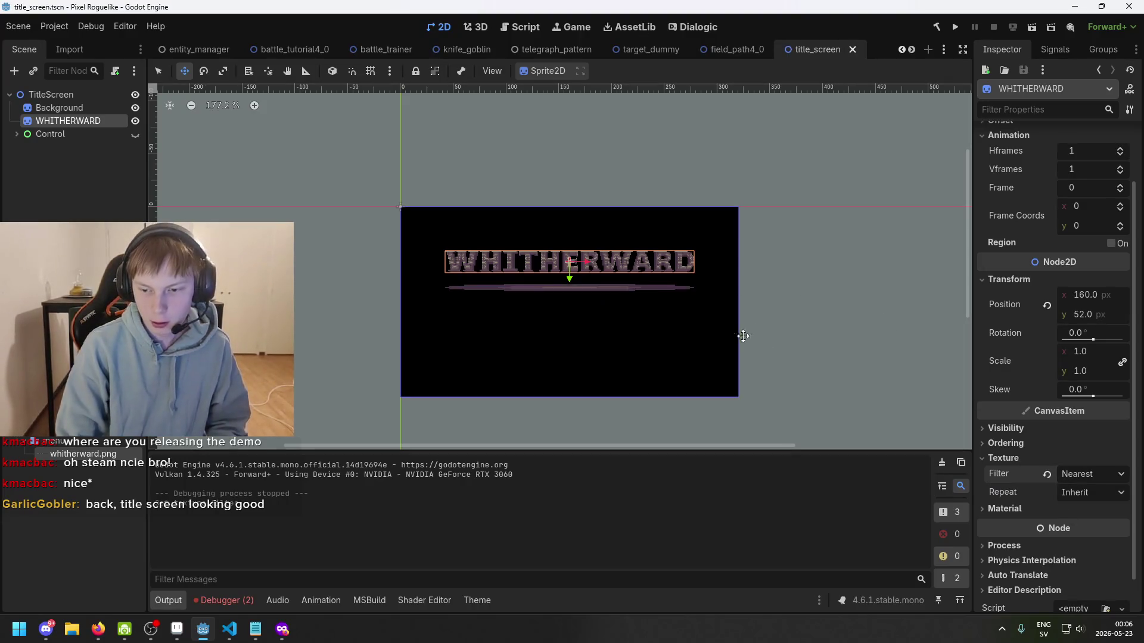
{"action": "scroll", "coordinate": [685, 307], "scroll_direction": "up", "scroll_amount": 2}
{"action": "scroll", "coordinate": [583, 253], "scroll_direction": "up", "scroll_amount": 7}
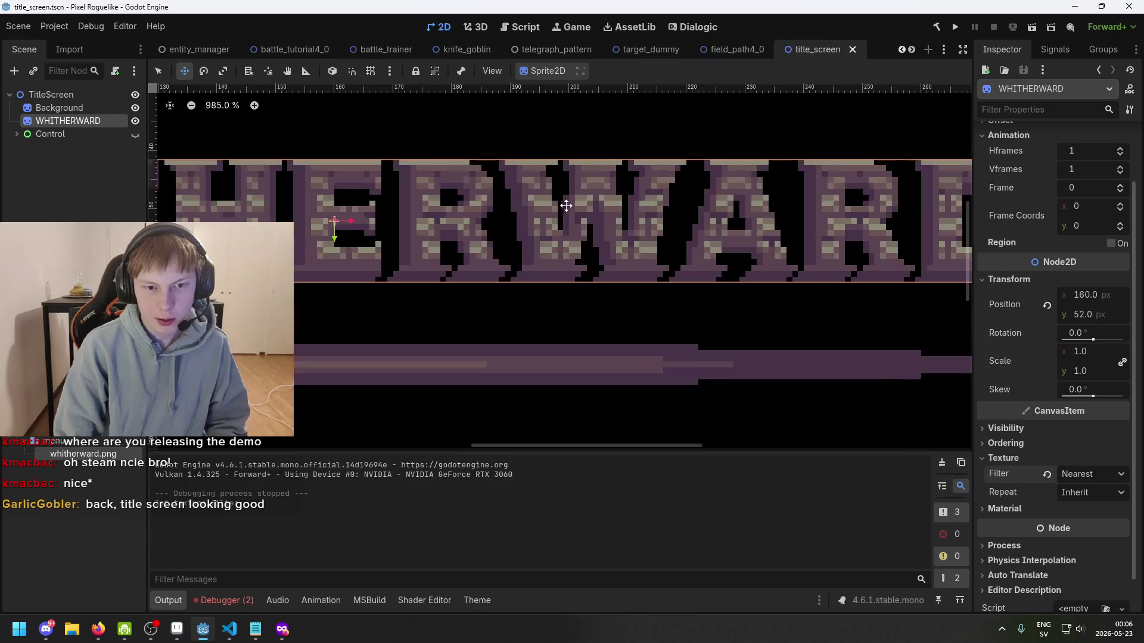
{"action": "scroll", "coordinate": [513, 197], "scroll_direction": "up", "scroll_amount": 4}
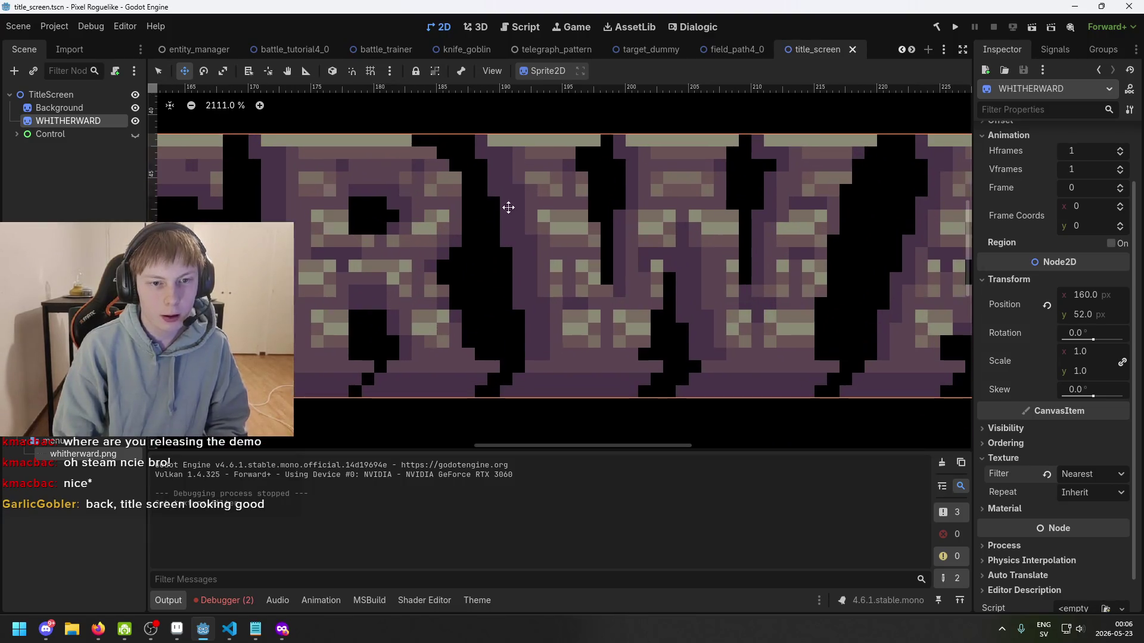
{"action": "scroll", "coordinate": [509, 211], "scroll_direction": "down", "scroll_amount": 3}
{"action": "scroll", "coordinate": [494, 178], "scroll_direction": "up", "scroll_amount": 10}
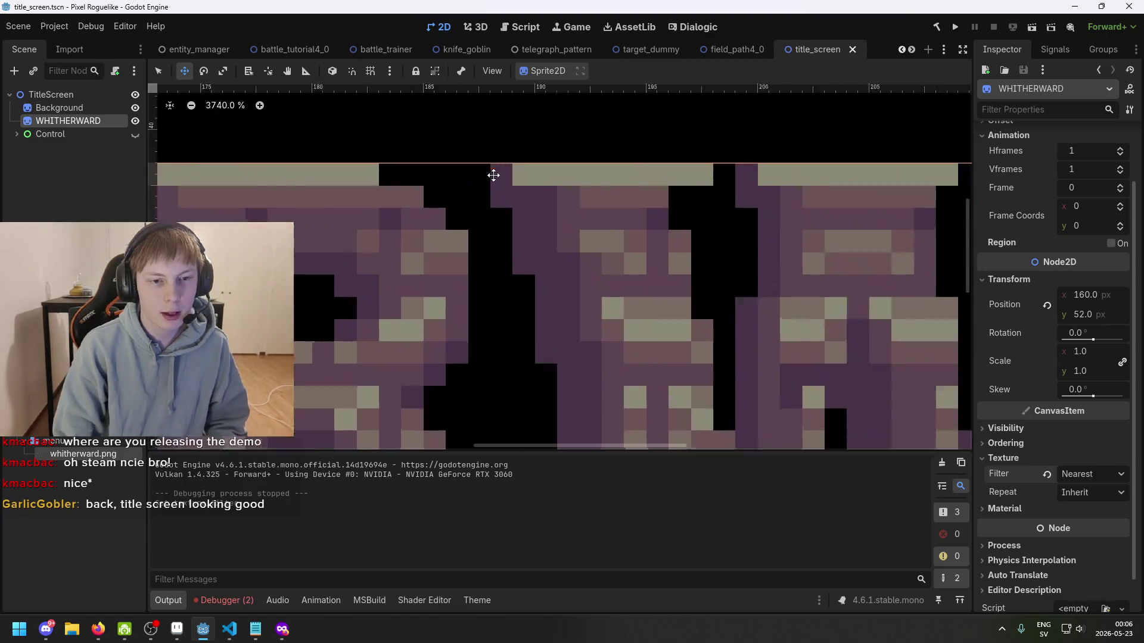
{"action": "scroll", "coordinate": [494, 178], "scroll_direction": "up", "scroll_amount": 3}
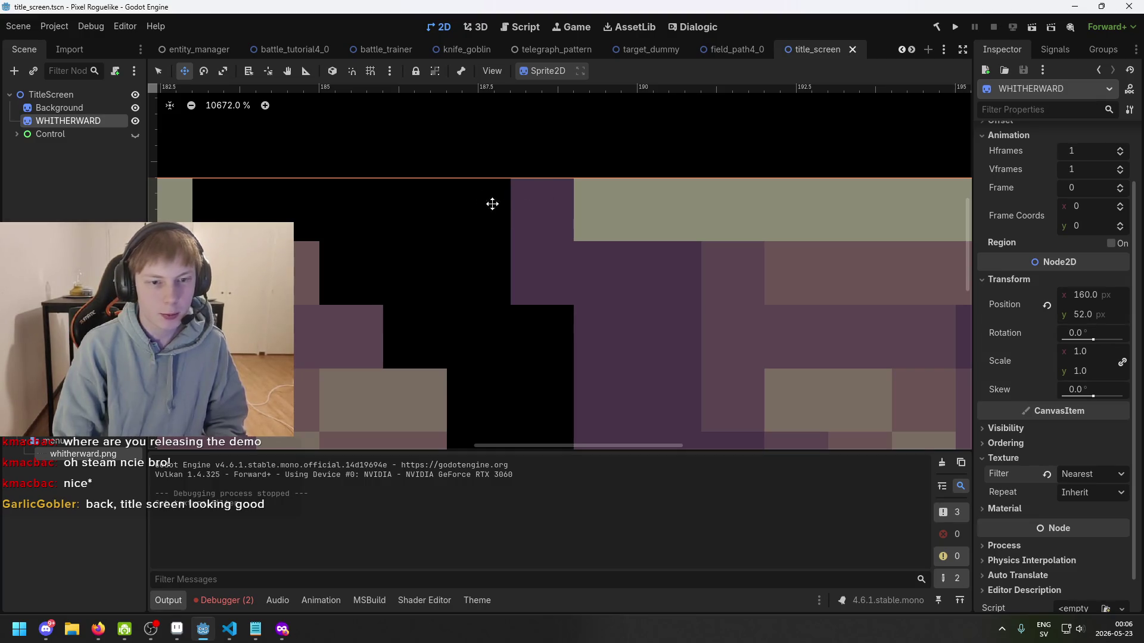
- Confirm the filter dropdown still reads Nearest and check the crisp pixels on the canvas
{"action": "left_click", "coordinate": [1116, 482]}
{"action": "left_click", "coordinate": [1114, 480]}
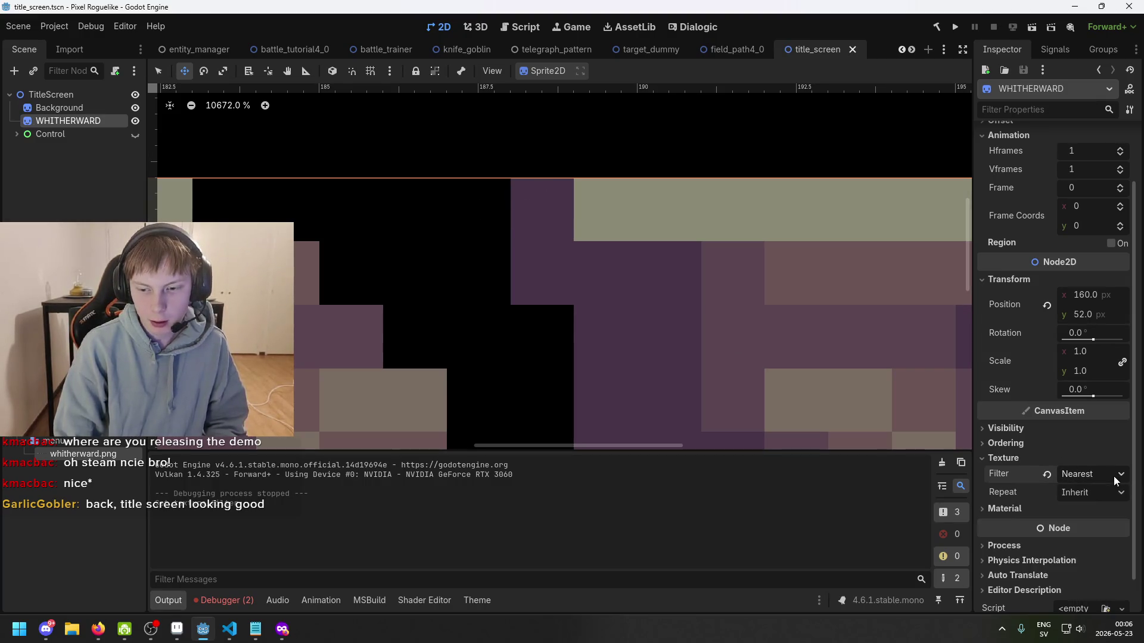
{"action": "scroll", "coordinate": [494, 205], "scroll_direction": "down", "scroll_amount": 2}
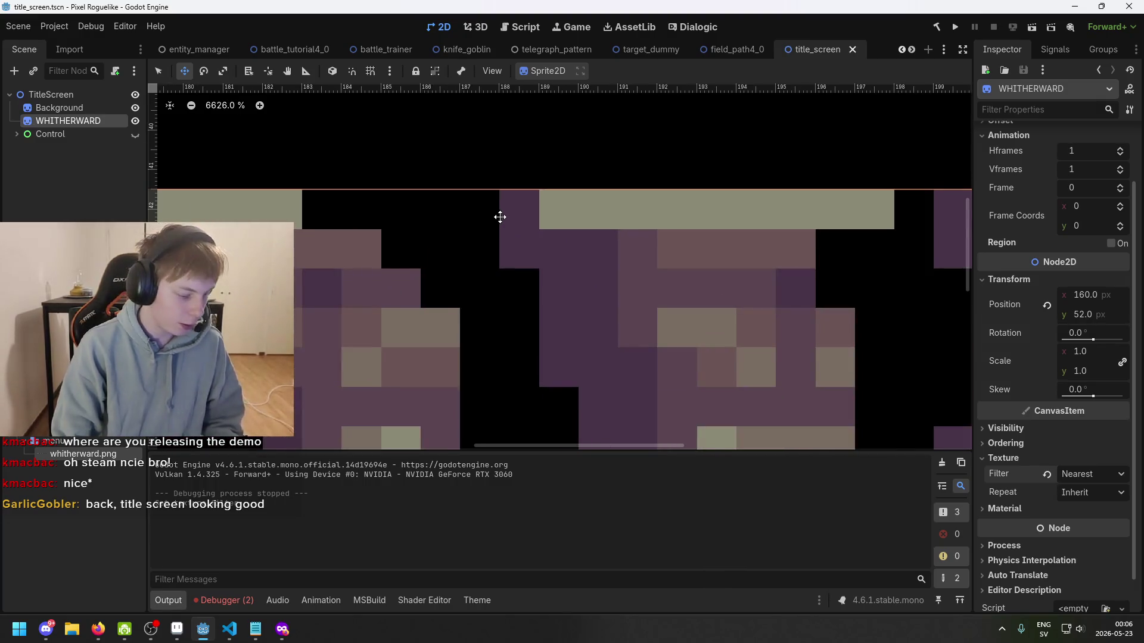
{"action": "scroll", "coordinate": [497, 216], "scroll_direction": "down", "scroll_amount": 3}
{"action": "scroll", "coordinate": [517, 208], "scroll_direction": "up", "scroll_amount": 5}
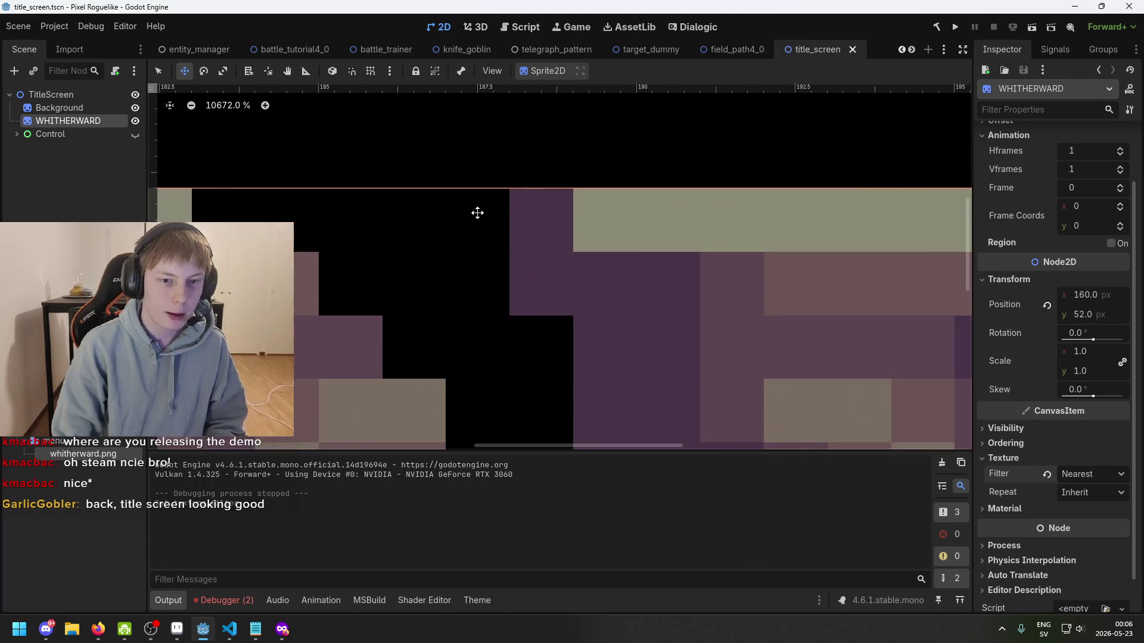
{"action": "scroll", "coordinate": [509, 217], "scroll_direction": "down", "scroll_amount": 10}
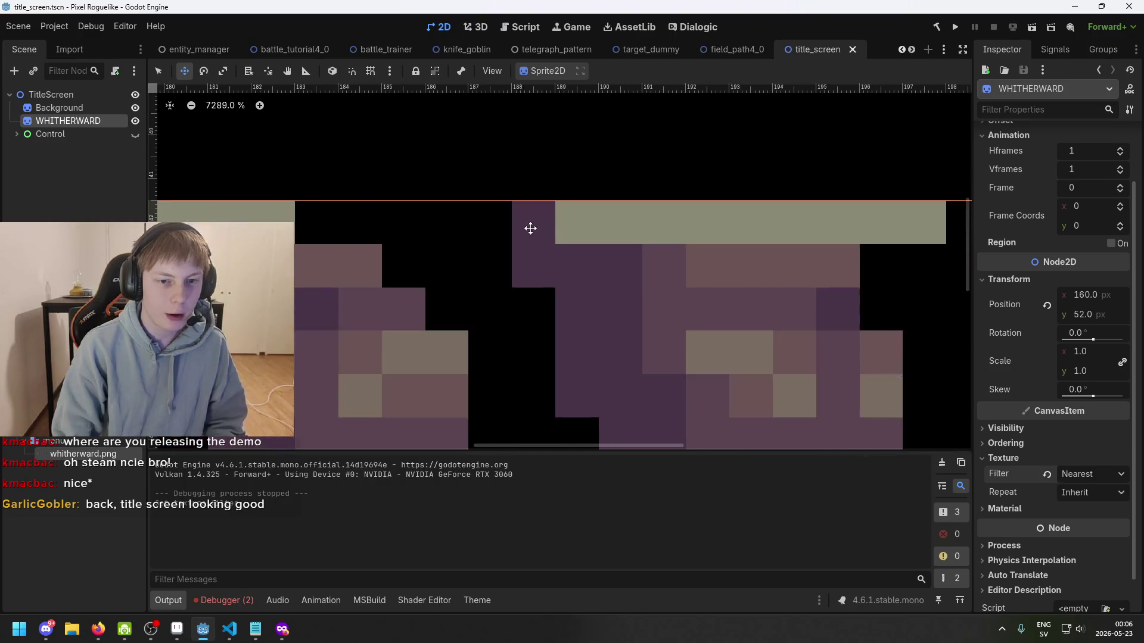
- Test-run the title screen, then revert the sprite's Texture Filter to Inherit
{"action": "key", "text": "F5"}
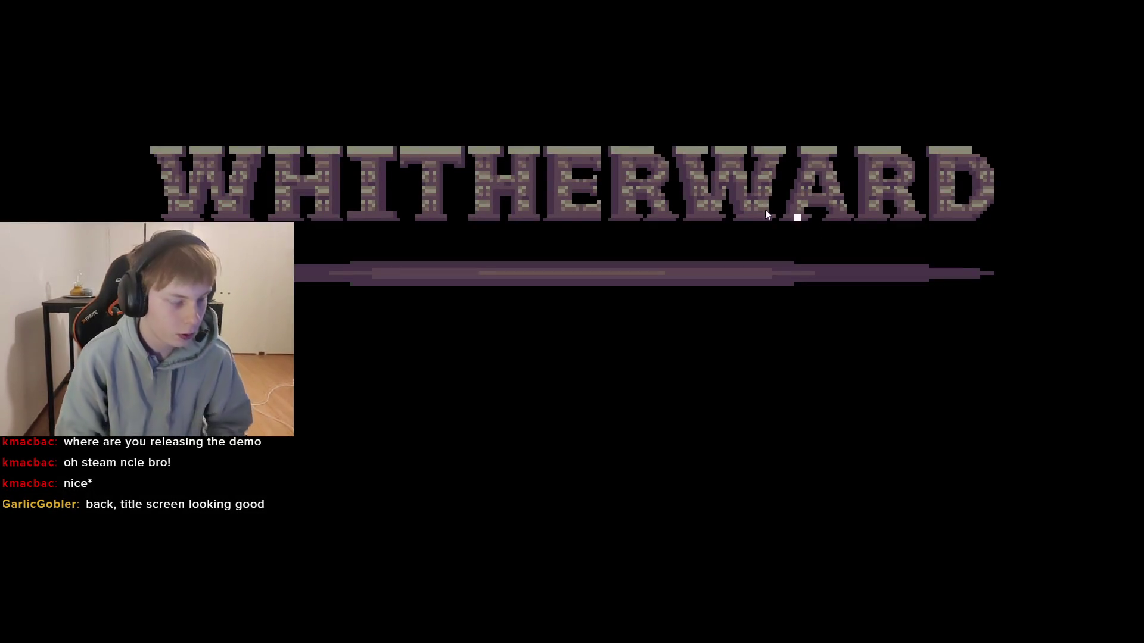
{"action": "key", "text": "F8"}
{"action": "key", "text": "ctrl+s"}
{"action": "scroll", "coordinate": [1024, 477], "scroll_direction": "down", "scroll_amount": 1}
{"action": "left_click", "coordinate": [1025, 473]}
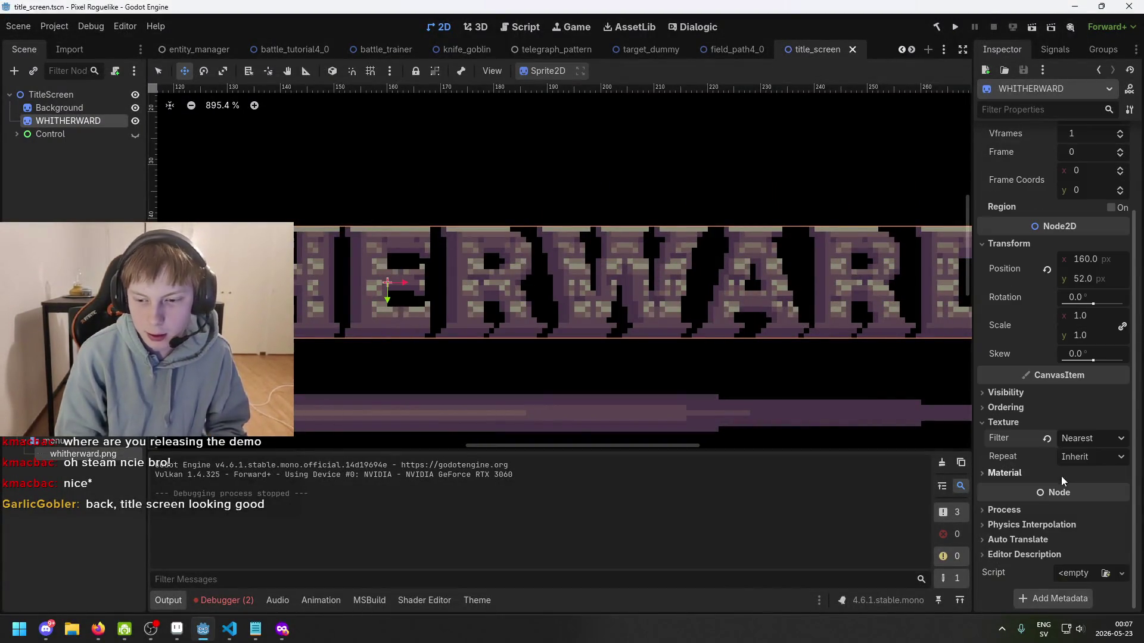
{"action": "left_click", "coordinate": [1020, 472]}
{"action": "left_click", "coordinate": [1047, 439]}
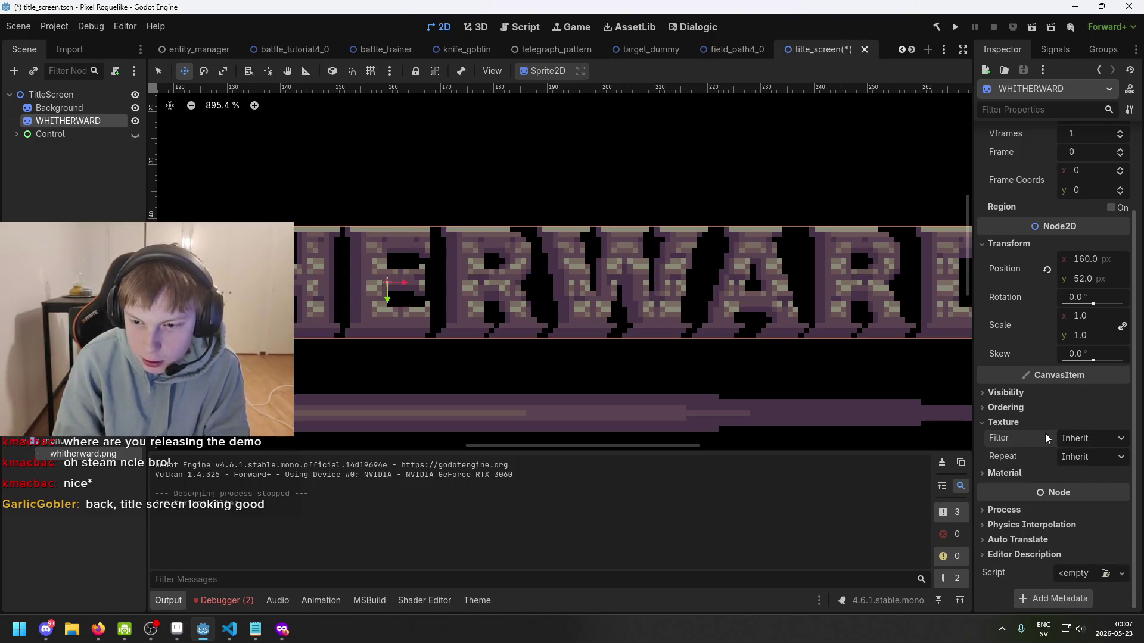
- Expand Ordering and Visibility and inspect the 236×21 Texture resource's size and path
{"action": "left_click", "coordinate": [1031, 410]}
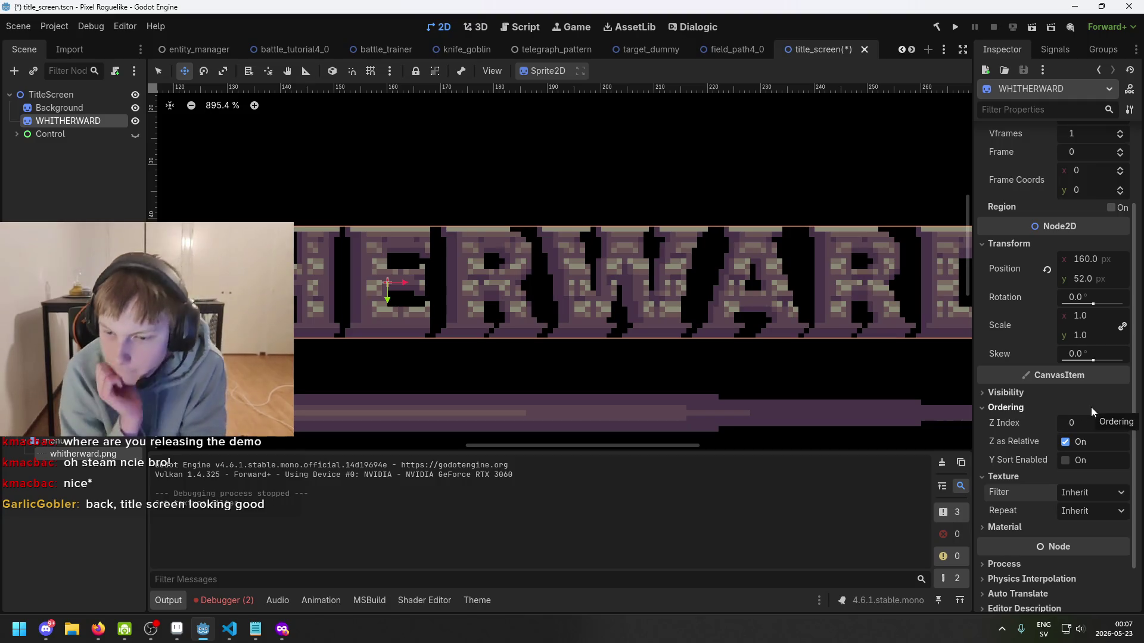
{"action": "left_click", "coordinate": [1025, 397]}
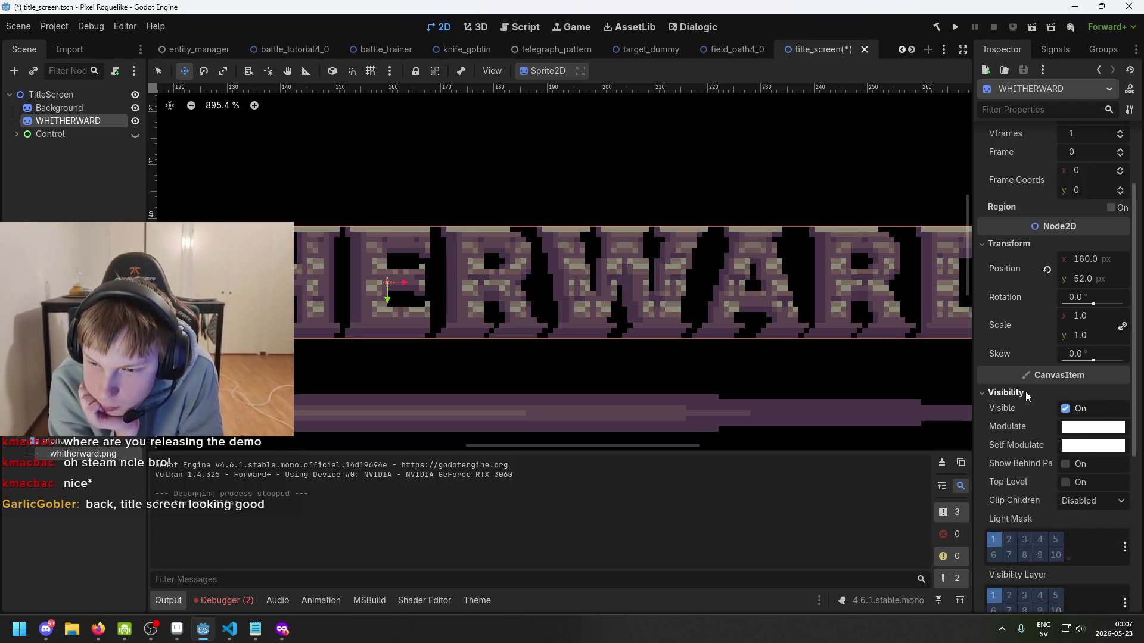
{"action": "scroll", "coordinate": [1015, 389], "scroll_direction": "down", "scroll_amount": 5}
{"action": "scroll", "coordinate": [1018, 398], "scroll_direction": "up", "scroll_amount": 5}
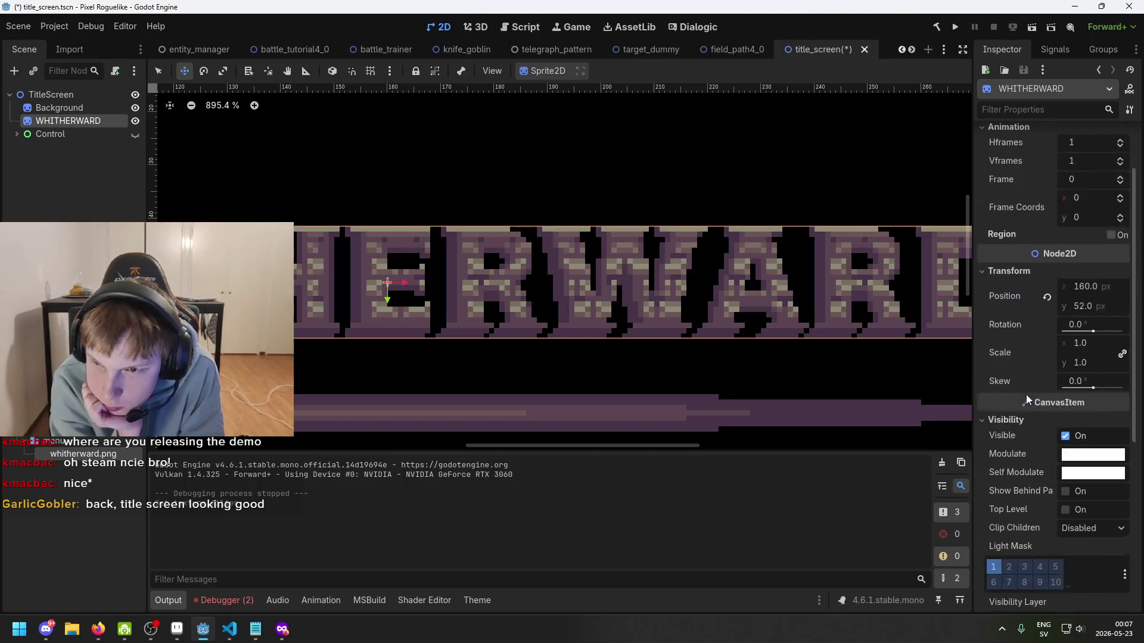
{"action": "scroll", "coordinate": [1025, 393], "scroll_direction": "up", "scroll_amount": 1}
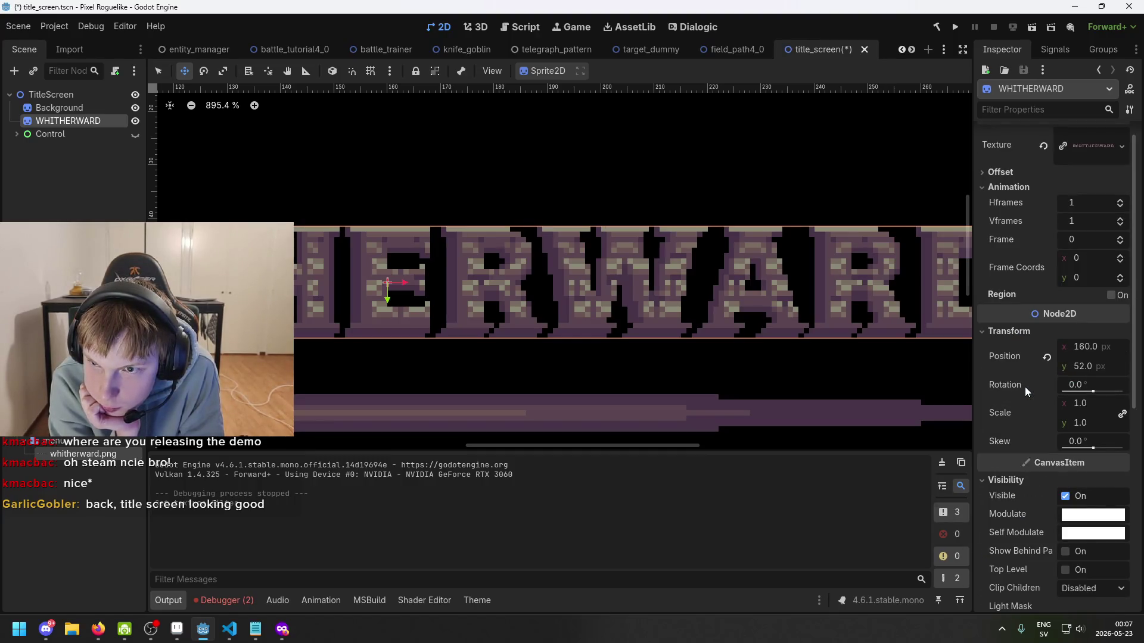
{"action": "left_click", "coordinate": [1091, 143]}
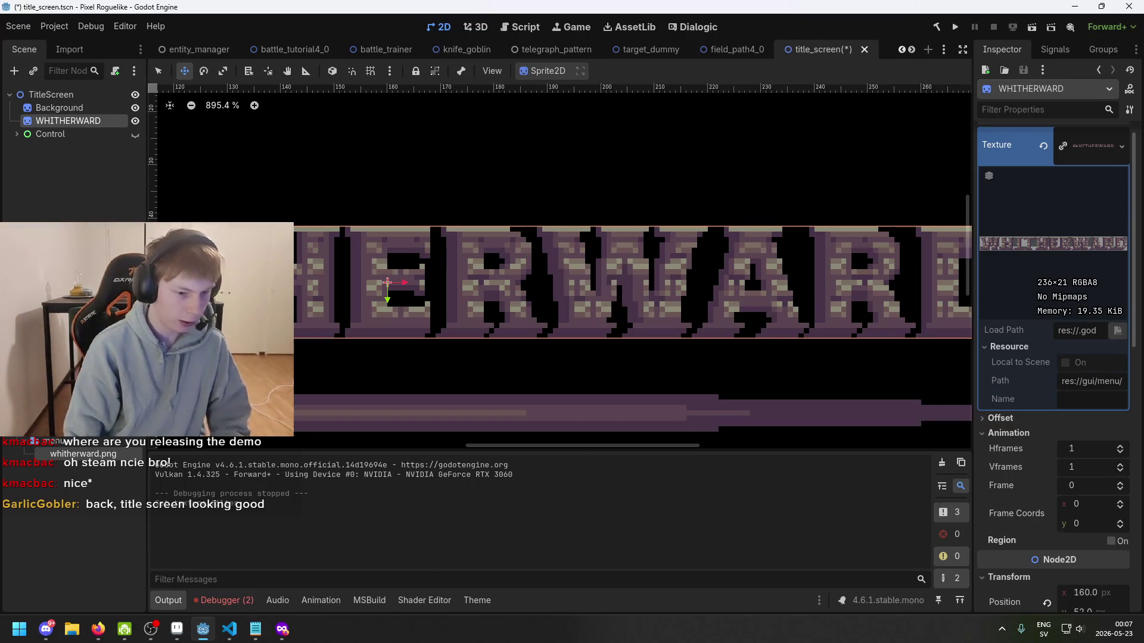
{"action": "left_click", "coordinate": [177, 629]}
{"action": "scroll", "coordinate": [655, 310], "scroll_direction": "down", "scroll_amount": 4}
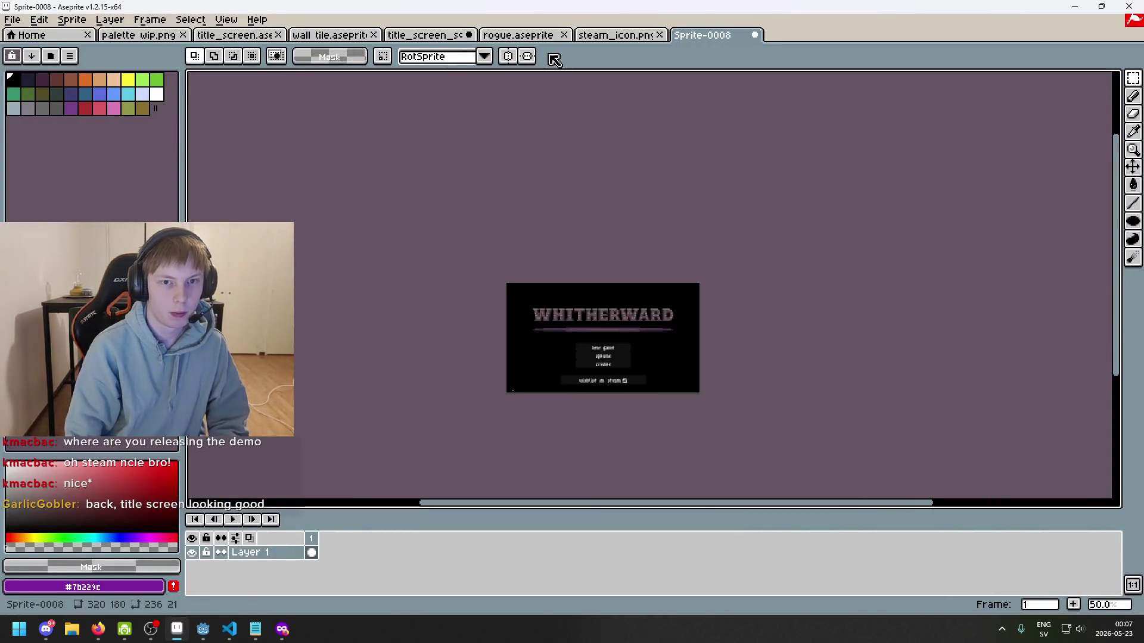
- Look through the open Aseprite files, then open whitherward.png
{"action": "left_click", "coordinate": [612, 36]}
{"action": "left_click", "coordinate": [524, 36]}
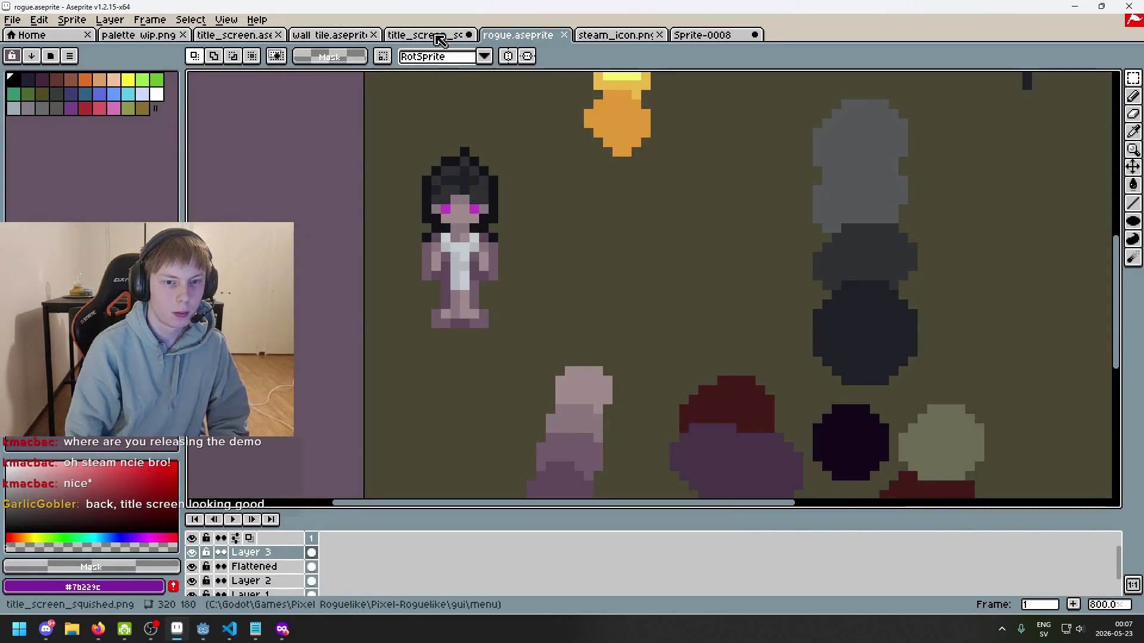
{"action": "left_click", "coordinate": [332, 37]}
{"action": "left_click", "coordinate": [409, 37]}
{"action": "left_click", "coordinate": [244, 36]}
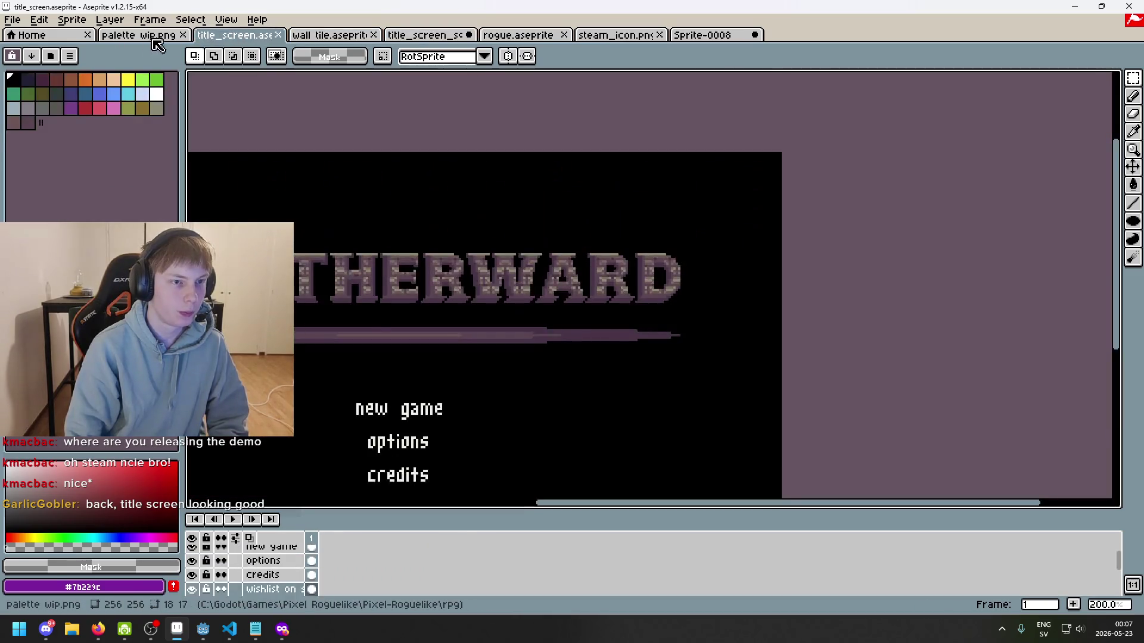
{"action": "left_click", "coordinate": [140, 37]}
{"action": "left_click", "coordinate": [12, 20]}
{"action": "left_click", "coordinate": [42, 55]}
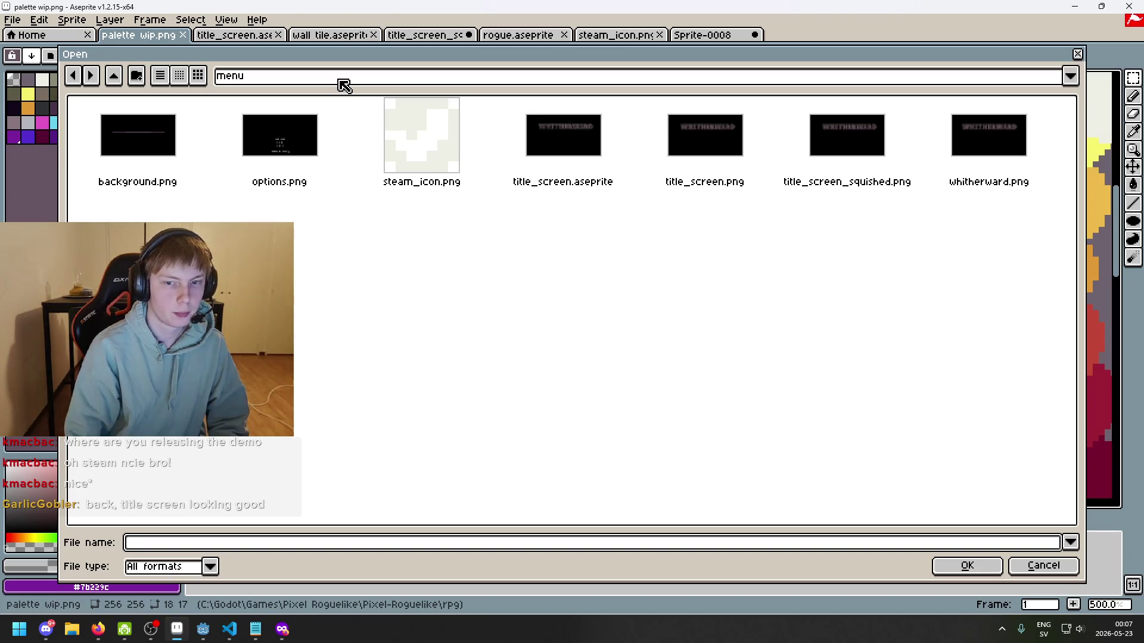
{"action": "double_click", "coordinate": [985, 177]}
{"action": "scroll", "coordinate": [778, 252], "scroll_direction": "up", "scroll_amount": 3}
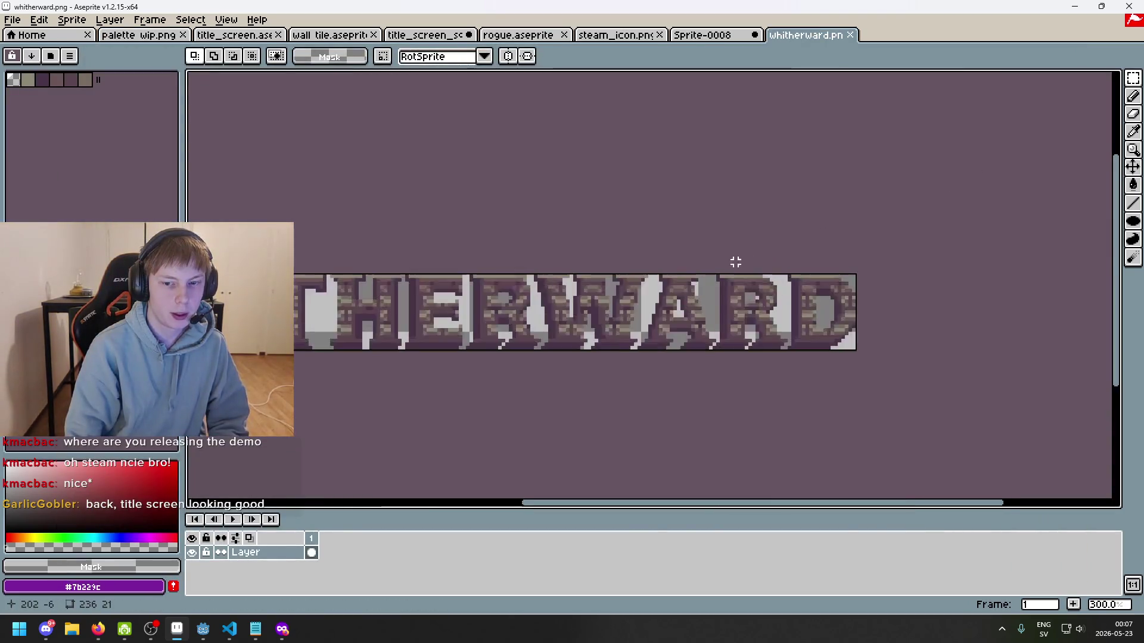
{"action": "left_click_drag", "start_coordinate": [707, 225], "coordinate": [780, 200]}
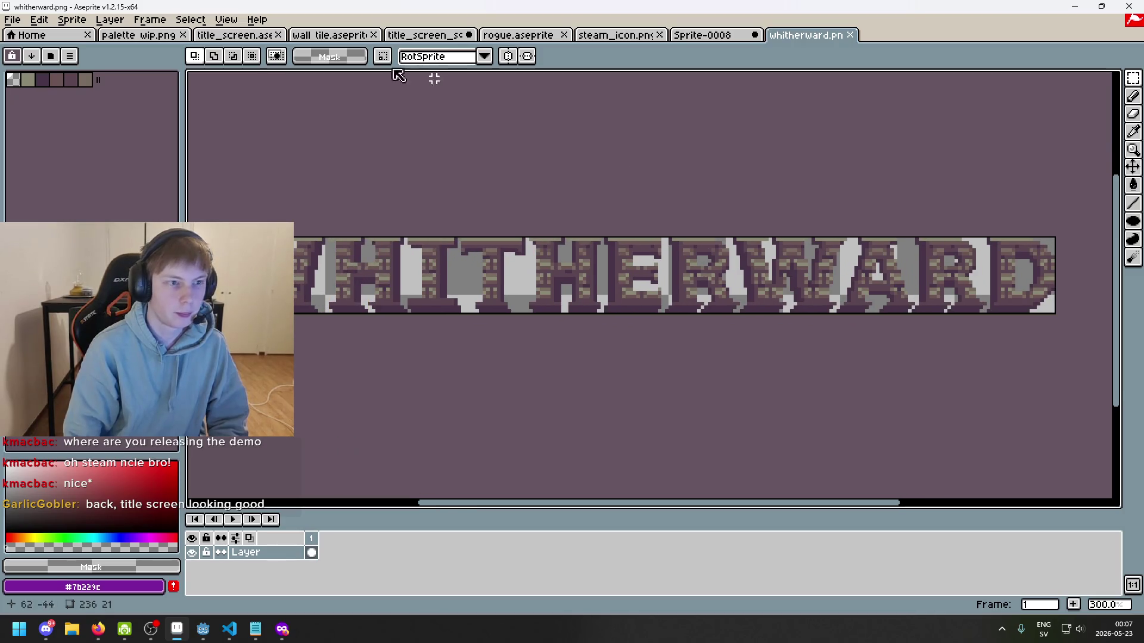
- Resize the canvas to width 256 and height 32 with a centred anchor
{"action": "left_click", "coordinate": [71, 20]}
{"action": "left_click", "coordinate": [89, 99]}
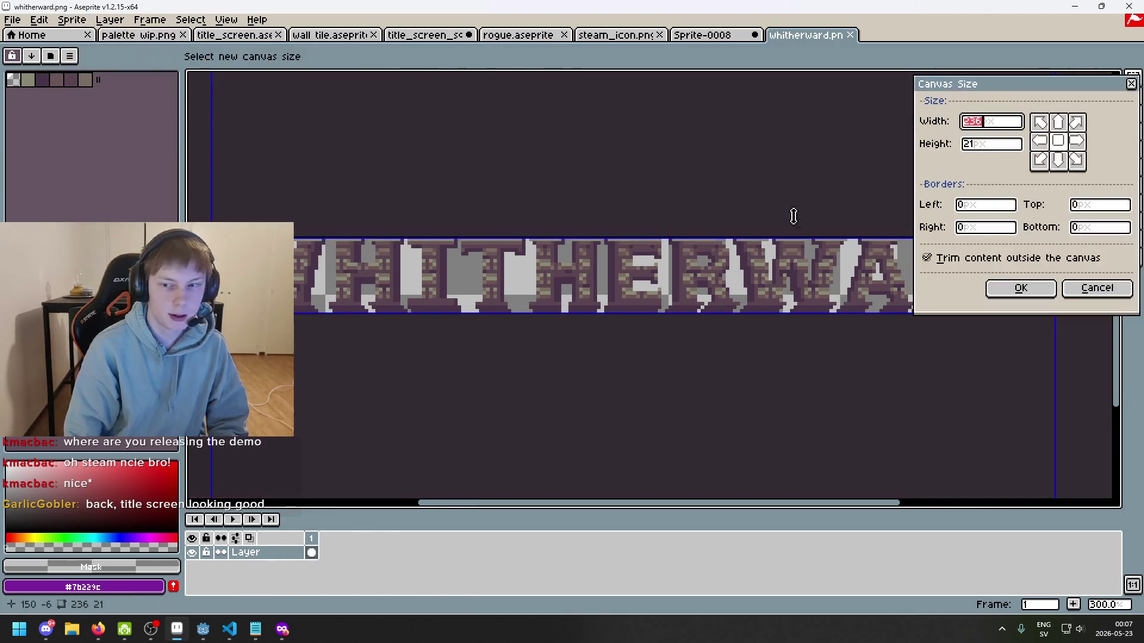
{"action": "left_click", "coordinate": [980, 146]}
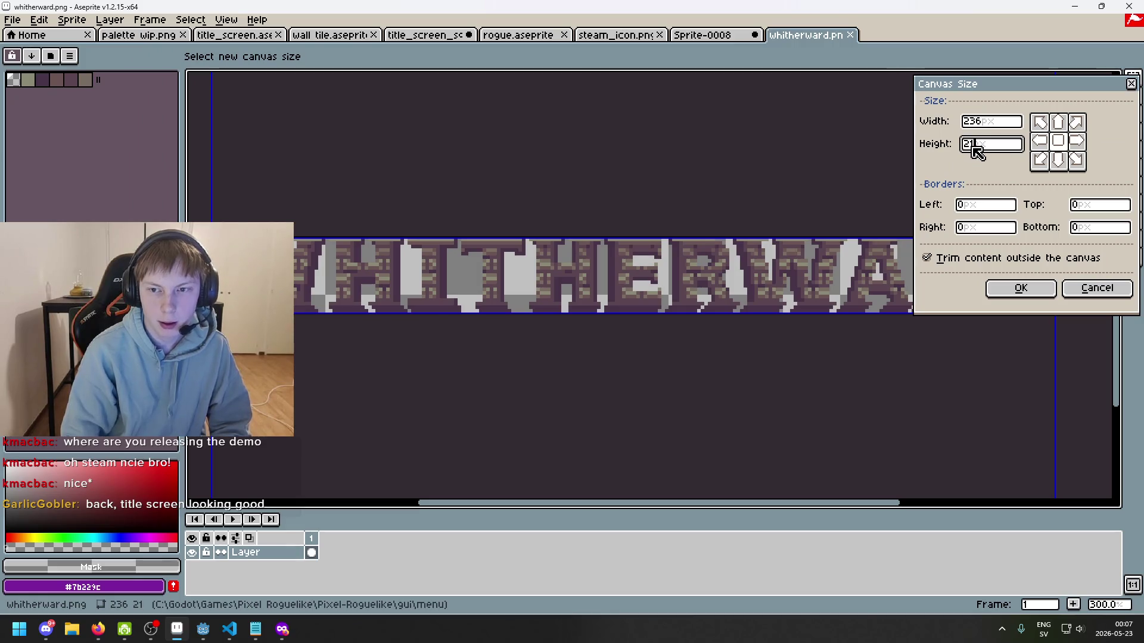
{"action": "key", "text": "BackSpace"}
{"action": "type", "text": "4"}
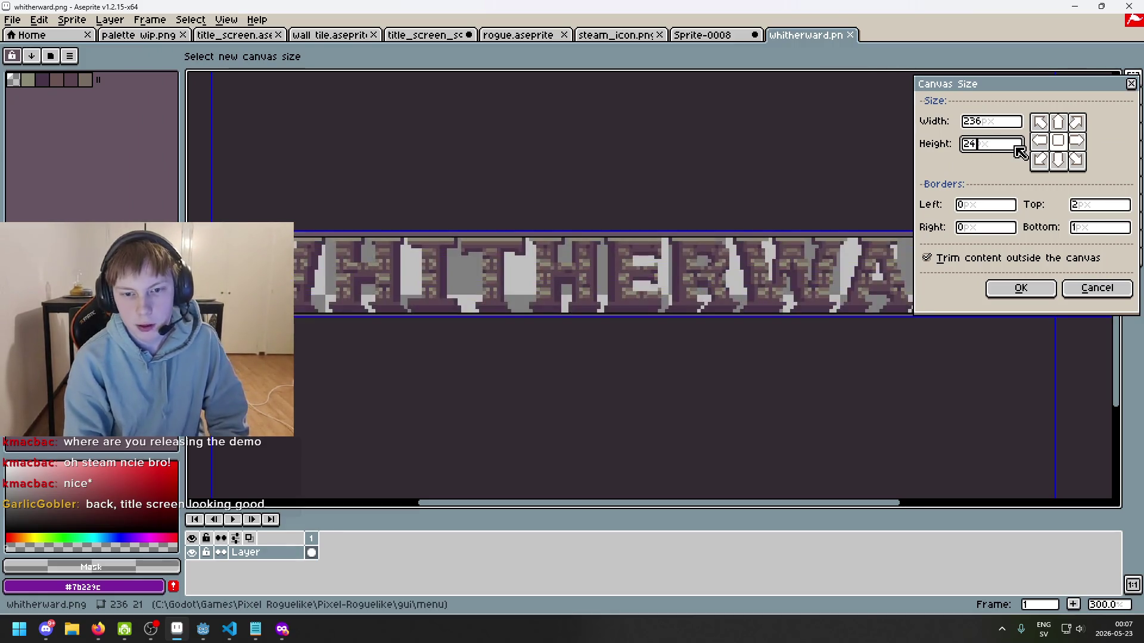
{"action": "left_click", "coordinate": [997, 121]}
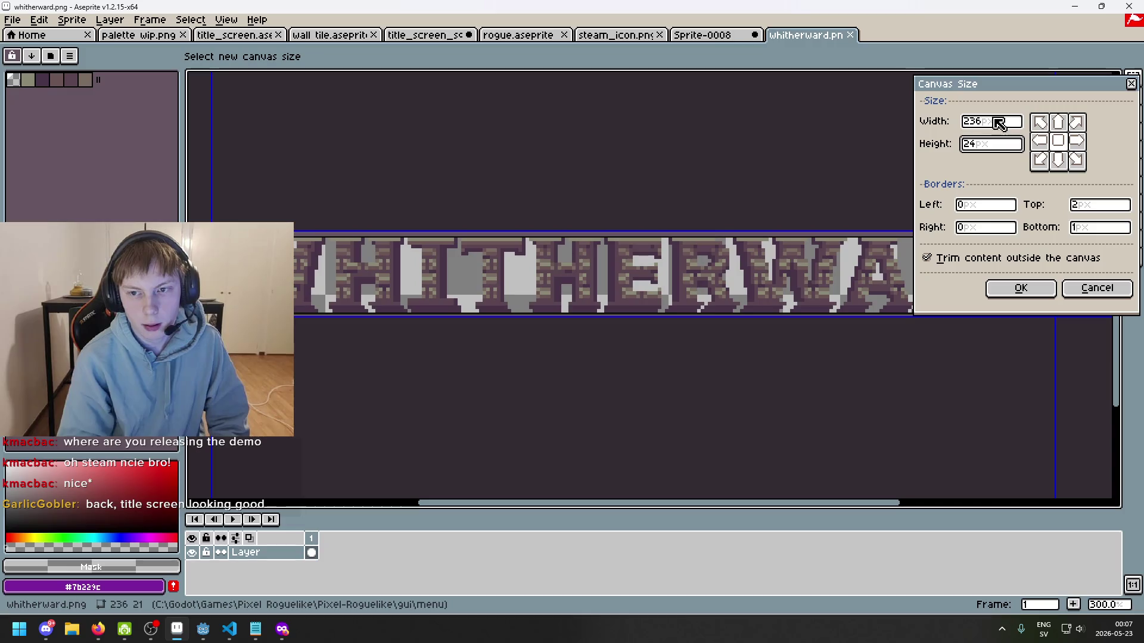
{"action": "left_click", "coordinate": [1005, 148]}
{"action": "type", "text": "32"}
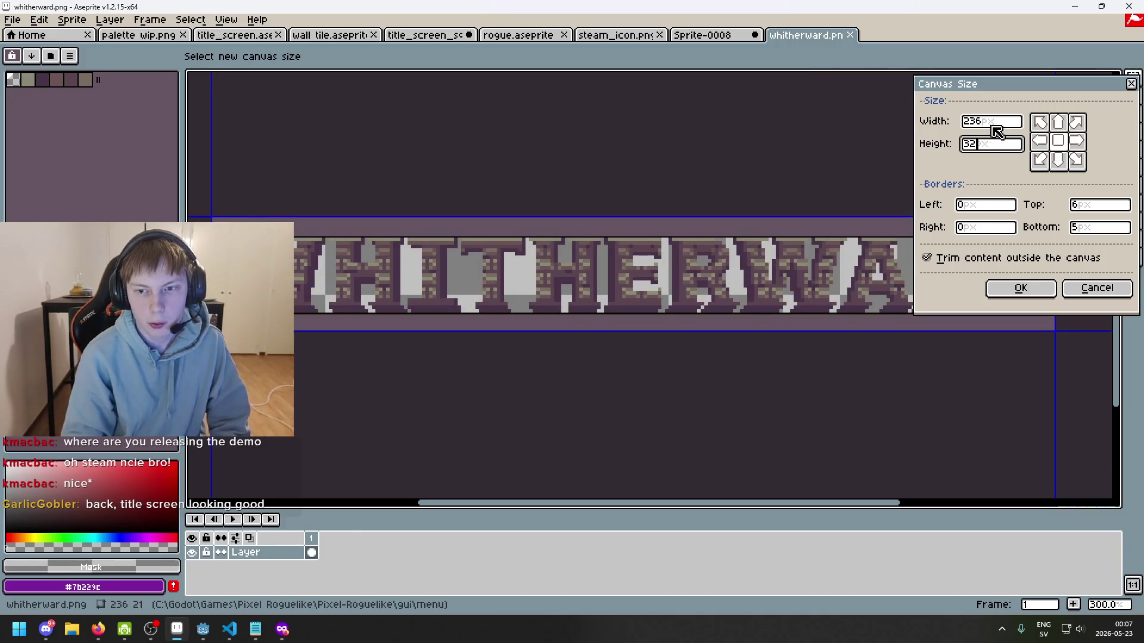
{"action": "left_click", "coordinate": [993, 126]}
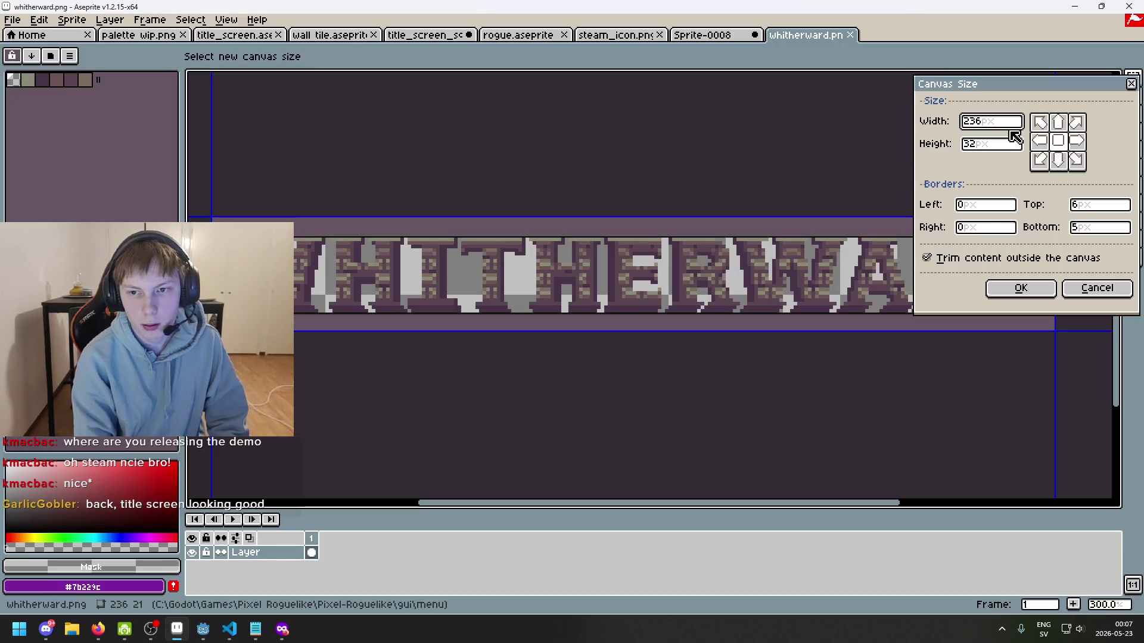
{"action": "scroll", "coordinate": [741, 238], "scroll_direction": "down", "scroll_amount": 1}
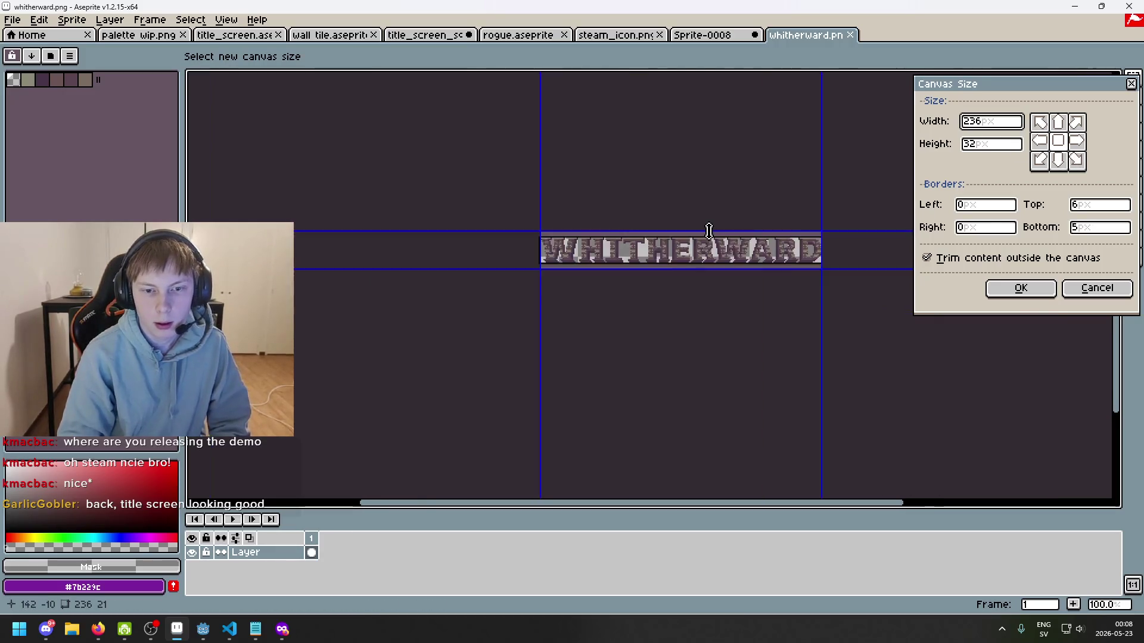
{"action": "scroll", "coordinate": [673, 235], "scroll_direction": "right", "scroll_amount": 2}
{"action": "left_click_drag", "start_coordinate": [1004, 127], "coordinate": [980, 131]}
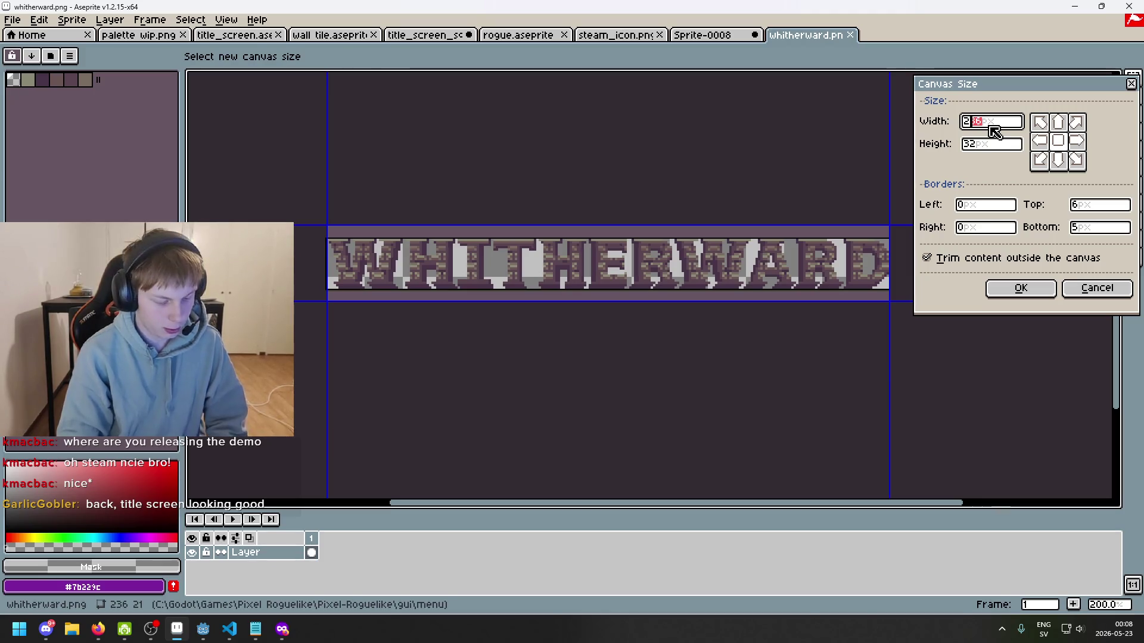
{"action": "type", "text": "56"}
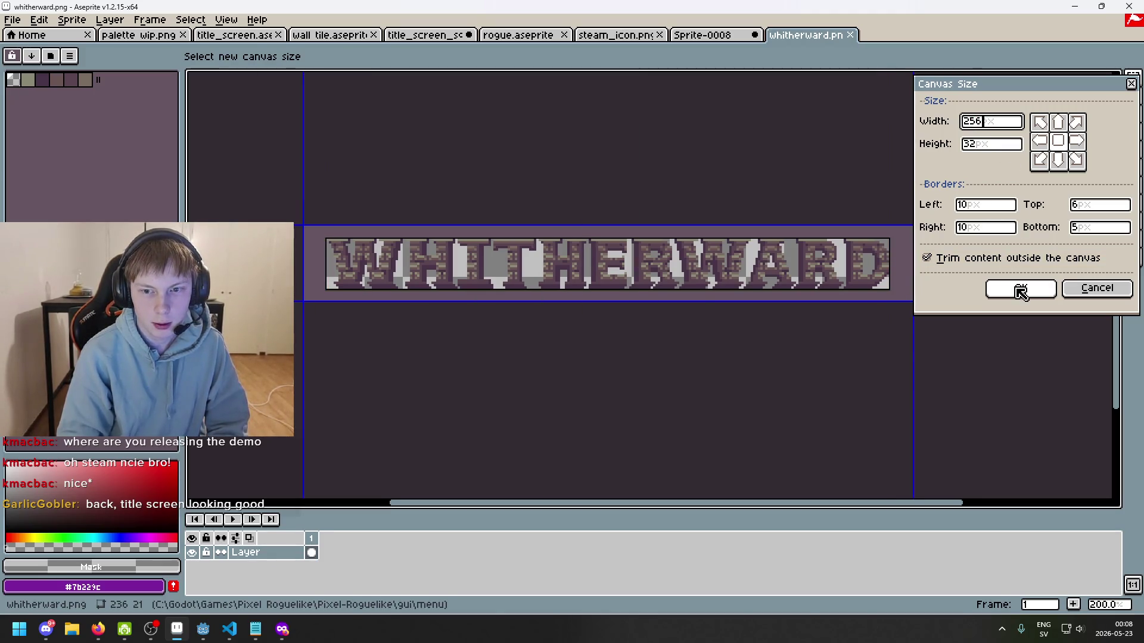
{"action": "left_click", "coordinate": [1020, 290]}
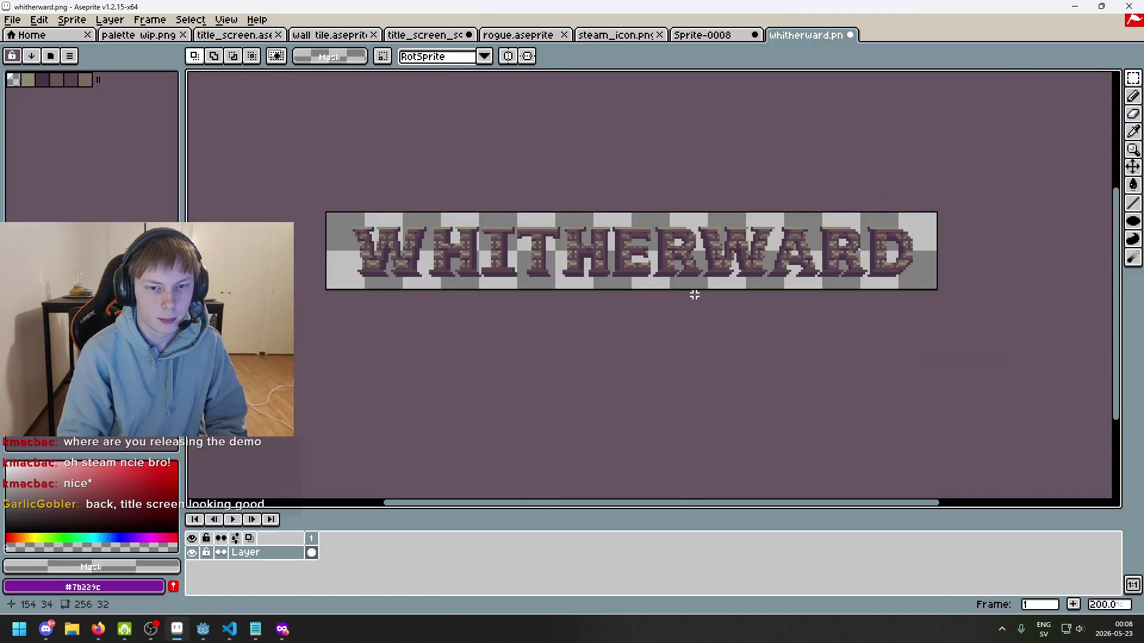
- Save the resized whitherward.png in Aseprite
{"action": "key", "text": "ctrl+s"}
{"action": "key", "text": "alt+Tab"}
{"action": "scroll", "coordinate": [395, 329], "scroll_direction": "down", "scroll_amount": 4}
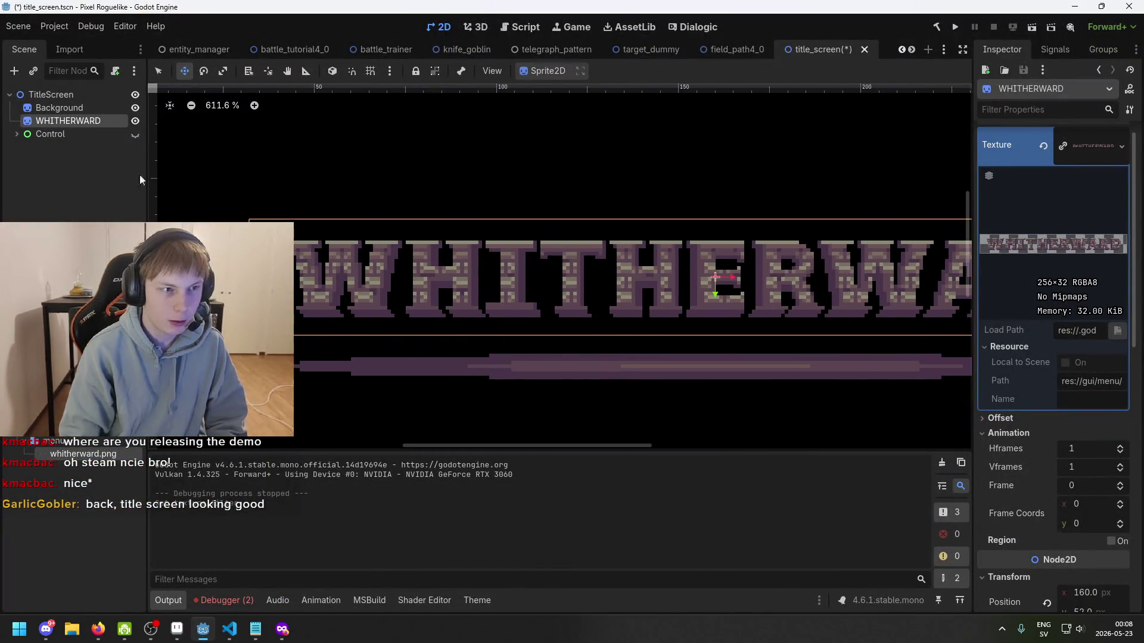
- Inspect the reimported 256×32 WHITHERWARD sprite in Godot, undoing an accidental one-pixel nudge
{"action": "left_click", "coordinate": [90, 108]}
{"action": "left_click", "coordinate": [92, 120]}
{"action": "left_click_drag", "start_coordinate": [514, 298], "coordinate": [514, 294]}
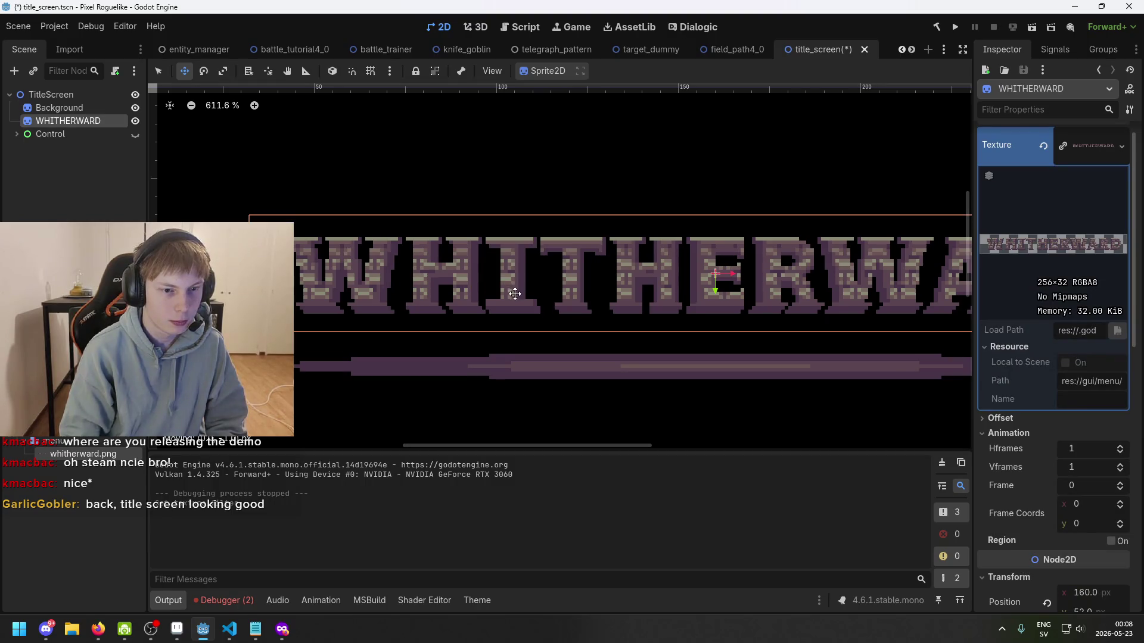
{"action": "key", "text": "ctrl+z"}
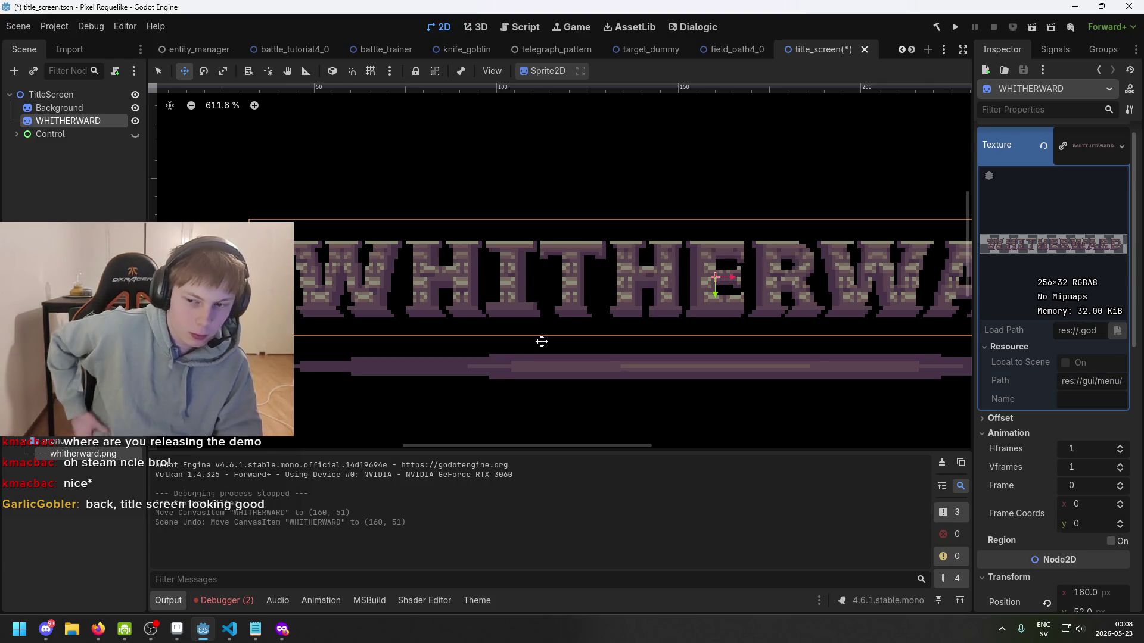
{"action": "scroll", "coordinate": [541, 342], "scroll_direction": "down", "scroll_amount": 2}
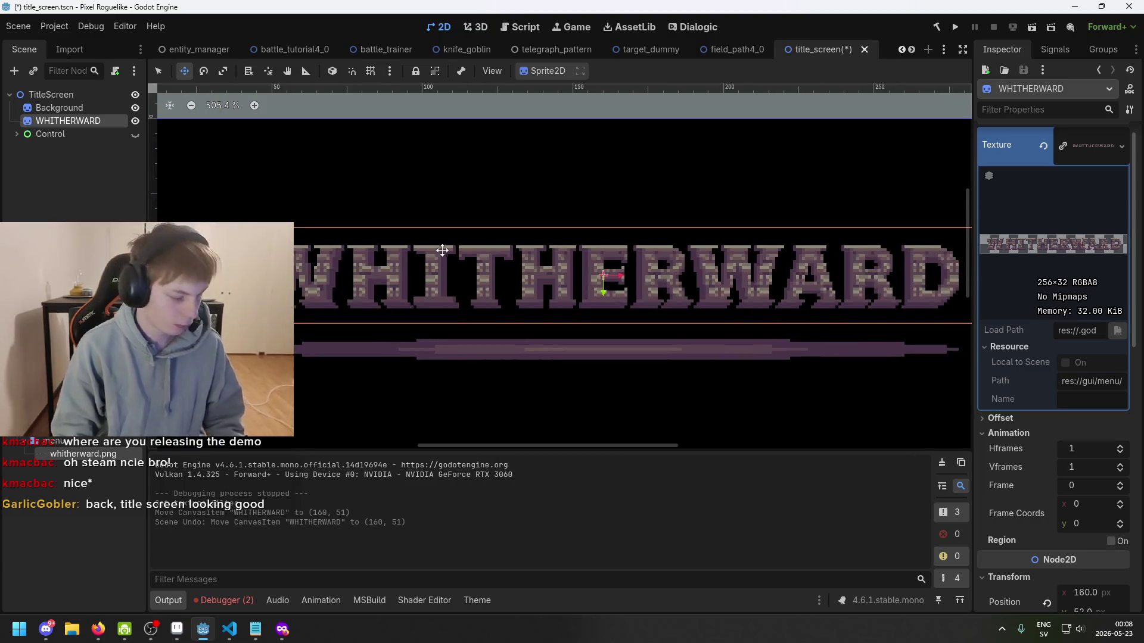
{"action": "left_click", "coordinate": [90, 107]}
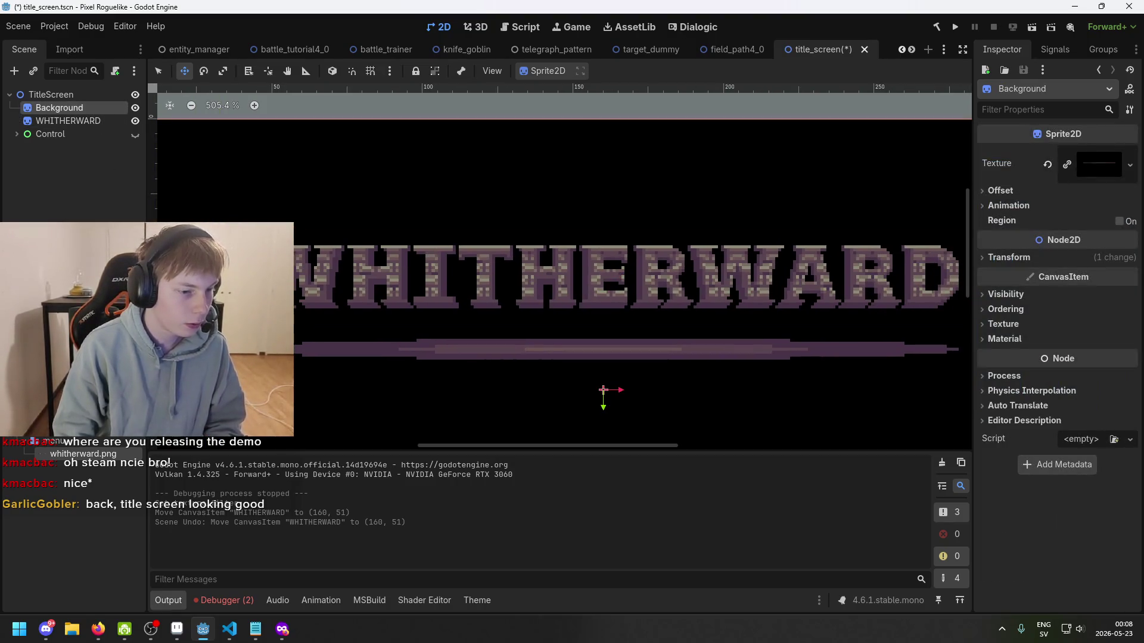
{"action": "scroll", "coordinate": [95, 486], "scroll_direction": "up", "scroll_amount": 5}
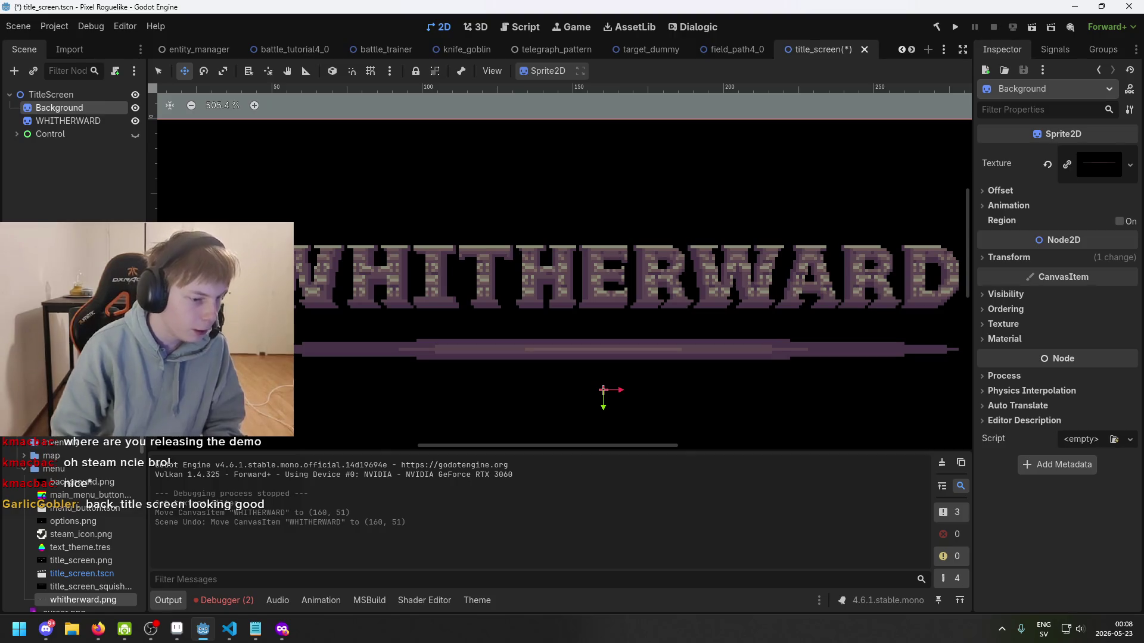
{"action": "left_click", "coordinate": [88, 112], "text": "ctrl"}
- Duplicate Background and give the Background2 copy the title_screen.png texture
{"action": "left_click", "coordinate": [88, 109]}
{"action": "key", "text": "ctrl+d"}
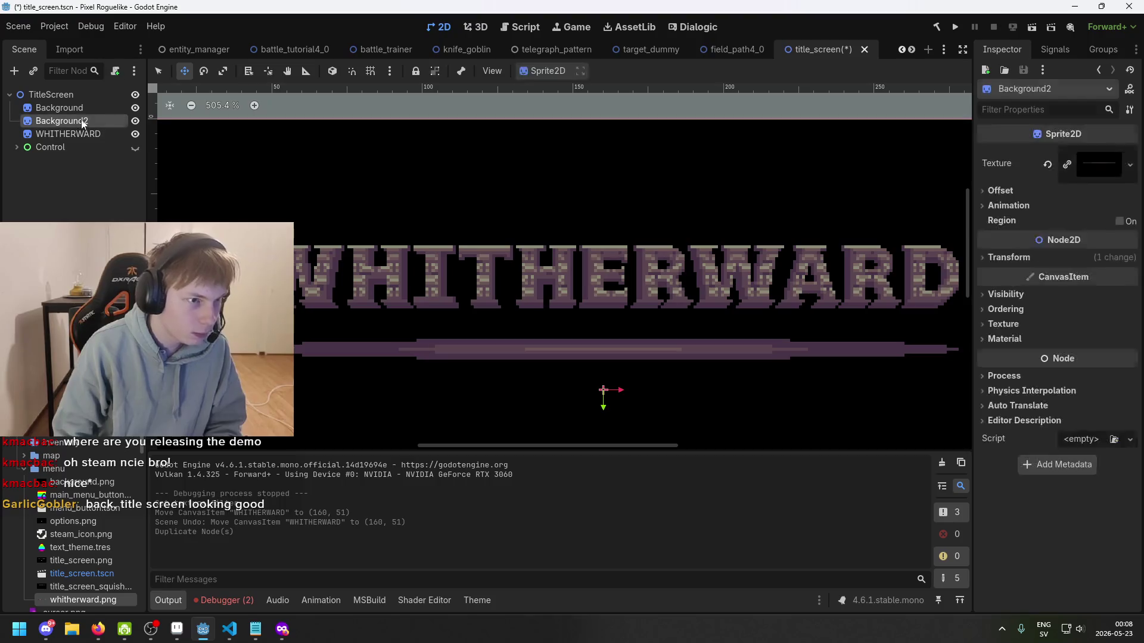
{"action": "left_click", "coordinate": [1113, 170]}
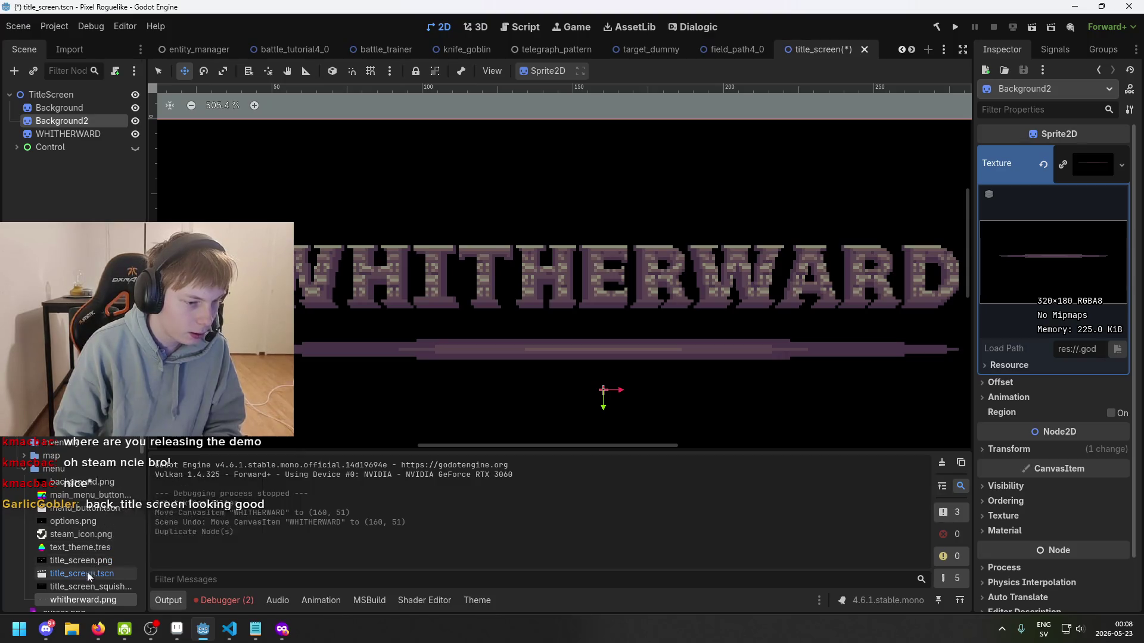
{"action": "scroll", "coordinate": [87, 586], "scroll_direction": "down", "scroll_amount": 1}
{"action": "mouse_move", "coordinate": [81, 535]}
{"action": "left_mouse_down"}
{"action": "mouse_move", "coordinate": [536, 298]}
{"action": "mouse_move", "coordinate": [1101, 196]}
{"action": "mouse_move", "coordinate": [1103, 173]}
{"action": "left_mouse_up"}
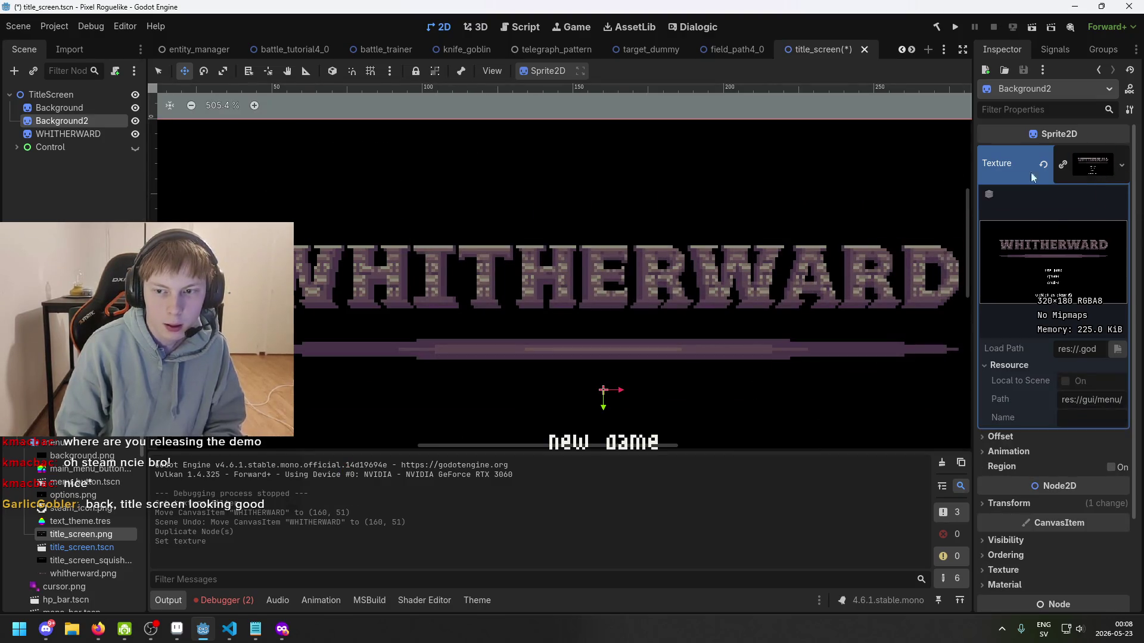
- Toggle the WHITHERWARD title's visibility against the mockup, undoing an accidental title move
{"action": "left_click", "coordinate": [135, 133]}
{"action": "left_click", "coordinate": [135, 134]}
{"action": "left_click", "coordinate": [135, 133]}
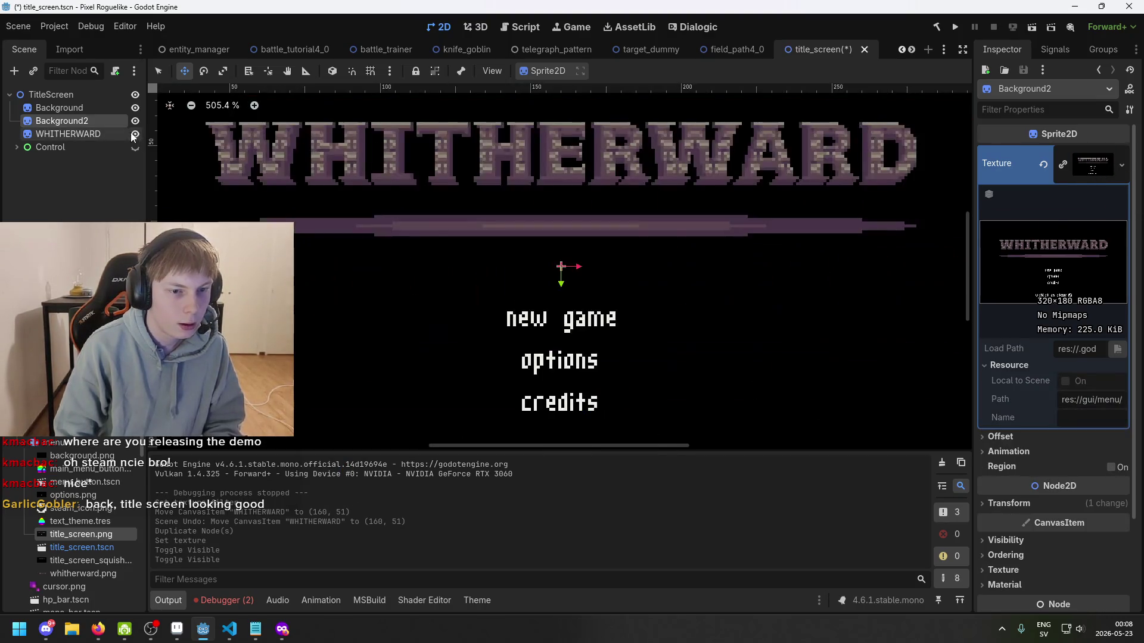
{"action": "left_click", "coordinate": [137, 135]}
{"action": "left_click", "coordinate": [136, 135]}
{"action": "left_click", "coordinate": [136, 133]}
{"action": "left_click", "coordinate": [135, 134]}
{"action": "left_click", "coordinate": [135, 133]}
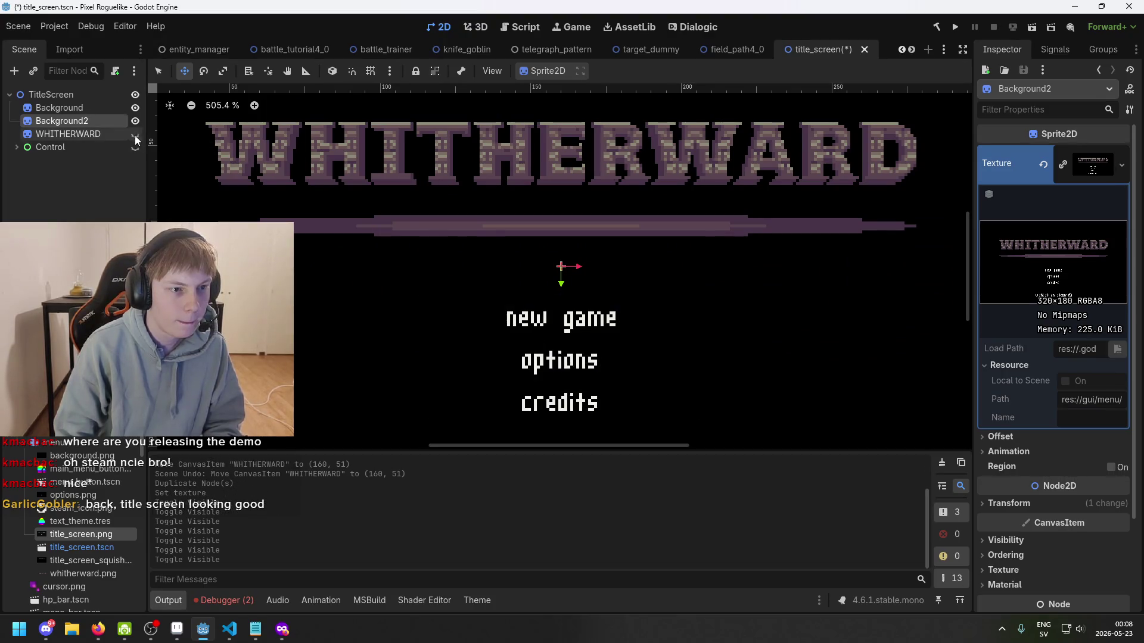
{"action": "left_click", "coordinate": [271, 167]}
{"action": "left_click_drag", "start_coordinate": [271, 166], "coordinate": [271, 163]}
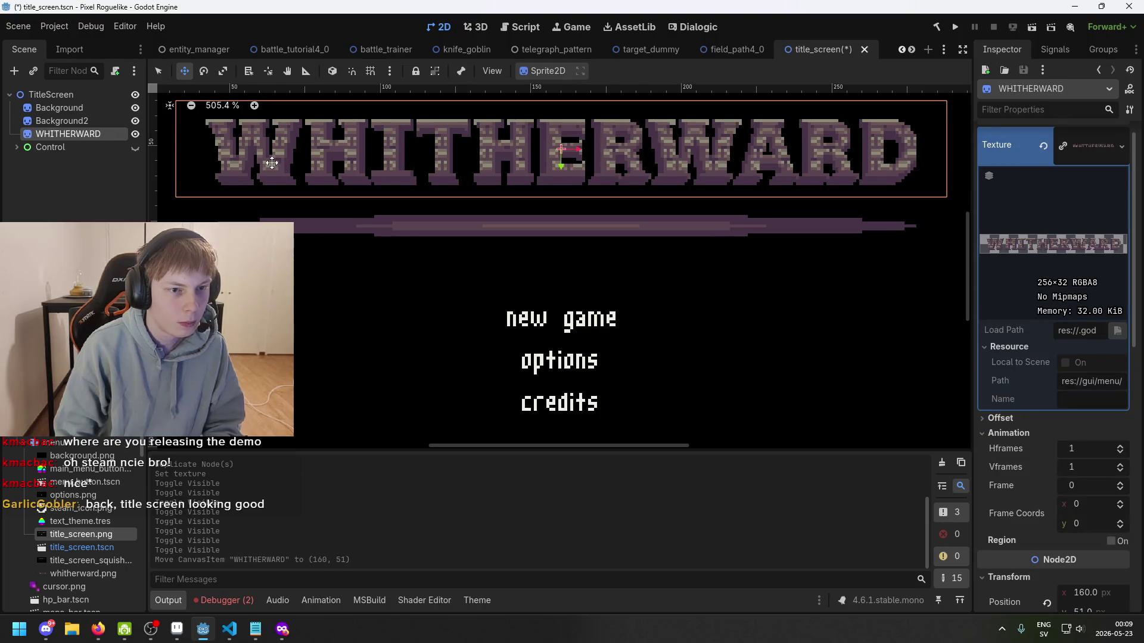
{"action": "key", "text": "ctrl+z"}
- Flip the Background2 mockup and WHITHERWARD title on and off to compare the two titles
{"action": "left_click", "coordinate": [135, 134]}
{"action": "left_click", "coordinate": [135, 134]}
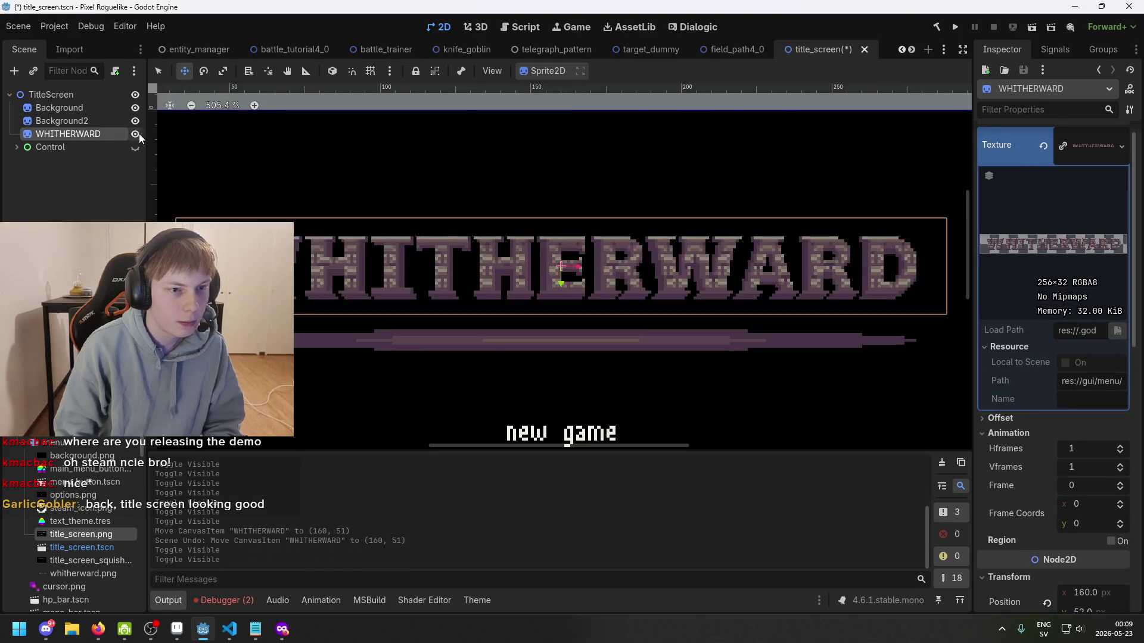
{"action": "left_click", "coordinate": [135, 120]}
{"action": "left_click", "coordinate": [135, 121]}
{"action": "left_click", "coordinate": [135, 121]}
{"action": "left_click", "coordinate": [135, 121]}
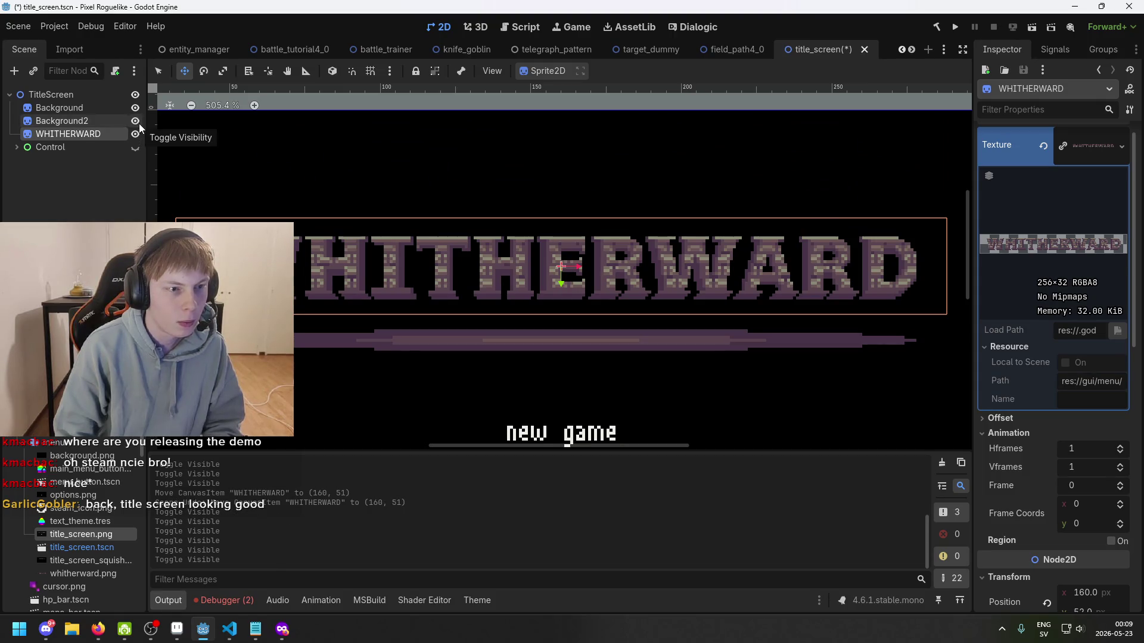
{"action": "left_click", "coordinate": [135, 120]}
{"action": "left_click", "coordinate": [135, 121]}
{"action": "left_click", "coordinate": [135, 120]}
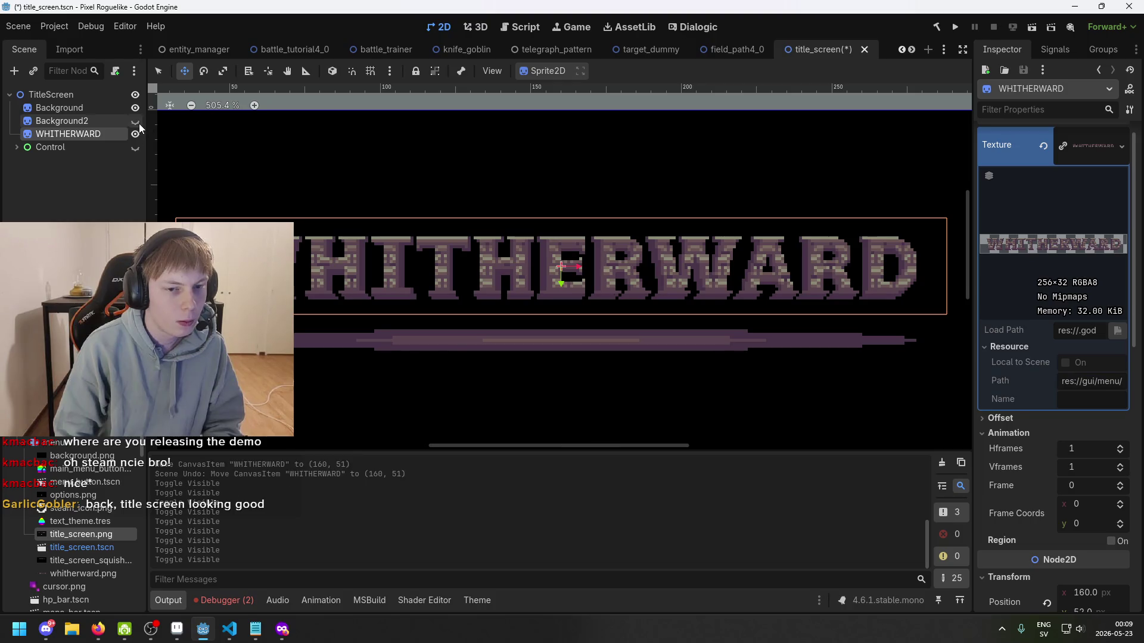
{"action": "left_click", "coordinate": [135, 121]}
{"action": "scroll", "coordinate": [296, 217], "scroll_direction": "up", "scroll_amount": 2}
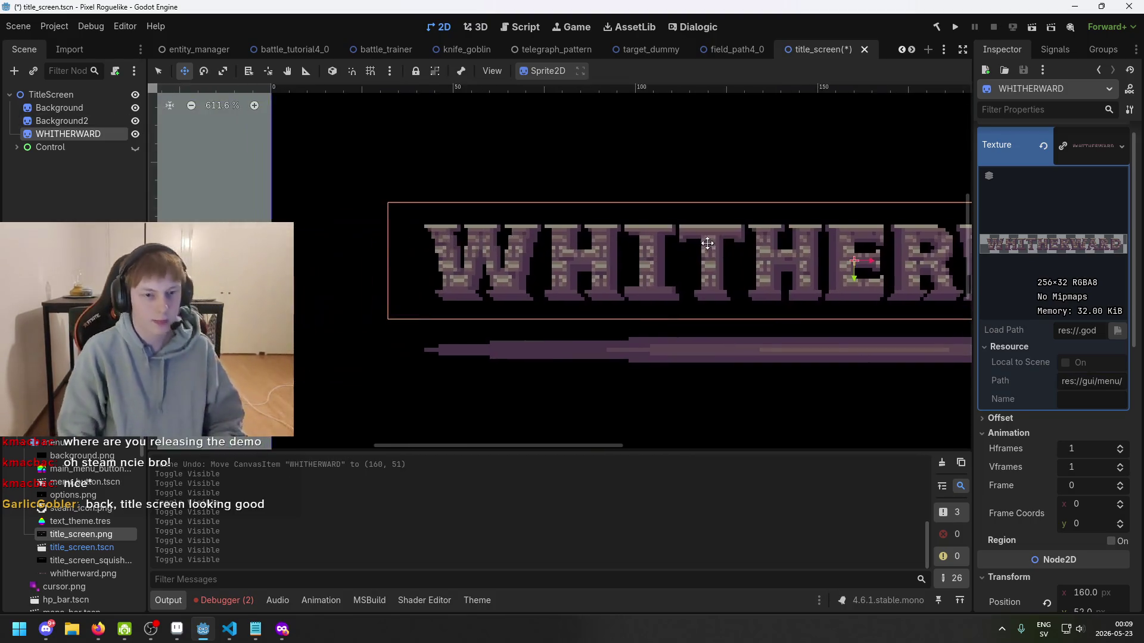
{"action": "scroll", "coordinate": [388, 164], "scroll_direction": "up", "scroll_amount": 2}
{"action": "left_click", "coordinate": [136, 121]}
{"action": "left_click", "coordinate": [138, 120]}
{"action": "left_click", "coordinate": [138, 120]}
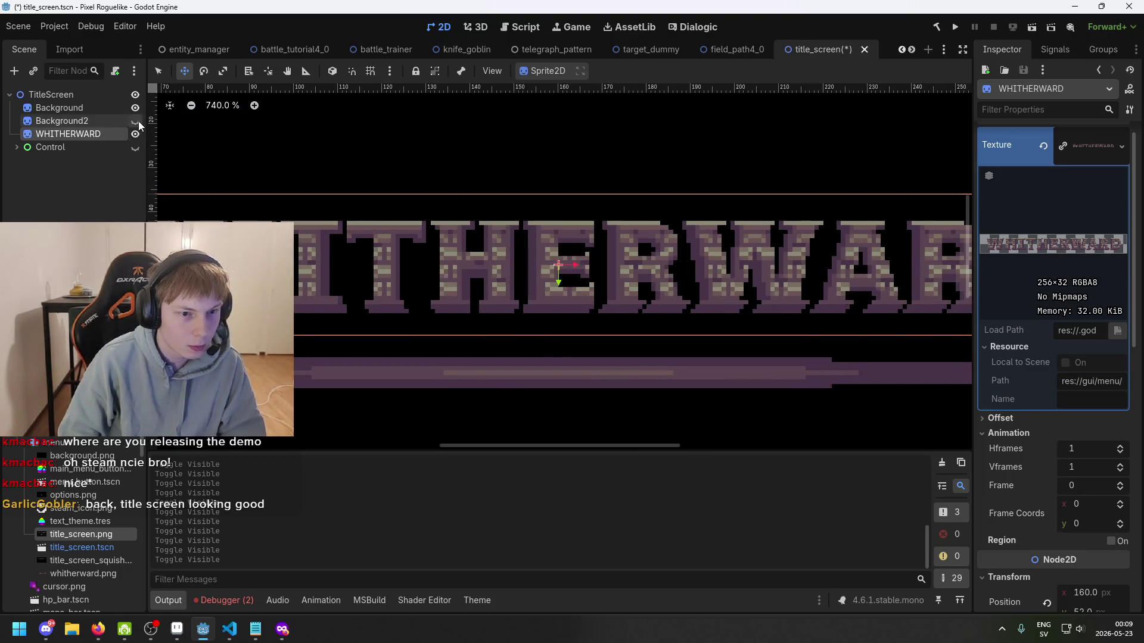
{"action": "left_click", "coordinate": [138, 121]}
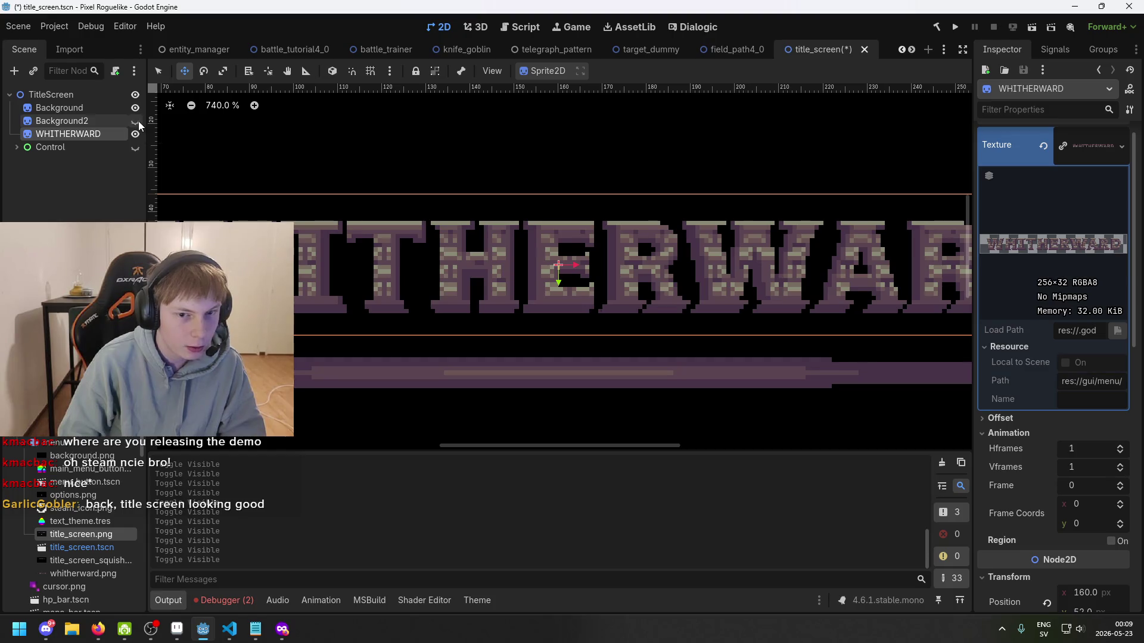
{"action": "left_click", "coordinate": [136, 122]}
{"action": "left_click", "coordinate": [136, 122]}
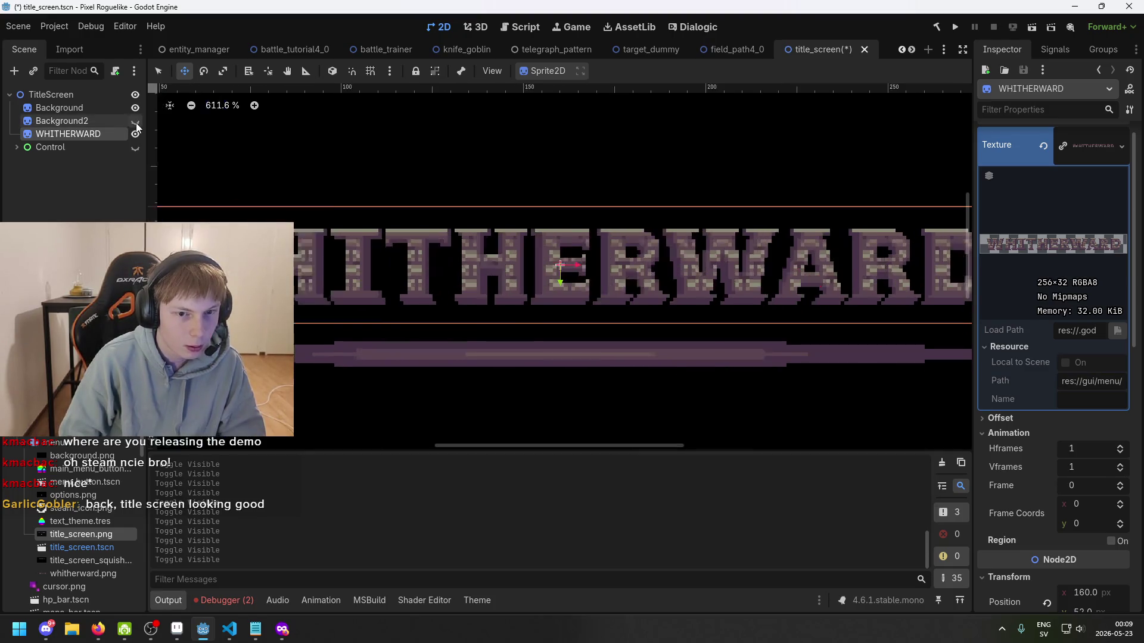
{"action": "left_click", "coordinate": [137, 122]}
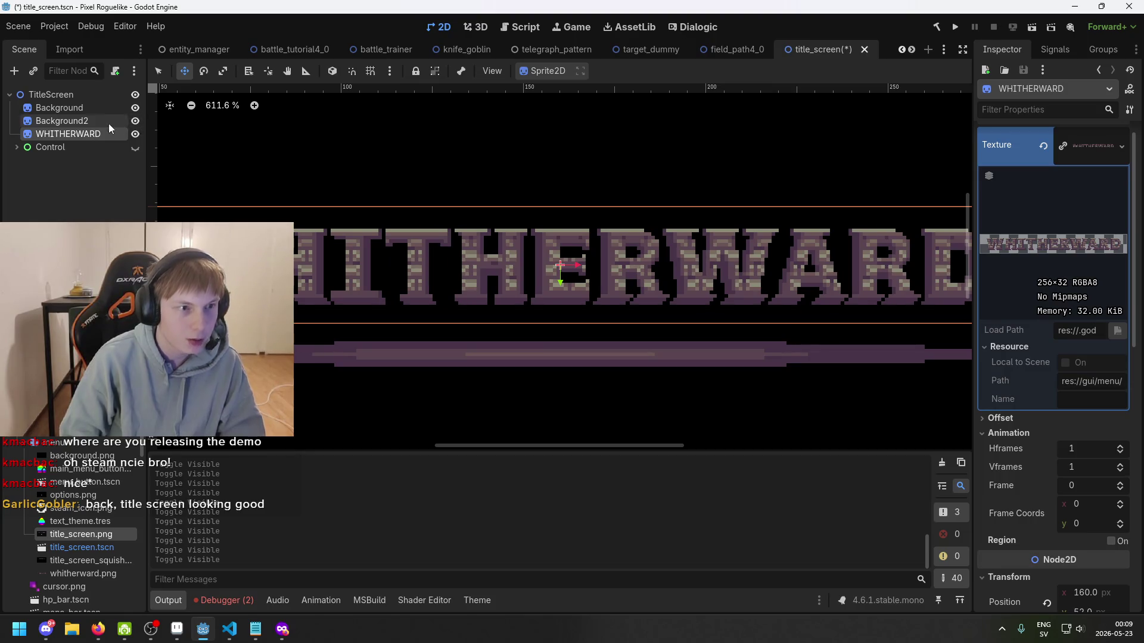
{"action": "left_click", "coordinate": [137, 135]}
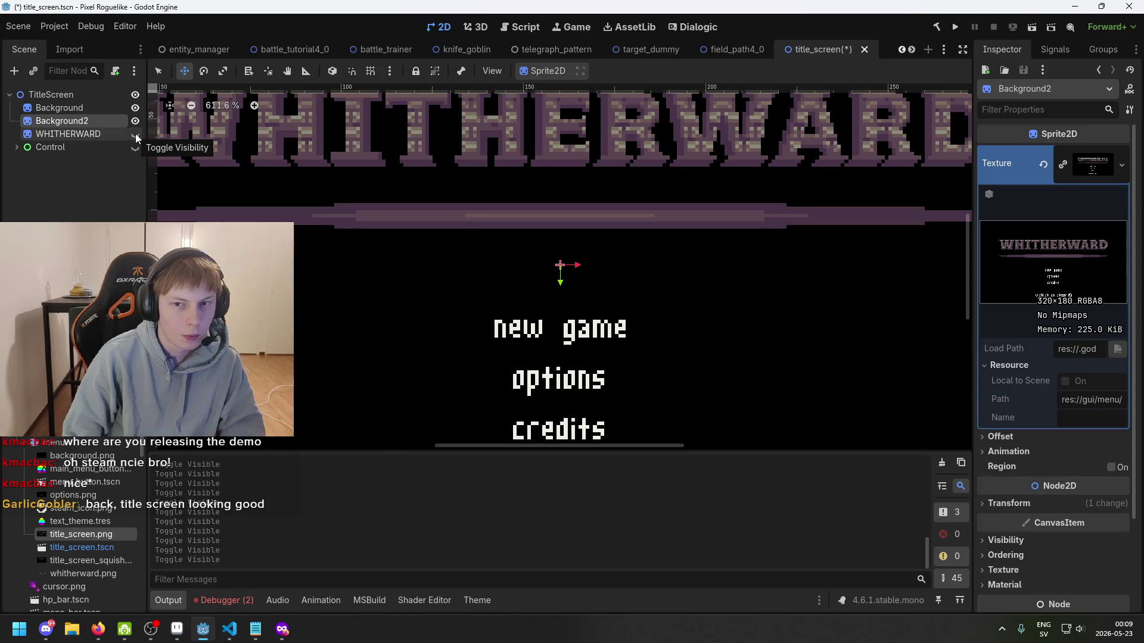
{"action": "left_click", "coordinate": [136, 134]}
{"action": "left_click", "coordinate": [136, 122]}
{"action": "left_click", "coordinate": [136, 132]}
{"action": "left_click", "coordinate": [136, 132]}
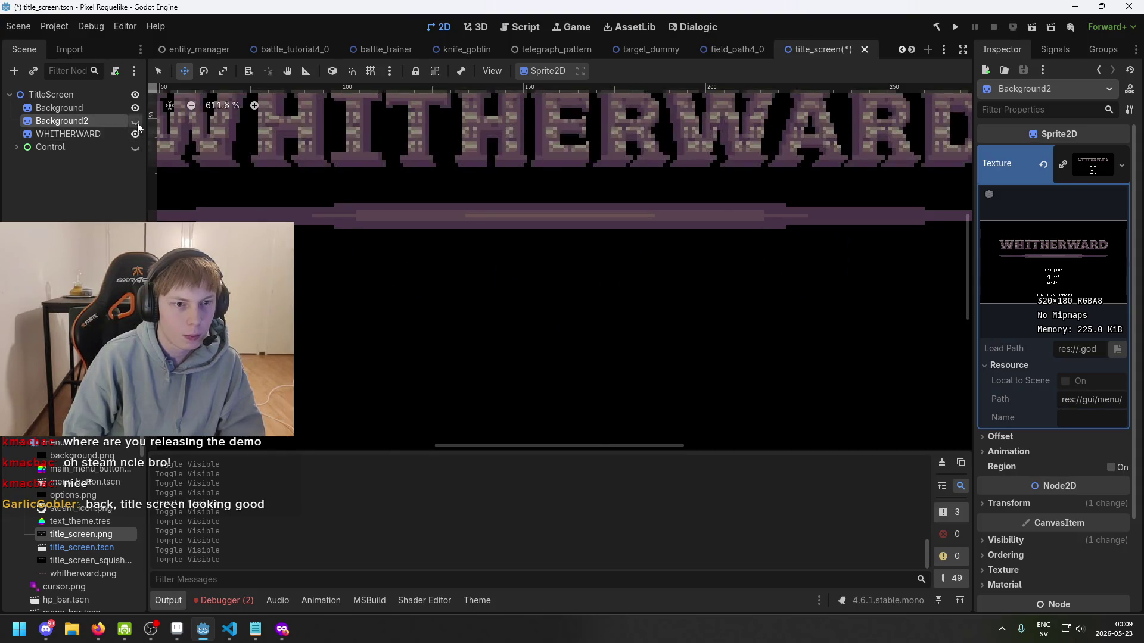
{"action": "left_click", "coordinate": [136, 122]}
{"action": "left_click", "coordinate": [135, 122]}
{"action": "left_click", "coordinate": [135, 122]}
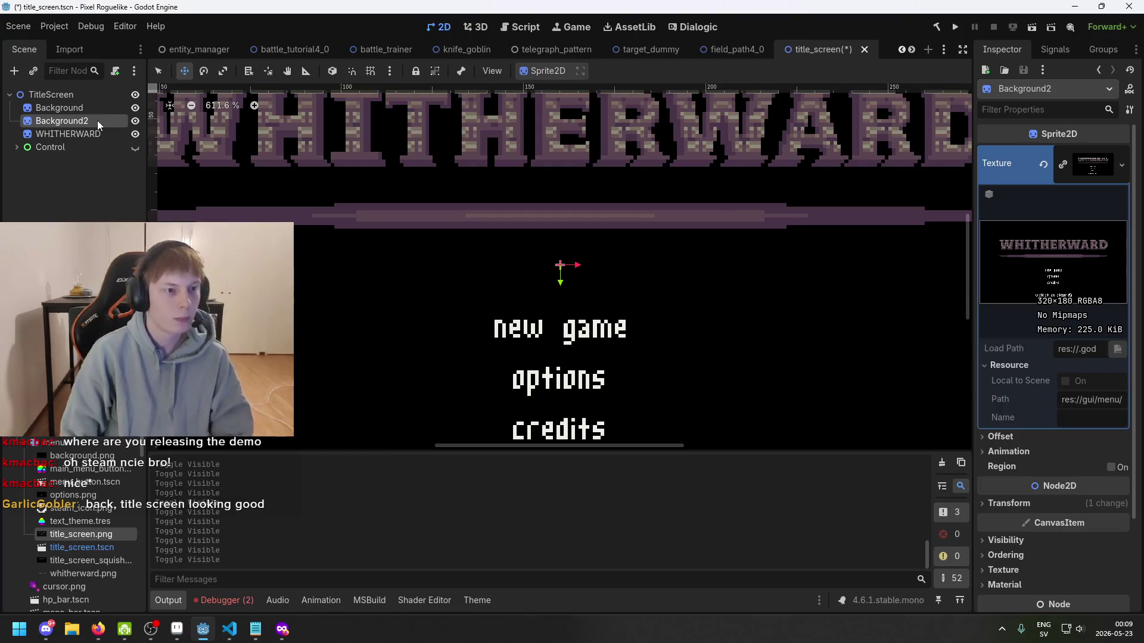
- Delete the Background2 reference copy and save the title_screen scene
{"action": "key", "text": "Delete"}
{"action": "key", "text": "Return"}
{"action": "key", "text": "ctrl+s"}
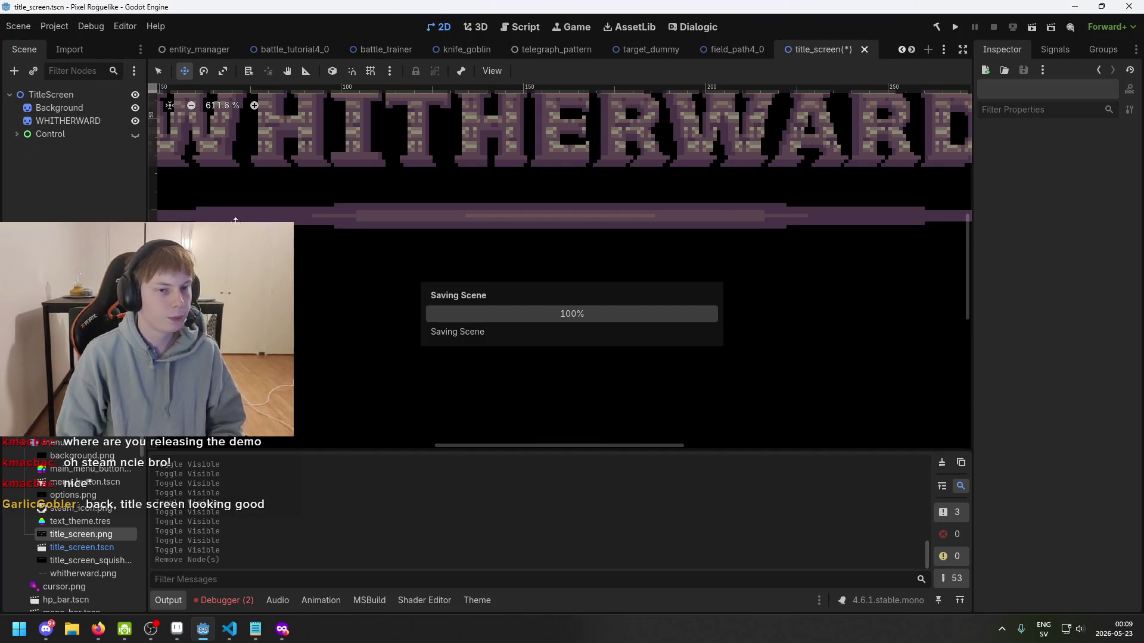
{"action": "scroll", "coordinate": [648, 159], "scroll_direction": "down", "scroll_amount": 4}
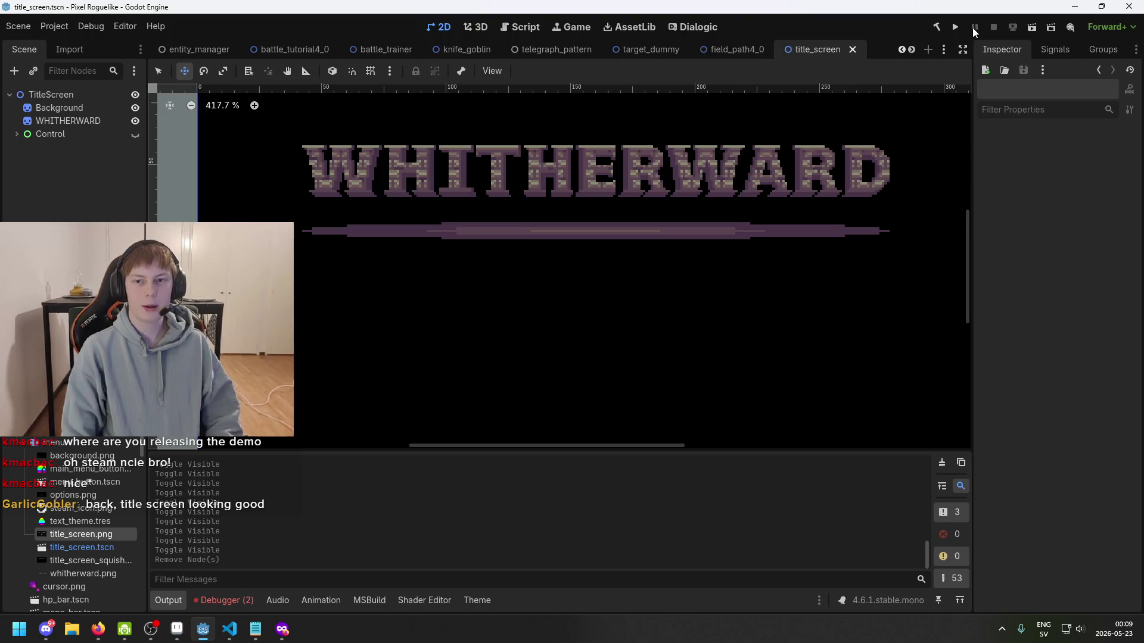
{"action": "left_click", "coordinate": [74, 120]}
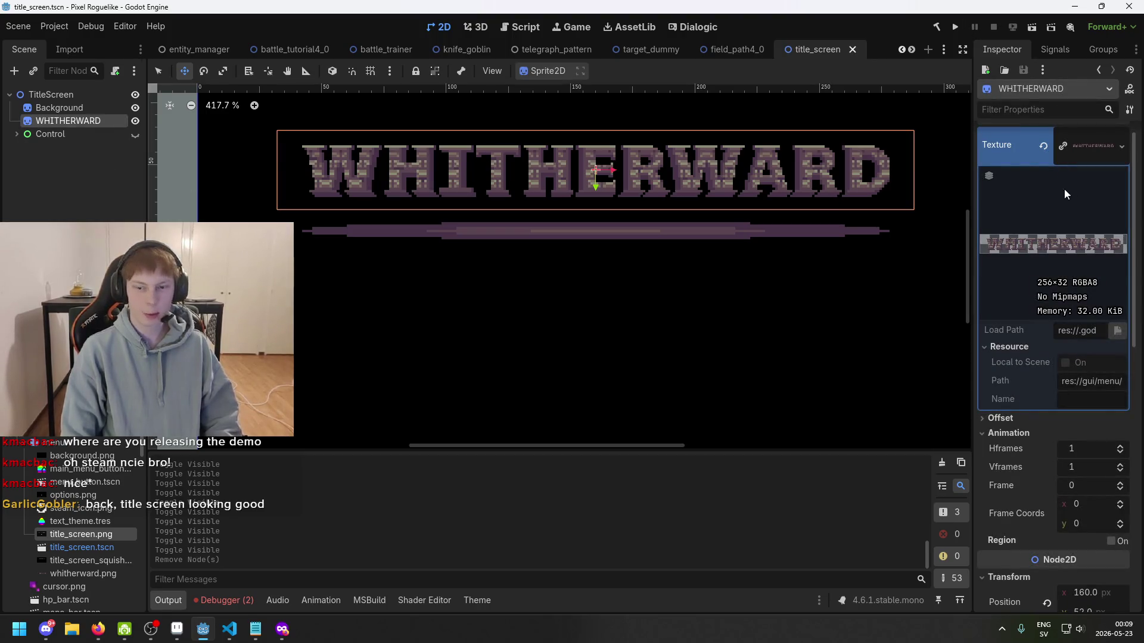
{"action": "left_click", "coordinate": [954, 27]}
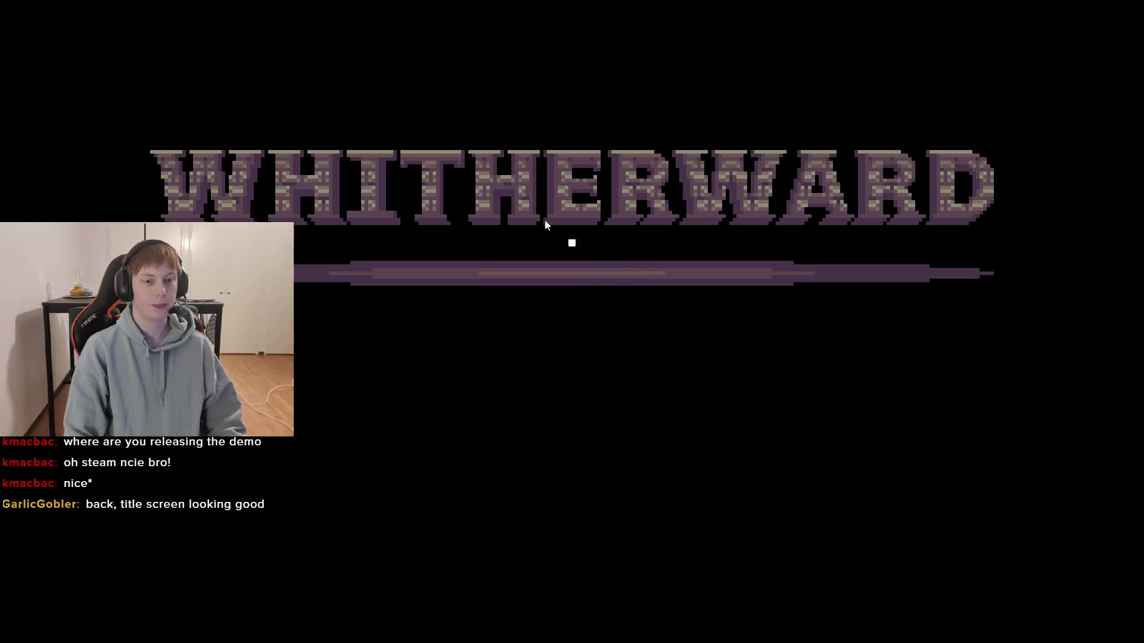
{"action": "key", "text": "alt+F4"}
{"action": "key", "text": "ctrl+s"}
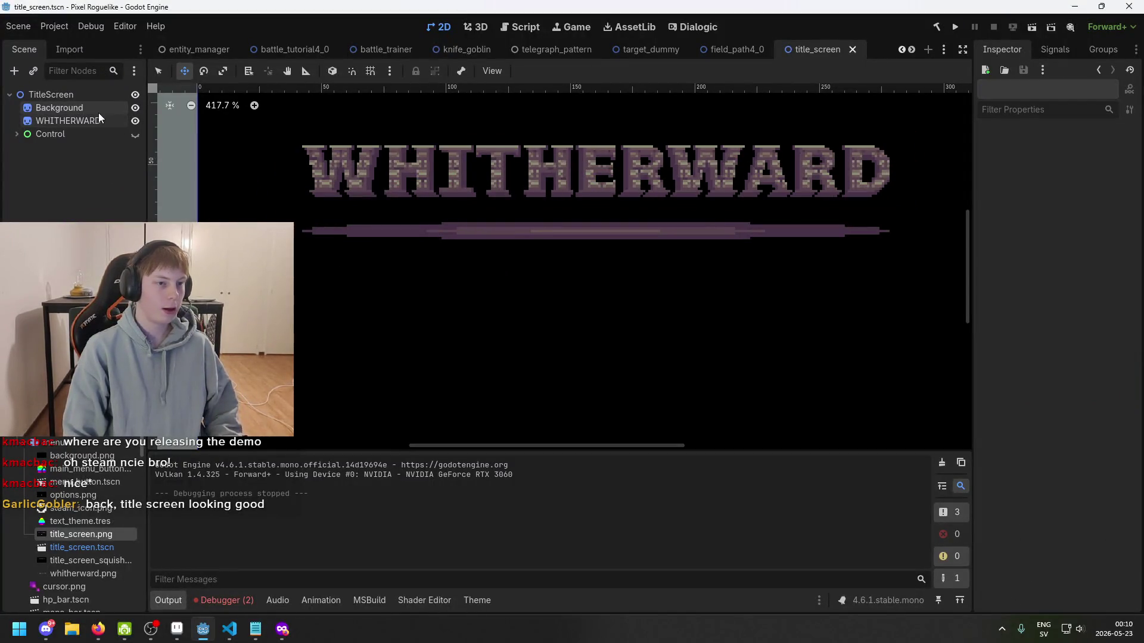
- Unhide the Control node to reveal the new game, options, credits and wishlist buttons, then save
{"action": "left_click", "coordinate": [99, 109]}
{"action": "left_click", "coordinate": [70, 125]}
{"action": "left_click", "coordinate": [70, 134]}
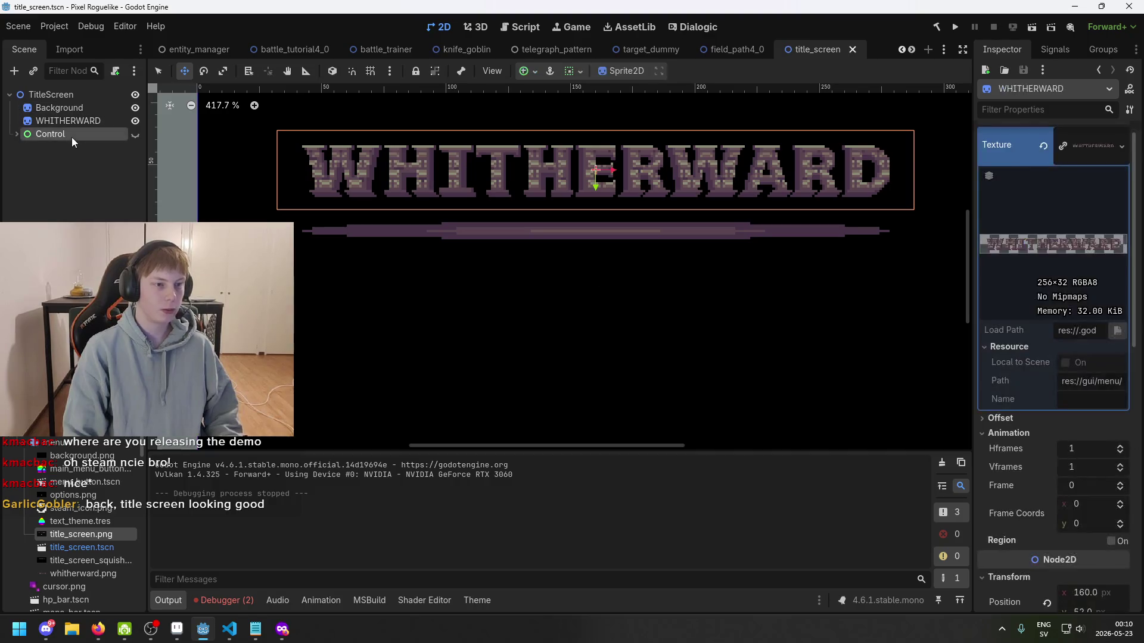
{"action": "left_click", "coordinate": [134, 134]}
{"action": "left_click", "coordinate": [100, 194]}
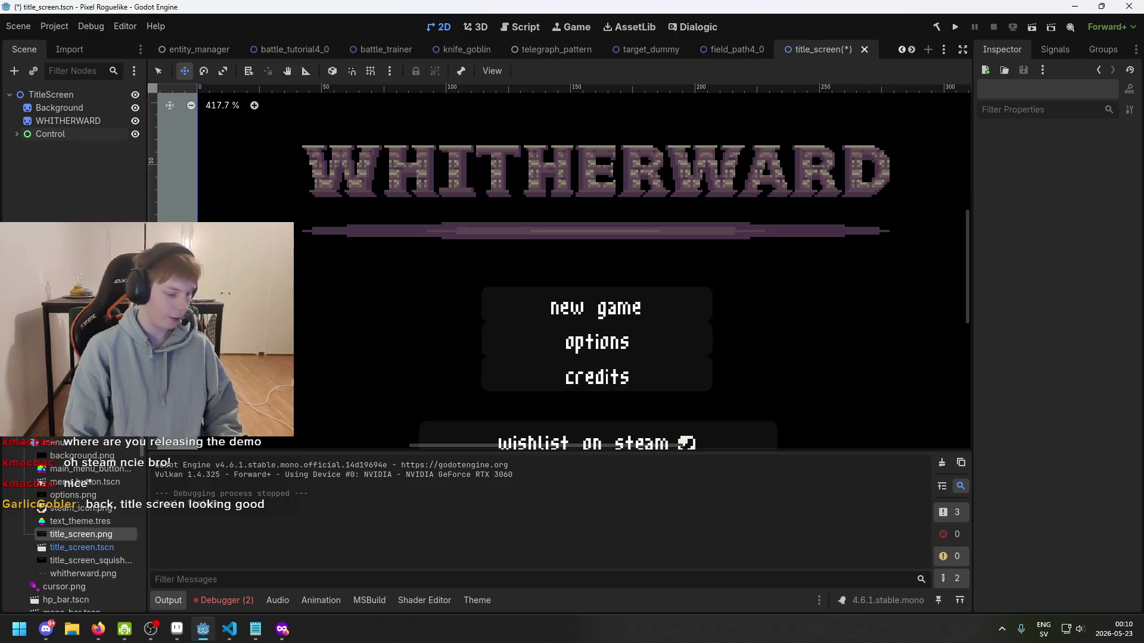
{"action": "key", "text": "ctrl+s"}
- Reframe the canvas, review the Background, WHITHERWARD and Control nodes, save, and launch the project
{"action": "left_click_drag", "start_coordinate": [356, 221], "coordinate": [434, 187]}
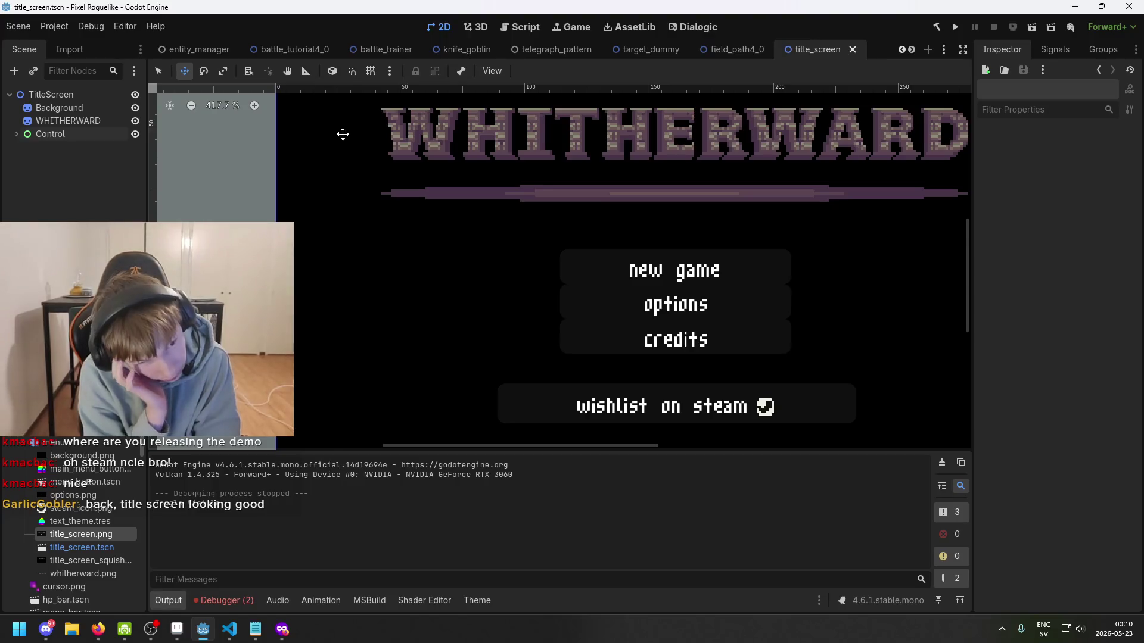
{"action": "scroll", "coordinate": [295, 180], "scroll_direction": "down", "scroll_amount": 2}
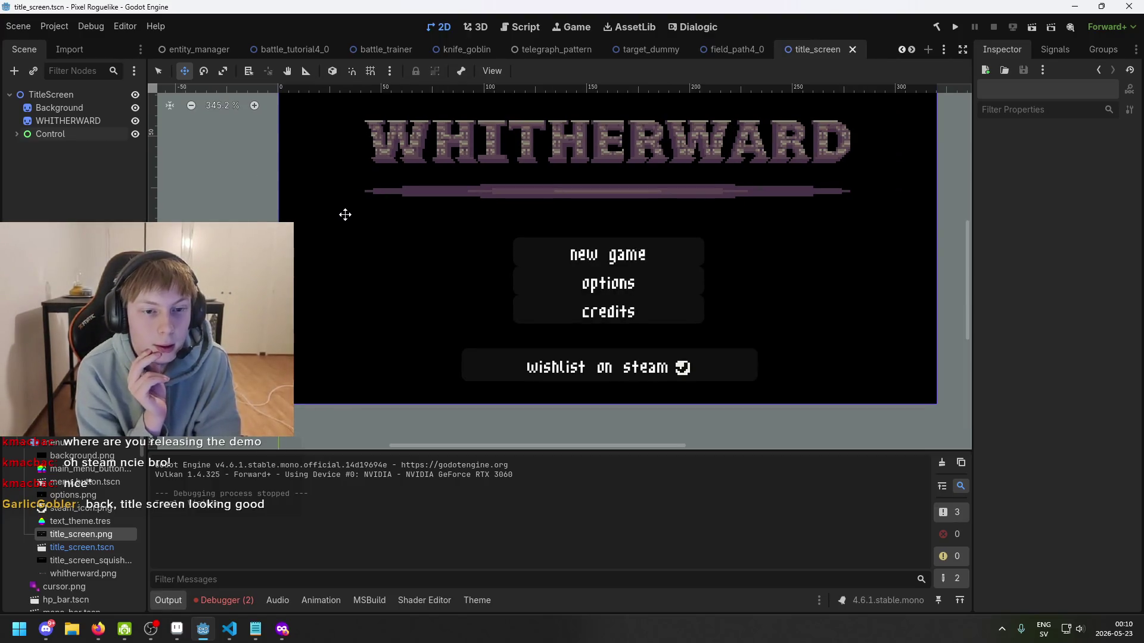
{"action": "scroll", "coordinate": [343, 224], "scroll_direction": "up", "scroll_amount": 2}
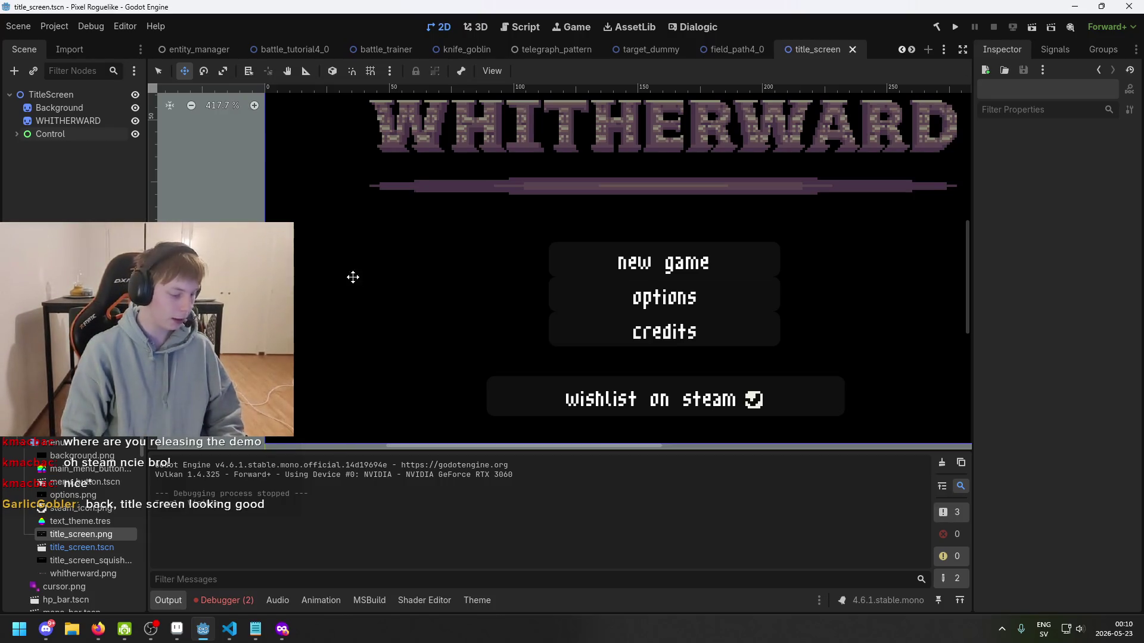
{"action": "key", "text": "ctrl+s"}
{"action": "left_click", "coordinate": [89, 108]}
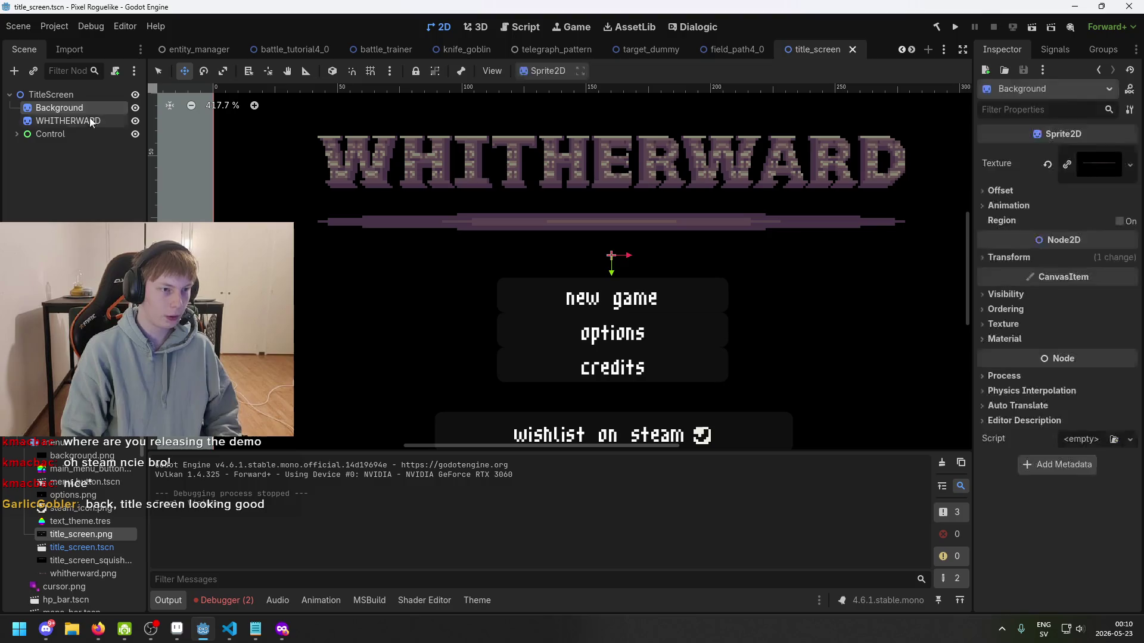
{"action": "left_click", "coordinate": [91, 121]}
{"action": "left_click", "coordinate": [92, 134]}
{"action": "left_click", "coordinate": [98, 204]}
{"action": "key", "text": "ctrl+s"}
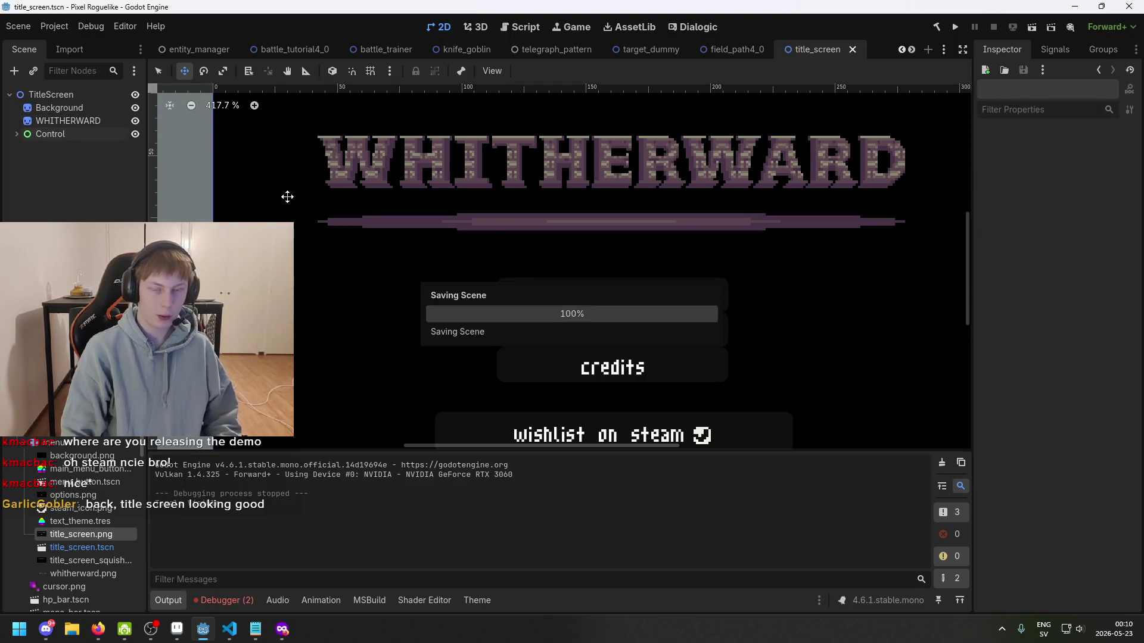
{"action": "scroll", "coordinate": [395, 214], "scroll_direction": "down", "scroll_amount": 2}
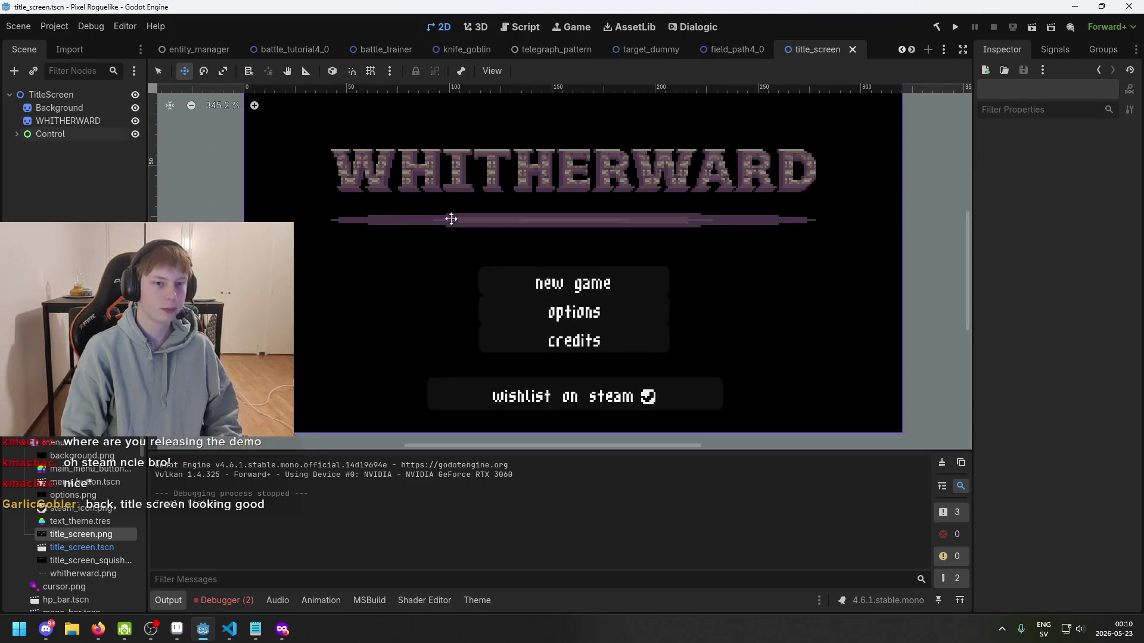
{"action": "left_click", "coordinate": [957, 29]}
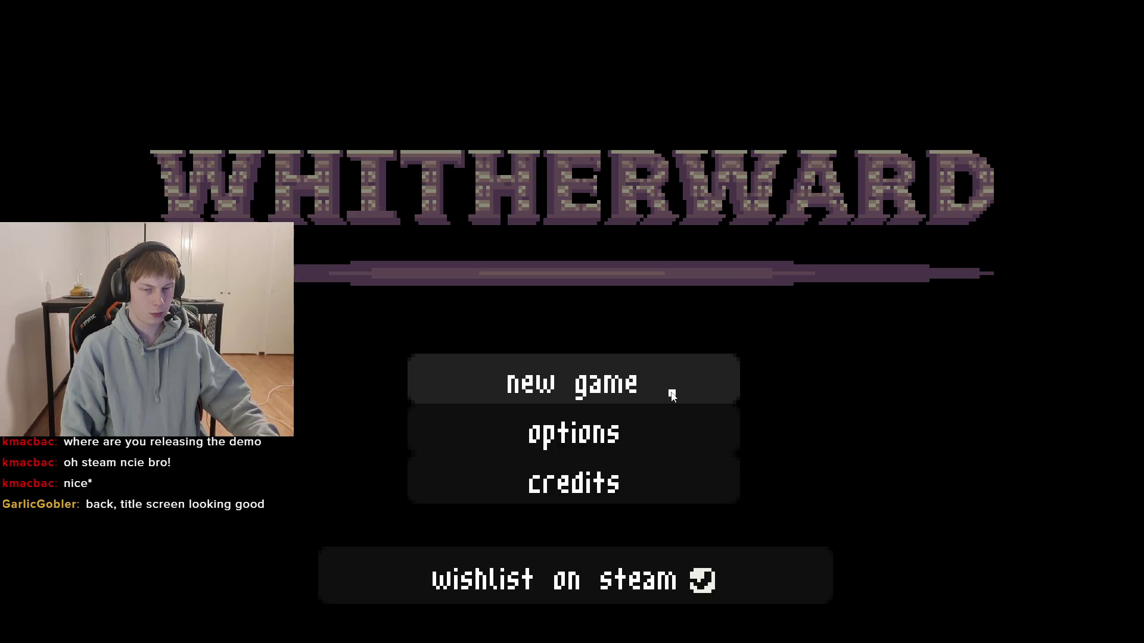
- Stop the running game with F8 after checking the title screen menu buttons
{"action": "key", "text": "F8"}
- Save, then expand Control to inspect the wishlist button's HBoxContainer, Label and steam_icon
{"action": "key", "text": "ctrl+s"}
{"action": "left_click", "coordinate": [17, 134]}
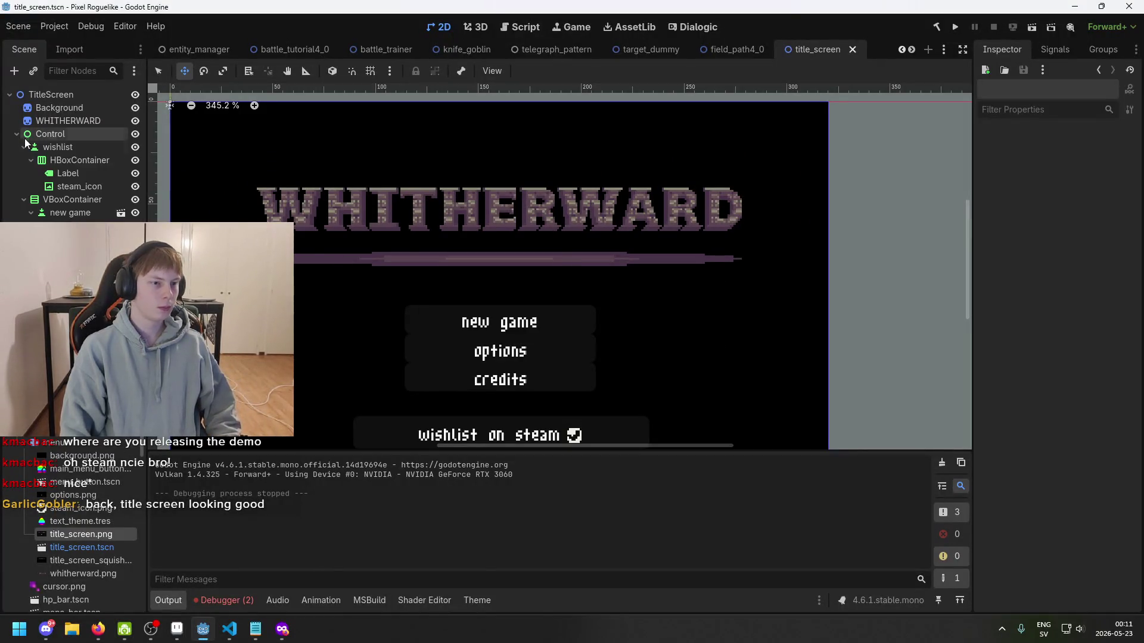
{"action": "left_click", "coordinate": [70, 173]}
{"action": "left_click", "coordinate": [89, 186]}
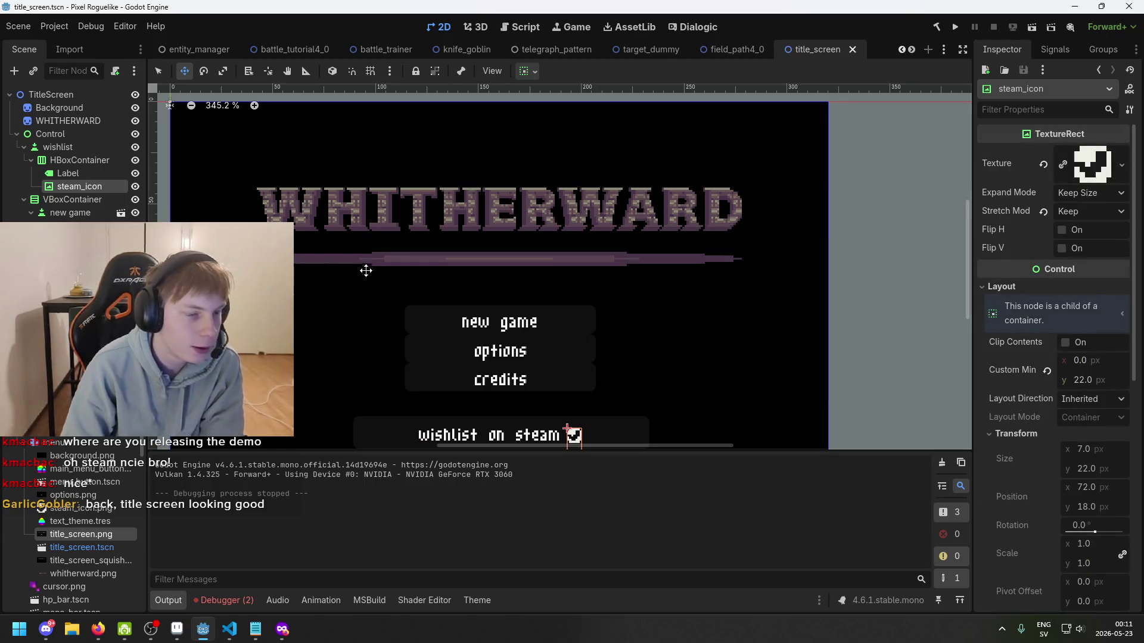
{"action": "scroll", "coordinate": [447, 232], "scroll_direction": "down", "scroll_amount": 2}
{"action": "scroll", "coordinate": [582, 292], "scroll_direction": "up", "scroll_amount": 2}
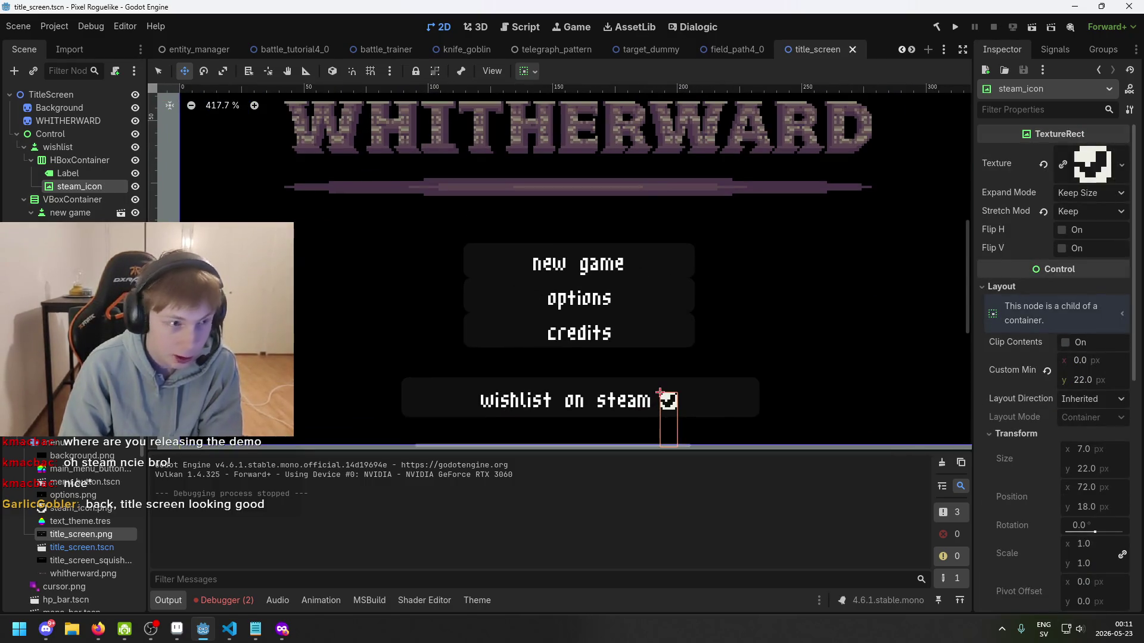
{"action": "left_click", "coordinate": [79, 160]}
{"action": "left_click", "coordinate": [70, 173]}
{"action": "left_click", "coordinate": [89, 186]}
{"action": "left_click", "coordinate": [70, 173]}
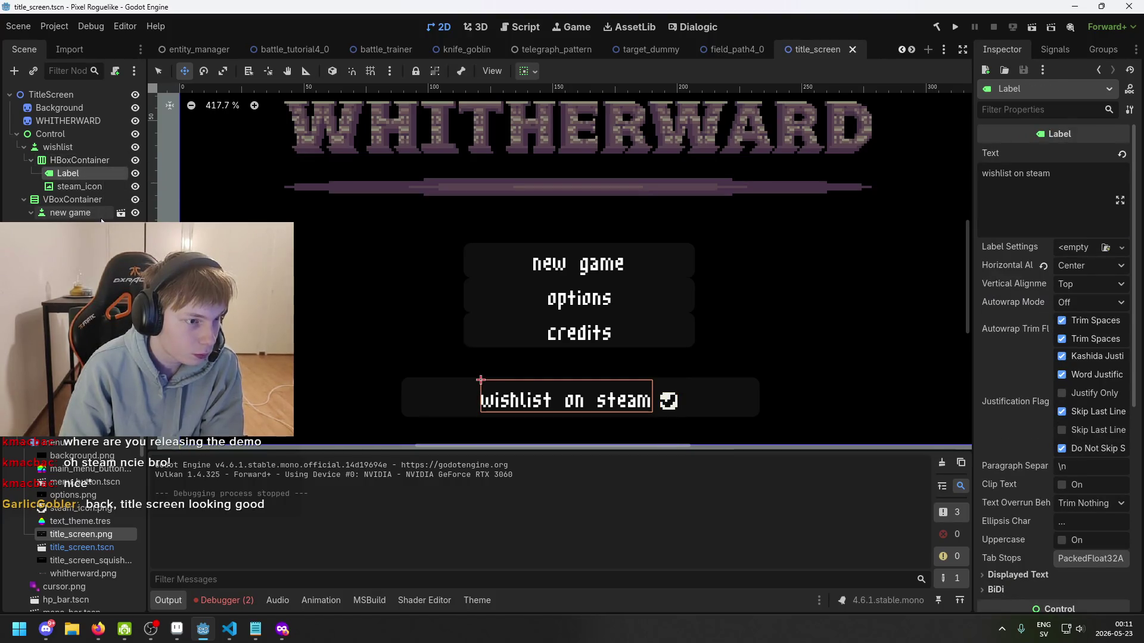
- Open the new game button's menu_button scene and inspect its root and Label
{"action": "left_click", "coordinate": [102, 218]}
{"action": "left_click", "coordinate": [78, 225]}
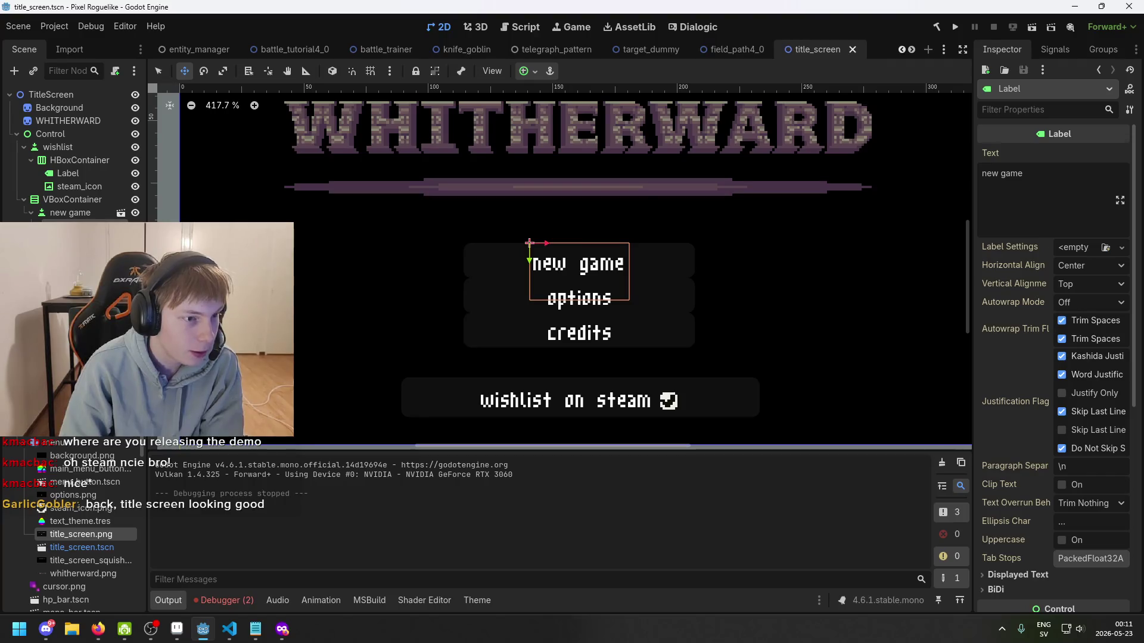
{"action": "left_click", "coordinate": [121, 213]}
{"action": "left_click", "coordinate": [77, 107]}
{"action": "left_click", "coordinate": [79, 94]}
{"action": "left_click", "coordinate": [76, 109]}
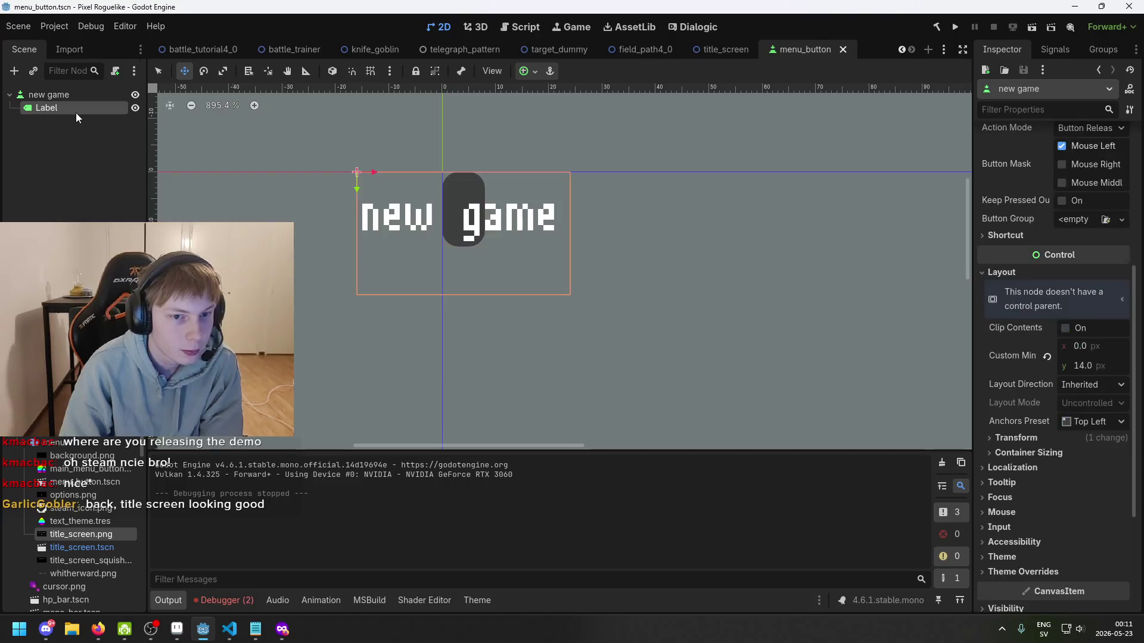
- Review the new game button's Shortcut and Text Behavior settings, then save the menu button scene
{"action": "scroll", "coordinate": [444, 205], "scroll_direction": "up", "scroll_amount": 3}
{"action": "left_click", "coordinate": [49, 95]}
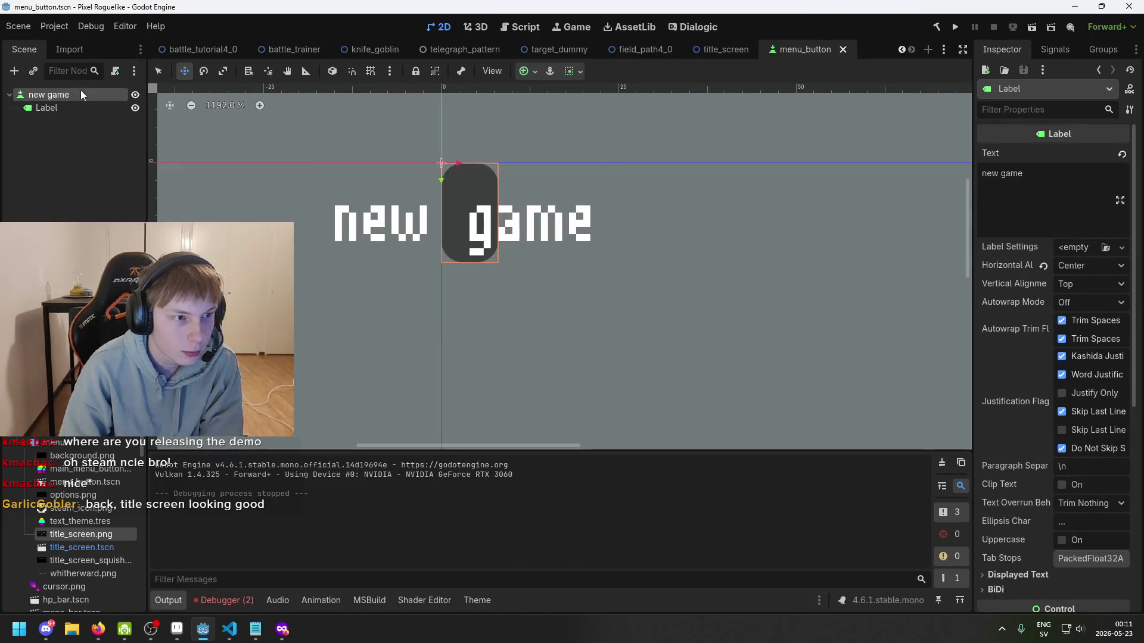
{"action": "scroll", "coordinate": [1081, 262], "scroll_direction": "up", "scroll_amount": 3}
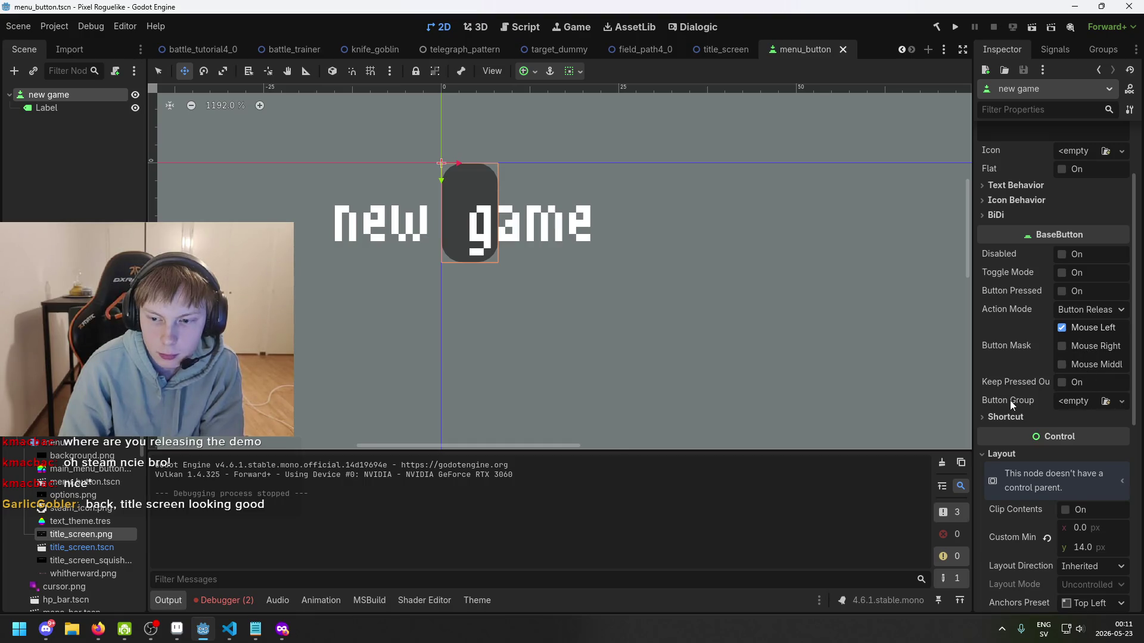
{"action": "mouse_move", "coordinate": [1011, 405]}
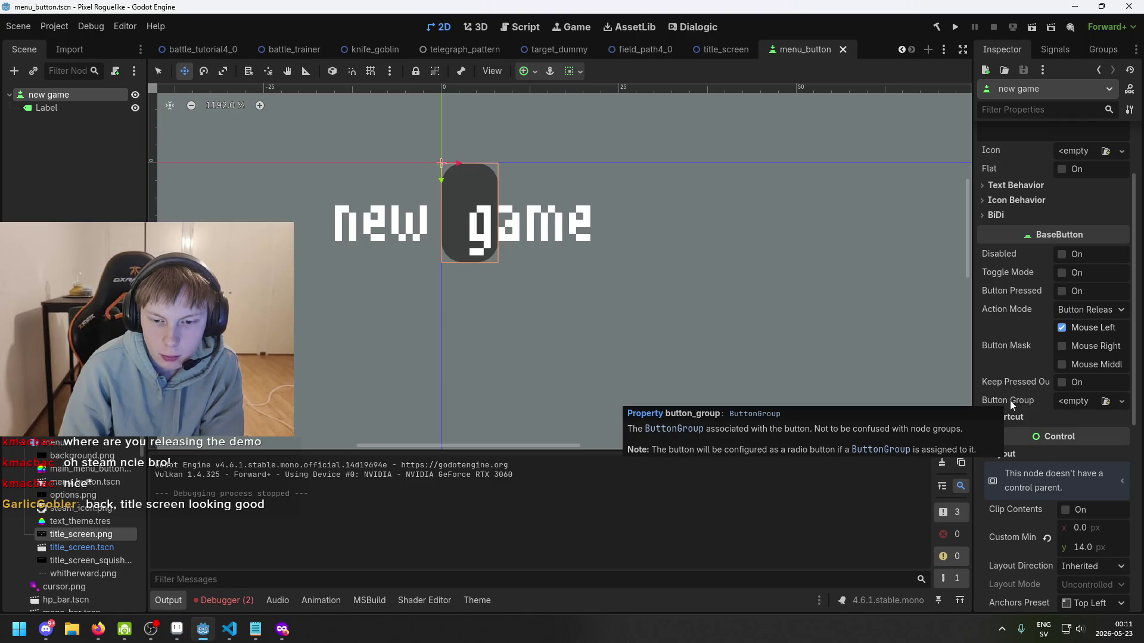
{"action": "left_click", "coordinate": [1048, 416]}
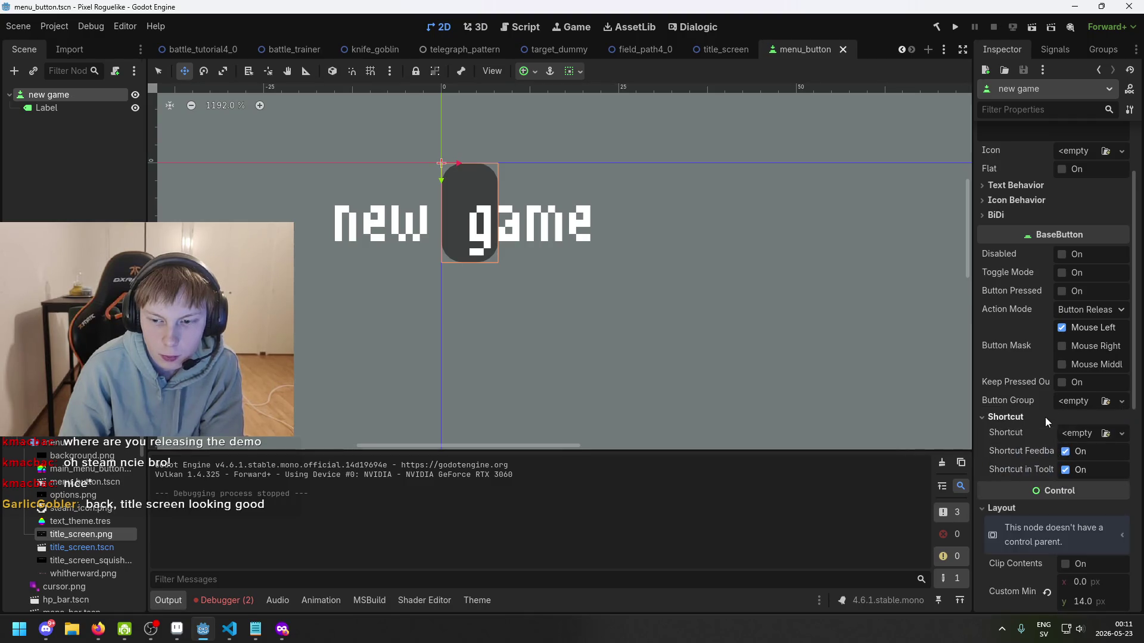
{"action": "left_click", "coordinate": [1041, 420]}
{"action": "left_click", "coordinate": [1042, 420]}
{"action": "mouse_move", "coordinate": [1009, 449]}
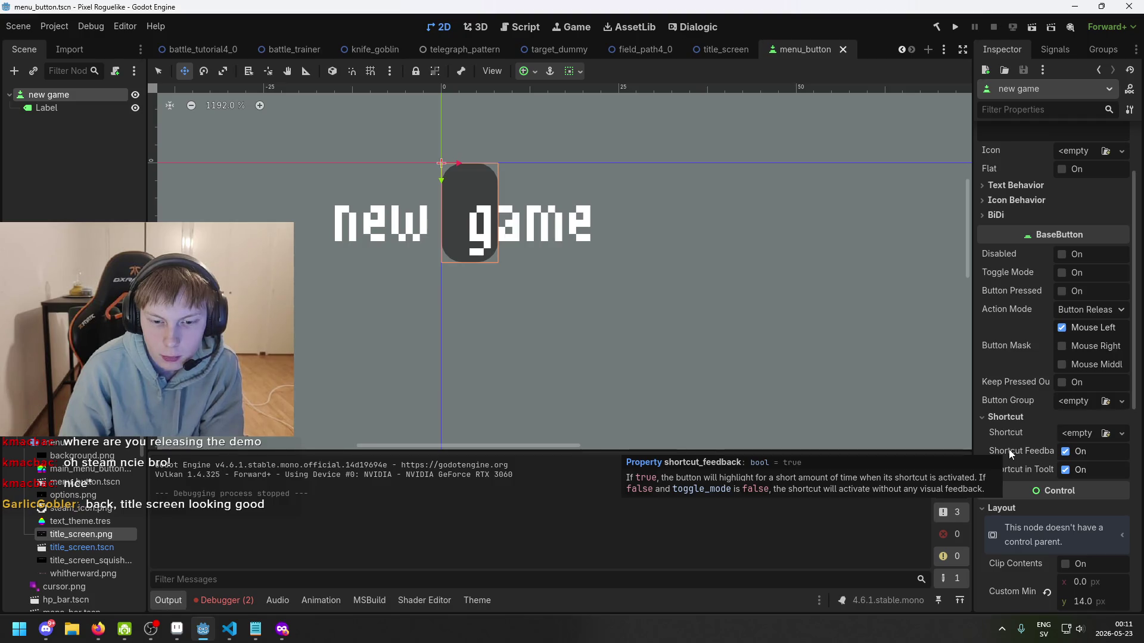
{"action": "scroll", "coordinate": [1037, 474], "scroll_direction": "down", "scroll_amount": 5}
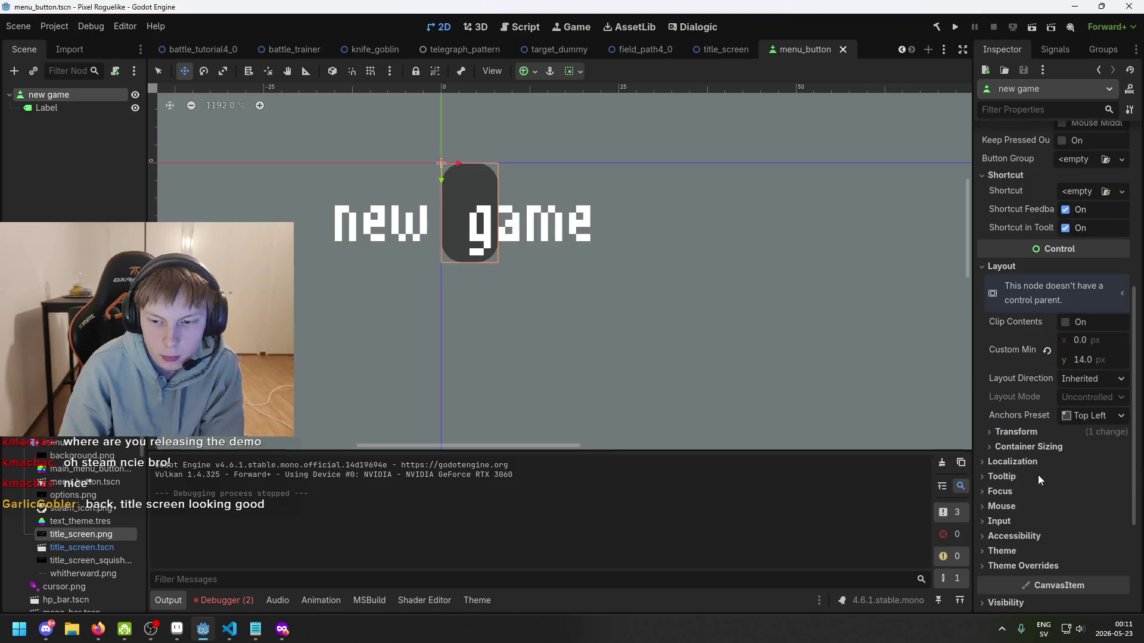
{"action": "scroll", "coordinate": [1050, 434], "scroll_direction": "up", "scroll_amount": 7}
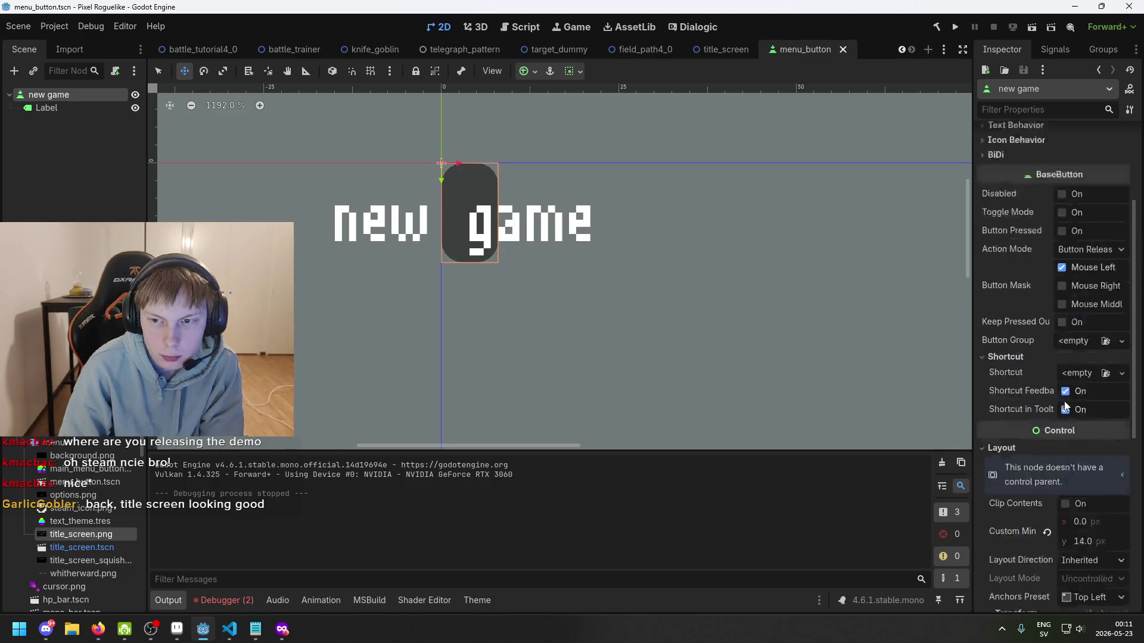
{"action": "left_click", "coordinate": [1035, 283]}
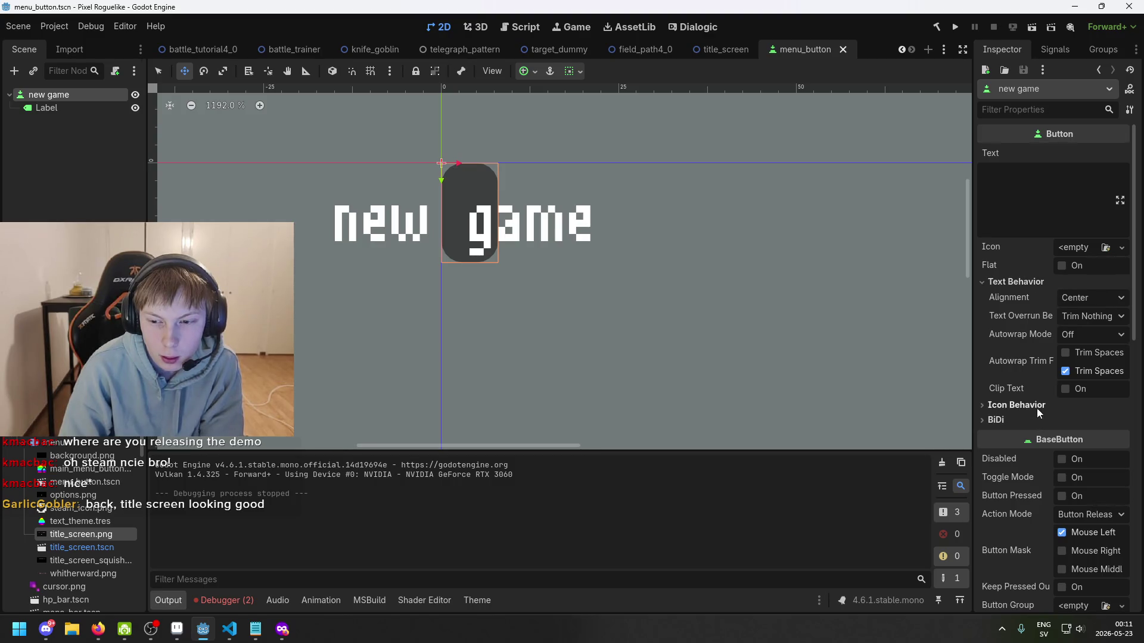
{"action": "left_click", "coordinate": [1020, 279]}
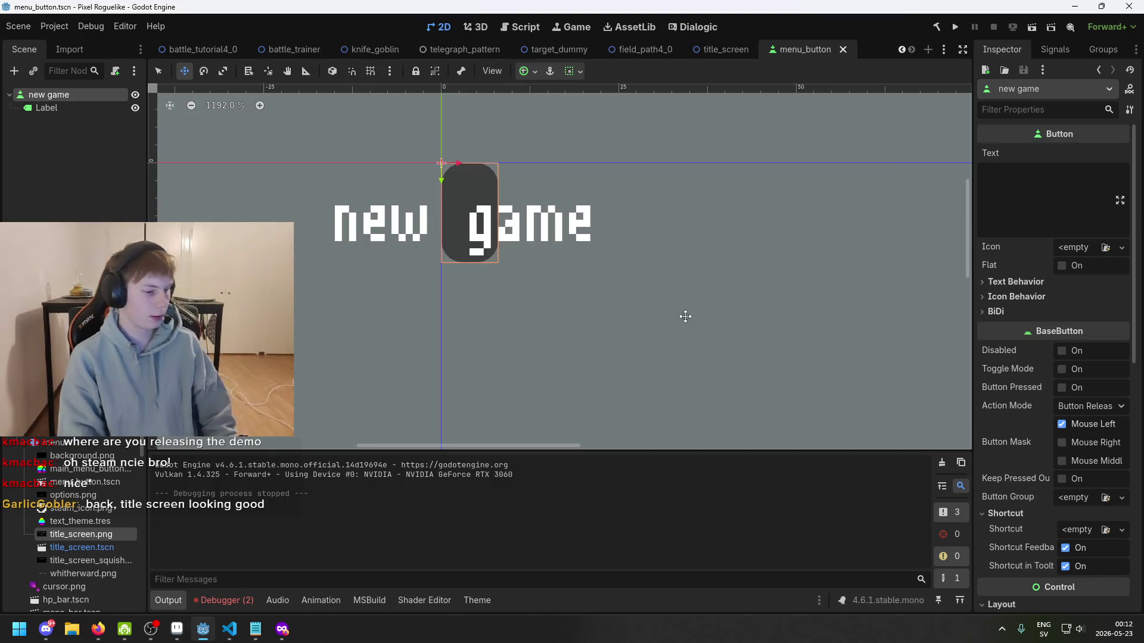
{"action": "key", "text": "ctrl+s"}
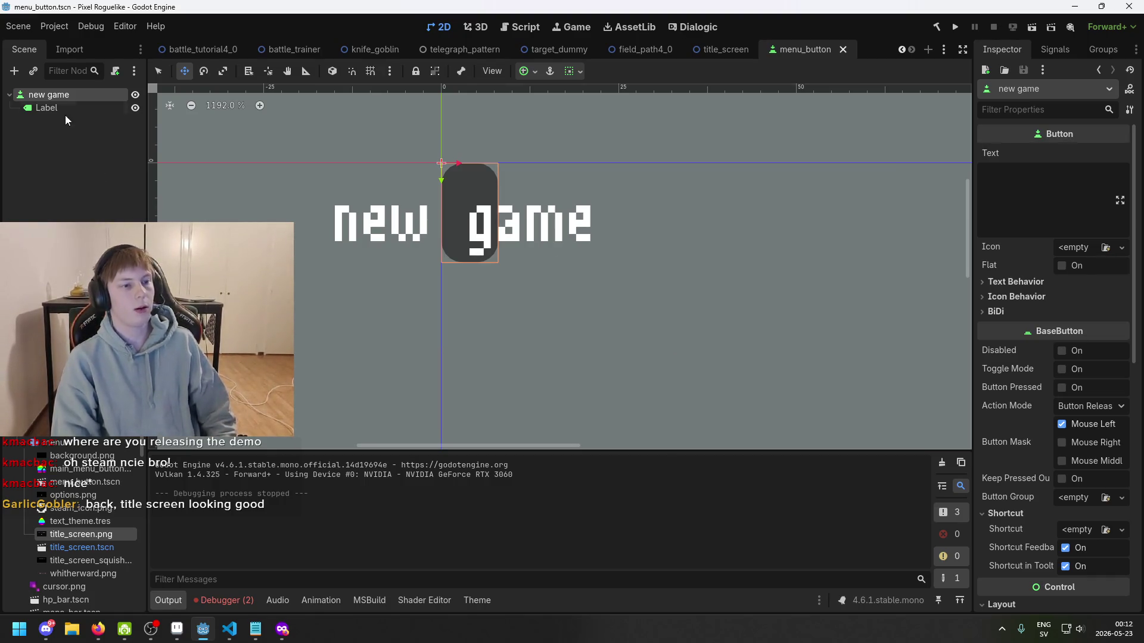
- Recentre the button and review its Label's Displayed Text and theme colour overrides
{"action": "scroll", "coordinate": [378, 184], "scroll_direction": "down", "scroll_amount": 1}
{"action": "mouse_move", "coordinate": [378, 184]}
{"action": "left_mouse_down"}
{"action": "mouse_move", "coordinate": [638, 197]}
{"action": "mouse_move", "coordinate": [582, 236]}
{"action": "left_mouse_up"}
{"action": "left_click", "coordinate": [64, 109]}
{"action": "left_click", "coordinate": [59, 96]}
{"action": "left_click", "coordinate": [65, 109]}
{"action": "key", "text": "ctrl+s"}
{"action": "scroll", "coordinate": [1072, 313], "scroll_direction": "down", "scroll_amount": 8}
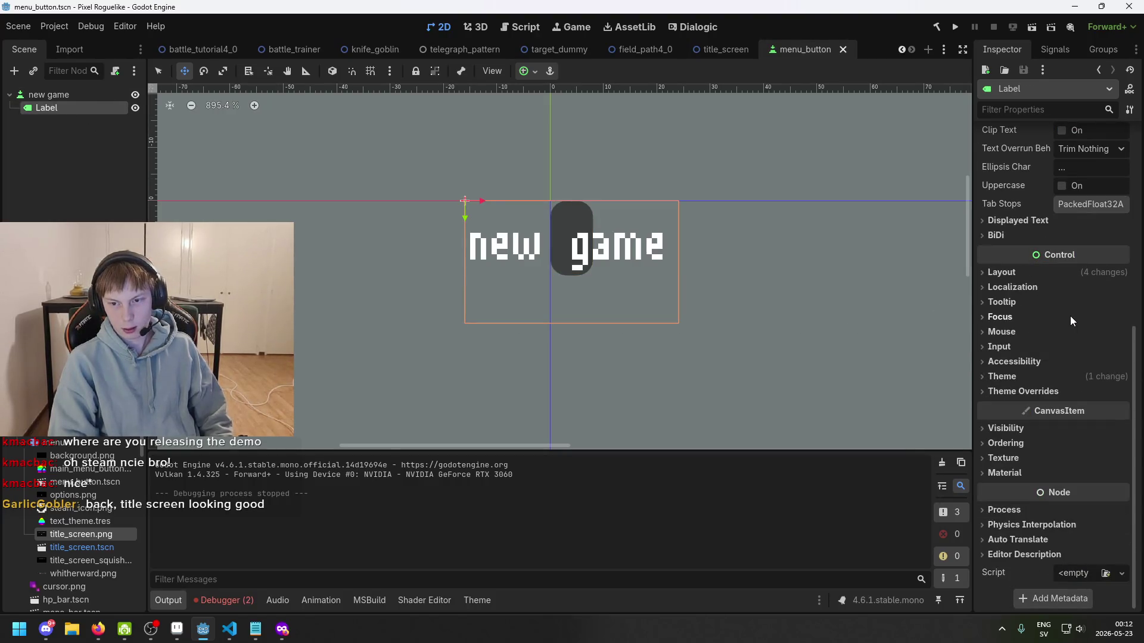
{"action": "scroll", "coordinate": [1048, 308], "scroll_direction": "up", "scroll_amount": 6}
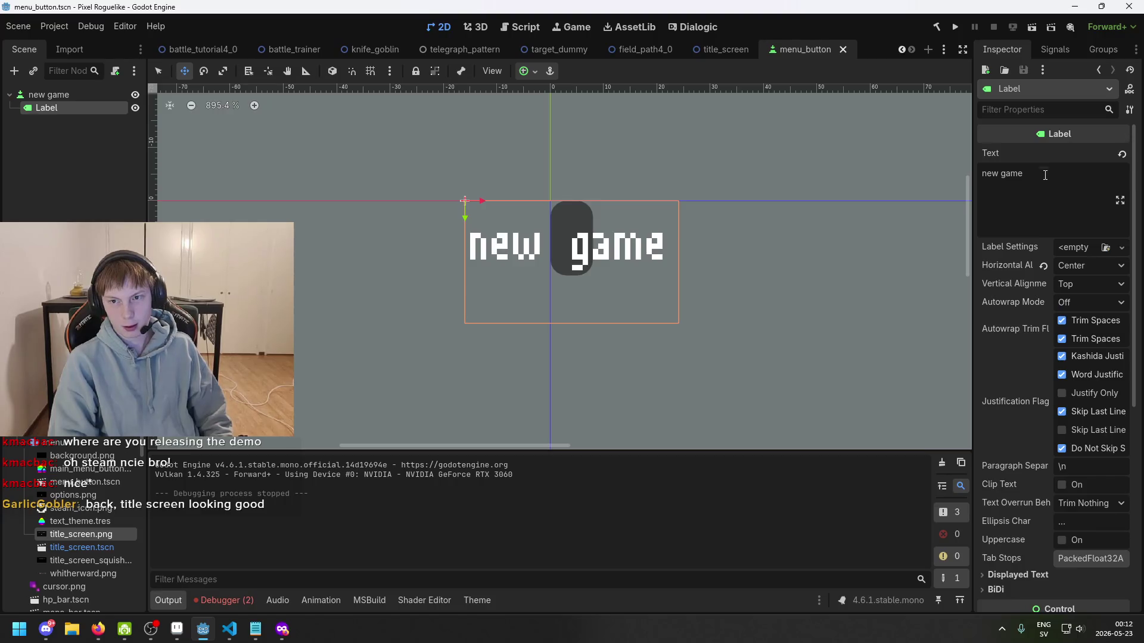
{"action": "scroll", "coordinate": [1042, 298], "scroll_direction": "down", "scroll_amount": 3}
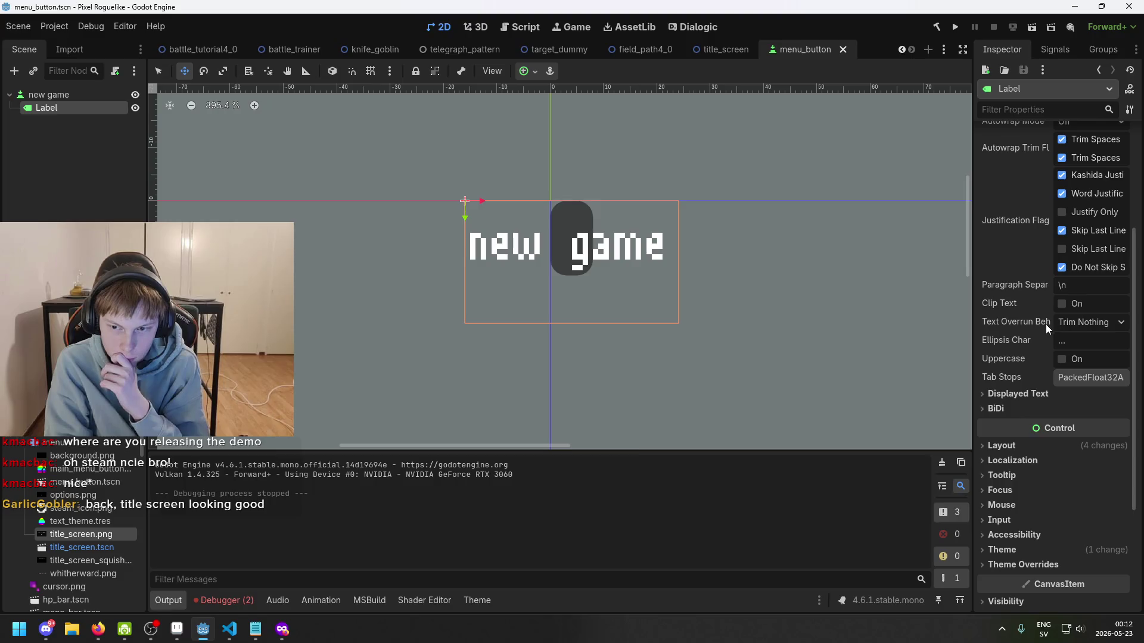
{"action": "left_click", "coordinate": [1024, 394]}
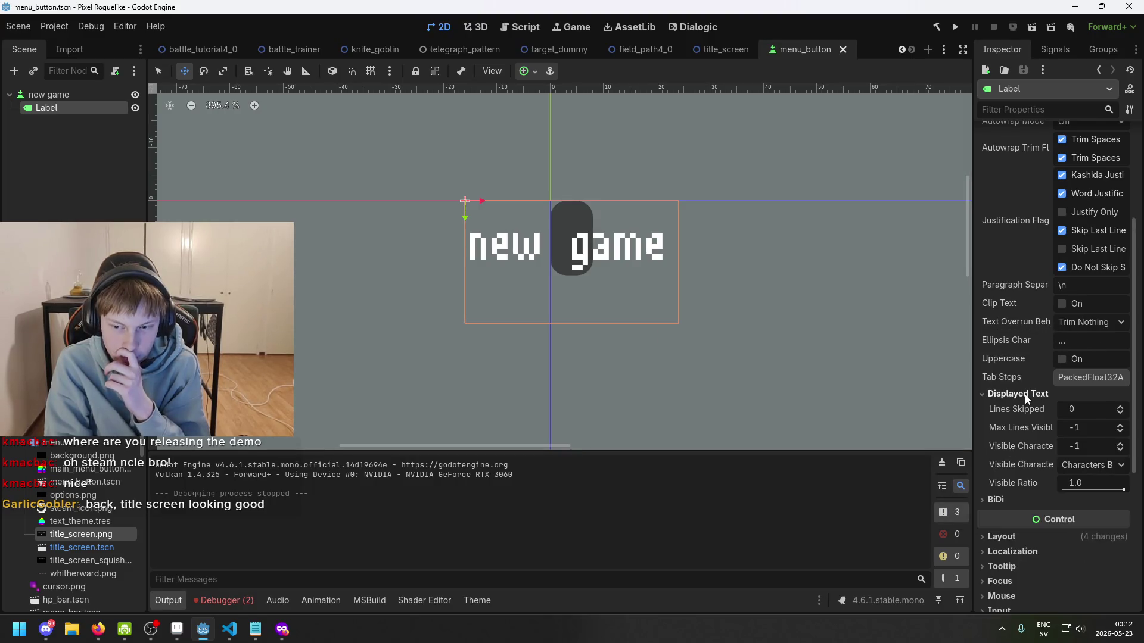
{"action": "scroll", "coordinate": [1034, 399], "scroll_direction": "down", "scroll_amount": 3}
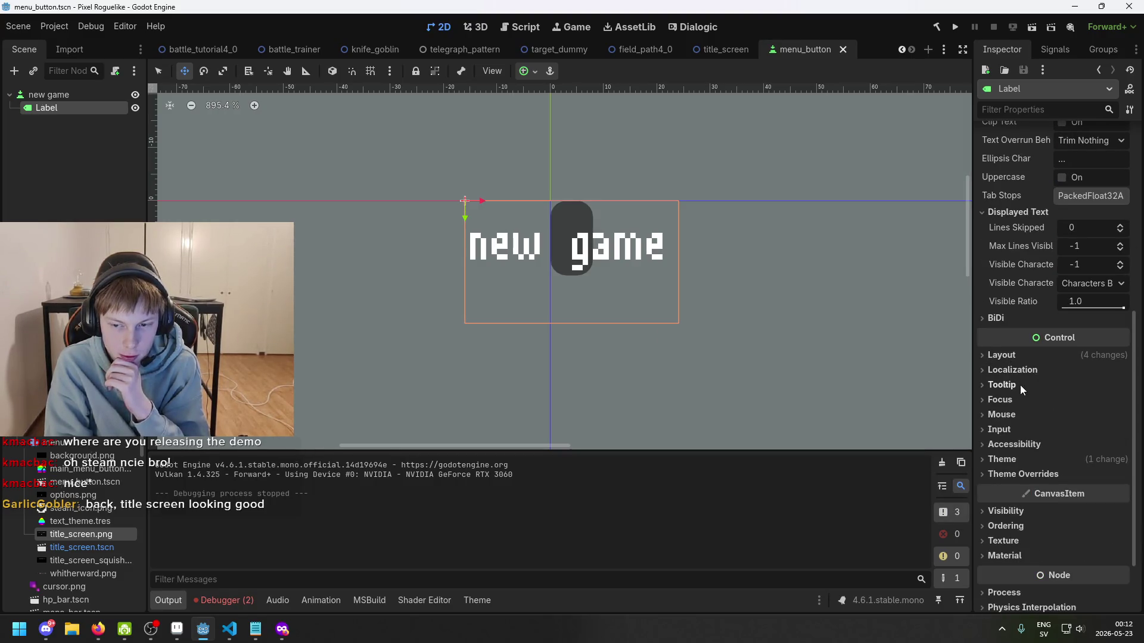
{"action": "scroll", "coordinate": [1023, 424], "scroll_direction": "down", "scroll_amount": 1}
{"action": "left_click", "coordinate": [1020, 400]}
{"action": "left_click", "coordinate": [1020, 400]}
{"action": "left_click", "coordinate": [1020, 414]}
{"action": "left_click", "coordinate": [1019, 428]}
{"action": "left_click", "coordinate": [1017, 428]}
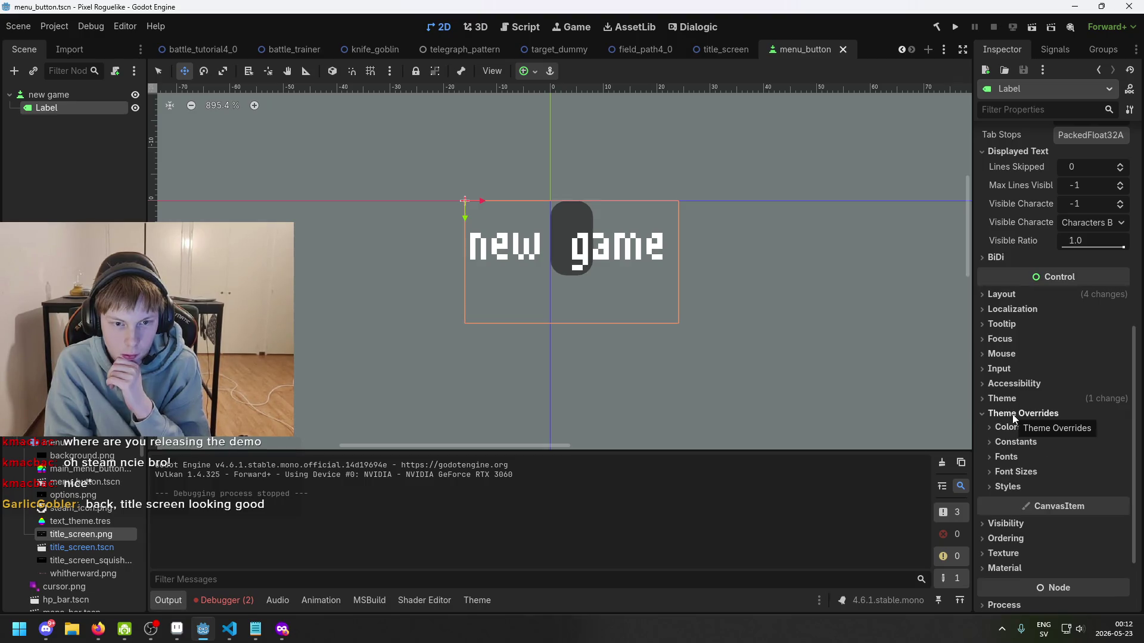
{"action": "scroll", "coordinate": [1013, 419], "scroll_direction": "down", "scroll_amount": 2}
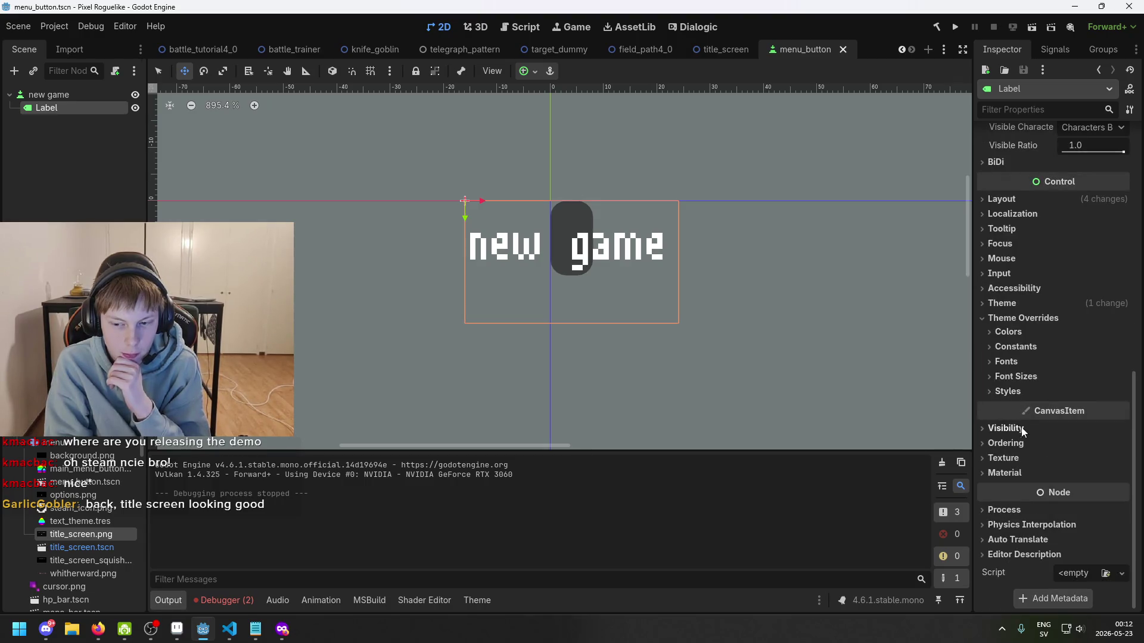
- Select the new game button and open its Script property dropdown
{"action": "left_click", "coordinate": [75, 95]}
{"action": "scroll", "coordinate": [1092, 468], "scroll_direction": "down", "scroll_amount": 9}
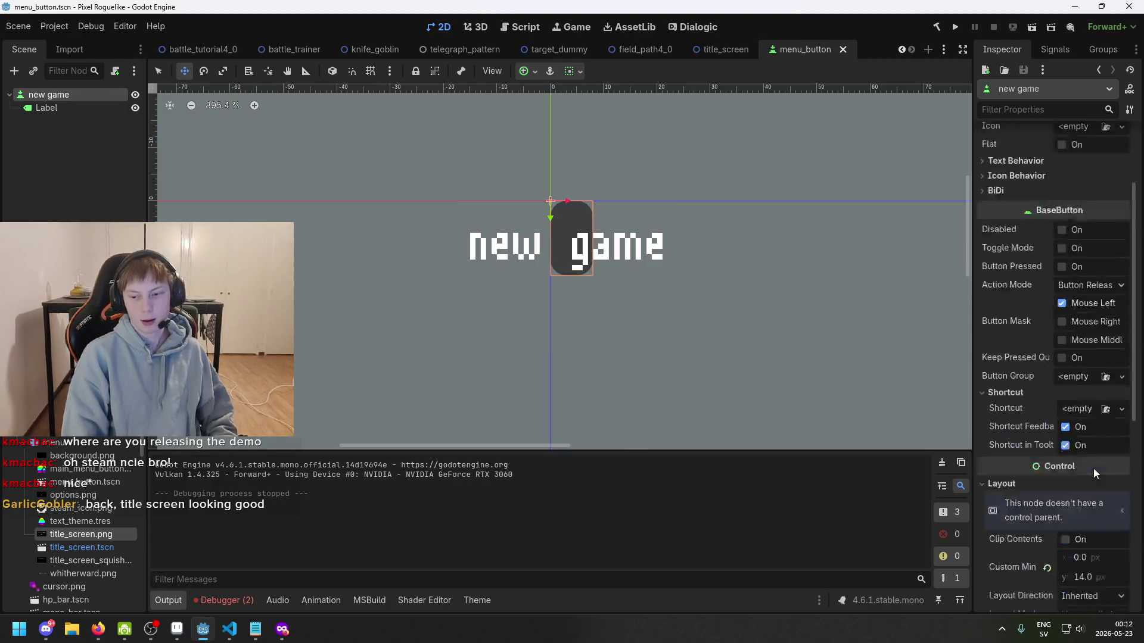
{"action": "scroll", "coordinate": [1078, 533], "scroll_direction": "down", "scroll_amount": 2}
{"action": "left_click", "coordinate": [1081, 575]}
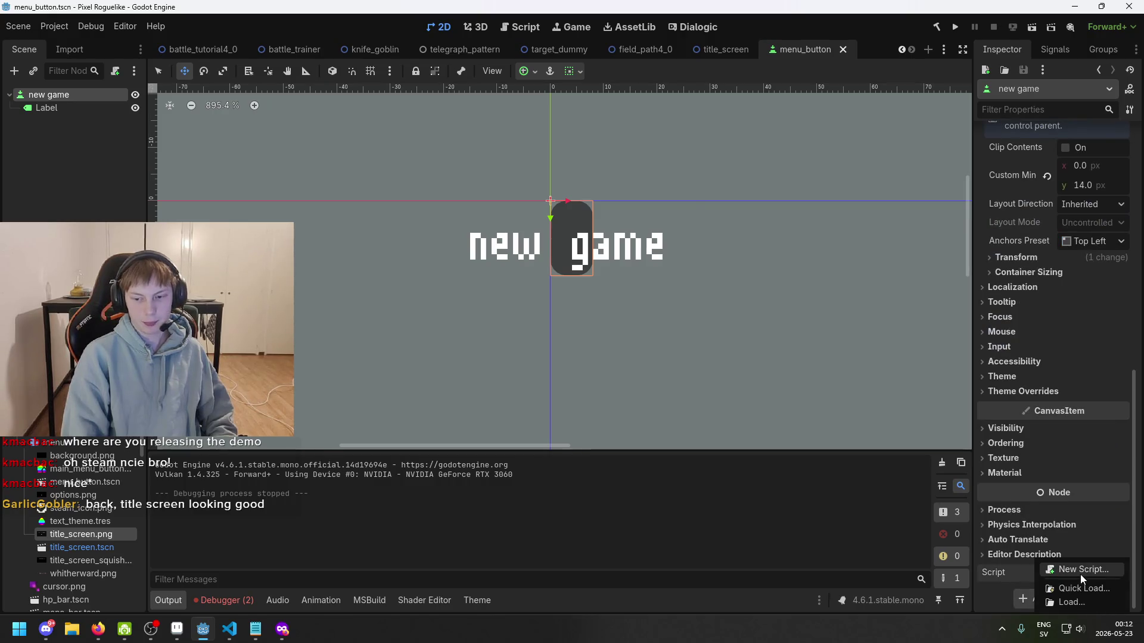
- Create the C# script res://gui/menu/MenuButton.cs inheriting Button and place the caret in its class body
{"action": "left_click", "coordinate": [1080, 574]}
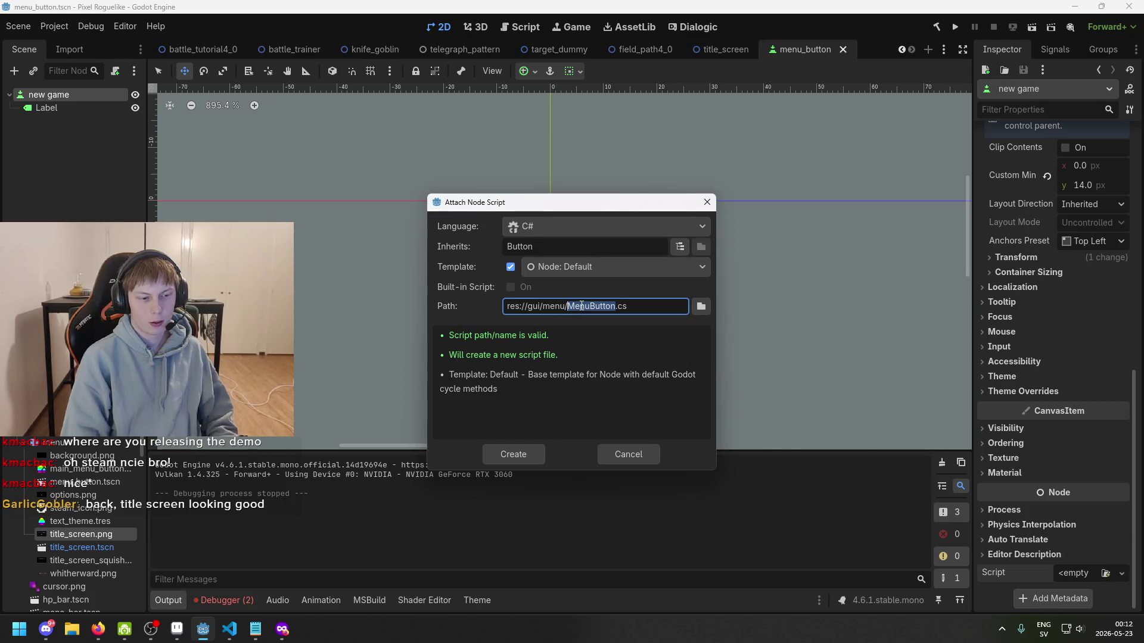
{"action": "left_click", "coordinate": [537, 453]}
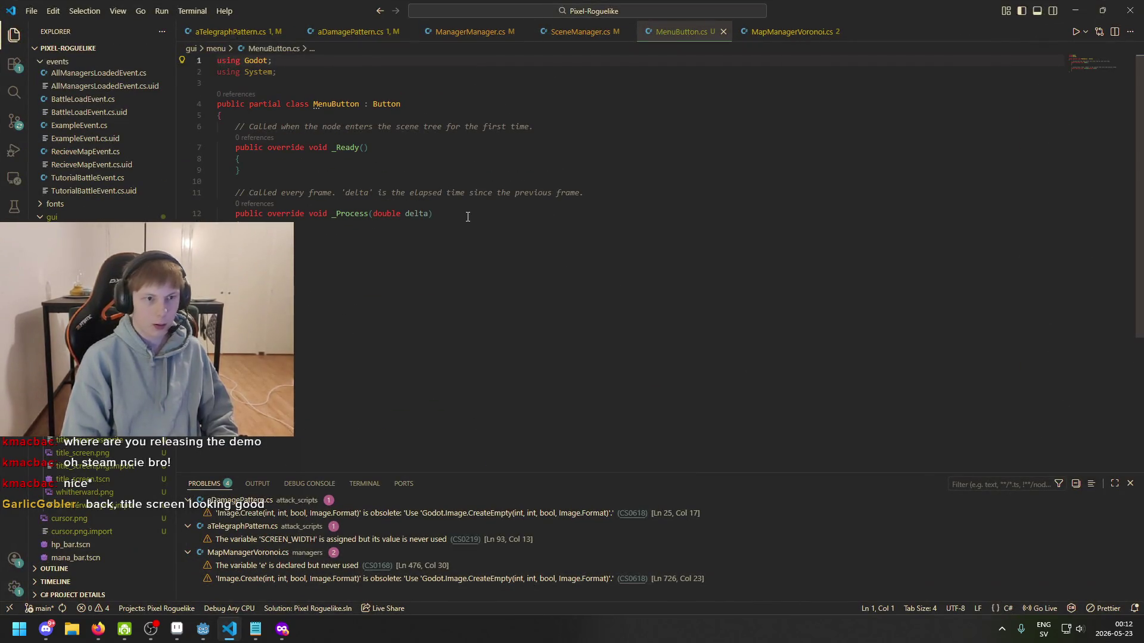
{"action": "left_click", "coordinate": [518, 217]}
{"action": "left_click", "coordinate": [427, 108]}
{"action": "left_click", "coordinate": [587, 120]}
- Add an exported Label label; field to the MenuButton class and save
{"action": "key", "text": "Return"}
{"action": "key", "text": "Return"}
{"action": "key", "text": "Return"}
{"action": "key", "text": "Up"}
{"action": "type", "text": "[Export]"}
{"action": "key", "text": "Return"}
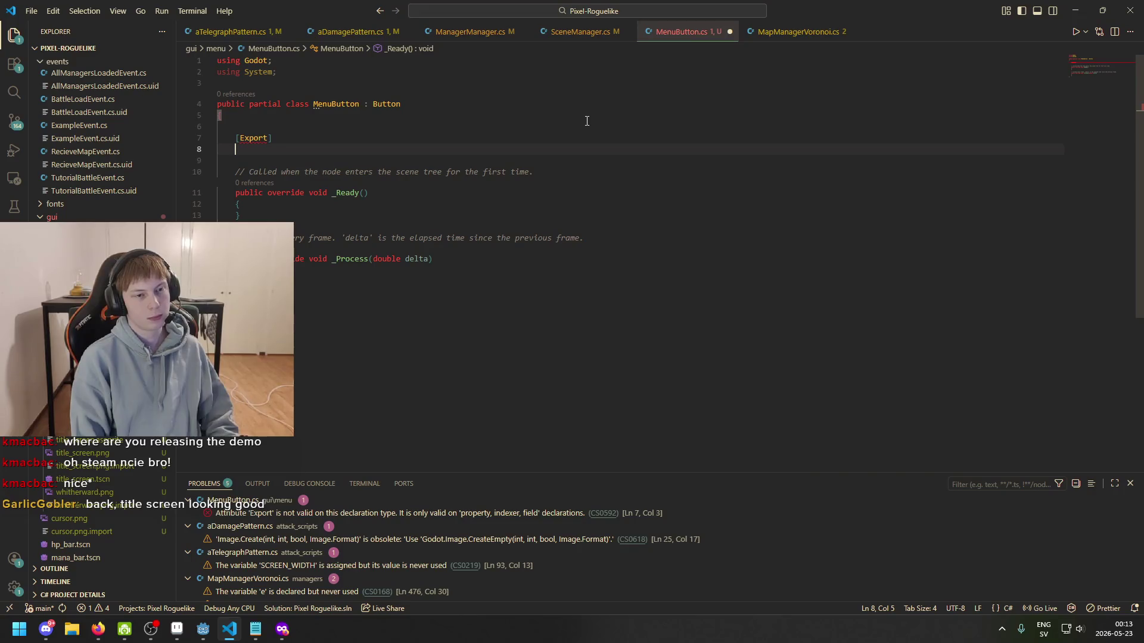
{"action": "type", "text": "Label"}
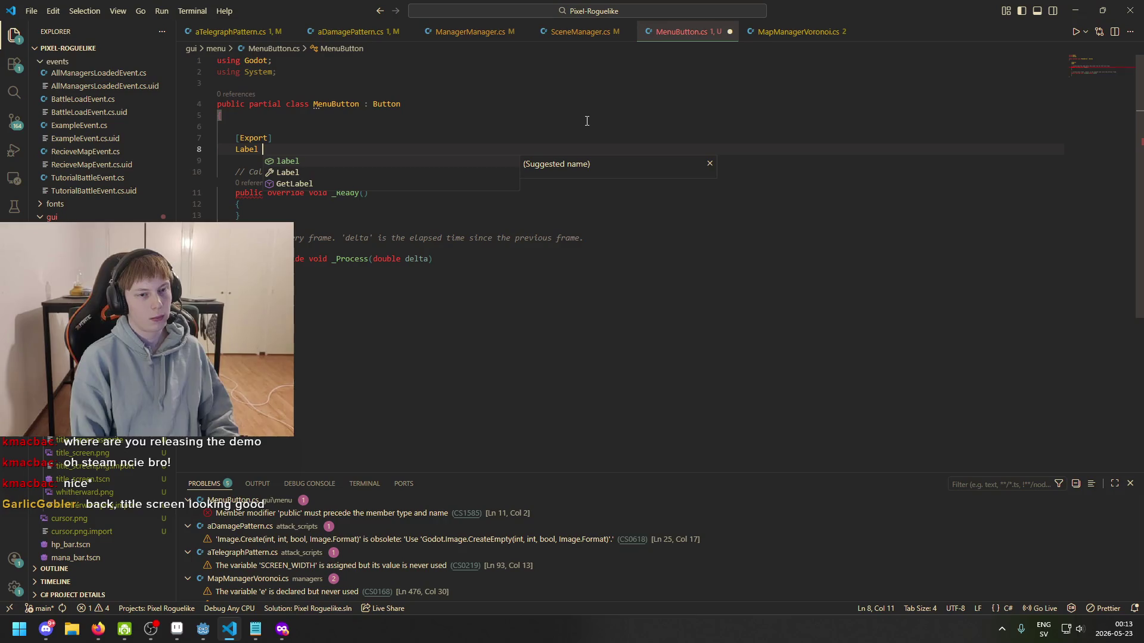
{"action": "key", "text": "Tab"}
{"action": "type", "text": ";"}
{"action": "key", "text": "ctrl+s"}
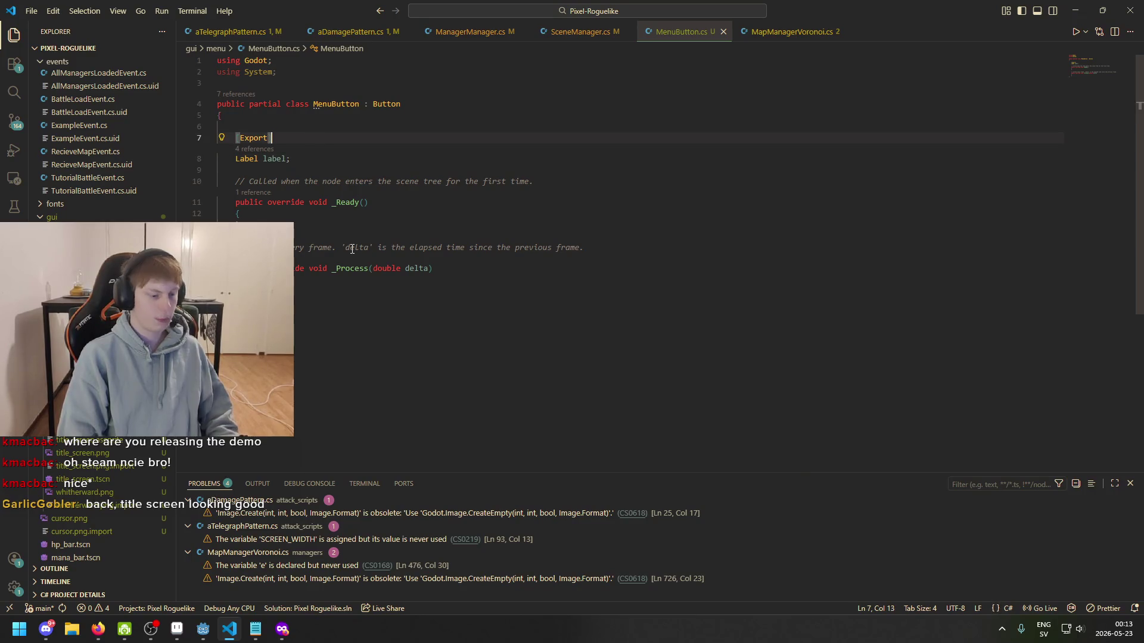
- Delete the _Ready method and its comment
{"action": "left_click", "coordinate": [435, 223]}
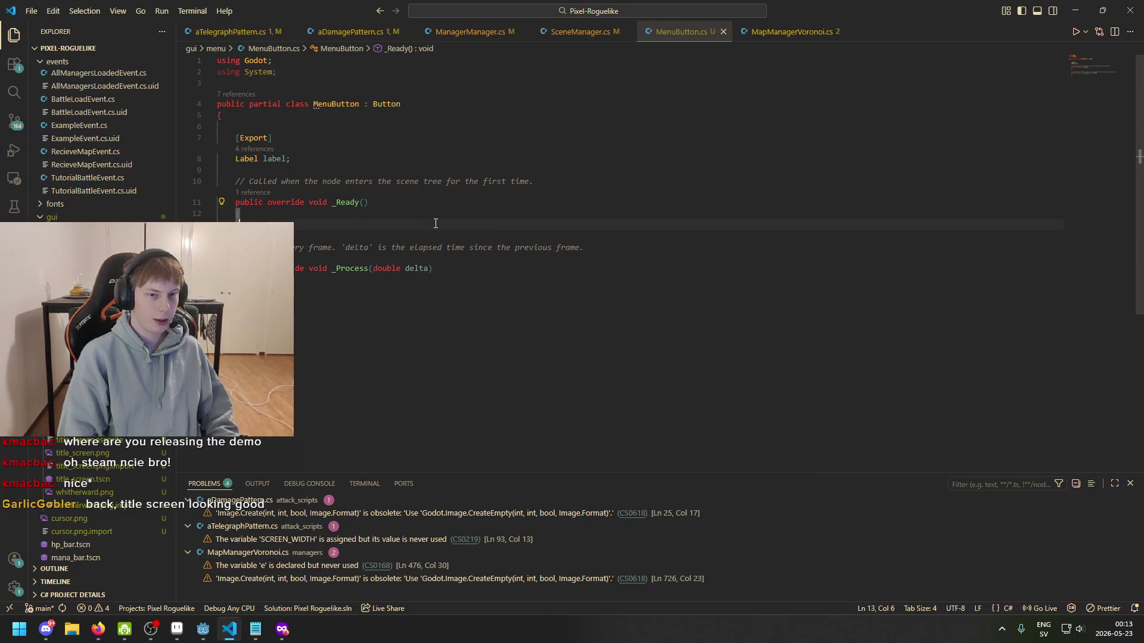
{"action": "left_click_drag", "start_coordinate": [658, 249], "coordinate": [357, 171]}
{"action": "key", "text": "BackSpace"}
{"action": "key", "text": "Return"}
- Begin an if (IsHovered()) check inside _Process
{"action": "left_click", "coordinate": [519, 213]}
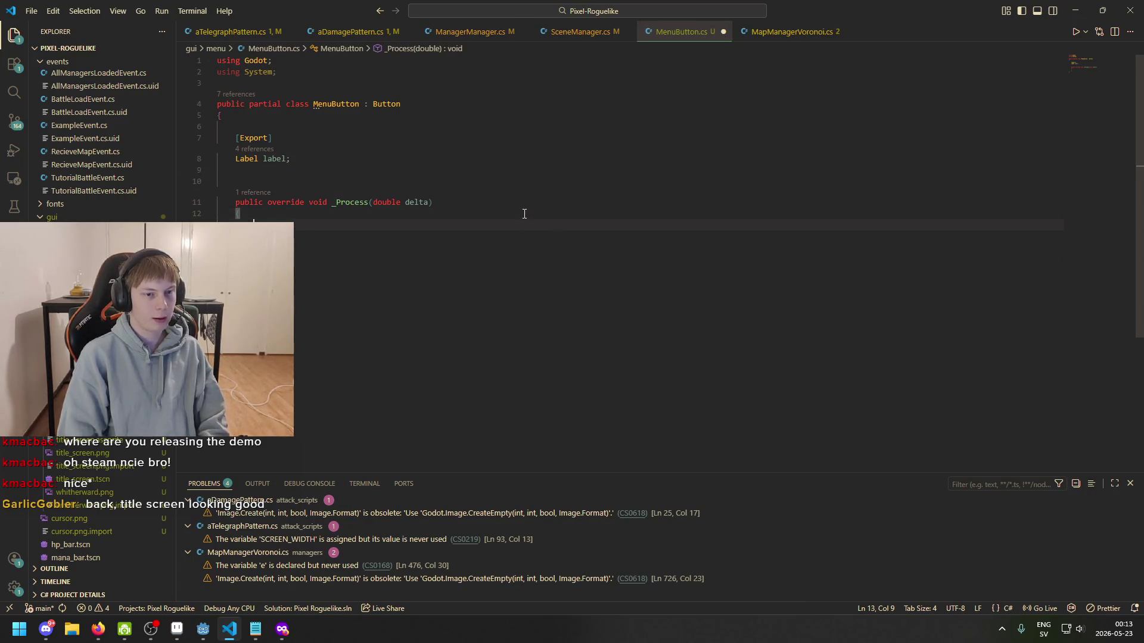
{"action": "type", "text": "labv"}
{"action": "key", "text": "BackSpace"}
{"action": "type", "text": "el."}
{"action": "key", "text": "BackSpace"}
{"action": "key", "text": "BackSpace"}
{"action": "key", "text": "BackSpace"}
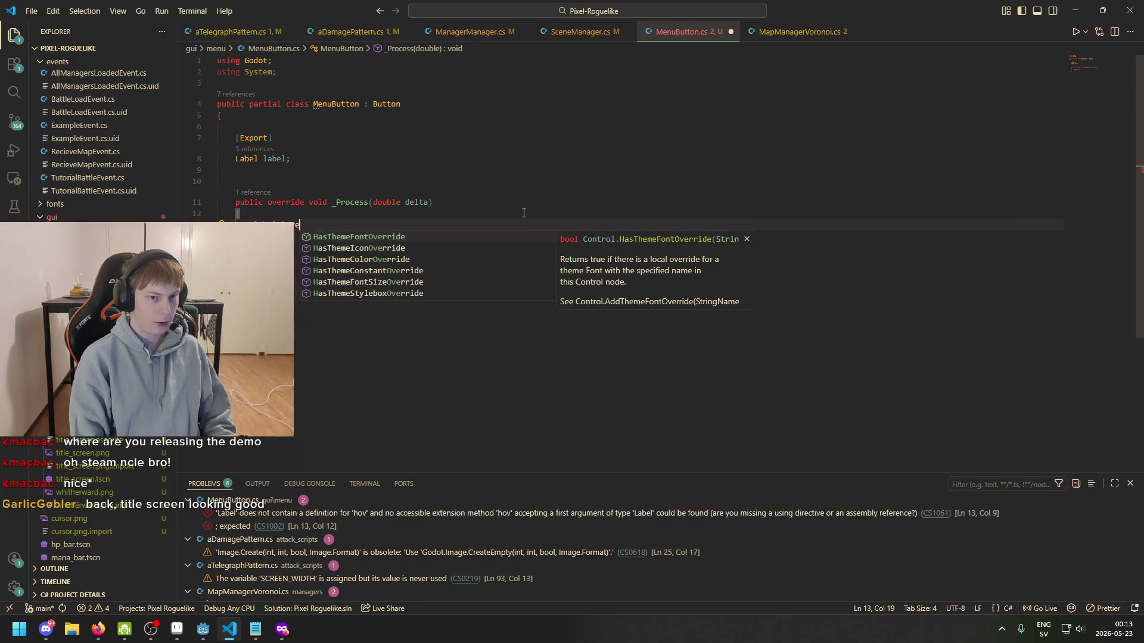
{"action": "key", "text": "BackSpace"}
{"action": "key", "text": "BackSpace"}
{"action": "key", "text": "BackSpace"}
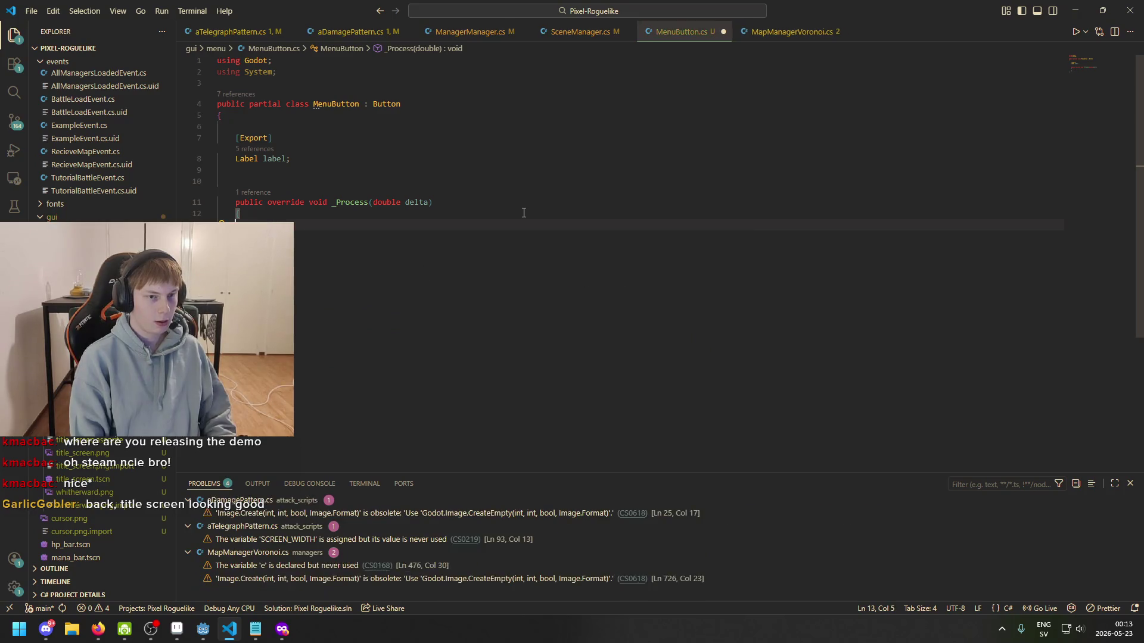
{"action": "left_click", "coordinate": [499, 180]}
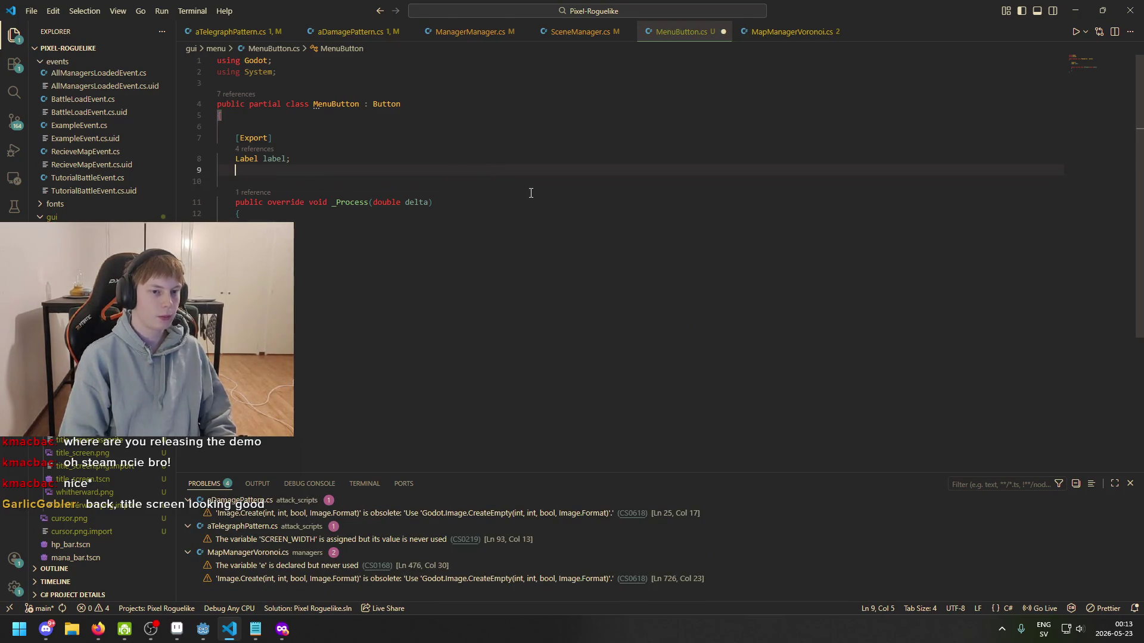
{"action": "left_click", "coordinate": [534, 214]}
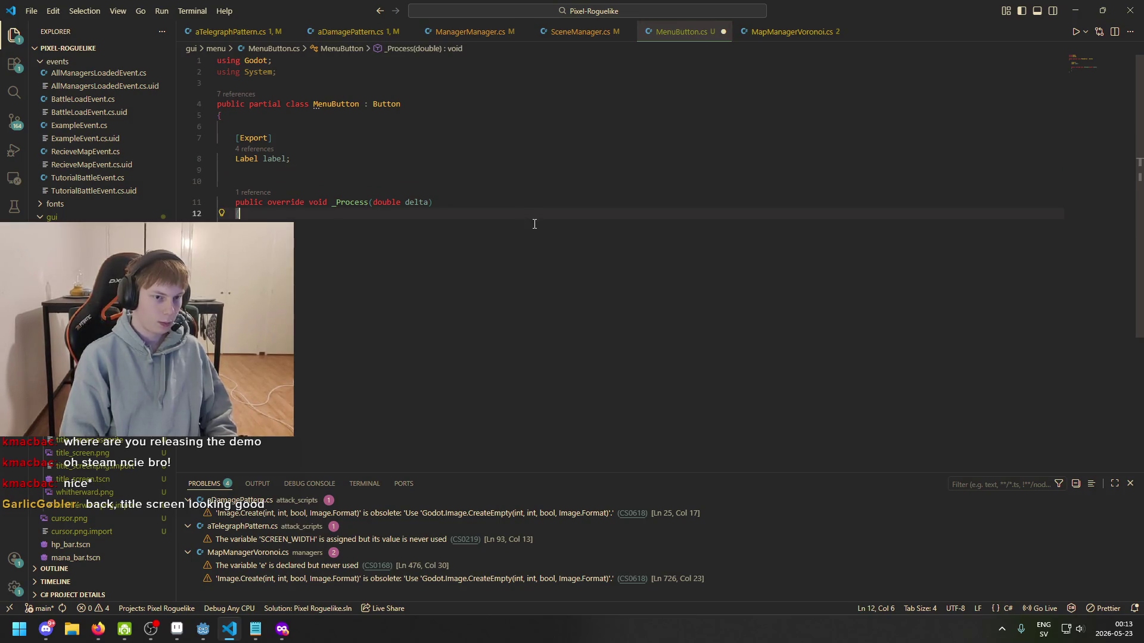
{"action": "type", "text": "if (ho"}
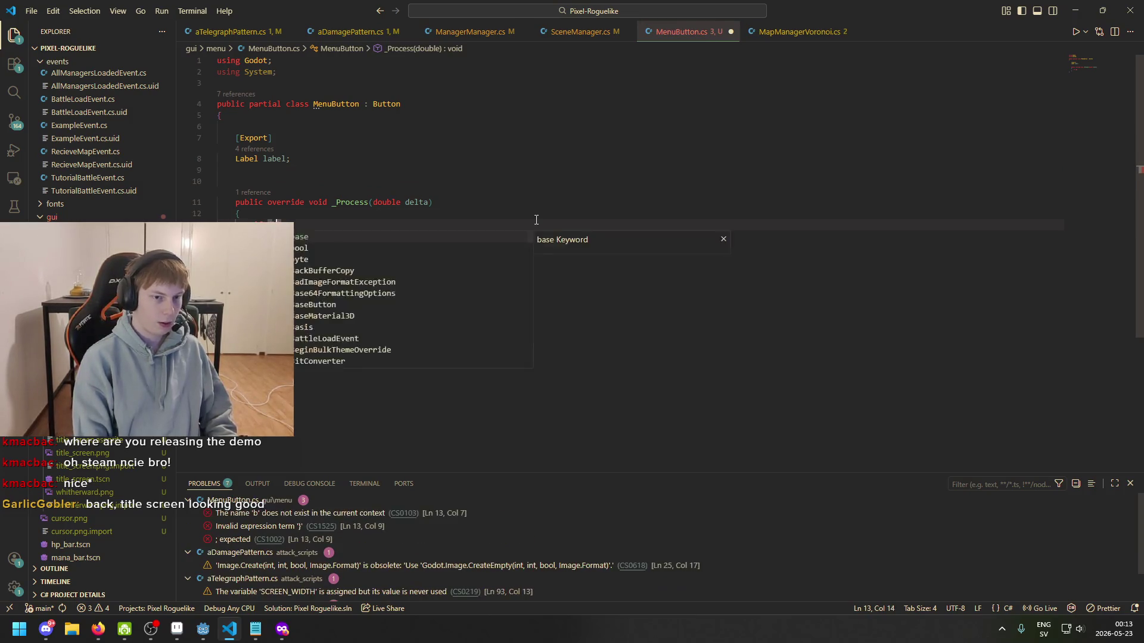
{"action": "type", "text": "ver"}
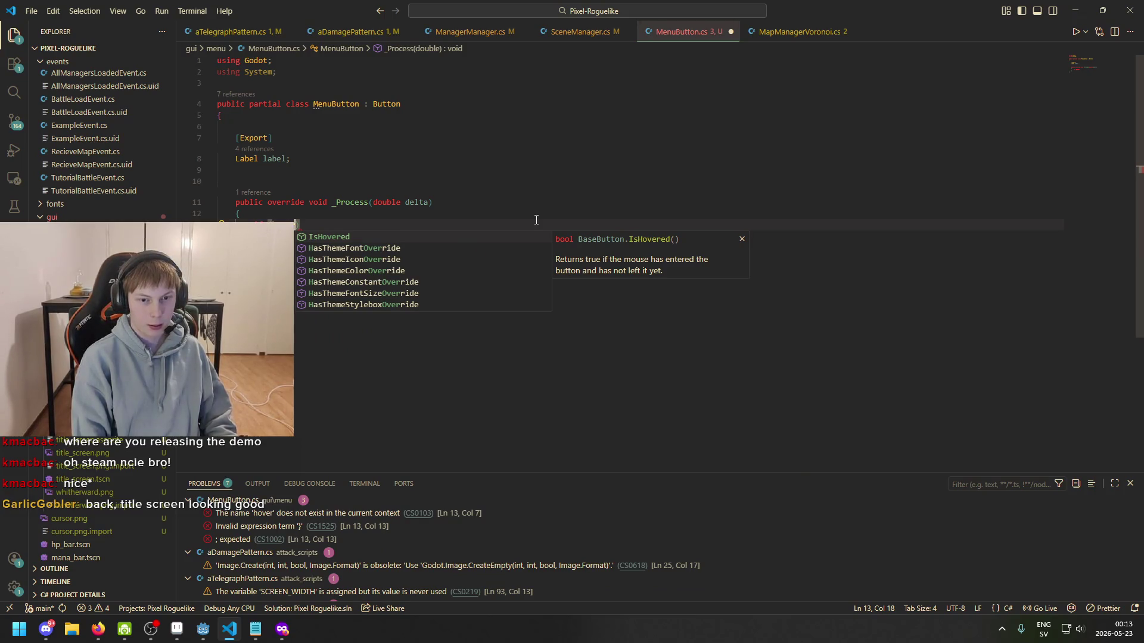
{"action": "key", "text": "Tab"}
{"action": "type", "text": "()"}
{"action": "key", "text": "BackSpace"}
{"action": "key", "text": "Delete"}
{"action": "type", "text": ")) {"}
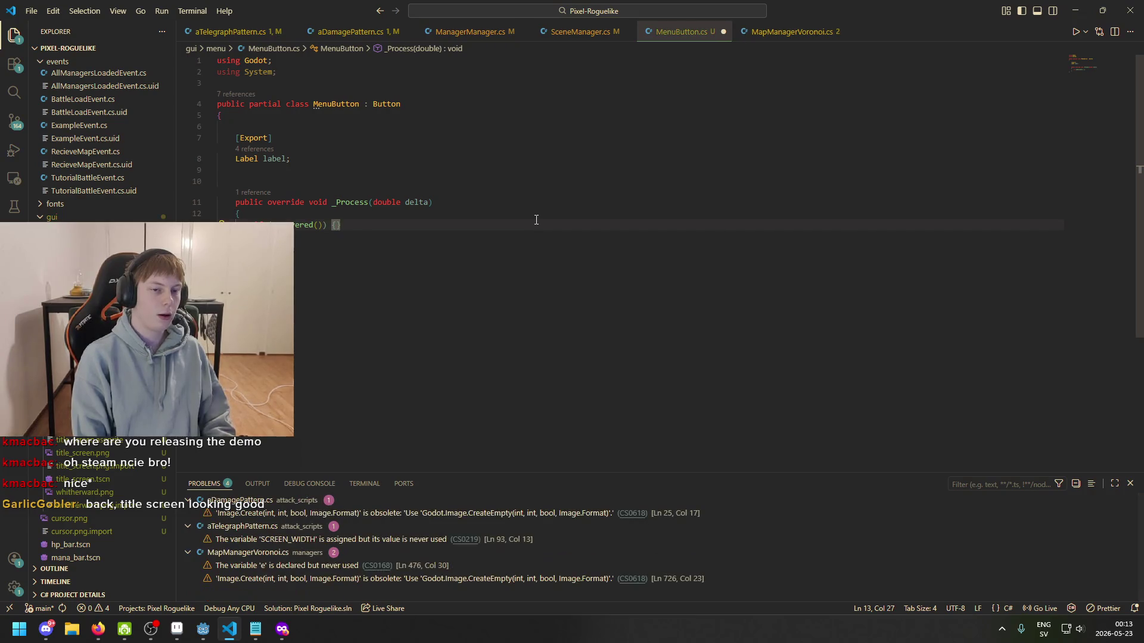
- Add an exported Color defaultColor; field below the label field
{"action": "left_click", "coordinate": [356, 173]}
{"action": "key", "text": "Tab"}
{"action": "key", "text": "Return"}
{"action": "key", "text": "Return"}
{"action": "type", "text": "[Export"}
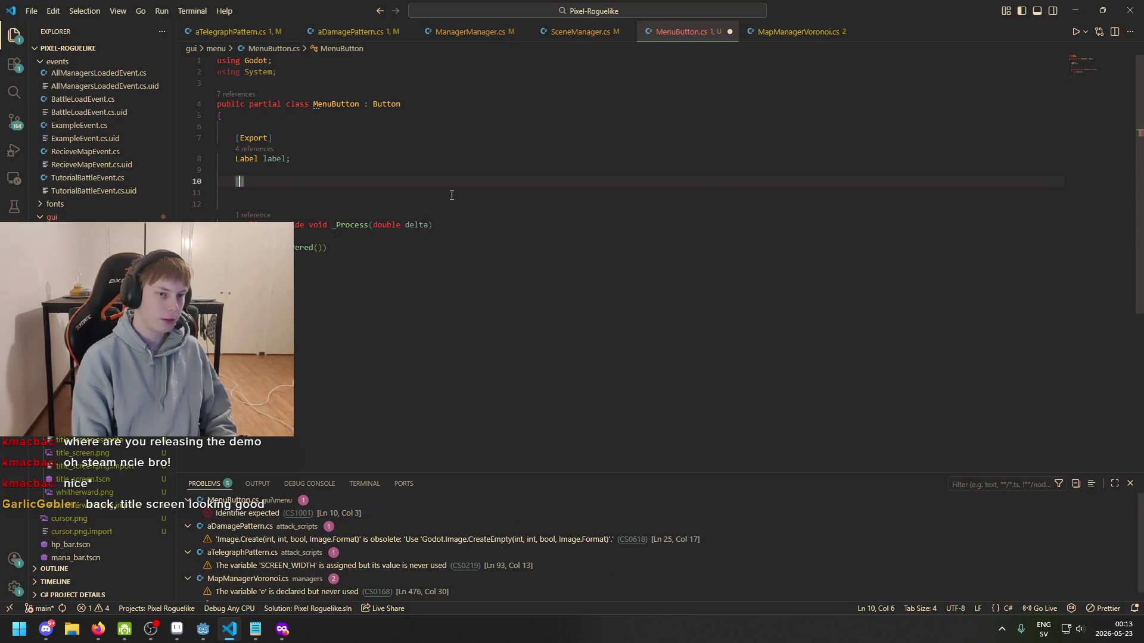
{"action": "type", "text": "]"}
{"action": "key", "text": "Return"}
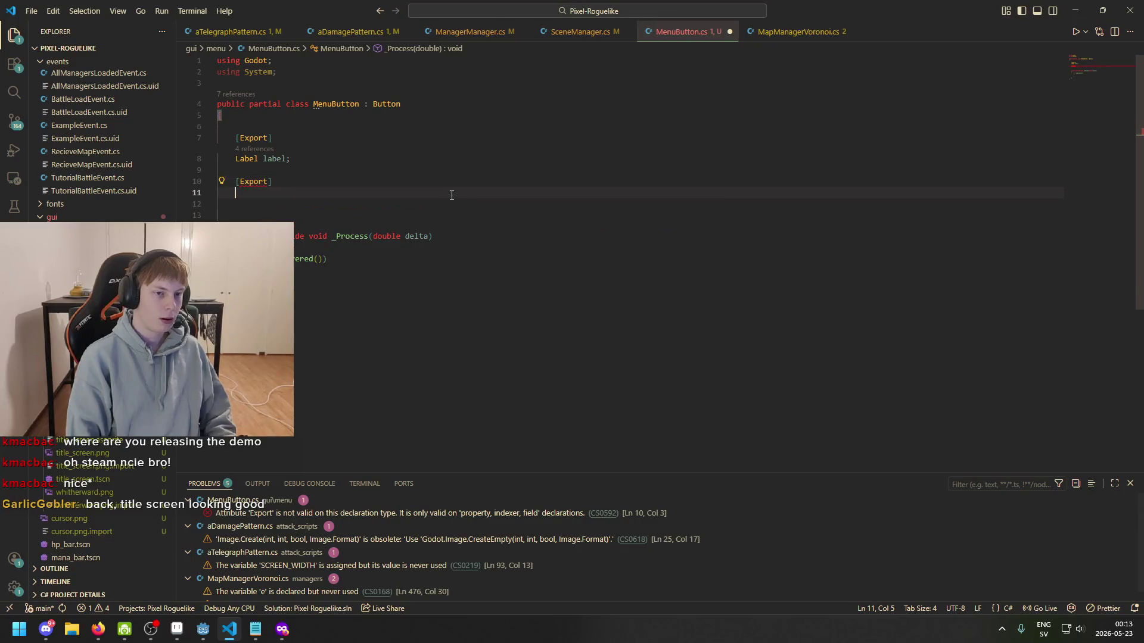
{"action": "type", "text": "C"}
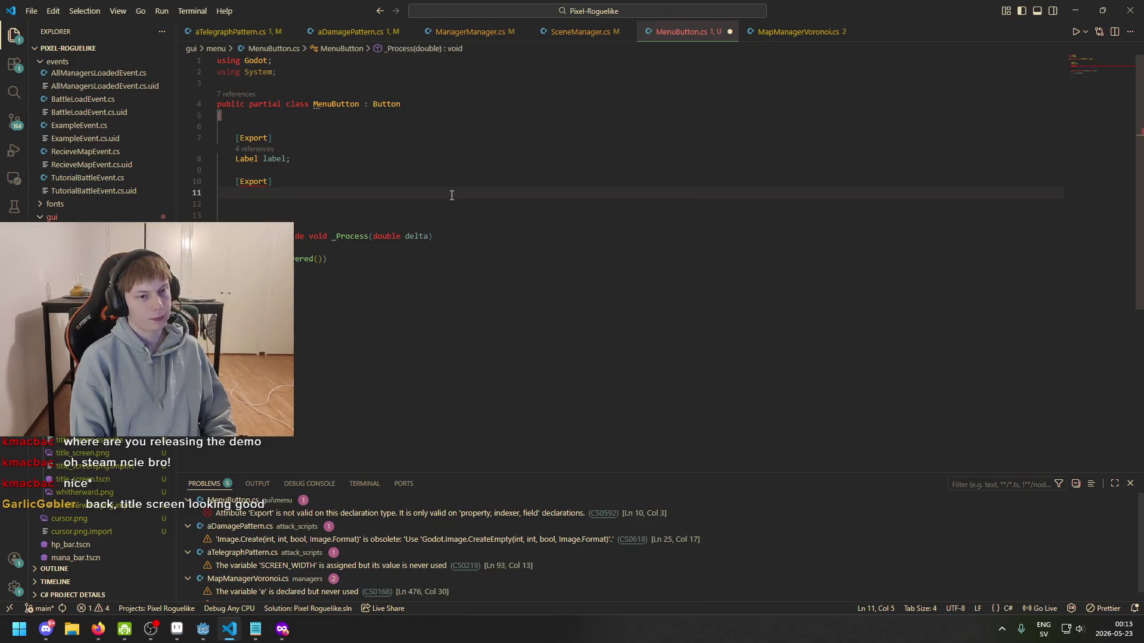
{"action": "type", "text": "olor h"}
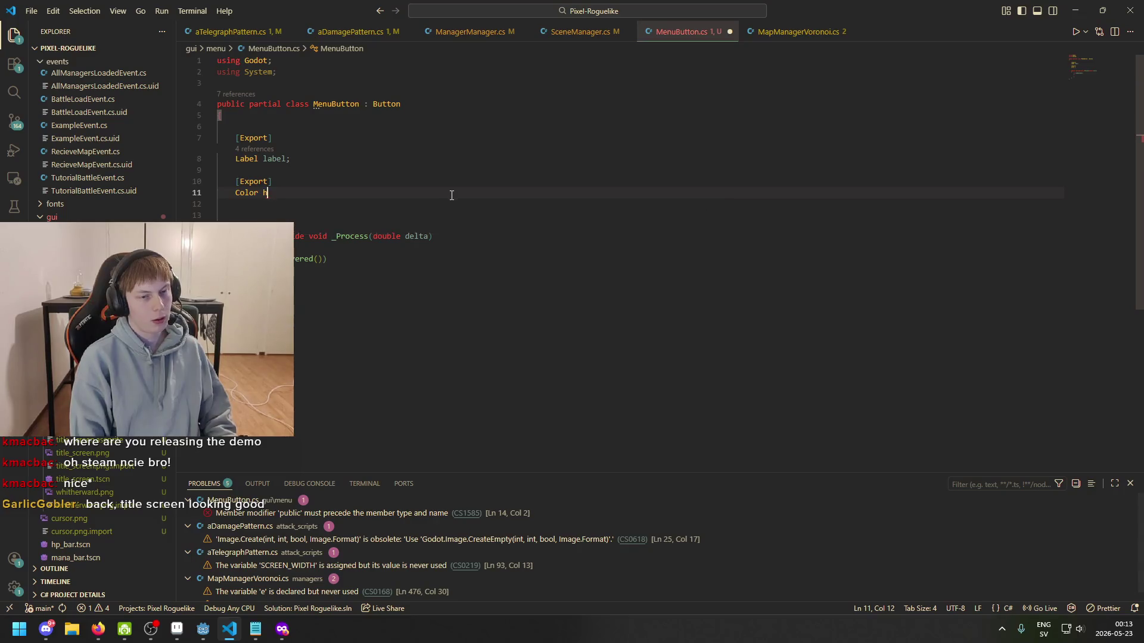
{"action": "key", "text": "BackSpace"}
{"action": "type", "text": "defaultColor;"}
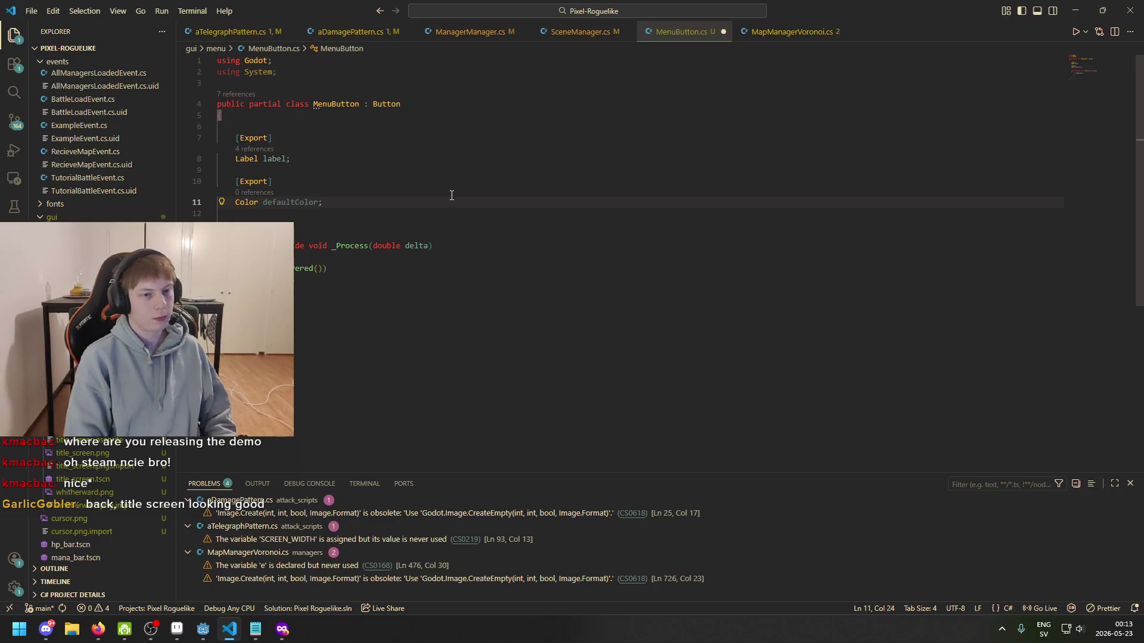
- Duplicate it as an exported Color hoverColor field, save, and bring up Aseprite's title sprite
{"action": "left_click_drag", "start_coordinate": [360, 201], "coordinate": [216, 181]}
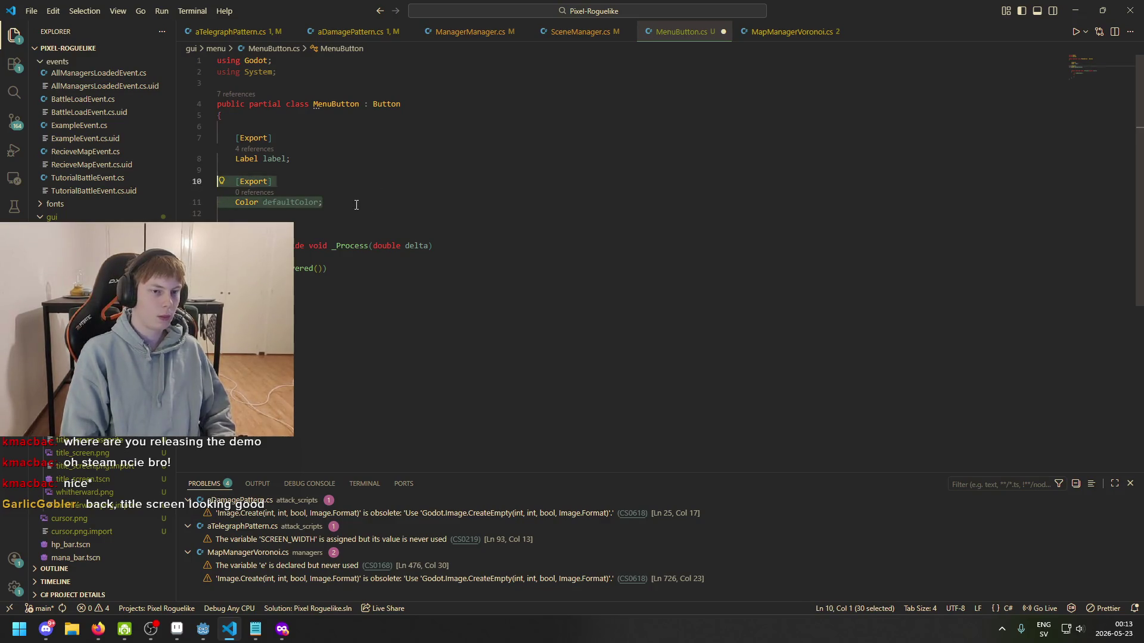
{"action": "key", "text": "ctrl+c"}
{"action": "left_click", "coordinate": [360, 202]}
{"action": "key", "text": "Return"}
{"action": "key", "text": "Return"}
{"action": "key", "text": "ctrl+v"}
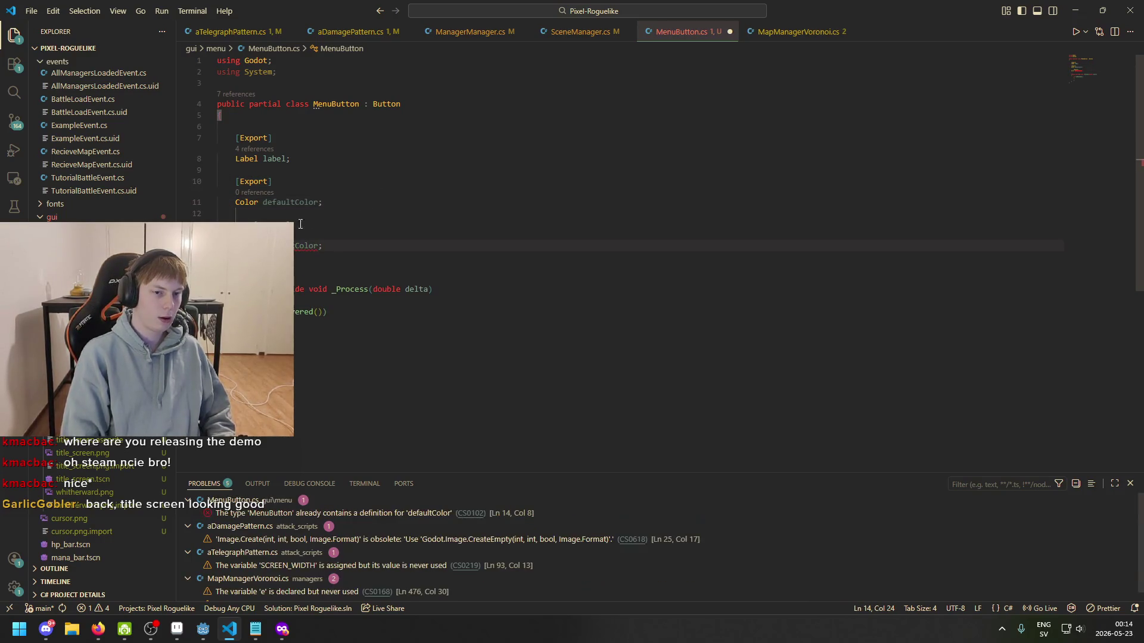
{"action": "key", "text": "Up"}
{"action": "key", "text": "Up"}
{"action": "key", "text": "Up"}
{"action": "key", "text": "Left"}
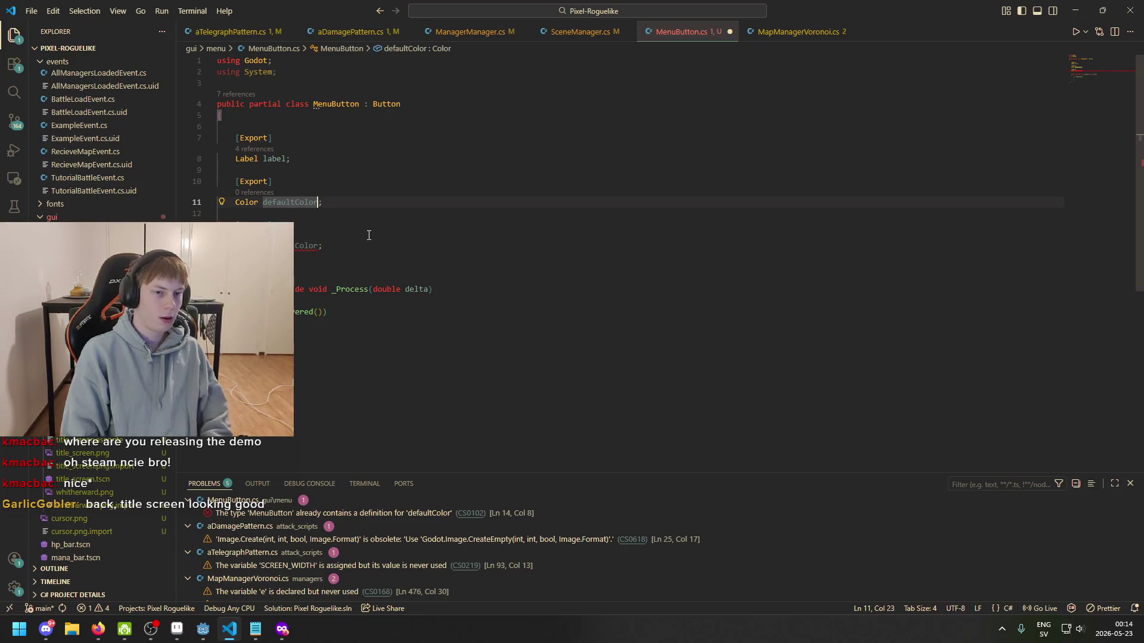
{"action": "key", "text": "BackSpace"}
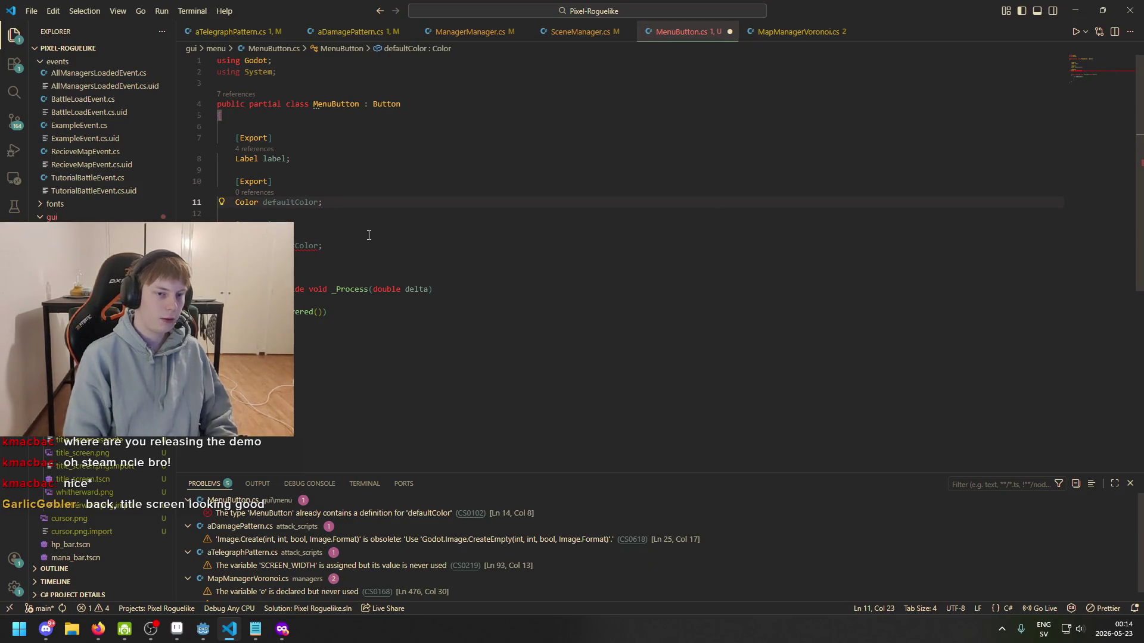
{"action": "left_click_drag", "start_coordinate": [321, 246], "coordinate": [267, 246]}
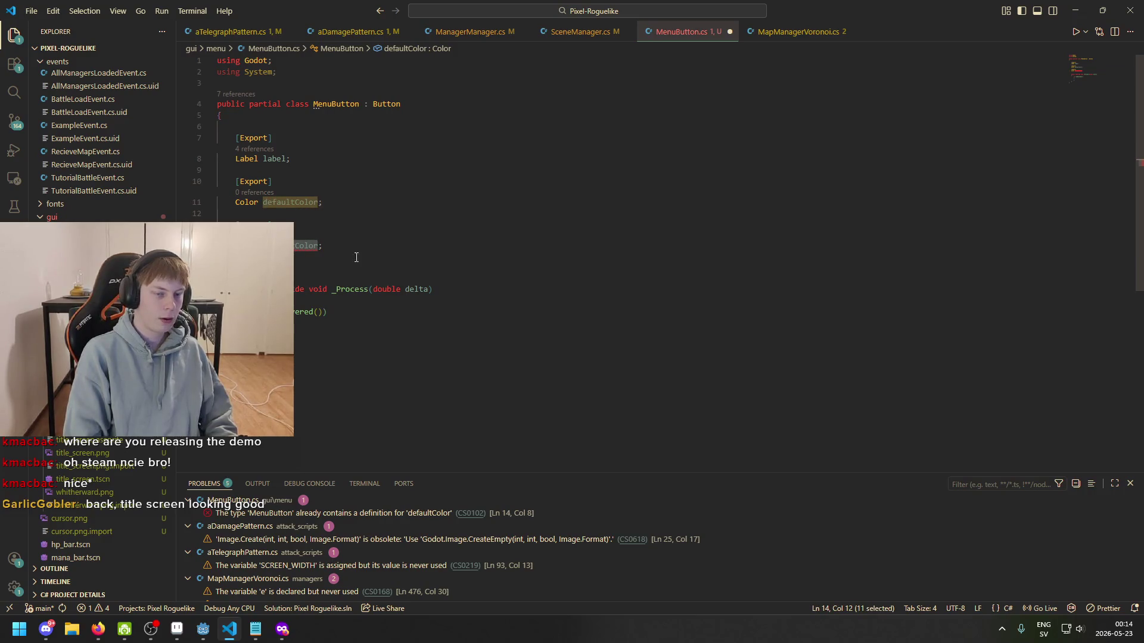
{"action": "key", "text": "BackSpace"}
{"action": "type", "text": "hover"}
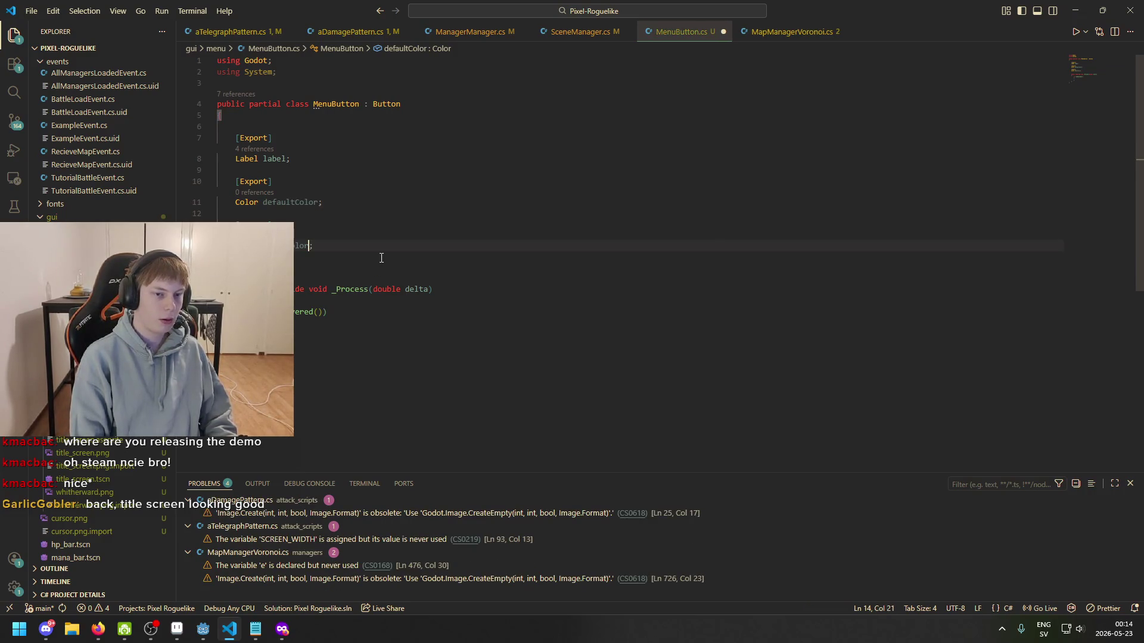
{"action": "key", "text": "ctrl+s"}
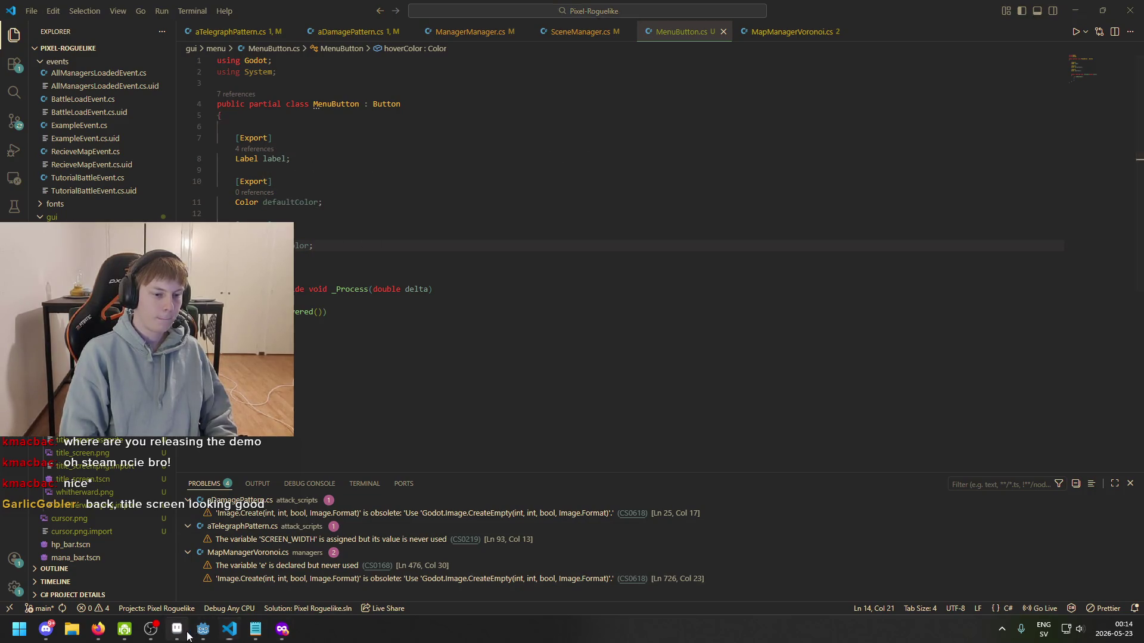
{"action": "left_click", "coordinate": [186, 635]}
{"action": "left_click", "coordinate": [707, 38]}
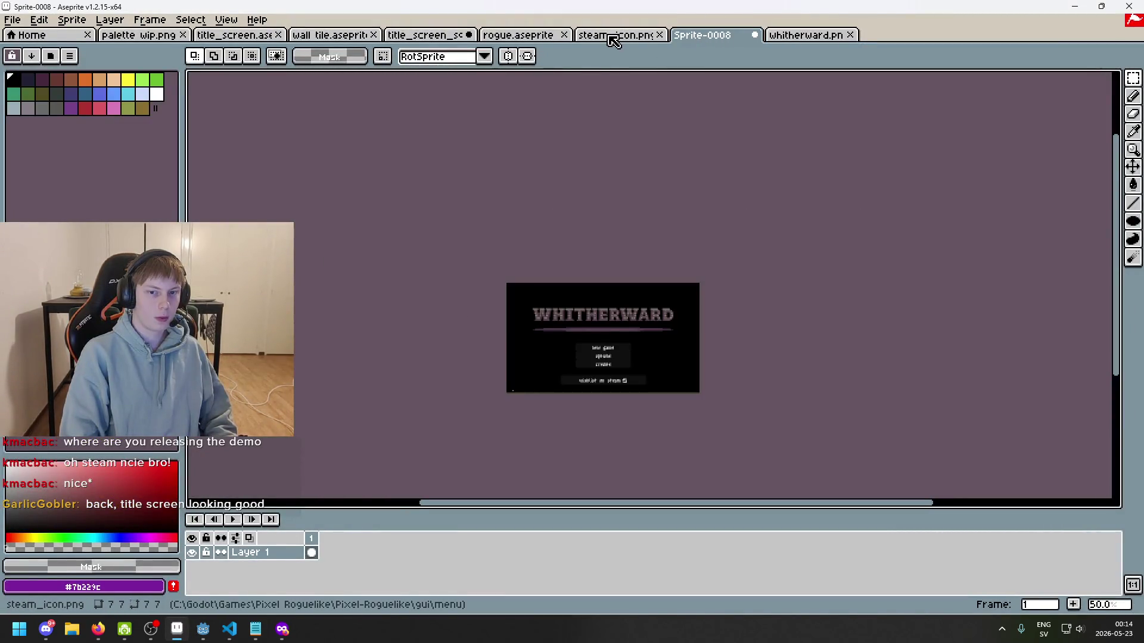
- Sample the menu text colour in title_screen.aseprite, reading #eeeee5 (238, 238, 229)
{"action": "scroll", "coordinate": [608, 271], "scroll_direction": "up", "scroll_amount": 5}
{"action": "key", "text": "alt"}
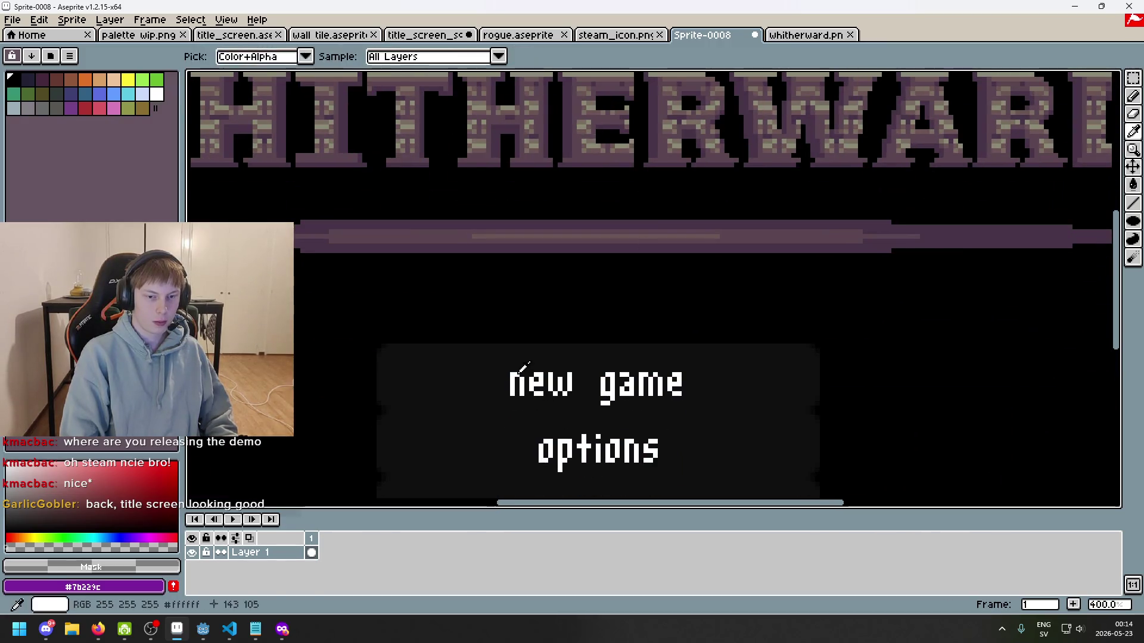
{"action": "left_click", "coordinate": [518, 34]}
{"action": "left_click", "coordinate": [425, 35]}
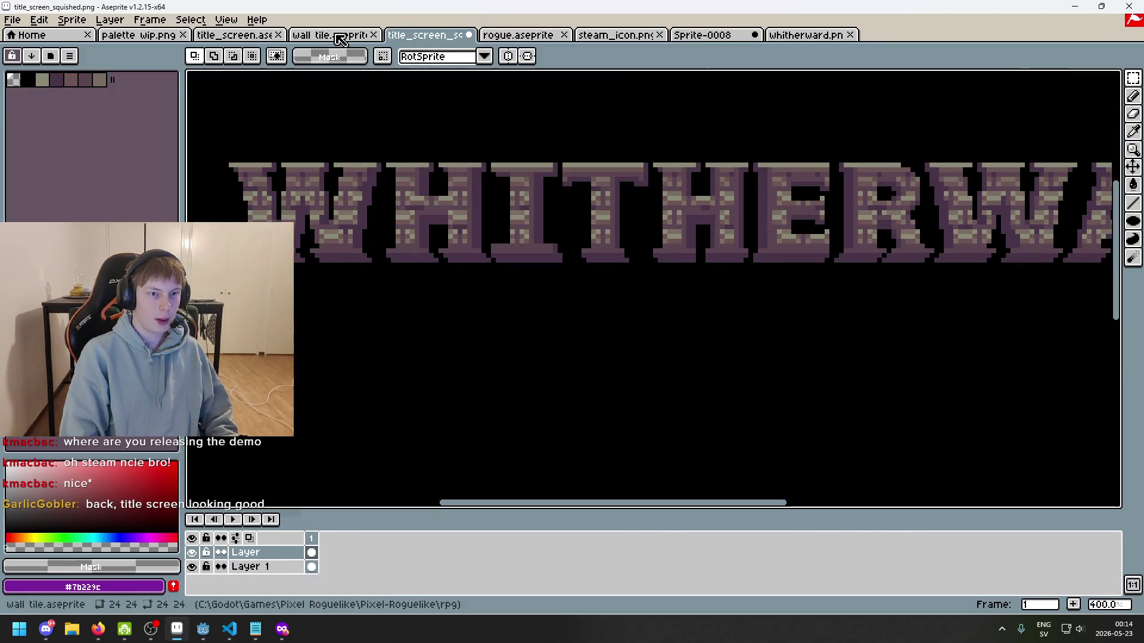
{"action": "left_click", "coordinate": [235, 34]}
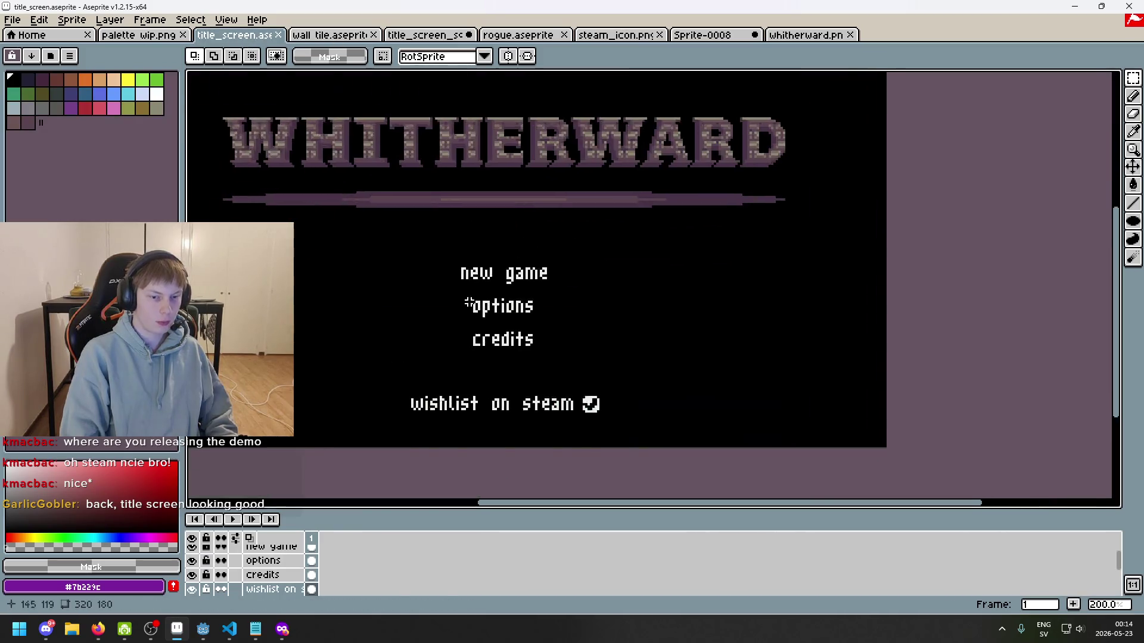
{"action": "scroll", "coordinate": [467, 304], "scroll_direction": "up", "scroll_amount": 3}
{"action": "key", "text": "alt"}
{"action": "left_click", "coordinate": [458, 224]}
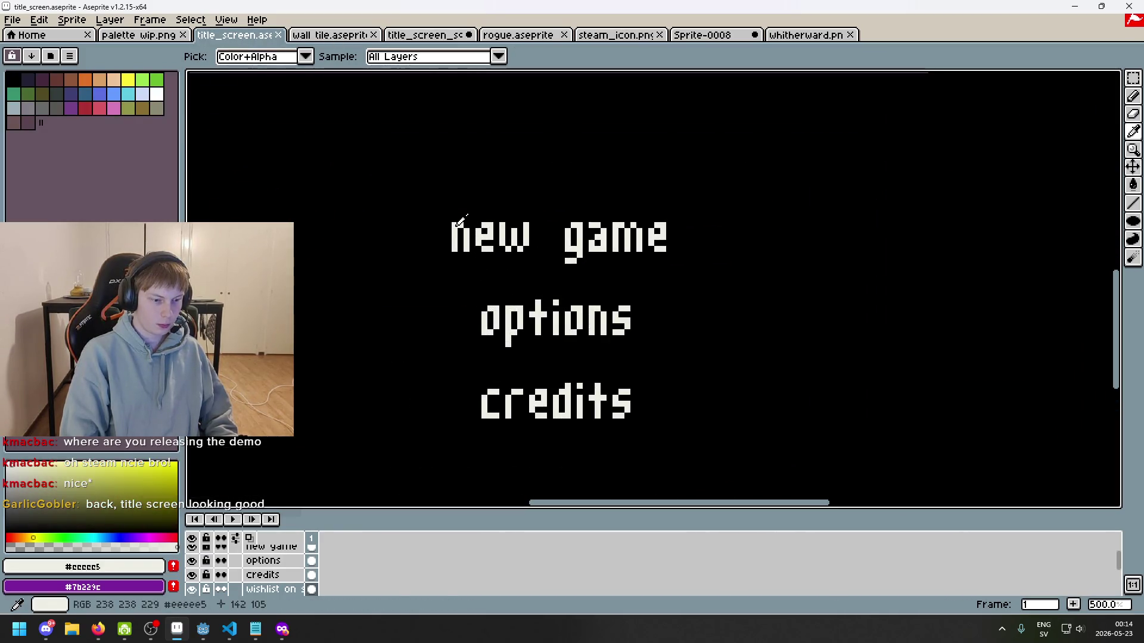
{"action": "left_click", "coordinate": [120, 567]}
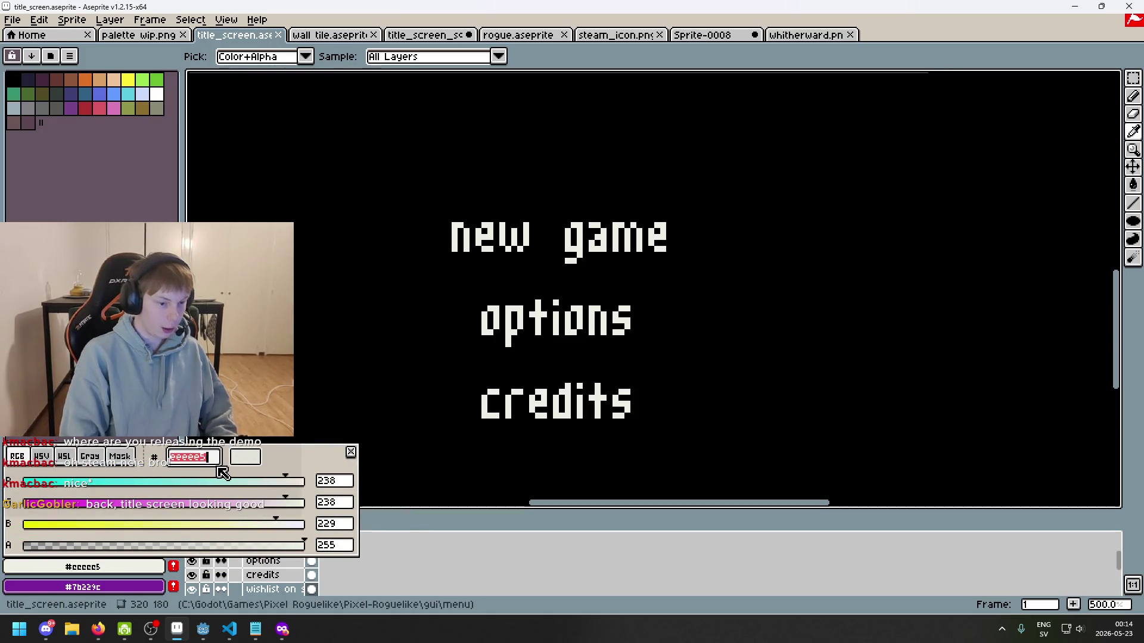
- Start an = Color initializer on the defaultColor field
{"action": "key", "text": "alt+Tab"}
{"action": "key", "text": "Up"}
{"action": "key", "text": "Up"}
{"action": "key", "text": "Up"}
{"action": "key", "text": "End"}
{"action": "key", "text": "Left"}
{"action": "type", "text": "= "}
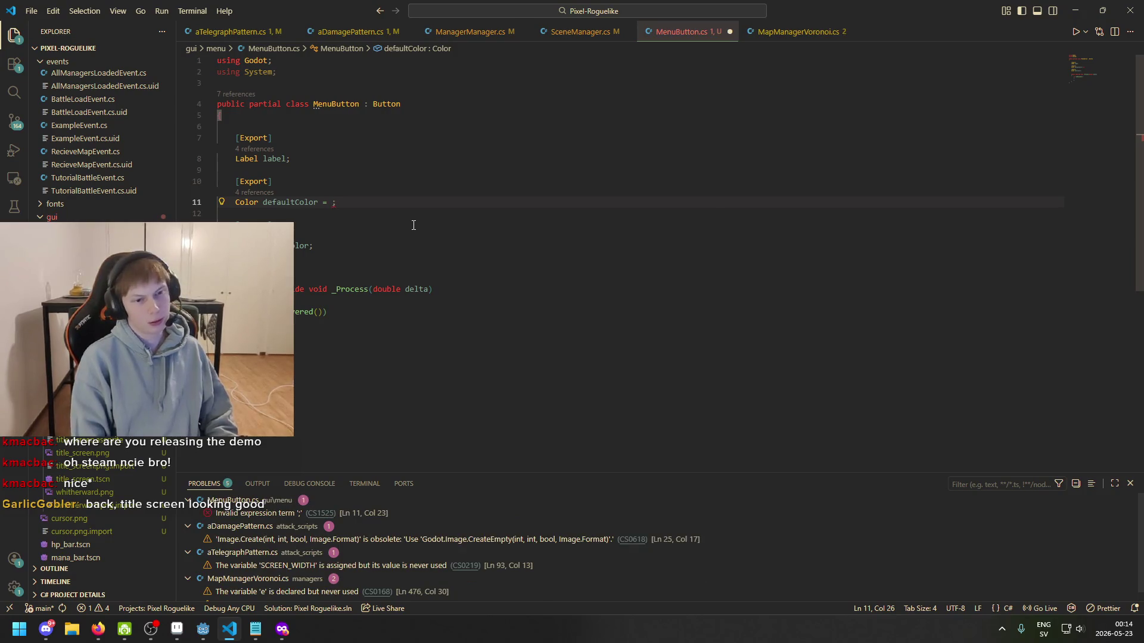
{"action": "type", "text": "Color"}
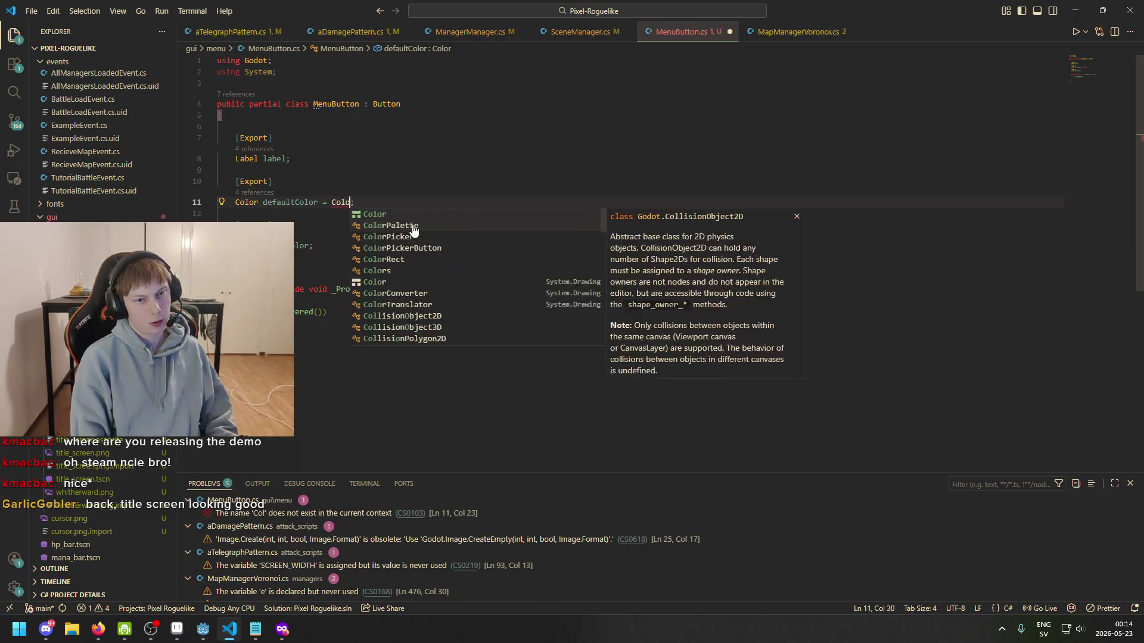
- Set defaultColor to new Color(238, 238, 229), checking the values in Aseprite
{"action": "key", "text": "BackSpace"}
{"action": "key", "text": "BackSpace"}
{"action": "key", "text": "BackSpace"}
{"action": "type", "text": "new "}
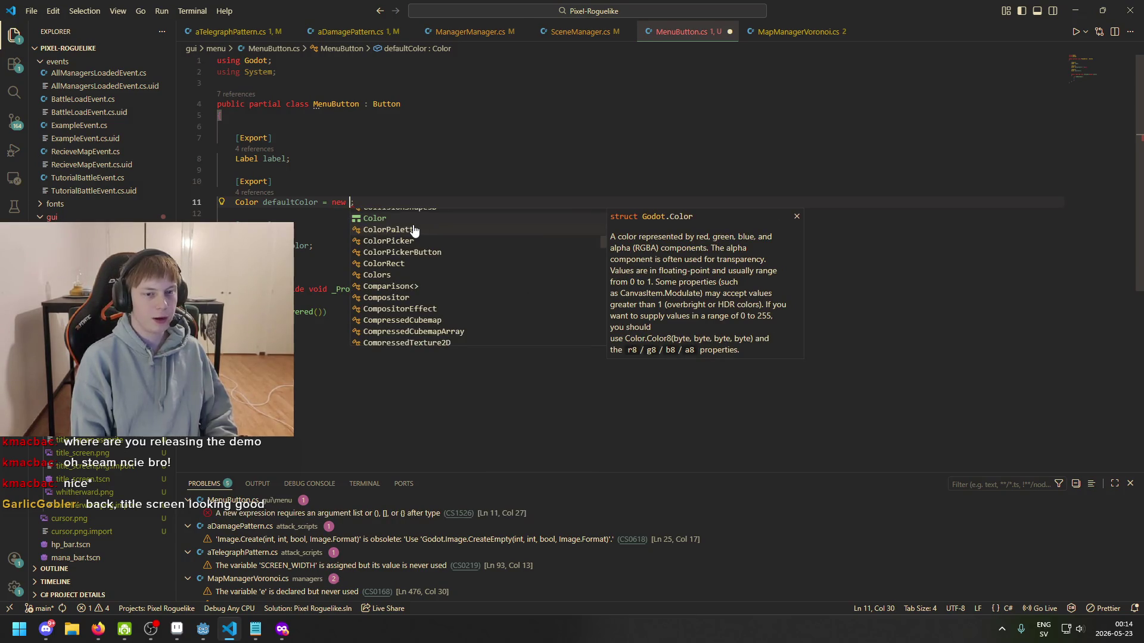
{"action": "type", "text": "Color("}
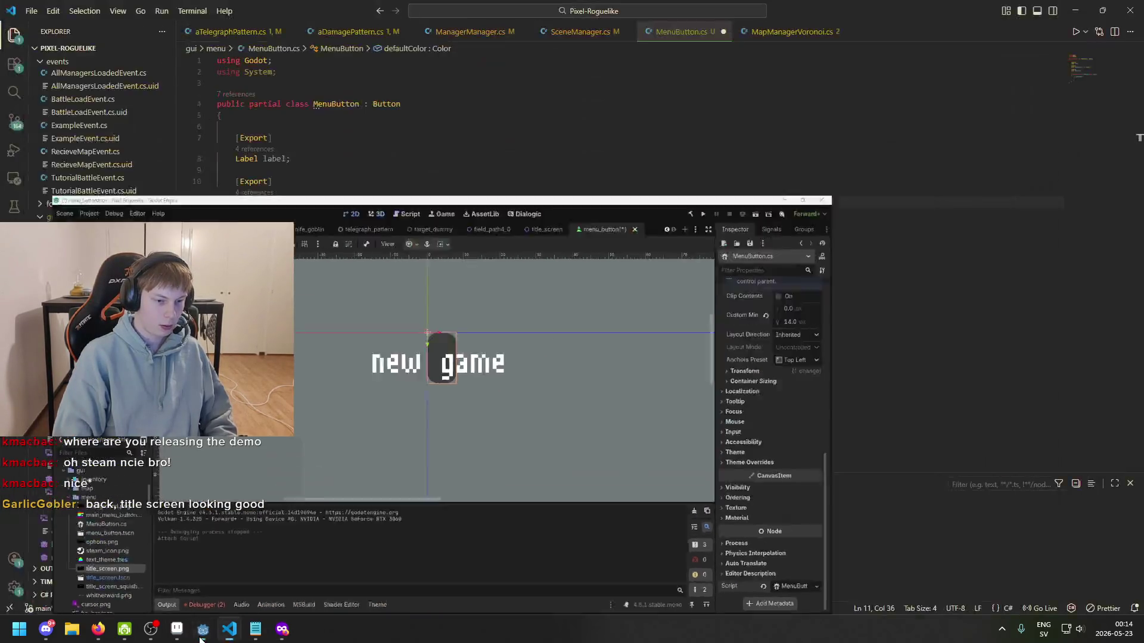
{"action": "left_click", "coordinate": [178, 632]}
{"action": "left_click", "coordinate": [143, 569]}
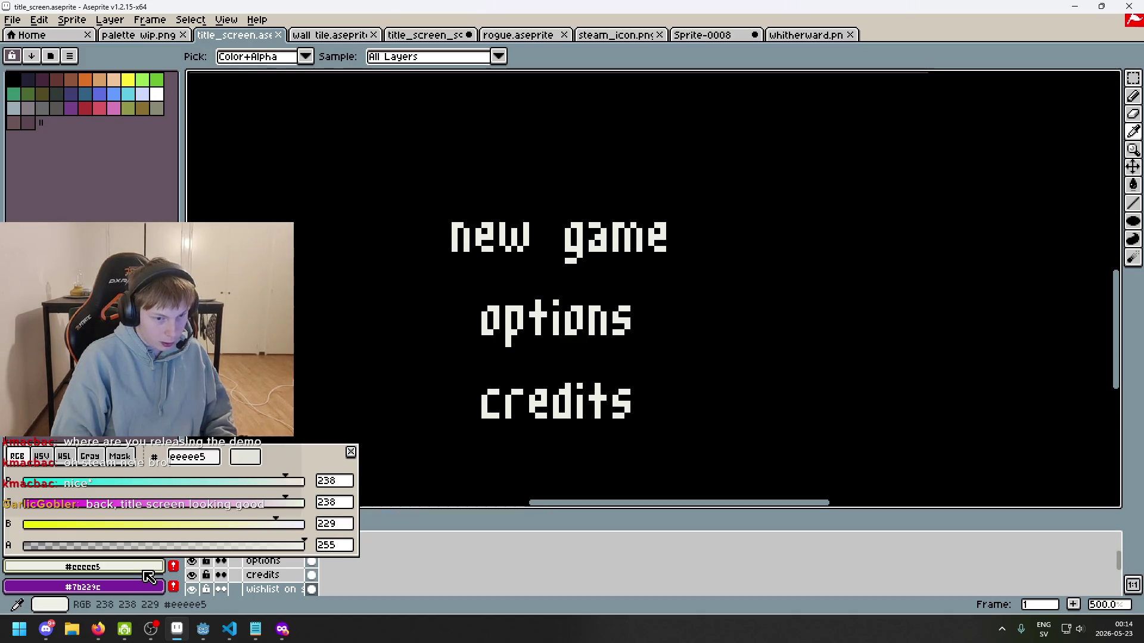
{"action": "left_click", "coordinate": [184, 626]}
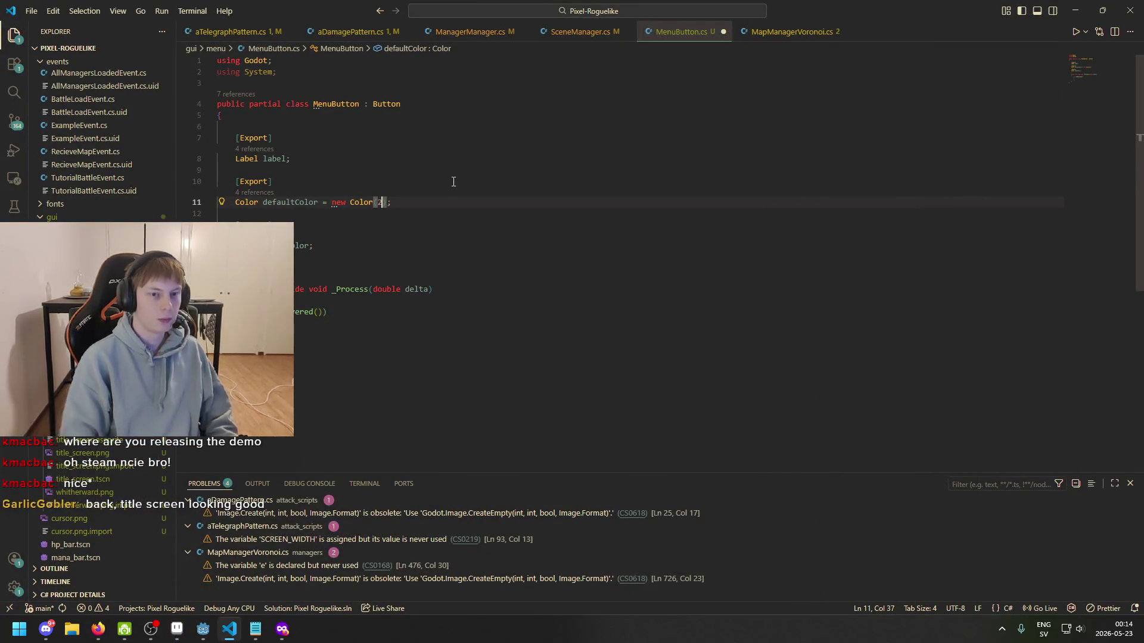
{"action": "type", "text": "38, 238, 229"}
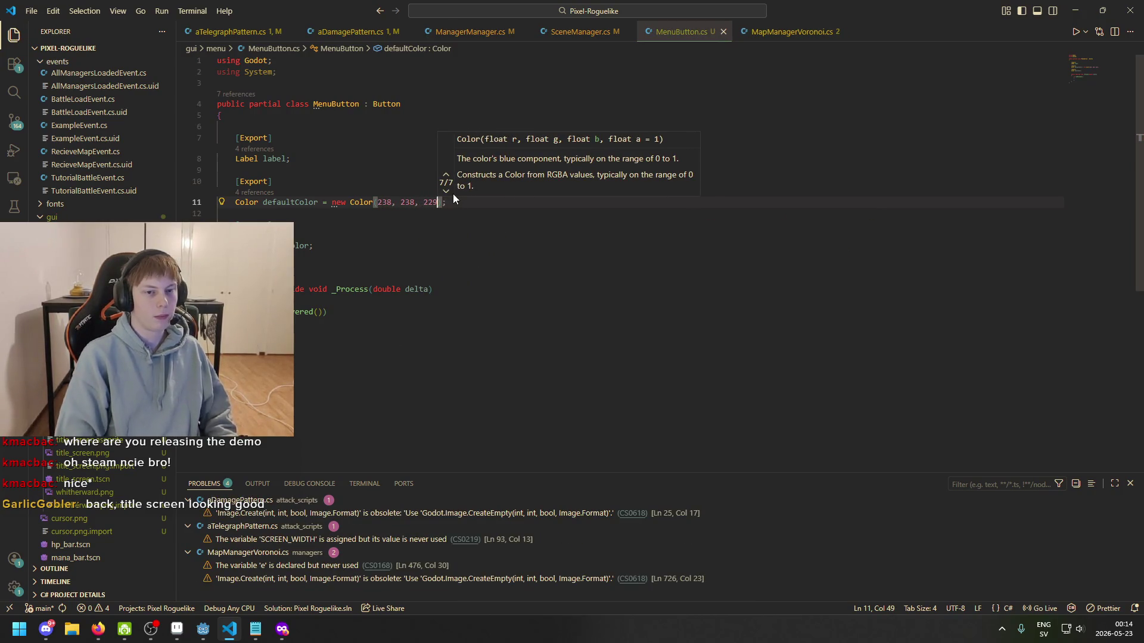
- Copy the defaultColor initializer onto the hoverColor line
{"action": "left_click", "coordinate": [453, 200]}
{"action": "left_click_drag", "start_coordinate": [462, 209], "coordinate": [225, 207]}
{"action": "key", "text": "ctrl+c"}
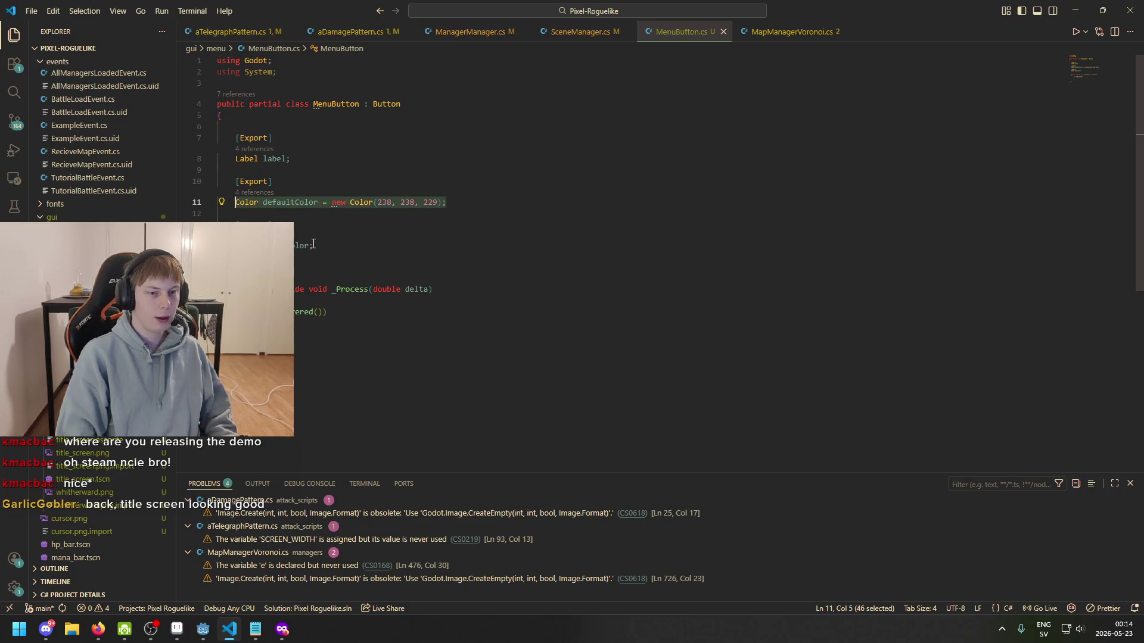
{"action": "left_click", "coordinate": [310, 244]}
{"action": "key", "text": "ctrl+v"}
{"action": "left_click_drag", "start_coordinate": [403, 250], "coordinate": [314, 246]}
{"action": "key", "text": "Delete"}
{"action": "key", "text": "Delete"}
{"action": "key", "text": "ctrl+Right"}
{"action": "key", "text": "ctrl+Right"}
{"action": "key", "text": "ctrl+Right"}
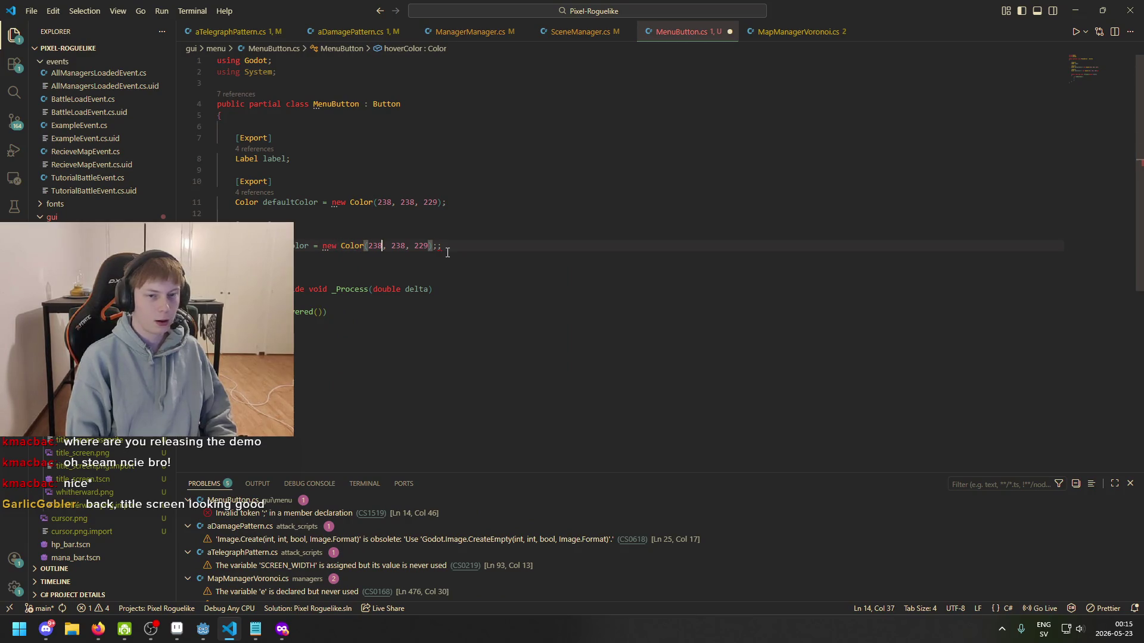
{"action": "key", "text": "Right"}
{"action": "key", "text": "Delete"}
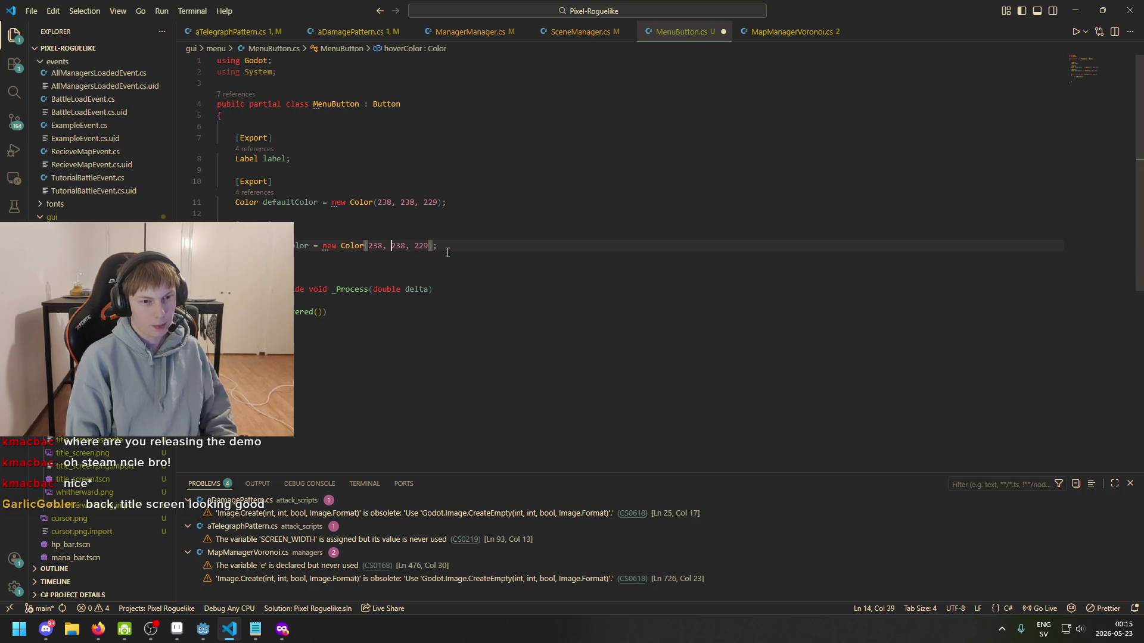
- Change hoverColor's values to 255, 255, 255 and start a label.color line
{"action": "key", "text": "Left"}
{"action": "key", "text": "BackSpace"}
{"action": "key", "text": "BackSpace"}
{"action": "key", "text": "BackSpace"}
{"action": "type", "text": "255"}
{"action": "key", "text": "BackSpace"}
{"action": "key", "text": "BackSpace"}
{"action": "key", "text": "BackSpace"}
{"action": "type", "text": "255"}
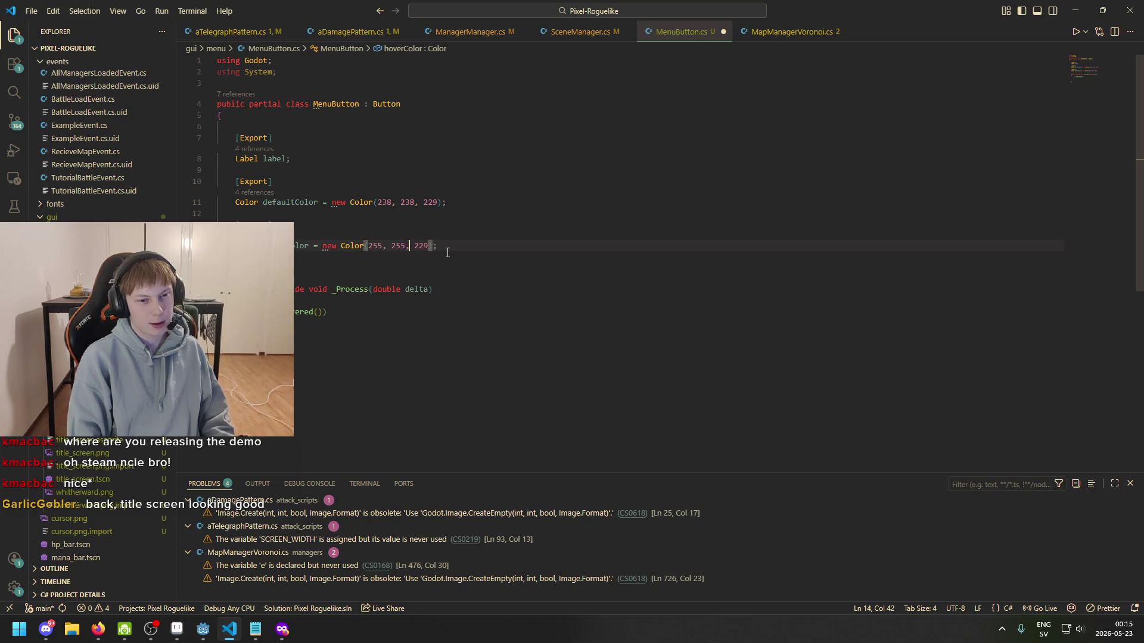
{"action": "key", "text": "BackSpace"}
{"action": "type", "text": "55"}
{"action": "key", "text": "End"}
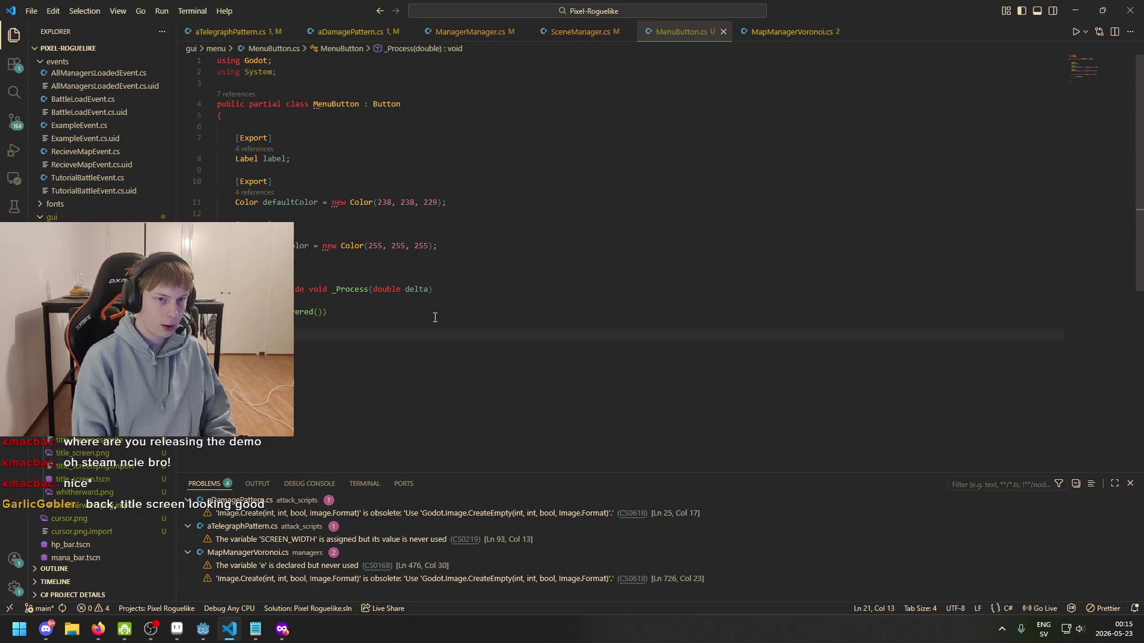
{"action": "type", "text": "label.color"}
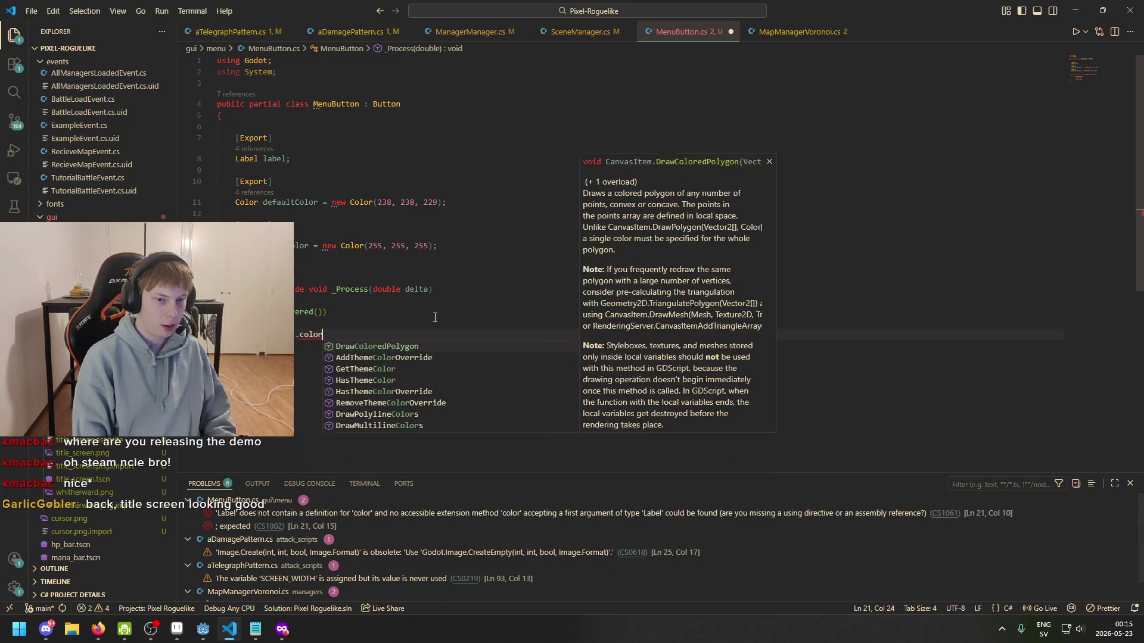
{"action": "key", "text": "Escape"}
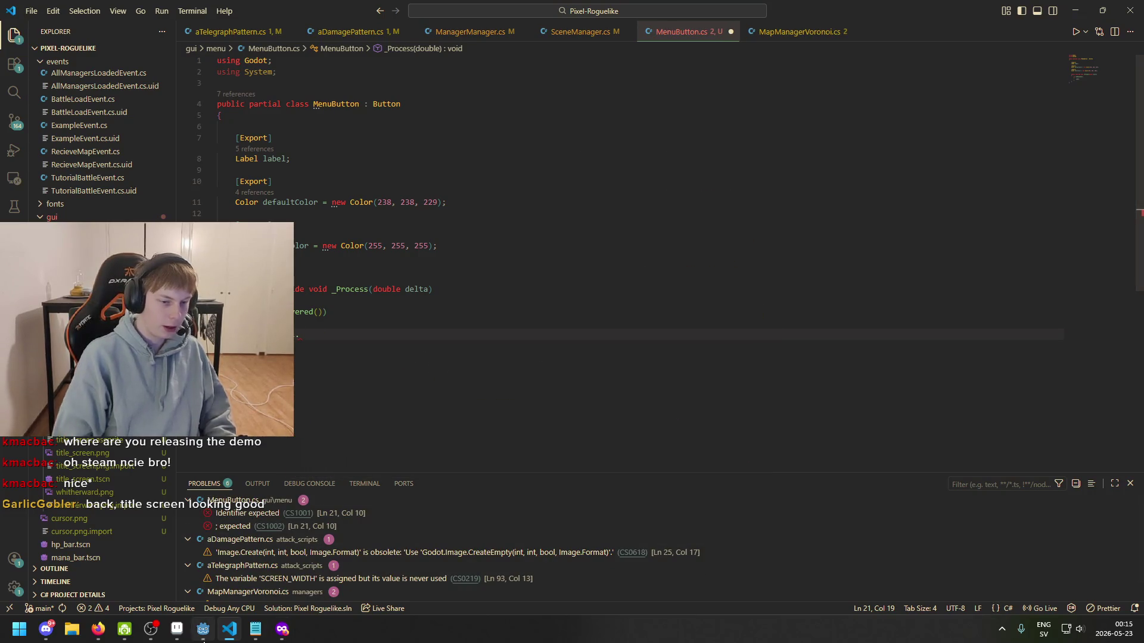
- Select the Label node in Godot's menu_button scene and save the scene
{"action": "left_click", "coordinate": [203, 629]}
{"action": "left_click", "coordinate": [79, 108]}
{"action": "key", "text": "ctrl+s"}
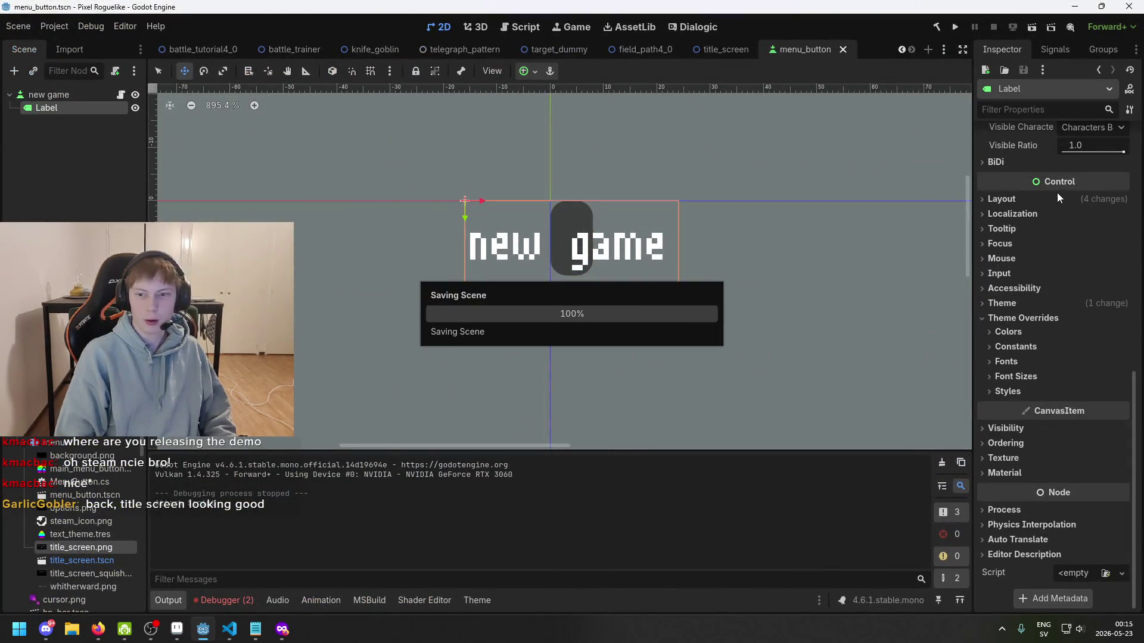
- Enable the Label's Font Color theme override, leaving it at white (ffffff)
{"action": "scroll", "coordinate": [1088, 269], "scroll_direction": "down", "scroll_amount": 5}
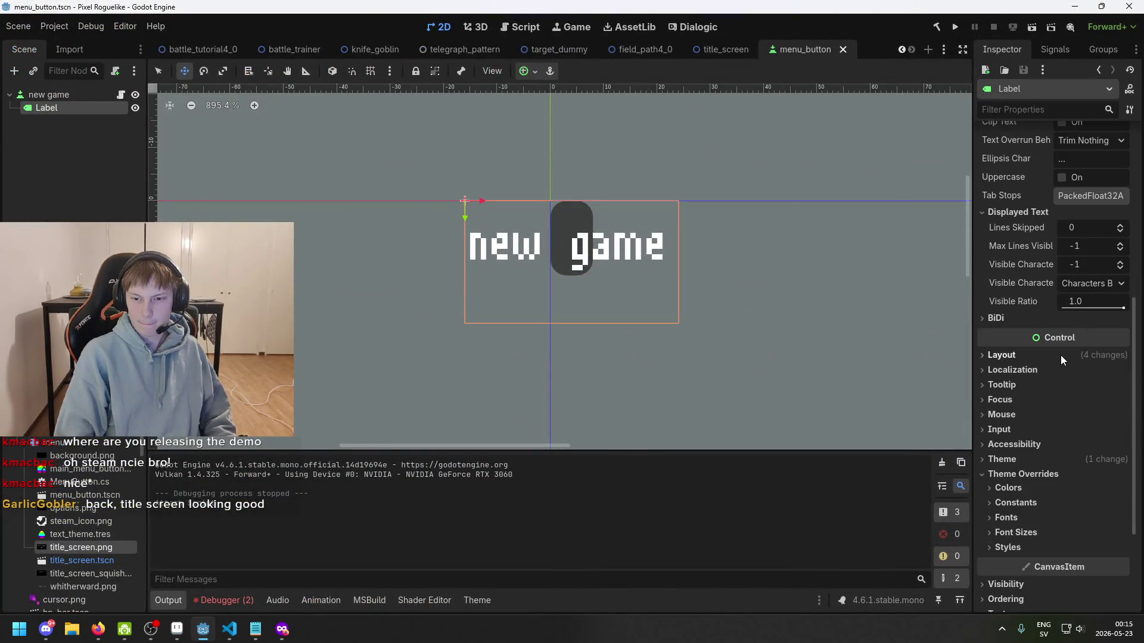
{"action": "scroll", "coordinate": [1060, 355], "scroll_direction": "down", "scroll_amount": 1}
{"action": "left_click", "coordinate": [1033, 426]}
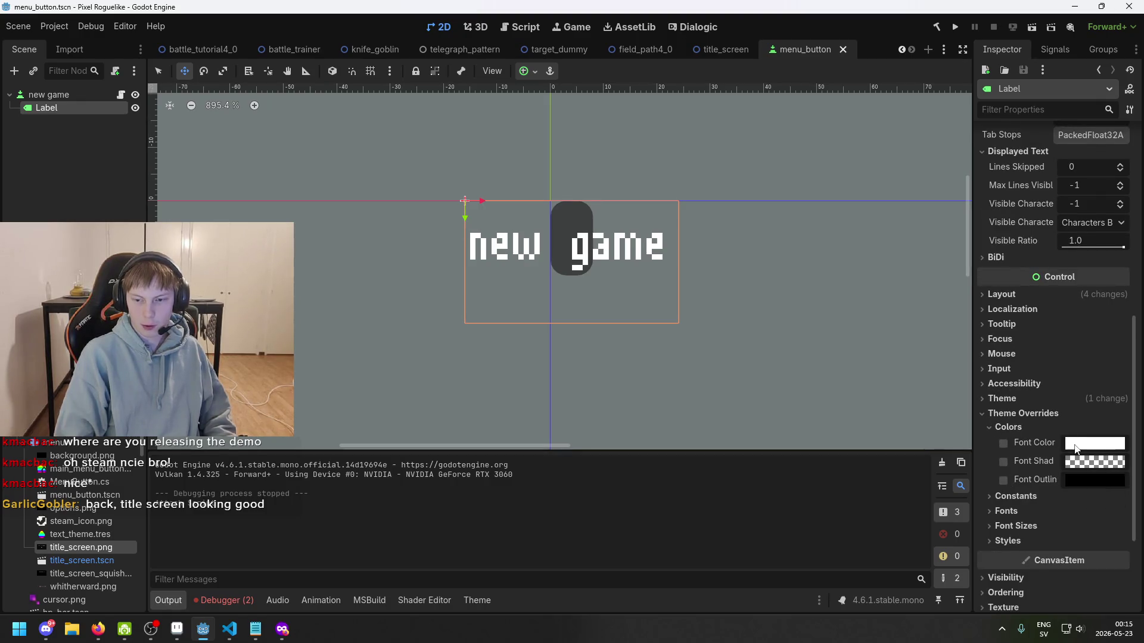
{"action": "left_click", "coordinate": [1003, 443]}
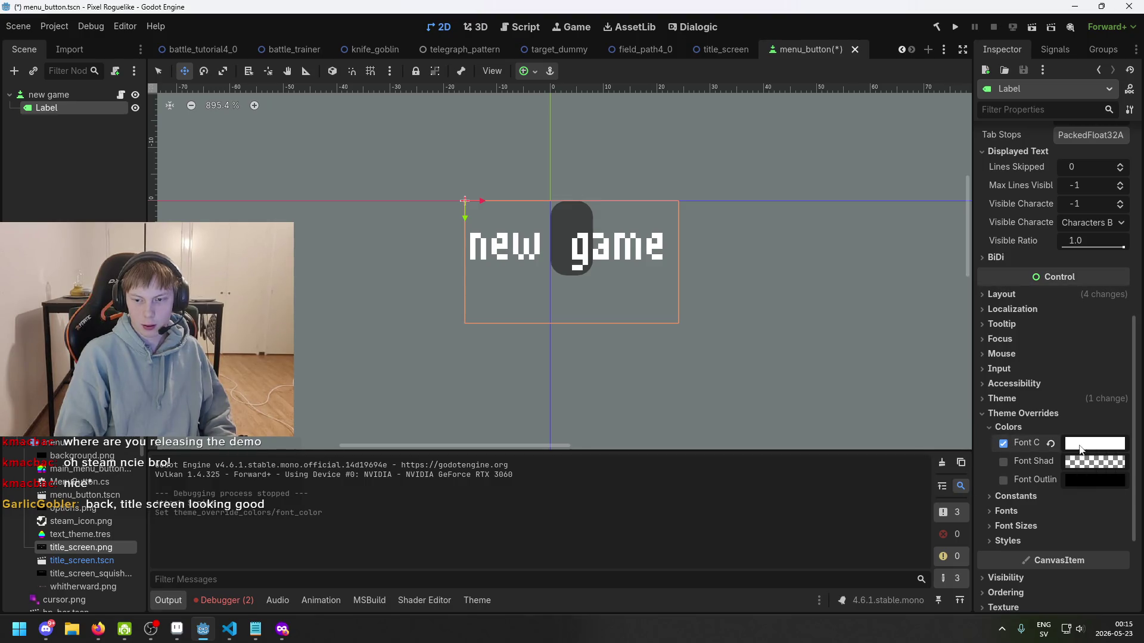
{"action": "left_click", "coordinate": [1081, 449]}
{"action": "mouse_move", "coordinate": [1042, 315]}
{"action": "left_mouse_down"}
{"action": "mouse_move", "coordinate": [989, 314]}
{"action": "mouse_move", "coordinate": [1084, 314]}
{"action": "left_mouse_up"}
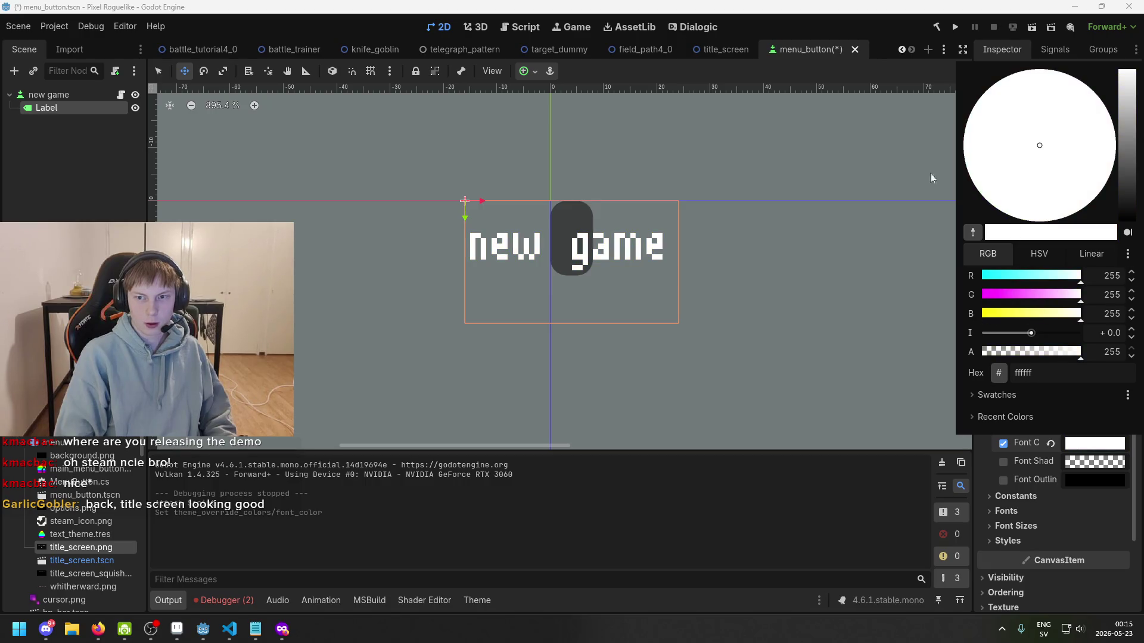
{"action": "left_click", "coordinate": [69, 217]}
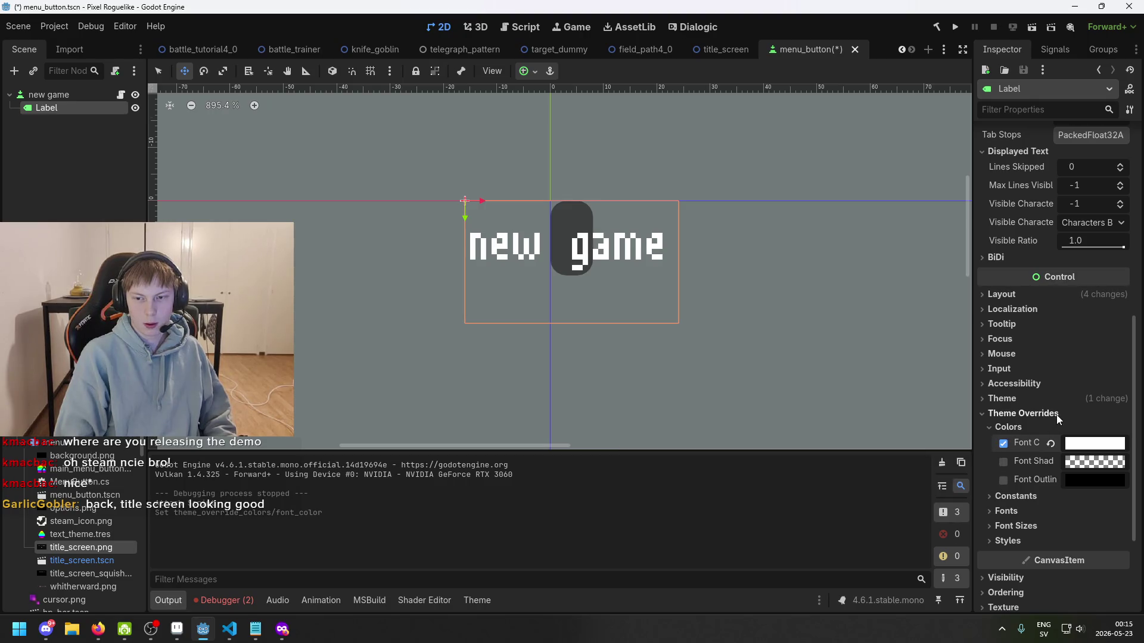
{"action": "scroll", "coordinate": [1066, 420], "scroll_direction": "up", "scroll_amount": 8}
{"action": "scroll", "coordinate": [1059, 414], "scroll_direction": "down", "scroll_amount": 8}
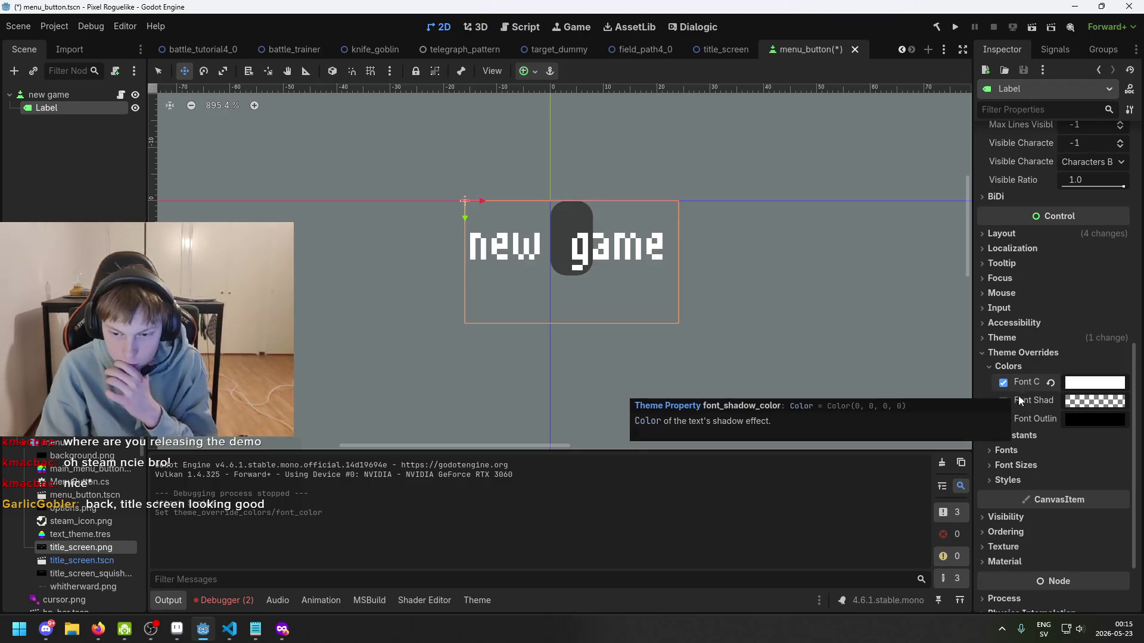
{"action": "left_click", "coordinate": [229, 630]}
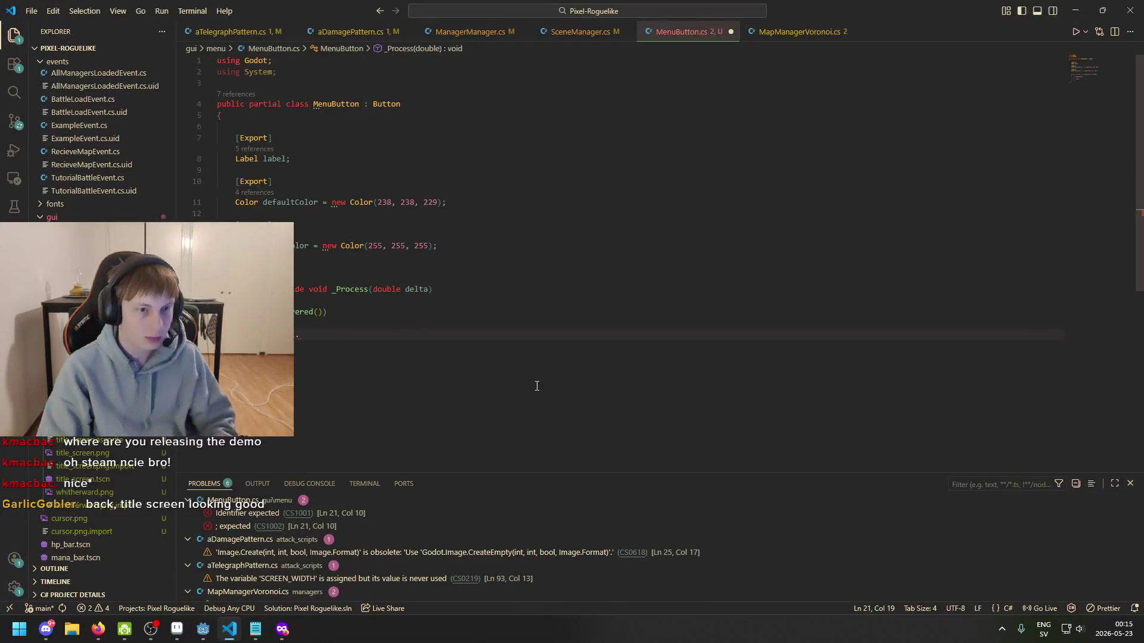
- Type label.themeoverride and browse suggestions such as AddThemeColorOverride
{"action": "type", "text": "themeoverride"}
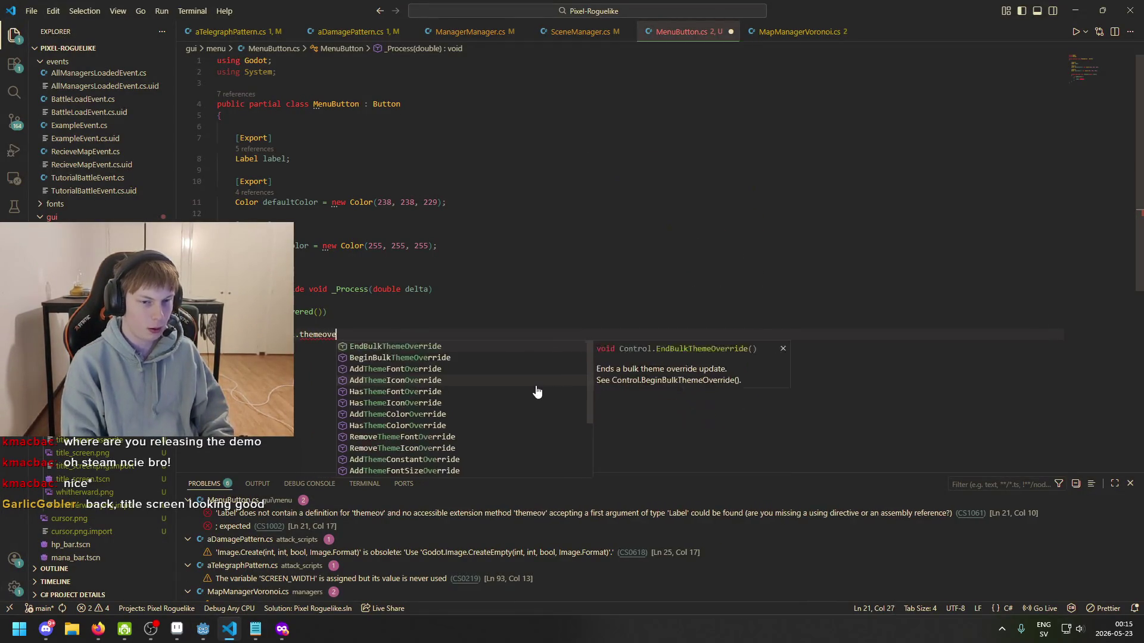
{"action": "key", "text": "Down"}
{"action": "key", "text": "Down"}
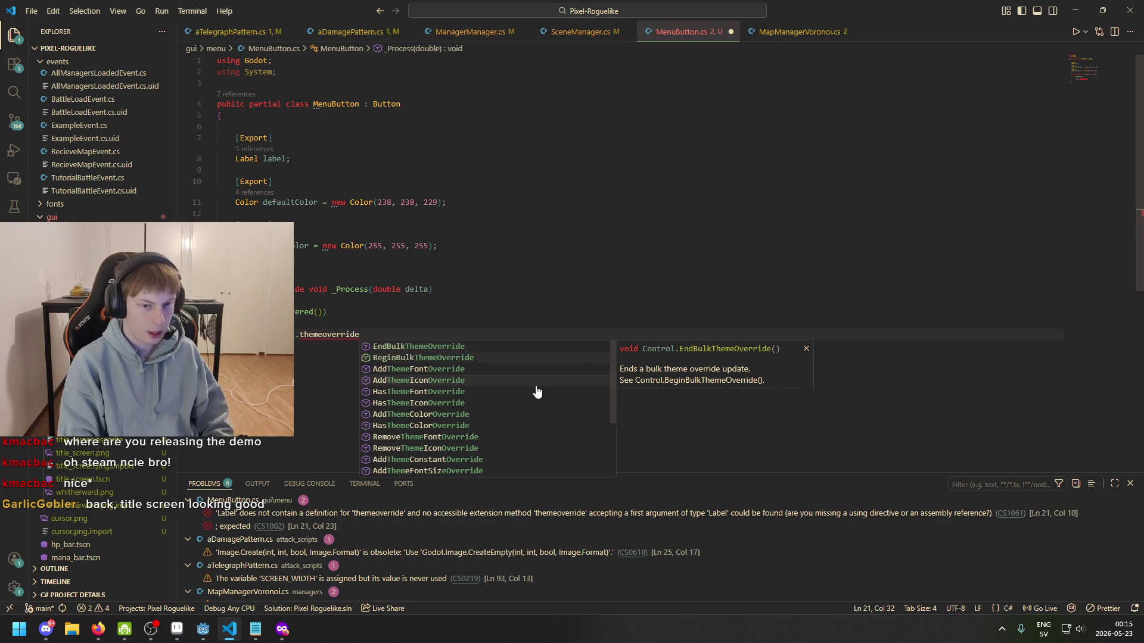
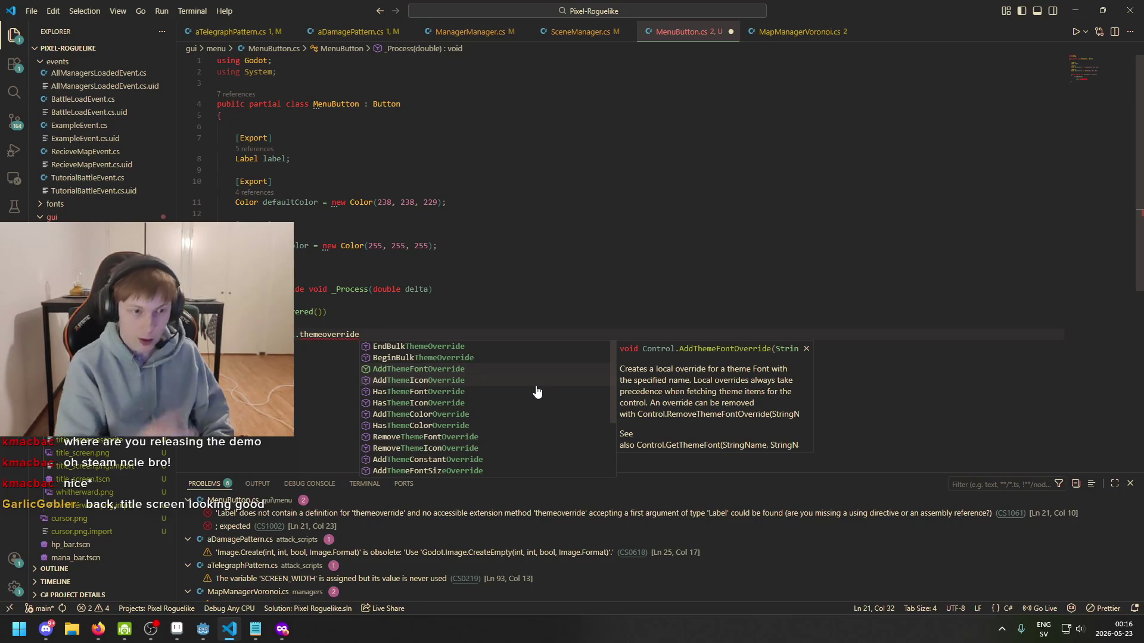
- Leave the unfinished themeoverride line in MenuButton.cs and return to the Godot editor
{"action": "key", "text": "Home"}
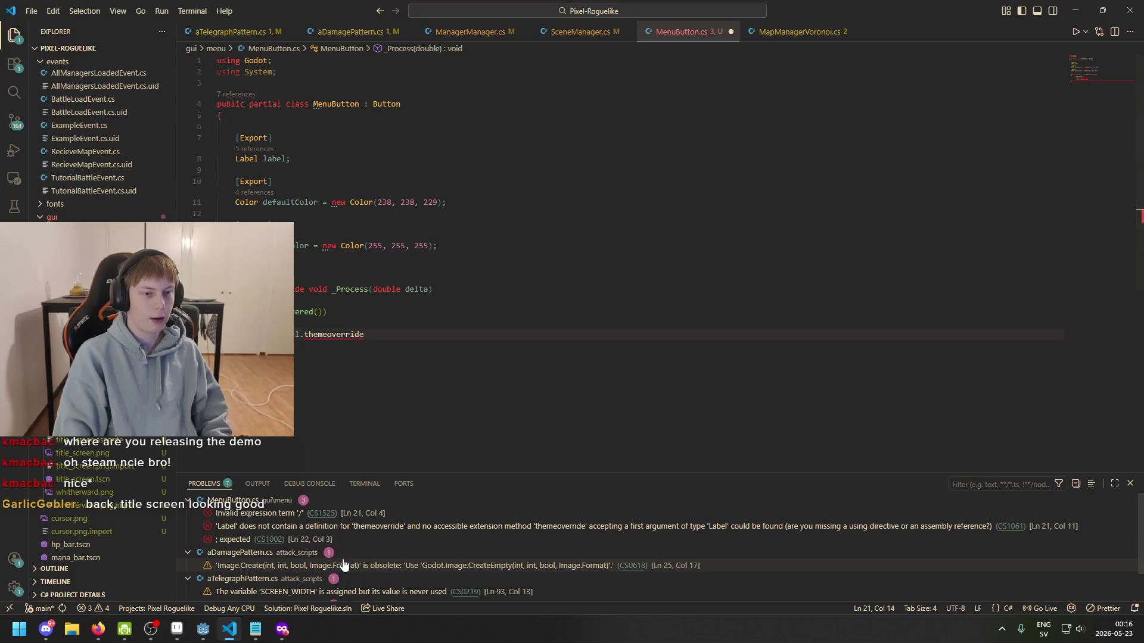
{"action": "key", "text": "alt+Tab"}
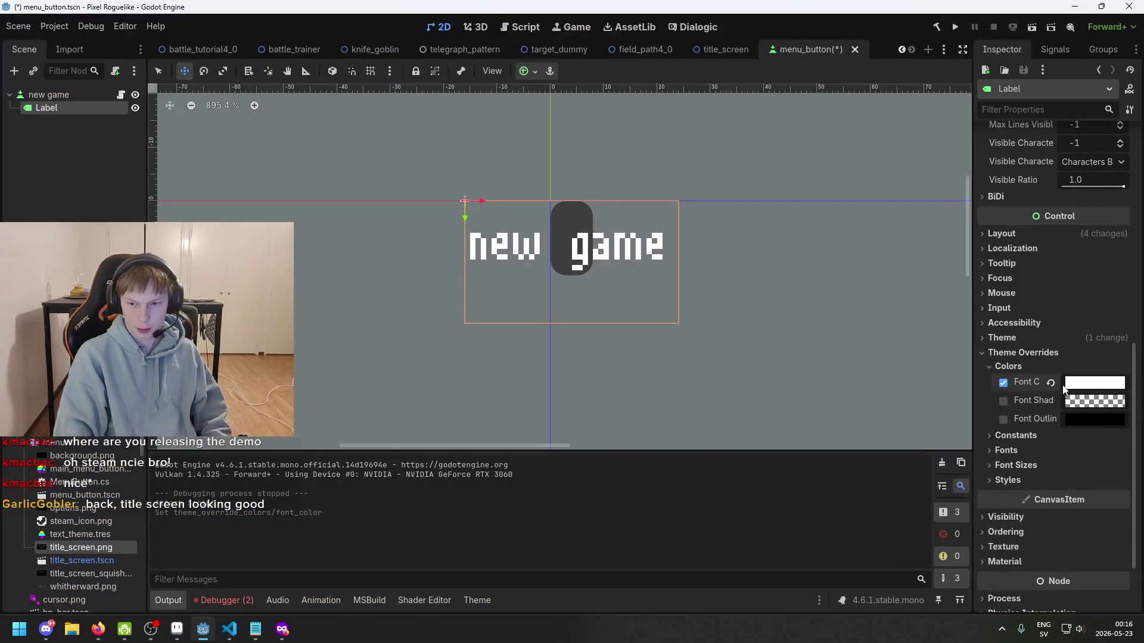
- Revert the Label's white Font Color override and collapse its theme overrides
{"action": "left_click", "coordinate": [1047, 384]}
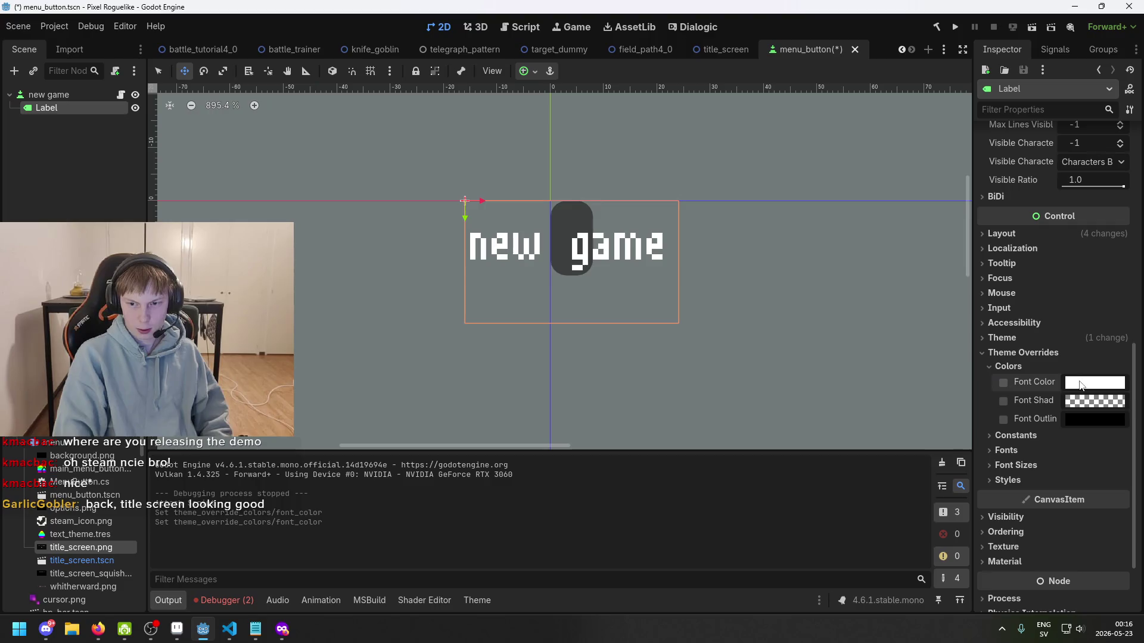
{"action": "right_click", "coordinate": [1031, 384]}
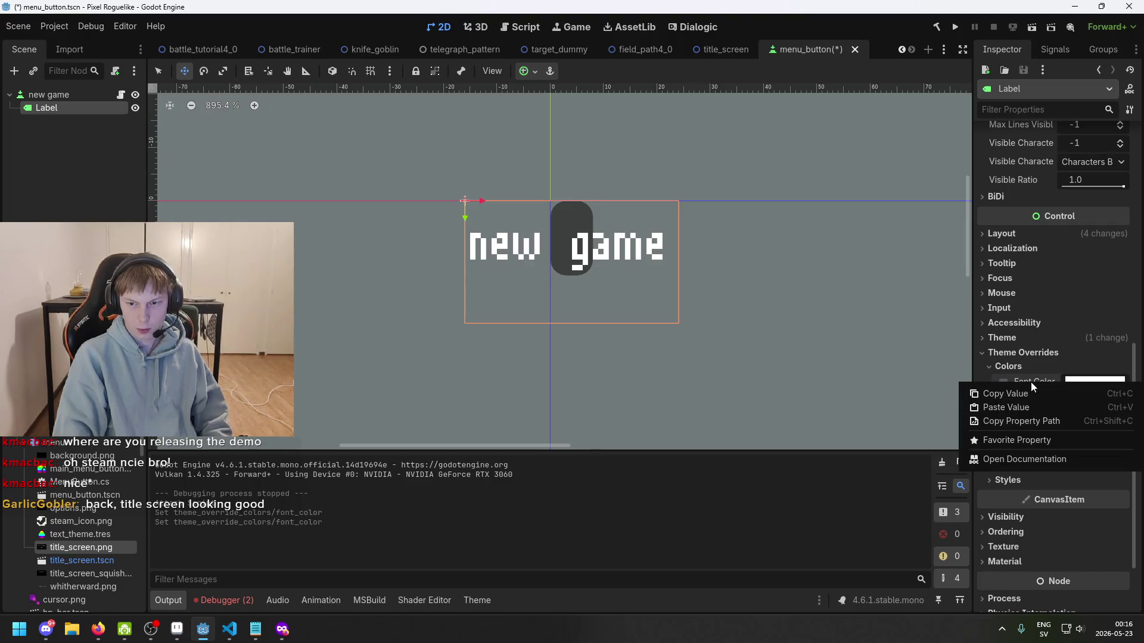
{"action": "left_click", "coordinate": [1031, 352]}
{"action": "left_click", "coordinate": [1032, 352]}
- Inspect the Label's Theme and type variations, then open text_theme.tres from the FileSystem
{"action": "left_click", "coordinate": [1005, 375]}
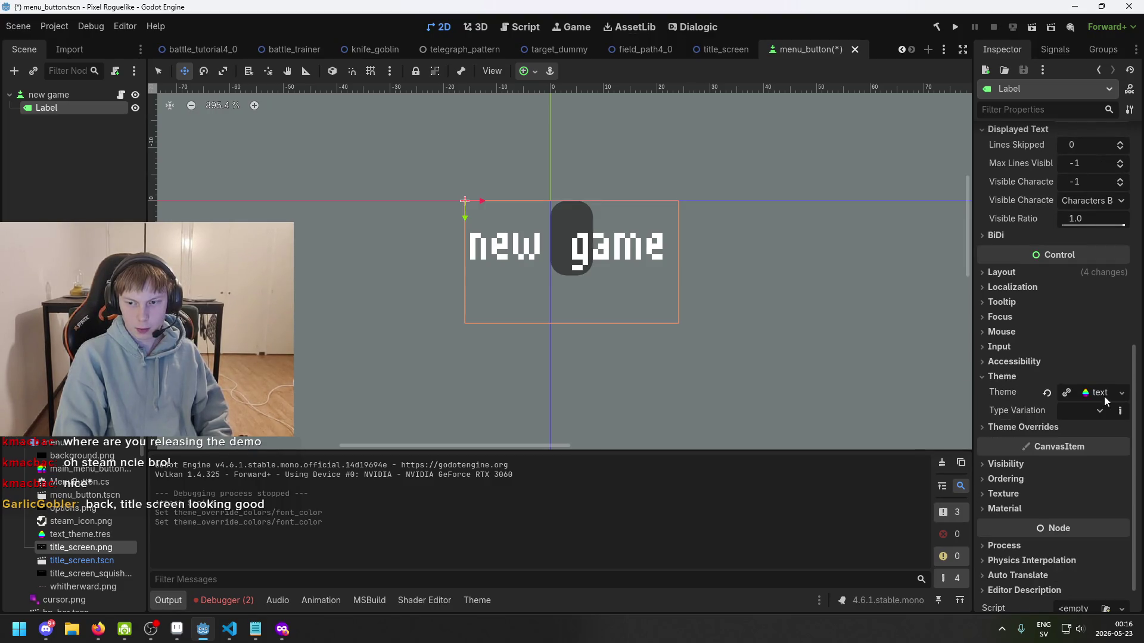
{"action": "left_click", "coordinate": [1077, 410]}
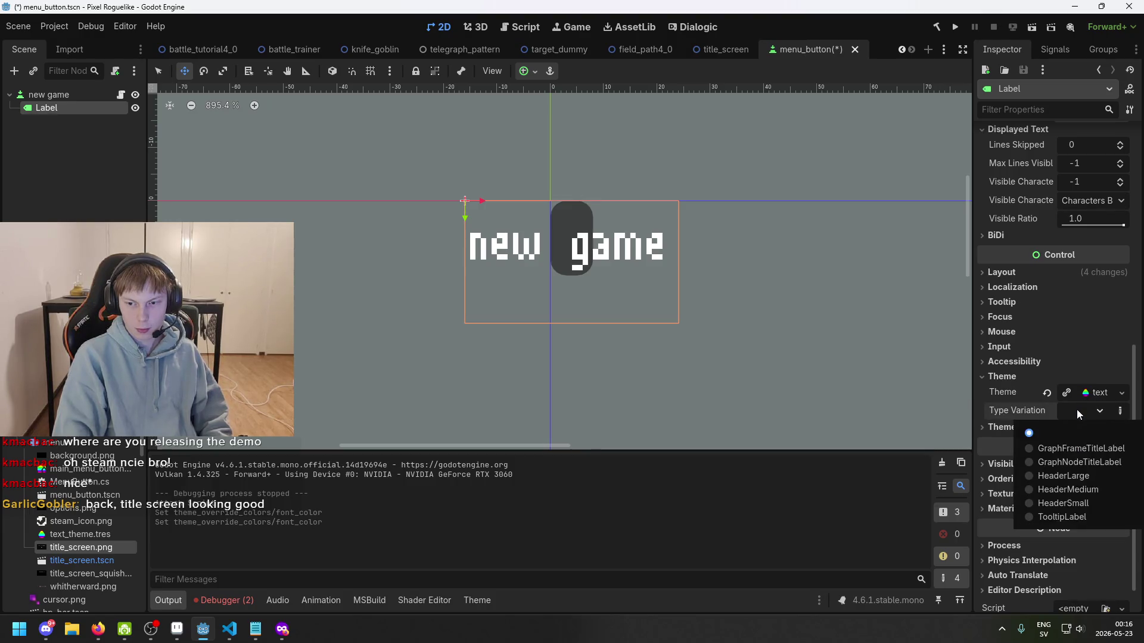
{"action": "left_click", "coordinate": [1098, 394]}
{"action": "left_click", "coordinate": [1099, 394]}
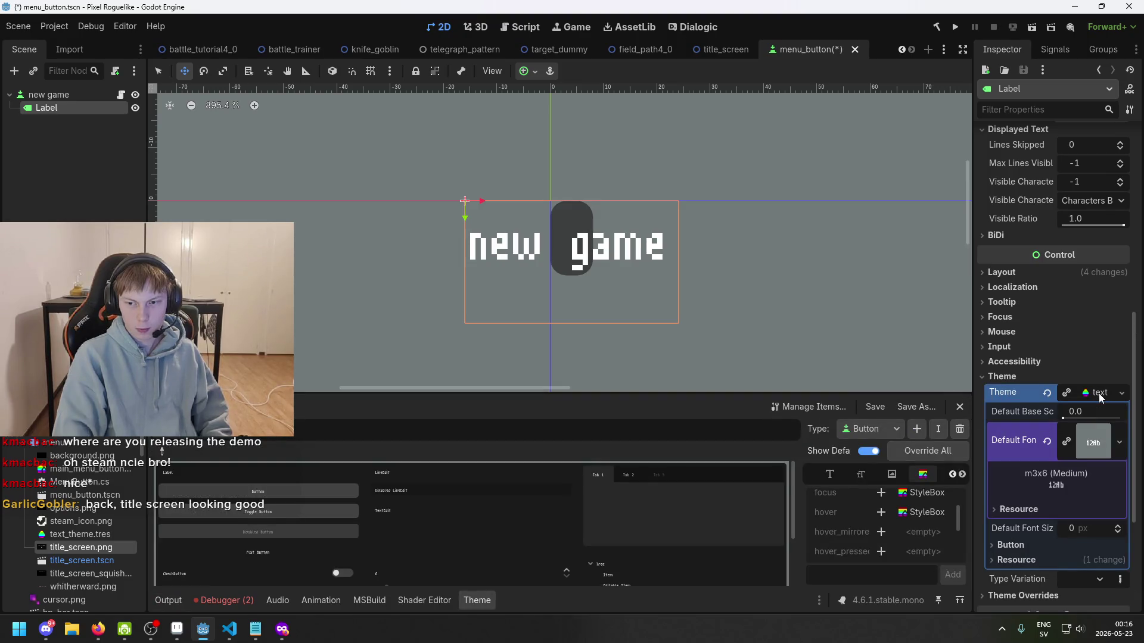
{"action": "left_click_drag", "start_coordinate": [1100, 398], "coordinate": [1078, 474]}
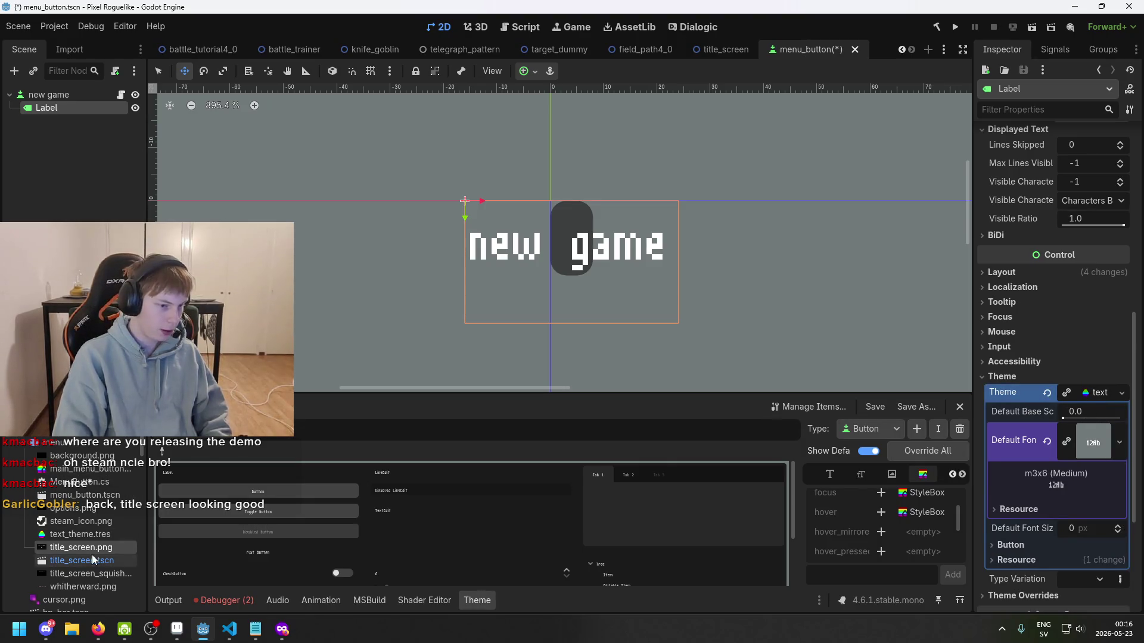
{"action": "left_click", "coordinate": [81, 533]}
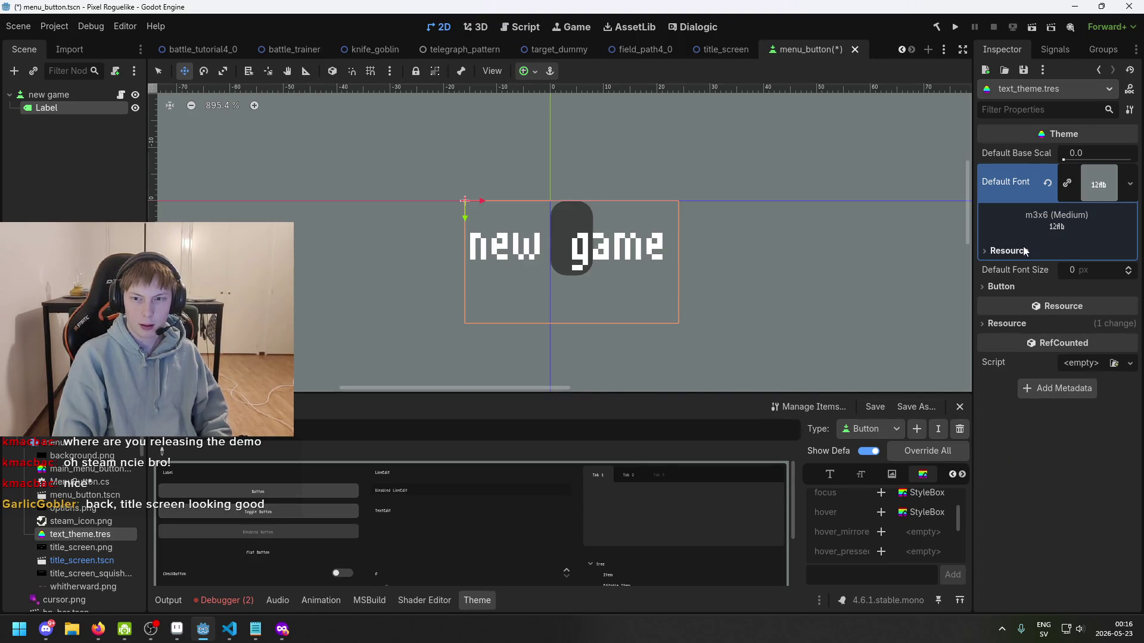
- Check the theme's Button settings, save the menu button scene, and reselect the Label
{"action": "left_click", "coordinate": [1025, 288]}
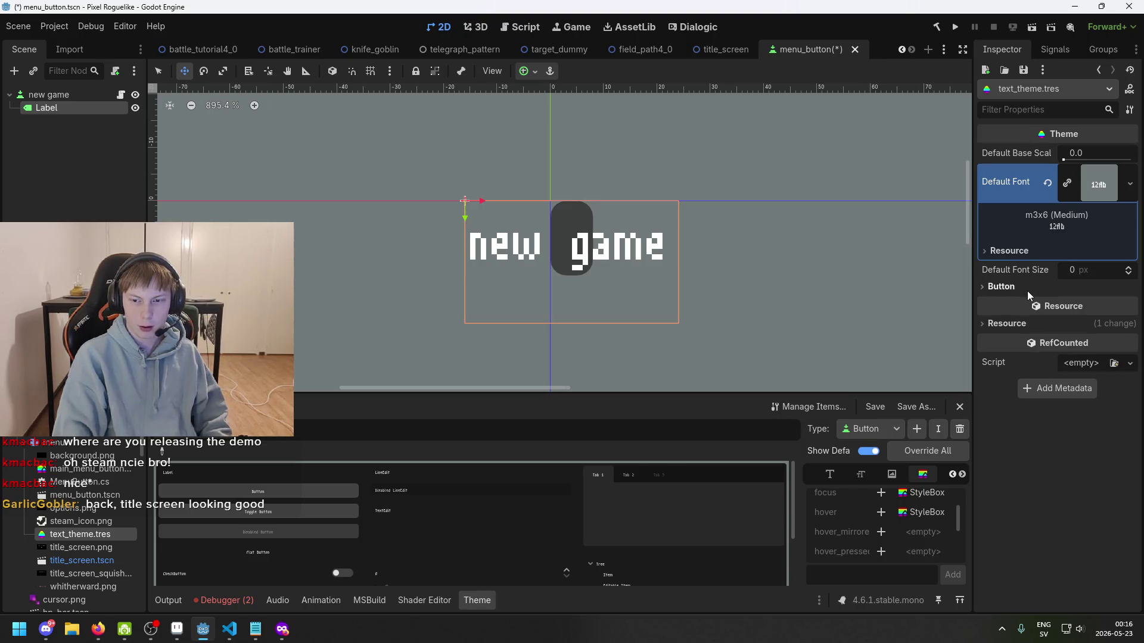
{"action": "left_click", "coordinate": [1036, 287]}
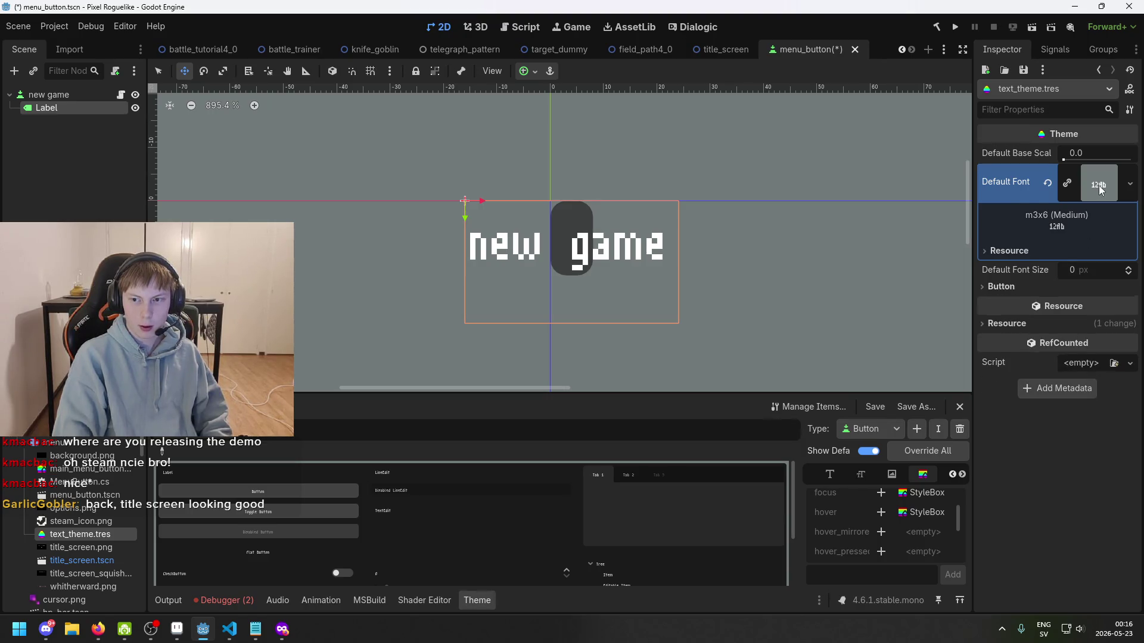
{"action": "key", "text": "ctrl+s"}
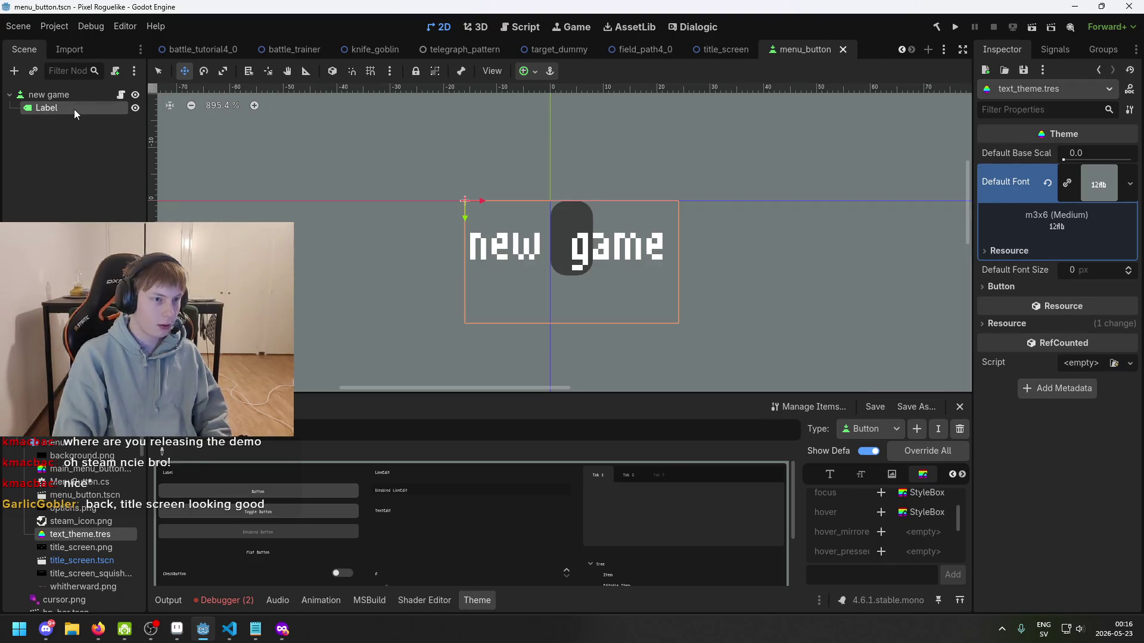
{"action": "left_click", "coordinate": [75, 114]}
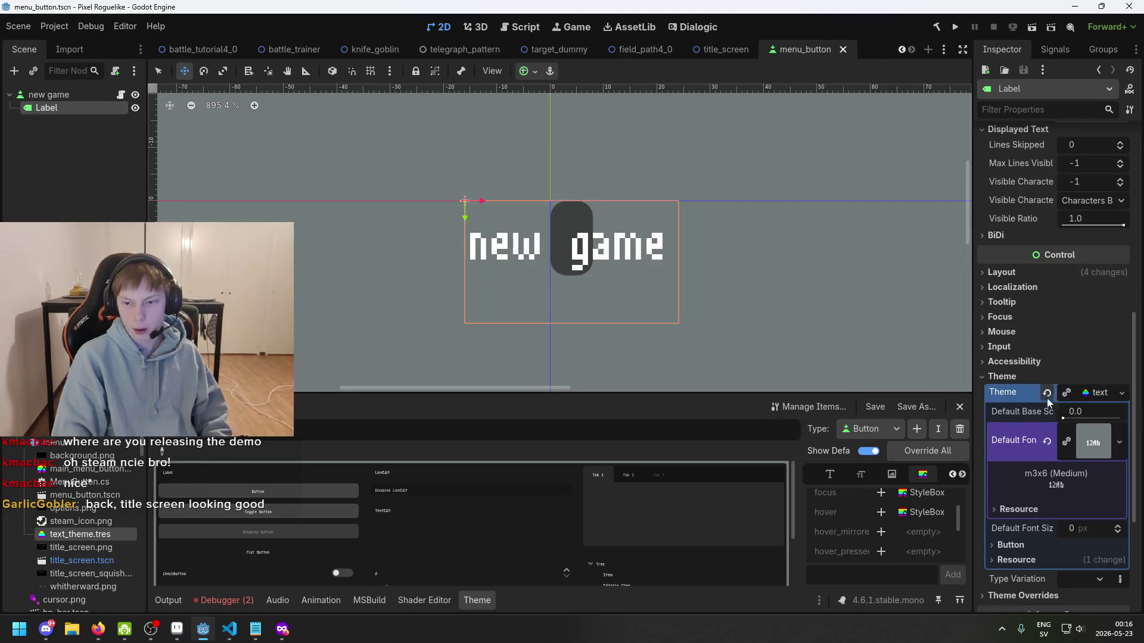
{"action": "left_click", "coordinate": [1039, 377]}
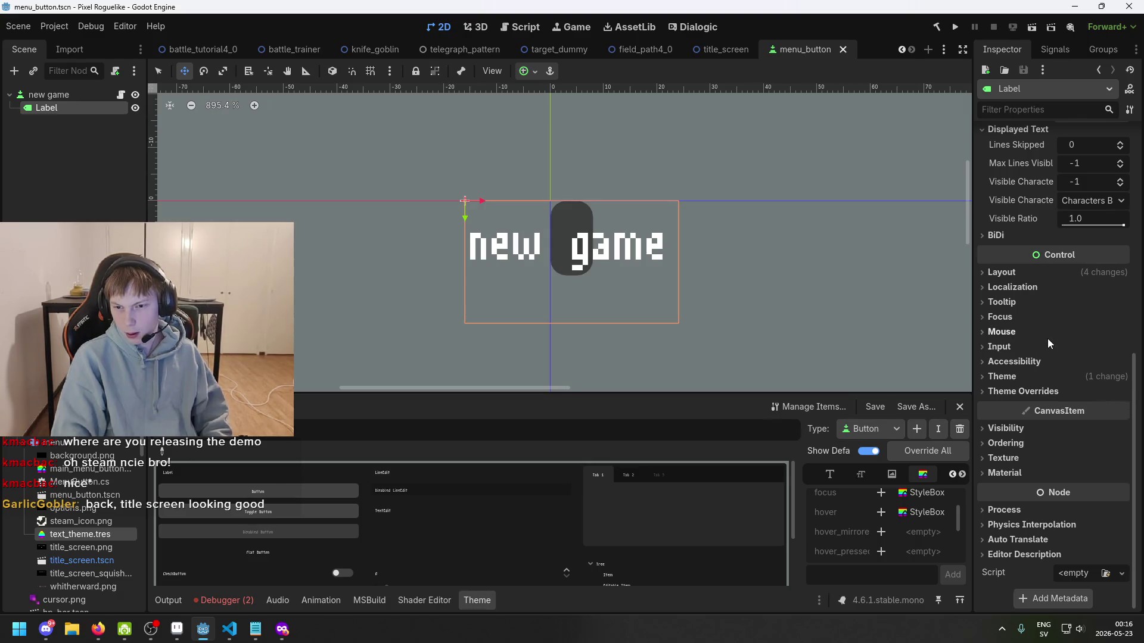
- Turn on the Label's Font Color theme override
{"action": "scroll", "coordinate": [1049, 334], "scroll_direction": "up", "scroll_amount": 5}
{"action": "scroll", "coordinate": [1090, 316], "scroll_direction": "down", "scroll_amount": 5}
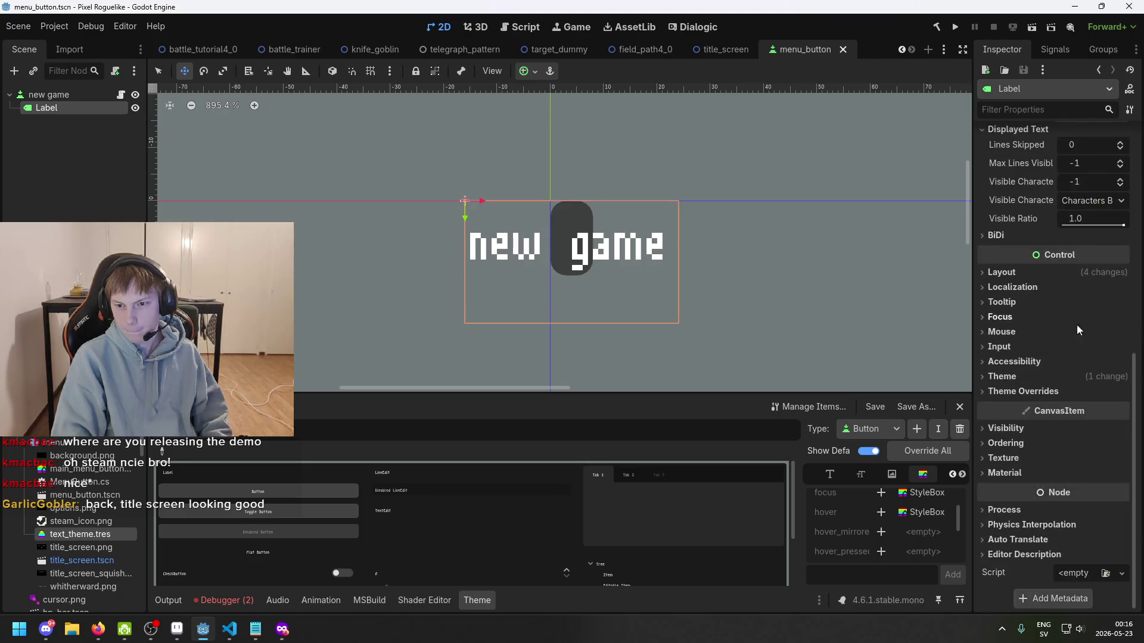
{"action": "left_click", "coordinate": [1044, 392]}
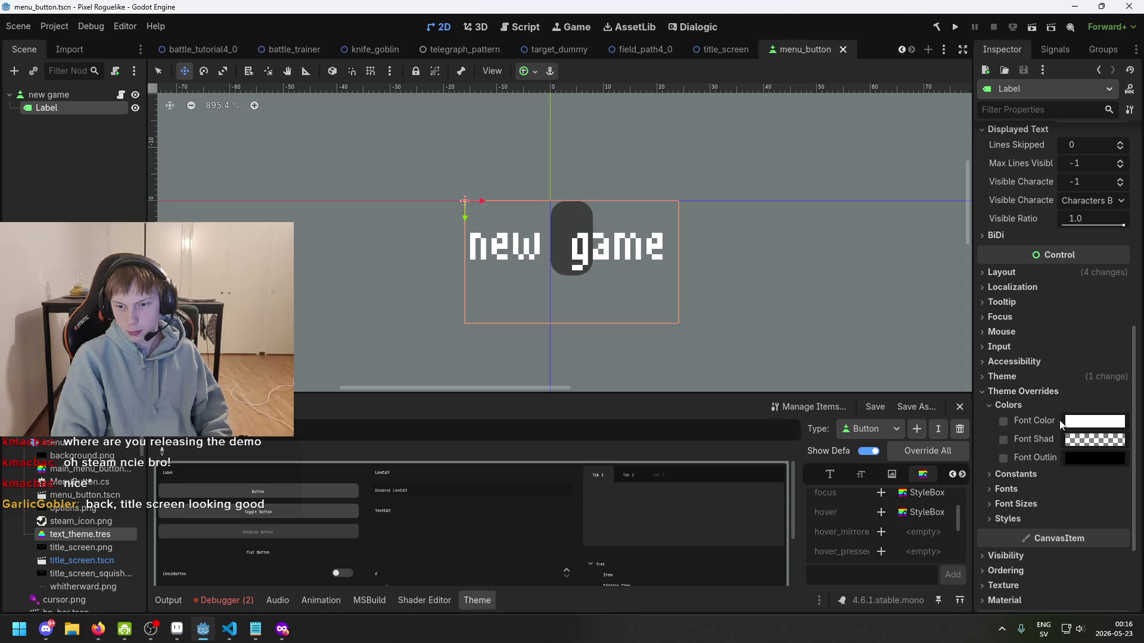
{"action": "left_click", "coordinate": [1004, 420]}
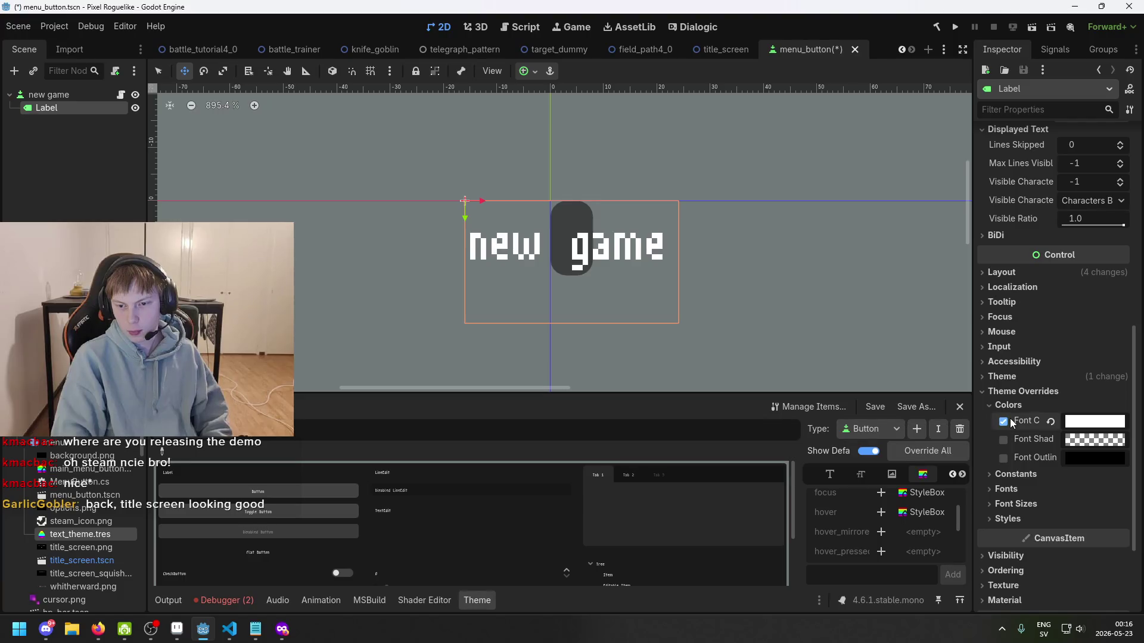
{"action": "right_click", "coordinate": [1026, 422]}
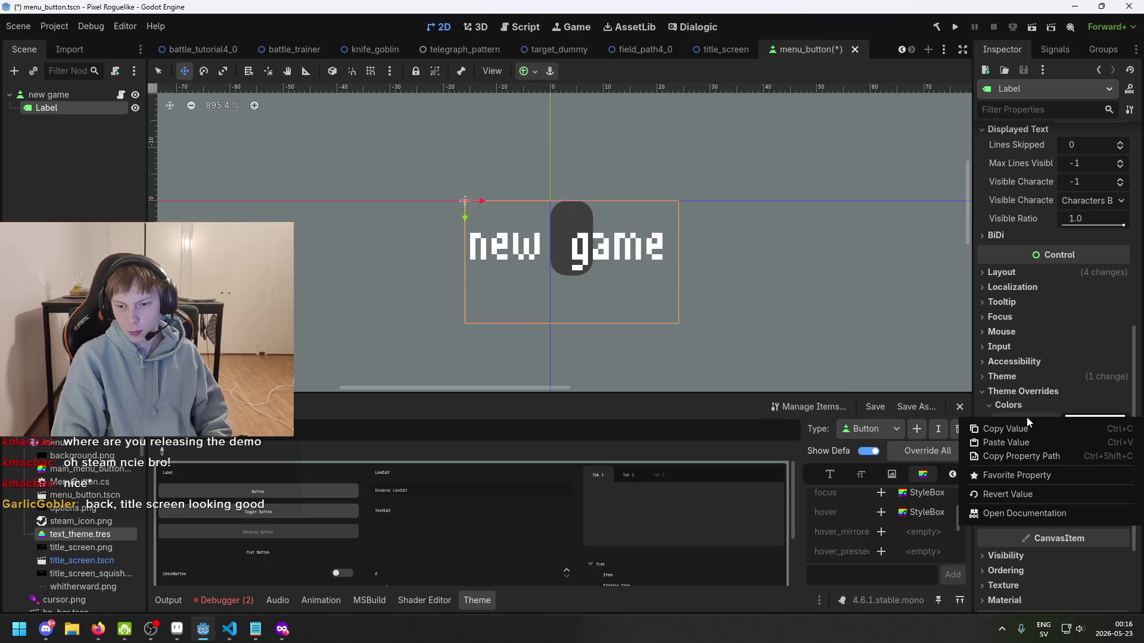
{"action": "left_click", "coordinate": [1033, 411]}
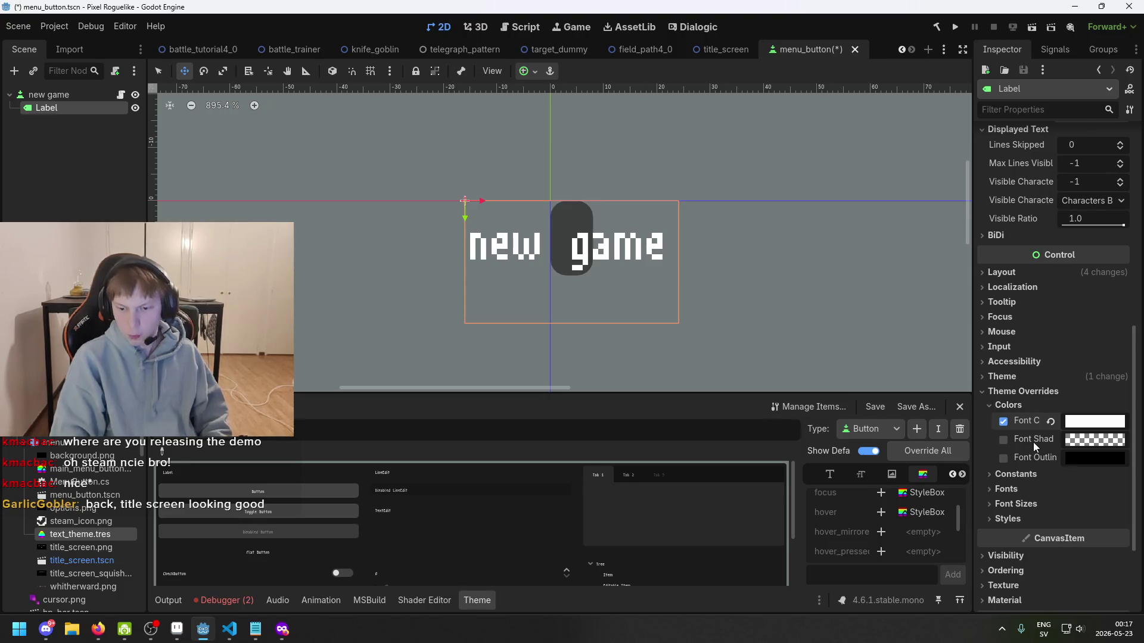
- Try the Label's Normal style override, toggle Font Color off, and return to MenuButton.cs
{"action": "left_click", "coordinate": [1007, 518]}
{"action": "left_click", "coordinate": [1002, 534]}
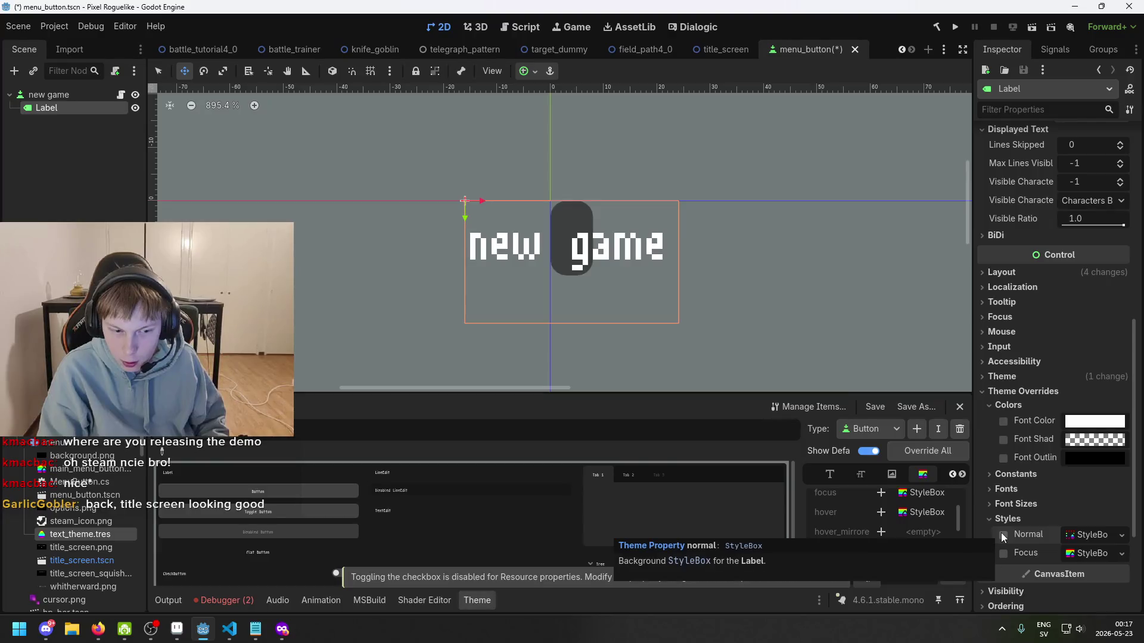
{"action": "left_click", "coordinate": [1001, 534]}
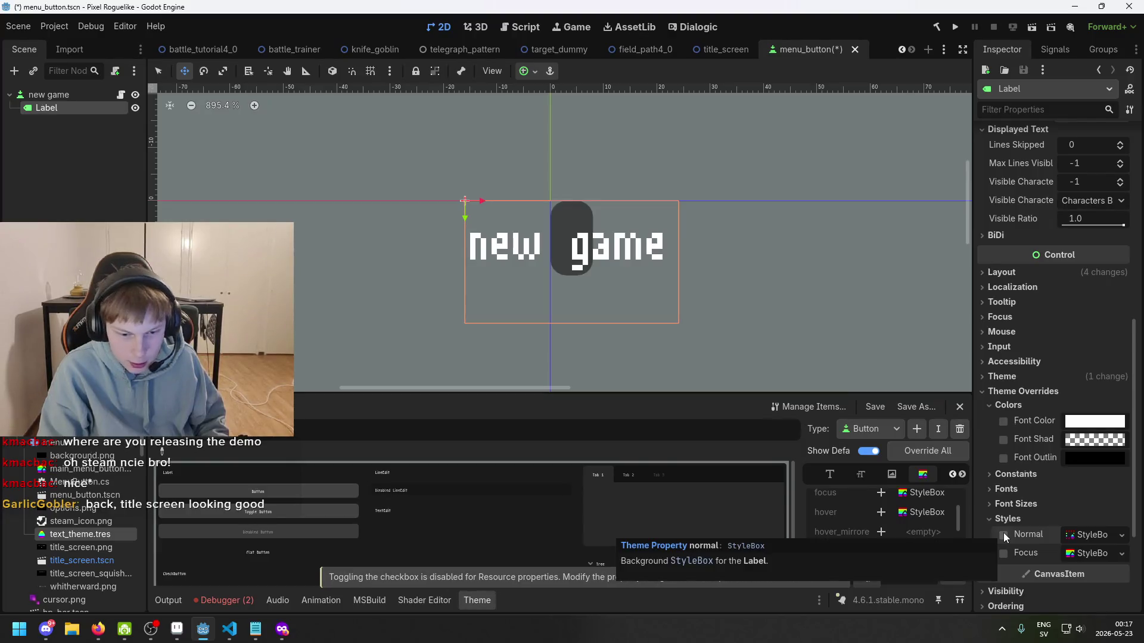
{"action": "left_click", "coordinate": [1005, 424]}
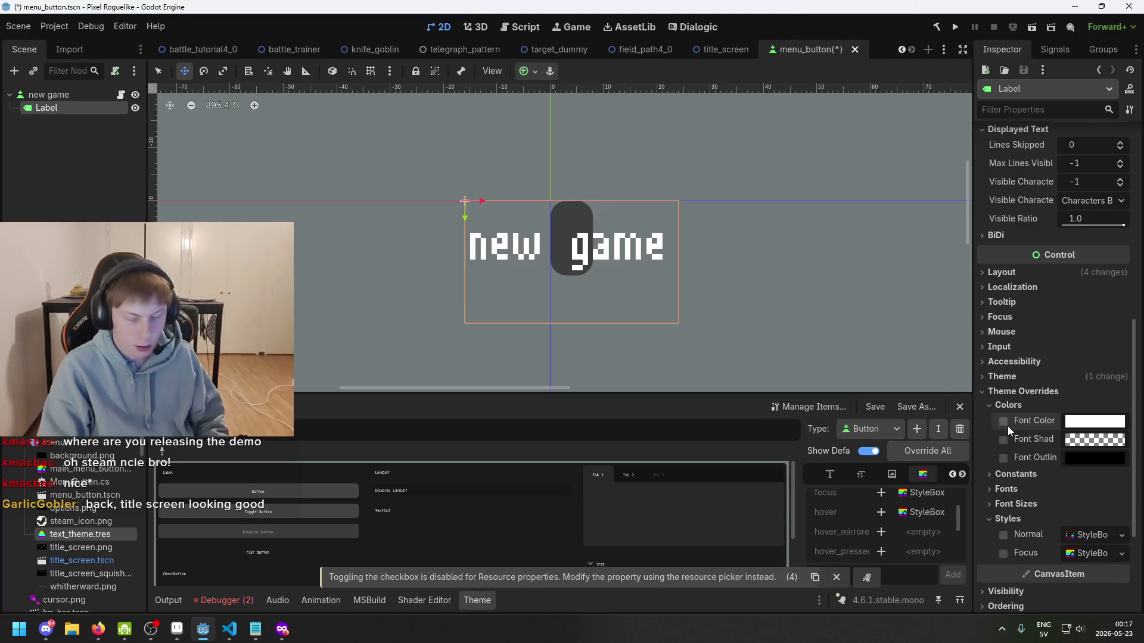
{"action": "key", "text": "alt+Tab"}
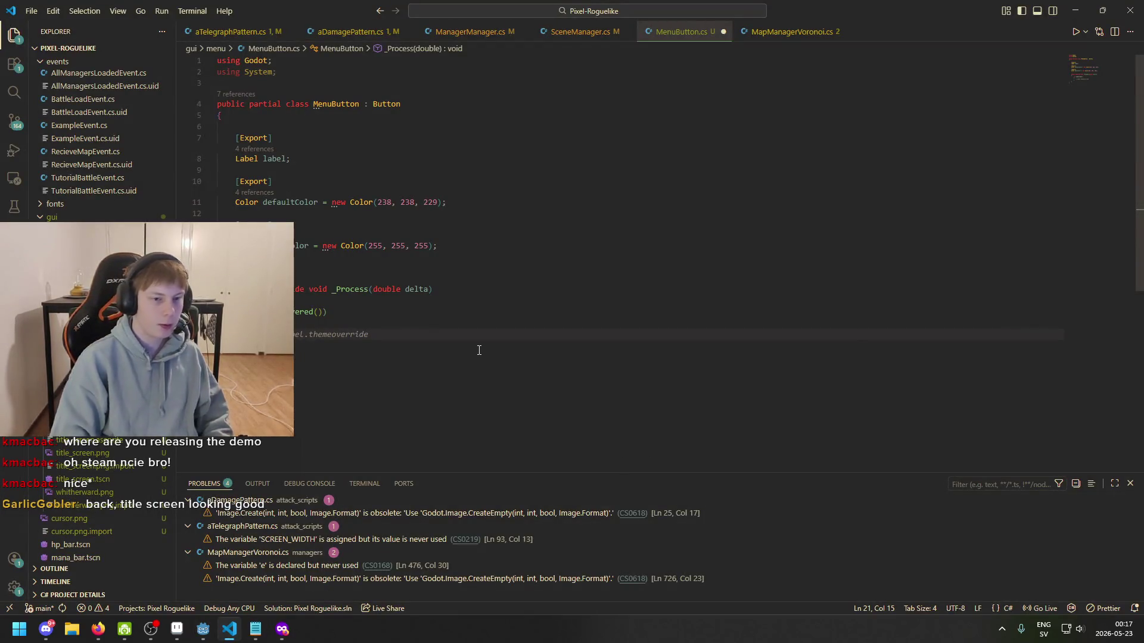
- Try the themeoverride completion after label. on line 21 and browse its suggestions
{"action": "key", "text": "Tab"}
{"action": "key", "text": "ctrl+BackSpace"}
{"action": "type", "text": "themeover"}
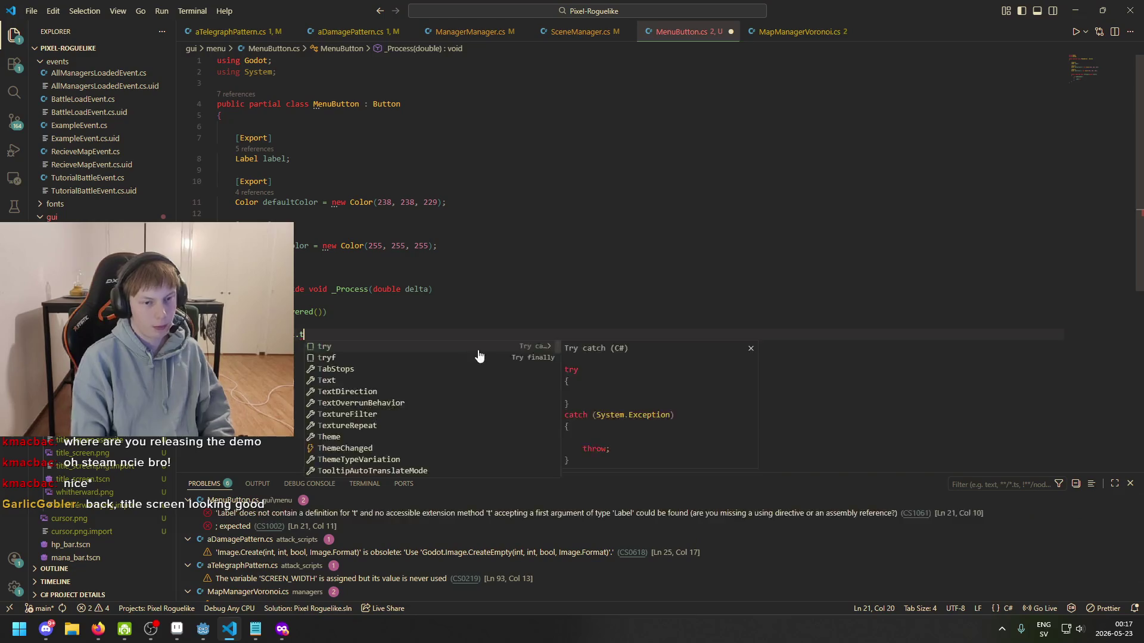
{"action": "type", "text": "emeoverride"}
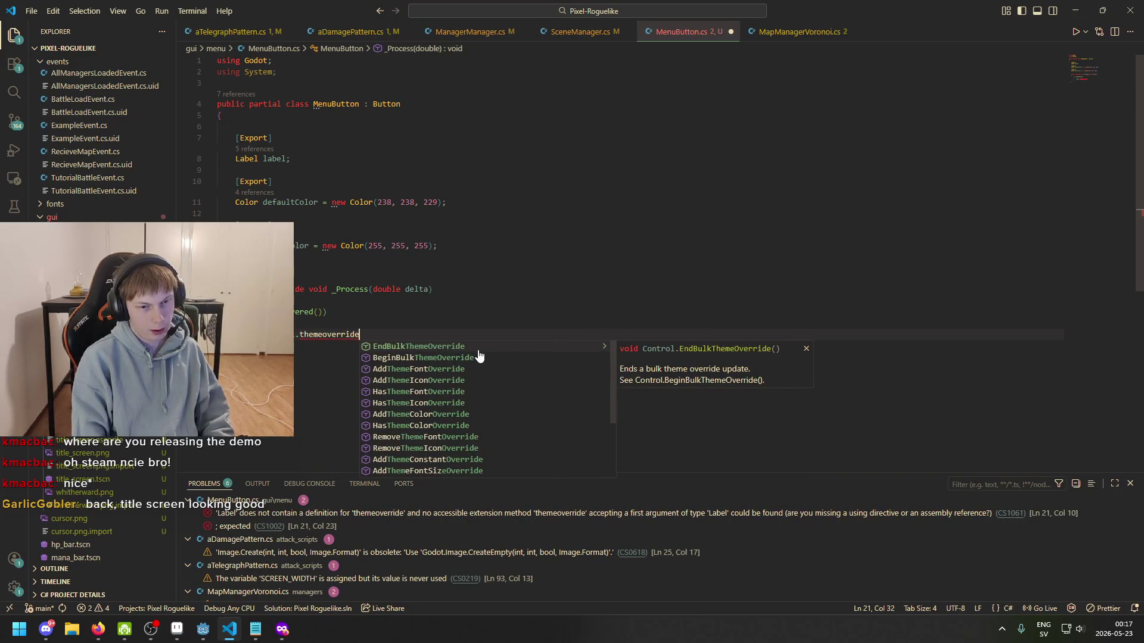
{"action": "key", "text": "Down"}
{"action": "key", "text": "Down"}
{"action": "key", "text": "Down"}
{"action": "key", "text": "Down"}
{"action": "key", "text": "Down"}
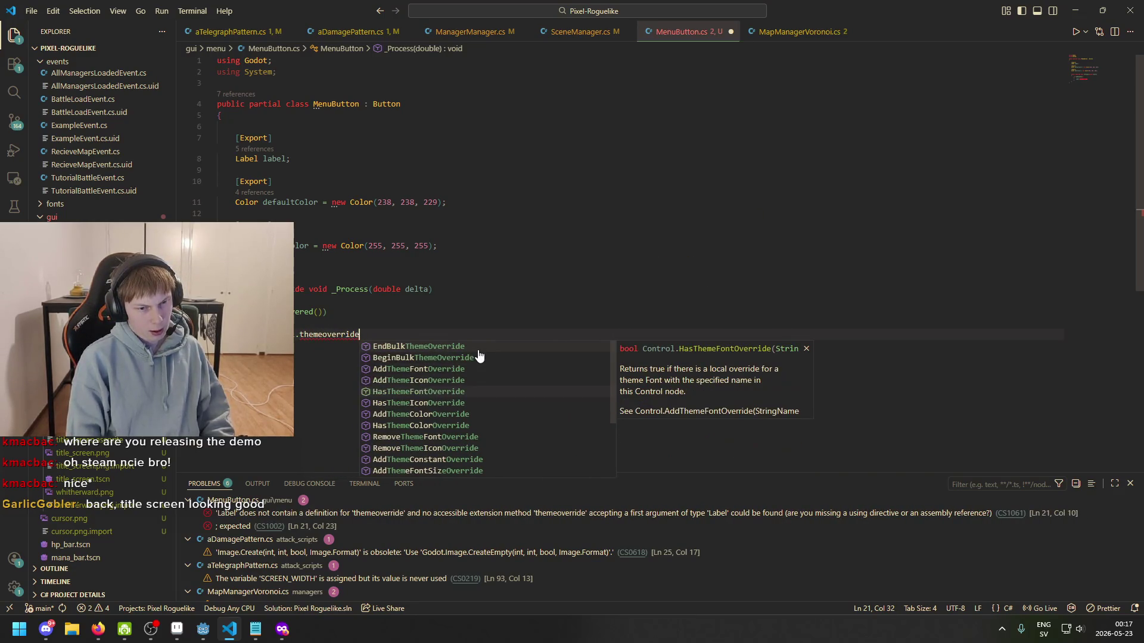
{"action": "key", "text": "Down"}
{"action": "key", "text": "Down"}
{"action": "key", "text": "Down"}
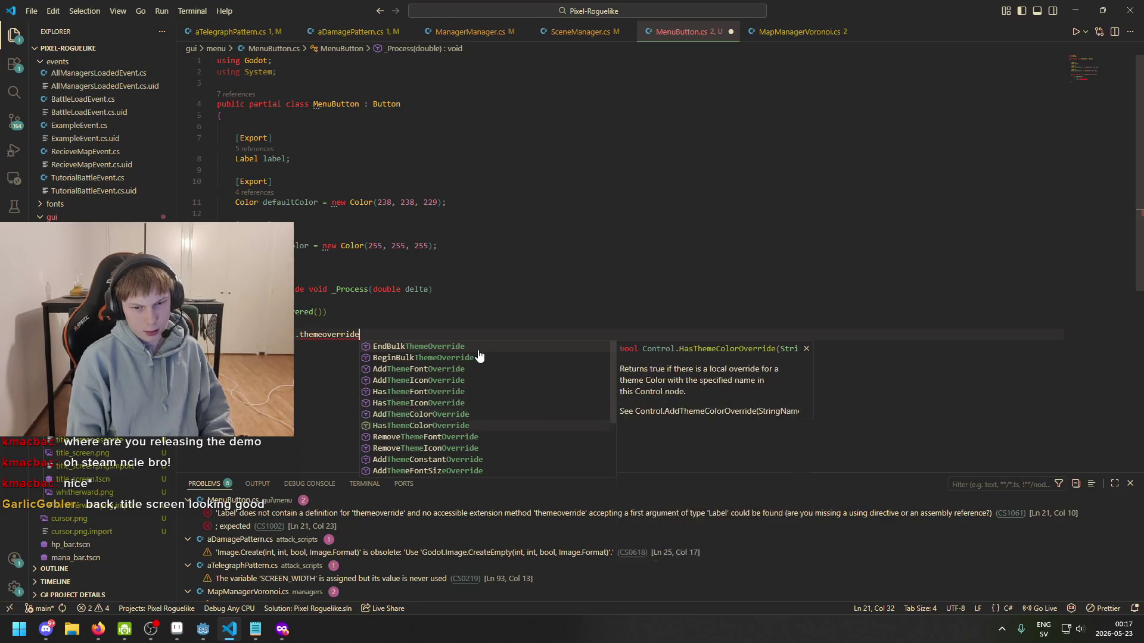
- Attempt a getthemeoverride call, then erase it back to a bare 'label.'
{"action": "key", "text": "ctrl+BackSpace"}
{"action": "type", "text": "getthemeov"}
{"action": "key", "text": "BackSpace"}
{"action": "key", "text": "BackSpace"}
{"action": "key", "text": "BackSpace"}
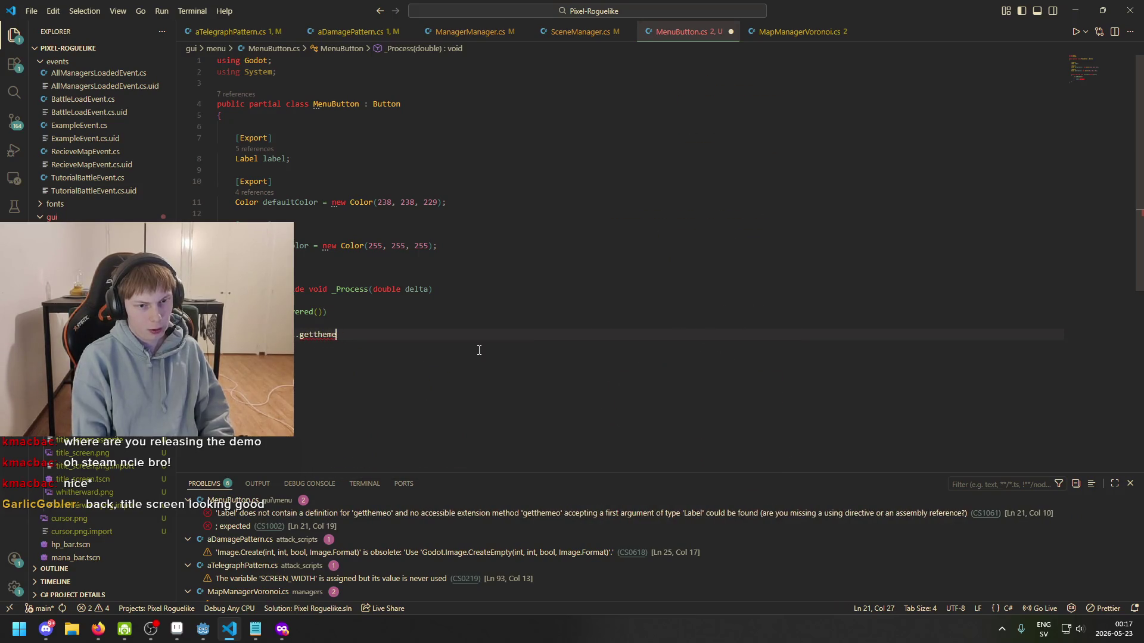
{"action": "type", "text": "me"}
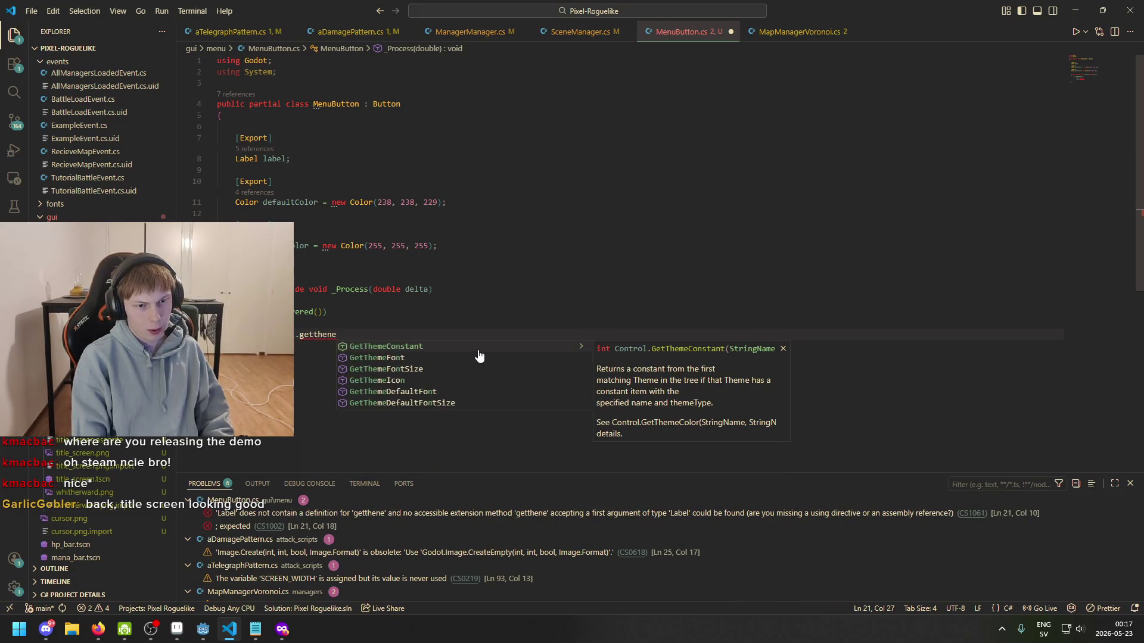
{"action": "key", "text": "BackSpace"}
{"action": "key", "text": "BackSpace"}
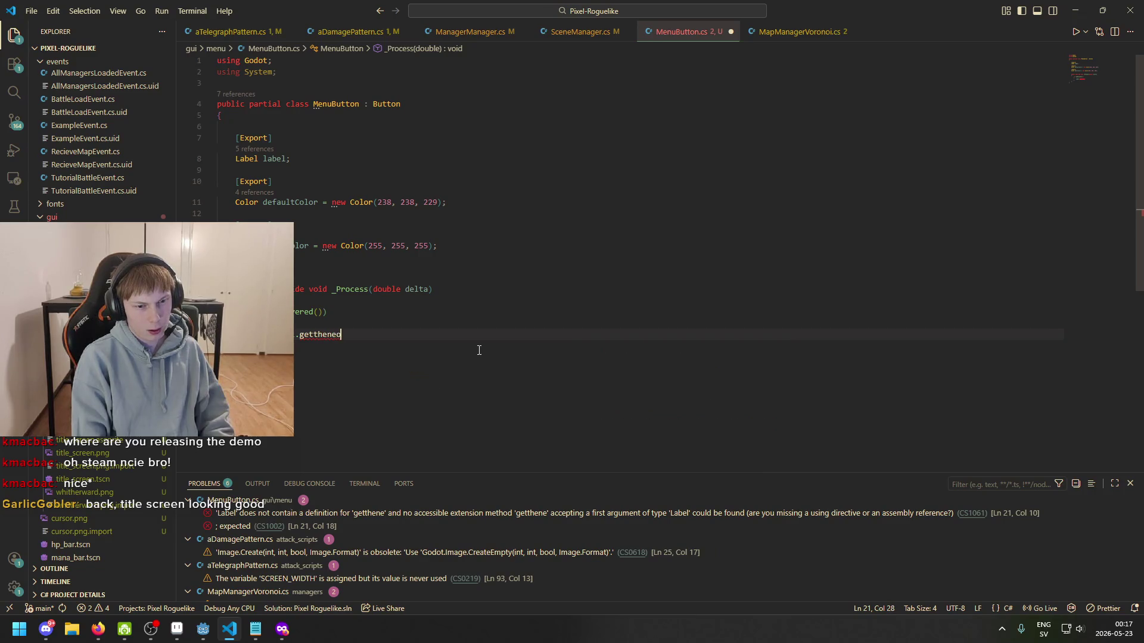
{"action": "type", "text": "m"}
{"action": "key", "text": "Escape"}
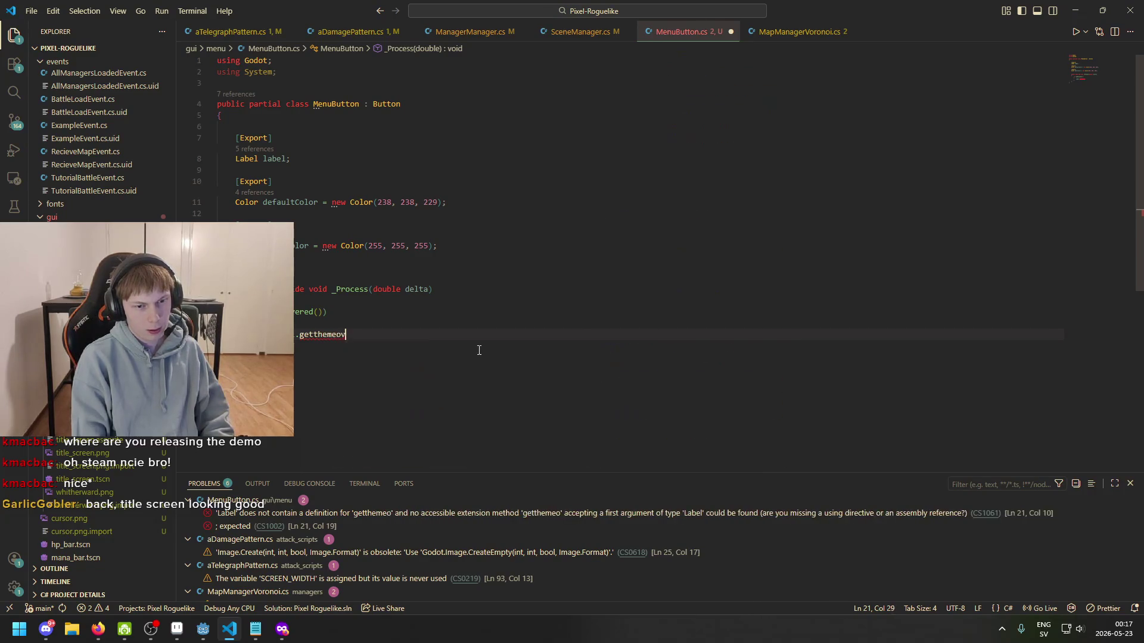
{"action": "key", "text": "ctrl+BackSpace"}
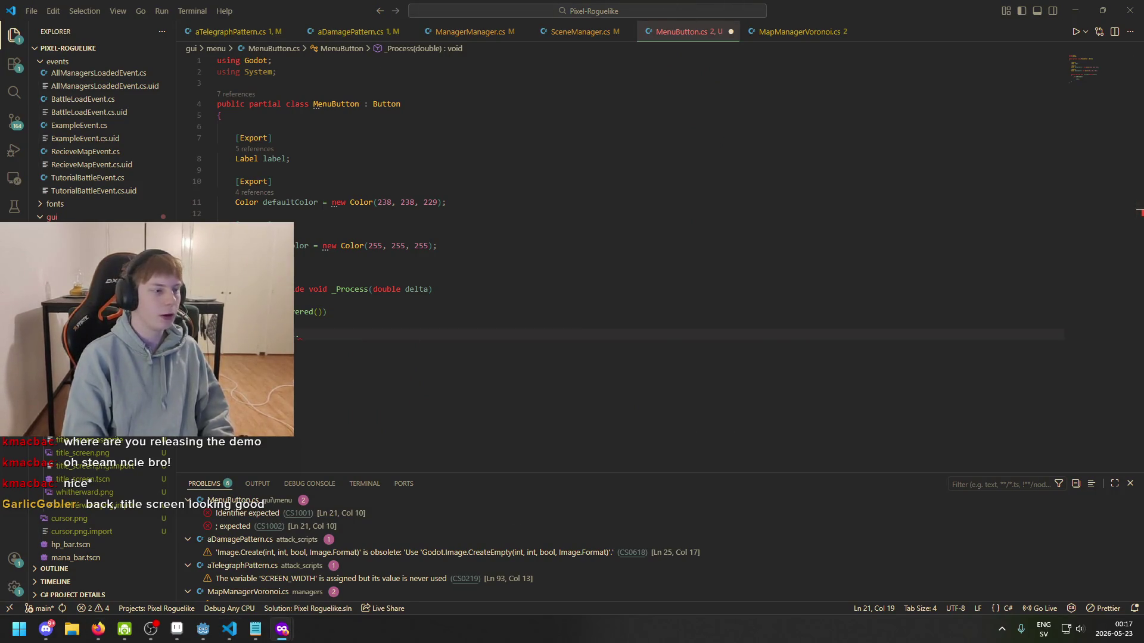
- Search 'godot how to change theme override c#' and read the Reddit add_theme_color_override example
{"action": "type", "text": "godot "}
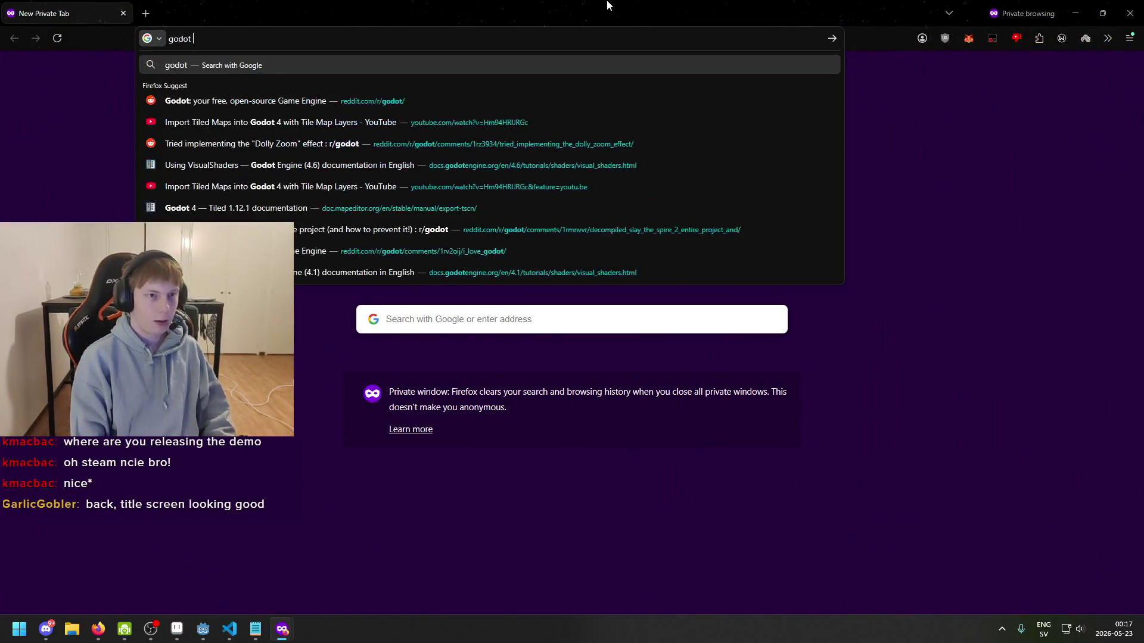
{"action": "type", "text": "how to change theme override "}
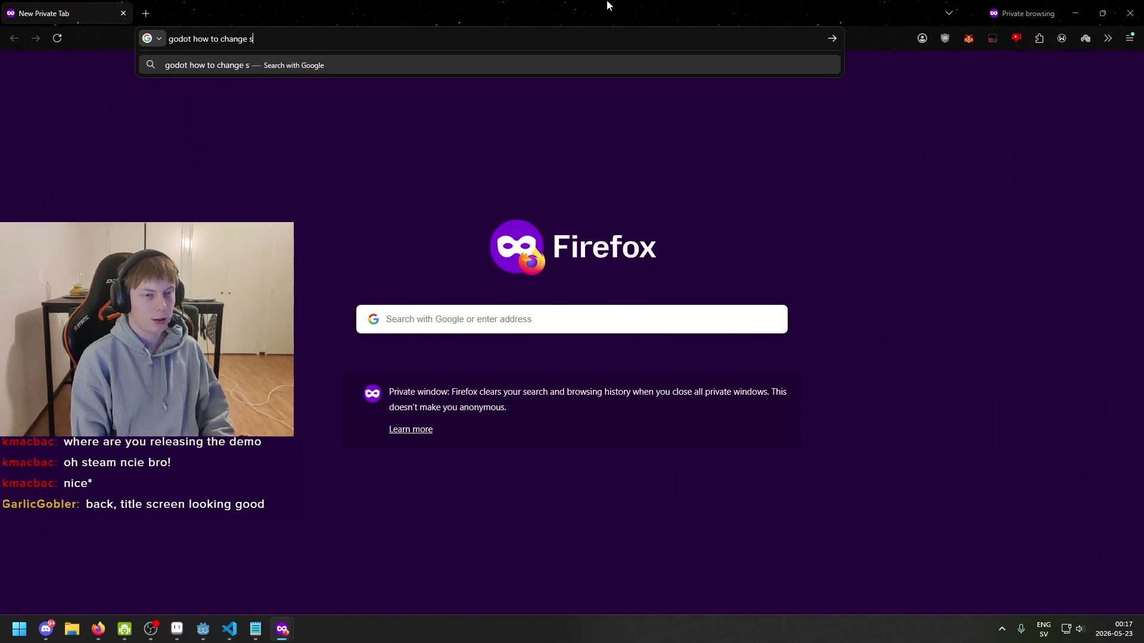
{"action": "type", "text": "c#"}
{"action": "key", "text": "Return"}
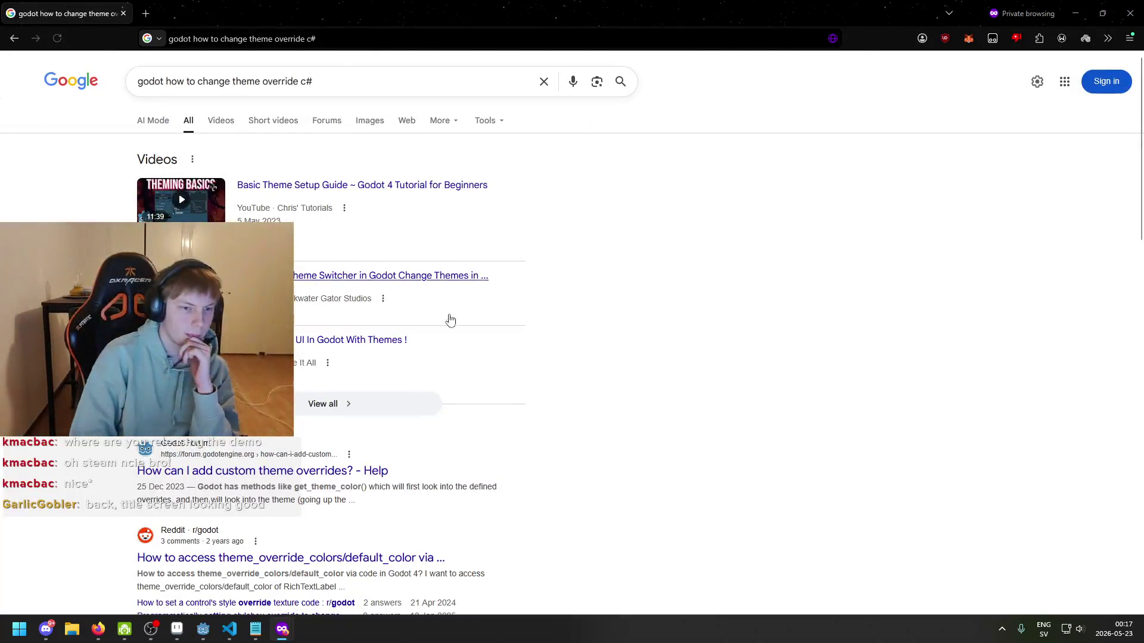
{"action": "right_click", "coordinate": [305, 456]}
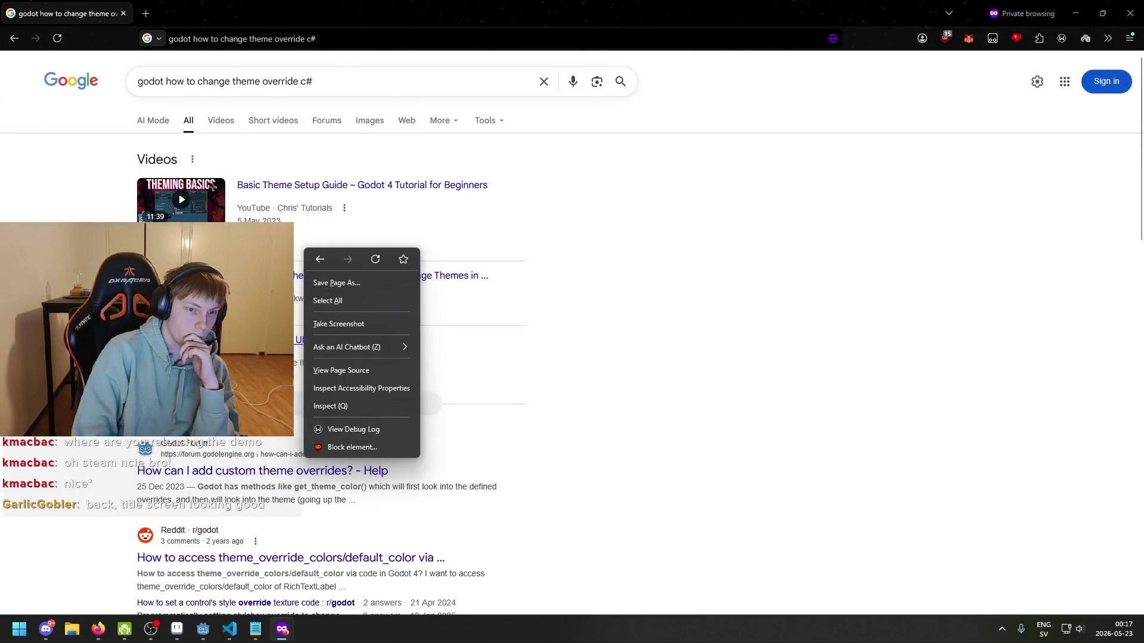
{"action": "left_click", "coordinate": [306, 556]}
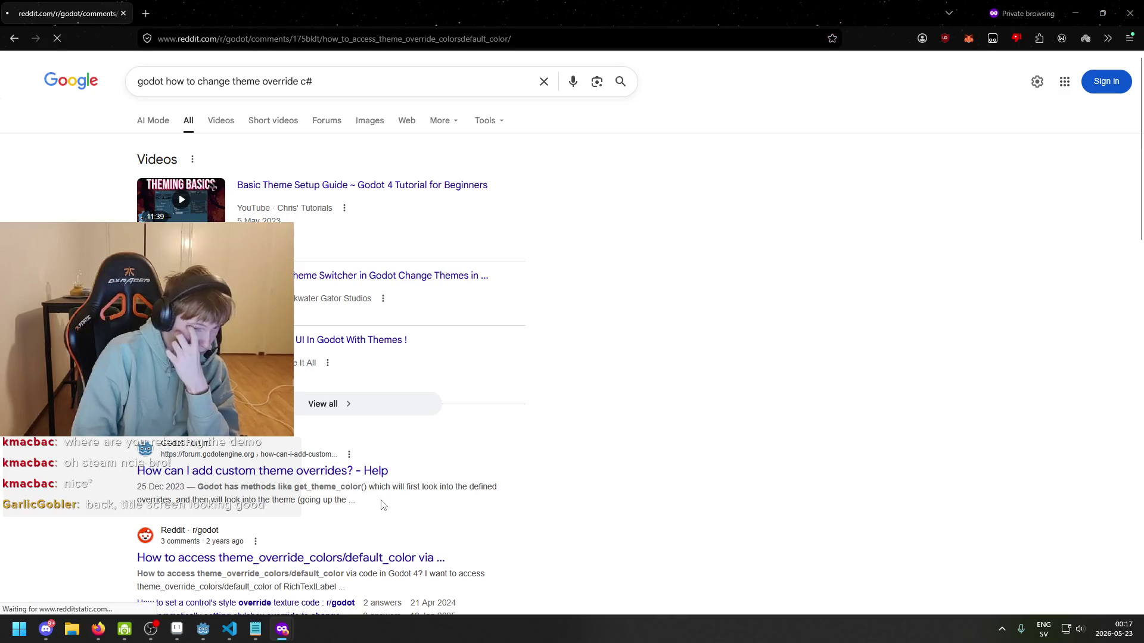
{"action": "scroll", "coordinate": [359, 401], "scroll_direction": "down", "scroll_amount": 2}
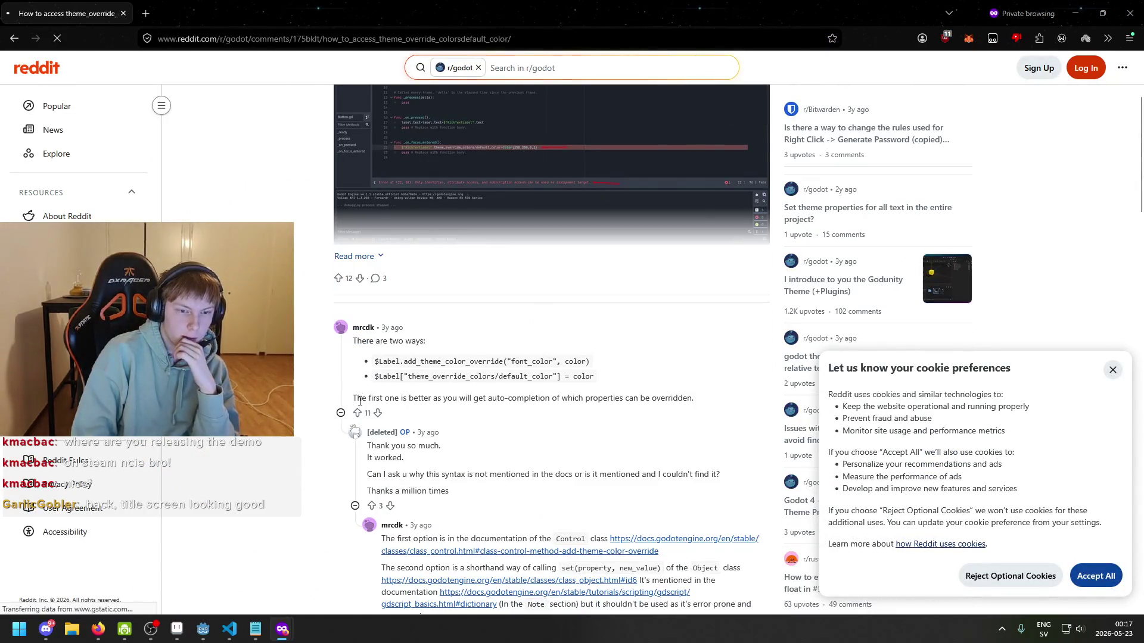
{"action": "left_click_drag", "start_coordinate": [429, 362], "coordinate": [437, 365]}
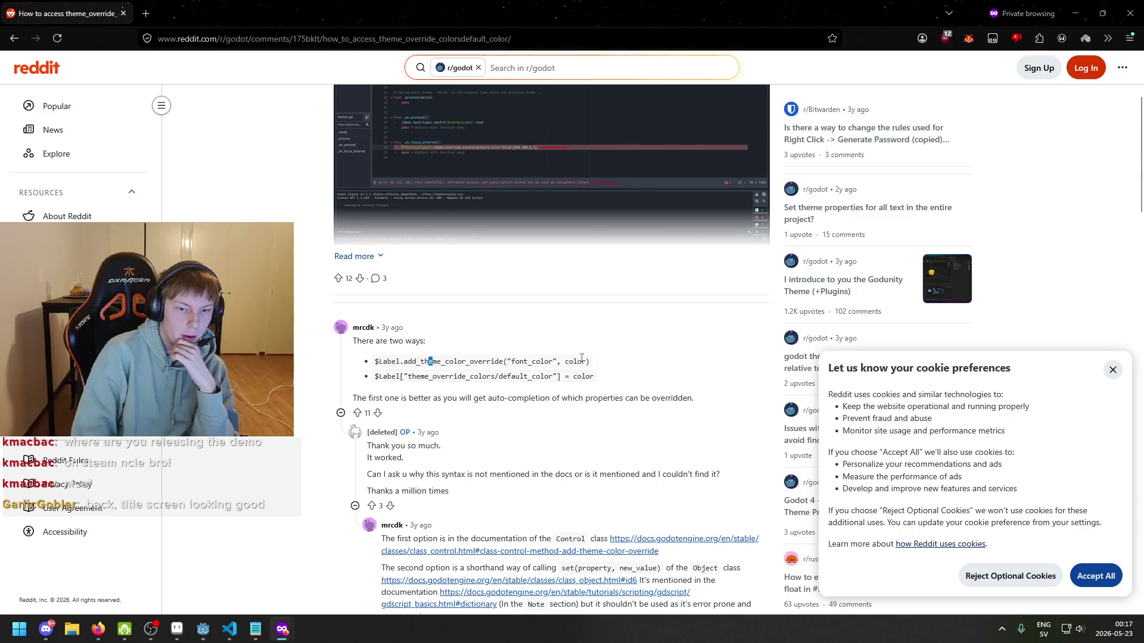
{"action": "mouse_move", "coordinate": [593, 363]}
{"action": "left_mouse_down"}
{"action": "mouse_move", "coordinate": [354, 366]}
{"action": "mouse_move", "coordinate": [589, 391]}
{"action": "left_mouse_up"}
{"action": "left_click", "coordinate": [409, 394]}
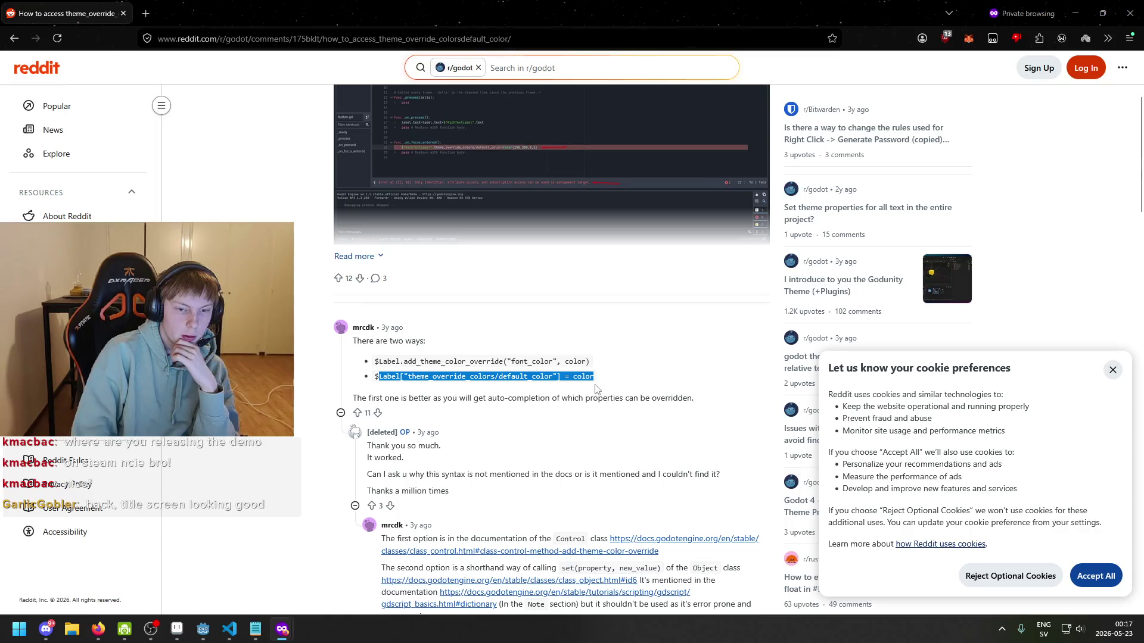
{"action": "left_click", "coordinate": [602, 386]}
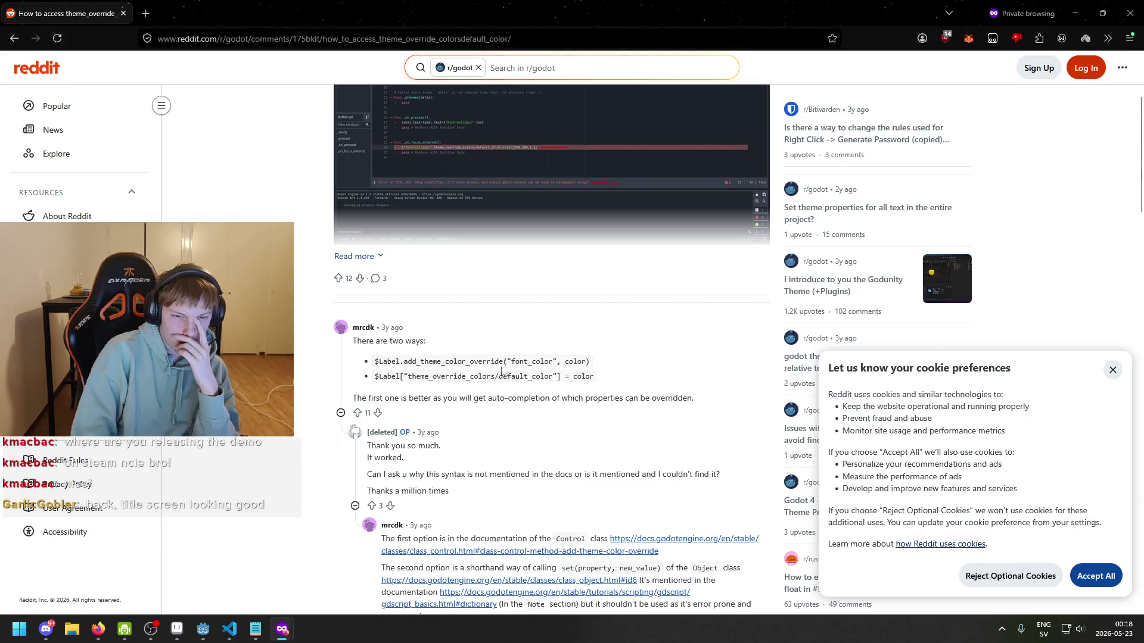
- Start a label.AddThemeColorOverride( call on MenuButton.cs line 21
{"action": "left_click", "coordinate": [229, 629]}
{"action": "key", "text": "ctrl+space"}
{"action": "type", "text": "dthemecol"}
{"action": "key", "text": "Tab"}
{"action": "type", "text": "("}
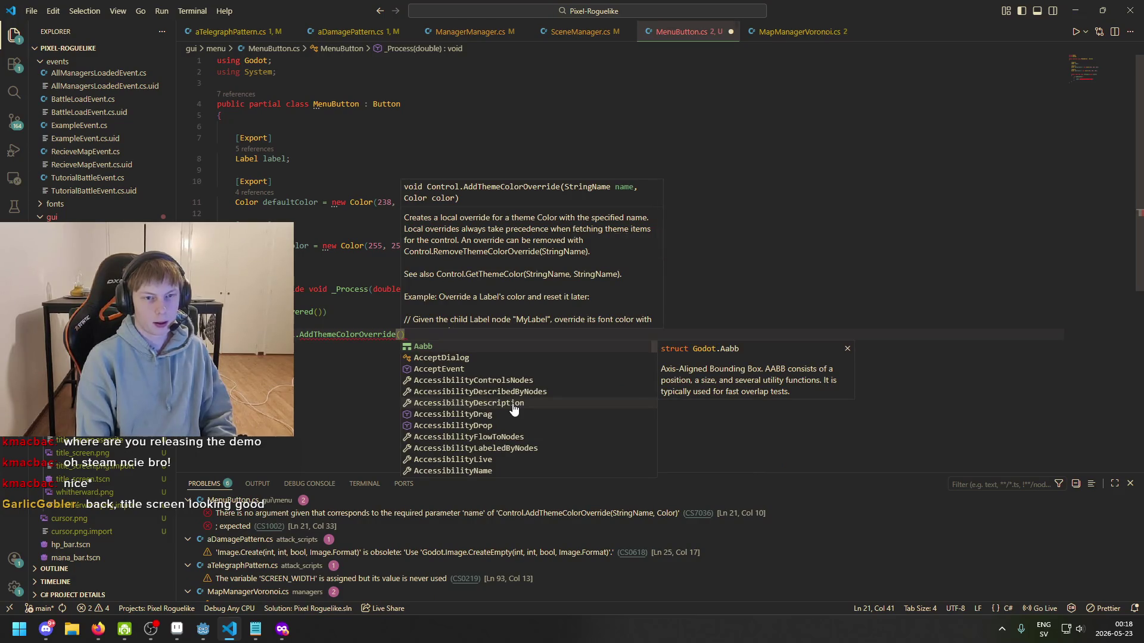
{"action": "key", "text": "Escape"}
{"action": "key", "text": "alt+Tab"}
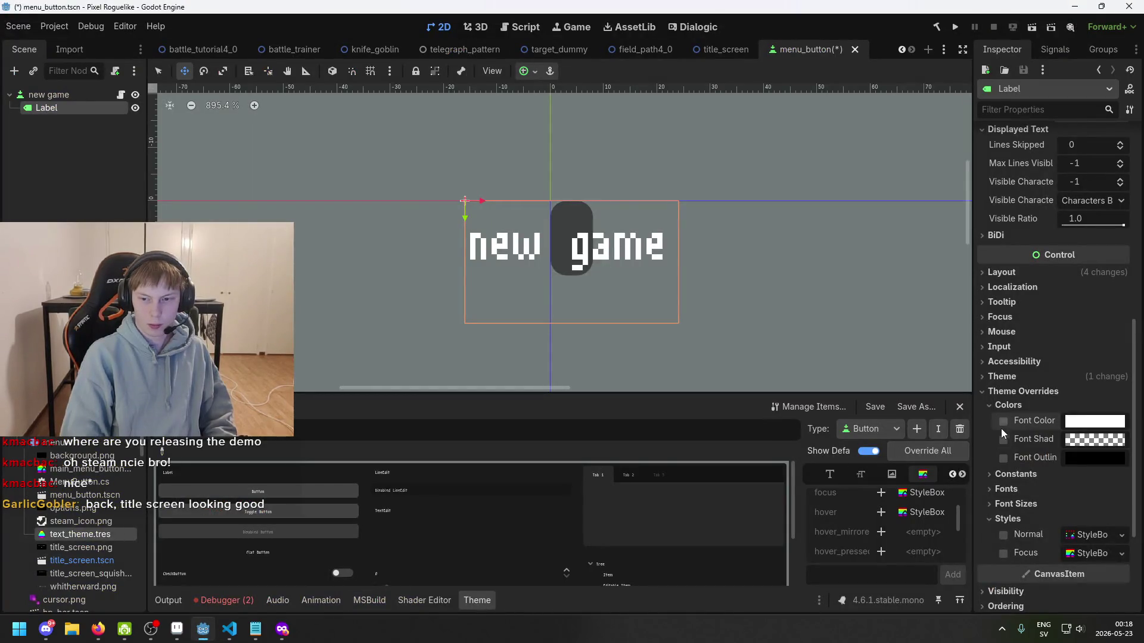
- Confirm the Label's colour override is named font_color and type "font_color" as the first argument
{"action": "mouse_move", "coordinate": [1003, 424]}
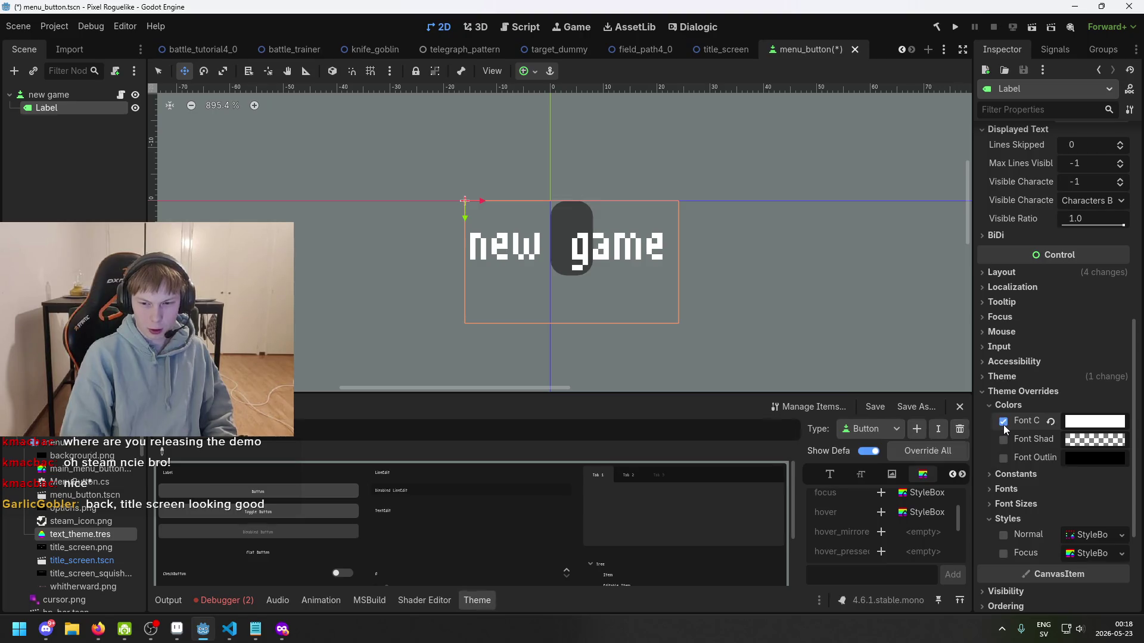
{"action": "key", "text": "alt+Tab"}
{"action": "type", "text": "\"font_color\","}
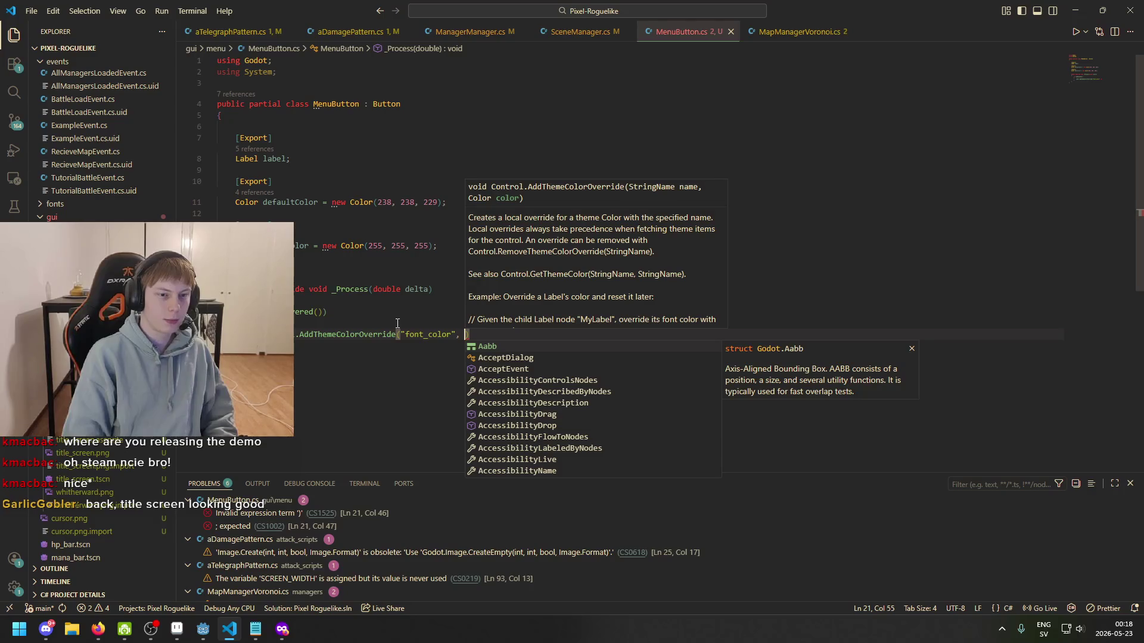
{"action": "type", "text": " hover"}
- Complete line 21 as AddThemeColorOverride("font_color", hoverColor); with a closing semicolon
{"action": "key", "text": "Tab"}
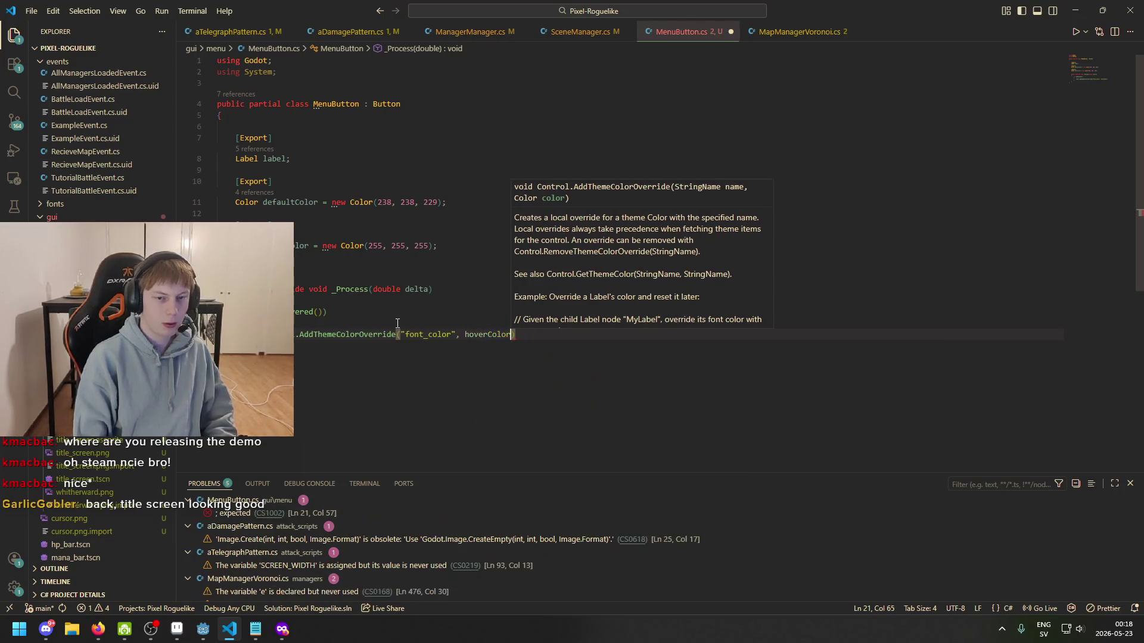
{"action": "left_click", "coordinate": [303, 341]}
{"action": "left_click", "coordinate": [544, 339]}
{"action": "type", "text": ";"}
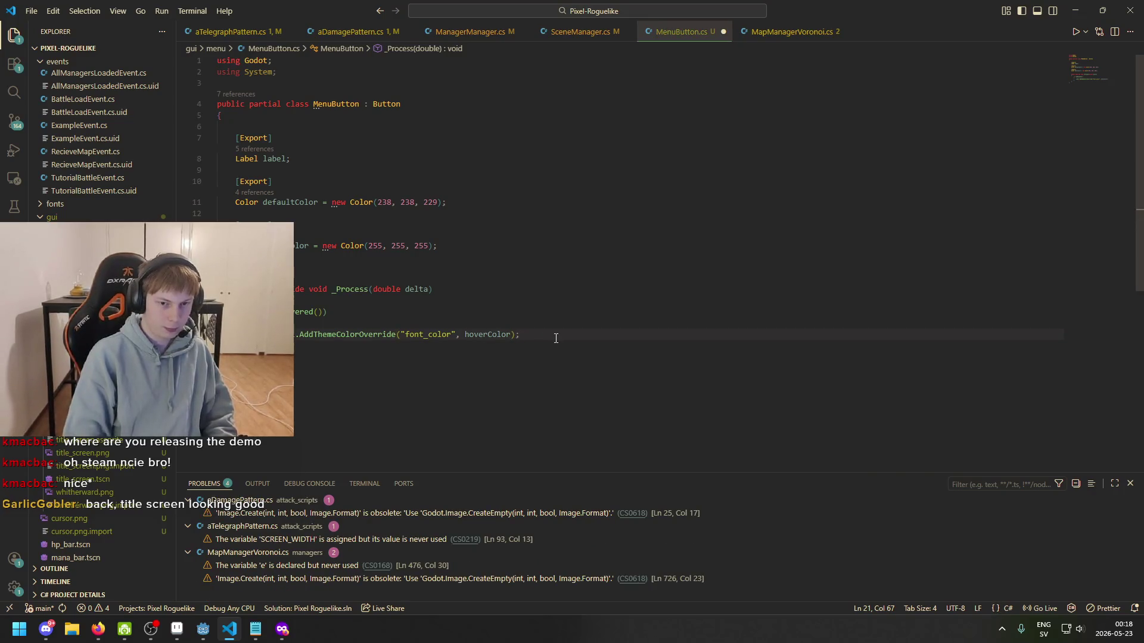
{"action": "left_click_drag", "start_coordinate": [556, 338], "coordinate": [272, 334]}
{"action": "left_click", "coordinate": [299, 346]}
{"action": "key", "text": "Return"}
{"action": "key", "text": "Return"}
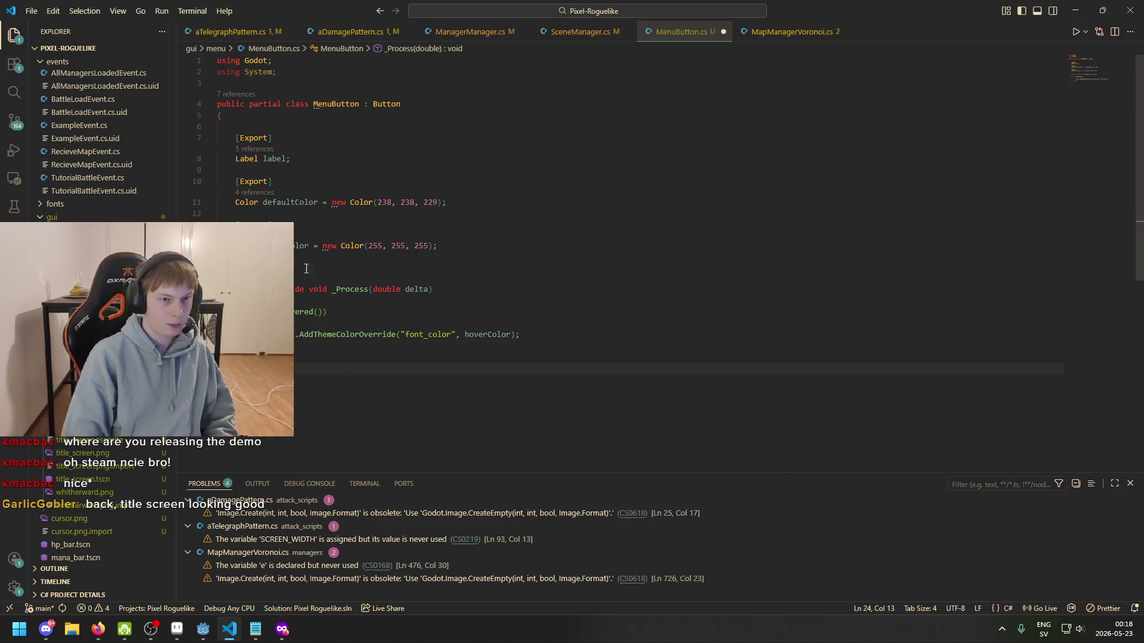
- Copy the call to line 24, change hoverColor to defaultColor, and save MenuButton.cs
{"action": "left_click_drag", "start_coordinate": [272, 334], "coordinate": [602, 338]}
{"action": "key", "text": "ctrl+c"}
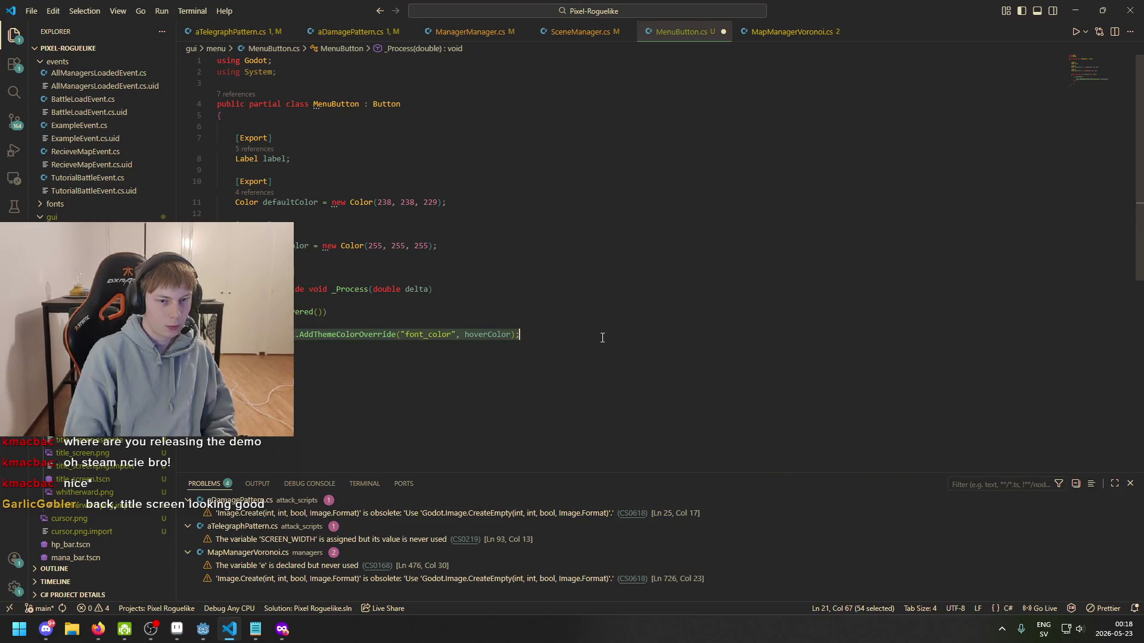
{"action": "left_click", "coordinate": [508, 371]}
{"action": "key", "text": "ctrl+v"}
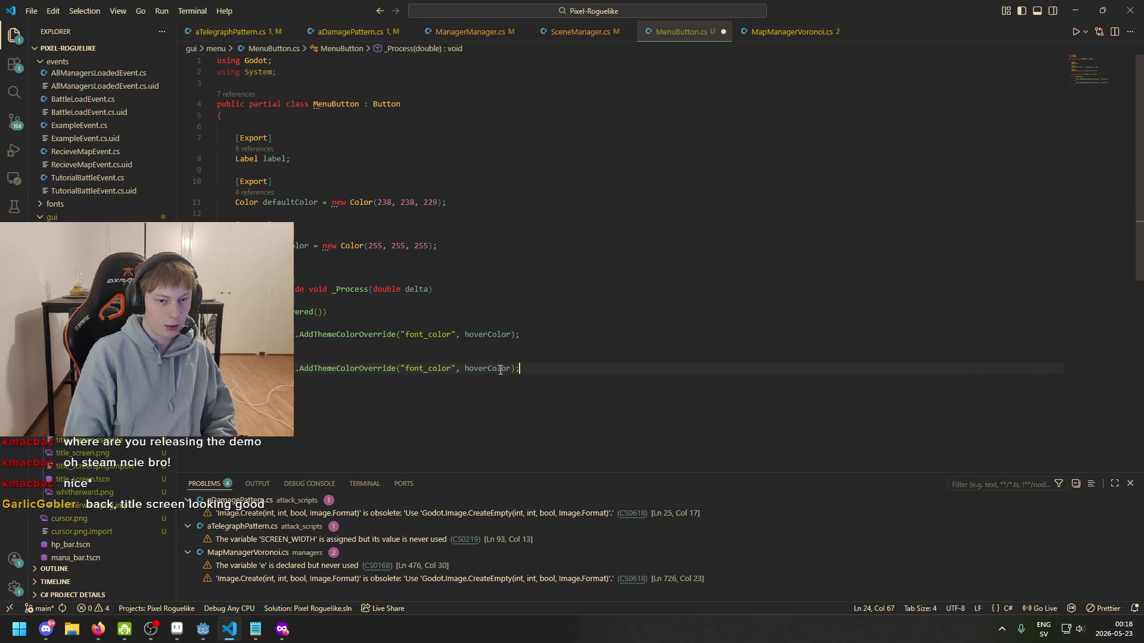
{"action": "double_click", "coordinate": [509, 368]}
{"action": "type", "text": "defaul"}
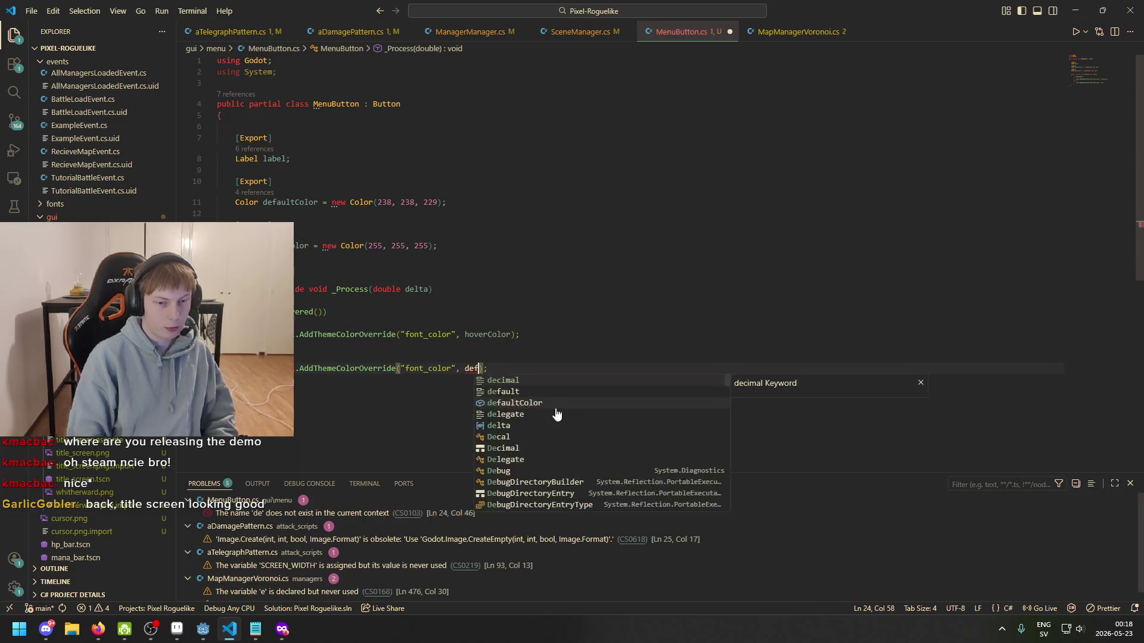
{"action": "key", "text": "Down"}
{"action": "key", "text": "Return"}
{"action": "key", "text": "ctrl+s"}
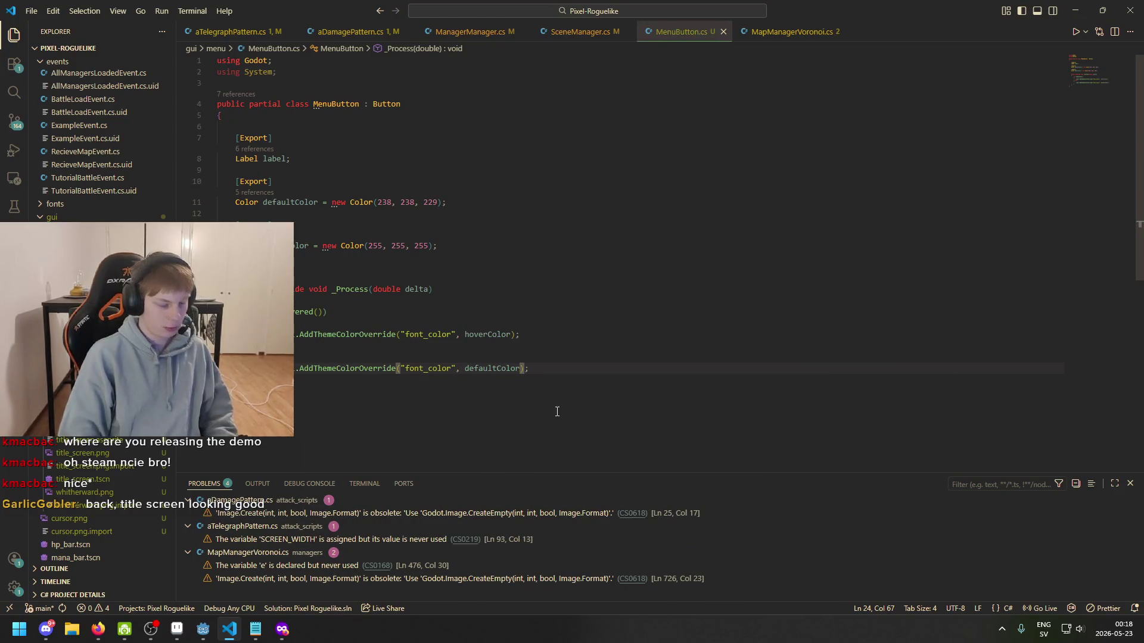
{"action": "left_click", "coordinate": [205, 631]}
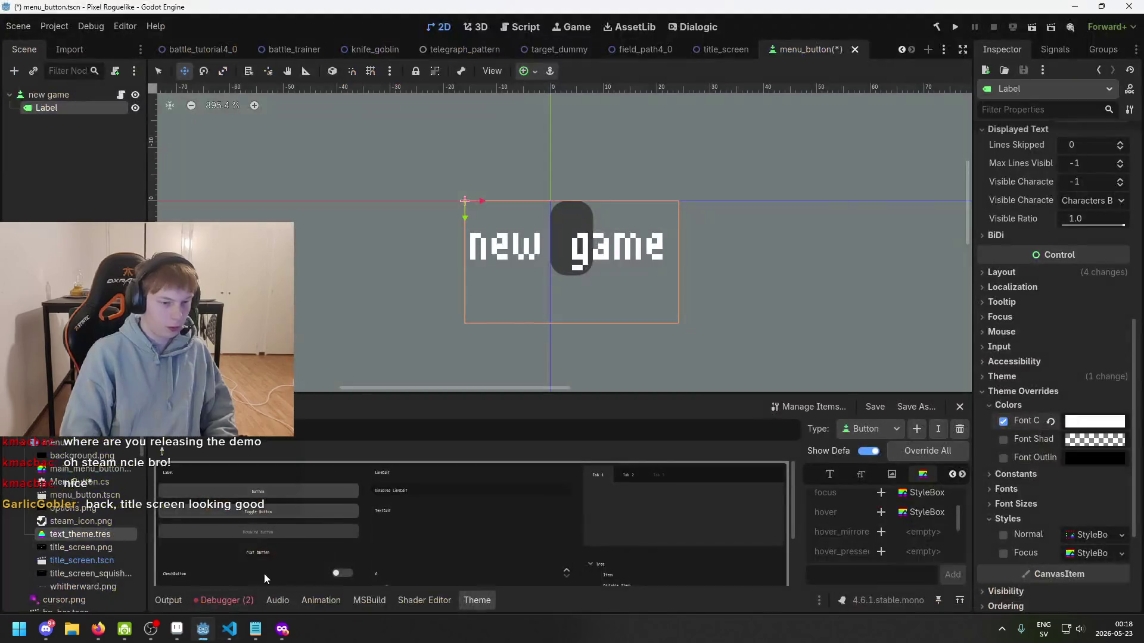
- Build the .NET project and assign the Label node to the new game button's Label property
{"action": "key", "text": "ctrl+s"}
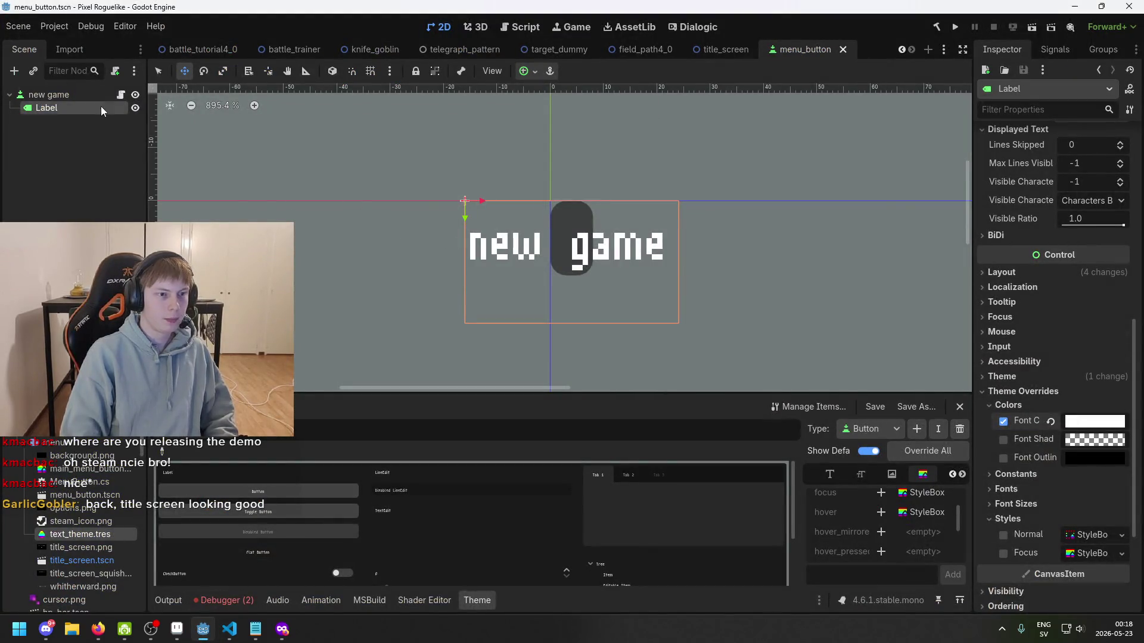
{"action": "left_click", "coordinate": [101, 96]}
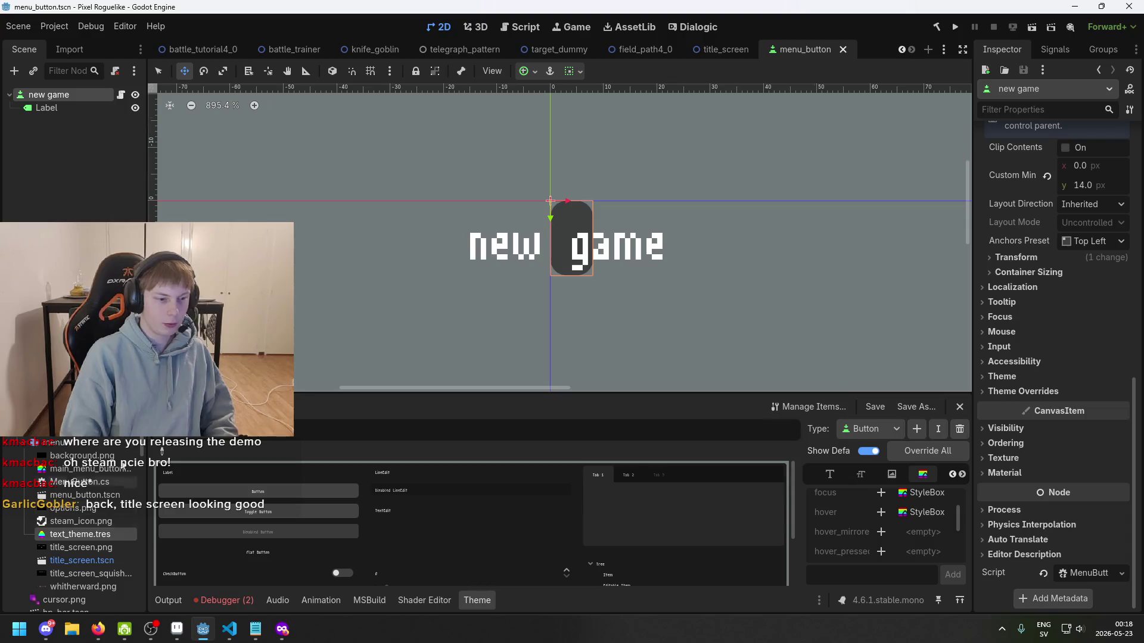
{"action": "scroll", "coordinate": [1028, 174], "scroll_direction": "up", "scroll_amount": 10}
{"action": "left_click", "coordinate": [939, 27]}
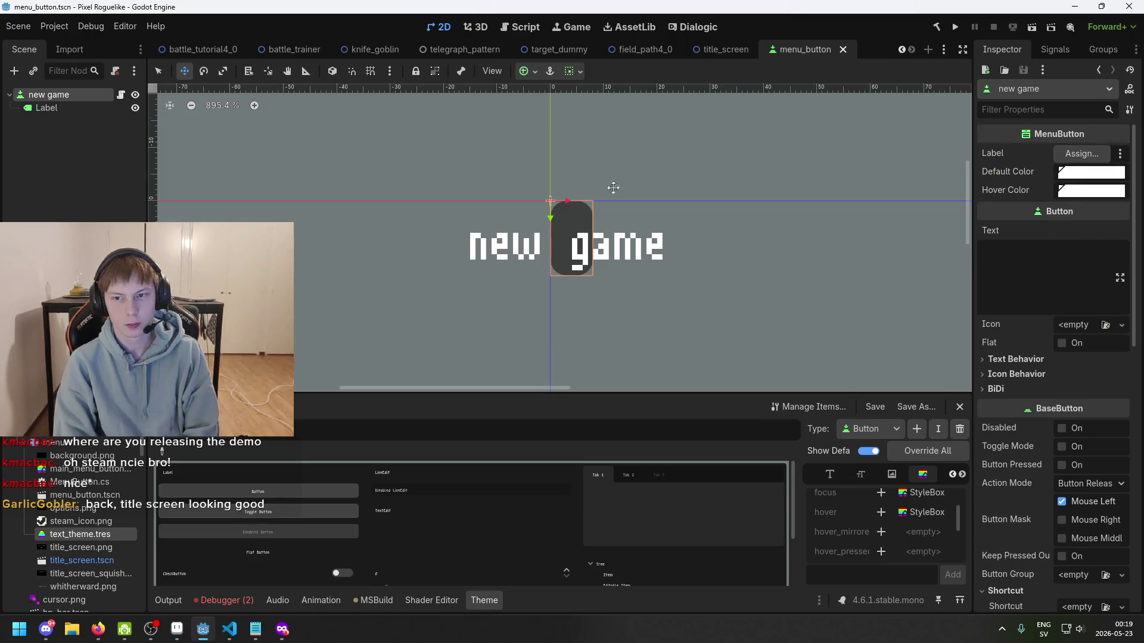
{"action": "mouse_move", "coordinate": [87, 107]}
{"action": "left_mouse_down"}
{"action": "mouse_move", "coordinate": [536, 149]}
{"action": "mouse_move", "coordinate": [1087, 156]}
{"action": "left_mouse_up"}
- Set the button's Hover Color to red, save the scene, and run the project to test
{"action": "left_click", "coordinate": [1093, 172]}
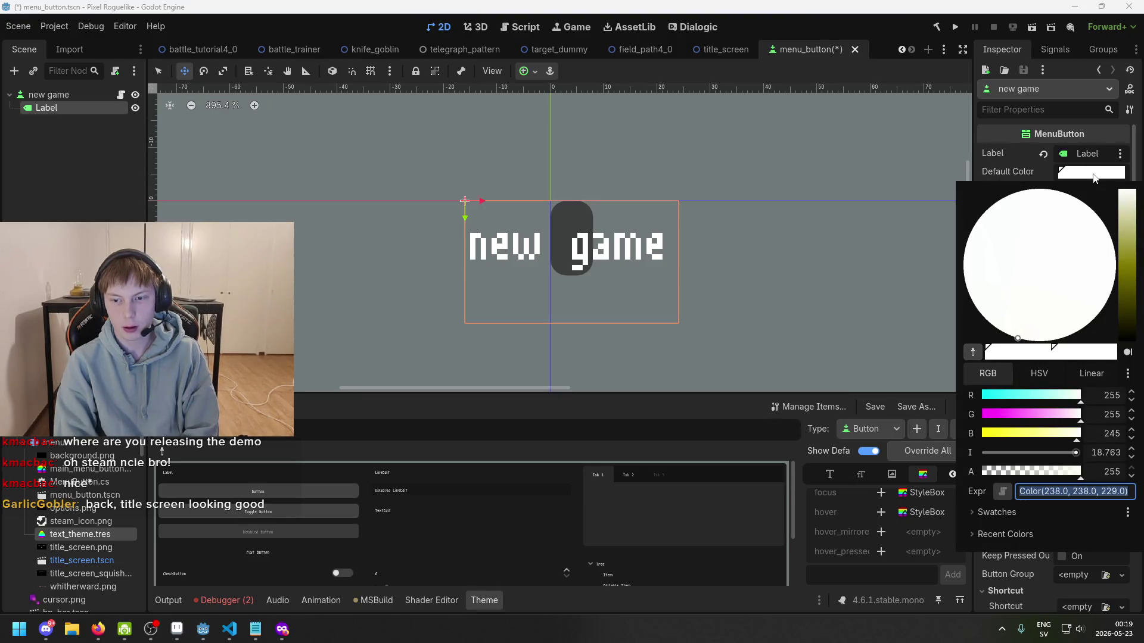
{"action": "left_click", "coordinate": [1093, 176]}
{"action": "left_click", "coordinate": [1096, 191]}
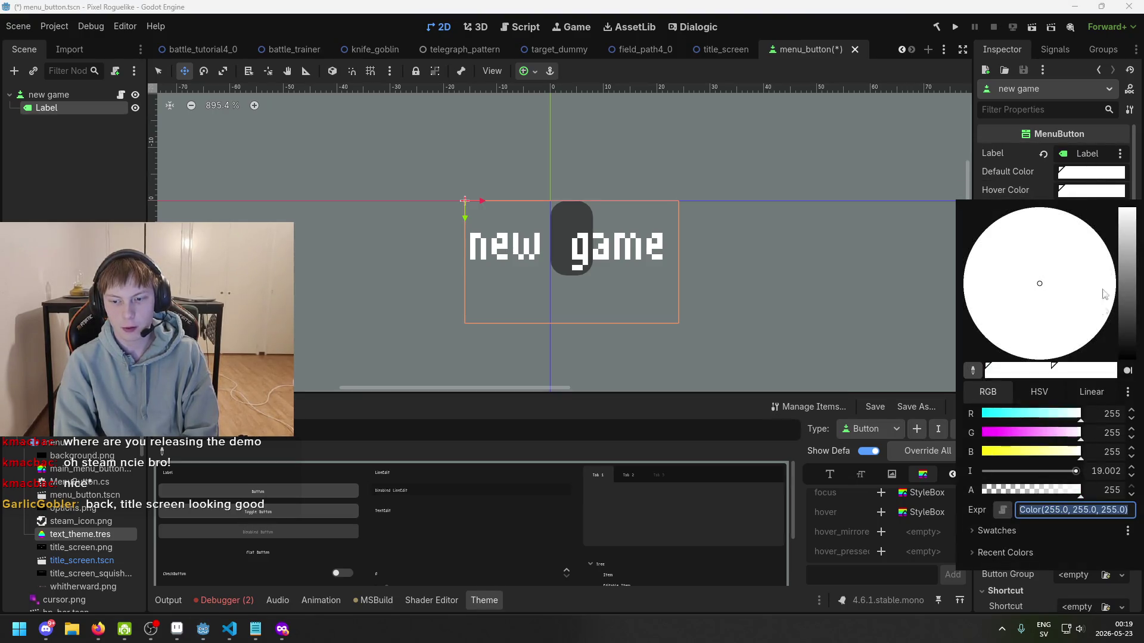
{"action": "mouse_move", "coordinate": [1046, 426]}
{"action": "left_mouse_down"}
{"action": "mouse_move", "coordinate": [944, 428]}
{"action": "mouse_move", "coordinate": [893, 457]}
{"action": "left_mouse_up"}
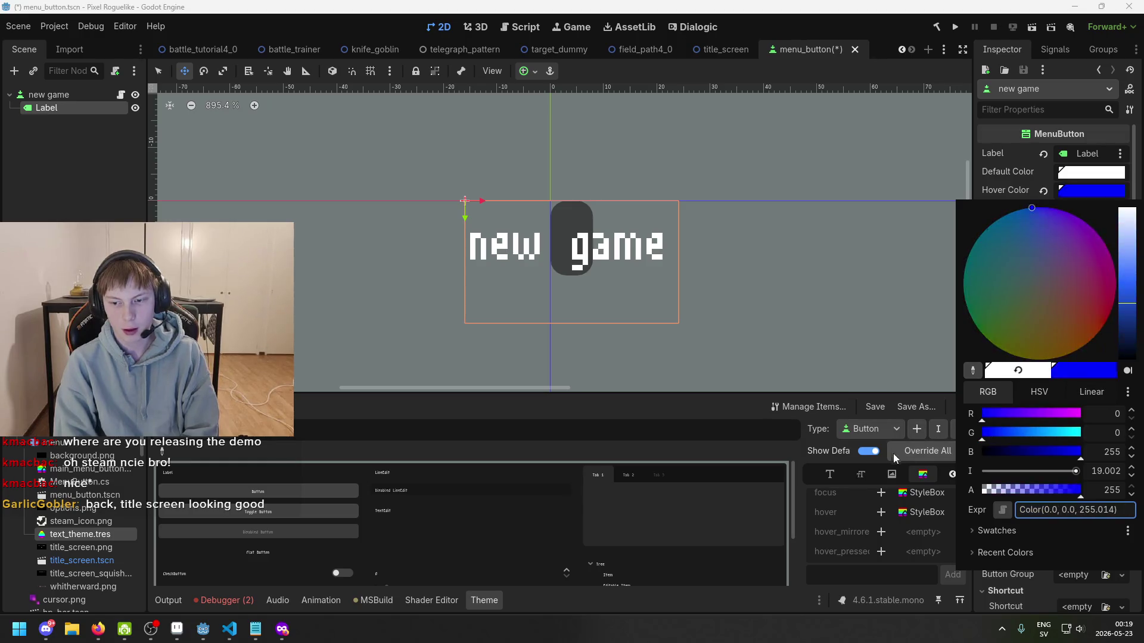
{"action": "mouse_move", "coordinate": [1040, 432]}
{"action": "left_mouse_down"}
{"action": "mouse_move", "coordinate": [1090, 432]}
{"action": "mouse_move", "coordinate": [1066, 413]}
{"action": "mouse_move", "coordinate": [1090, 414]}
{"action": "left_mouse_up"}
{"action": "left_click_drag", "start_coordinate": [1048, 433], "coordinate": [905, 448]}
{"action": "left_click_drag", "start_coordinate": [1080, 451], "coordinate": [981, 452]}
{"action": "left_click", "coordinate": [1037, 175]}
{"action": "key", "text": "ctrl+s"}
{"action": "left_click", "coordinate": [955, 28]}
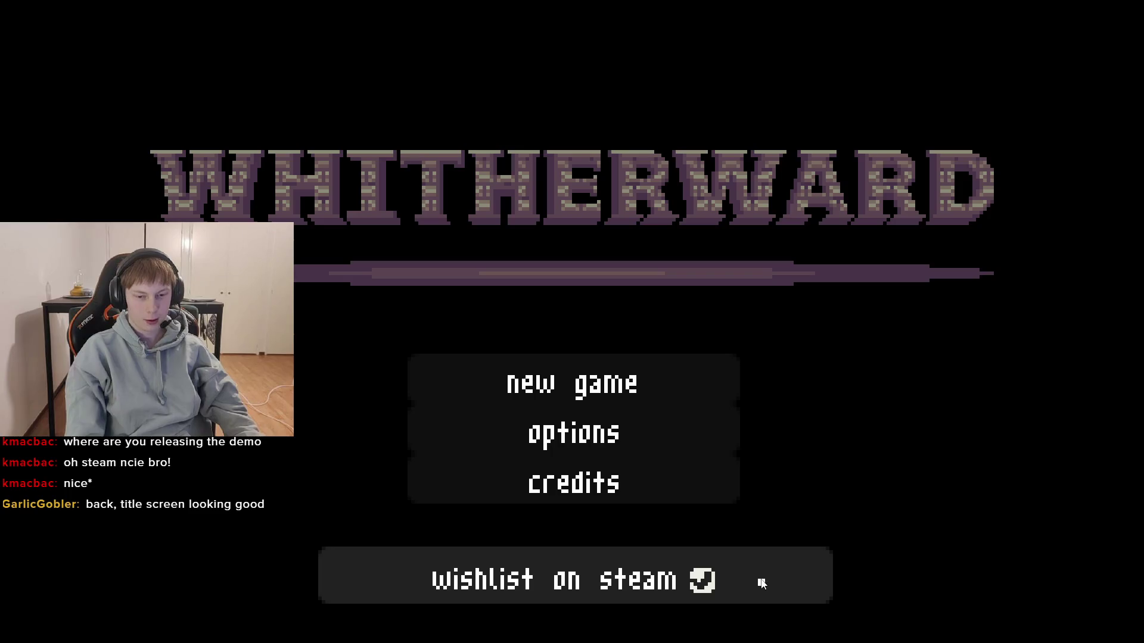
- Quit the running Whitherward title screen and save menu_button.tscn
{"action": "key", "text": "alt+F4"}
{"action": "key", "text": "ctrl+s"}
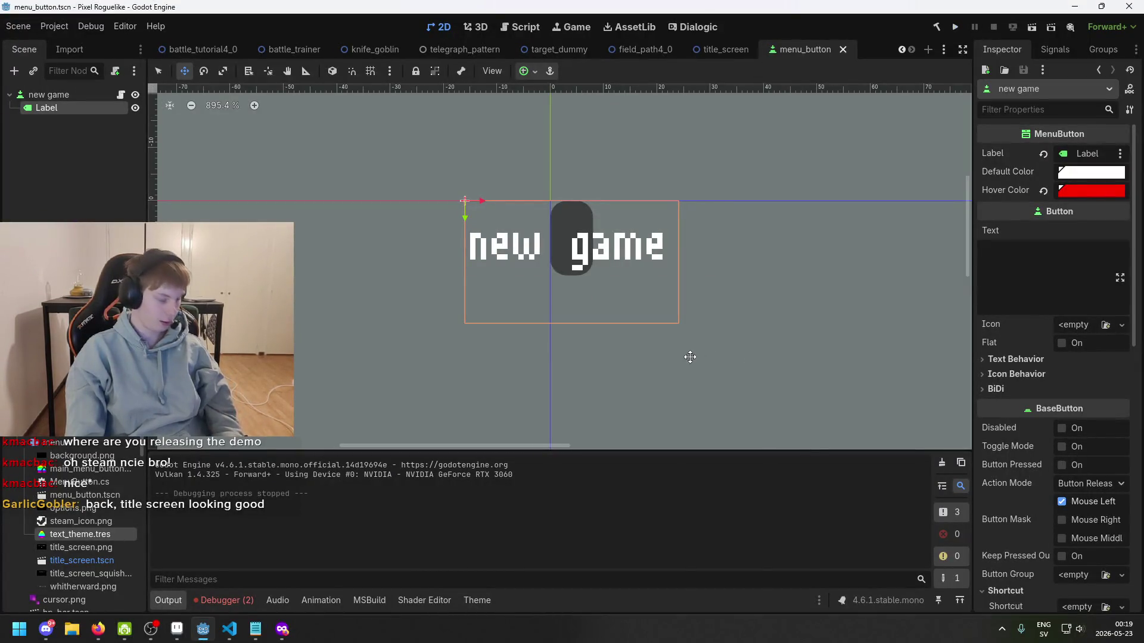
- Save the scene and reselect the new game button to scroll its Inspector
{"action": "key", "text": "ctrl+s"}
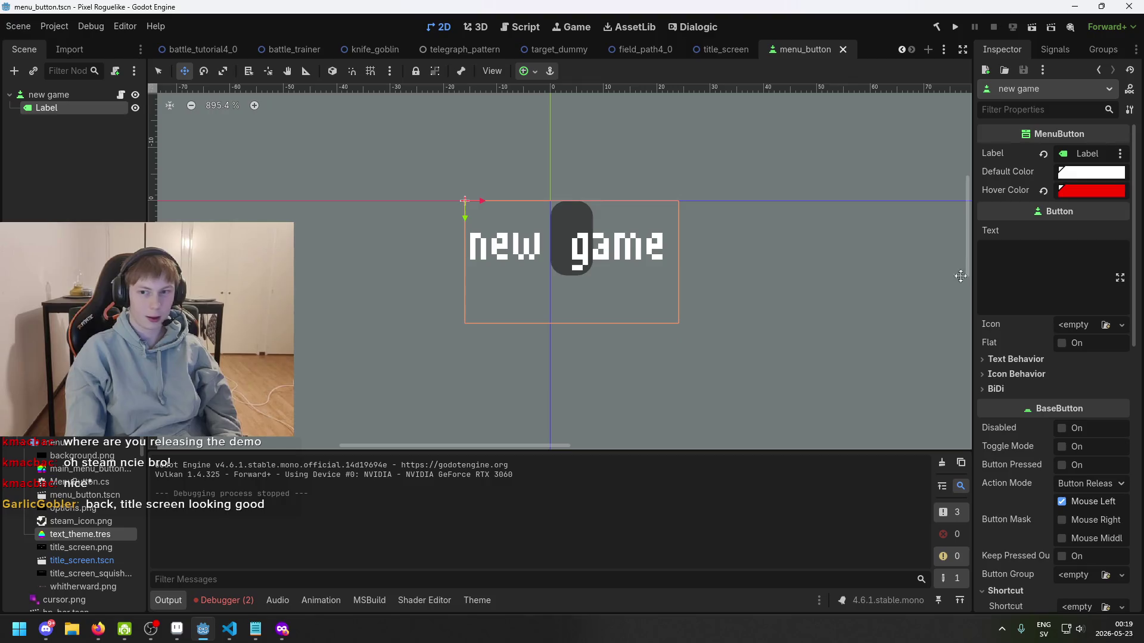
{"action": "mouse_move", "coordinate": [1072, 197]}
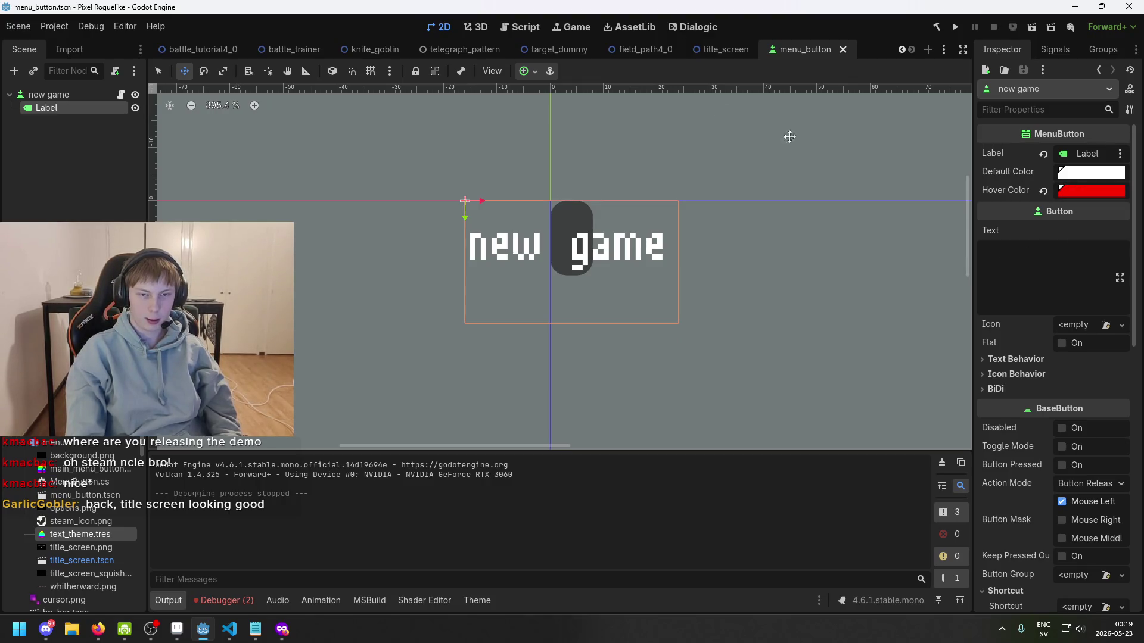
{"action": "left_click", "coordinate": [49, 94]}
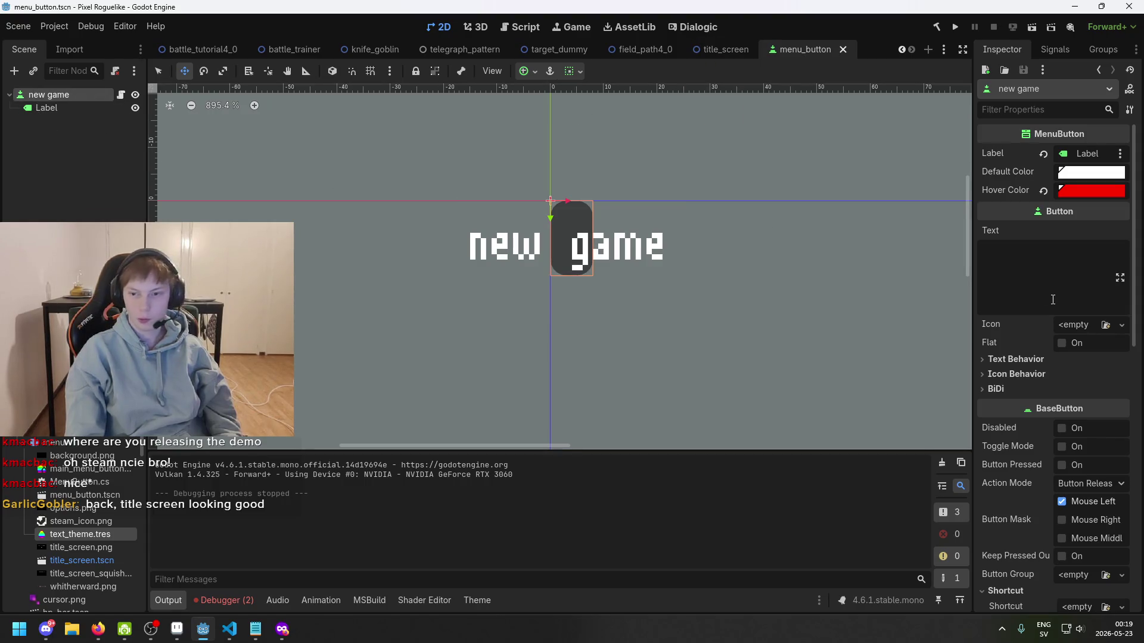
{"action": "scroll", "coordinate": [1056, 378], "scroll_direction": "down", "scroll_amount": 3}
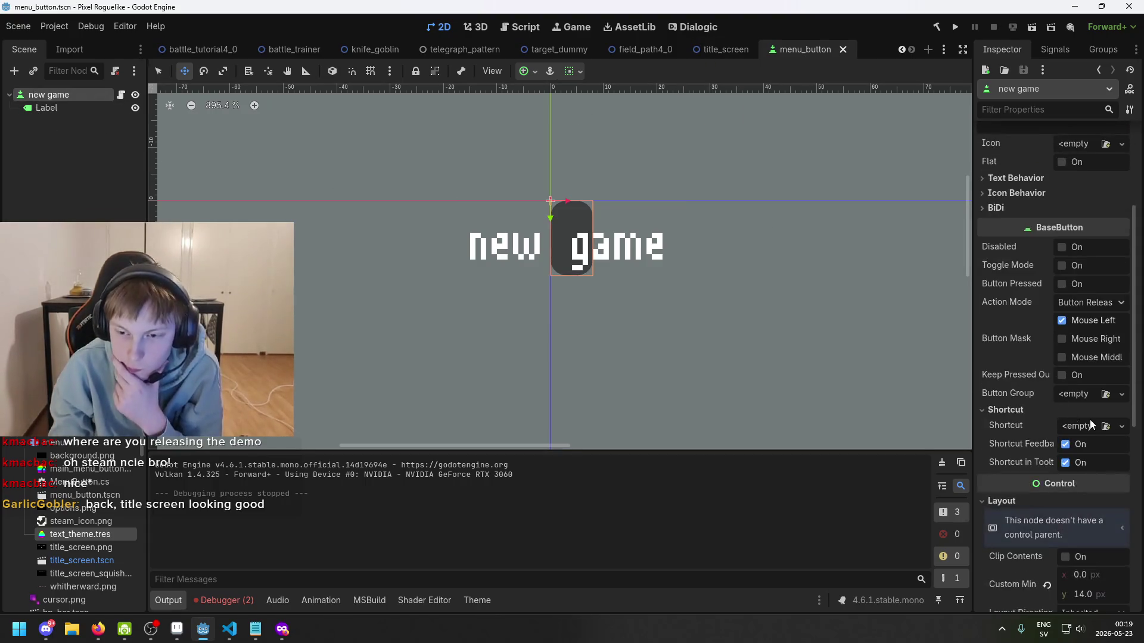
{"action": "scroll", "coordinate": [1056, 417], "scroll_direction": "down", "scroll_amount": 2}
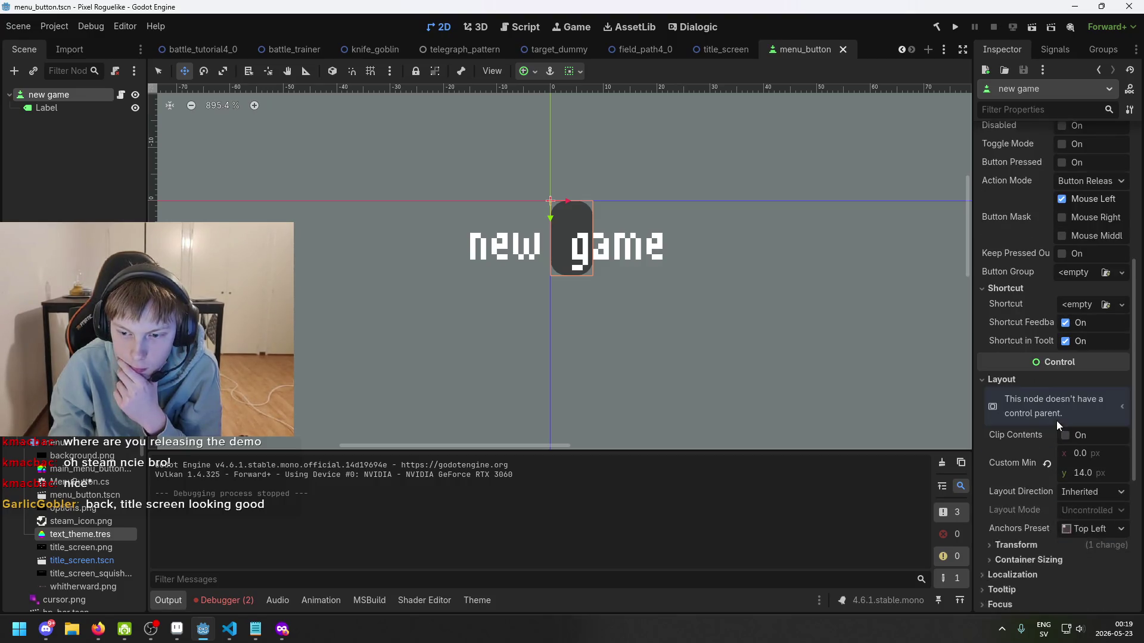
{"action": "scroll", "coordinate": [1070, 417], "scroll_direction": "down", "scroll_amount": 2}
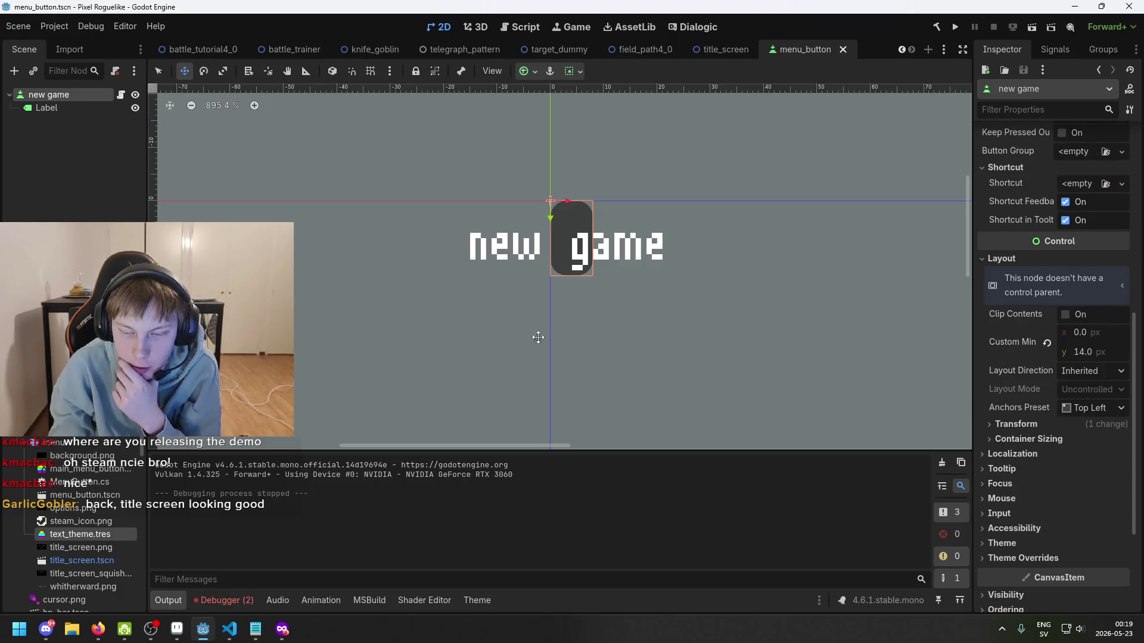
{"action": "left_click", "coordinate": [103, 173]}
{"action": "key", "text": "ctrl+s"}
{"action": "left_click", "coordinate": [70, 93]}
{"action": "scroll", "coordinate": [1084, 360], "scroll_direction": "down", "scroll_amount": 2}
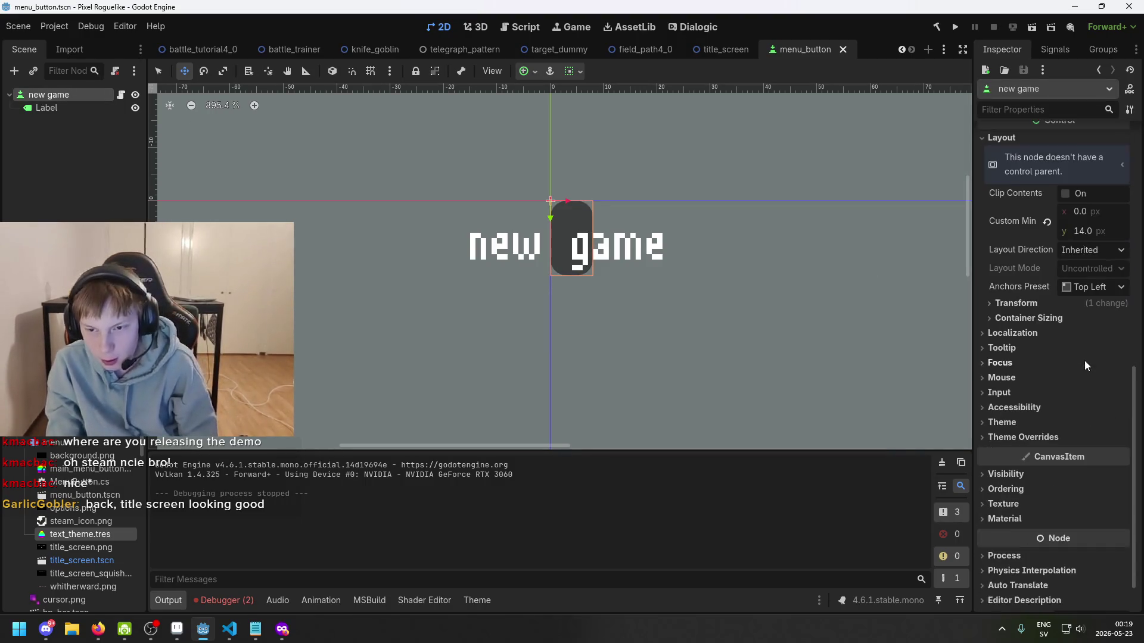
- Peek at the new game button's Focus, Theme Overrides and Icon Behavior sections
{"action": "left_click", "coordinate": [1024, 361]}
{"action": "left_click", "coordinate": [1025, 361]}
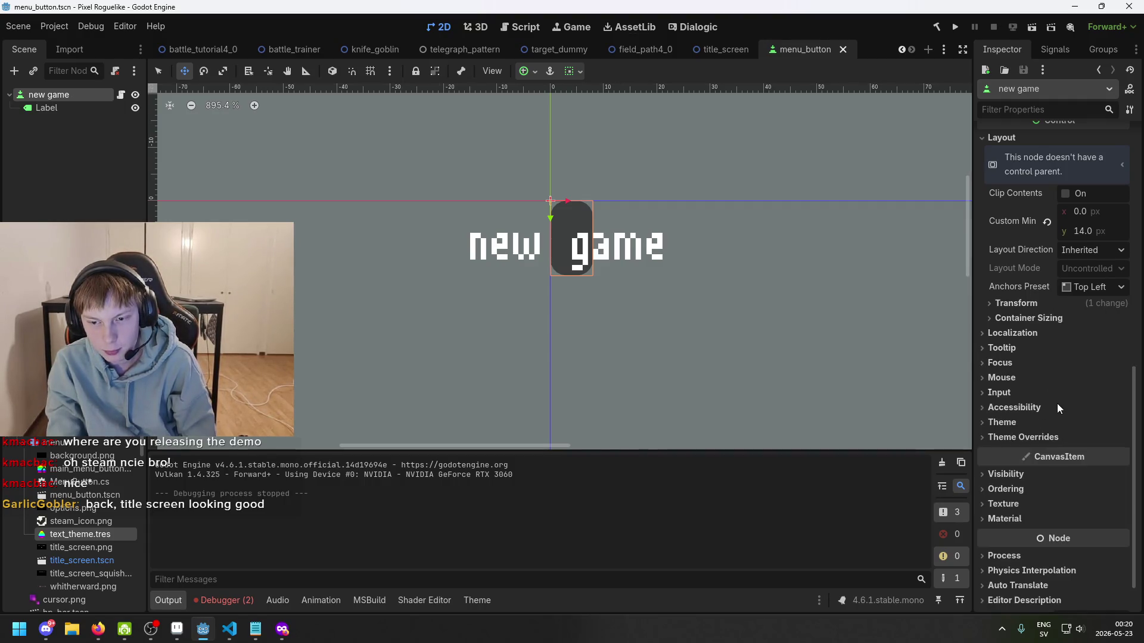
{"action": "left_click", "coordinate": [1040, 438]}
{"action": "left_click", "coordinate": [1040, 438]}
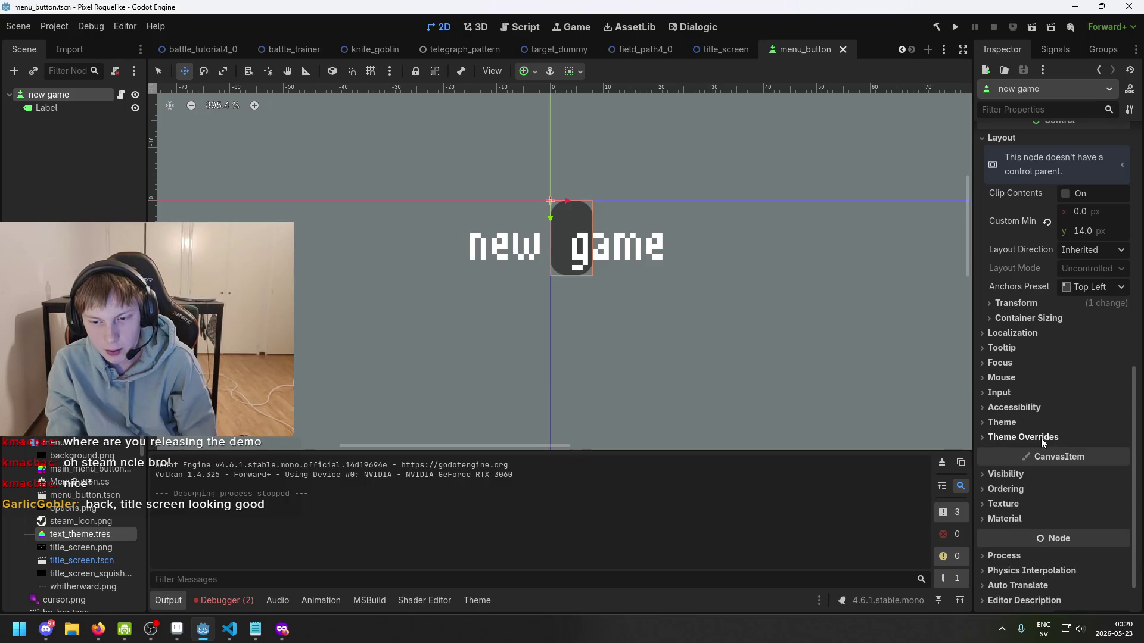
{"action": "scroll", "coordinate": [1051, 388], "scroll_direction": "up", "scroll_amount": 10}
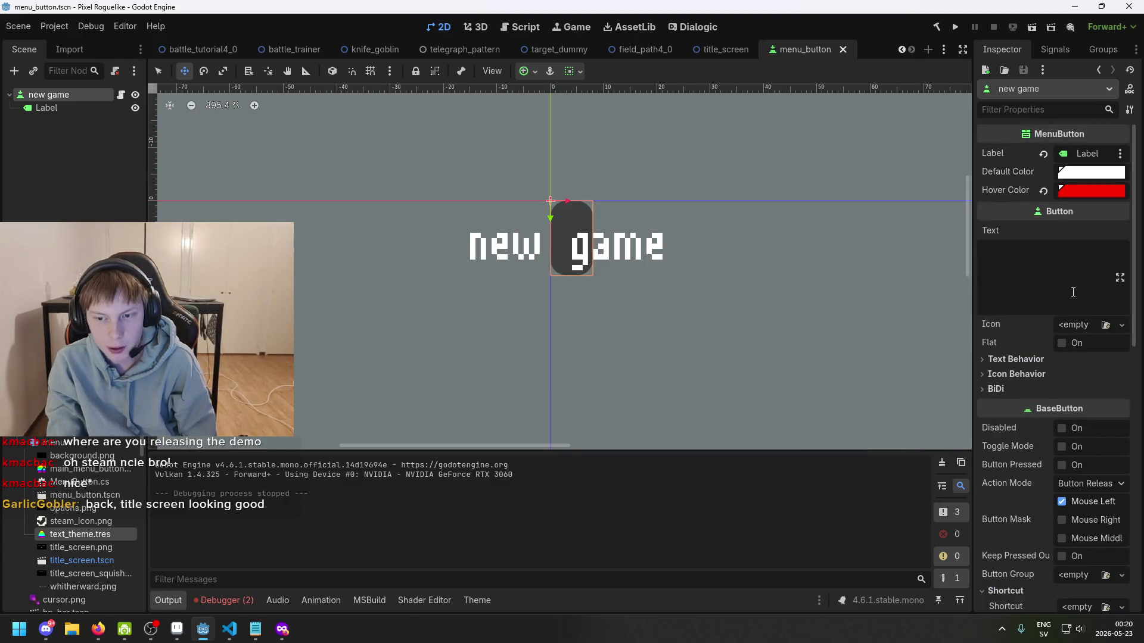
{"action": "left_click", "coordinate": [1052, 374]}
{"action": "left_click", "coordinate": [1053, 376]}
{"action": "left_click", "coordinate": [89, 121]}
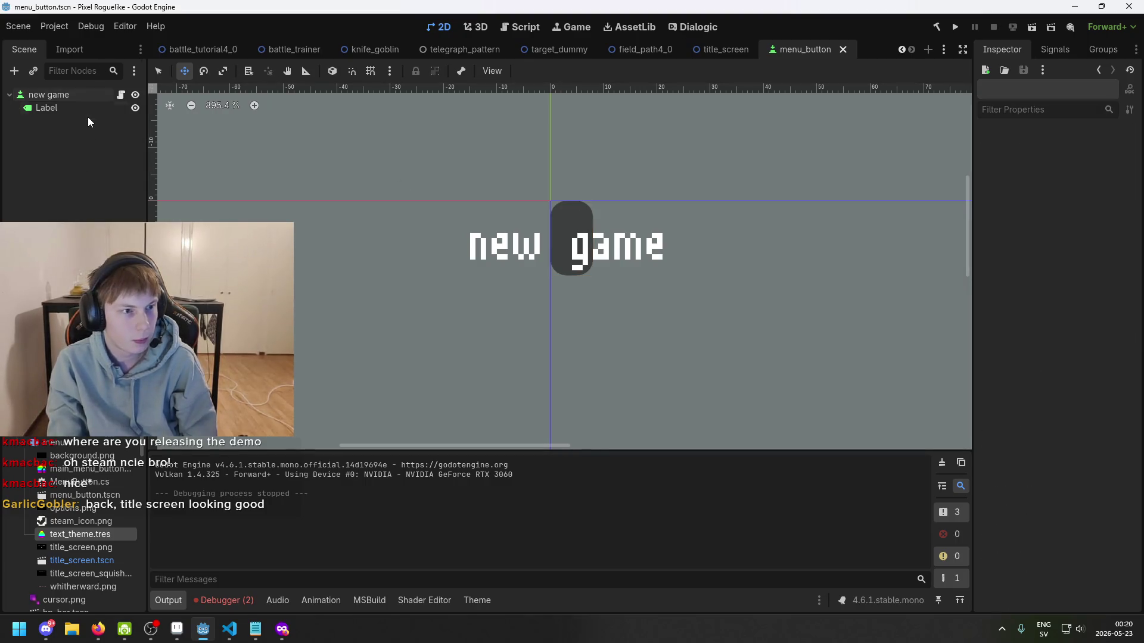
{"action": "left_click", "coordinate": [83, 95]}
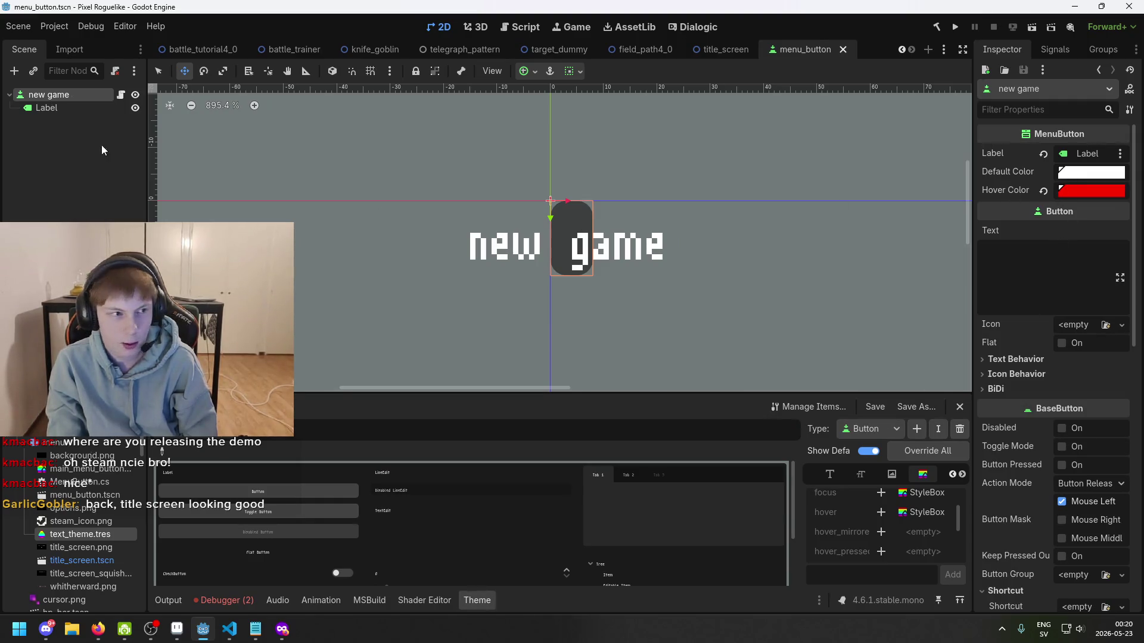
- Look through the button's Container Sizing, Theme and Colors override sections
{"action": "scroll", "coordinate": [1087, 338], "scroll_direction": "down", "scroll_amount": 5}
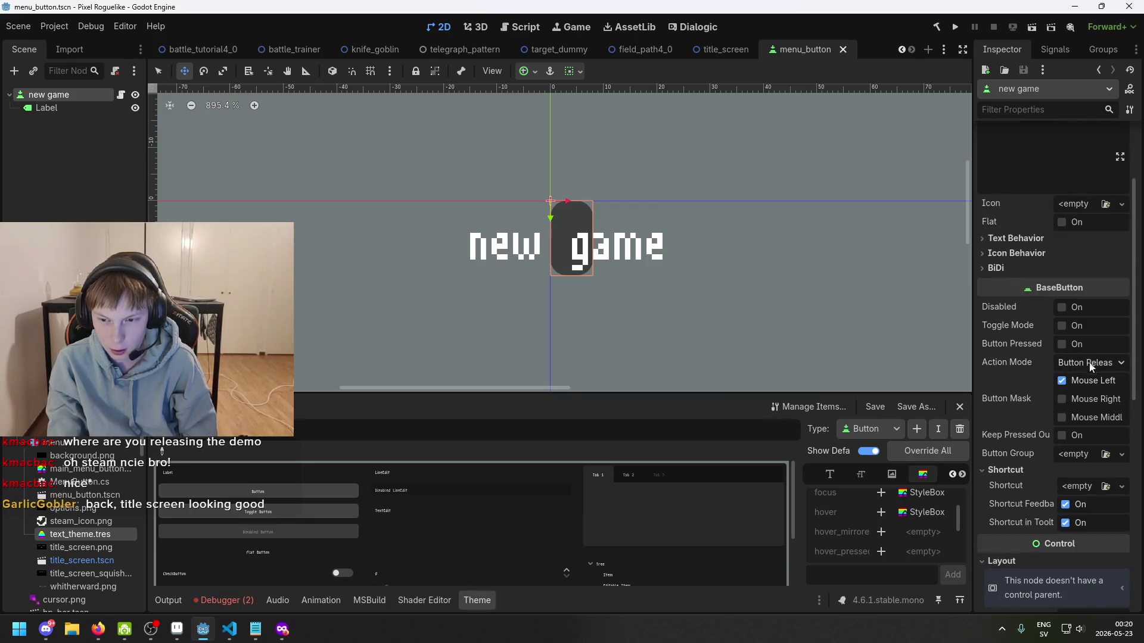
{"action": "scroll", "coordinate": [1089, 366], "scroll_direction": "down", "scroll_amount": 6}
{"action": "scroll", "coordinate": [1088, 370], "scroll_direction": "down", "scroll_amount": 6}
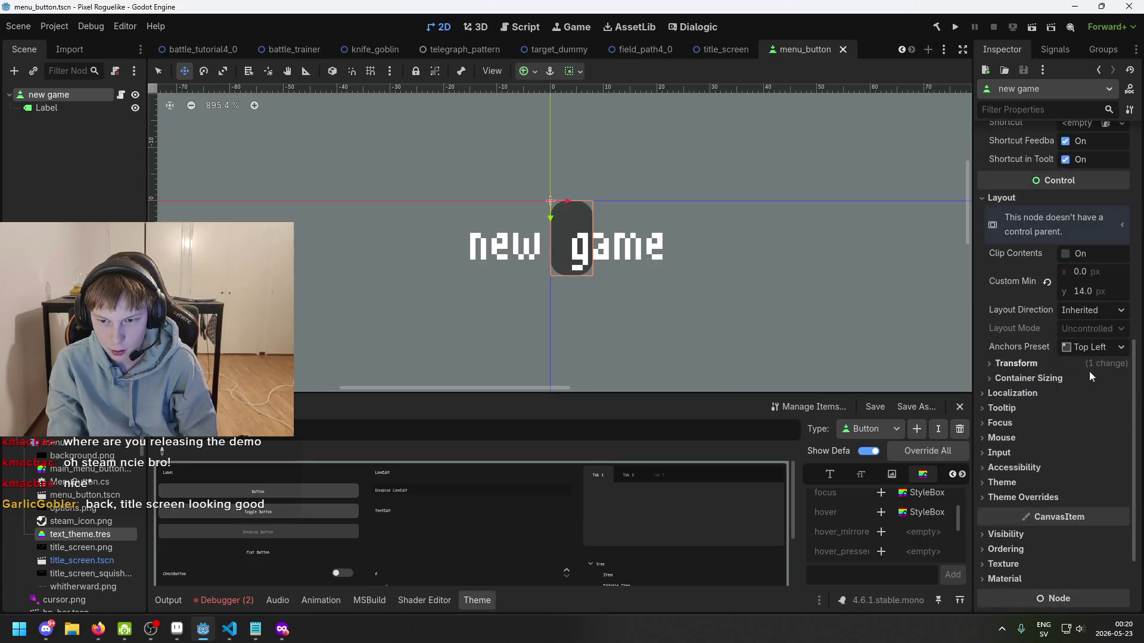
{"action": "left_click", "coordinate": [1045, 380]}
{"action": "left_click", "coordinate": [1044, 380]}
{"action": "scroll", "coordinate": [1029, 441], "scroll_direction": "down", "scroll_amount": 2}
{"action": "left_click", "coordinate": [1042, 422]}
{"action": "left_click", "coordinate": [1041, 422]}
{"action": "left_click", "coordinate": [1042, 437]}
{"action": "left_click", "coordinate": [1038, 449]}
{"action": "left_click", "coordinate": [1039, 449]}
{"action": "left_click", "coordinate": [1041, 438]}
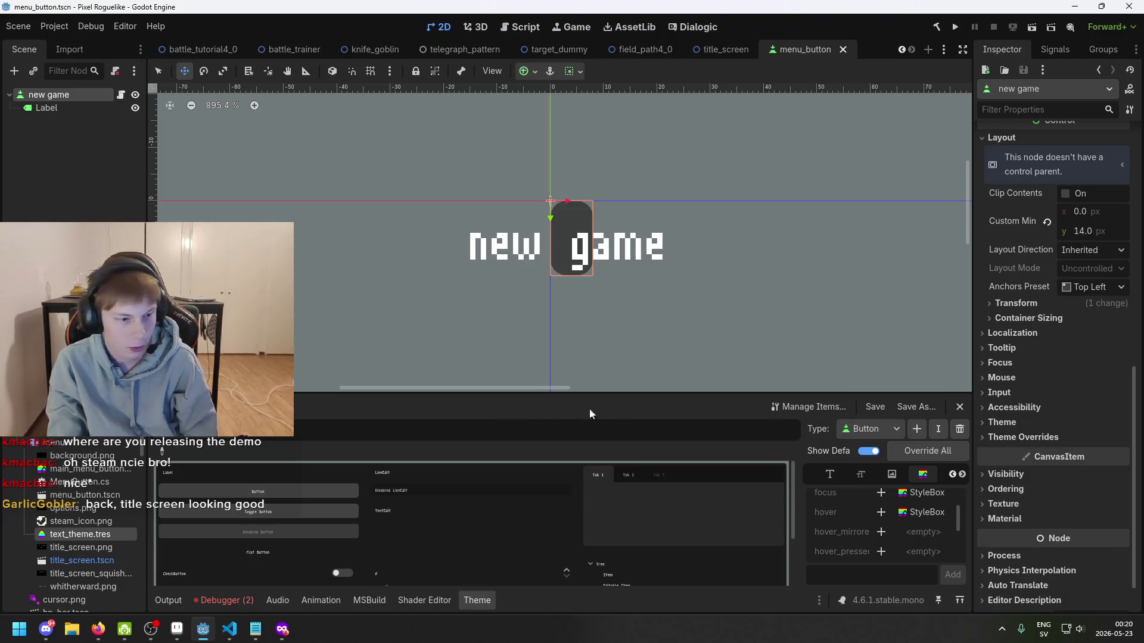
{"action": "double_click", "coordinate": [106, 469]}
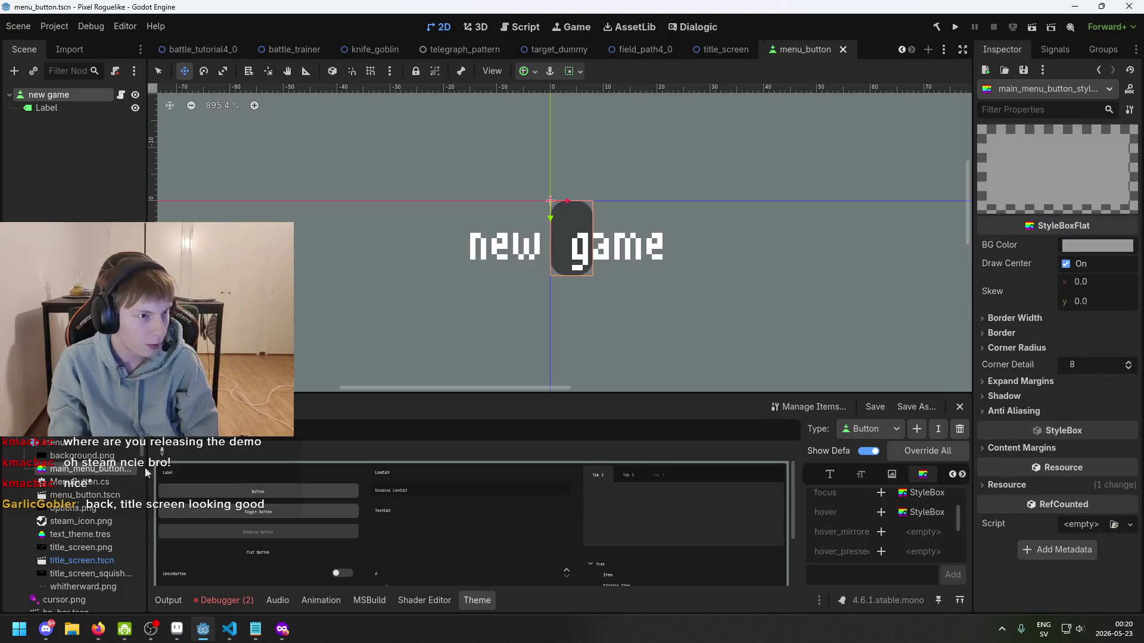
{"action": "left_click", "coordinate": [1083, 238]}
{"action": "left_click", "coordinate": [1068, 545]}
{"action": "type", "text": "00"}
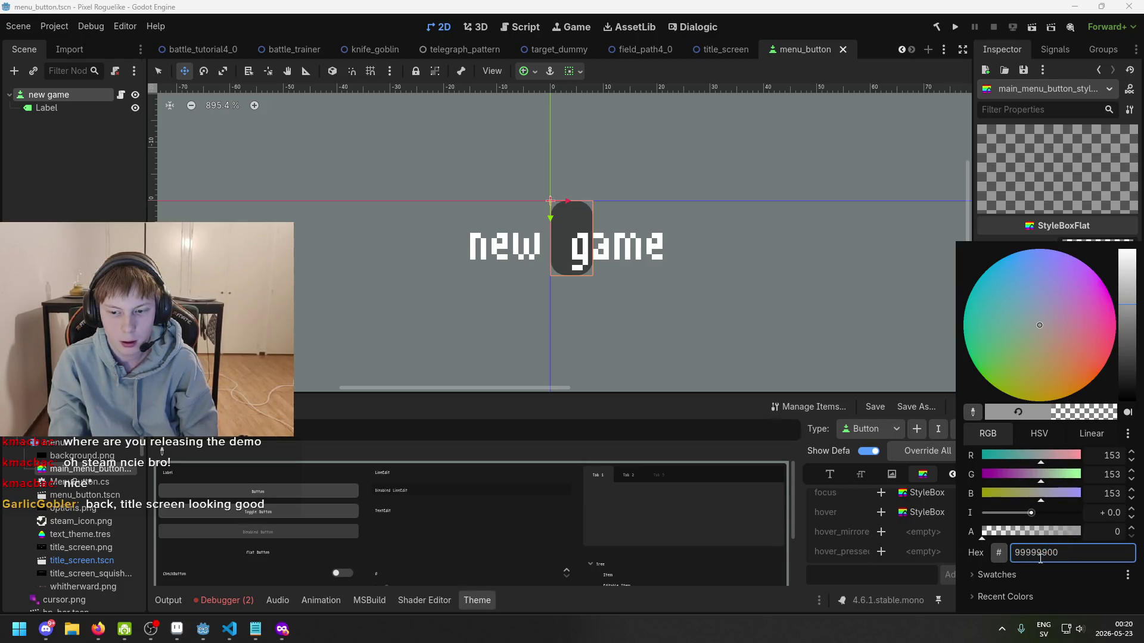
{"action": "left_click", "coordinate": [1013, 218]}
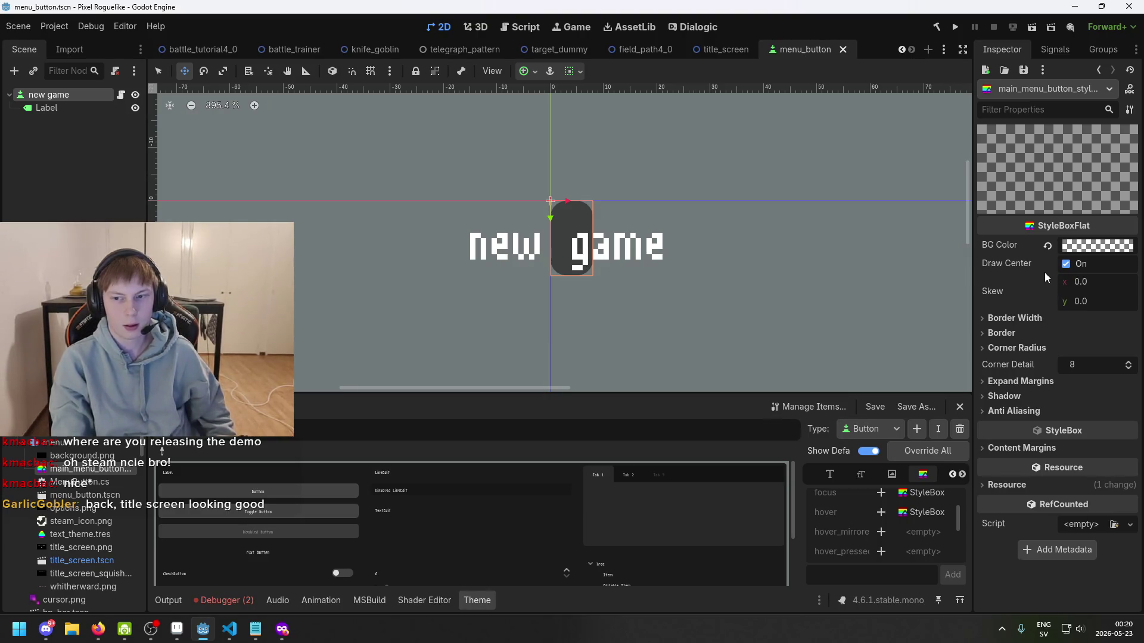
{"action": "key", "text": "ctrl+z"}
{"action": "key", "text": "ctrl+s"}
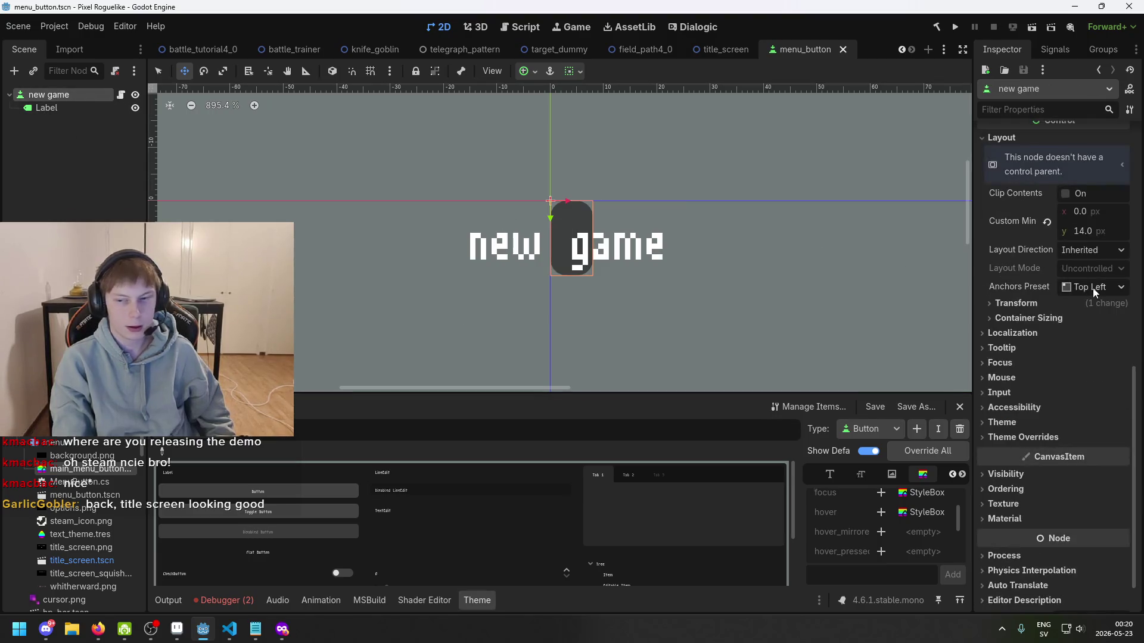
{"action": "left_click", "coordinate": [1049, 424]}
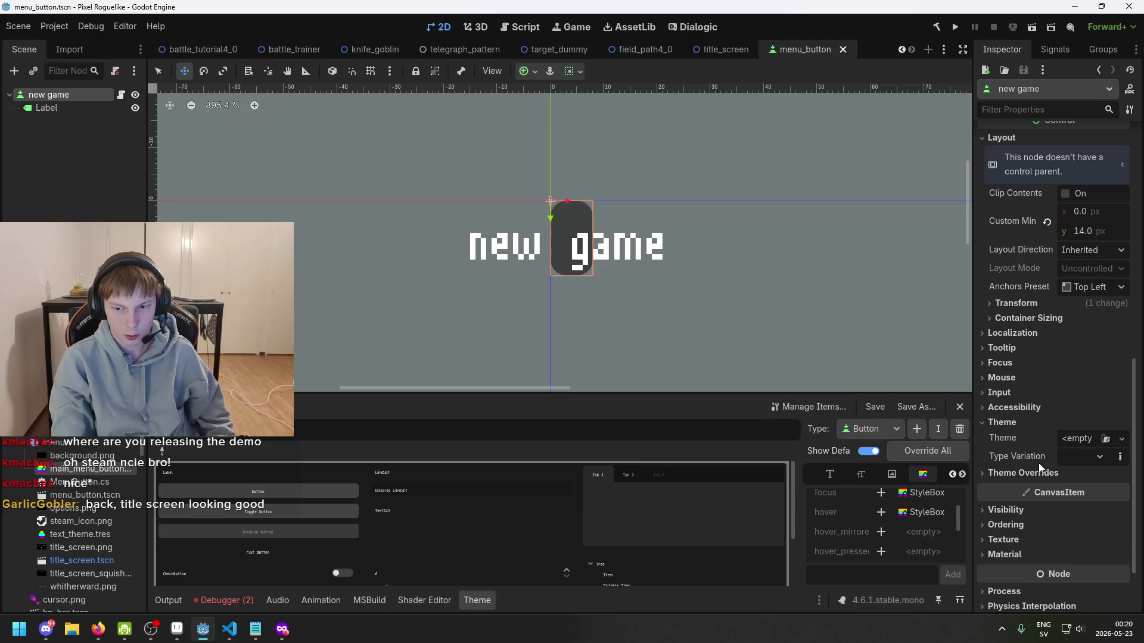
- Collapse the new game button's theme override sections in the Inspector and save the scene
{"action": "left_click", "coordinate": [1039, 473]}
{"action": "left_click", "coordinate": [1016, 473]}
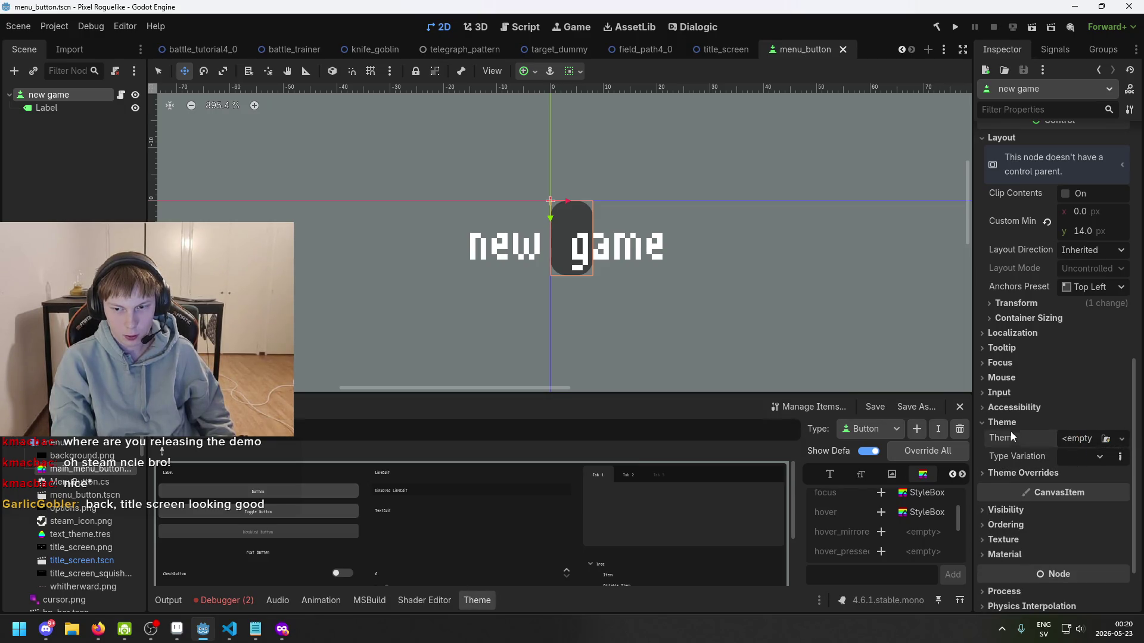
{"action": "left_click", "coordinate": [1010, 421]}
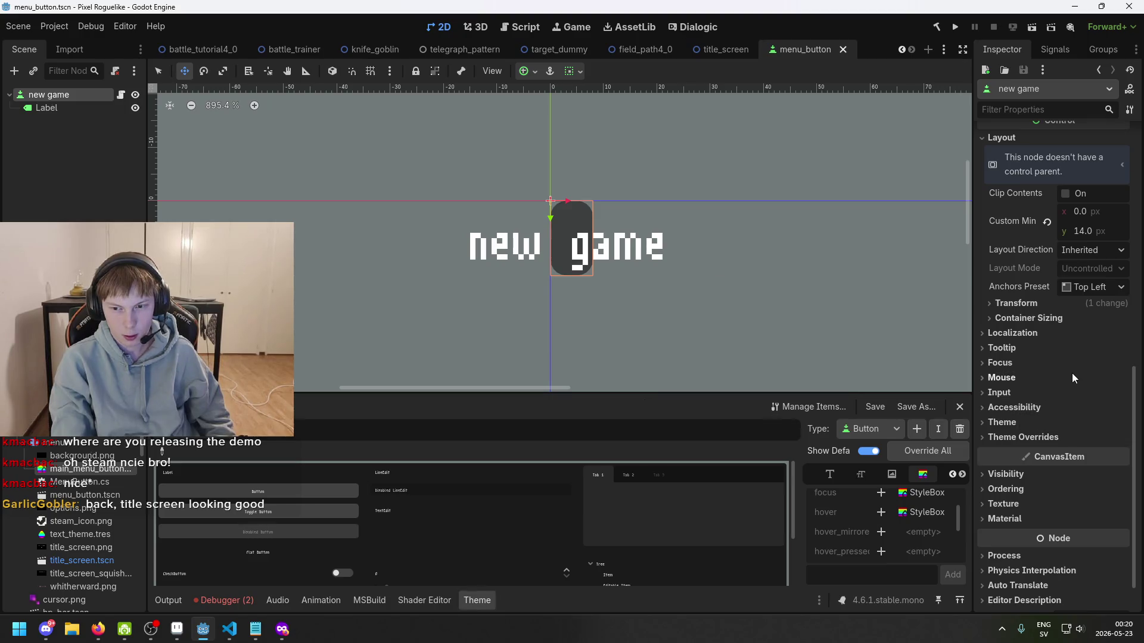
{"action": "scroll", "coordinate": [1072, 387], "scroll_direction": "up", "scroll_amount": 5}
{"action": "scroll", "coordinate": [1086, 407], "scroll_direction": "up", "scroll_amount": 5}
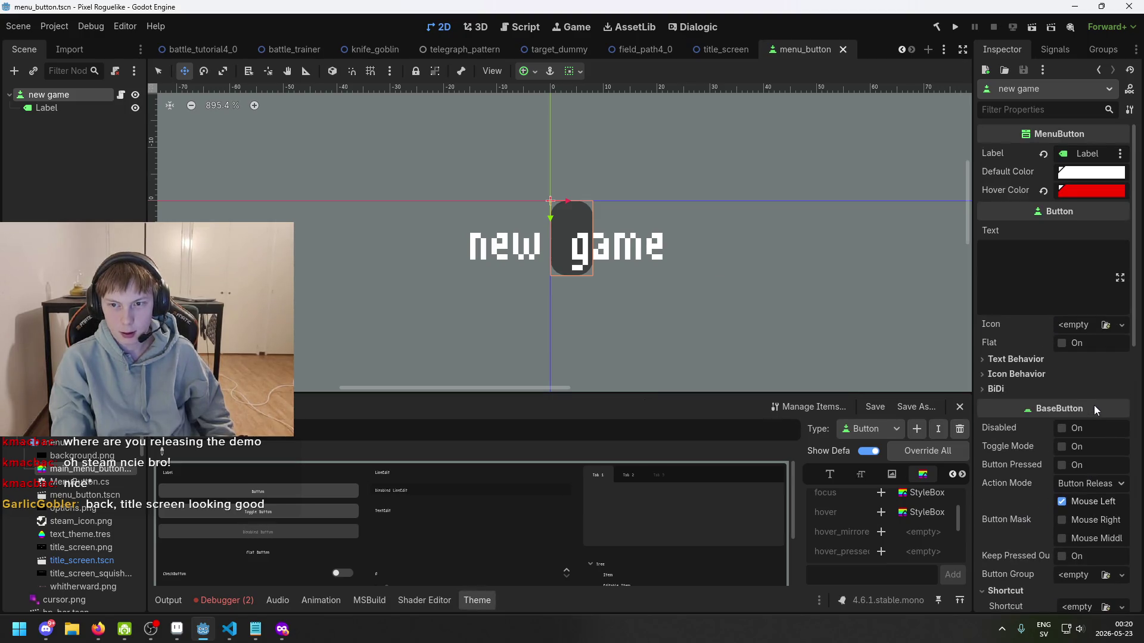
{"action": "left_click", "coordinate": [135, 95]}
{"action": "left_click", "coordinate": [135, 95]}
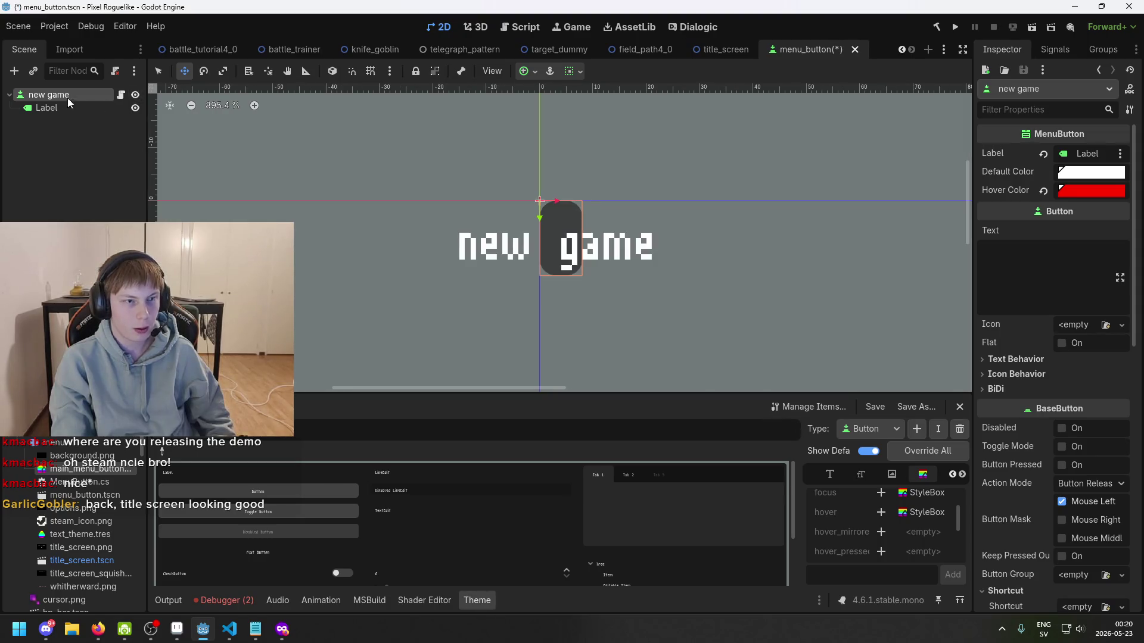
{"action": "key", "text": "ctrl+s"}
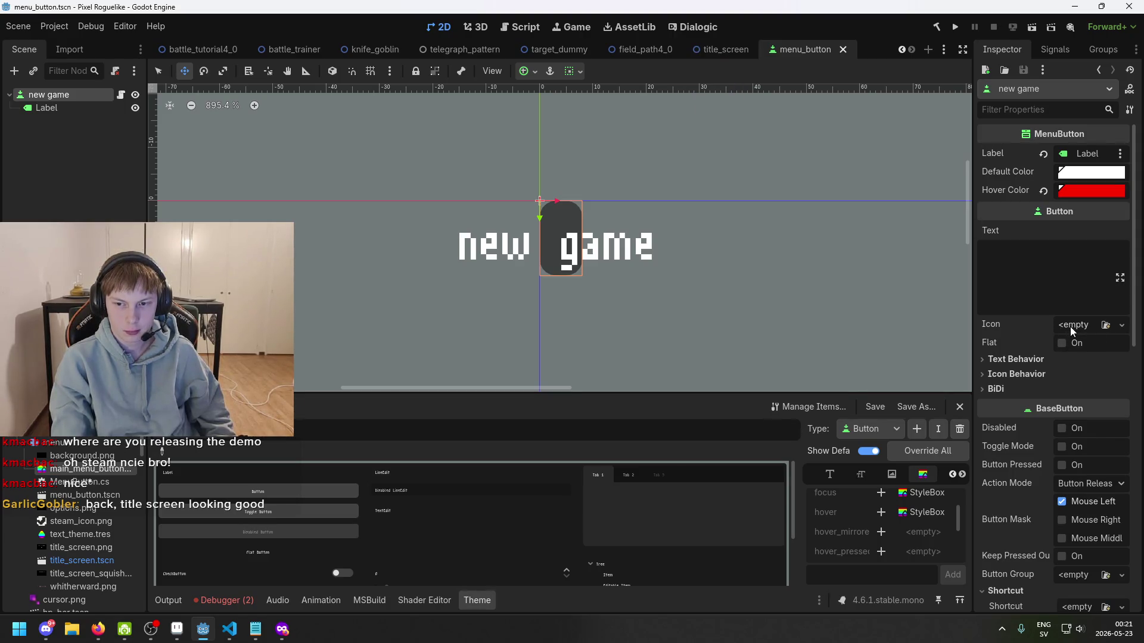
- Turn on Flat for the new game button, compare it off and on, and save
{"action": "left_click", "coordinate": [1063, 344]}
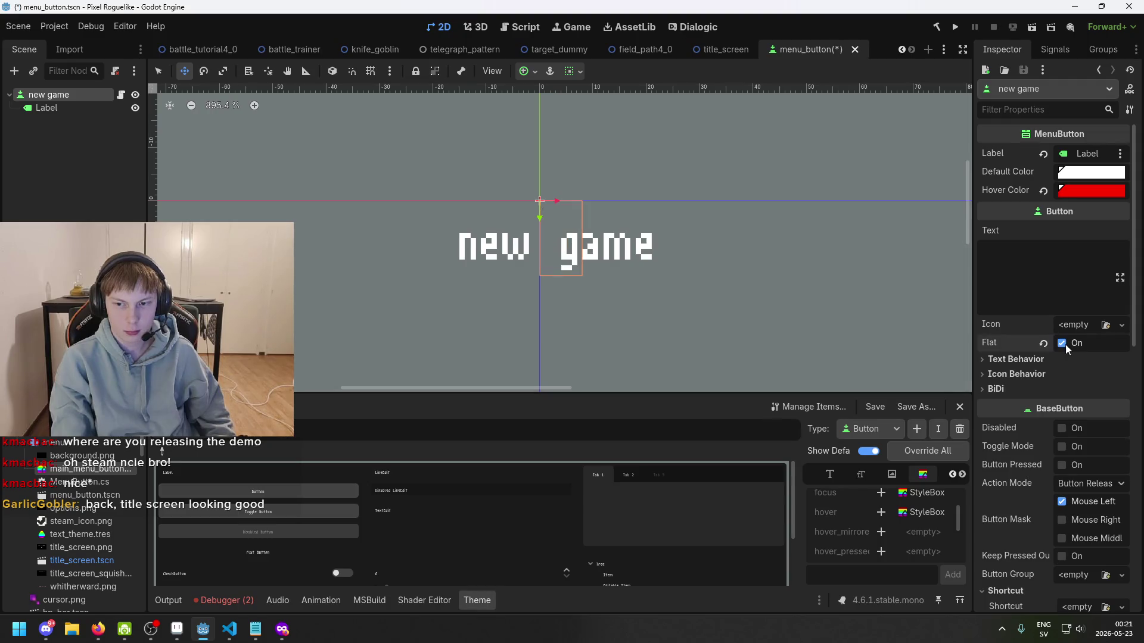
{"action": "left_click", "coordinate": [1062, 344]}
{"action": "left_click", "coordinate": [1062, 344]}
{"action": "key", "text": "ctrl+s"}
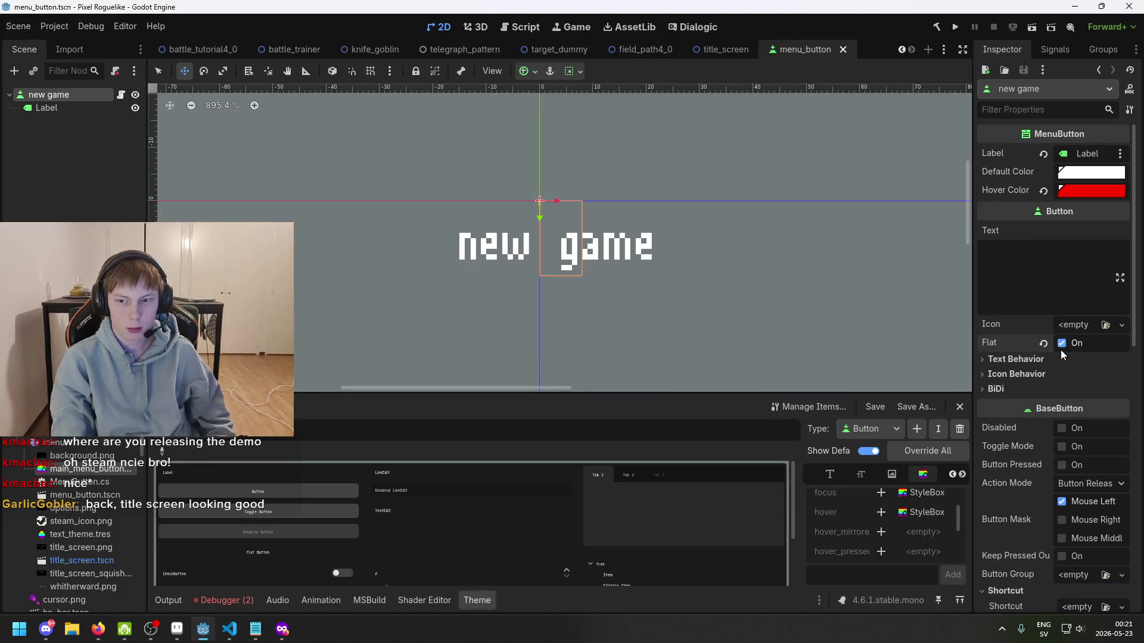
- Check the text and icon behavior settings, save, and run the project
{"action": "left_click", "coordinate": [1040, 358]}
{"action": "left_click", "coordinate": [1041, 358]}
{"action": "left_click", "coordinate": [1040, 373]}
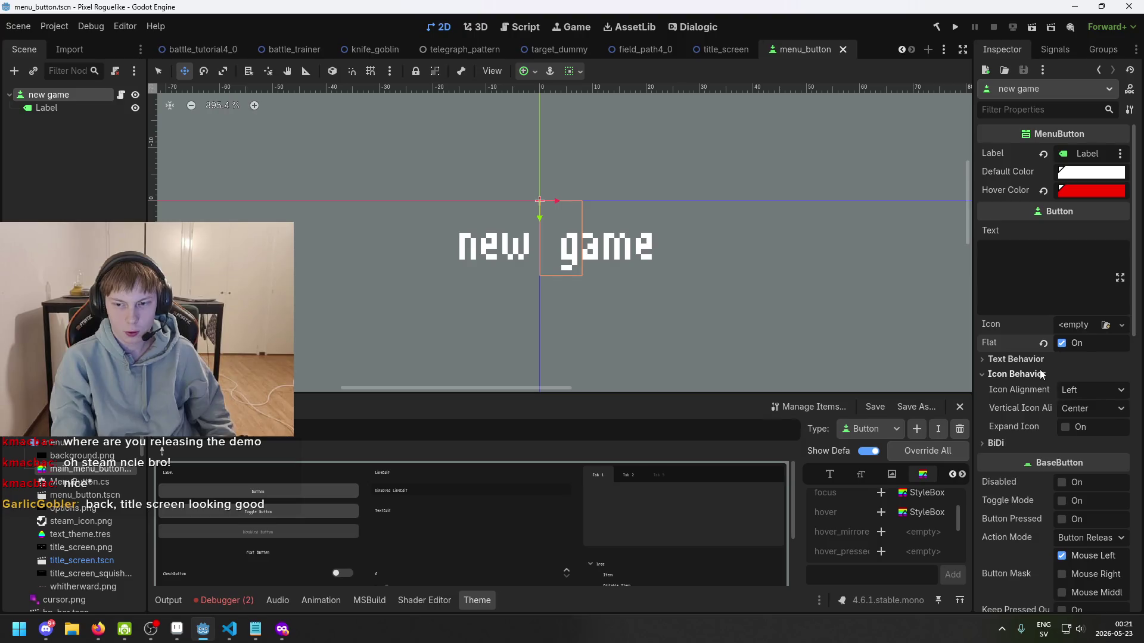
{"action": "left_click", "coordinate": [1041, 374]}
{"action": "key", "text": "ctrl+s"}
{"action": "left_click", "coordinate": [955, 27]}
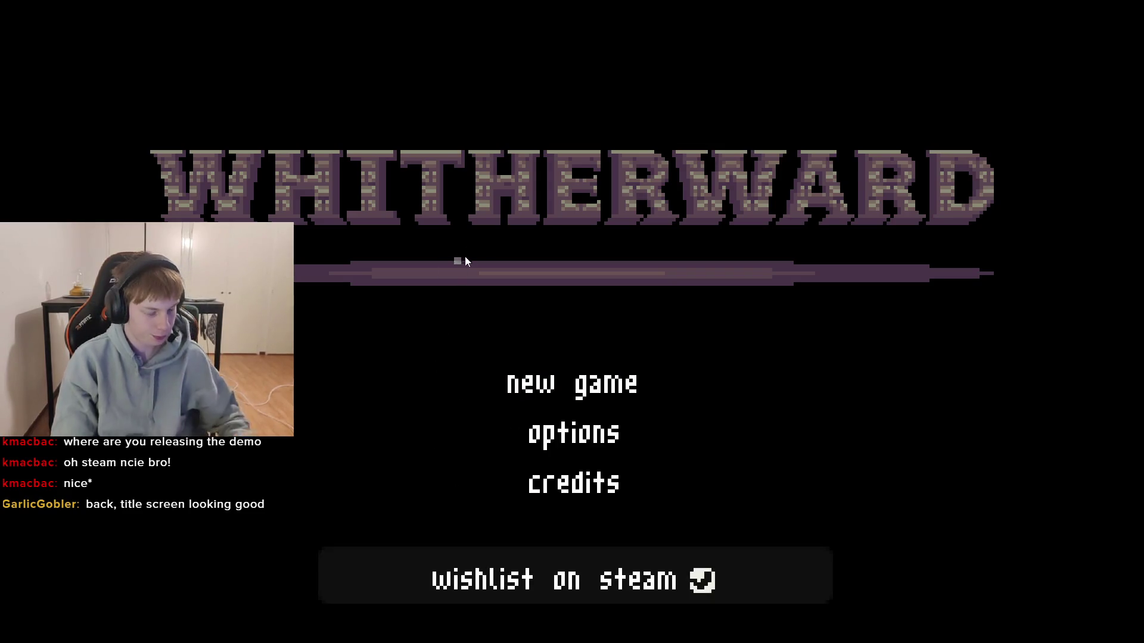
- Stop the running game with F8 and view the title_screen scene
{"action": "key", "text": "F8"}
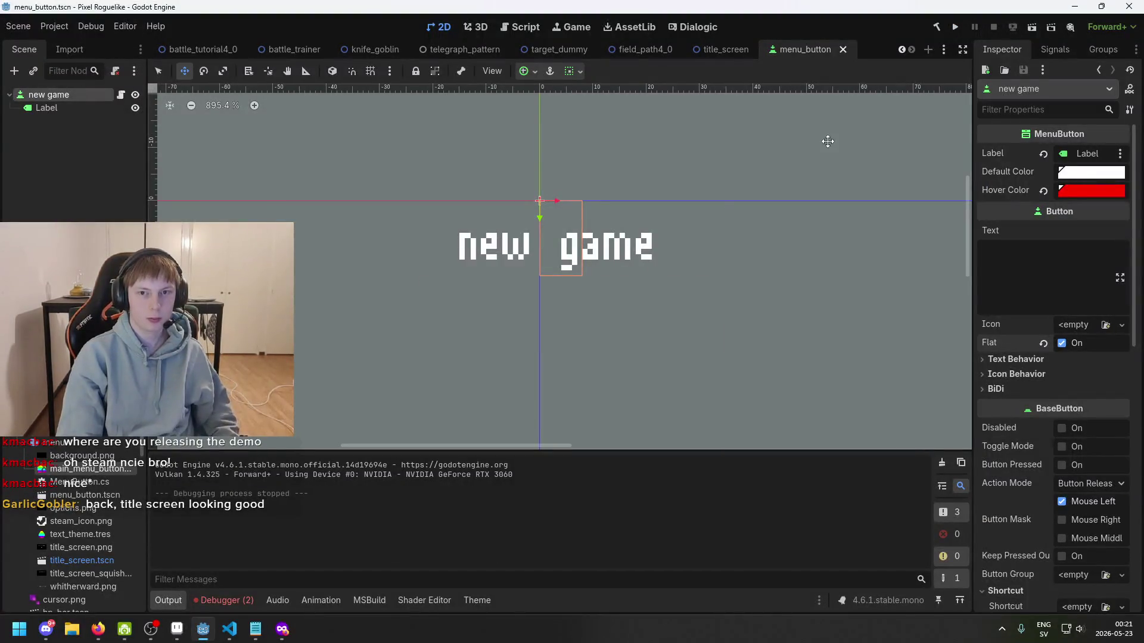
{"action": "left_click", "coordinate": [724, 53]}
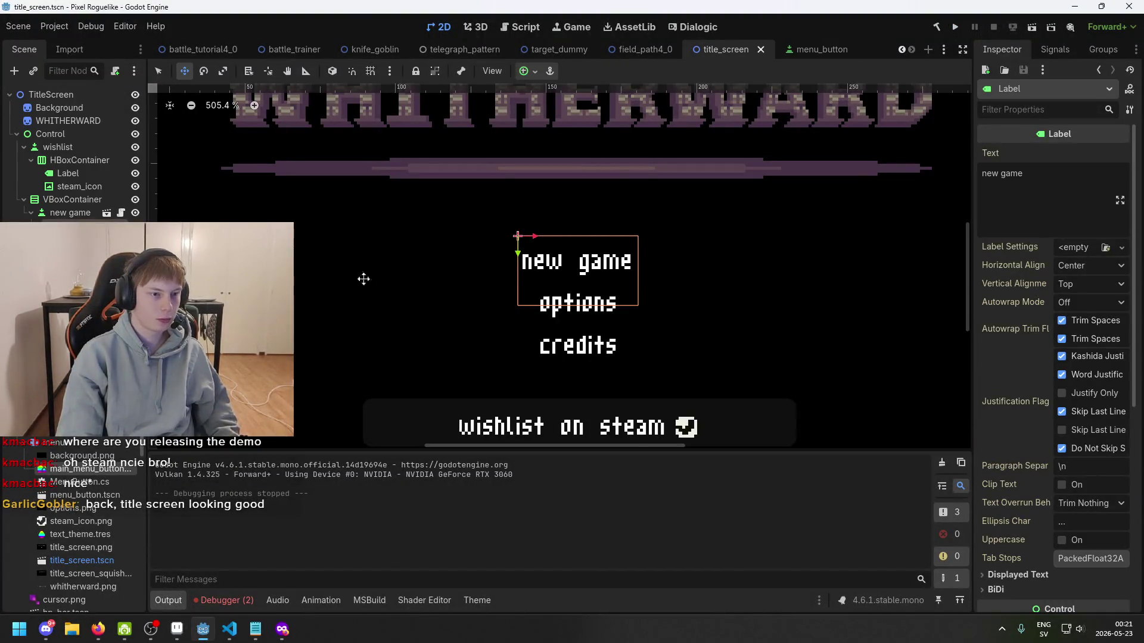
{"action": "scroll", "coordinate": [378, 286], "scroll_direction": "down", "scroll_amount": 1}
{"action": "scroll", "coordinate": [551, 334], "scroll_direction": "up", "scroll_amount": 2}
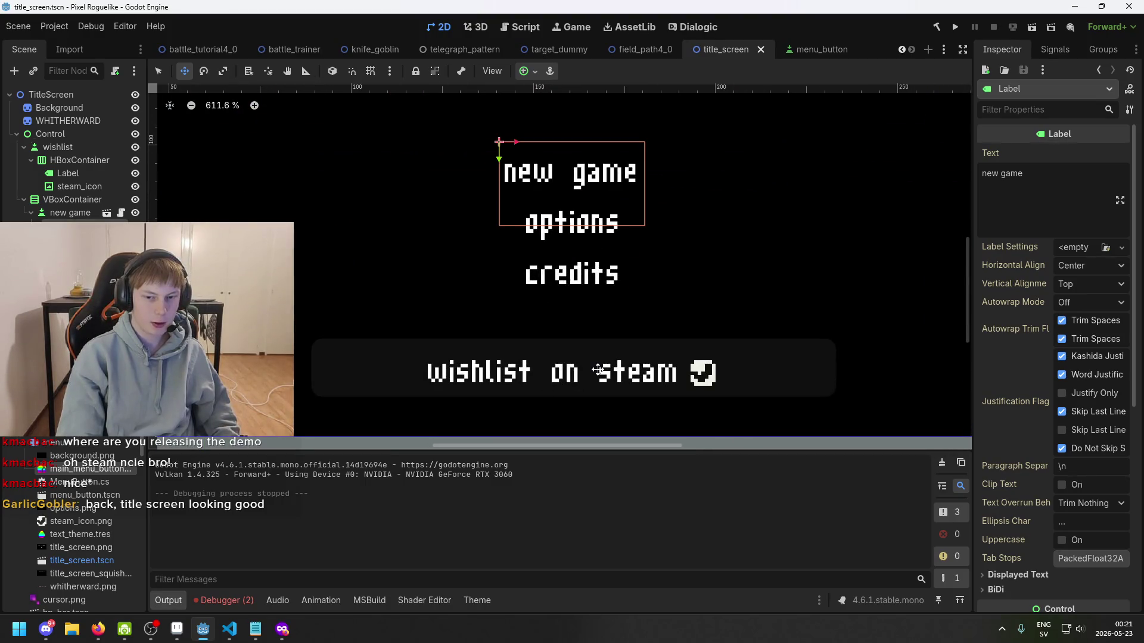
- Inspect the menu_button scene's nodes, open the theme editor, and return to title_screen
{"action": "left_click", "coordinate": [819, 50]}
{"action": "left_click", "coordinate": [47, 108]}
{"action": "left_click", "coordinate": [48, 95]}
{"action": "left_click", "coordinate": [50, 108]}
{"action": "left_click", "coordinate": [55, 122]}
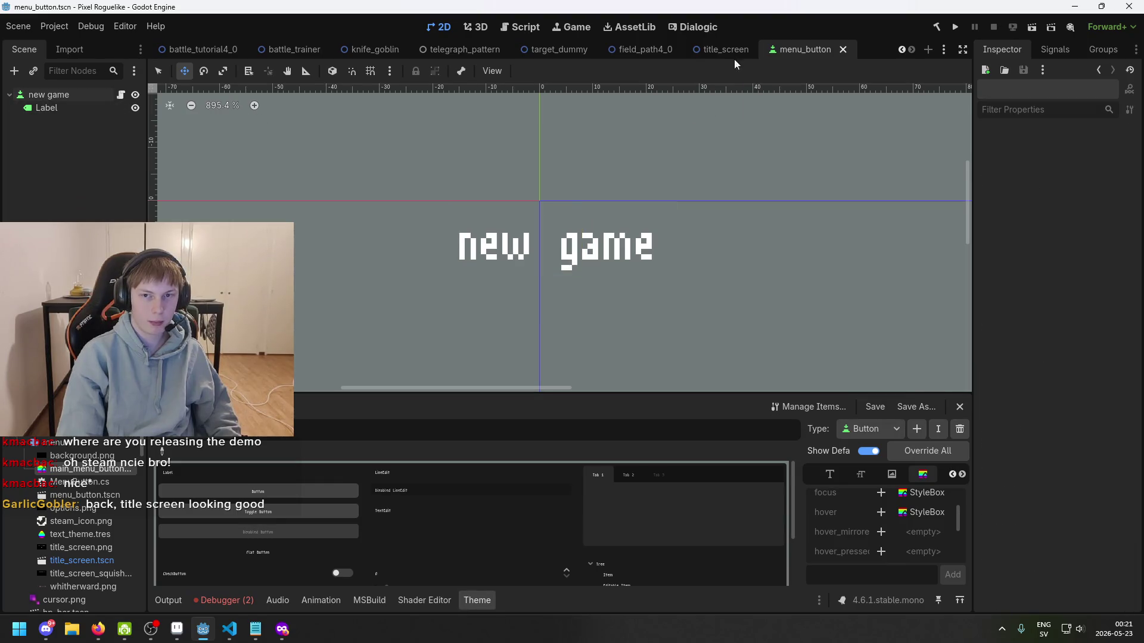
{"action": "left_click", "coordinate": [720, 49]}
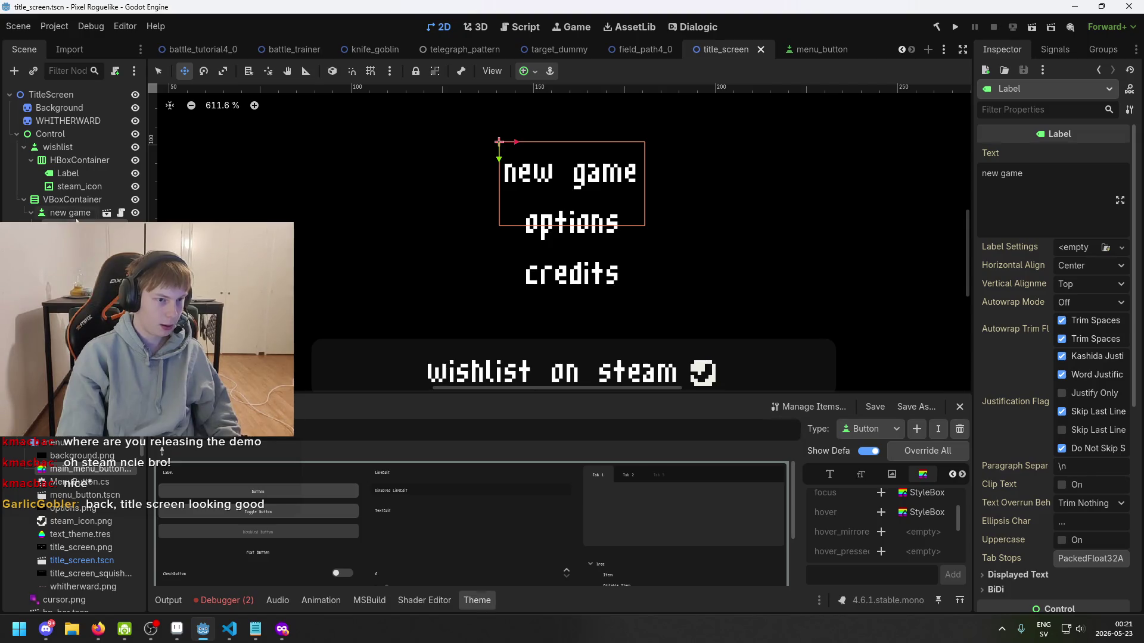
- Inspect the wishlist button's HBoxContainer, Label and steam_icon nodes, bringing the button into view
{"action": "left_click", "coordinate": [81, 173]}
{"action": "left_click", "coordinate": [80, 183]}
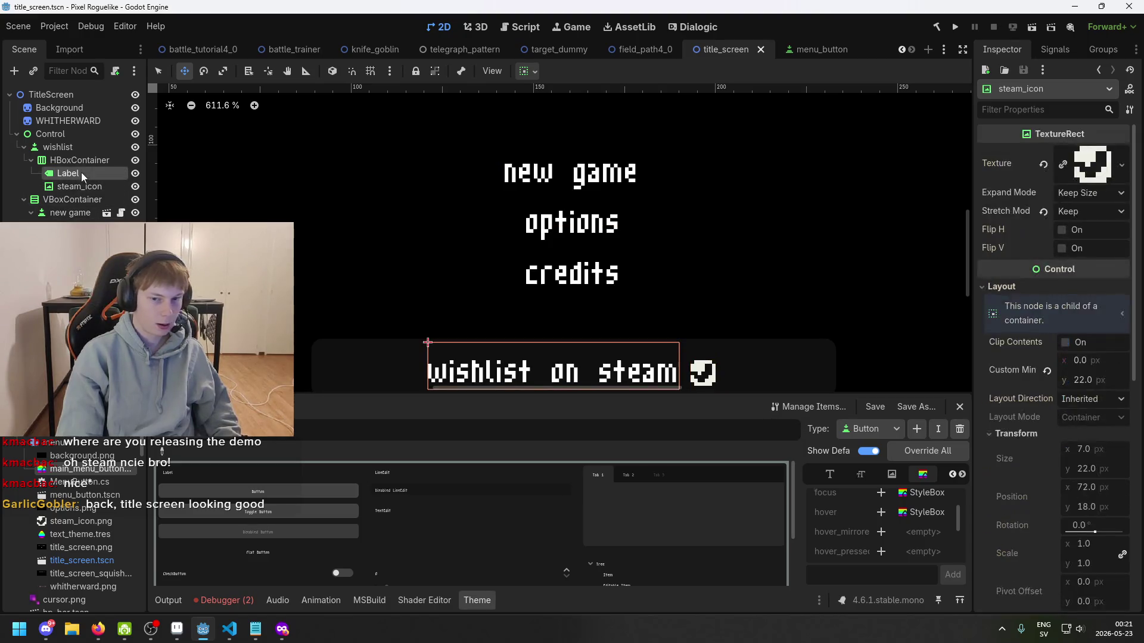
{"action": "left_click", "coordinate": [81, 172]}
{"action": "left_click", "coordinate": [83, 165]}
{"action": "left_click_drag", "start_coordinate": [520, 320], "coordinate": [586, 241]}
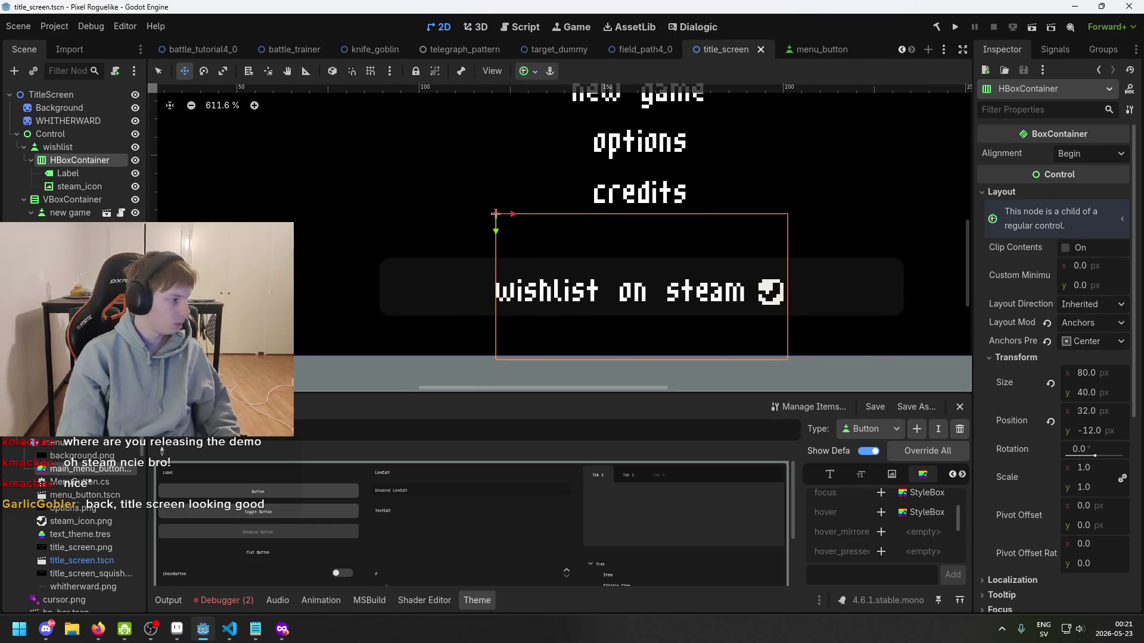
{"action": "left_click", "coordinate": [83, 149]}
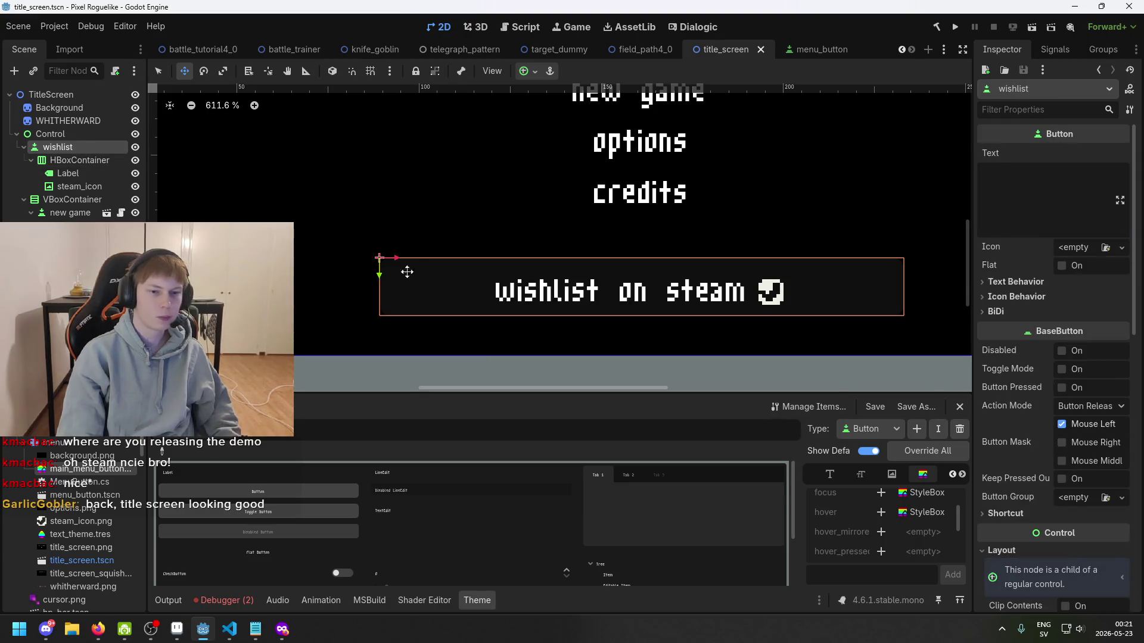
{"action": "scroll", "coordinate": [411, 260], "scroll_direction": "down", "scroll_amount": 3}
{"action": "scroll", "coordinate": [587, 161], "scroll_direction": "up", "scroll_amount": 3}
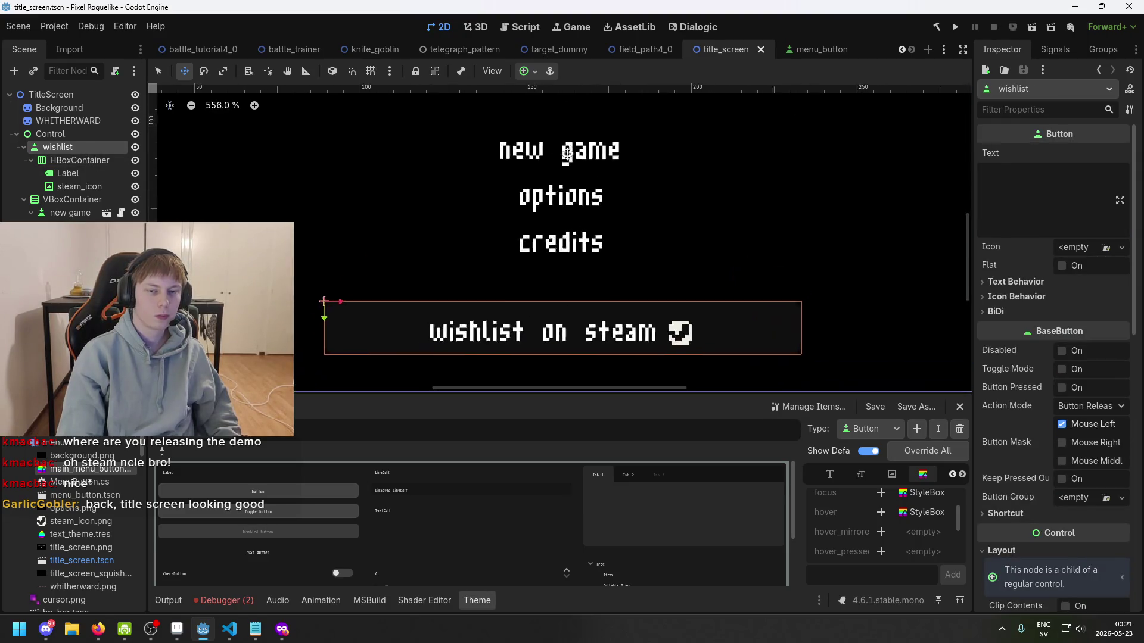
- Step through the wishlist button, HBoxContainer, Label and steam_icon nodes again to compare them
{"action": "left_click", "coordinate": [78, 160]}
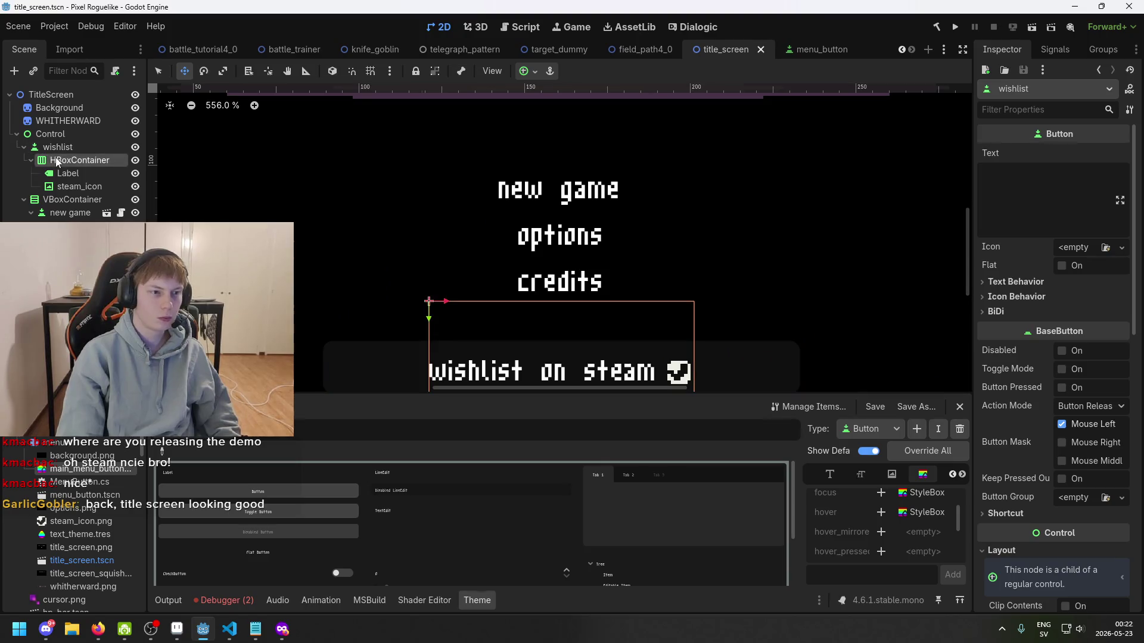
{"action": "left_click", "coordinate": [69, 173]}
{"action": "left_click", "coordinate": [74, 189]}
{"action": "left_click", "coordinate": [76, 174]}
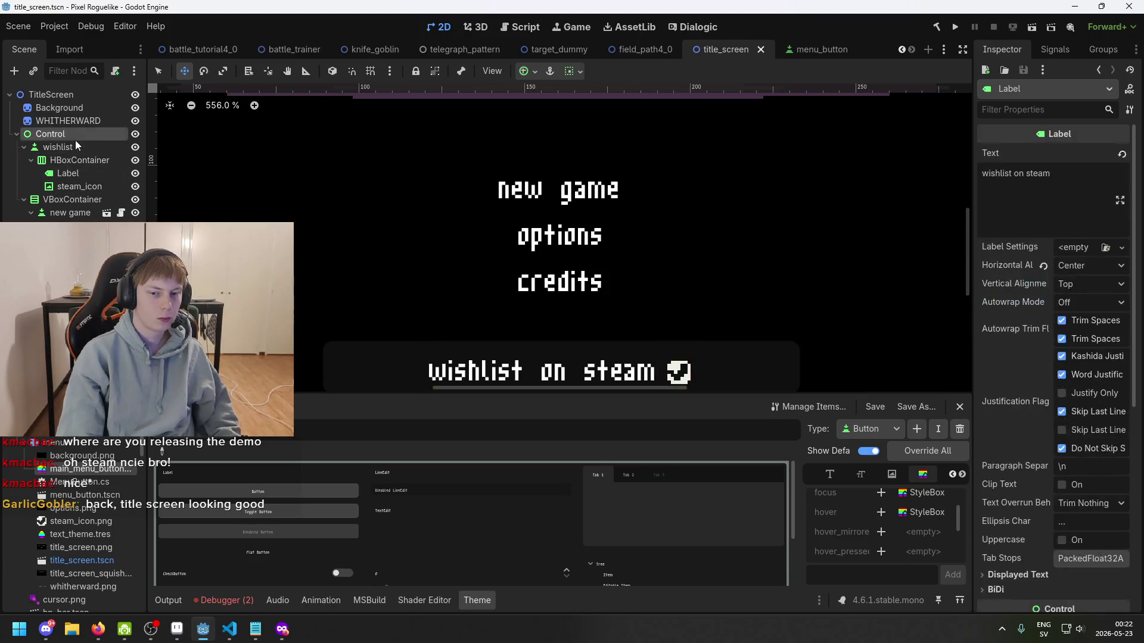
{"action": "left_click", "coordinate": [84, 146]}
{"action": "left_click", "coordinate": [86, 161]}
{"action": "left_click", "coordinate": [58, 146]}
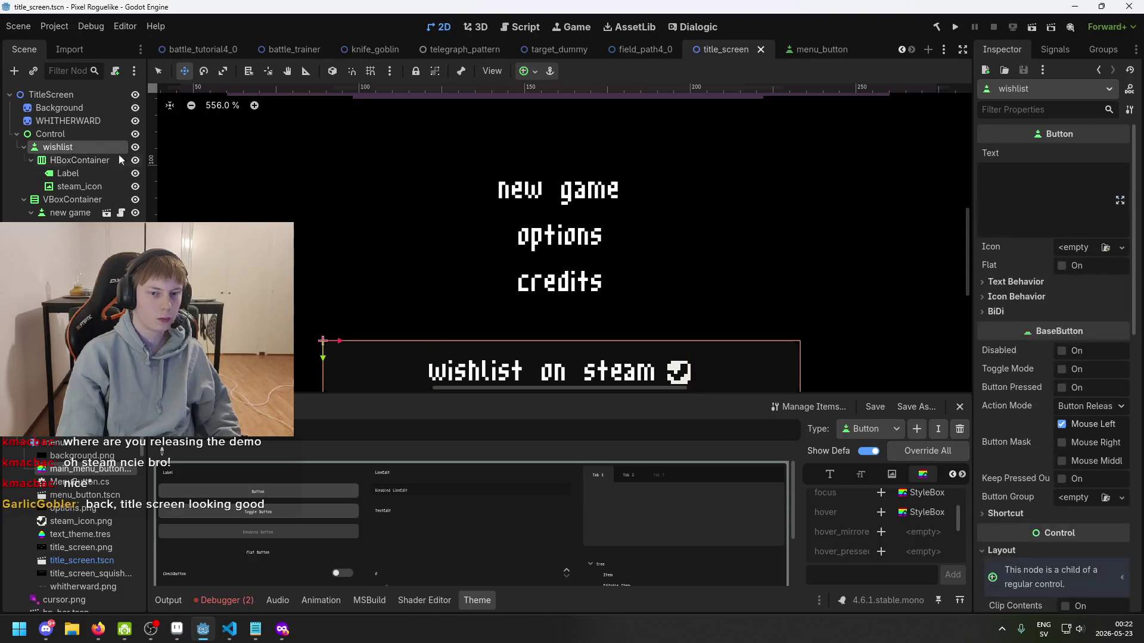
{"action": "scroll", "coordinate": [360, 233], "scroll_direction": "down", "scroll_amount": 5}
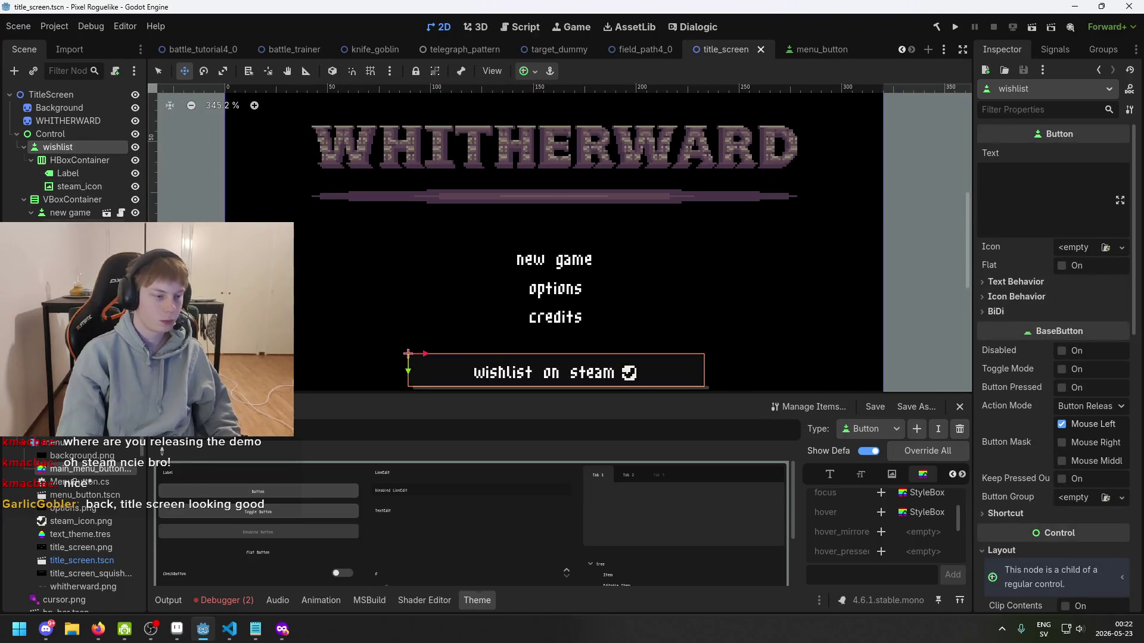
{"action": "left_click", "coordinate": [113, 172]}
{"action": "left_click", "coordinate": [105, 188]}
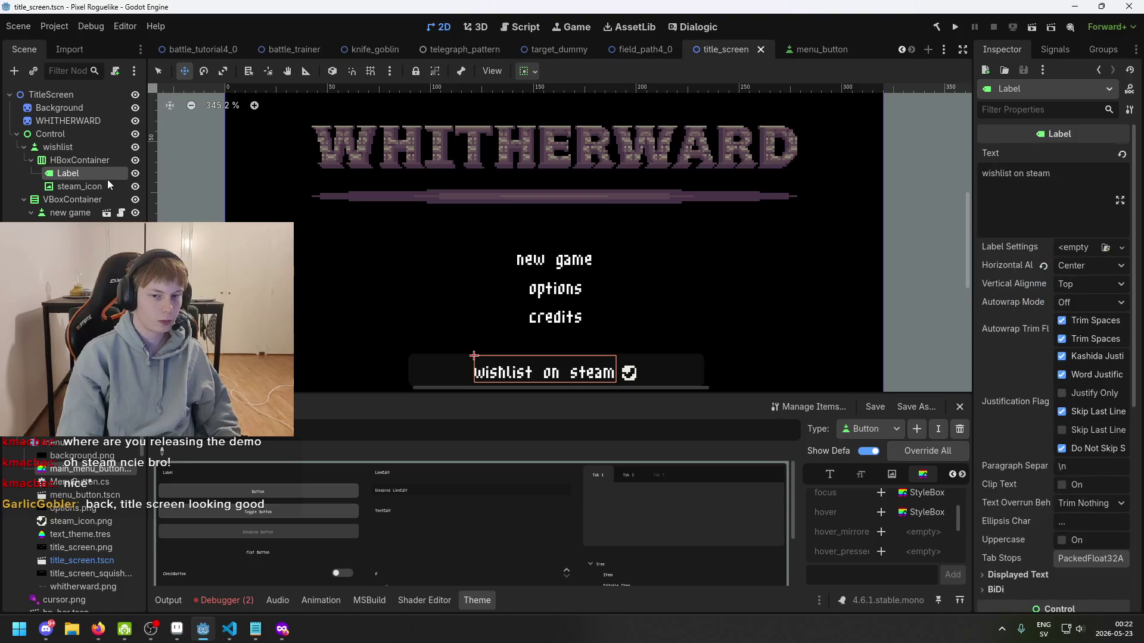
{"action": "left_click", "coordinate": [108, 161]}
{"action": "left_click", "coordinate": [109, 146]}
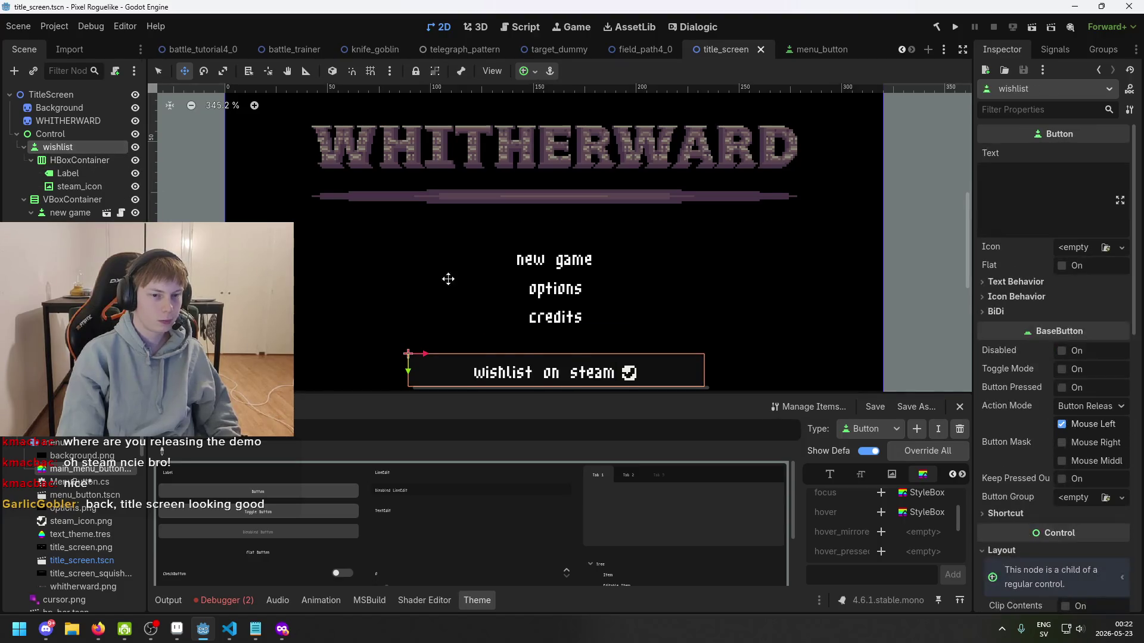
{"action": "left_click_drag", "start_coordinate": [449, 279], "coordinate": [439, 199]}
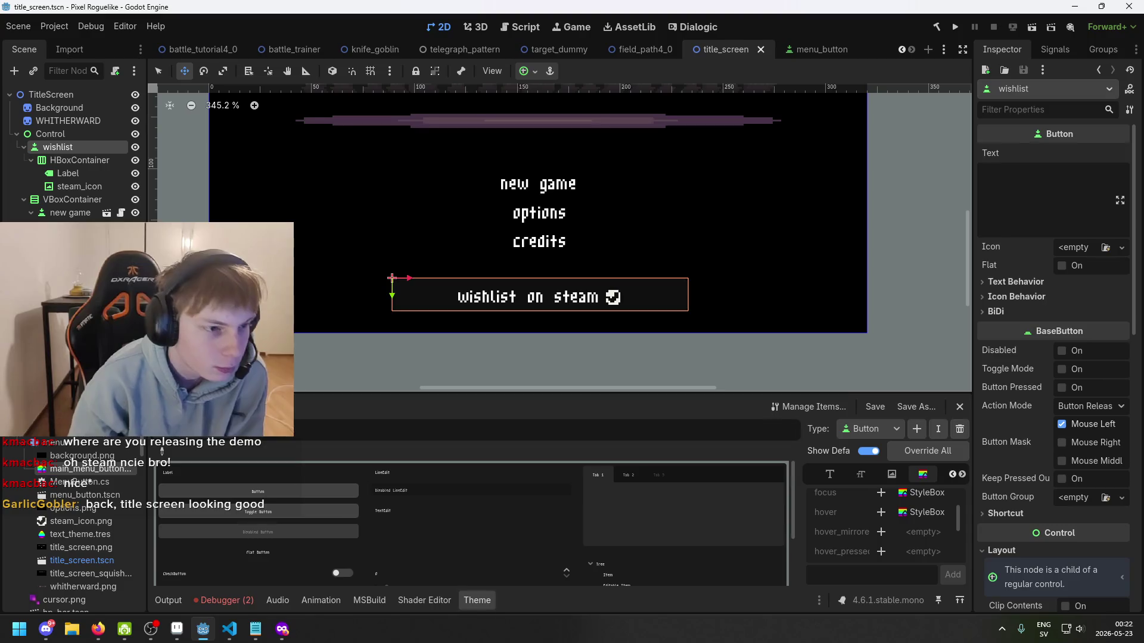
- Review the two logged errors in the Debugger, then return to the Output log
{"action": "left_click", "coordinate": [225, 600]}
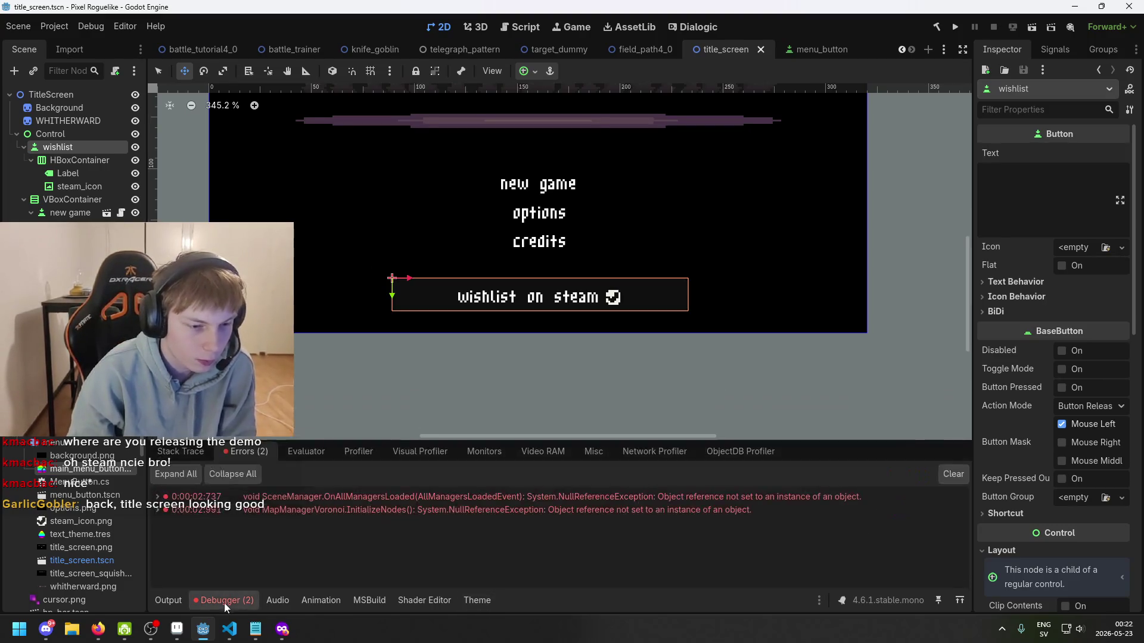
{"action": "left_click", "coordinate": [169, 599]}
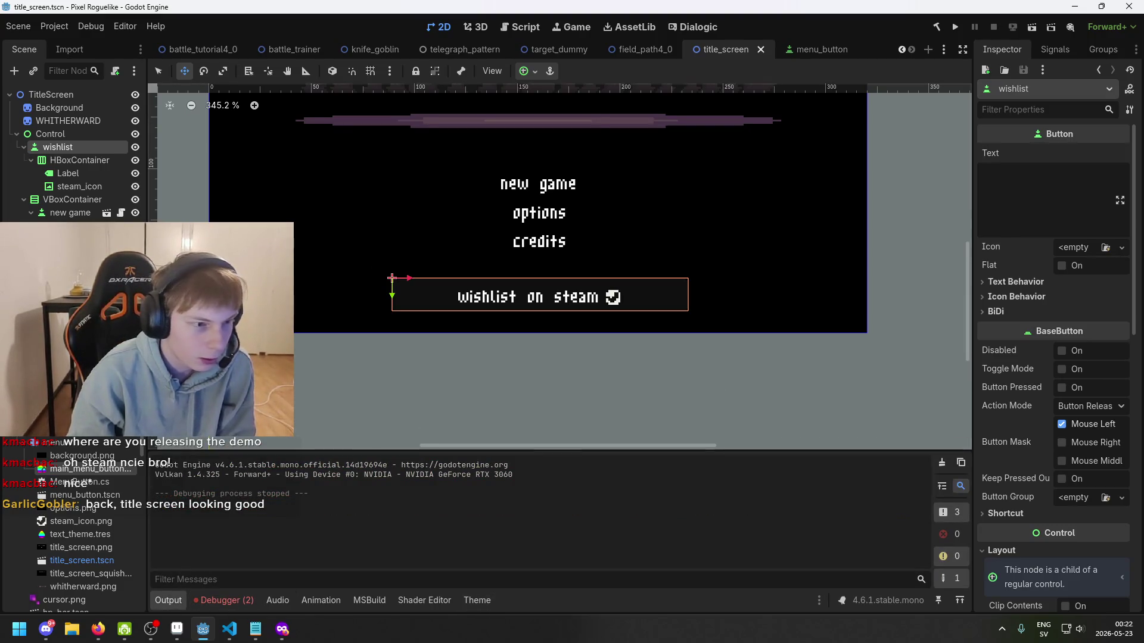
{"action": "scroll", "coordinate": [451, 309], "scroll_direction": "up", "scroll_amount": 1}
{"action": "scroll", "coordinate": [453, 322], "scroll_direction": "up", "scroll_amount": 1}
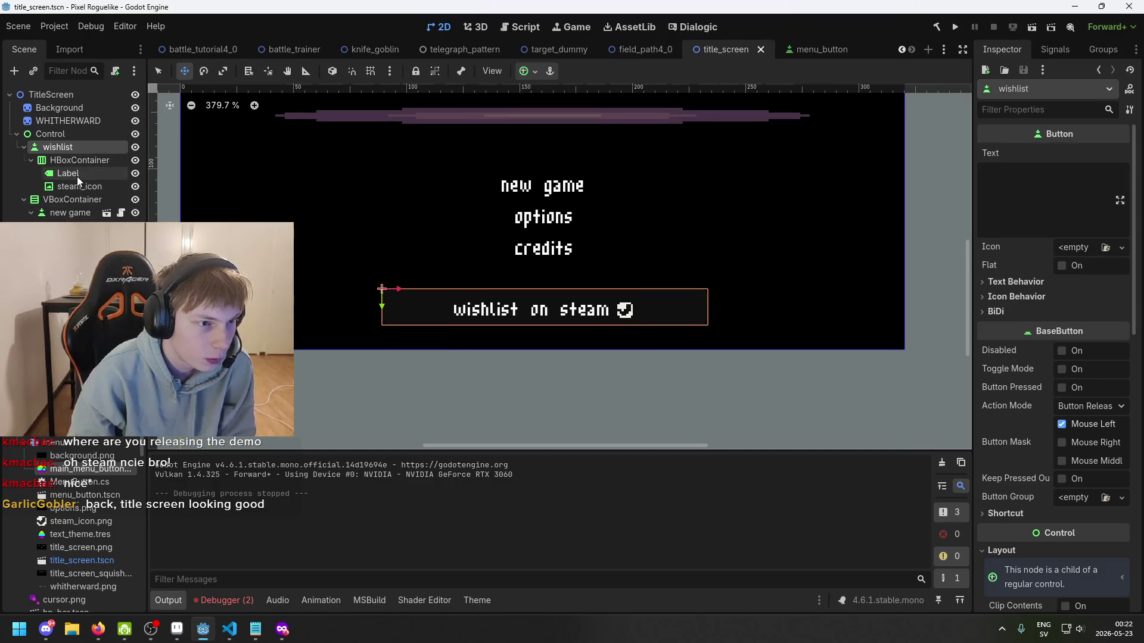
{"action": "left_click", "coordinate": [88, 187]}
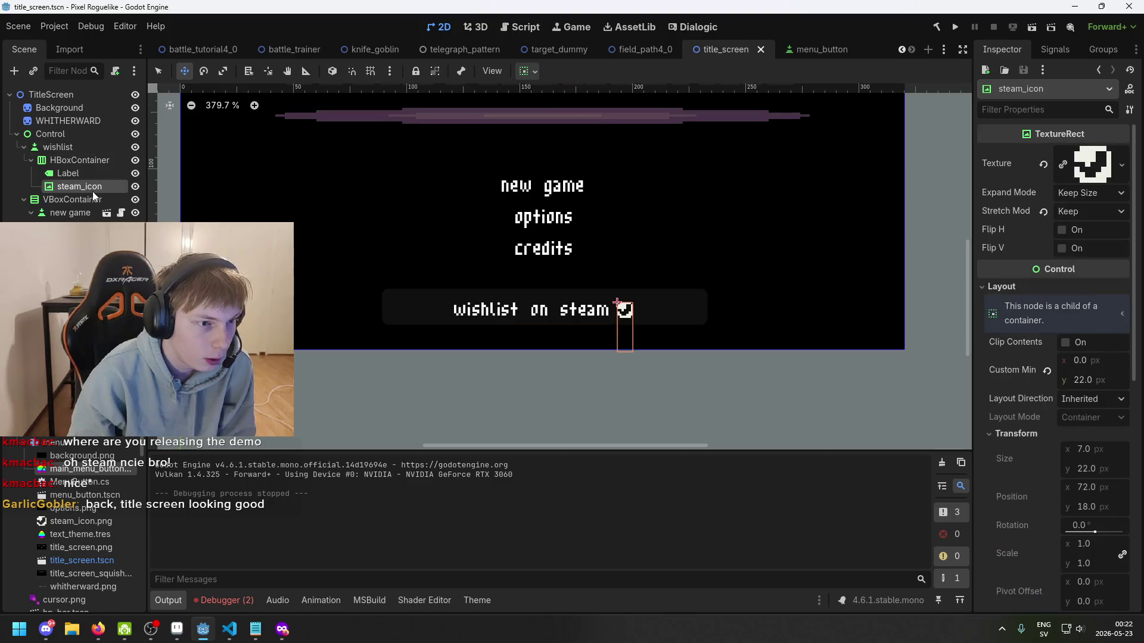
{"action": "left_click", "coordinate": [92, 149]}
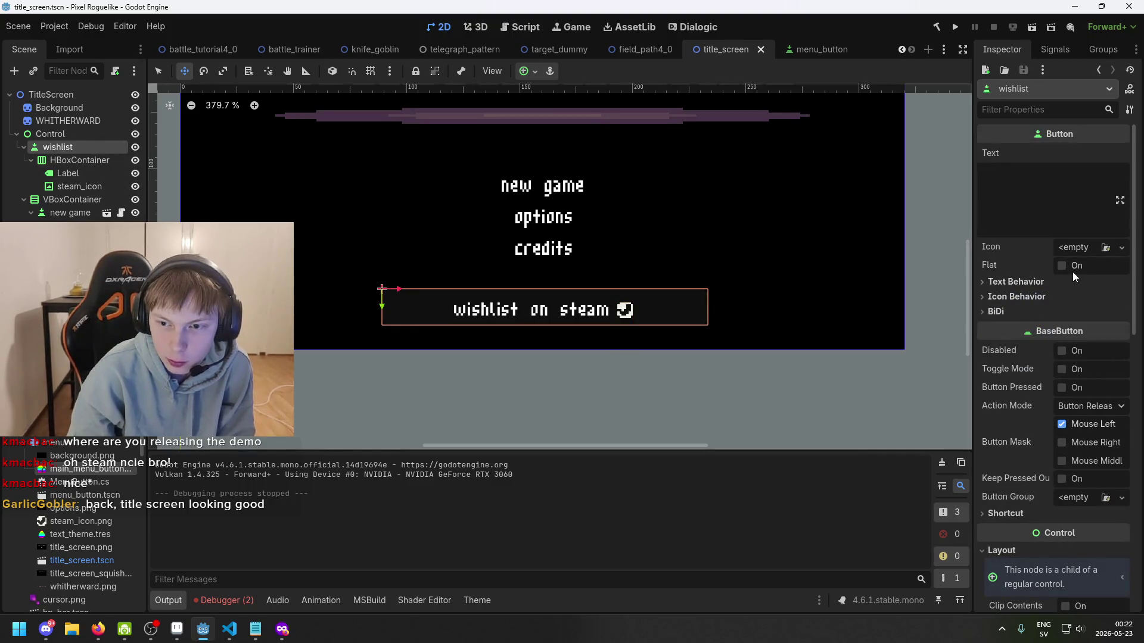
- Tick Flat on the wishlist on steam button and save title_screen
{"action": "left_click", "coordinate": [1061, 266]}
{"action": "scroll", "coordinate": [655, 298], "scroll_direction": "up", "scroll_amount": 3}
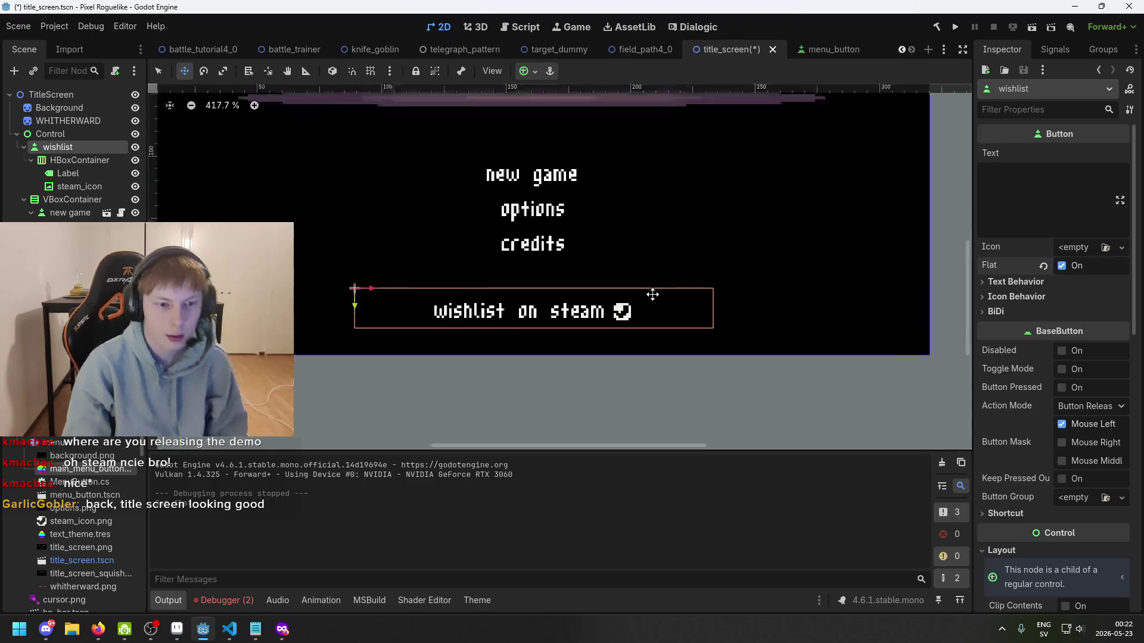
{"action": "key", "text": "ctrl+s"}
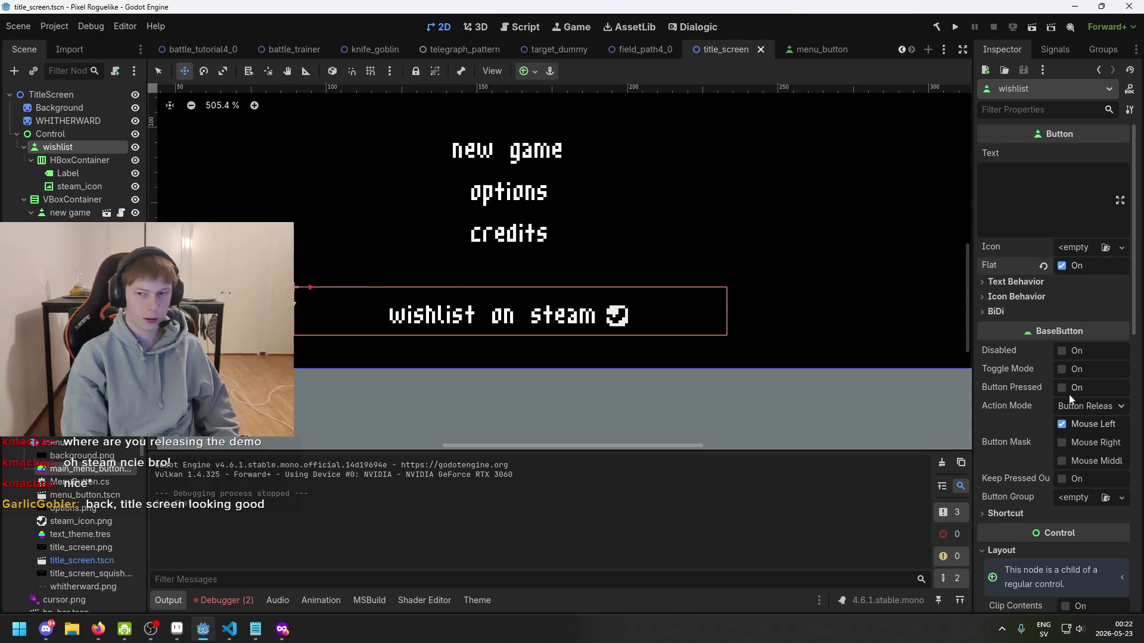
- Review the wishlist button's Inspector settings, then select the new game button
{"action": "left_click", "coordinate": [95, 173]}
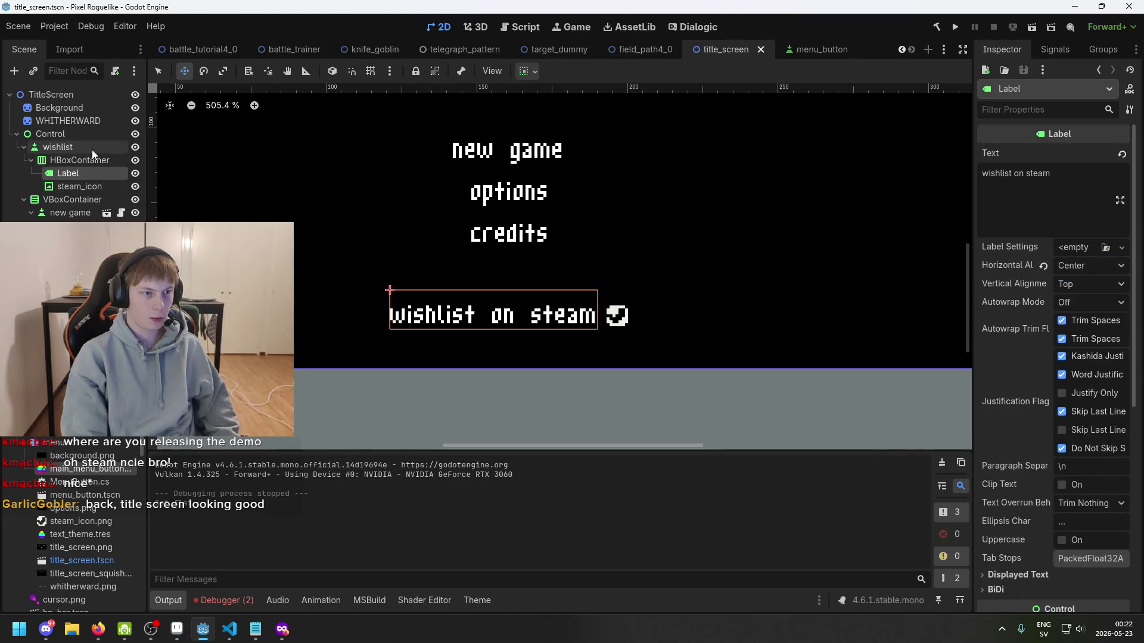
{"action": "left_click", "coordinate": [92, 149]}
{"action": "scroll", "coordinate": [1119, 363], "scroll_direction": "down", "scroll_amount": 5}
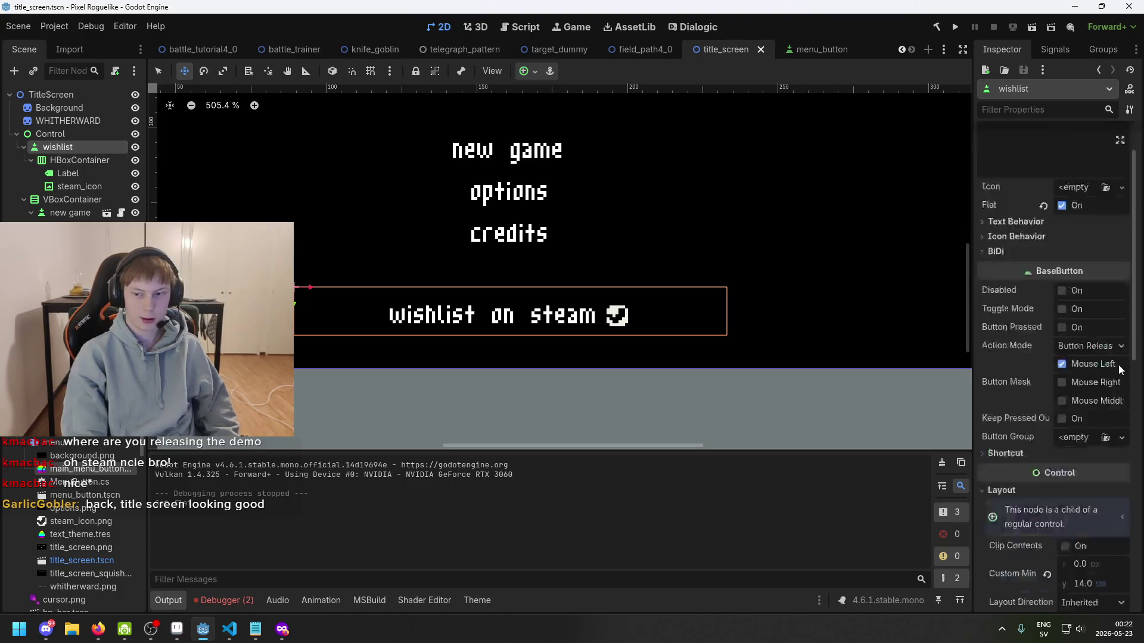
{"action": "scroll", "coordinate": [1116, 393], "scroll_direction": "down", "scroll_amount": 5}
{"action": "scroll", "coordinate": [1112, 385], "scroll_direction": "up", "scroll_amount": 10}
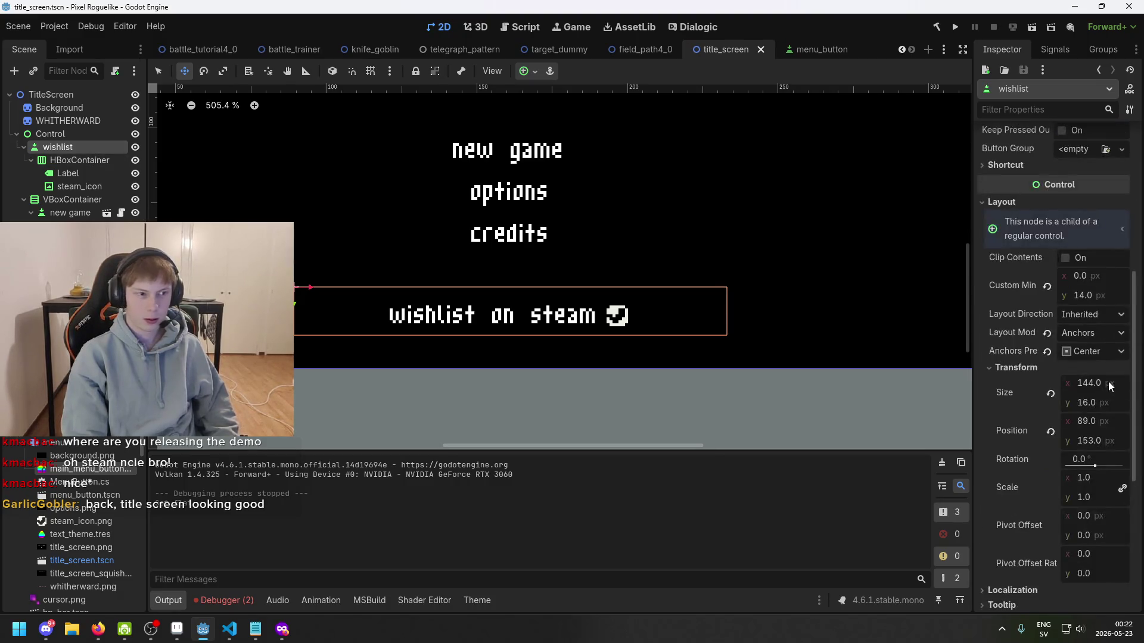
{"action": "scroll", "coordinate": [1109, 384], "scroll_direction": "up", "scroll_amount": 2}
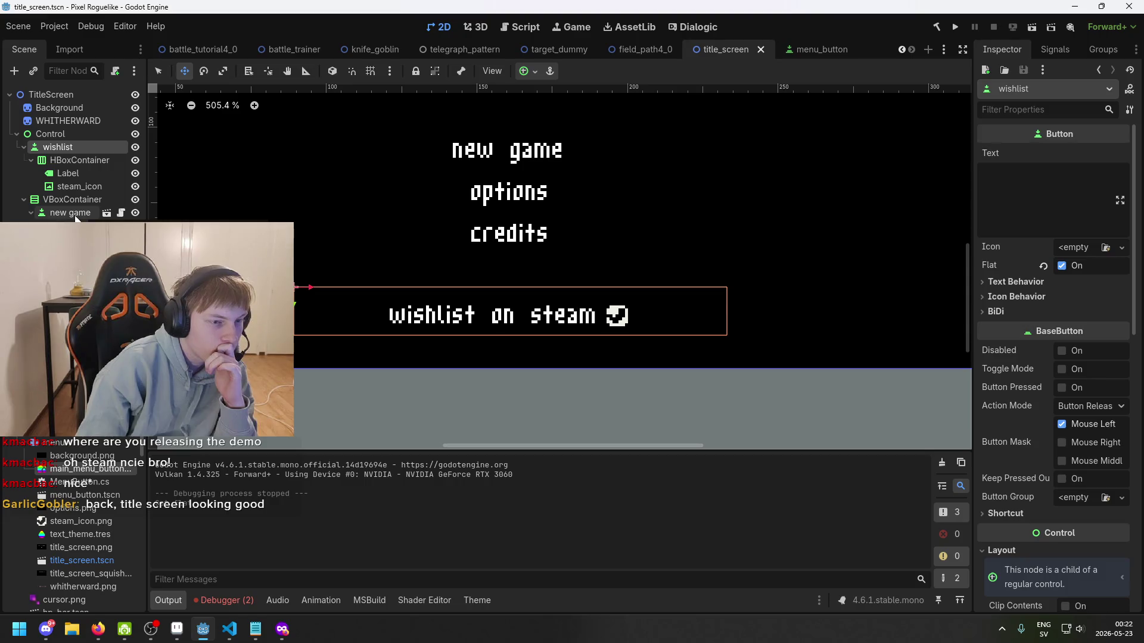
{"action": "left_click", "coordinate": [80, 214]}
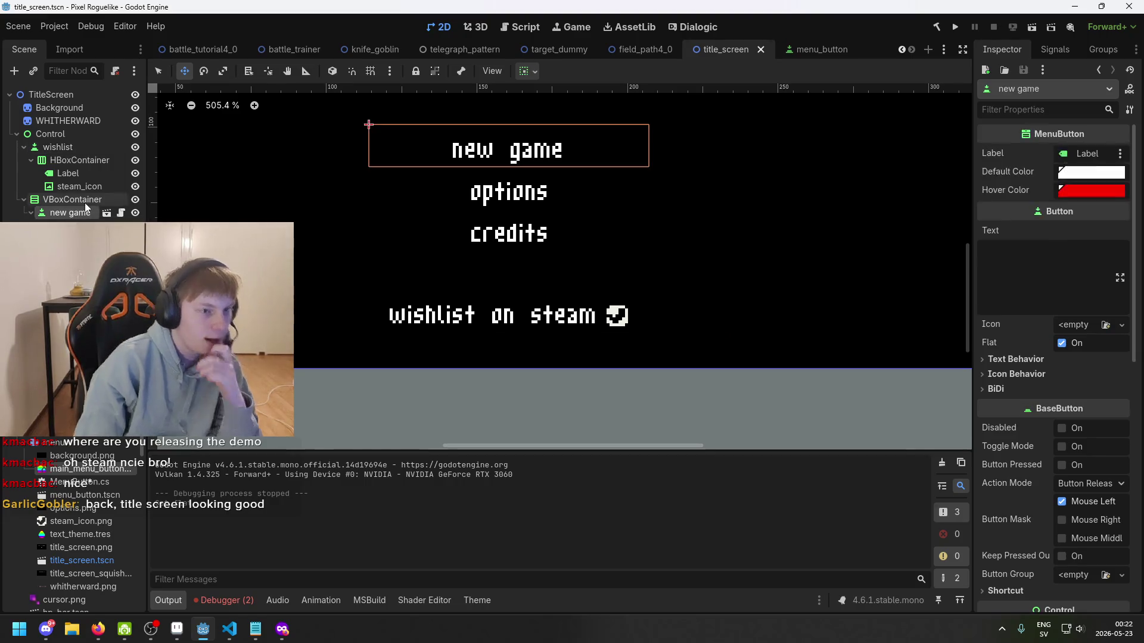
- Duplicate the new game button and move the copy directly under Control
{"action": "key", "text": "ctrl+d"}
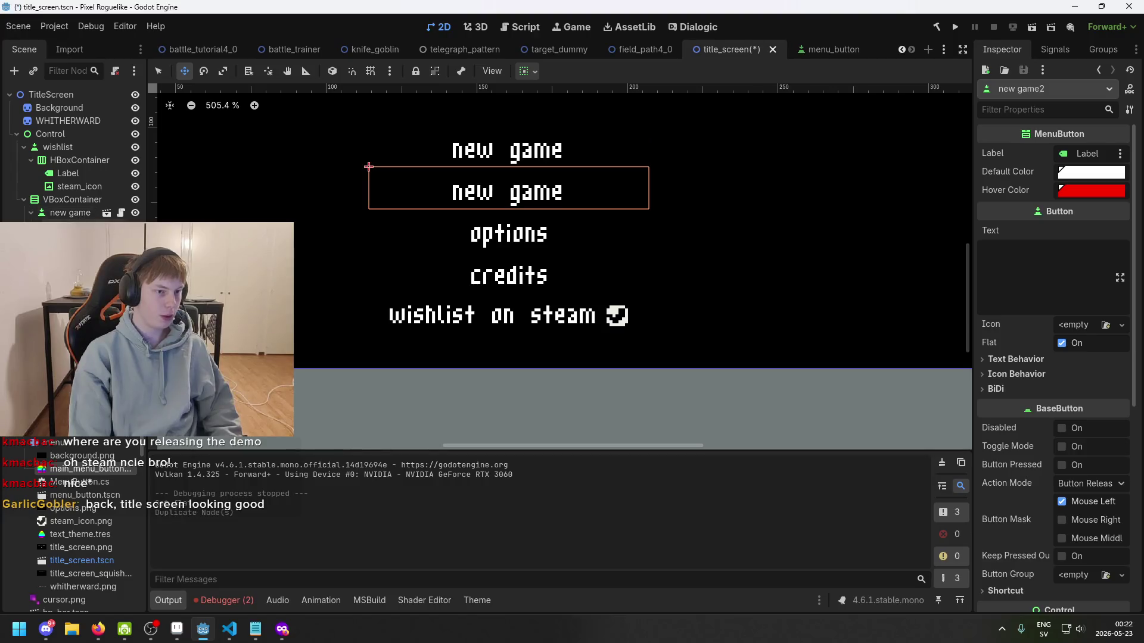
{"action": "key", "text": "ctrl+z"}
{"action": "key", "text": "ctrl+d"}
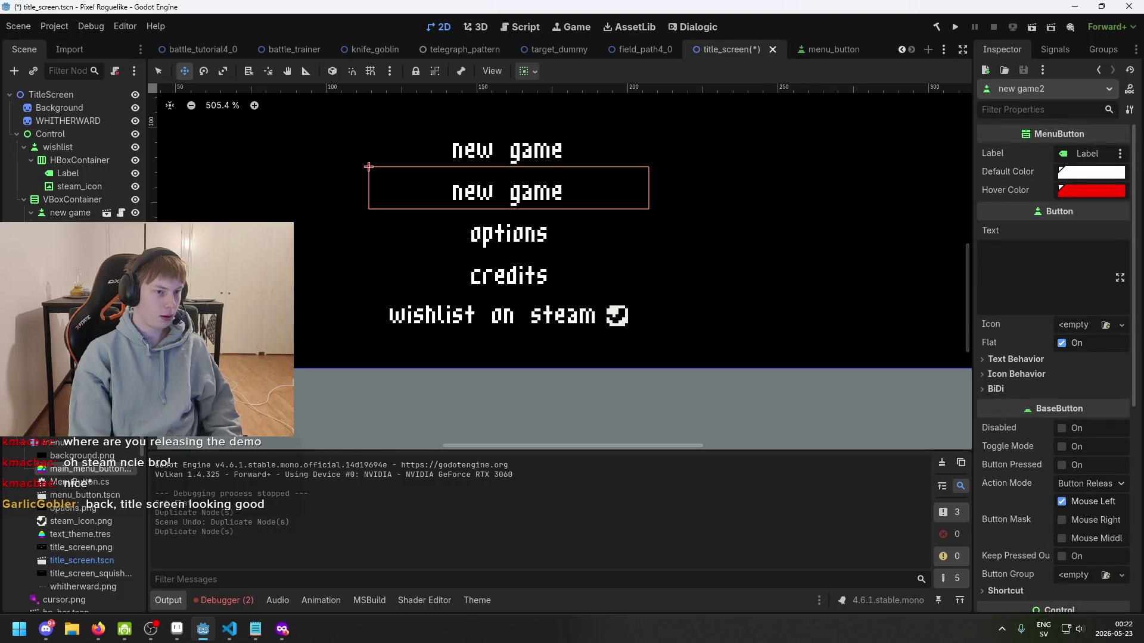
{"action": "left_click_drag", "start_coordinate": [65, 225], "coordinate": [82, 143]}
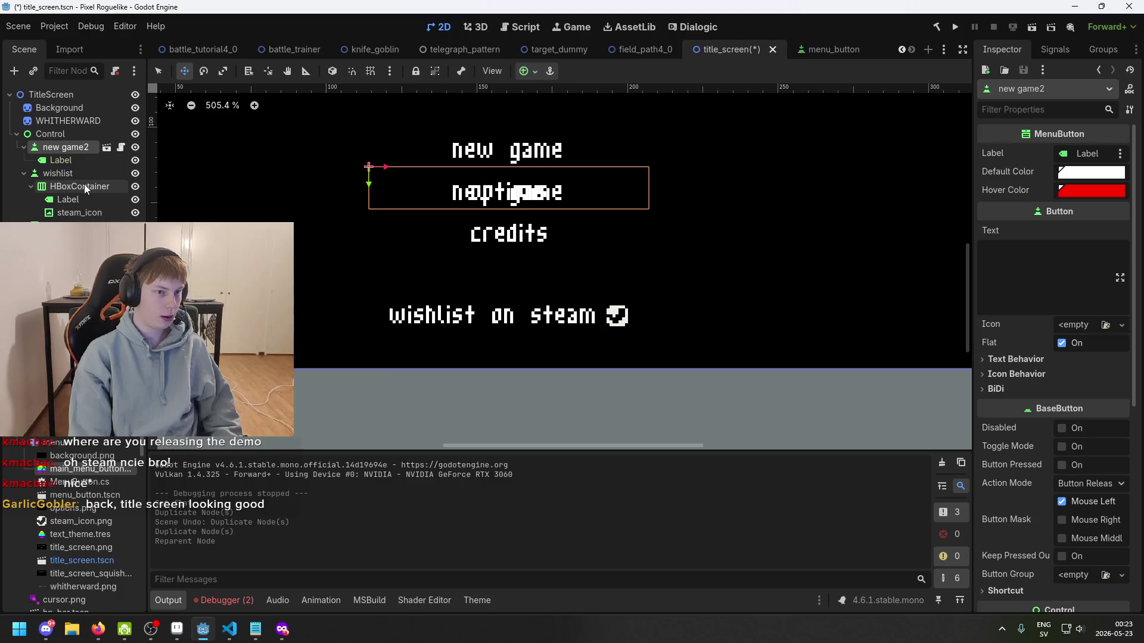
- Duplicate the wishlist HBoxContainer as HBoxContainer2 under the copy and move the Label into it
{"action": "left_click", "coordinate": [84, 184]}
{"action": "key", "text": "ctrl+d"}
{"action": "key", "text": "ctrl+z"}
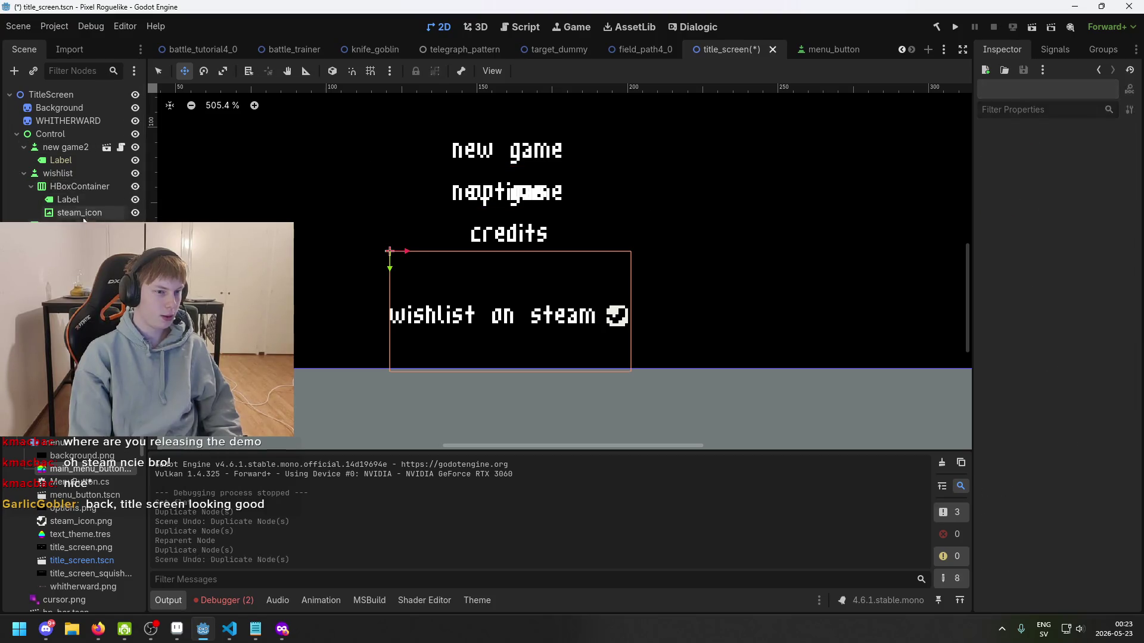
{"action": "key", "text": "ctrl+d"}
{"action": "left_click_drag", "start_coordinate": [77, 222], "coordinate": [77, 157]}
{"action": "left_click_drag", "start_coordinate": [90, 201], "coordinate": [81, 160]}
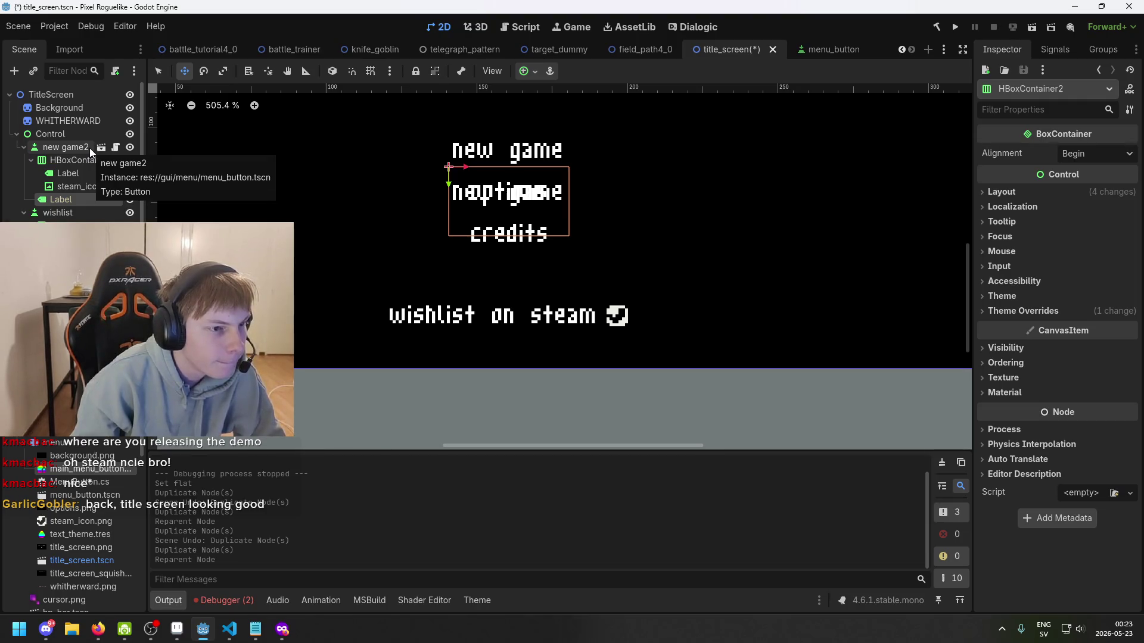
- Try an action on the Label node and dismiss the foreign-scene alert
{"action": "right_click", "coordinate": [76, 198]}
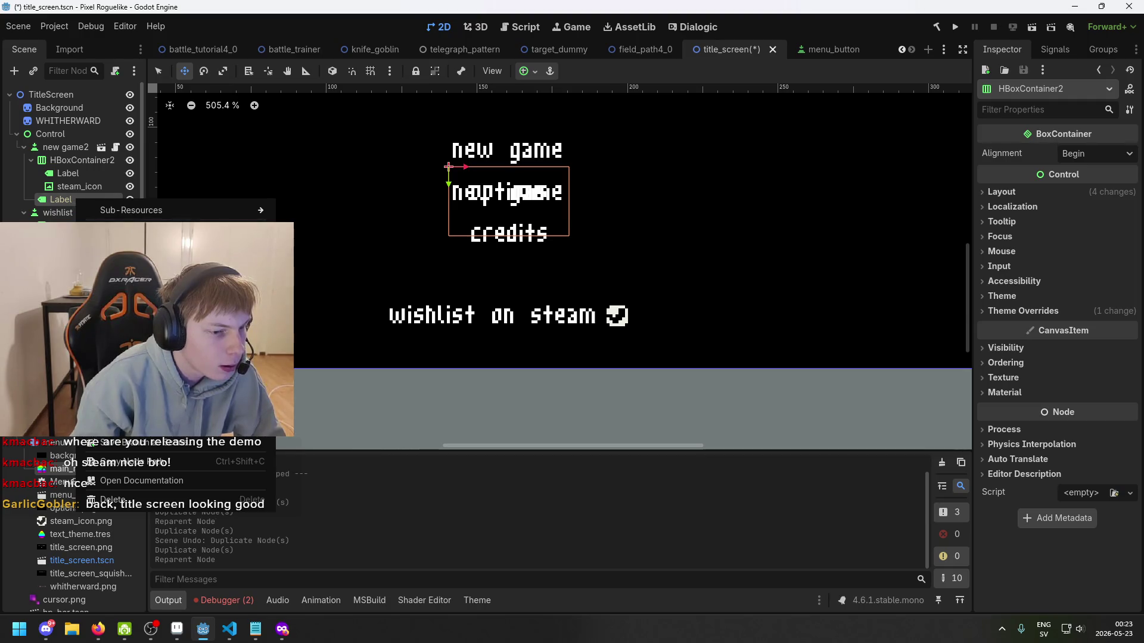
{"action": "left_click", "coordinate": [95, 238]}
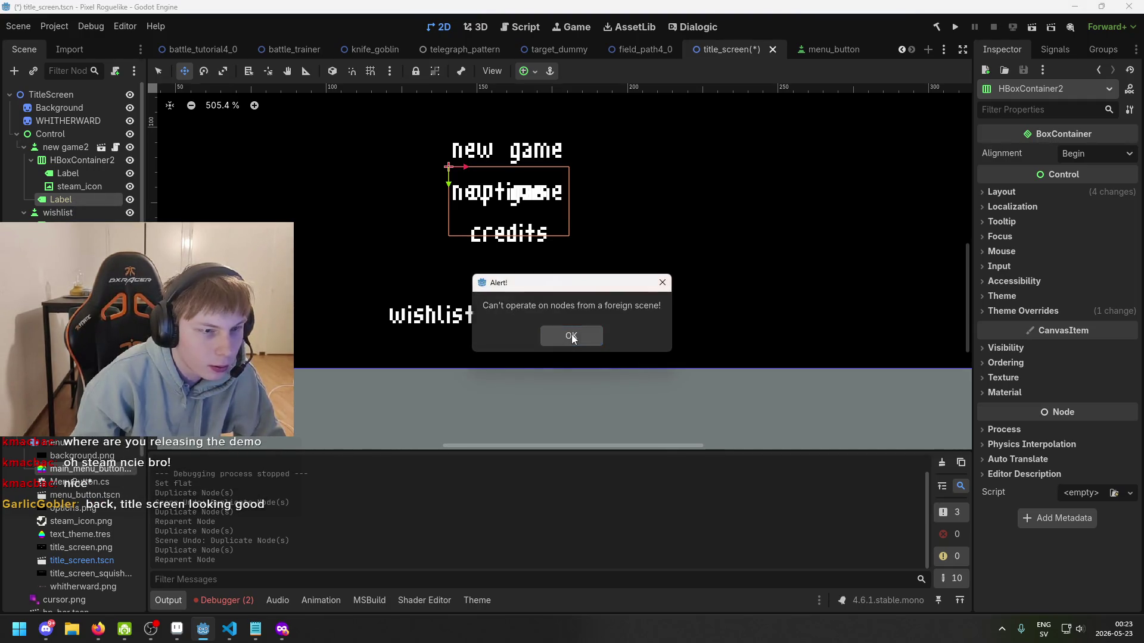
{"action": "left_click", "coordinate": [580, 333]}
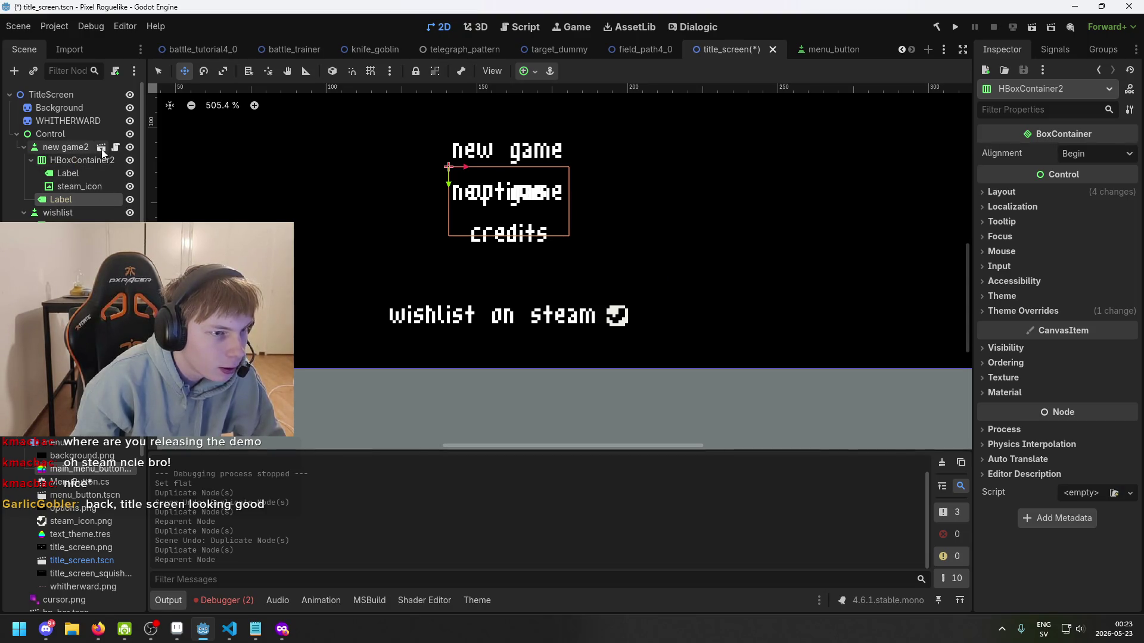
{"action": "right_click", "coordinate": [77, 199]}
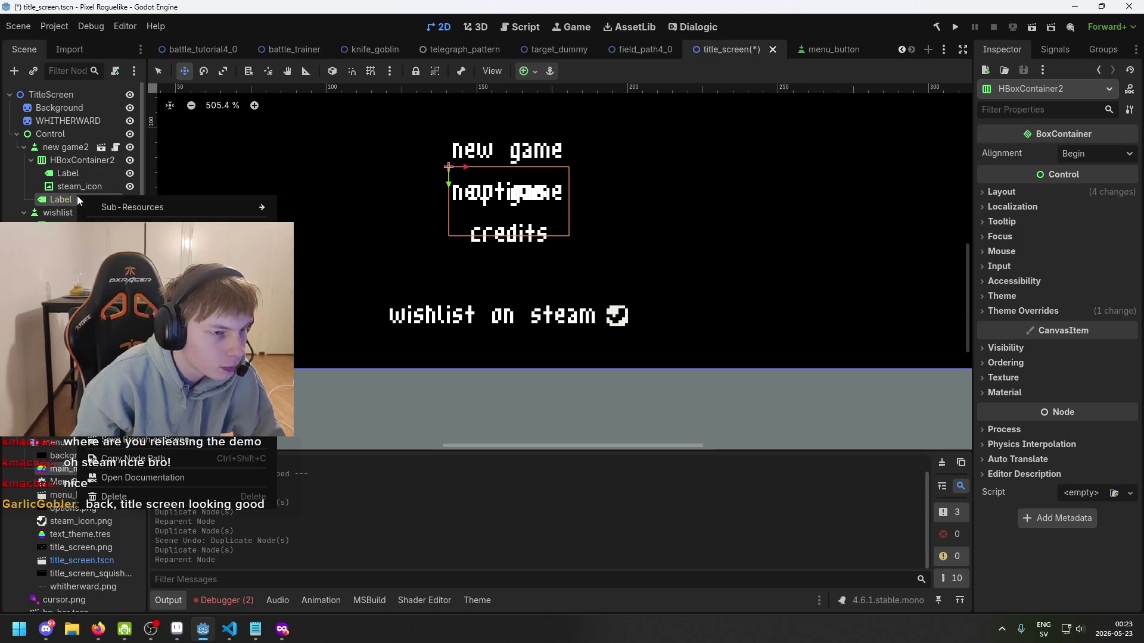
{"action": "left_click", "coordinate": [82, 148]}
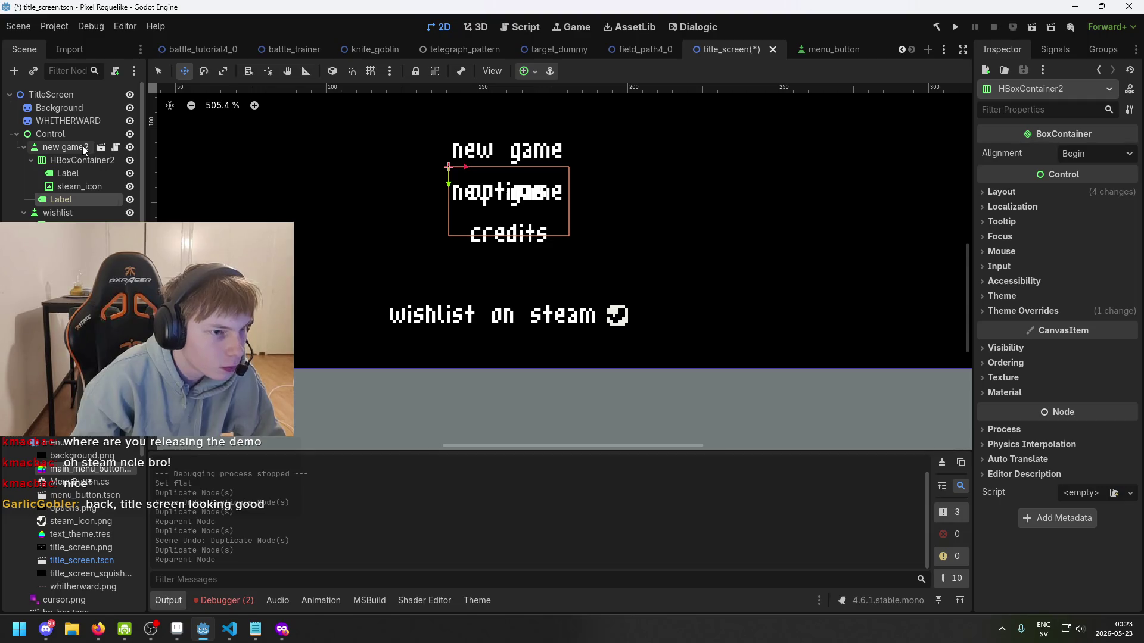
- Delete the new game2 copy and confirm the deletion
{"action": "left_click", "coordinate": [81, 149]}
{"action": "right_click", "coordinate": [80, 149]}
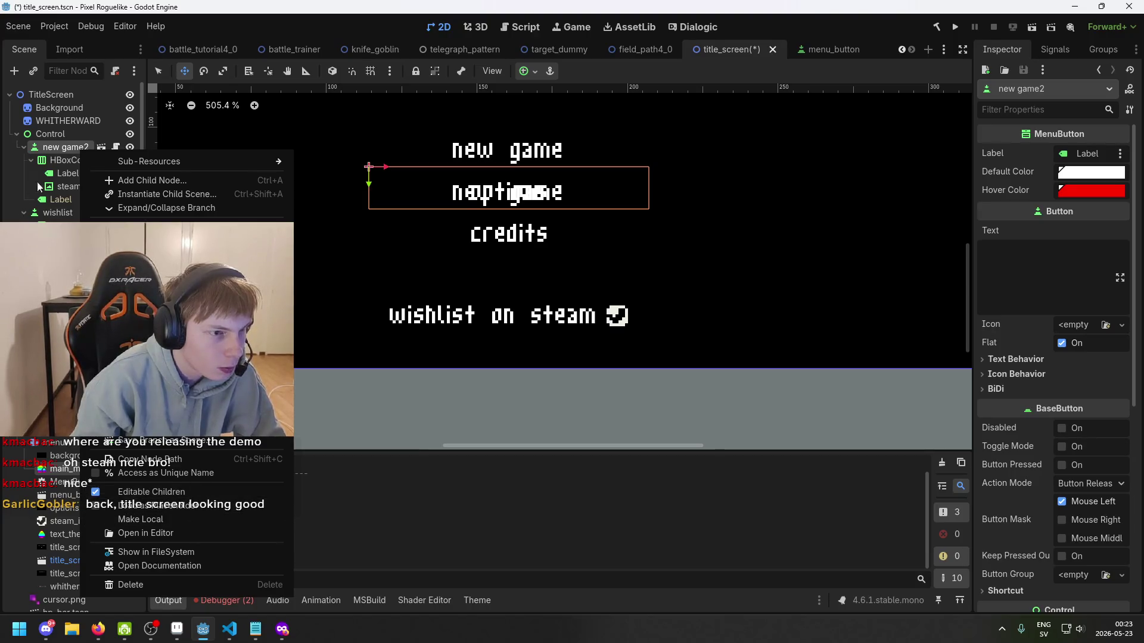
{"action": "left_click", "coordinate": [53, 143]}
{"action": "key", "text": "Delete"}
{"action": "key", "text": "Return"}
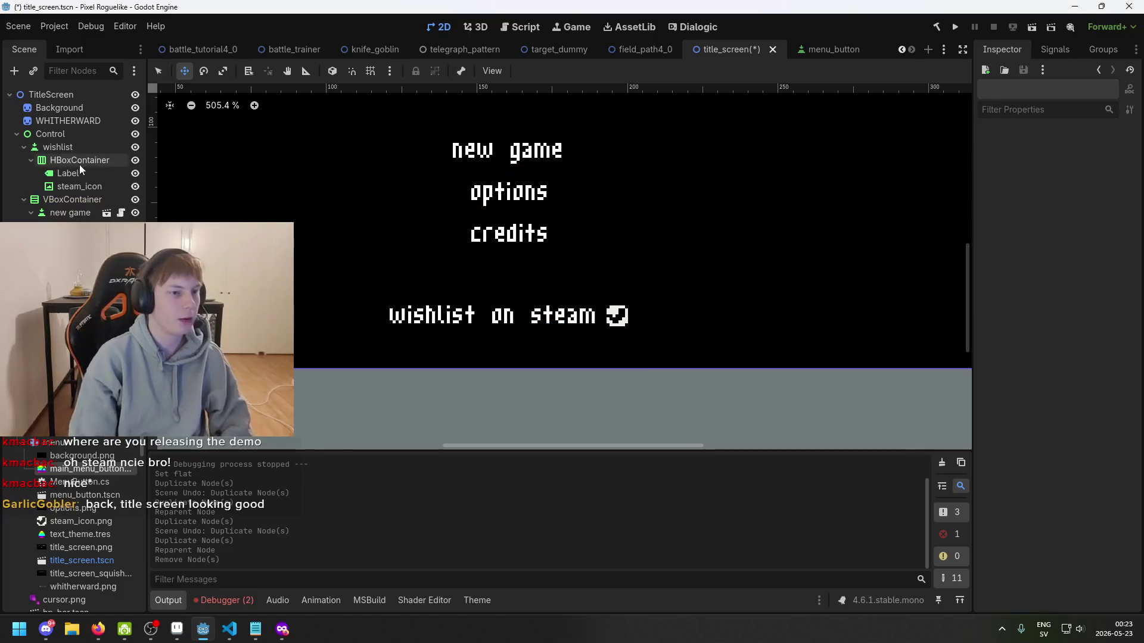
- Attach MenuButton.cs to the wishlist button's Script field and save title_screen
{"action": "key", "text": "ctrl+s"}
{"action": "left_click", "coordinate": [62, 148]}
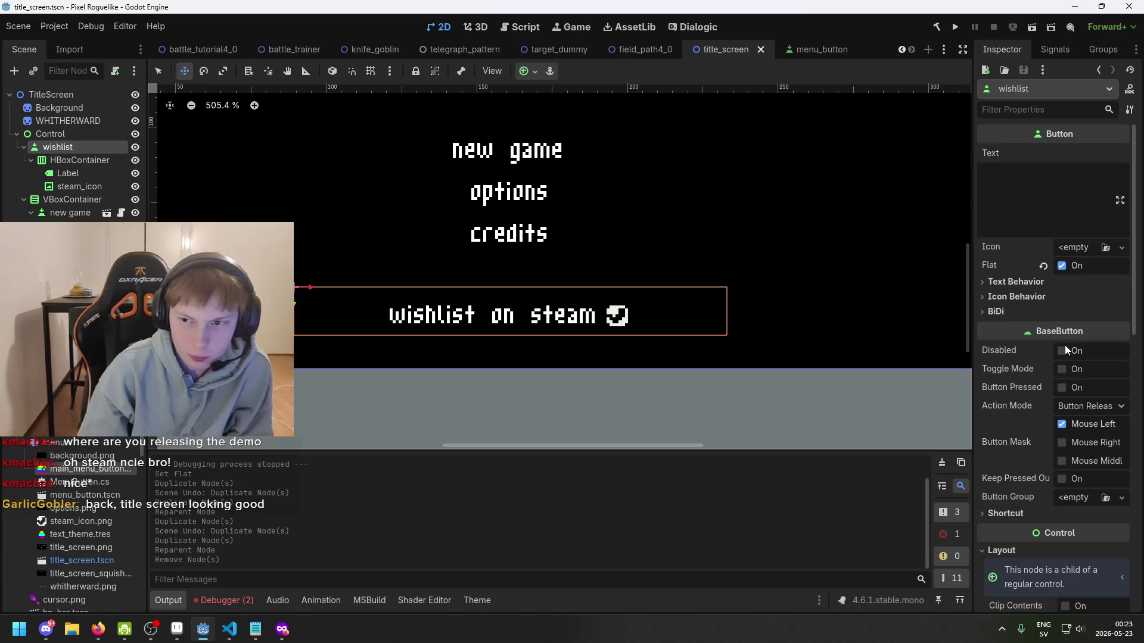
{"action": "scroll", "coordinate": [1090, 470], "scroll_direction": "down", "scroll_amount": 5}
{"action": "scroll", "coordinate": [1090, 471], "scroll_direction": "down", "scroll_amount": 8}
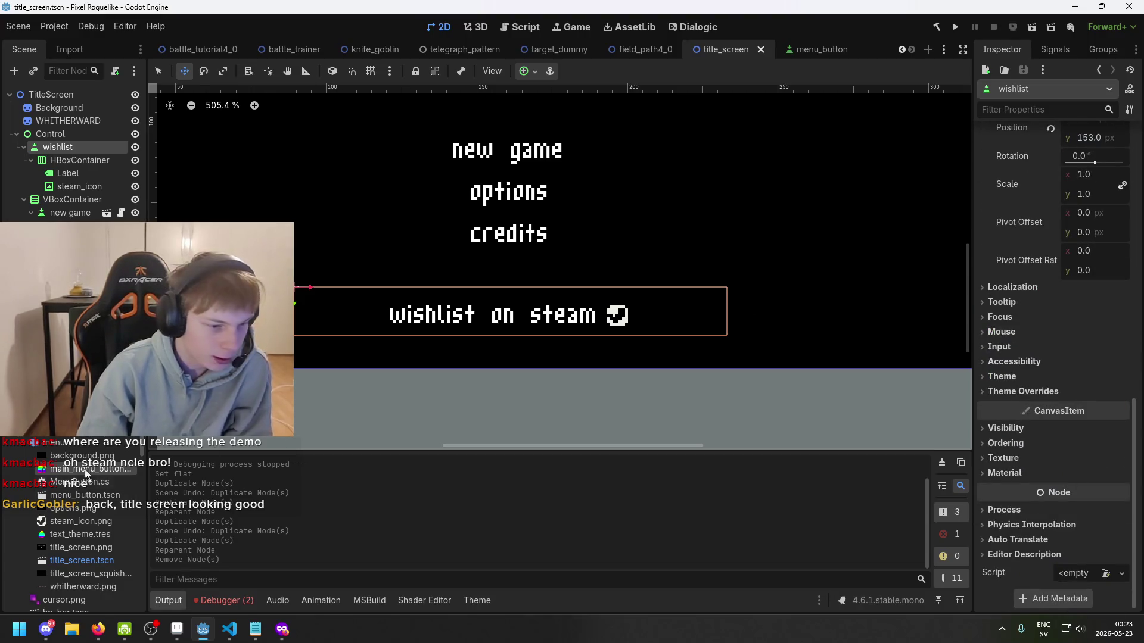
{"action": "mouse_move", "coordinate": [88, 480]}
{"action": "left_mouse_down"}
{"action": "mouse_move", "coordinate": [357, 518]}
{"action": "mouse_move", "coordinate": [1075, 574]}
{"action": "left_mouse_up"}
{"action": "scroll", "coordinate": [624, 351], "scroll_direction": "down", "scroll_amount": 2}
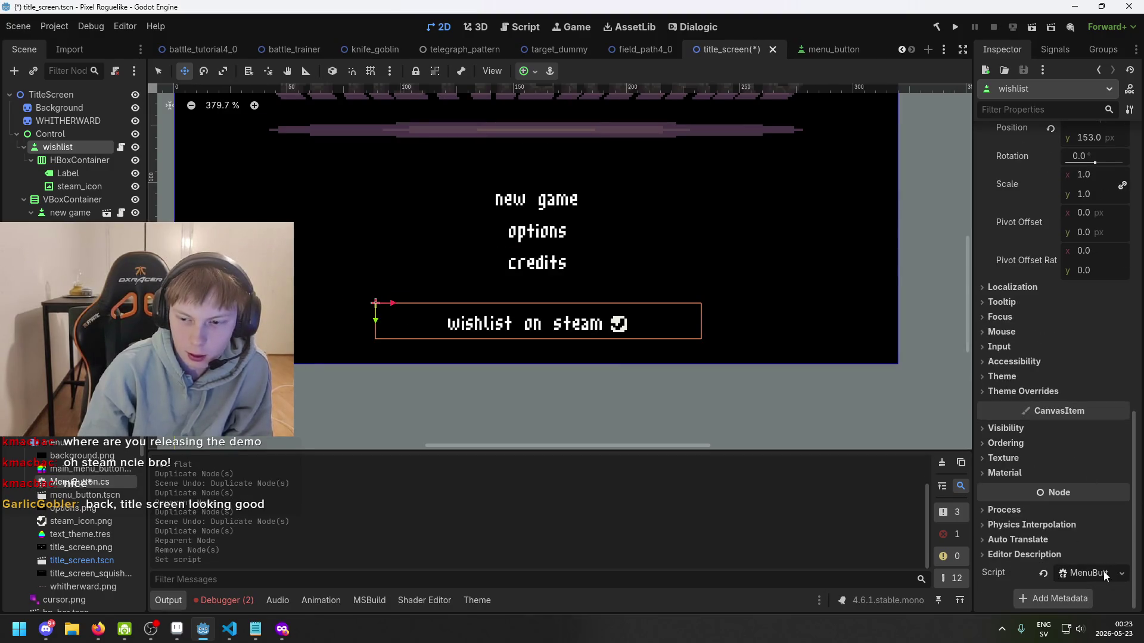
{"action": "scroll", "coordinate": [1054, 453], "scroll_direction": "up", "scroll_amount": 10}
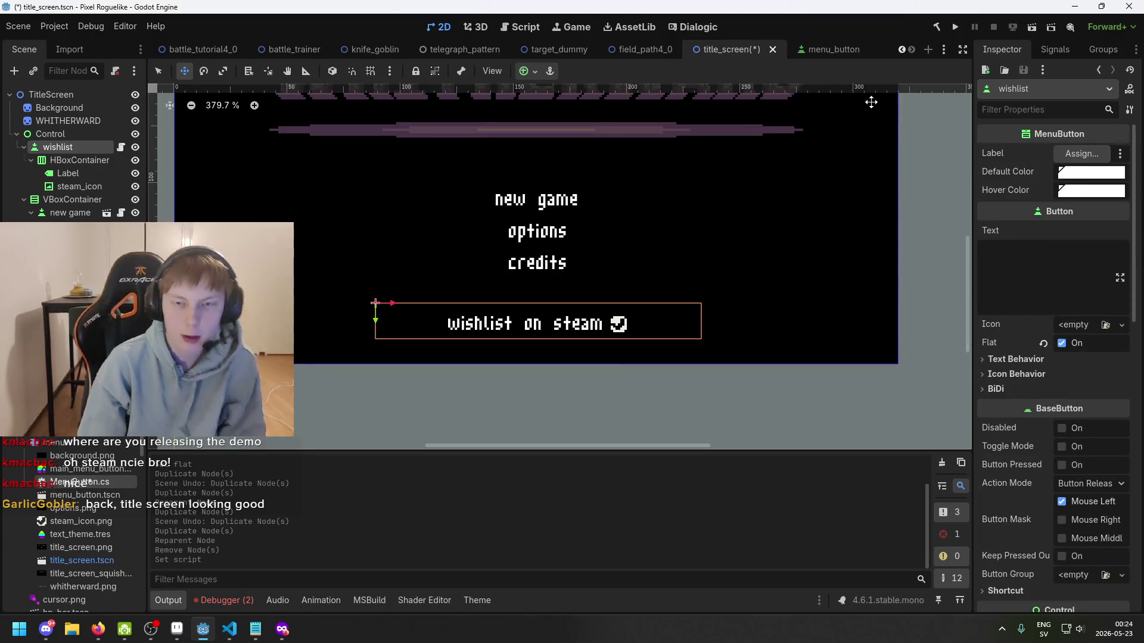
{"action": "key", "text": "ctrl+s"}
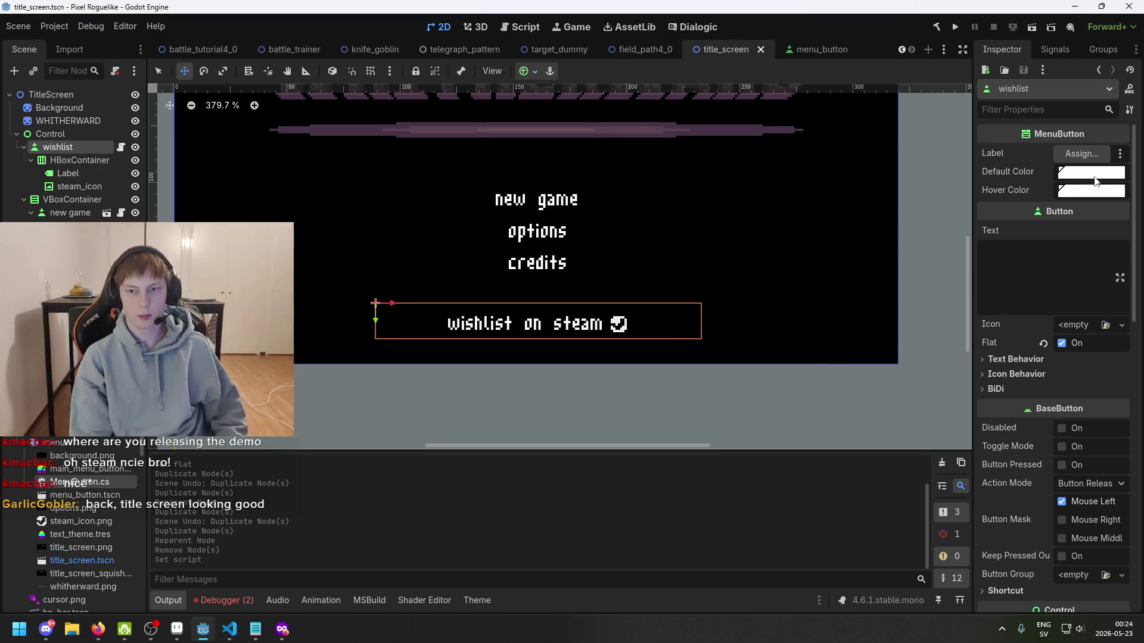
- Set the wishlist button's Hover Color to pure red (G and B 0) and save
{"action": "left_click", "coordinate": [1091, 191]}
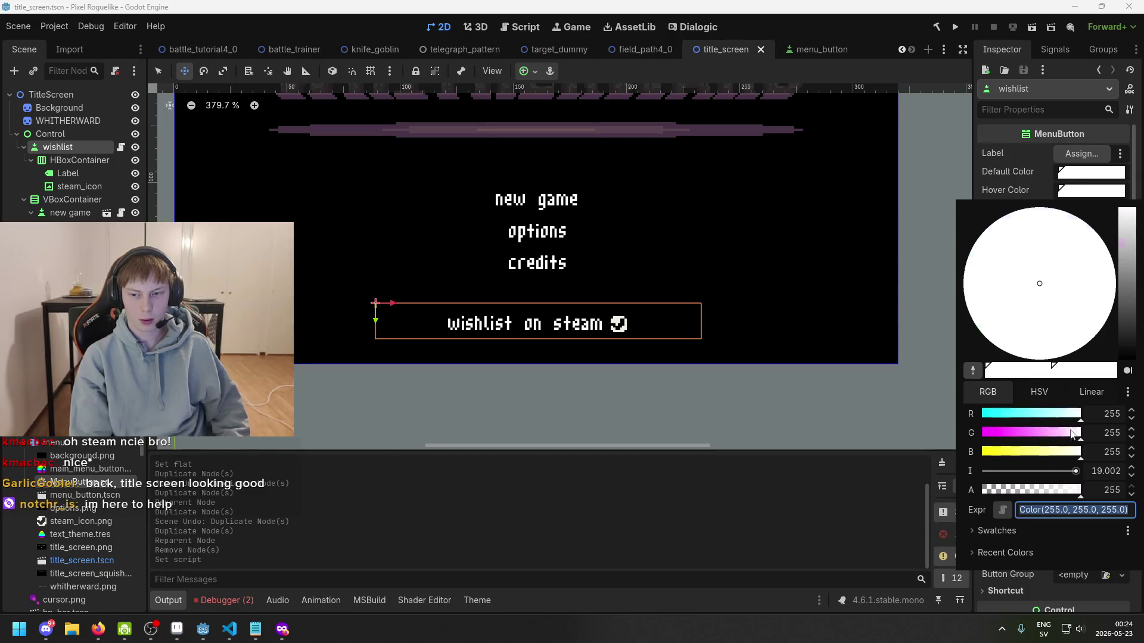
{"action": "left_click_drag", "start_coordinate": [1052, 433], "coordinate": [980, 433]}
{"action": "left_click_drag", "start_coordinate": [1046, 452], "coordinate": [980, 452]}
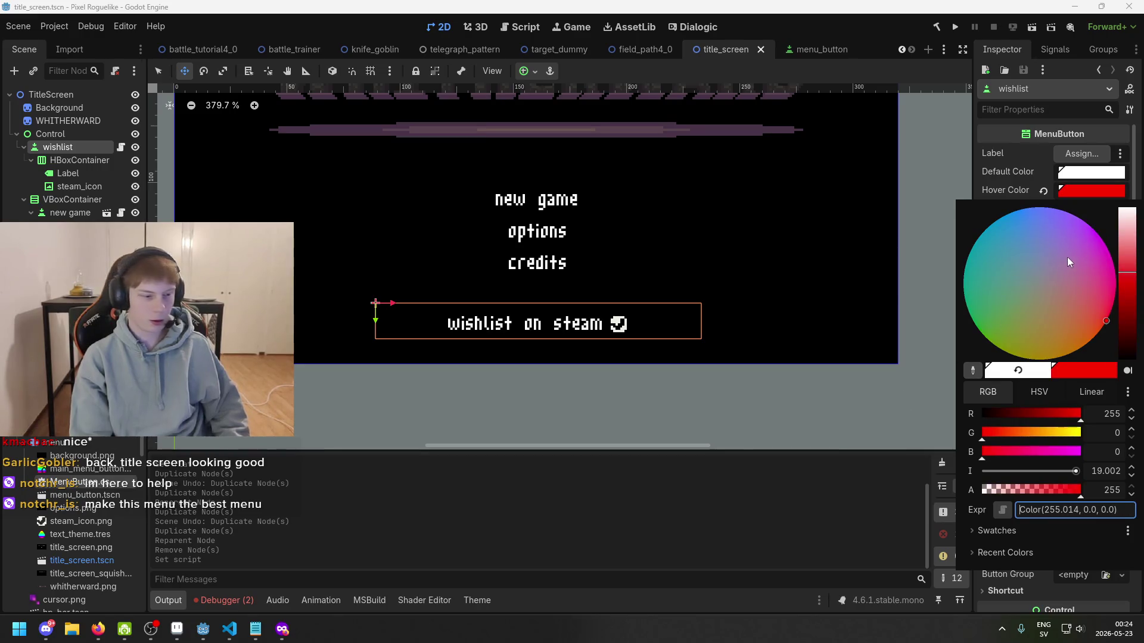
{"action": "key", "text": "Escape"}
{"action": "key", "text": "ctrl+s"}
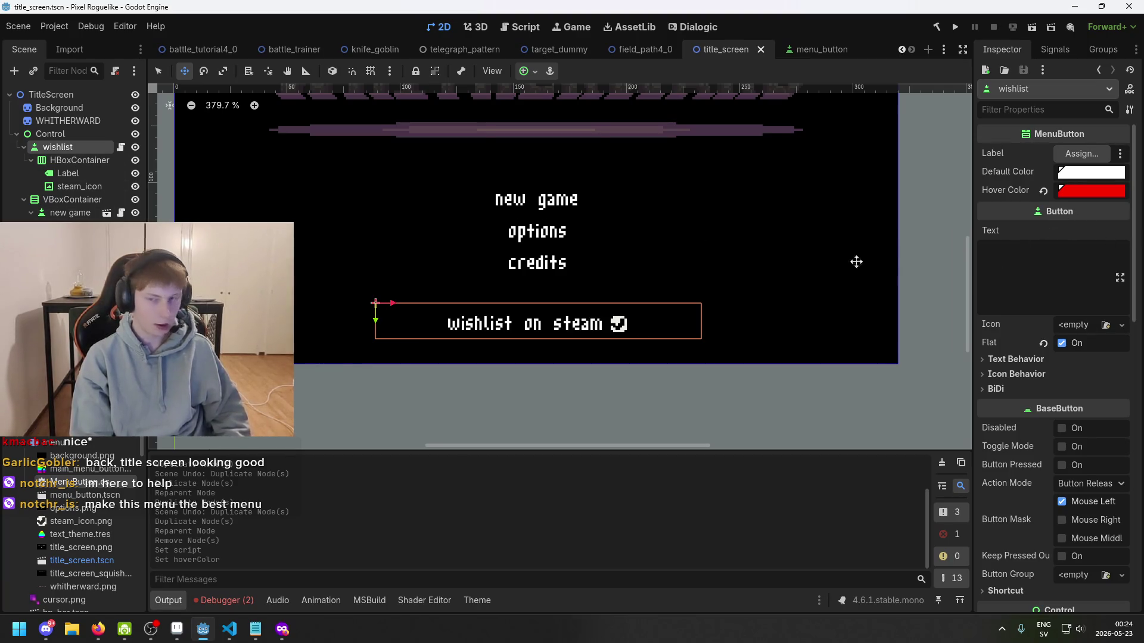
{"action": "key", "text": "ctrl+s"}
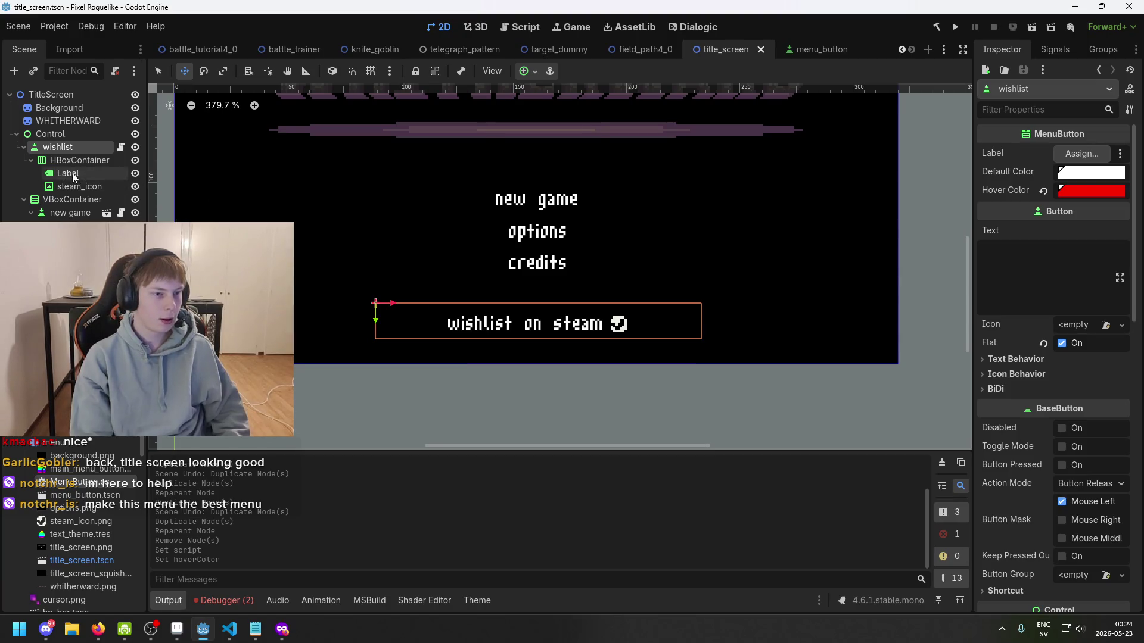
- Link the Label node to the button's Label property, save, and run the game
{"action": "mouse_move", "coordinate": [73, 174]}
{"action": "left_mouse_down"}
{"action": "mouse_move", "coordinate": [1102, 161]}
{"action": "mouse_move", "coordinate": [1081, 154]}
{"action": "left_mouse_up"}
{"action": "key", "text": "ctrl+s"}
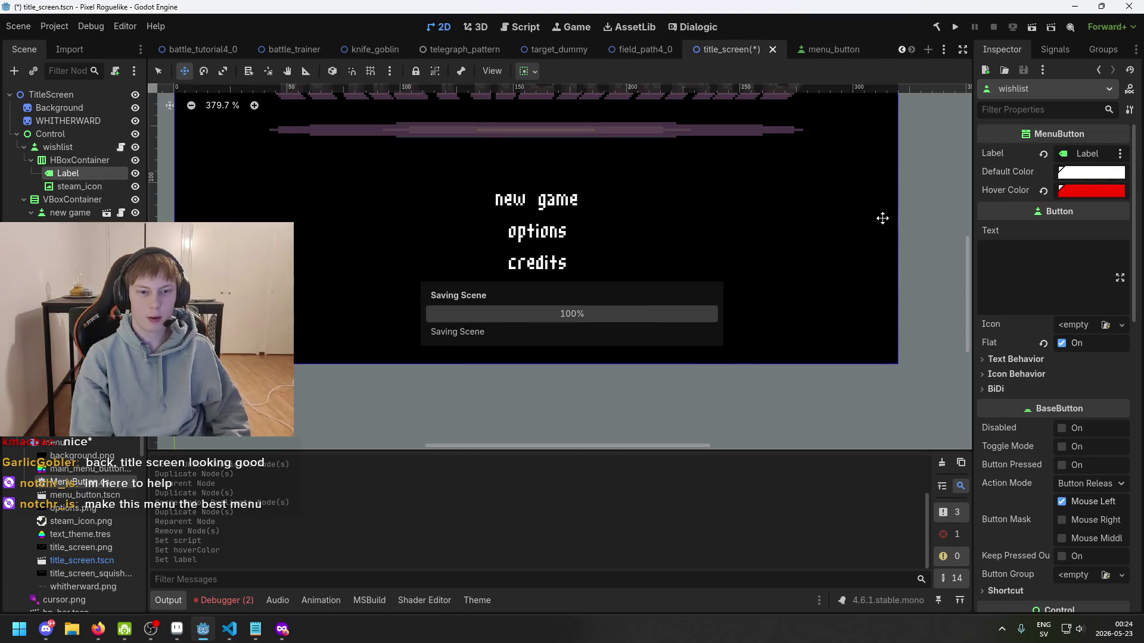
{"action": "left_click", "coordinate": [953, 28]}
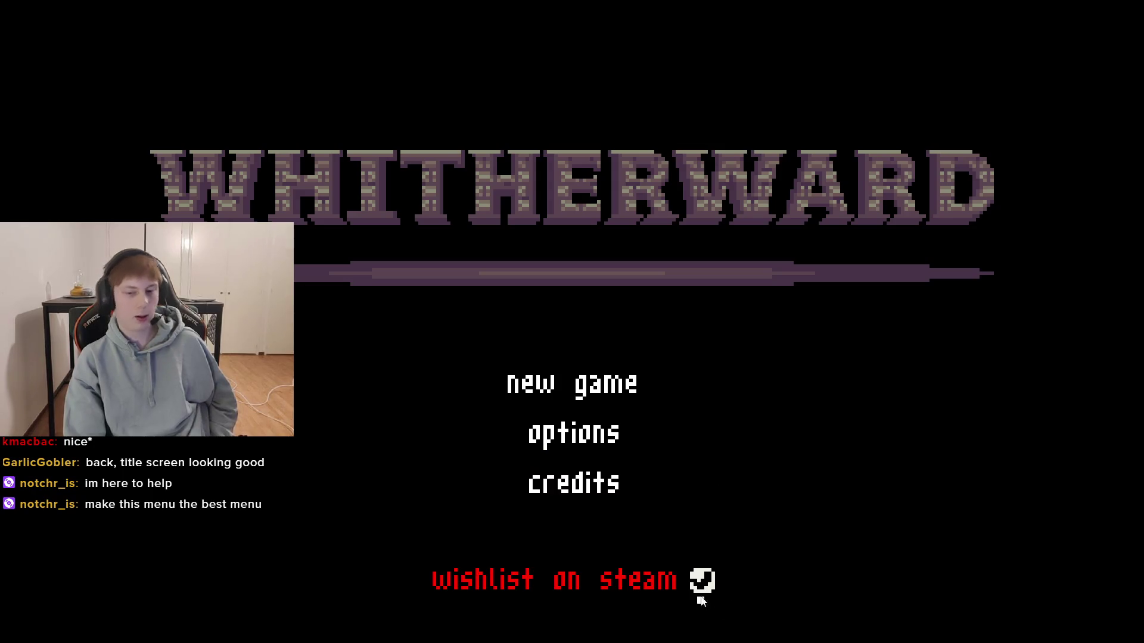
{"action": "key", "text": "F8"}
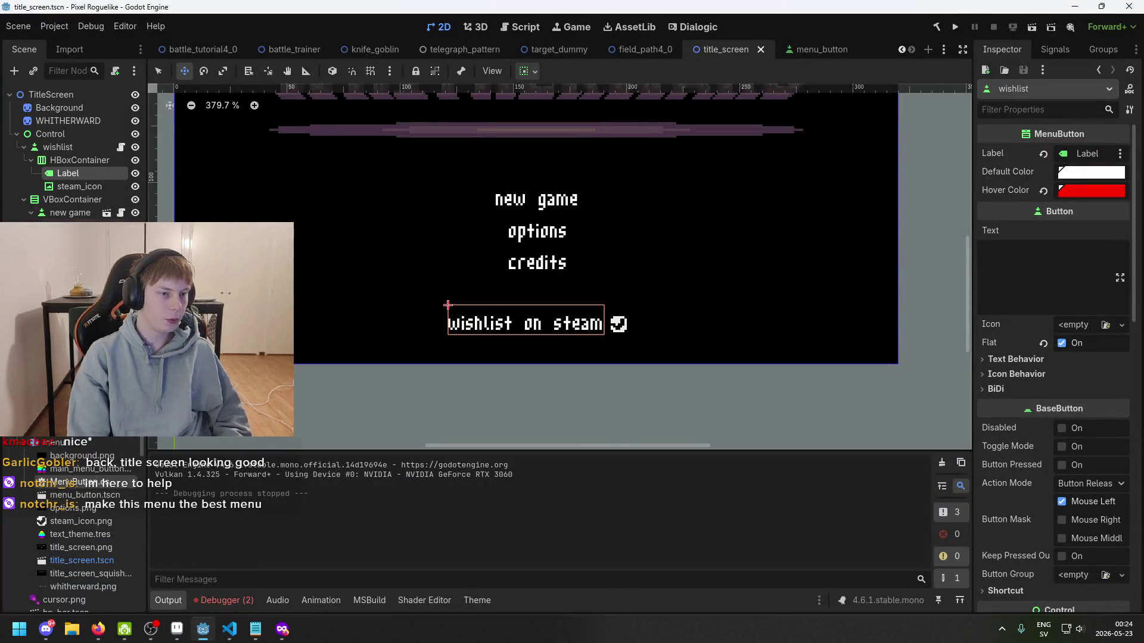
{"action": "left_click", "coordinate": [96, 186]}
{"action": "left_click", "coordinate": [86, 160]}
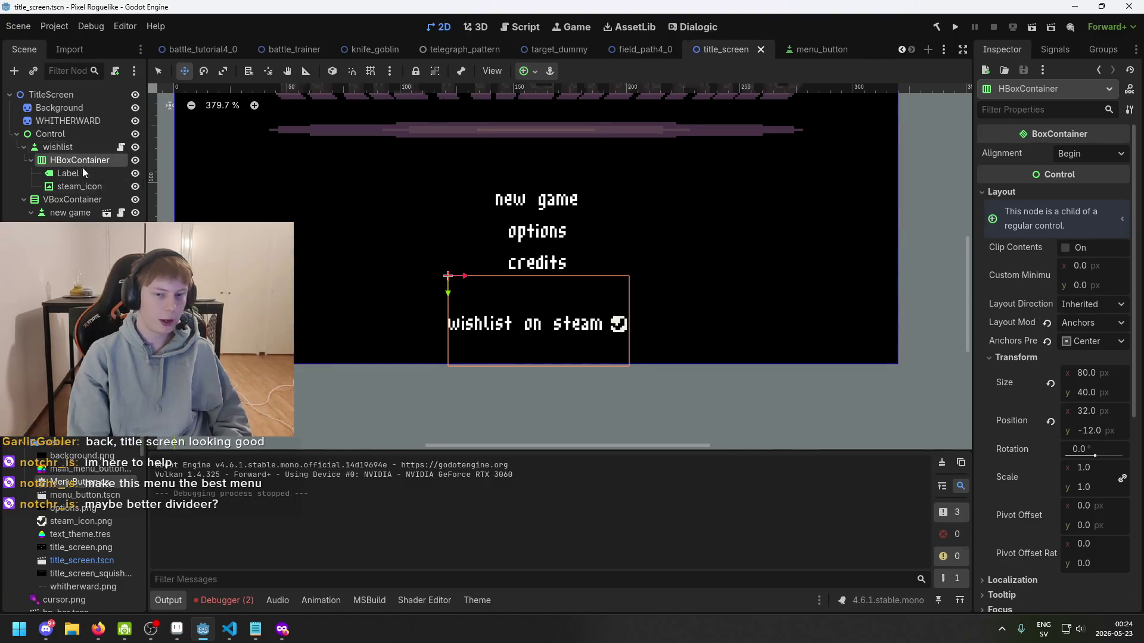
{"action": "key", "text": "Escape"}
{"action": "key", "text": "ctrl+s"}
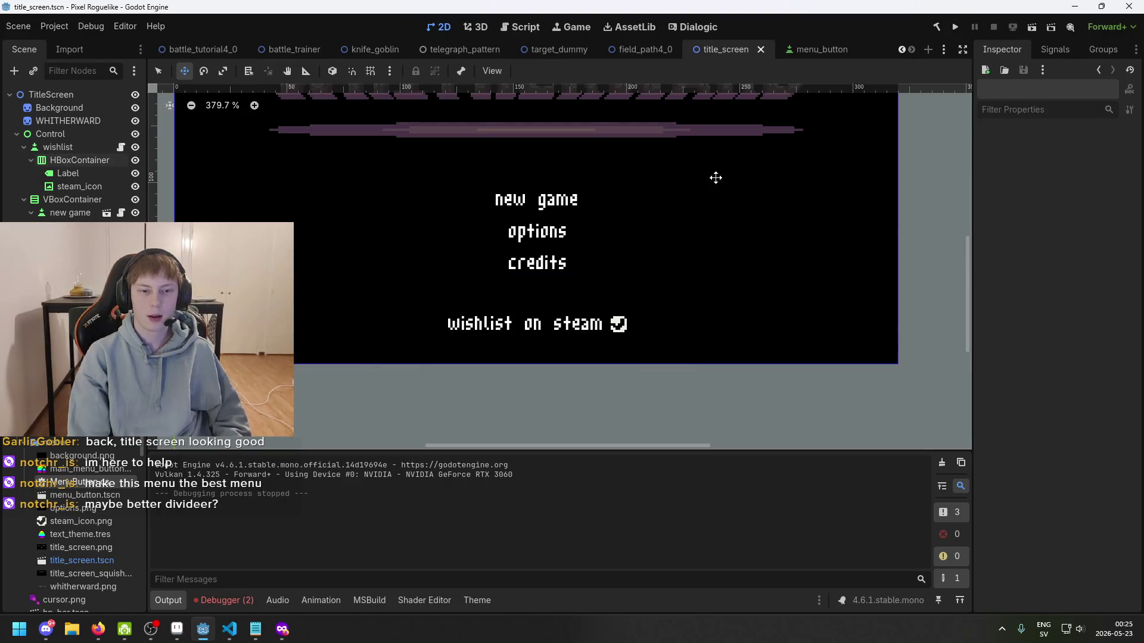
{"action": "scroll", "coordinate": [513, 213], "scroll_direction": "up", "scroll_amount": 5}
{"action": "scroll", "coordinate": [497, 202], "scroll_direction": "down", "scroll_amount": 3}
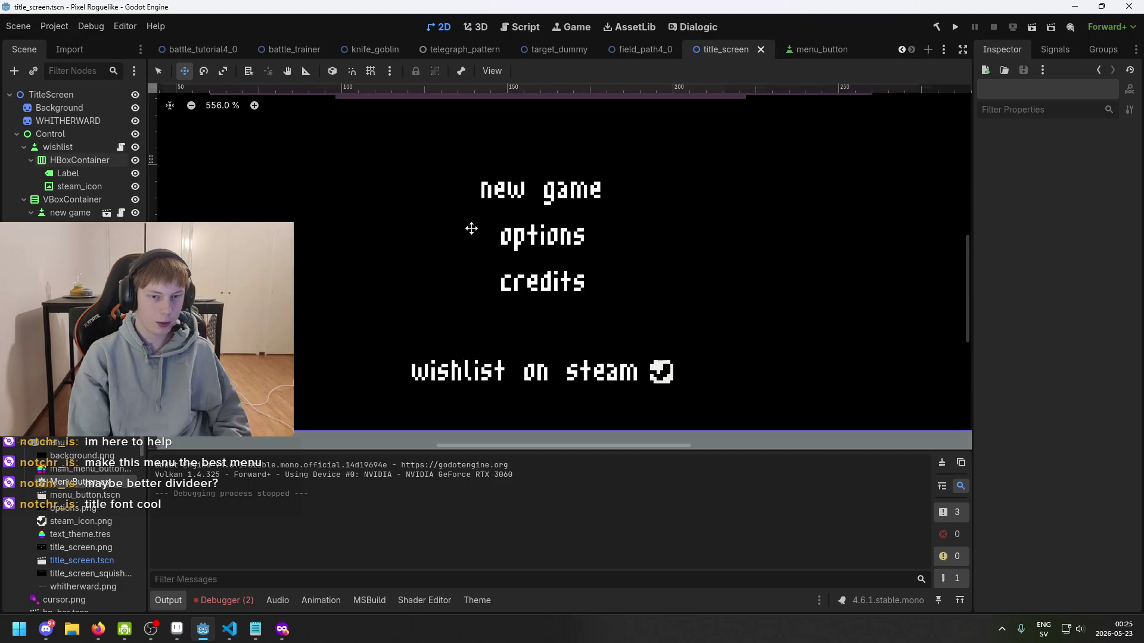
{"action": "key", "text": "ctrl+s"}
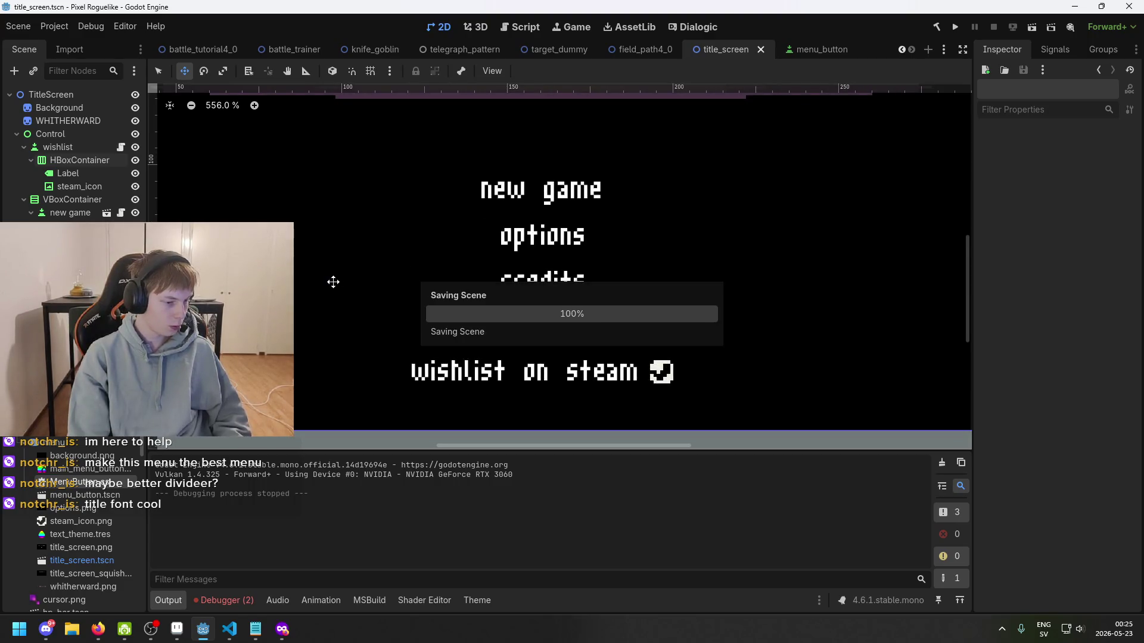
{"action": "scroll", "coordinate": [480, 235], "scroll_direction": "down", "scroll_amount": 2}
{"action": "key", "text": "ctrl+s"}
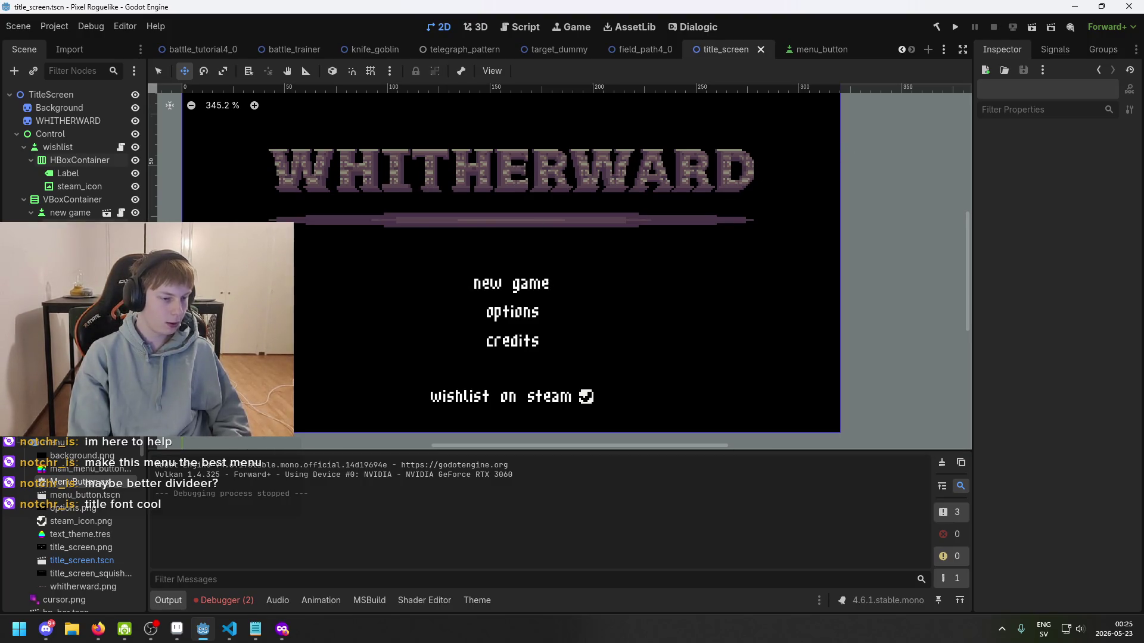
{"action": "scroll", "coordinate": [441, 227], "scroll_direction": "up", "scroll_amount": 3}
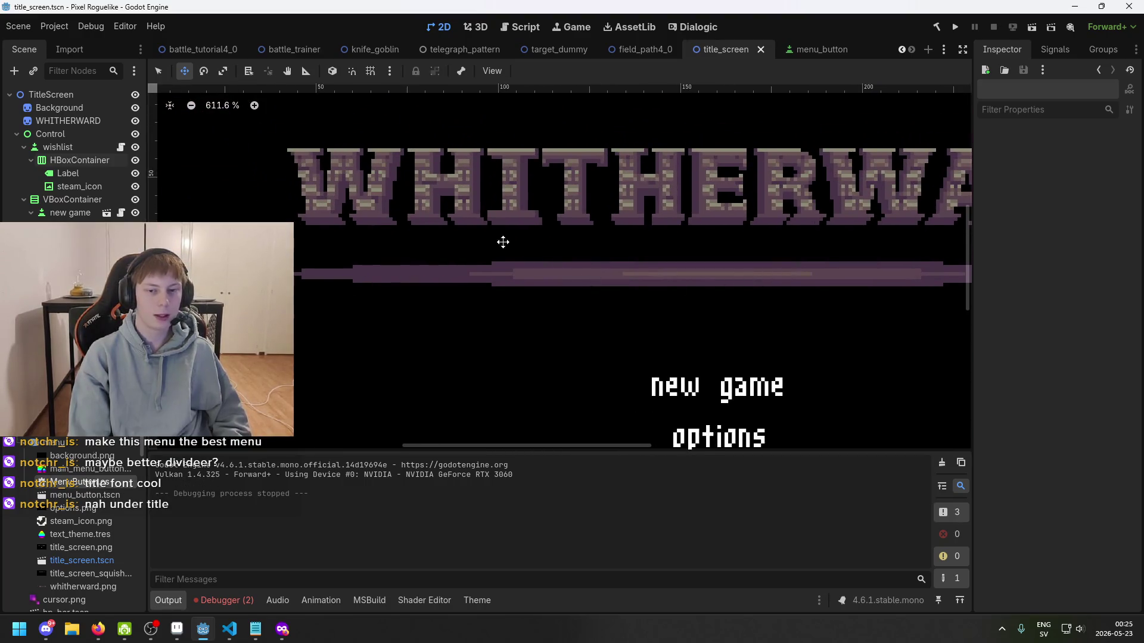
{"action": "scroll", "coordinate": [565, 233], "scroll_direction": "down", "scroll_amount": 1}
{"action": "left_click", "coordinate": [955, 27]}
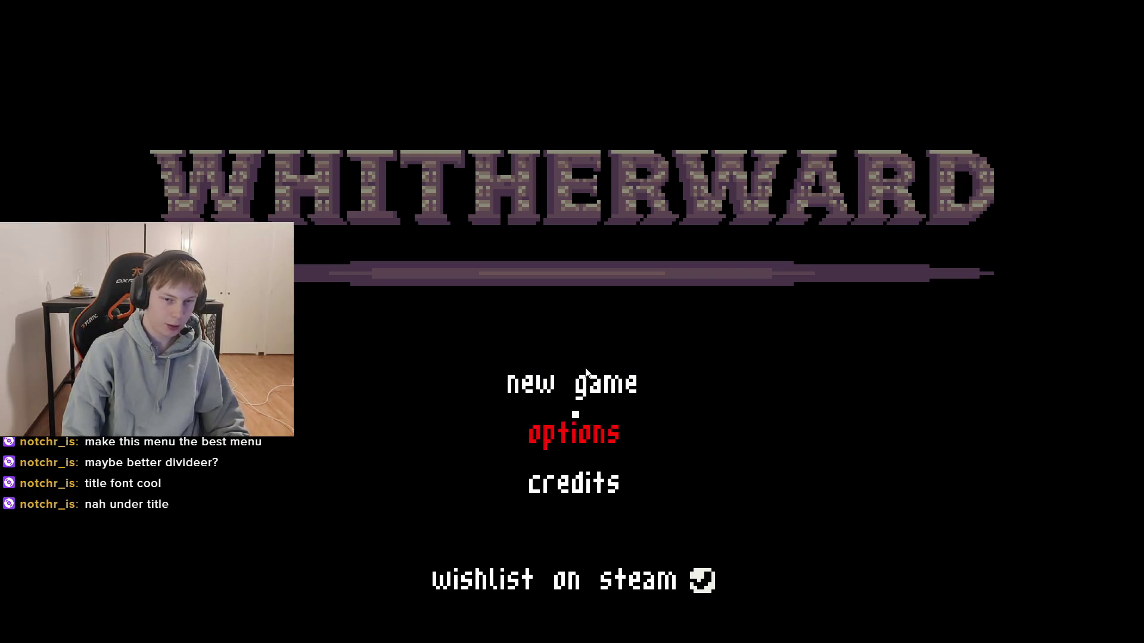
- Stop the running Whitherward game with F8
{"action": "key", "text": "F8"}
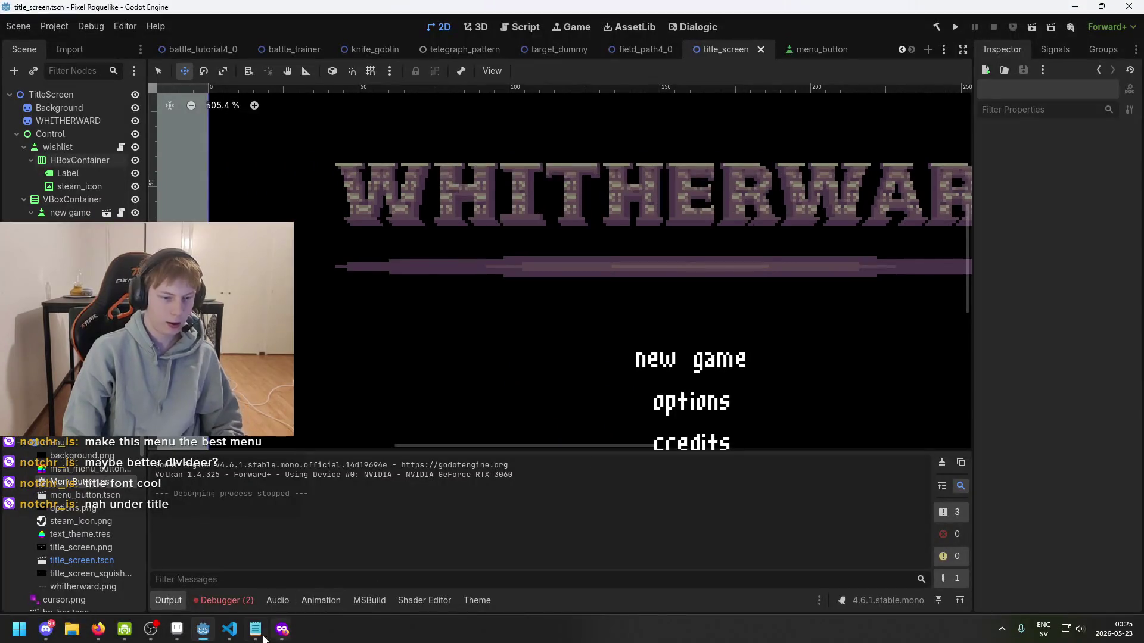
- In Aseprite, open the palette wip.png sketch and pan to the purple and pink blobs
{"action": "left_click", "coordinate": [177, 629]}
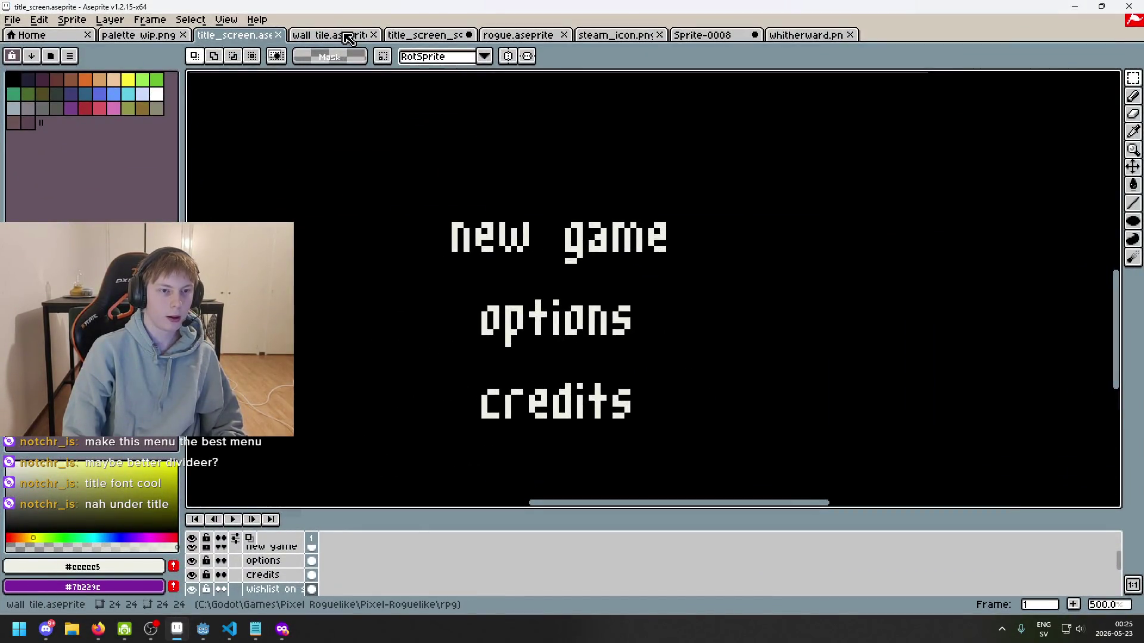
{"action": "left_click", "coordinate": [349, 37]}
{"action": "key", "text": "ctrl+Tab"}
{"action": "key", "text": "ctrl+Tab"}
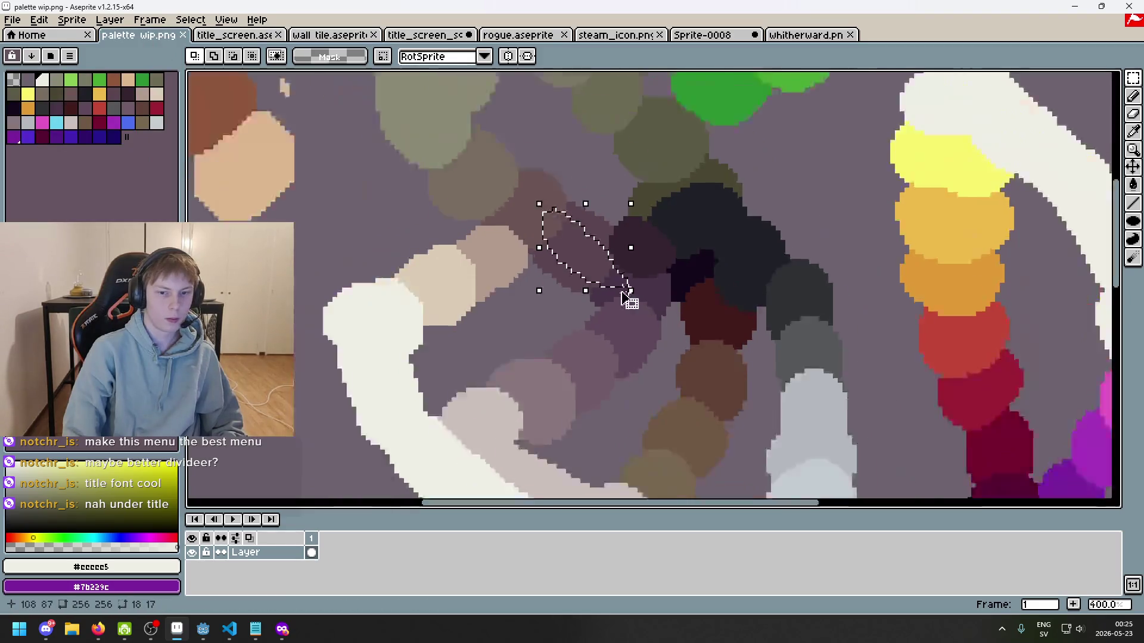
{"action": "left_click_drag", "start_coordinate": [940, 347], "coordinate": [702, 312]}
{"action": "left_click_drag", "start_coordinate": [817, 360], "coordinate": [612, 294]}
- Eyedrop the purple #a433ba, read its RGB 164, 51, 186, then save in Godot
{"action": "left_click", "coordinate": [616, 299], "text": "alt"}
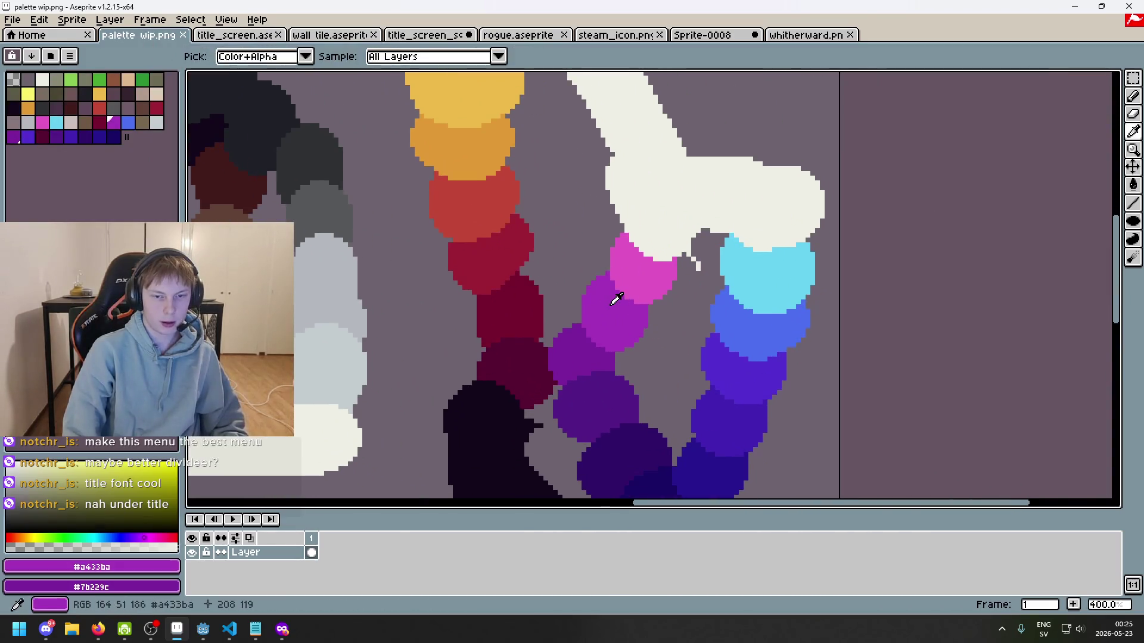
{"action": "left_click", "coordinate": [636, 261]}
{"action": "left_click", "coordinate": [613, 294]}
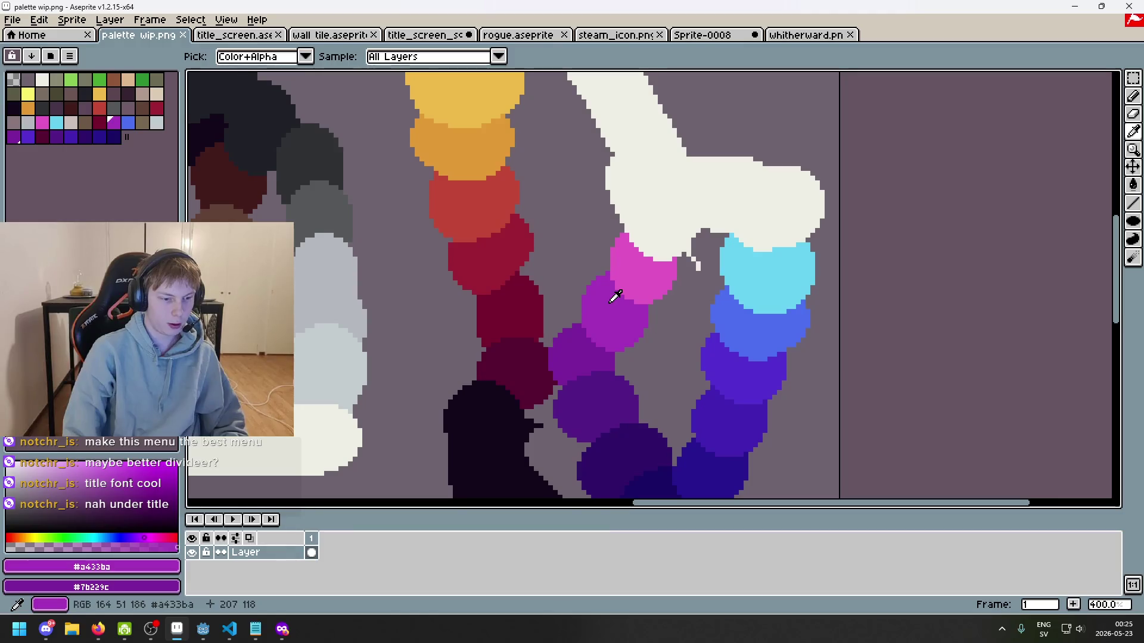
{"action": "left_click", "coordinate": [622, 279]}
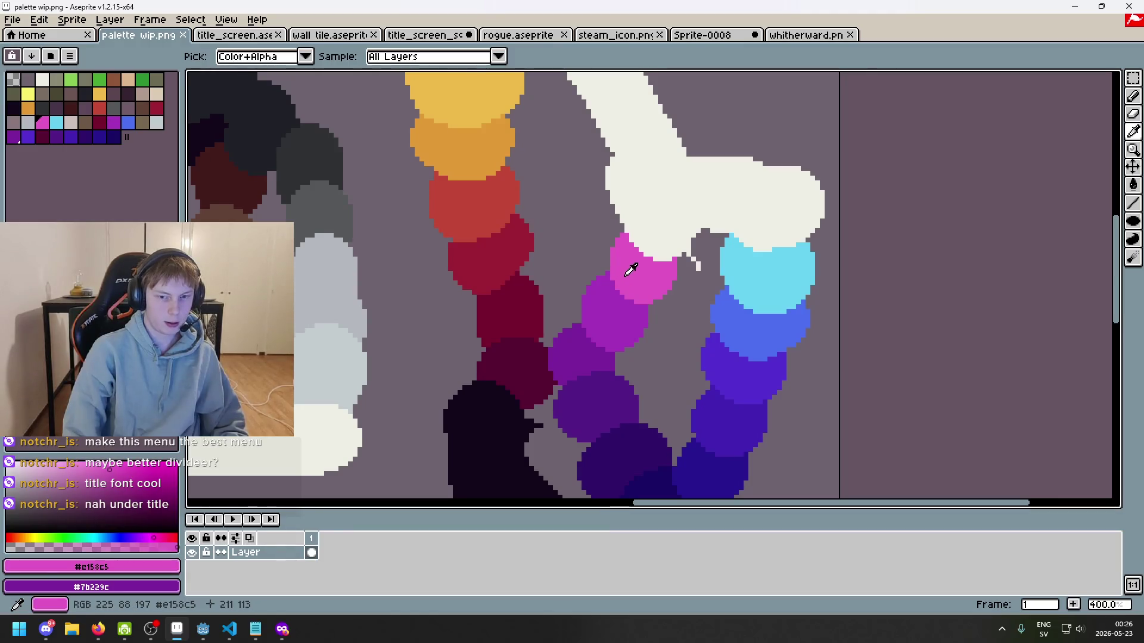
{"action": "left_click", "coordinate": [604, 304], "text": "alt"}
{"action": "left_click", "coordinate": [89, 567]}
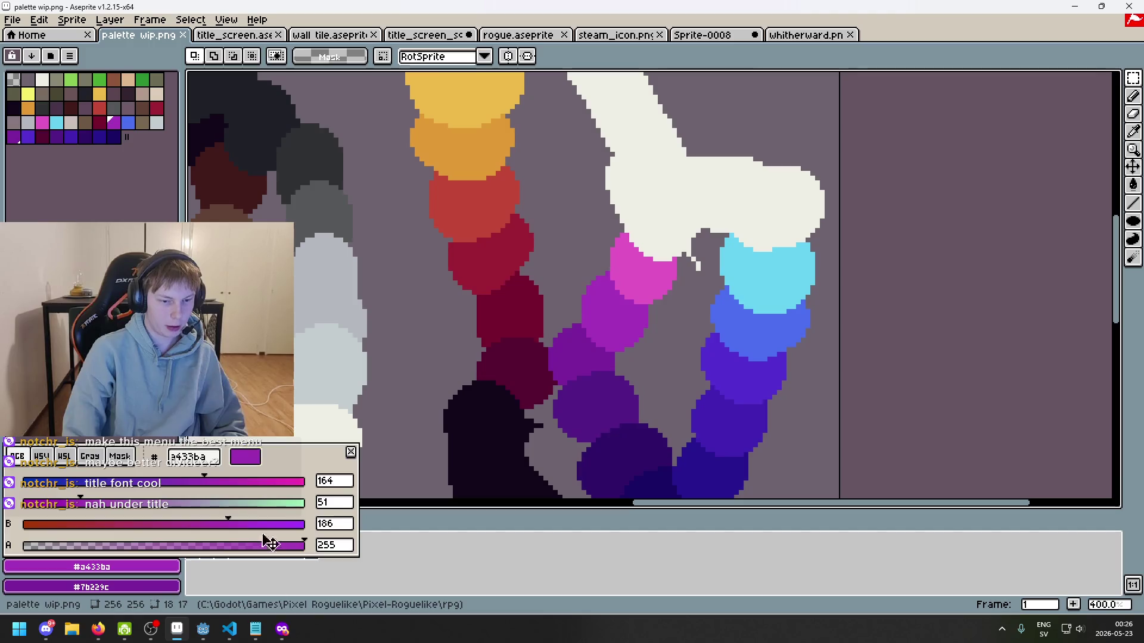
{"action": "left_click", "coordinate": [203, 629]}
{"action": "key", "text": "ctrl+s"}
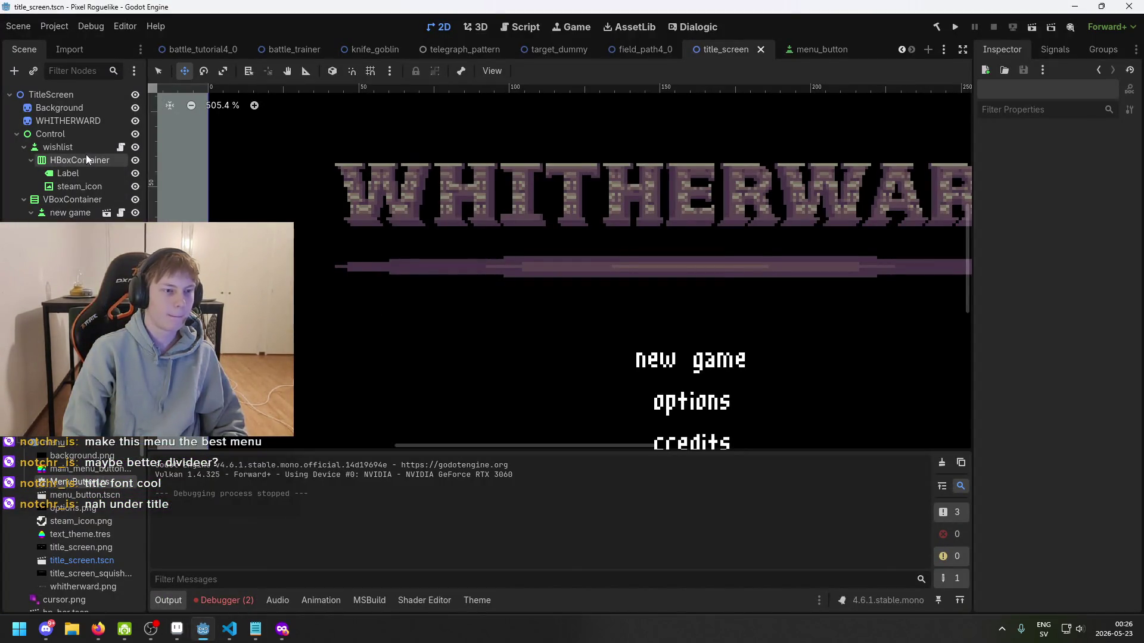
- Open the menu_button scene and begin entering the Hover Color's red value
{"action": "left_click", "coordinate": [75, 186]}
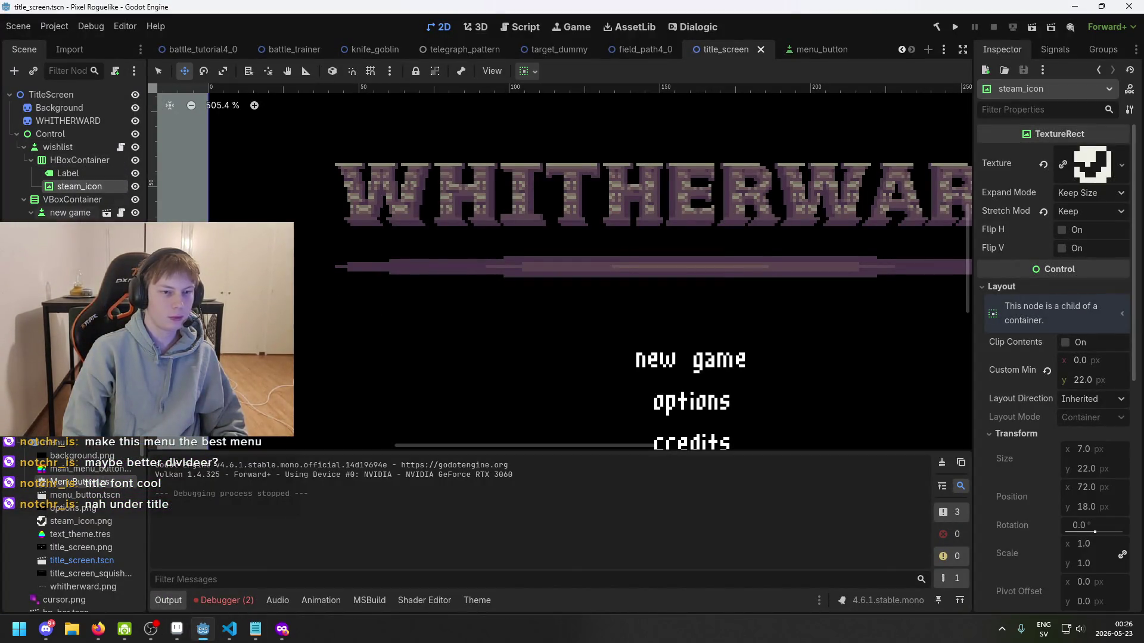
{"action": "left_click", "coordinate": [815, 50]}
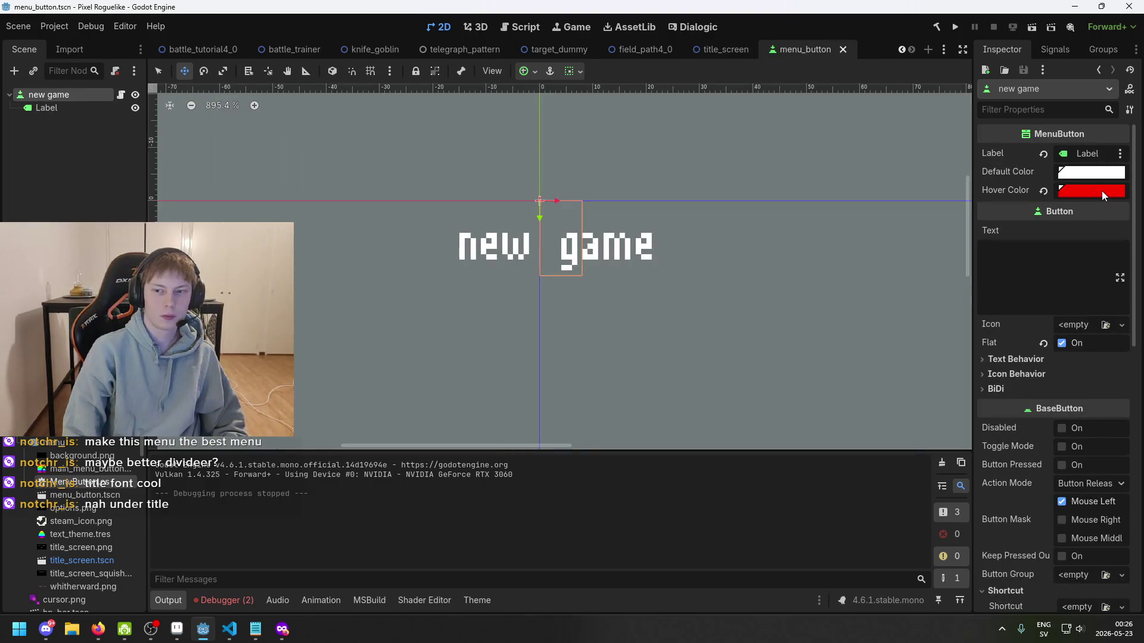
{"action": "left_click", "coordinate": [1102, 190]}
{"action": "left_click", "coordinate": [1111, 414]}
{"action": "type", "text": "1516"}
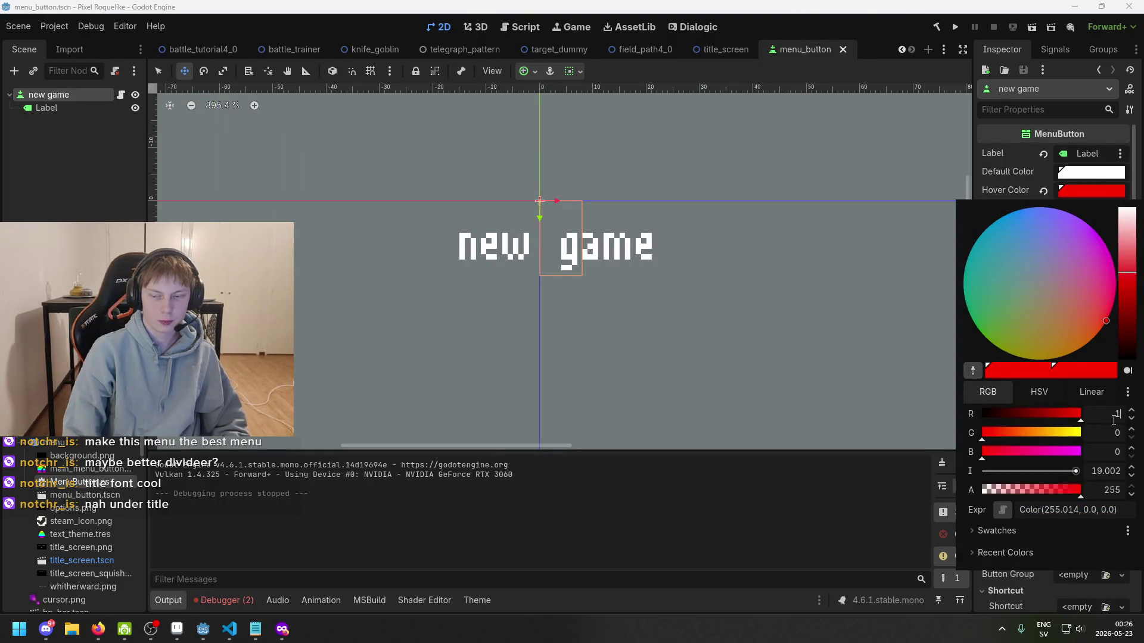
{"action": "key", "text": "ctrl+a"}
{"action": "type", "text": "16"}
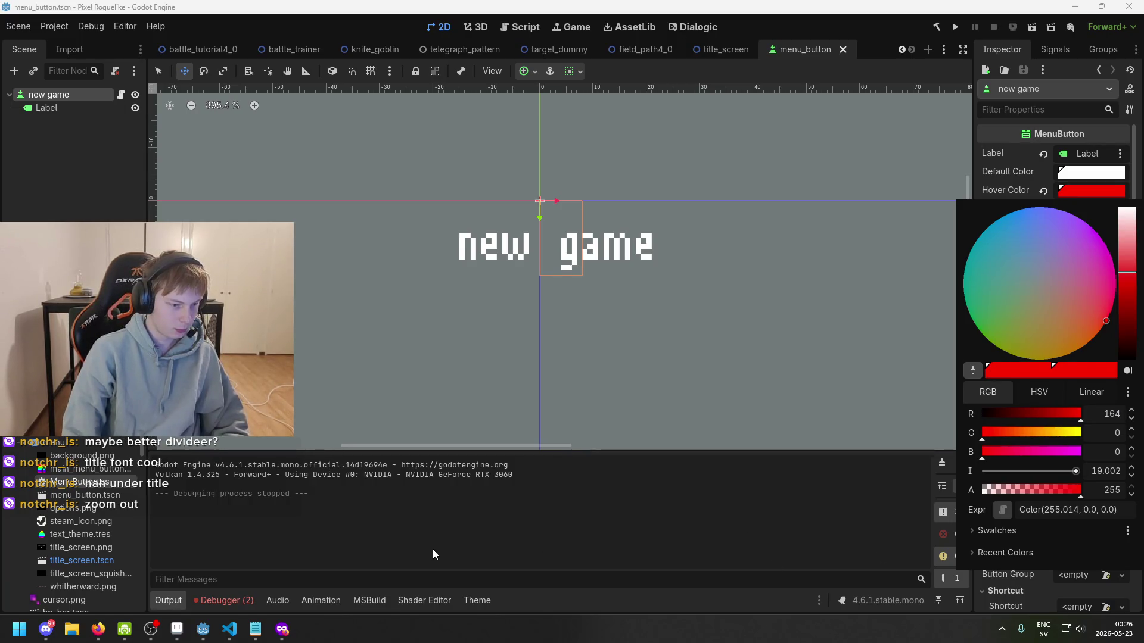
- Recheck the purple's RGB in Aseprite, then finish the hover colour's red at 164
{"action": "left_click", "coordinate": [177, 628]}
{"action": "left_click", "coordinate": [108, 571]}
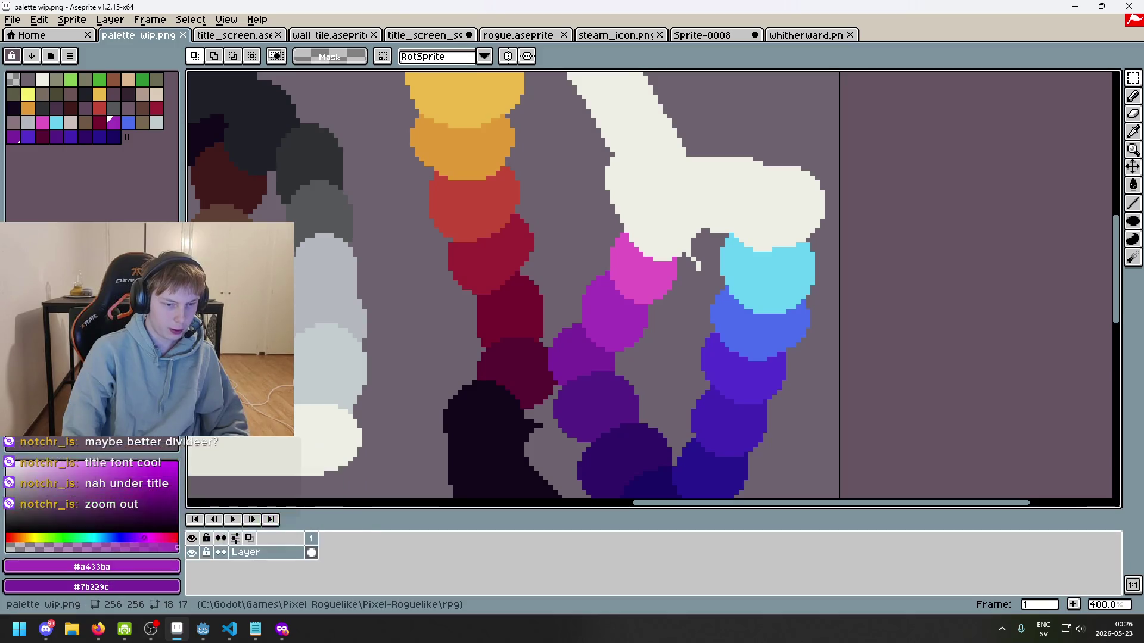
{"action": "left_click", "coordinate": [203, 629]}
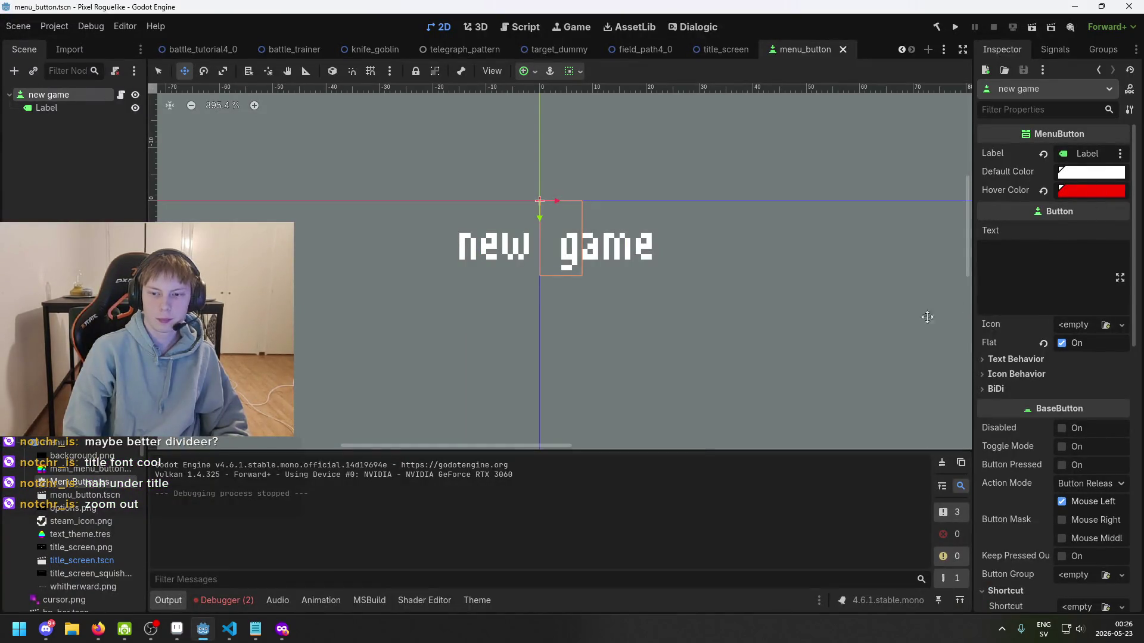
{"action": "left_click", "coordinate": [1099, 190]}
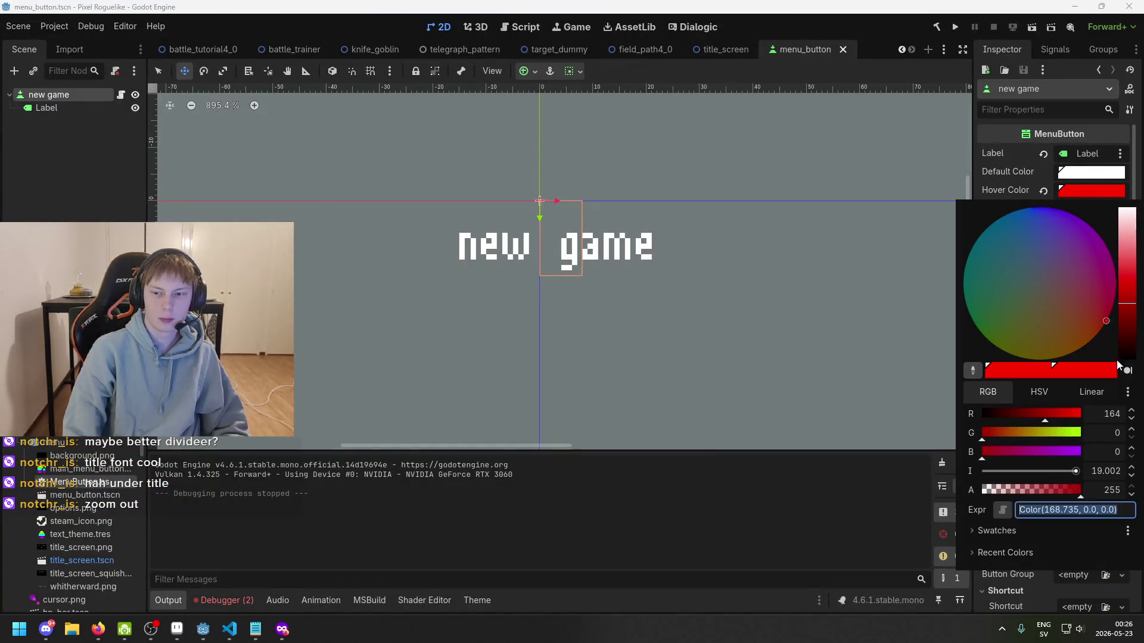
{"action": "left_click", "coordinate": [1117, 434]}
{"action": "type", "text": "4"}
{"action": "left_click", "coordinate": [1109, 436]}
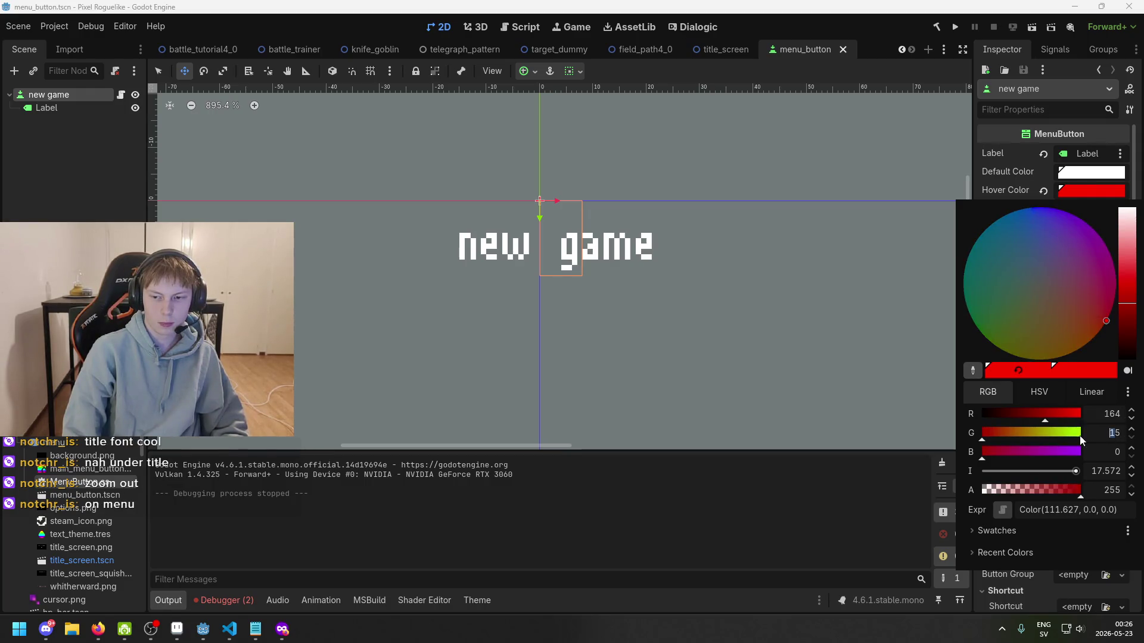
- Set the hover colour's green to 51 and blue to 186, then recheck the values
{"action": "key", "text": "BackSpace"}
{"action": "type", "text": "1"}
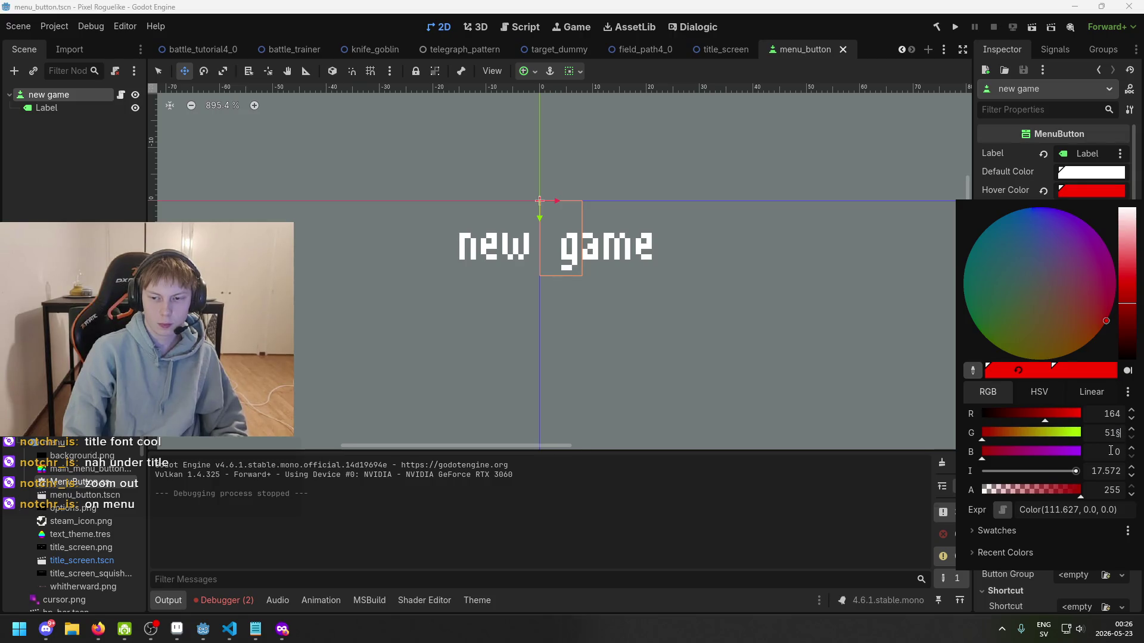
{"action": "left_click", "coordinate": [1108, 453]}
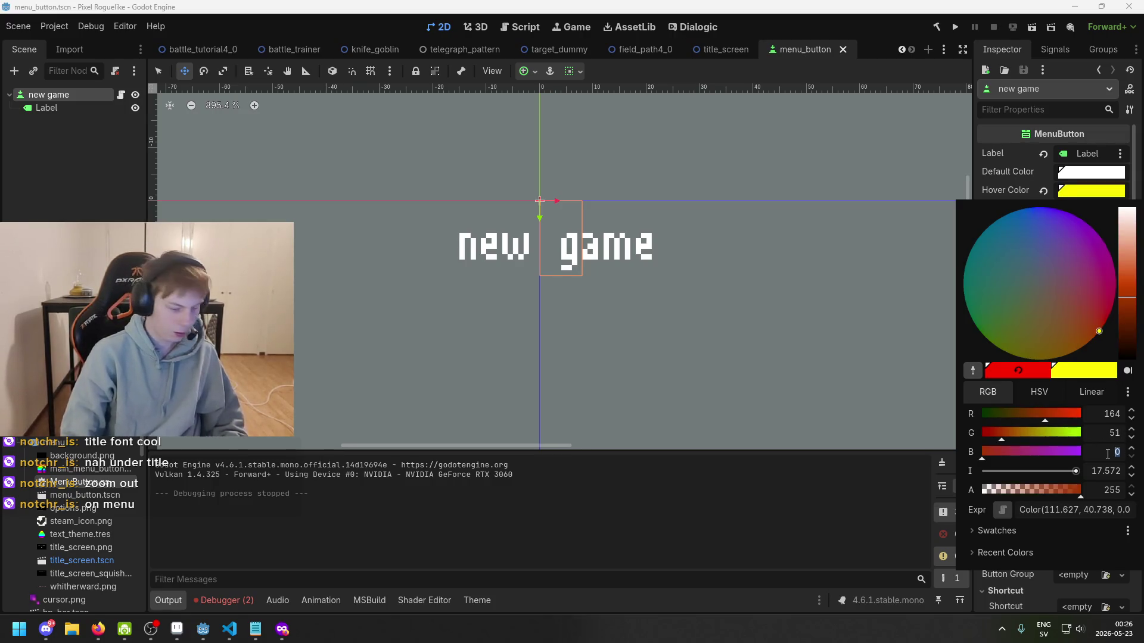
{"action": "type", "text": "18"}
{"action": "key", "text": "Return"}
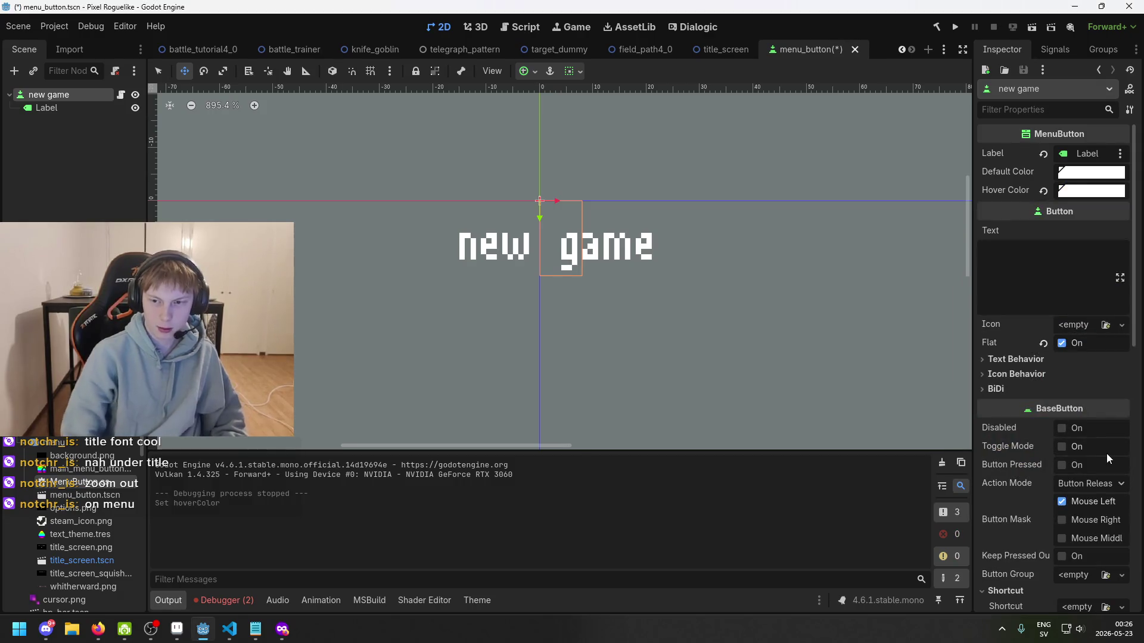
{"action": "left_click", "coordinate": [1087, 193]}
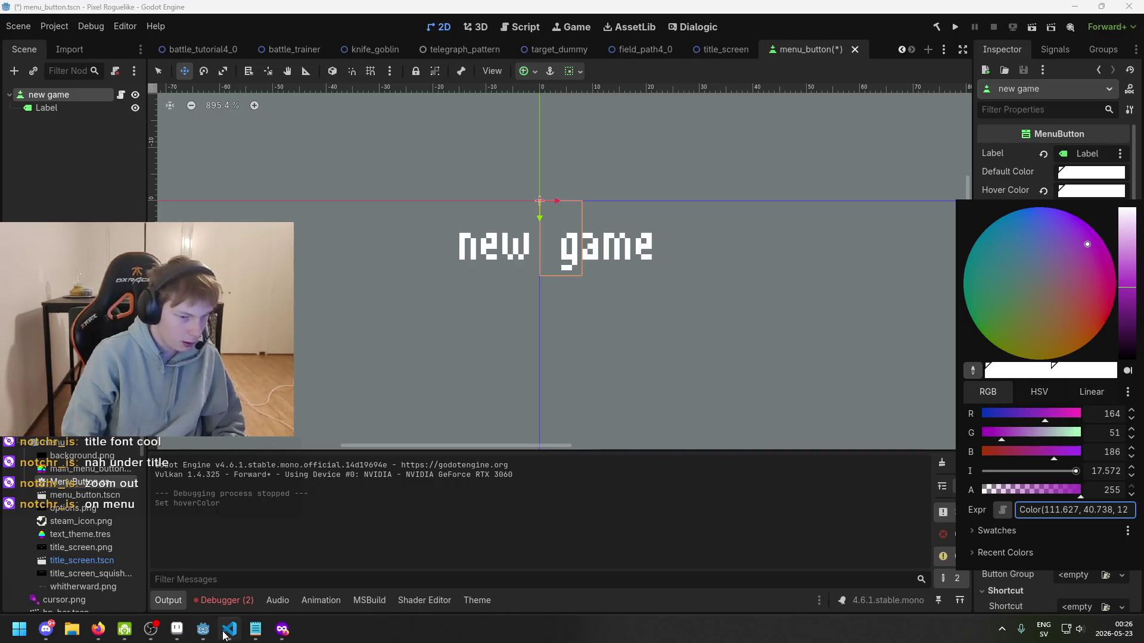
{"action": "left_click", "coordinate": [177, 629]}
{"action": "left_click", "coordinate": [155, 589]}
{"action": "left_click", "coordinate": [158, 575]}
{"action": "left_click", "coordinate": [159, 575]}
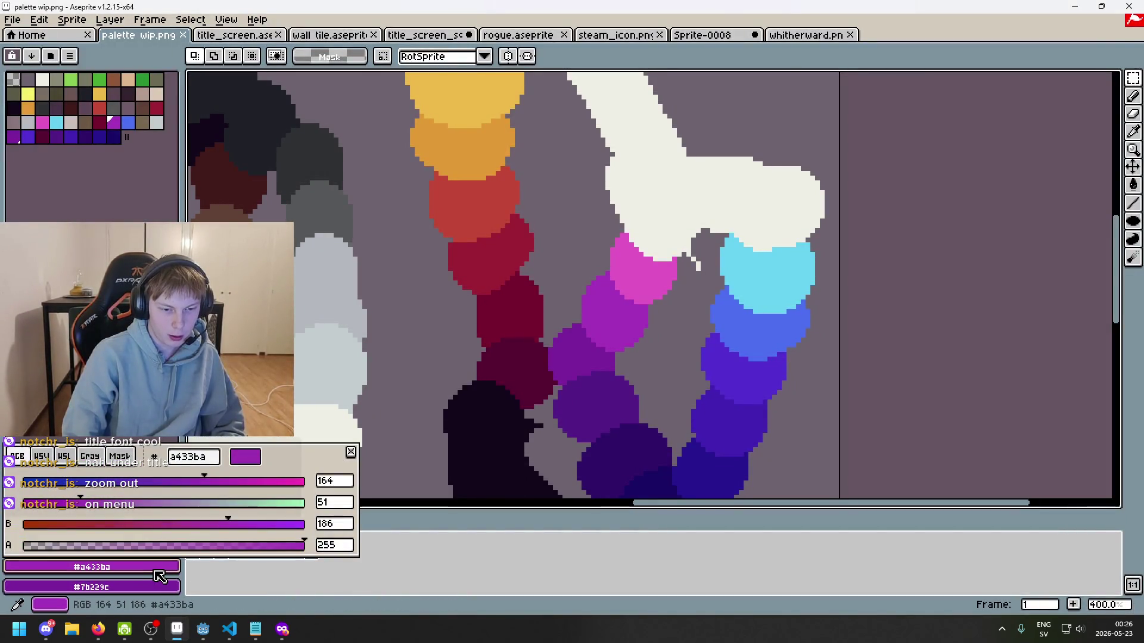
{"action": "left_click", "coordinate": [158, 576]}
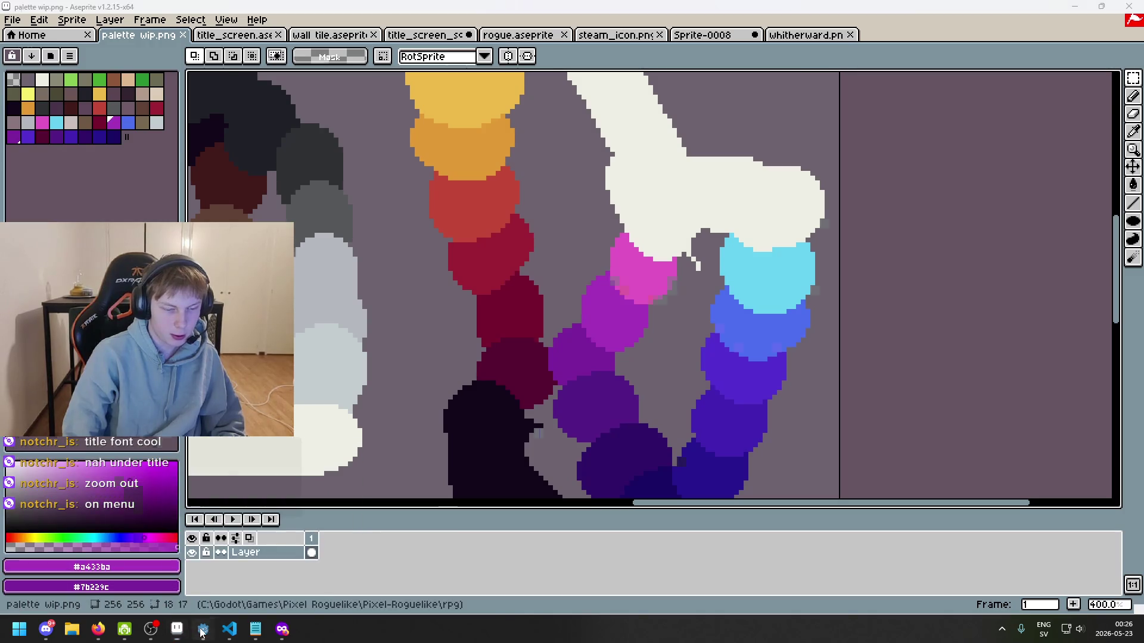
{"action": "left_click", "coordinate": [203, 629]}
{"action": "left_click", "coordinate": [1102, 191]}
{"action": "left_click", "coordinate": [1104, 198]}
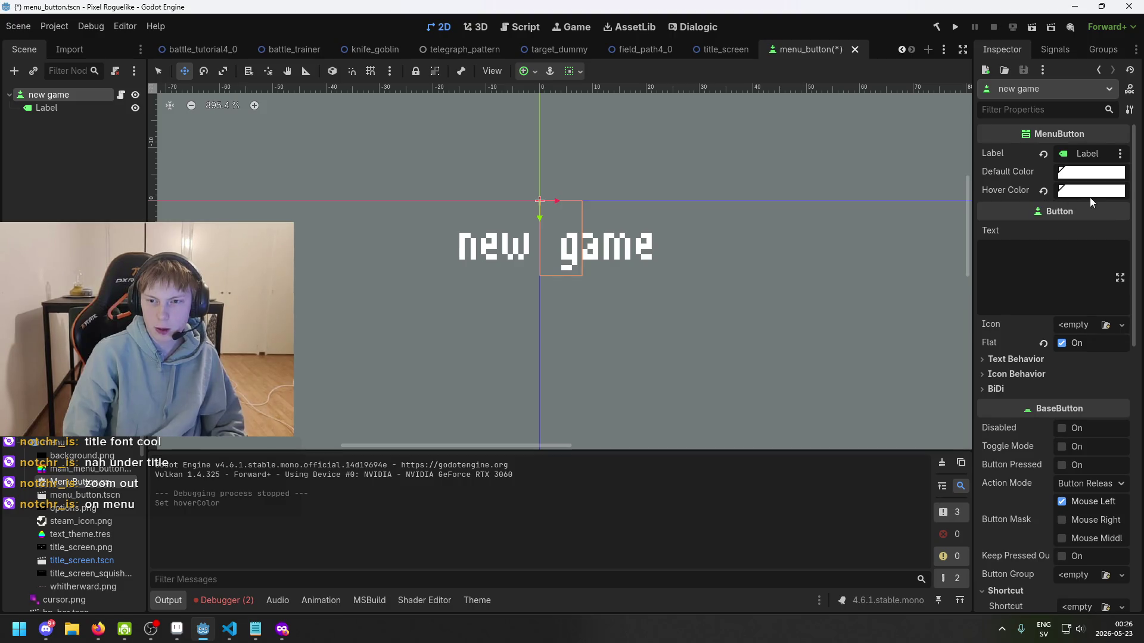
- Open the new game button's hover colour and compare it with the palette purple in Aseprite
{"action": "left_click", "coordinate": [68, 107]}
{"action": "left_click", "coordinate": [74, 92]}
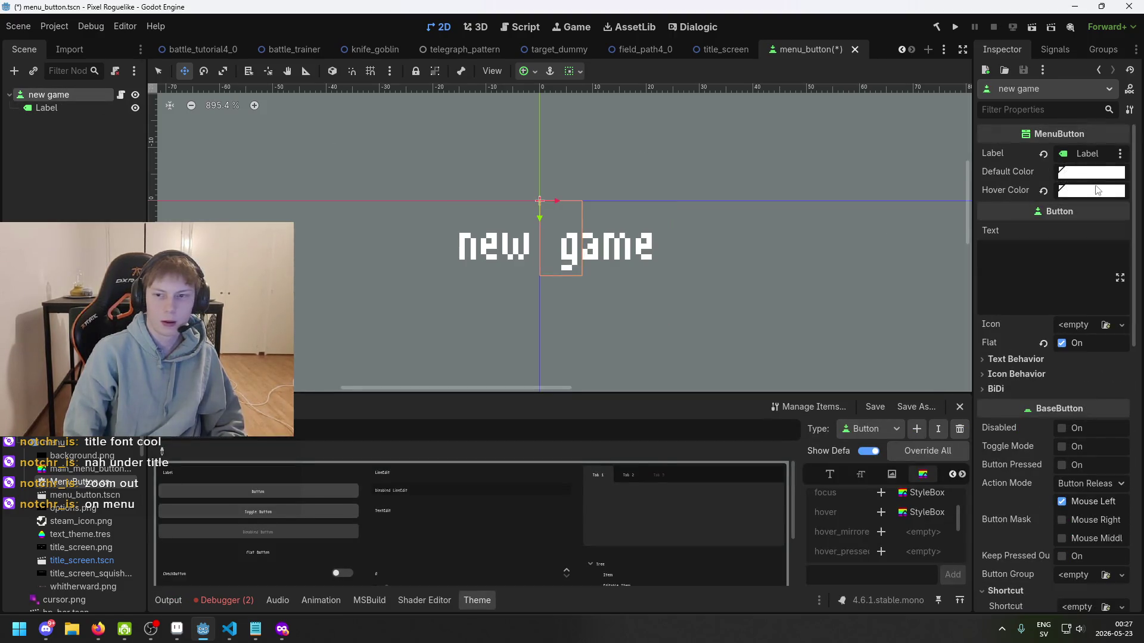
{"action": "left_click", "coordinate": [1099, 190]}
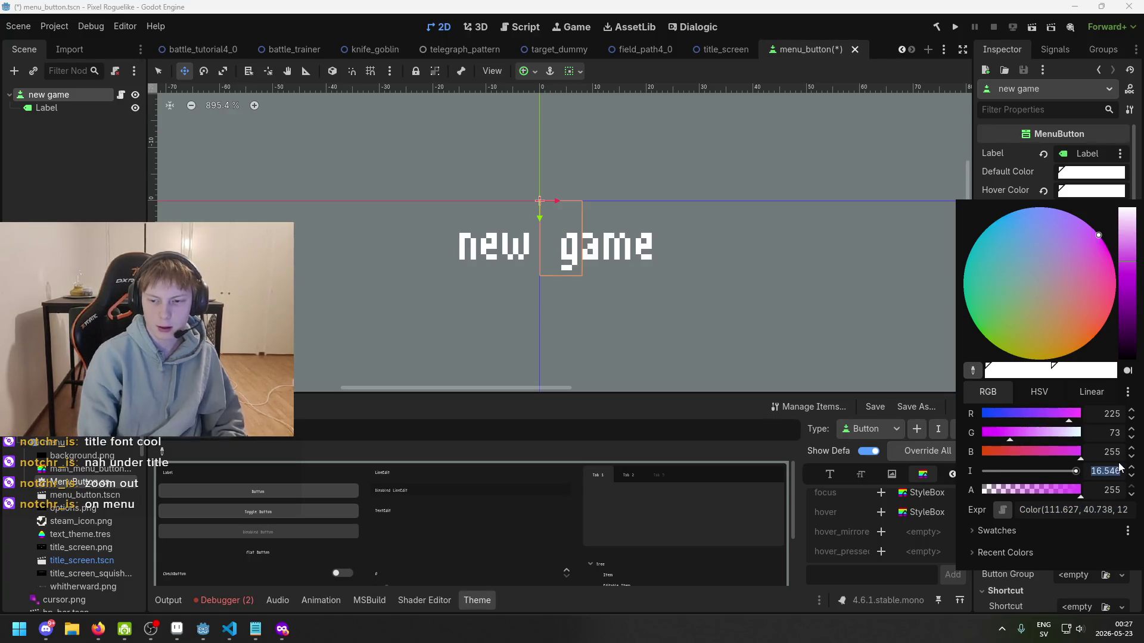
{"action": "key", "text": "Escape"}
{"action": "key", "text": "ctrl+s"}
{"action": "left_click", "coordinate": [1085, 191]}
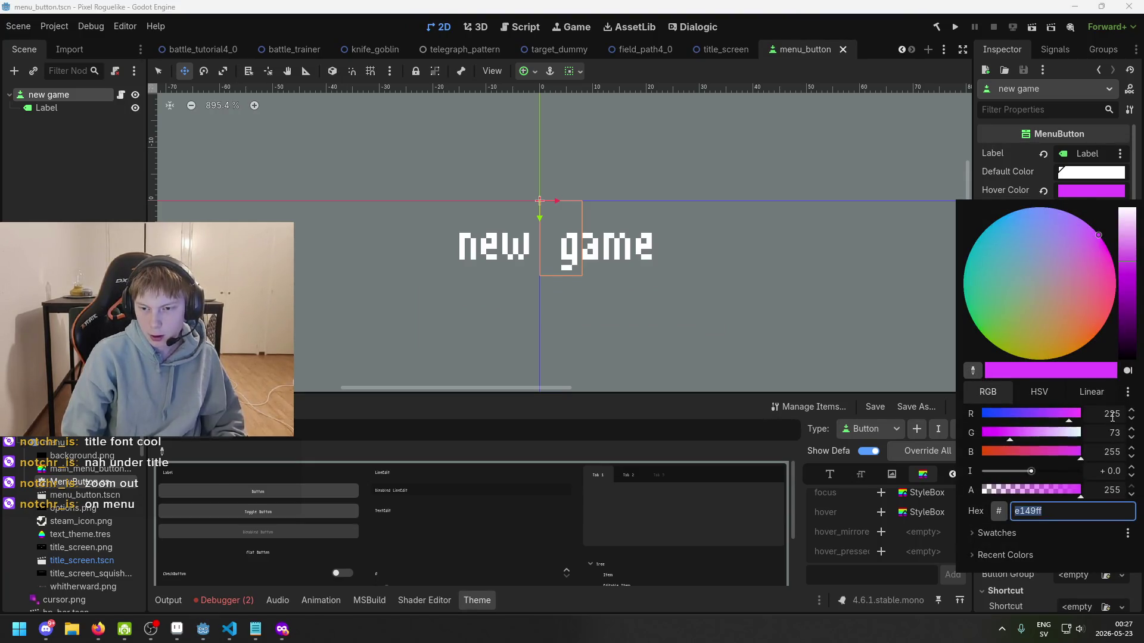
{"action": "key", "text": "Escape"}
{"action": "key", "text": "alt+Tab"}
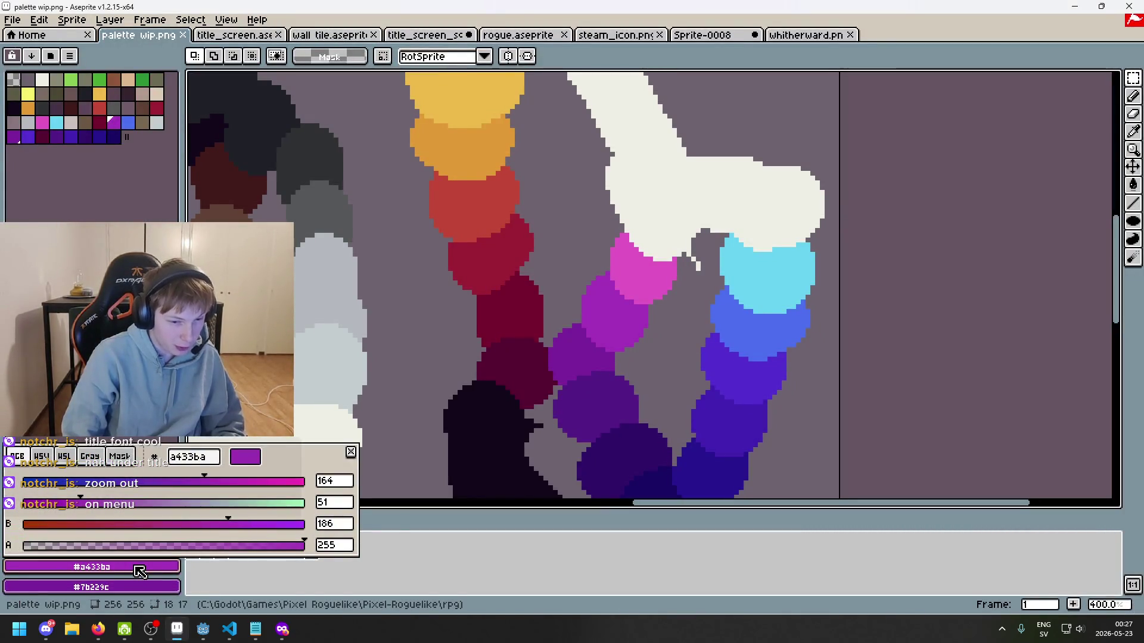
{"action": "left_click", "coordinate": [139, 572]}
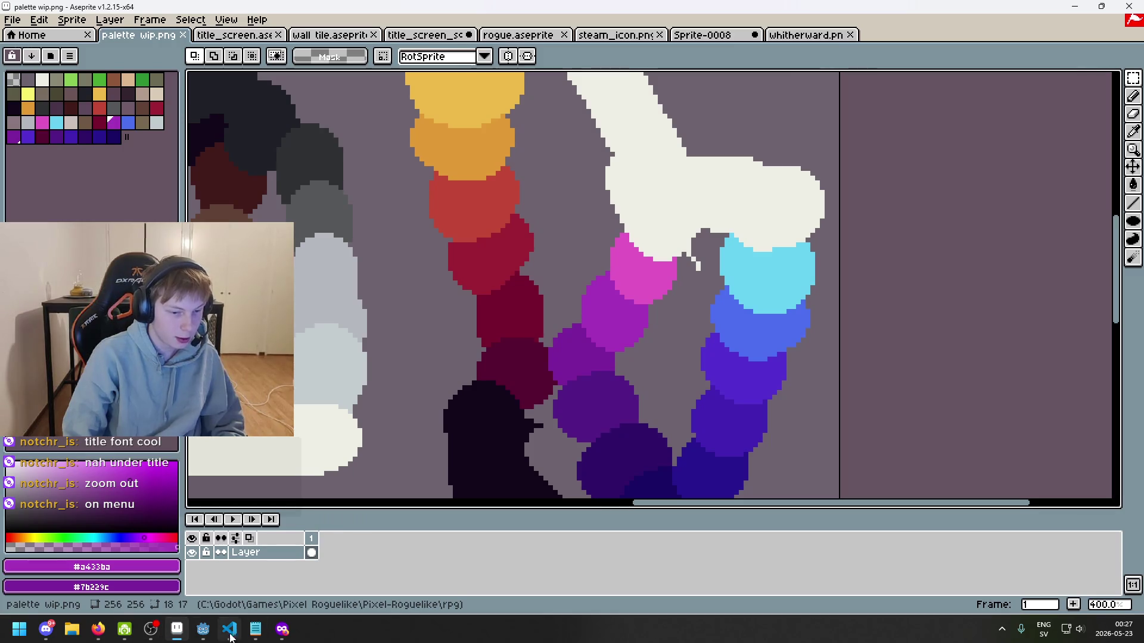
{"action": "left_click", "coordinate": [203, 629]}
- Edit the hover colour's red and blue values to make it purple a433ba
{"action": "left_click", "coordinate": [1102, 191]}
{"action": "left_click", "coordinate": [1111, 413]}
{"action": "type", "text": "15"}
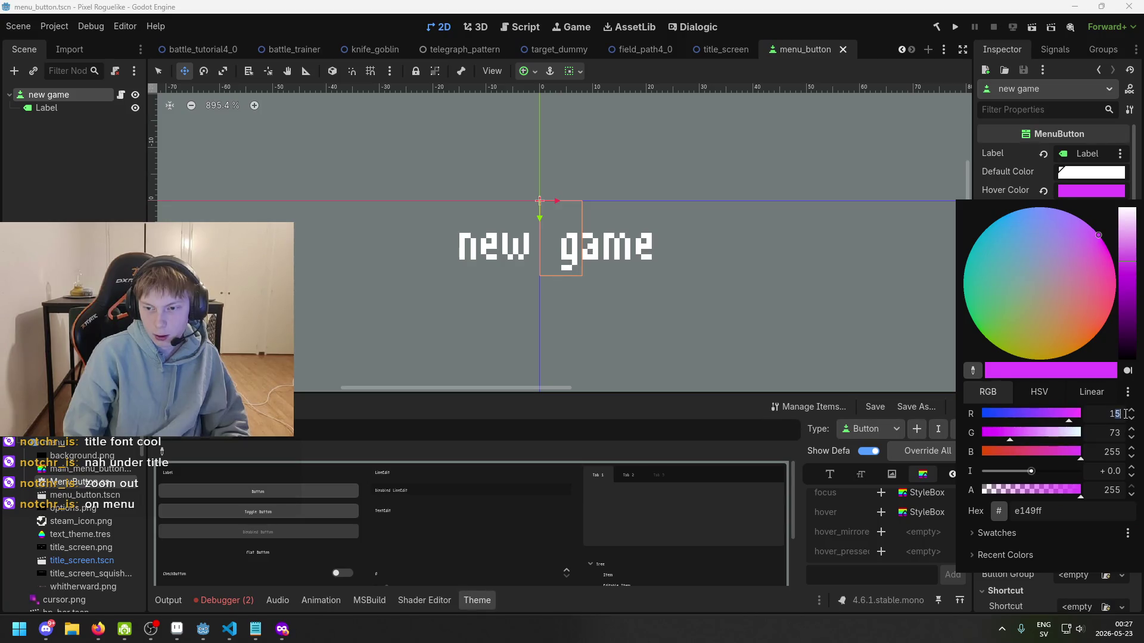
{"action": "type", "text": "4"}
{"action": "key", "text": "Return"}
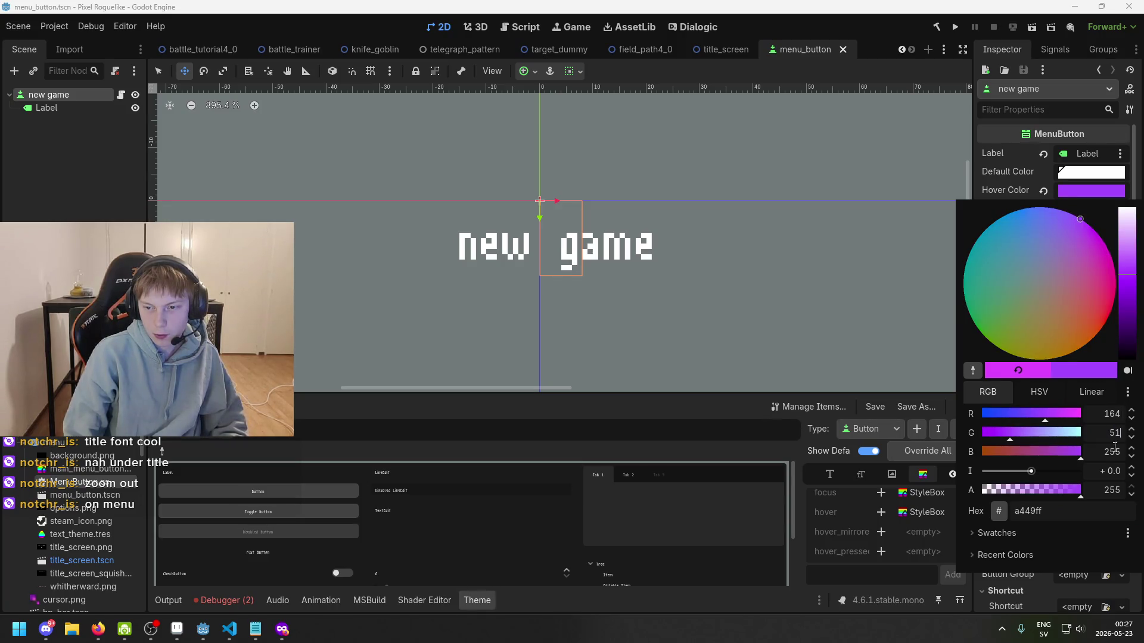
{"action": "left_click", "coordinate": [1111, 452]}
{"action": "type", "text": "186"}
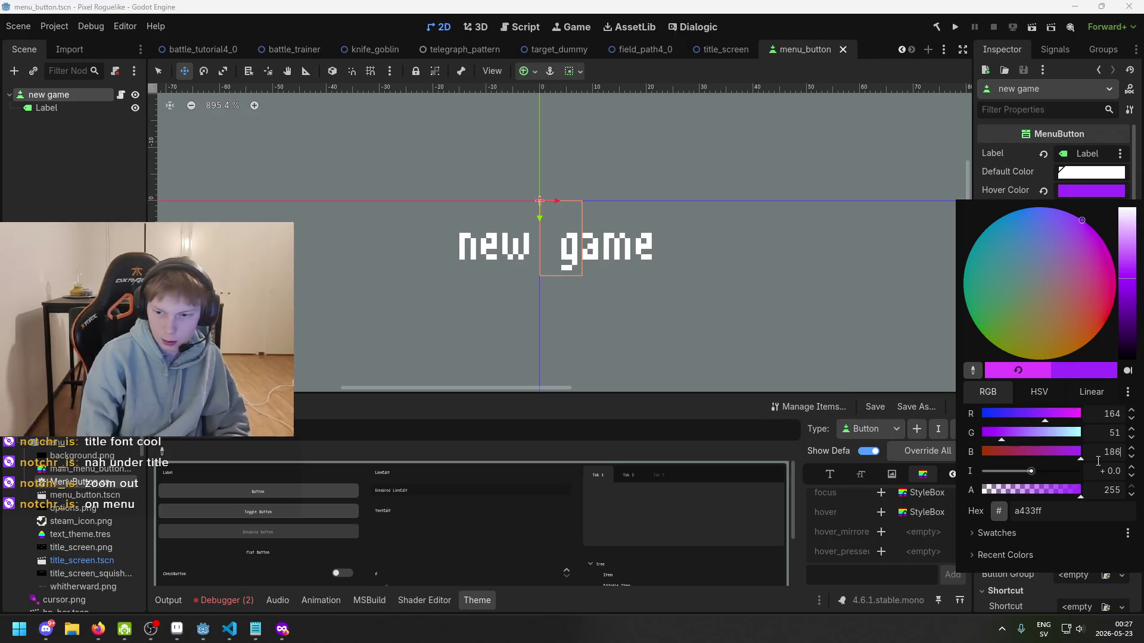
{"action": "key", "text": "Escape"}
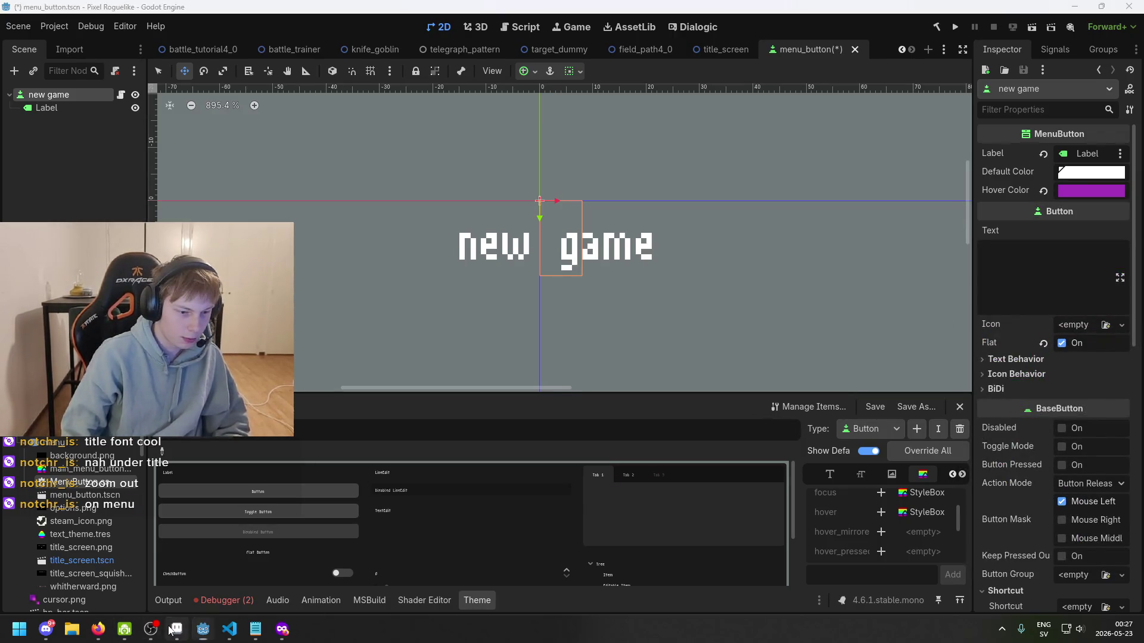
- Check the purple against Aseprite's palette hex and save menu_button.tscn
{"action": "left_click", "coordinate": [174, 630]}
{"action": "left_click", "coordinate": [156, 573]}
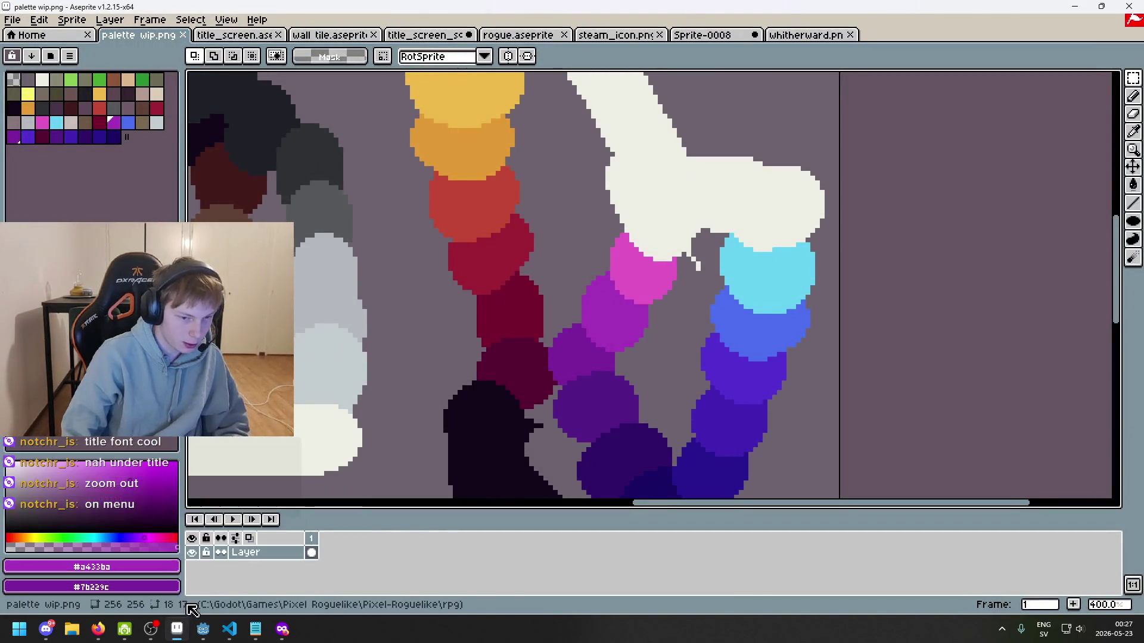
{"action": "left_click", "coordinate": [204, 629]}
{"action": "left_click", "coordinate": [1095, 192]}
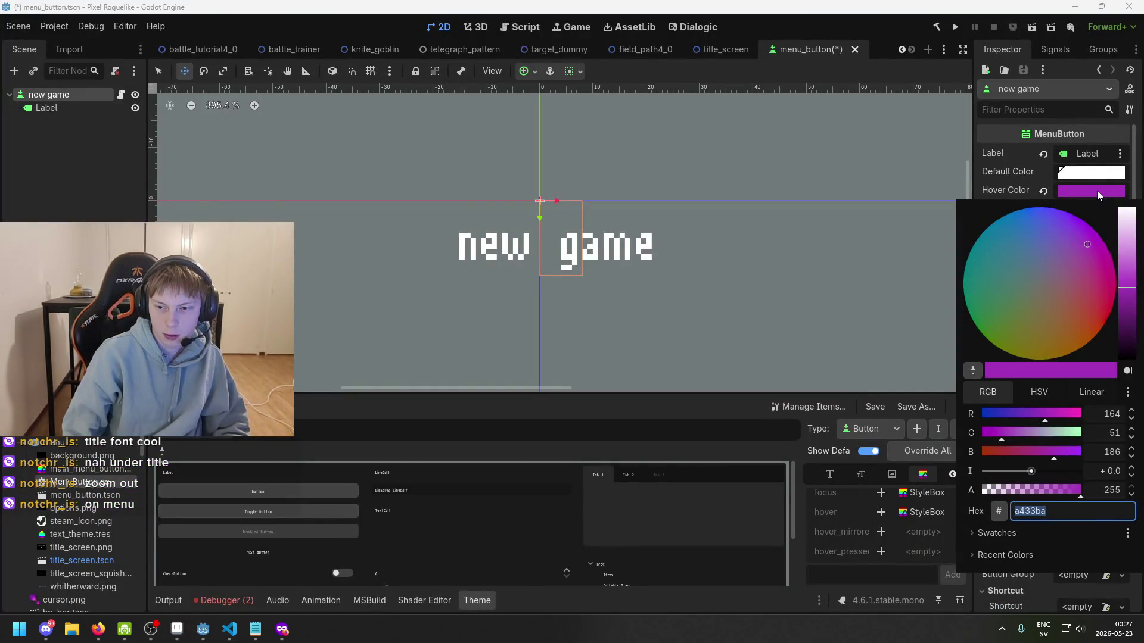
{"action": "left_click", "coordinate": [1095, 190]}
{"action": "key", "text": "ctrl+s"}
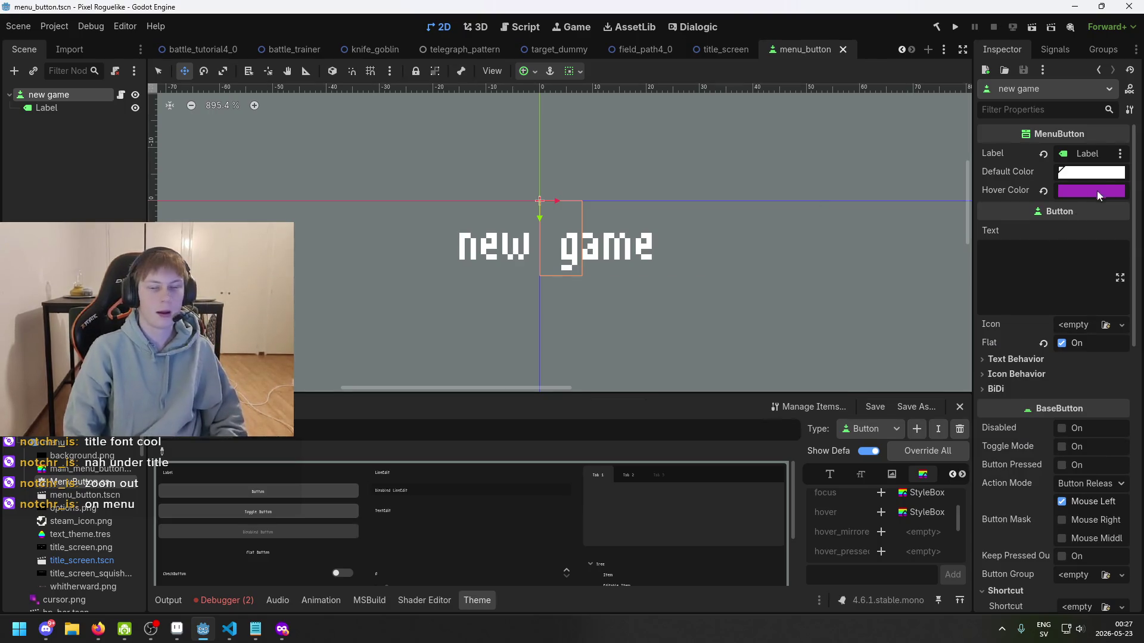
{"action": "left_click", "coordinate": [1096, 188]}
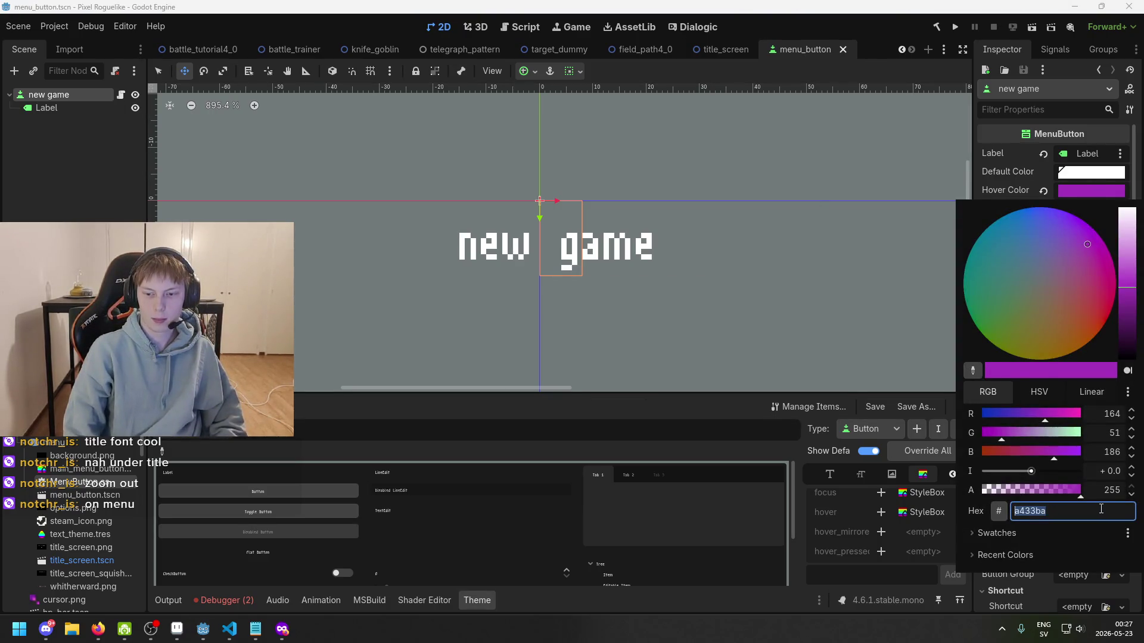
{"action": "left_click", "coordinate": [720, 52]}
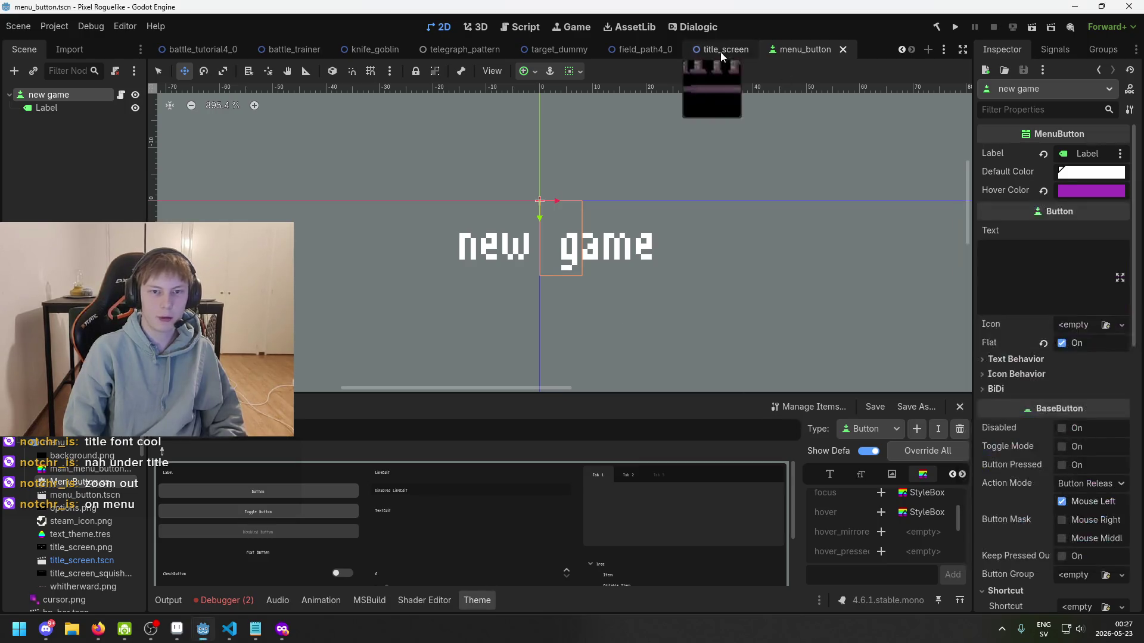
- Switch to title_screen and inspect the wishlist Label, steam_icon and HBoxContainer nodes
{"action": "left_click", "coordinate": [720, 52]}
{"action": "left_click", "coordinate": [68, 174]}
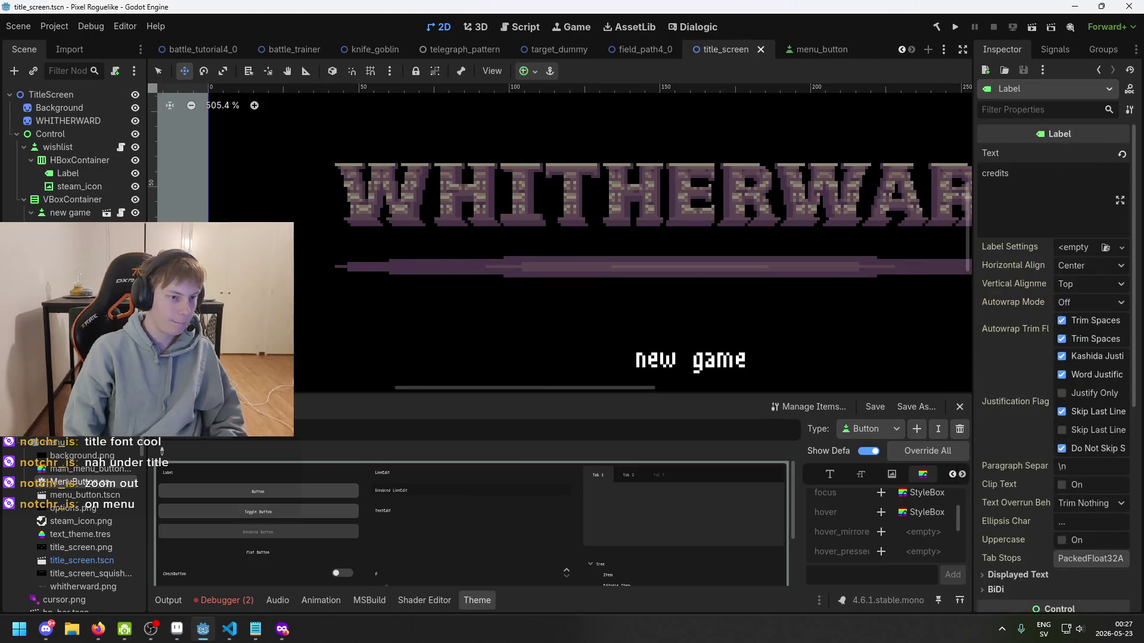
{"action": "left_click", "coordinate": [79, 186]}
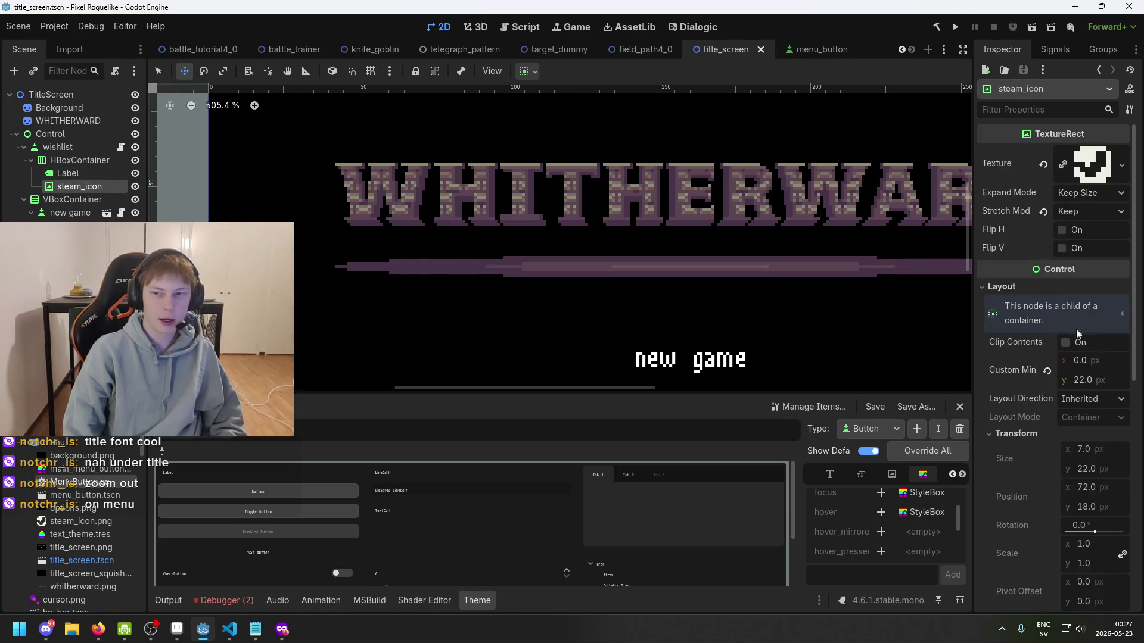
{"action": "scroll", "coordinate": [1084, 421], "scroll_direction": "down", "scroll_amount": 3}
{"action": "key", "text": "Up"}
{"action": "key", "text": "Up"}
{"action": "key", "text": "Up"}
{"action": "key", "text": "Down"}
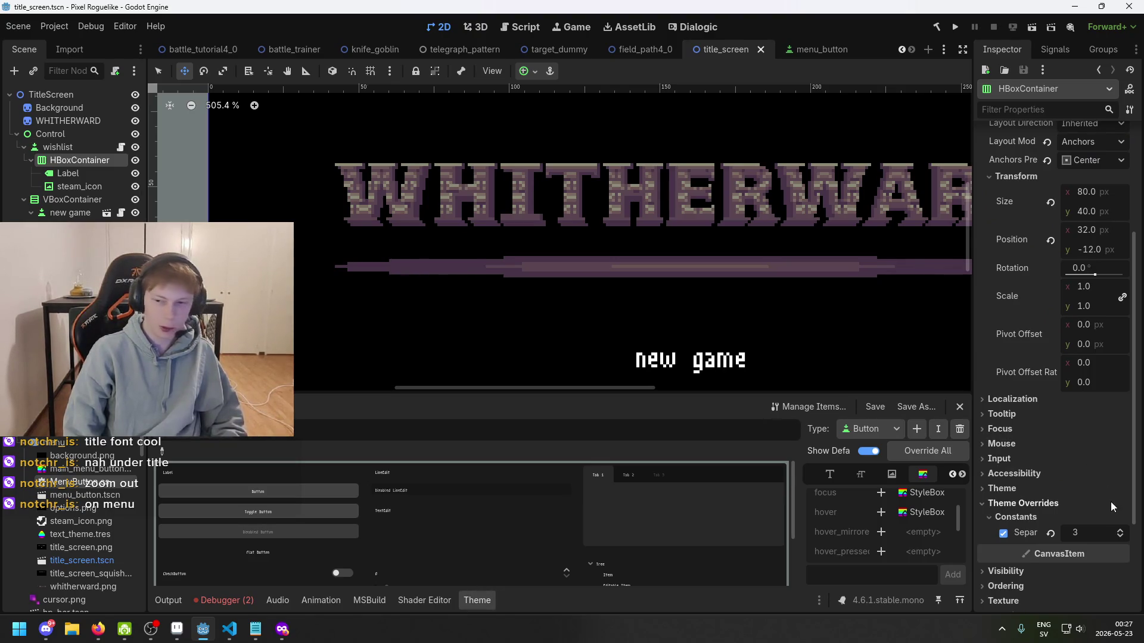
{"action": "scroll", "coordinate": [631, 284], "scroll_direction": "up", "scroll_amount": 2}
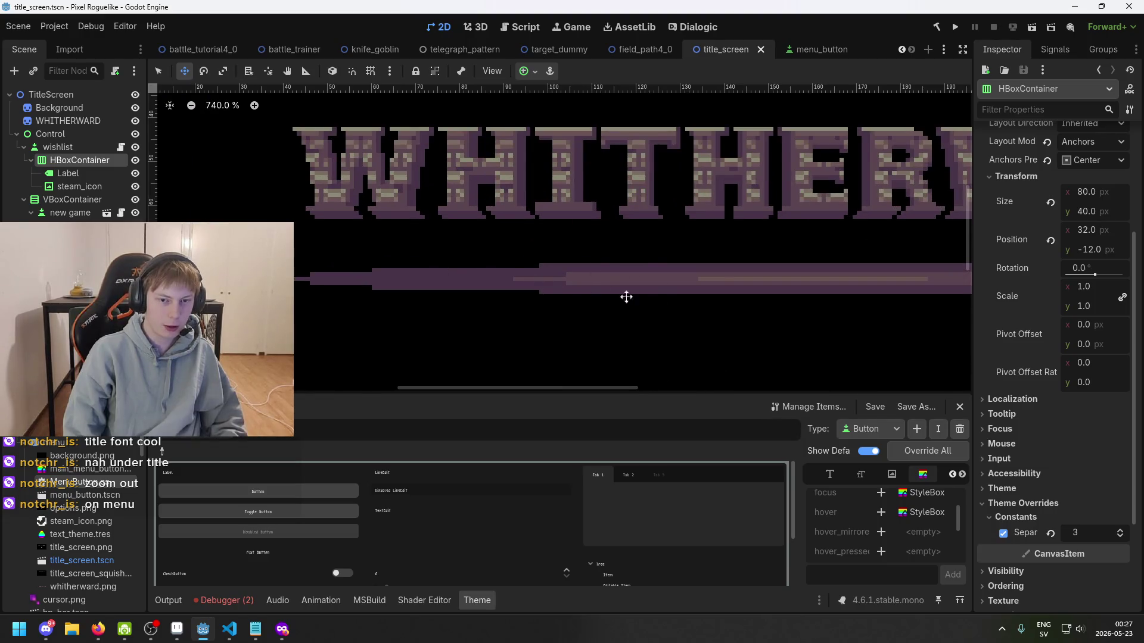
{"action": "scroll", "coordinate": [655, 292], "scroll_direction": "down", "scroll_amount": 5}
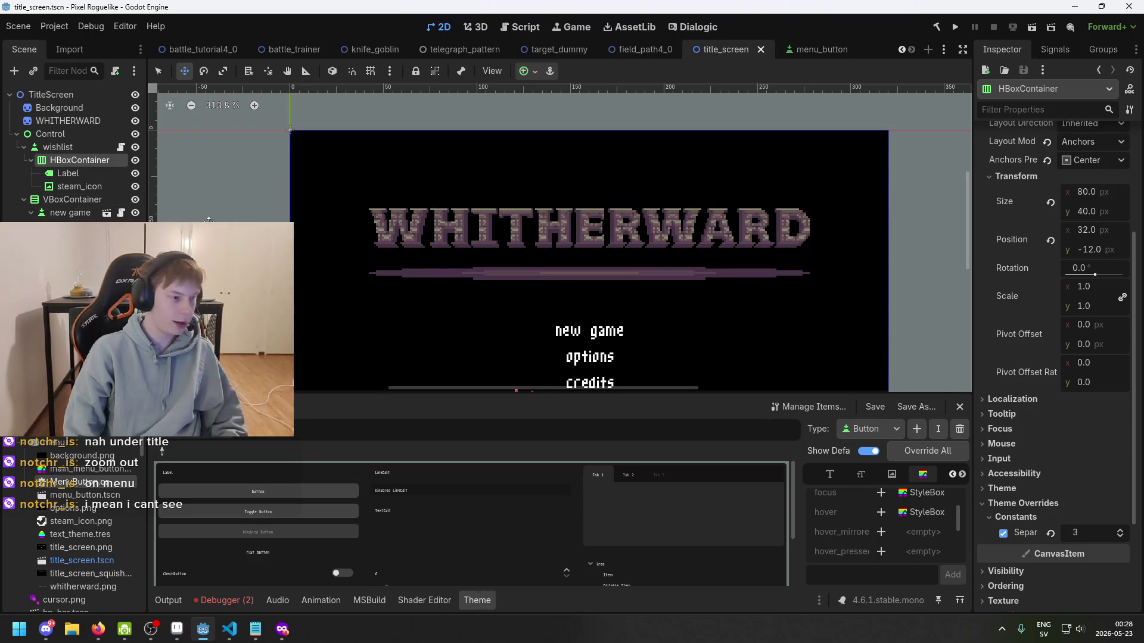
- Recheck the Label, HBoxContainer and steam_icon container sizing, ending on HBoxContainer
{"action": "left_click", "coordinate": [68, 174]}
{"action": "left_click", "coordinate": [79, 160]}
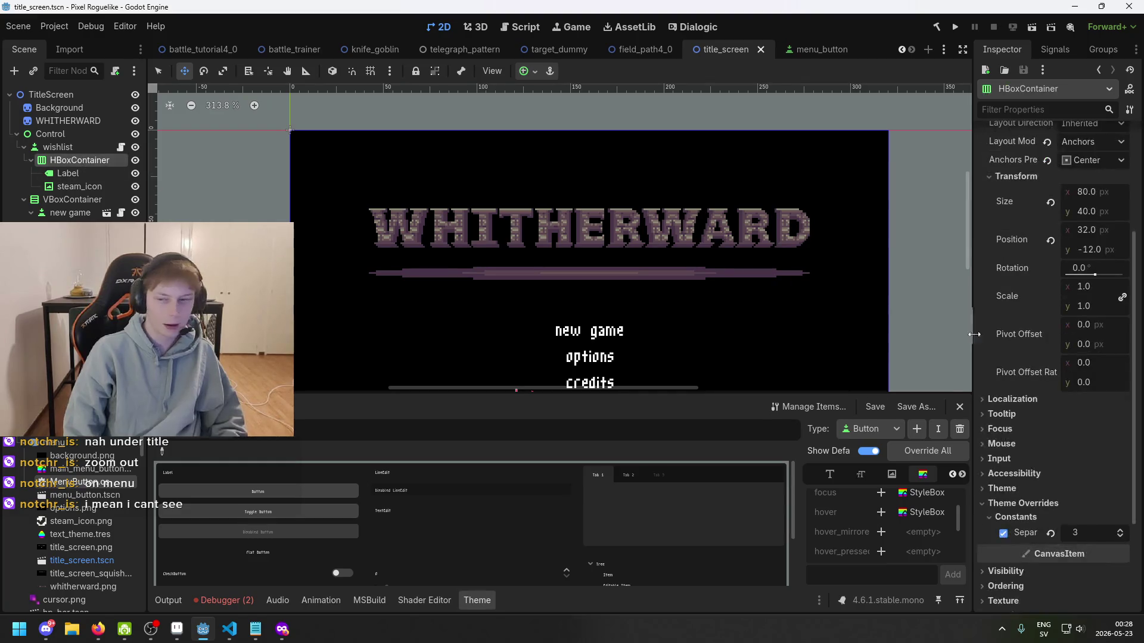
{"action": "scroll", "coordinate": [1071, 455], "scroll_direction": "down", "scroll_amount": 2}
{"action": "scroll", "coordinate": [1084, 456], "scroll_direction": "up", "scroll_amount": 5}
{"action": "left_click", "coordinate": [80, 186]}
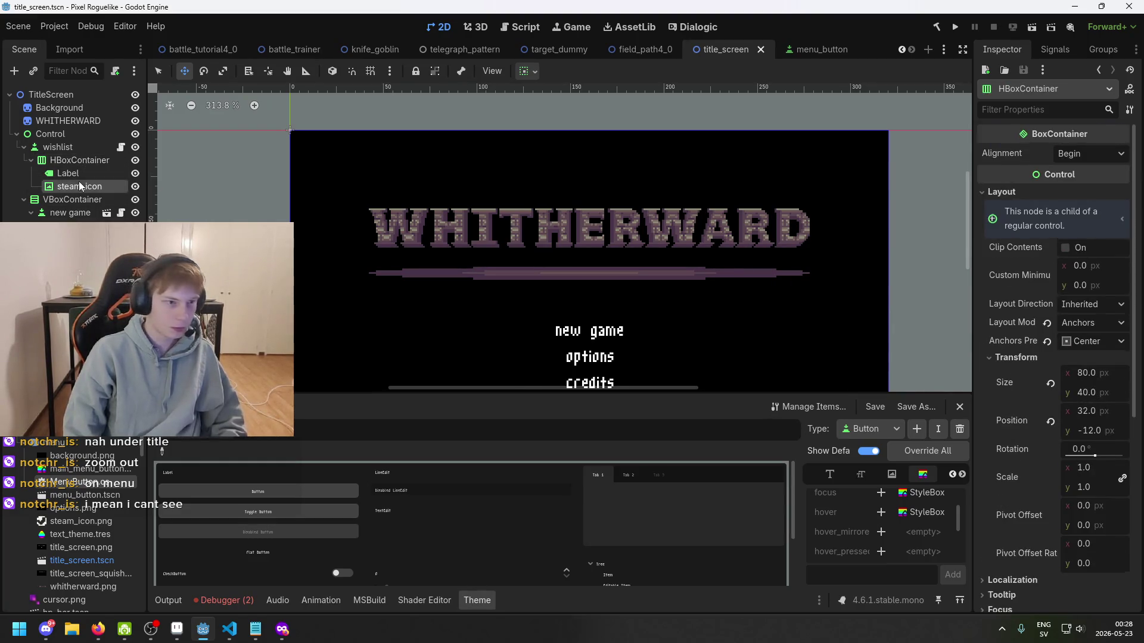
{"action": "scroll", "coordinate": [1086, 447], "scroll_direction": "down", "scroll_amount": 5}
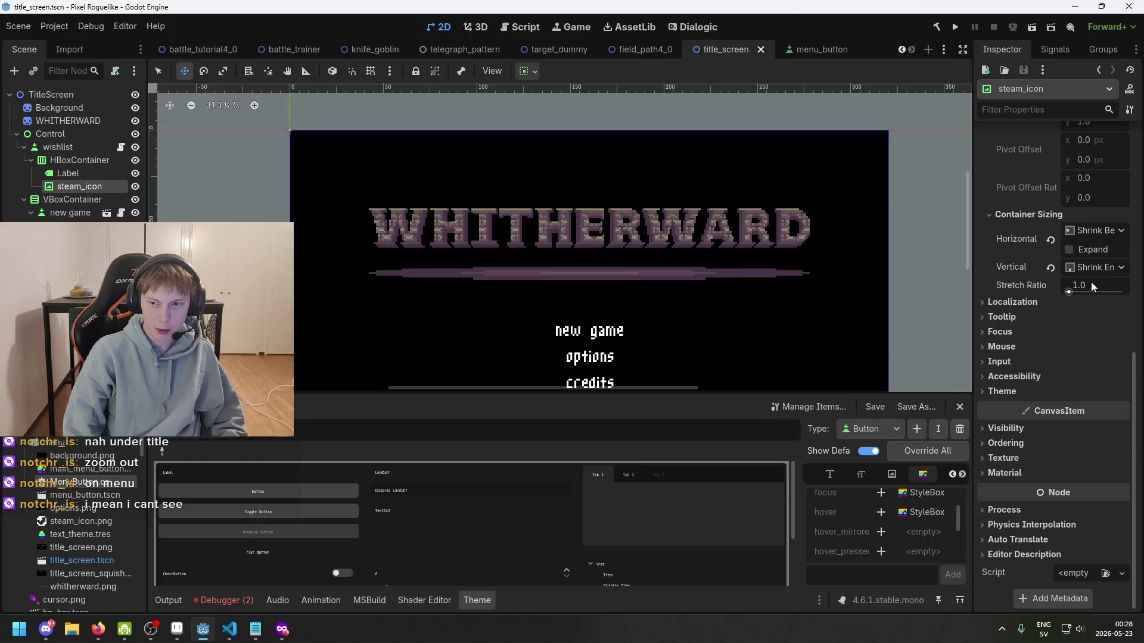
{"action": "left_click", "coordinate": [68, 161]}
- Enter a433ba as the wishlist button's hover colour
{"action": "left_click", "coordinate": [57, 147]}
{"action": "left_click", "coordinate": [1099, 191]}
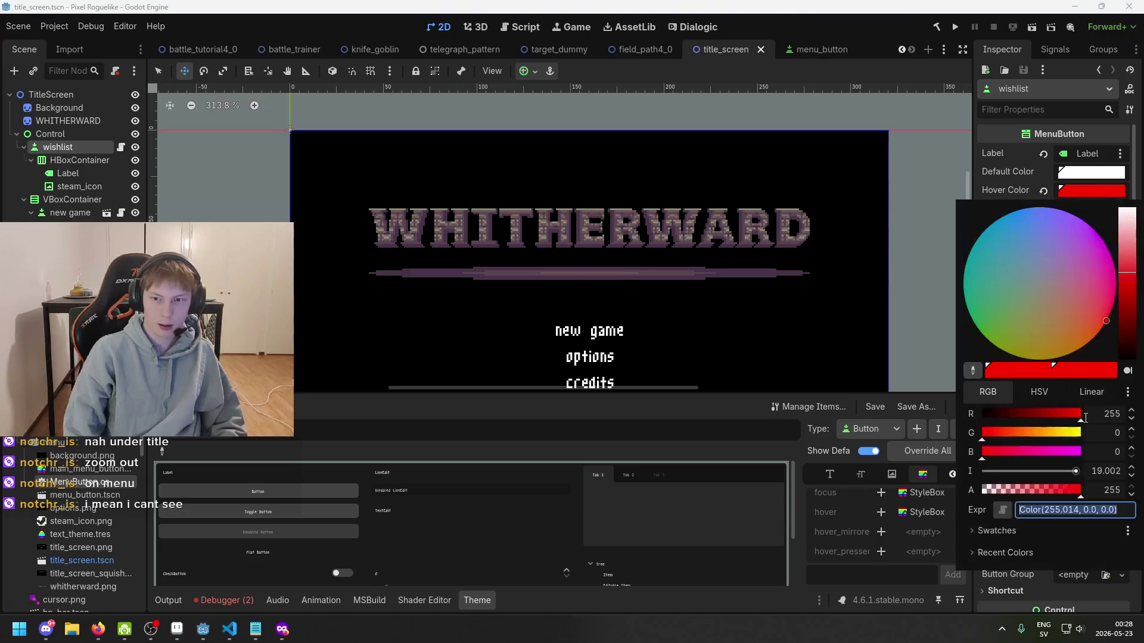
{"action": "type", "text": "a433ba"}
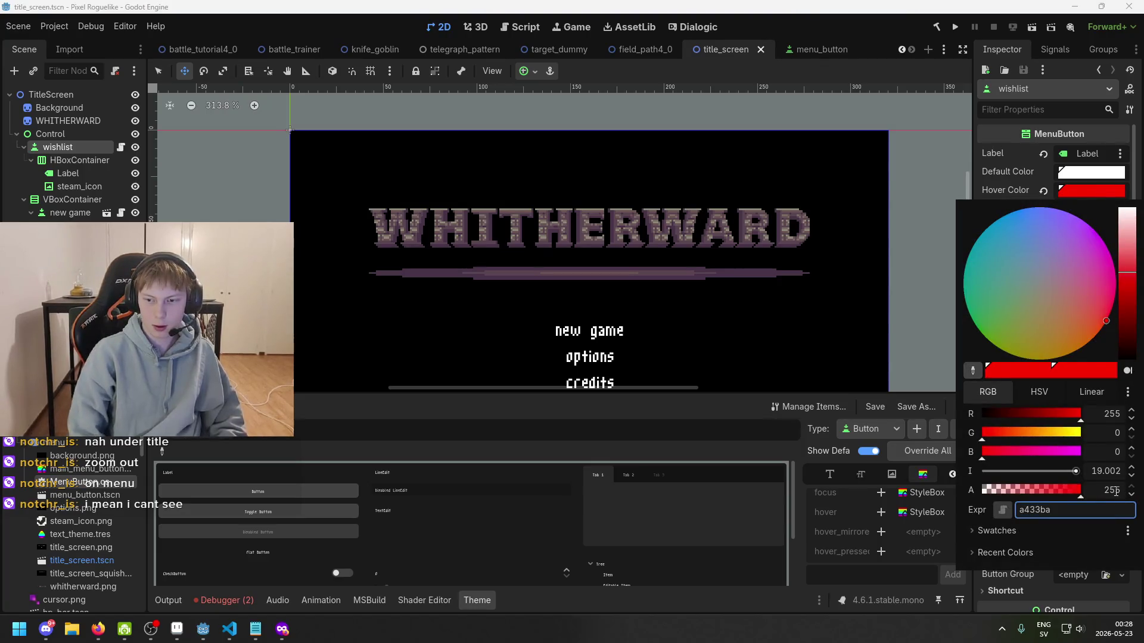
{"action": "key", "text": "Return"}
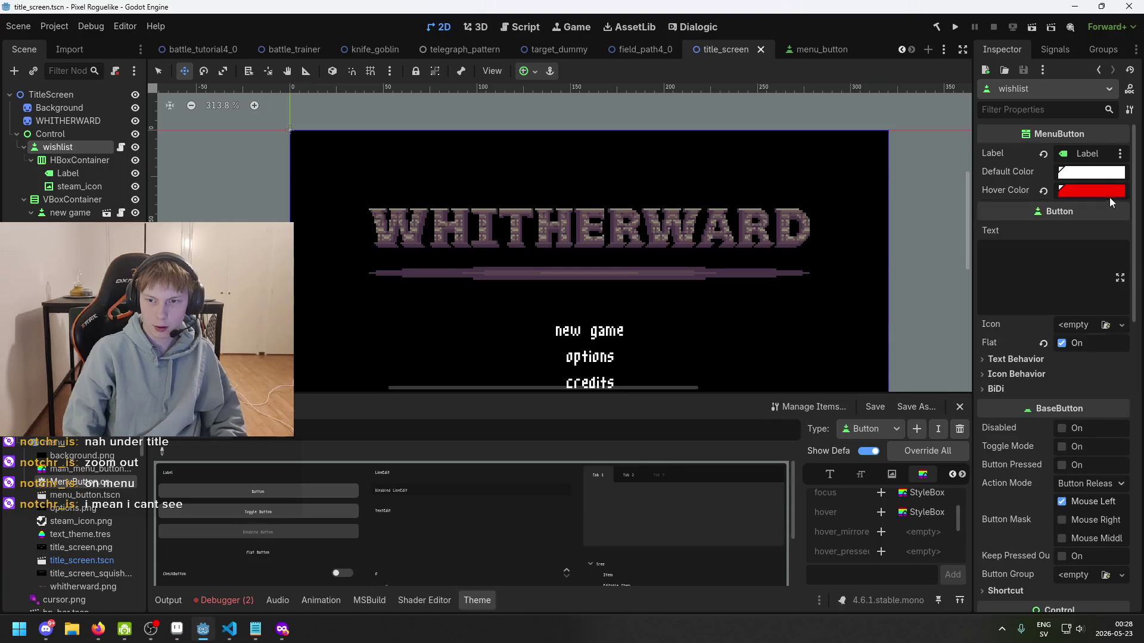
{"action": "left_click", "coordinate": [1070, 516]}
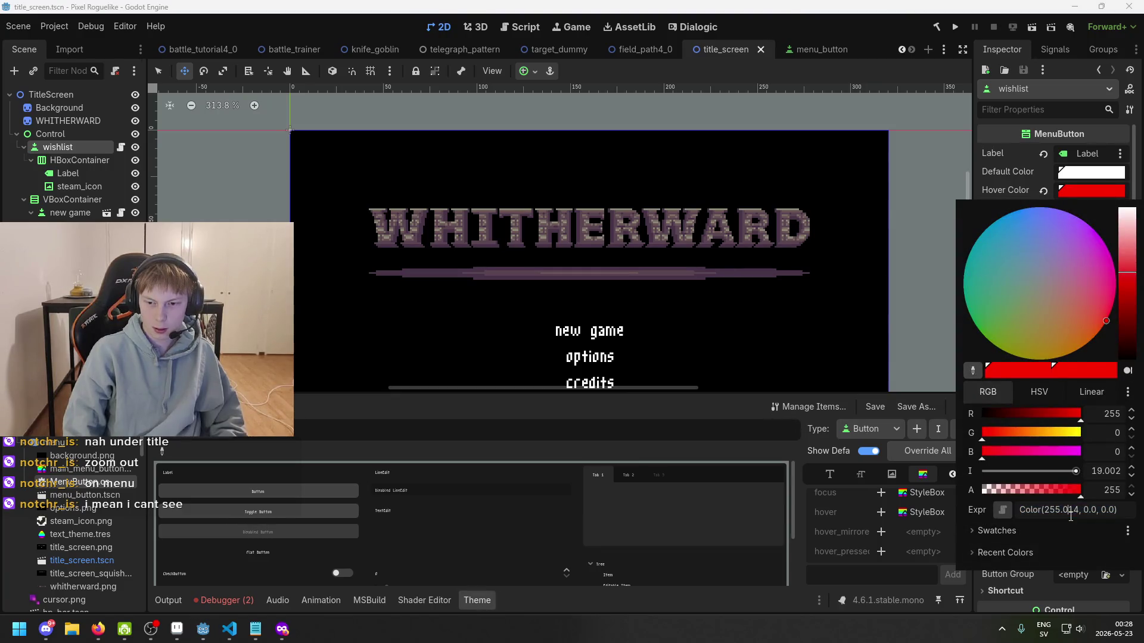
{"action": "left_click_drag", "start_coordinate": [1118, 509], "coordinate": [1021, 516]}
{"action": "key", "text": "Escape"}
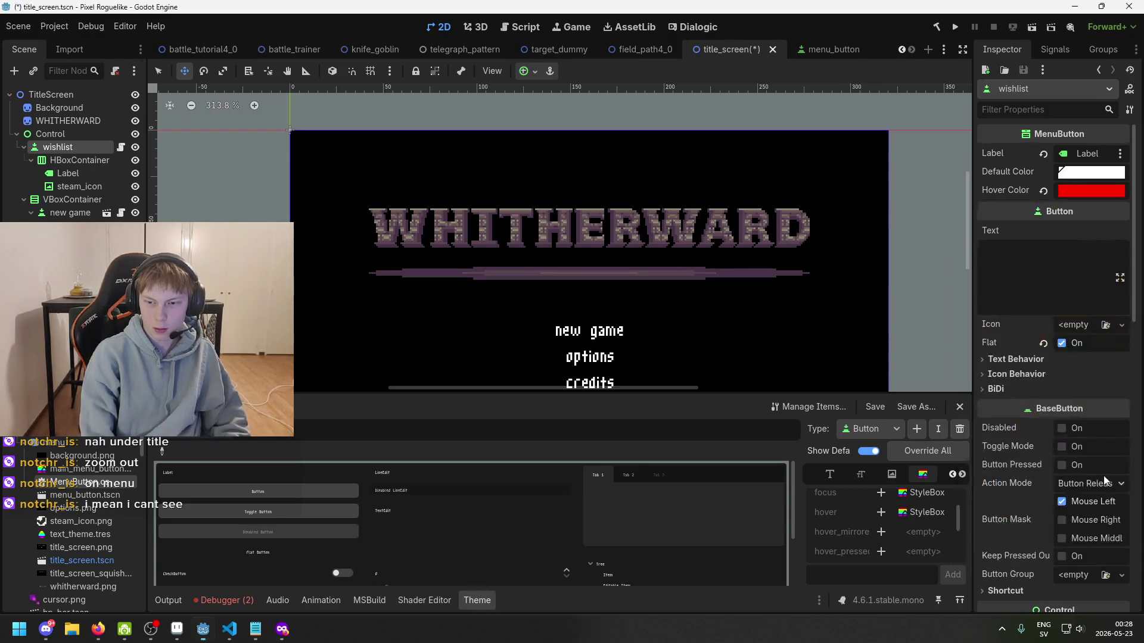
{"action": "left_click", "coordinate": [1081, 192]}
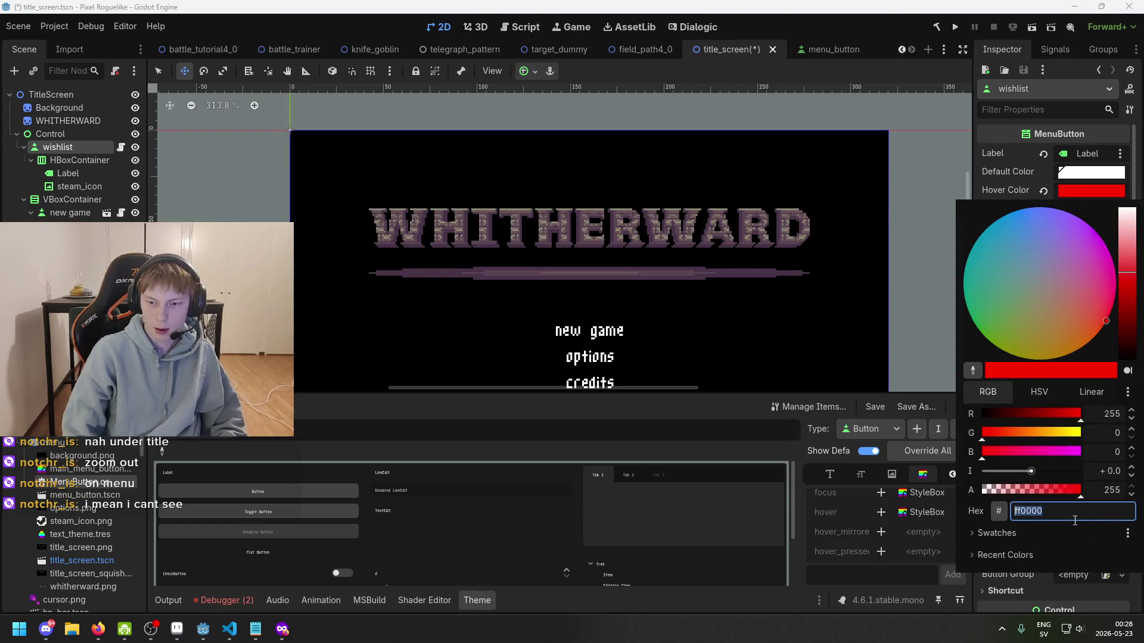
{"action": "key", "text": "Escape"}
- Check the wishlist default colour, then open the new game button's default colour in menu_button
{"action": "left_click", "coordinate": [1101, 179]}
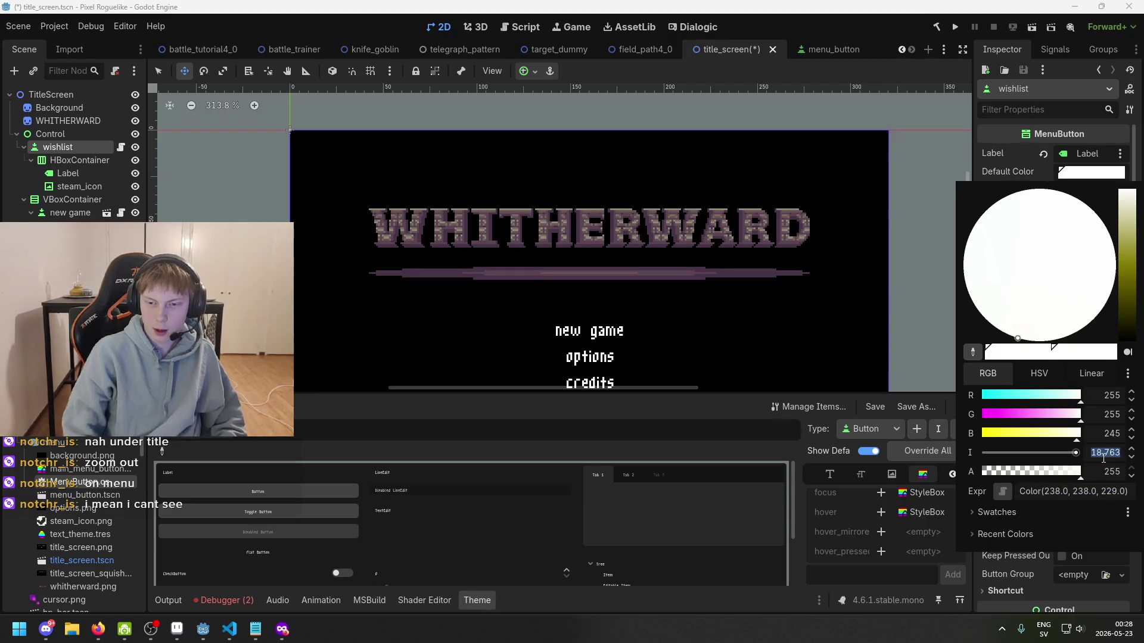
{"action": "key", "text": "Escape"}
{"action": "left_click", "coordinate": [1072, 173]}
{"action": "key", "text": "Escape"}
{"action": "left_click", "coordinate": [831, 49]}
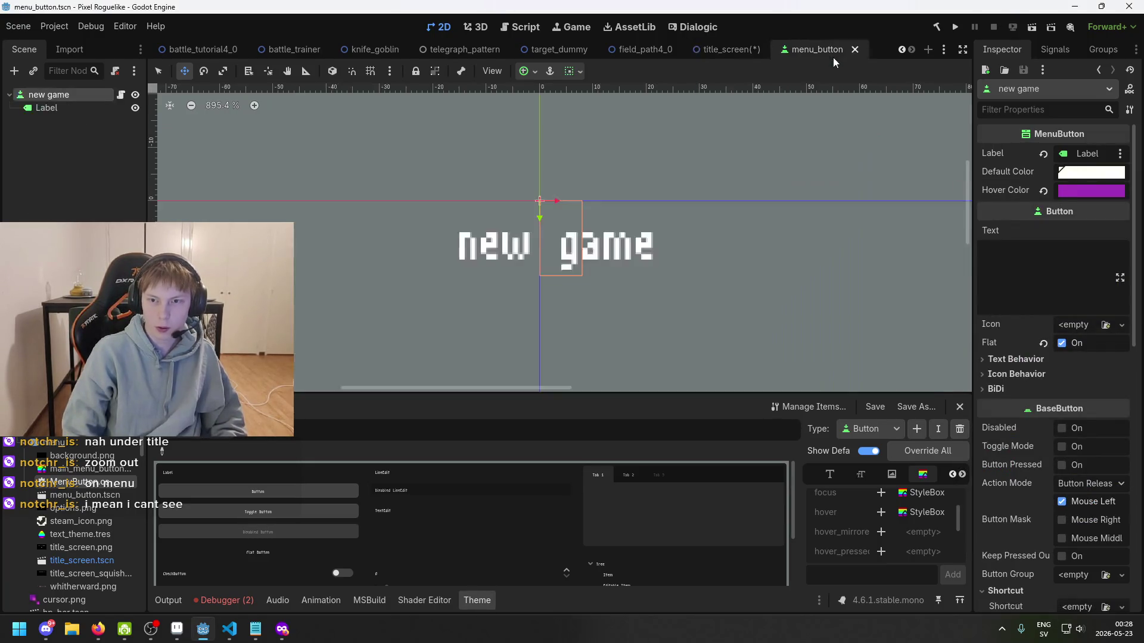
{"action": "left_click", "coordinate": [1072, 173]}
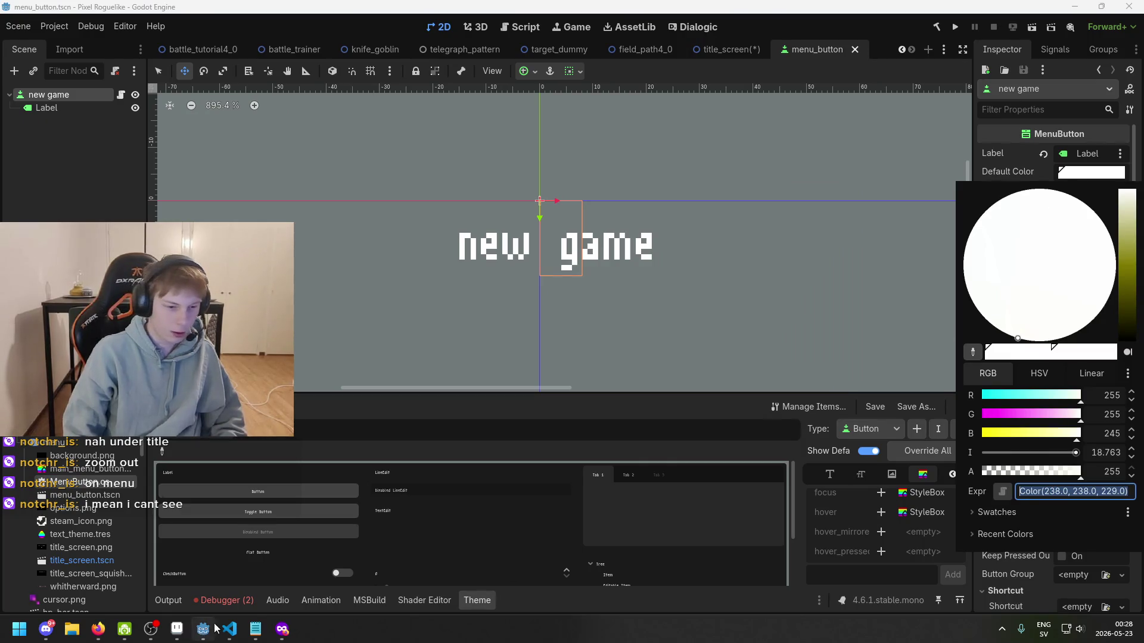
- Sample the off-white stroke in Aseprite to read #eeeee5, then reopen the default colour in Godot
{"action": "left_click", "coordinate": [203, 628]}
{"action": "left_click_drag", "start_coordinate": [408, 334], "coordinate": [633, 343]}
{"action": "key", "text": "i"}
{"action": "left_click", "coordinate": [395, 378]}
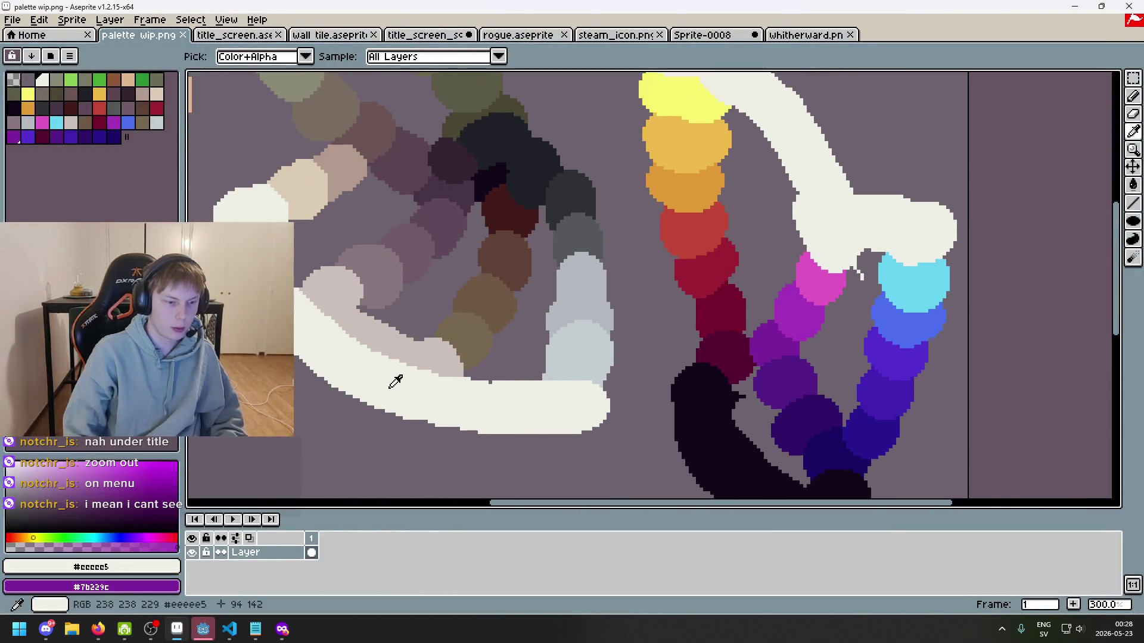
{"action": "left_click", "coordinate": [91, 566]}
{"action": "left_click", "coordinate": [191, 460]}
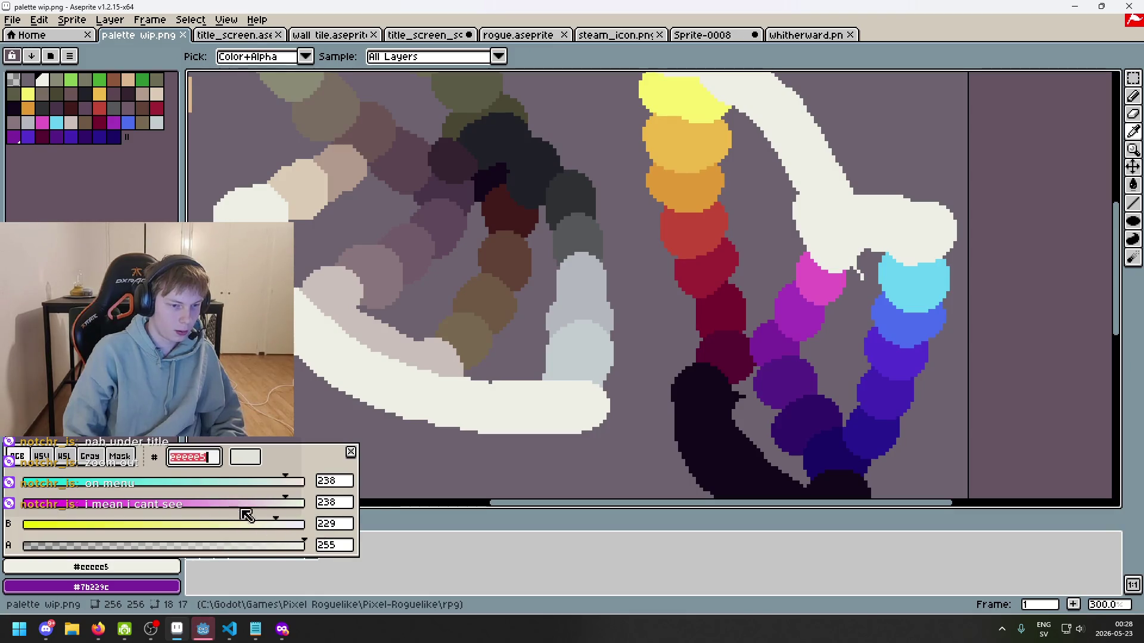
{"action": "key", "text": "Escape"}
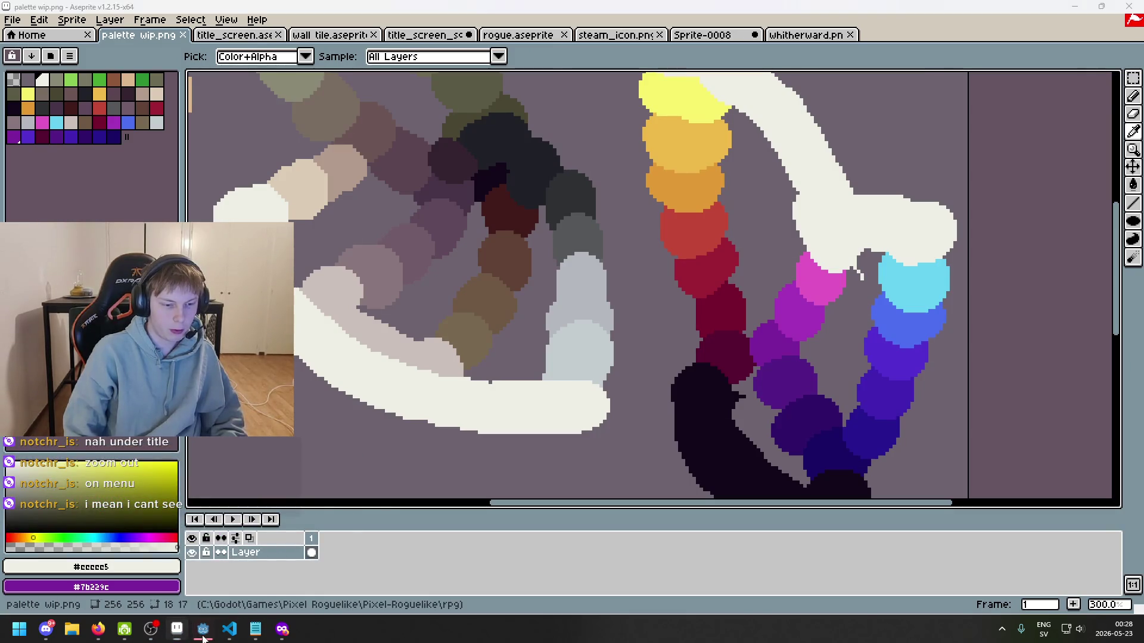
{"action": "left_click", "coordinate": [203, 628]}
{"action": "left_click", "coordinate": [1091, 172]}
{"action": "left_click", "coordinate": [1102, 490]}
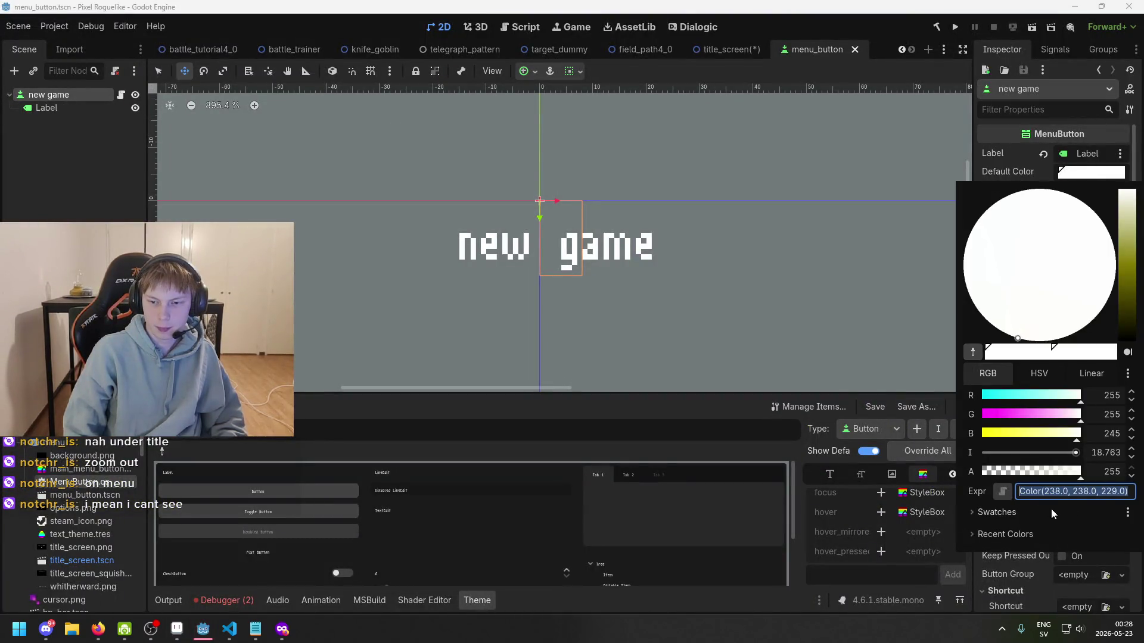
- Set the default colour's intensity to 0 and save the menu_button scene
{"action": "left_click", "coordinate": [1103, 452]}
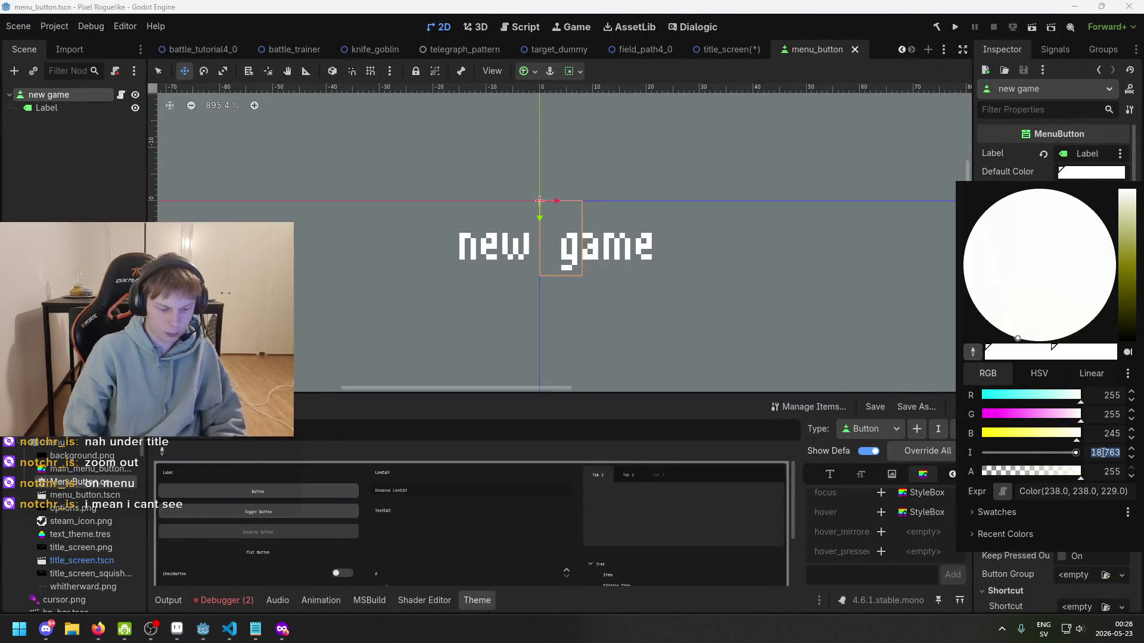
{"action": "type", "text": "0"}
{"action": "key", "text": "Return"}
{"action": "left_click", "coordinate": [1091, 172]}
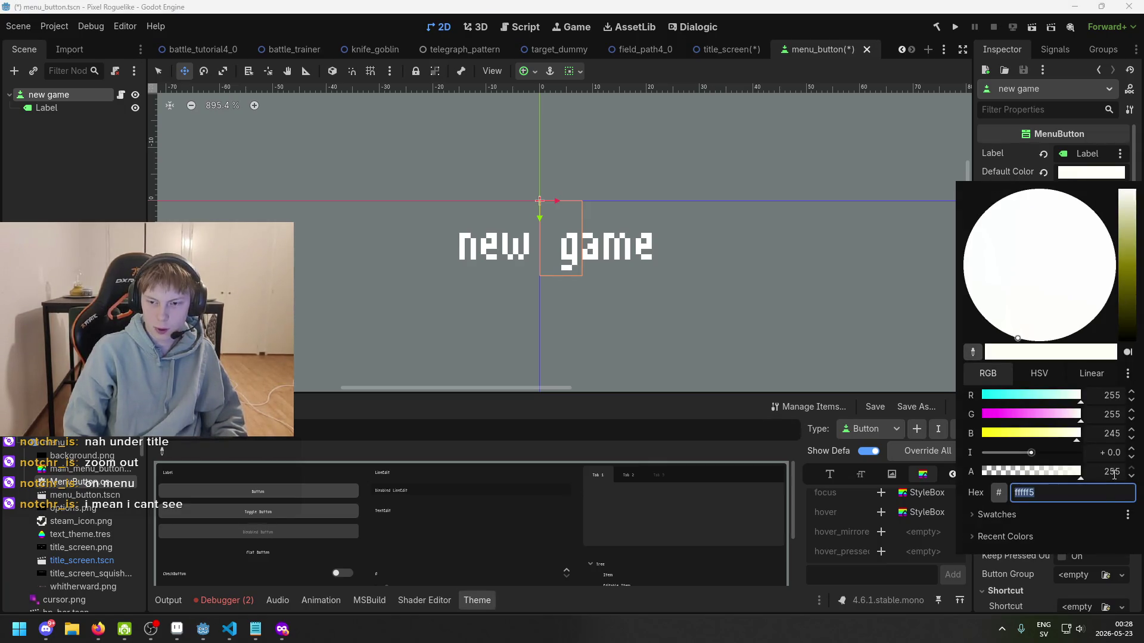
{"action": "left_click", "coordinate": [1102, 143]}
{"action": "key", "text": "ctrl+s"}
- Apply eeeee5 as the wishlist default colour in title_screen, save, and run the project
{"action": "left_click", "coordinate": [727, 49]}
{"action": "key", "text": "ctrl+s"}
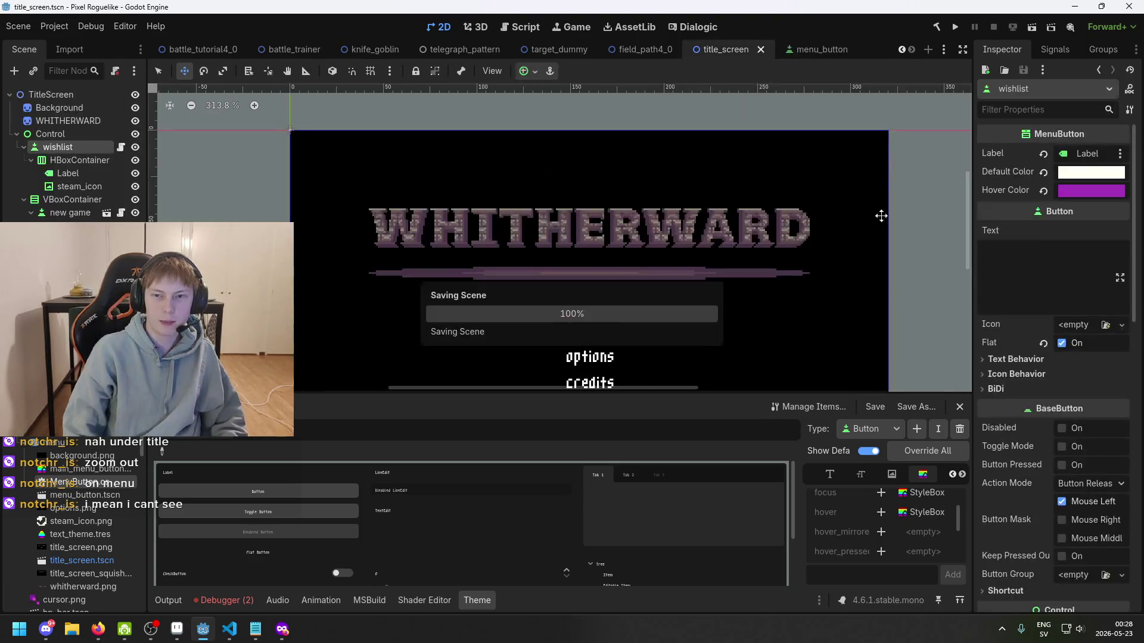
{"action": "left_click", "coordinate": [1090, 172]}
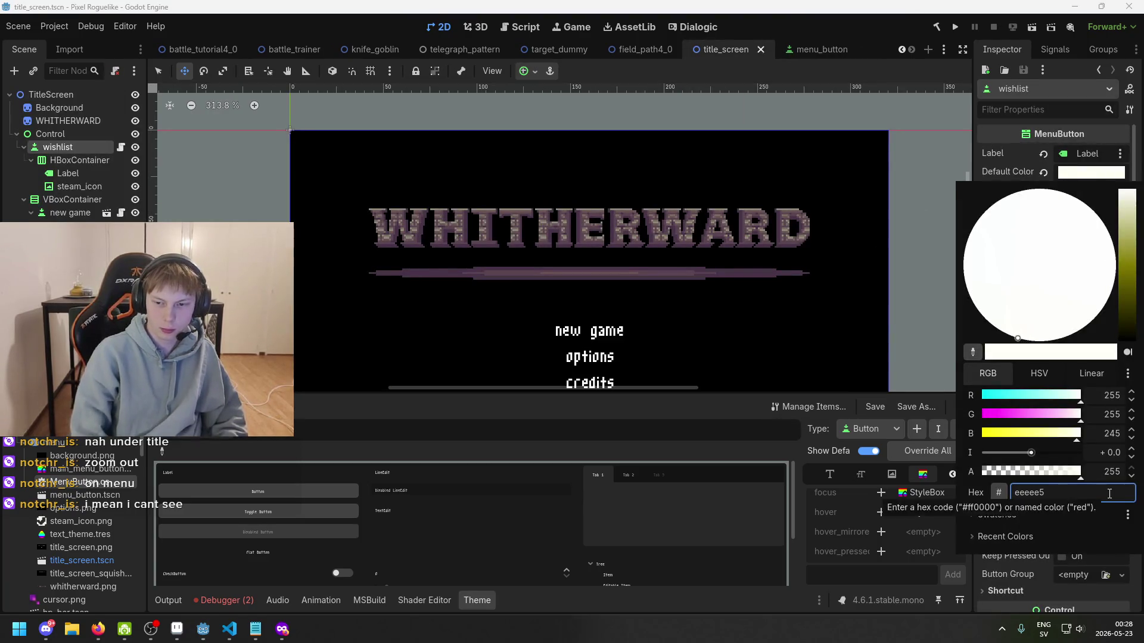
{"action": "key", "text": "Escape"}
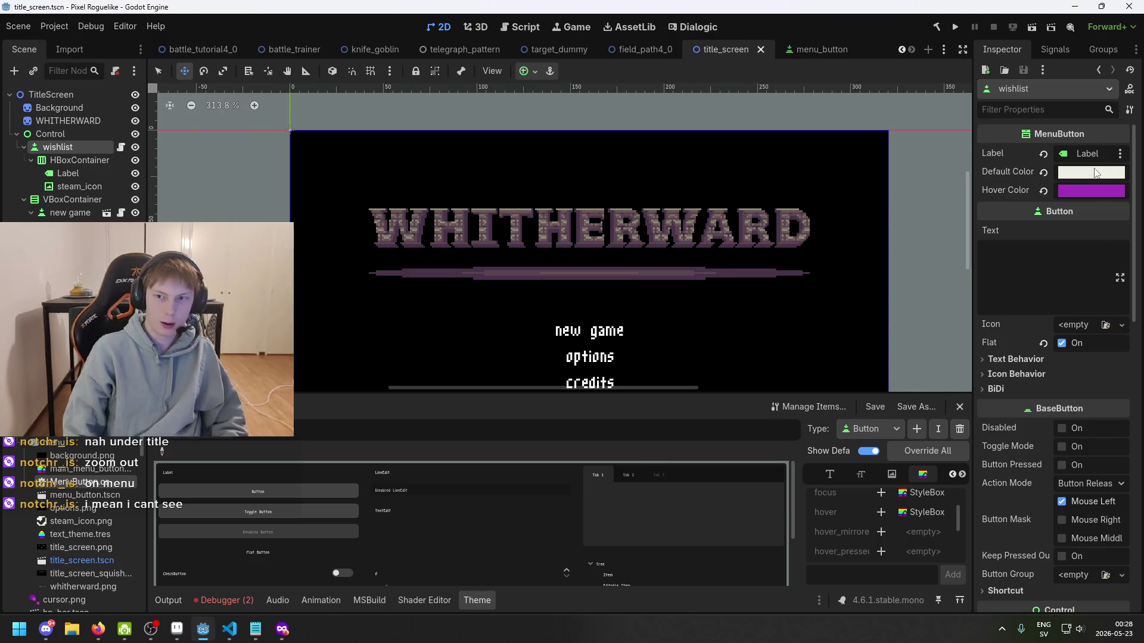
{"action": "left_click", "coordinate": [1094, 172]}
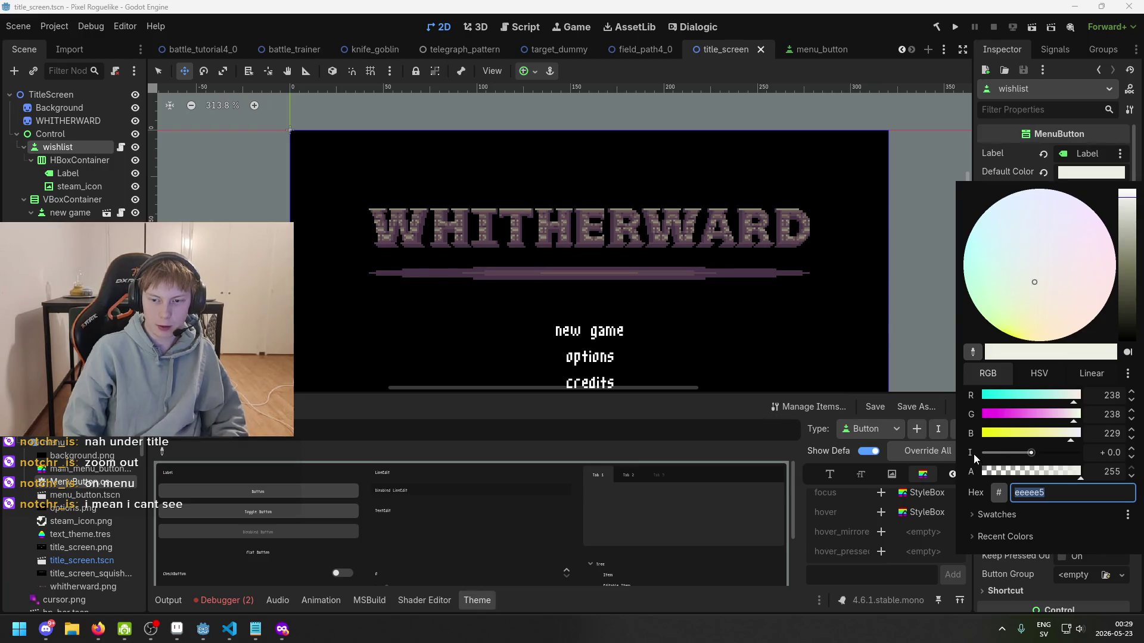
{"action": "key", "text": "Escape"}
{"action": "left_click", "coordinate": [955, 27]}
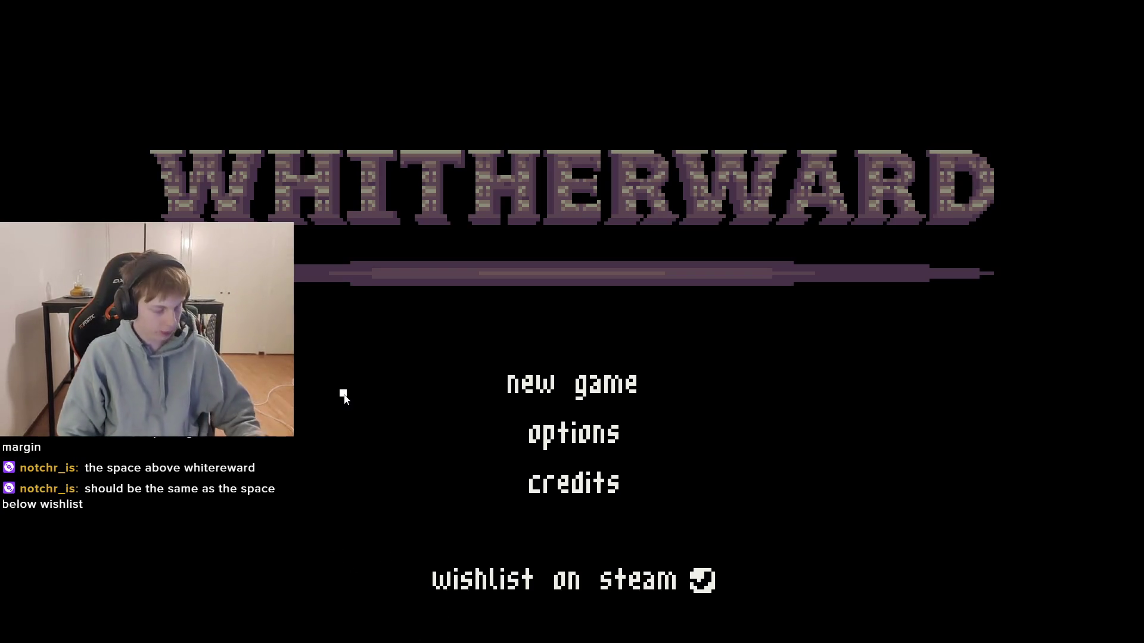
{"action": "key", "text": "alt+F4"}
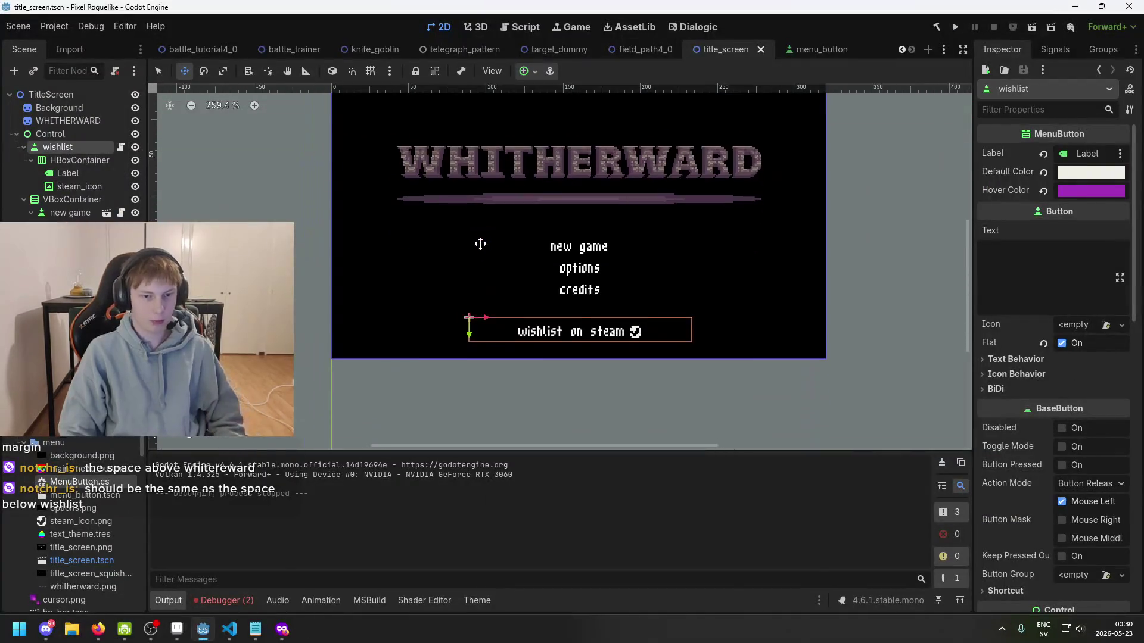
- Select the WHITHERWARD node, zoom in on its 256×32 sprite, then bring up whitherward.png in Aseprite
{"action": "left_click", "coordinate": [58, 108]}
{"action": "left_click", "coordinate": [68, 121]}
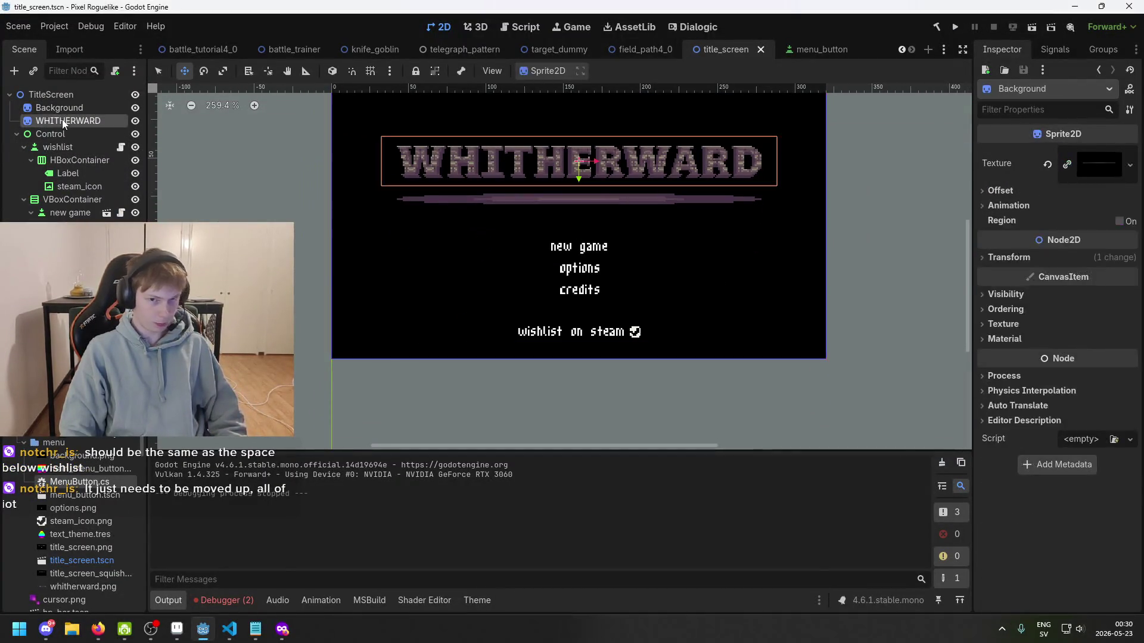
{"action": "left_click_drag", "start_coordinate": [411, 223], "coordinate": [383, 279]}
{"action": "left_click", "coordinate": [90, 134]}
{"action": "left_click", "coordinate": [88, 119]}
{"action": "left_click", "coordinate": [90, 106]}
{"action": "left_click", "coordinate": [100, 122]}
{"action": "scroll", "coordinate": [498, 258], "scroll_direction": "up", "scroll_amount": 2}
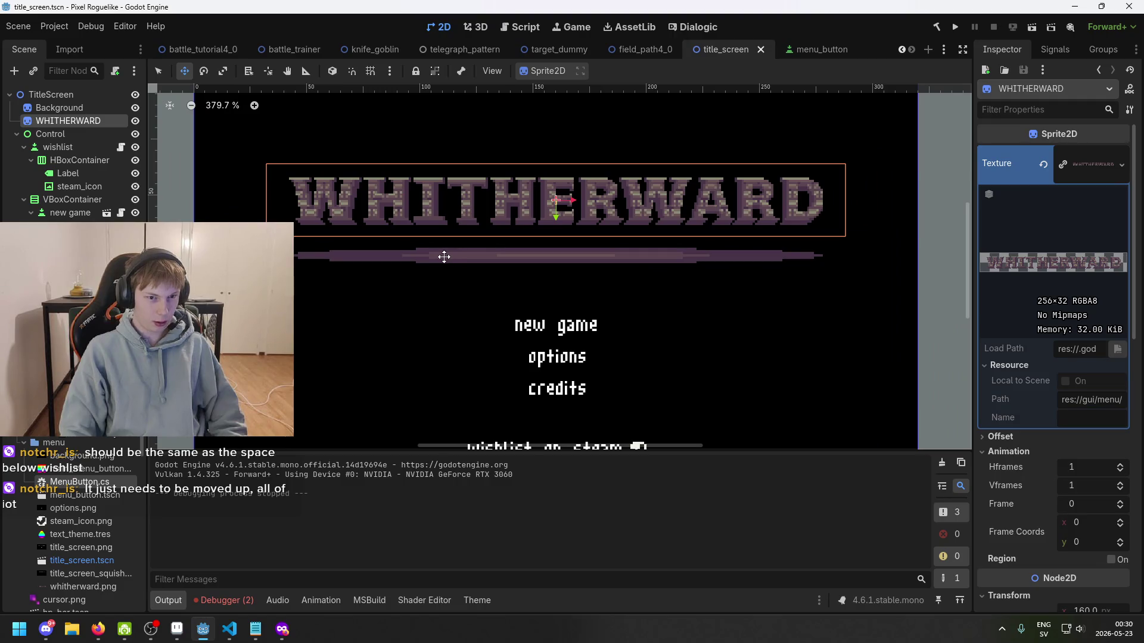
{"action": "scroll", "coordinate": [332, 242], "scroll_direction": "up", "scroll_amount": 2}
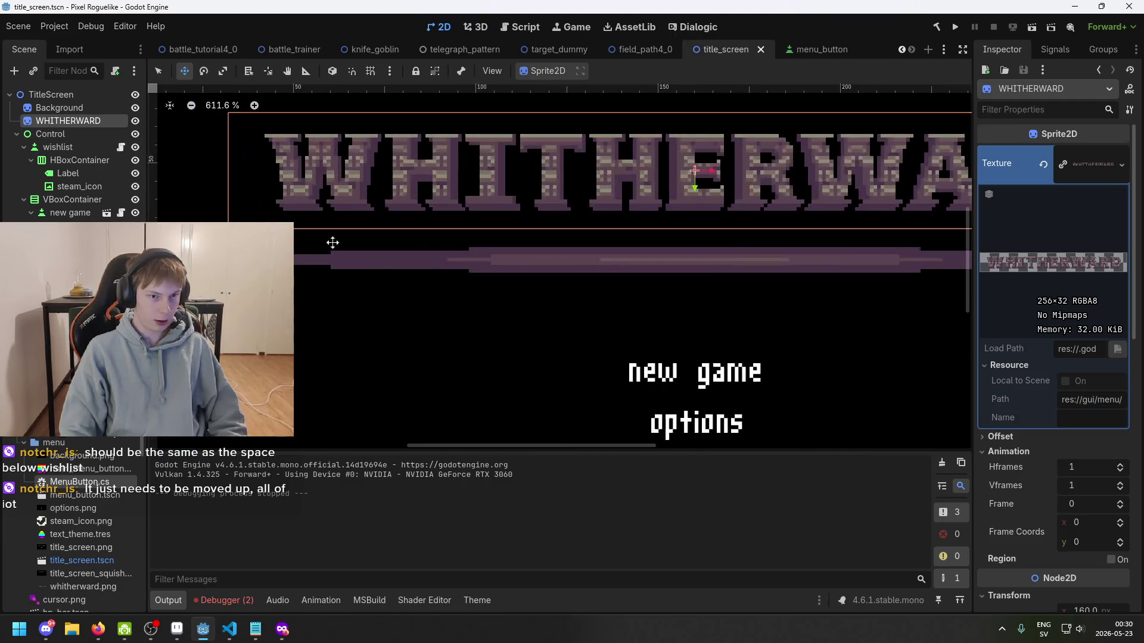
{"action": "scroll", "coordinate": [485, 226], "scroll_direction": "down", "scroll_amount": 2}
{"action": "scroll", "coordinate": [525, 298], "scroll_direction": "down", "scroll_amount": 1}
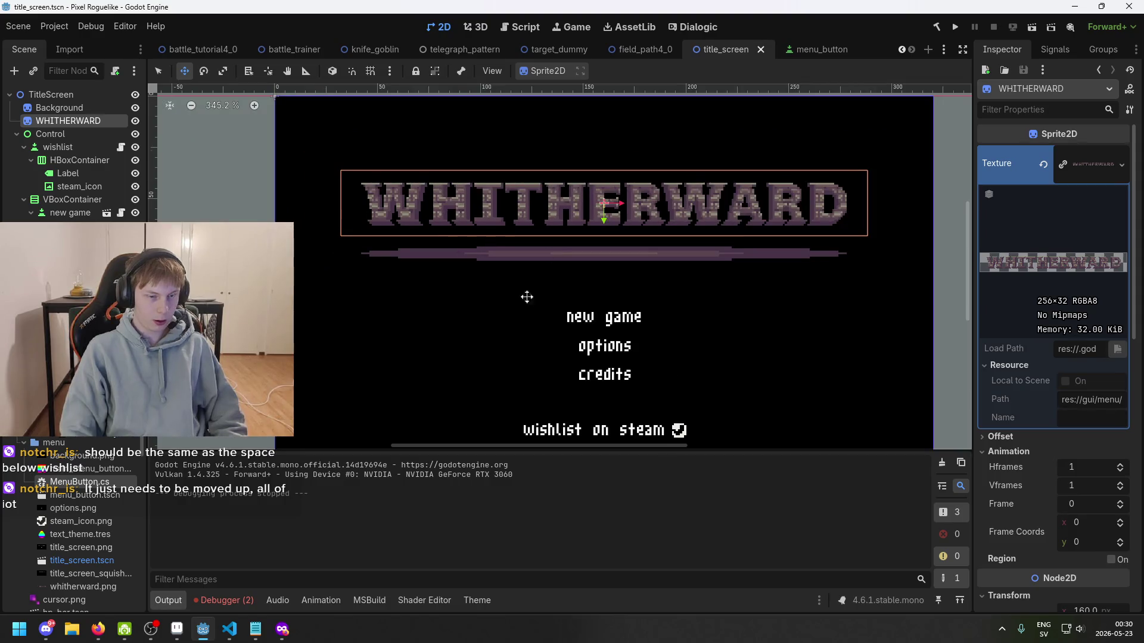
{"action": "key", "text": "alt+Tab"}
{"action": "left_click", "coordinate": [796, 36]}
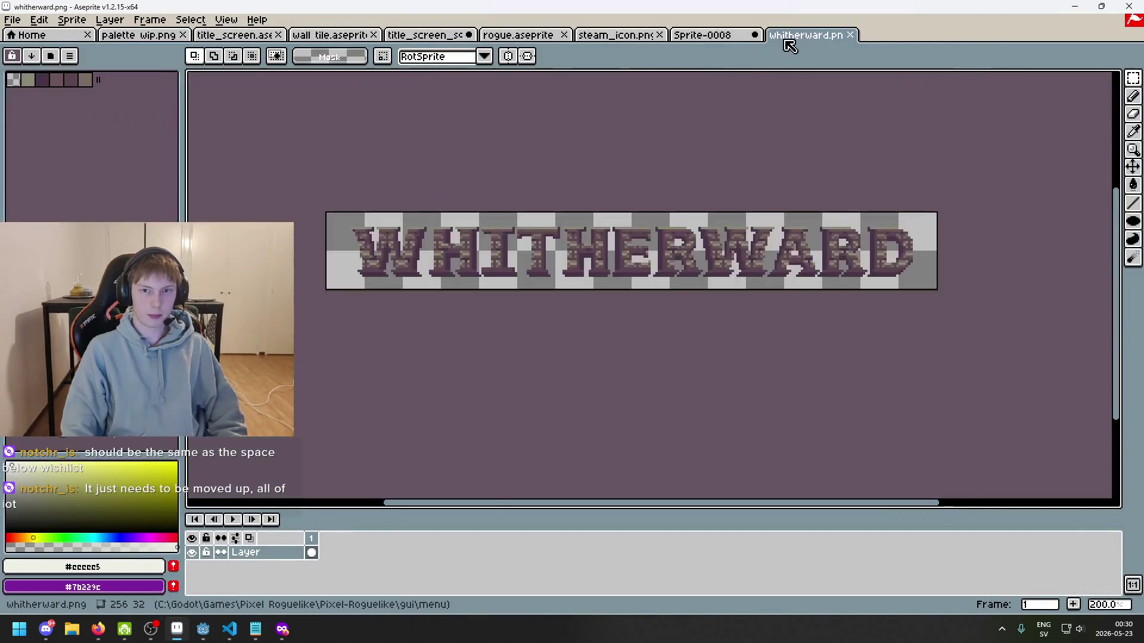
- Look through the open sprite tabs: title screen mockup, steam_icon, wall tile and palette wip
{"action": "left_click", "coordinate": [726, 37]}
{"action": "left_click", "coordinate": [621, 36]}
{"action": "left_click", "coordinate": [709, 37]}
{"action": "scroll", "coordinate": [577, 253], "scroll_direction": "down", "scroll_amount": 2}
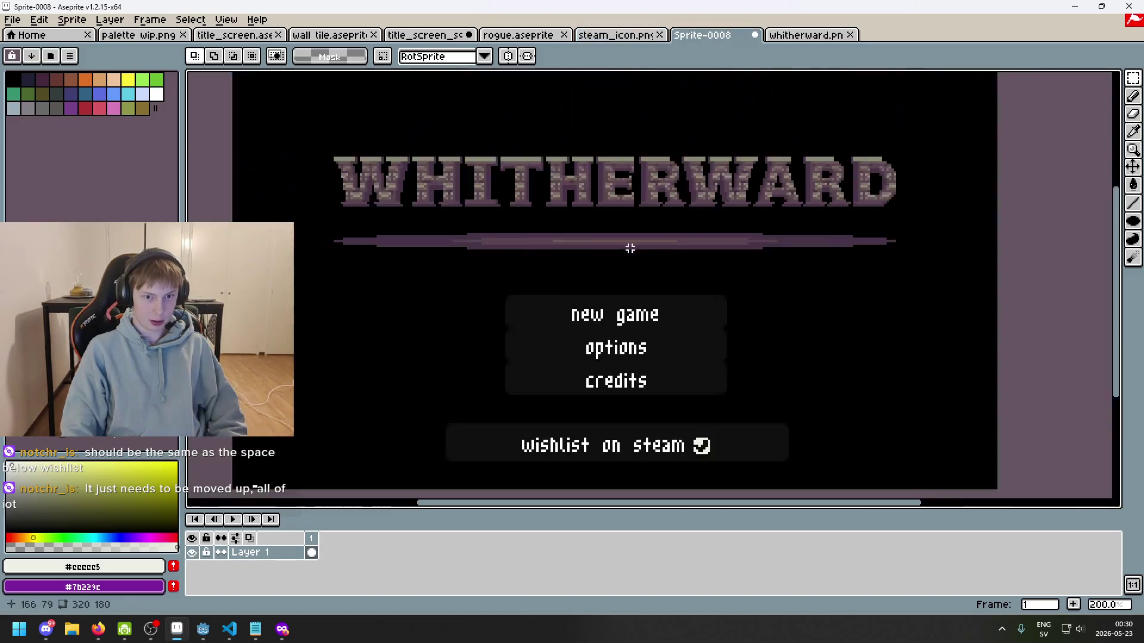
{"action": "scroll", "coordinate": [578, 252], "scroll_direction": "up", "scroll_amount": 1}
{"action": "scroll", "coordinate": [293, 251], "scroll_direction": "down", "scroll_amount": 1}
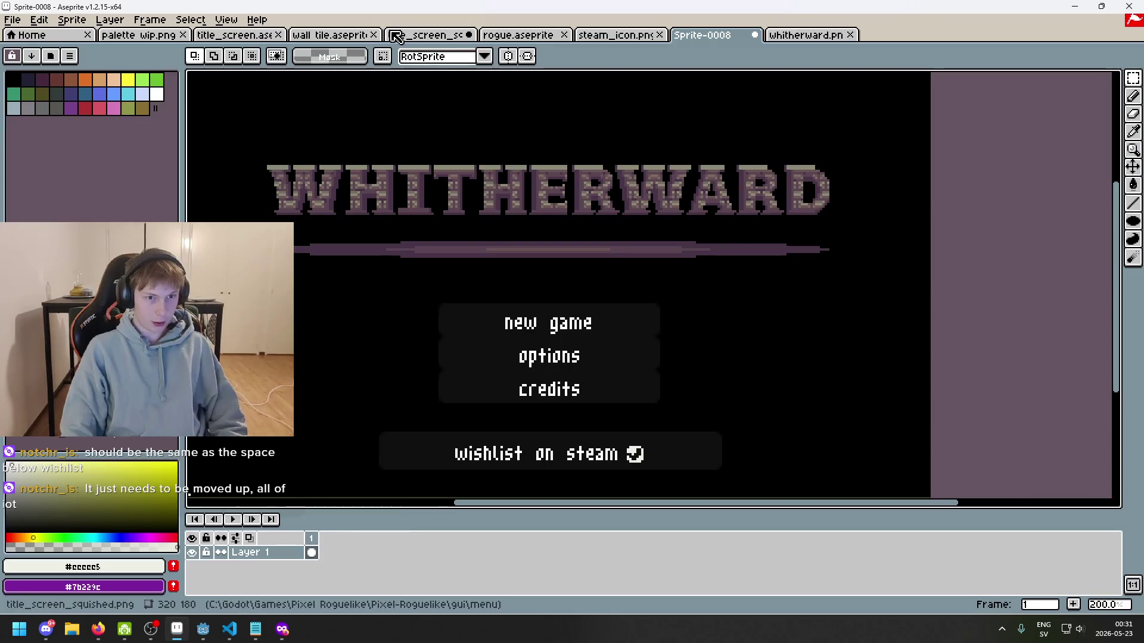
{"action": "left_click", "coordinate": [288, 39]}
{"action": "left_click", "coordinate": [234, 35]}
{"action": "left_click", "coordinate": [140, 36]}
{"action": "left_click", "coordinate": [36, 36]}
{"action": "left_click", "coordinate": [146, 37]}
- Open background.png from the menu folder via File > Open
{"action": "left_click", "coordinate": [12, 20]}
{"action": "left_click", "coordinate": [43, 48]}
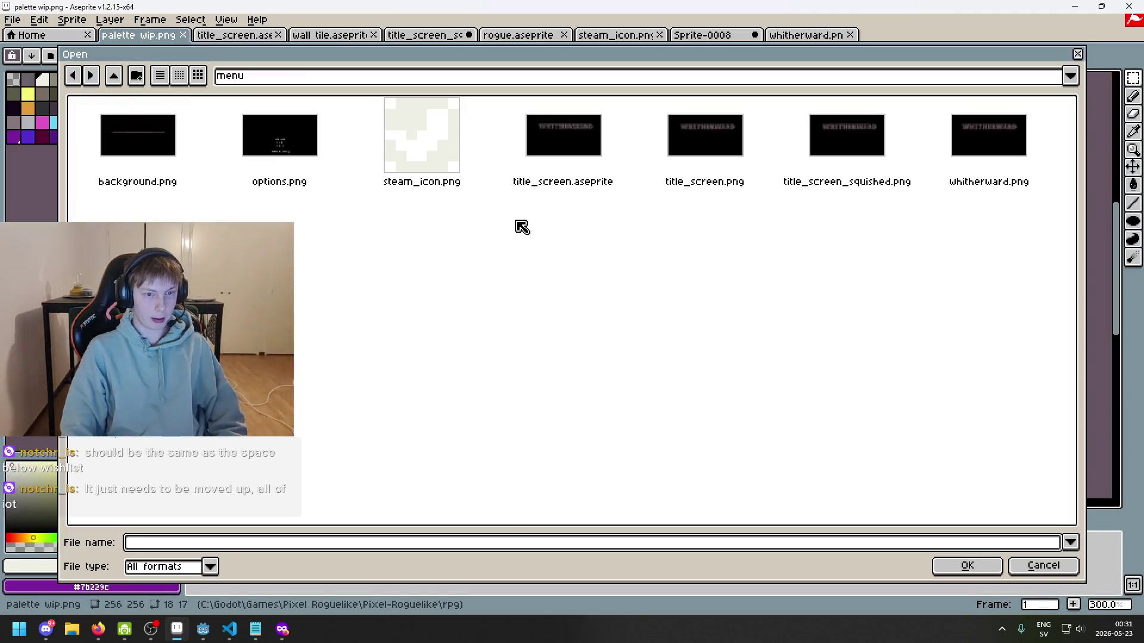
{"action": "double_click", "coordinate": [144, 143]}
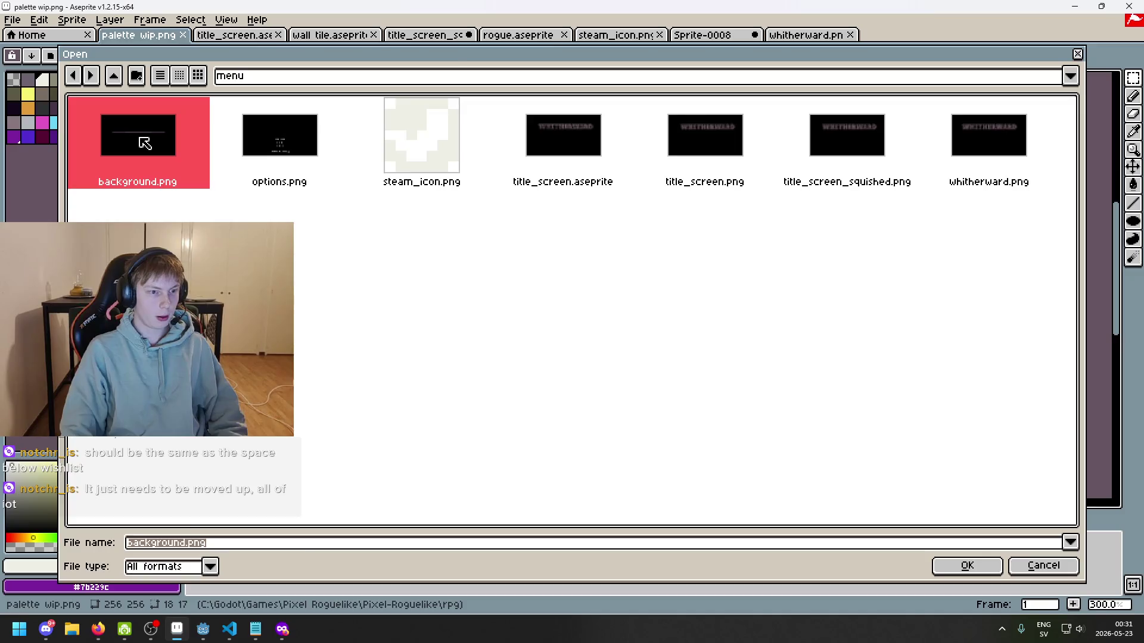
{"action": "scroll", "coordinate": [589, 233], "scroll_direction": "up", "scroll_amount": 2}
{"action": "scroll", "coordinate": [379, 302], "scroll_direction": "up", "scroll_amount": 2}
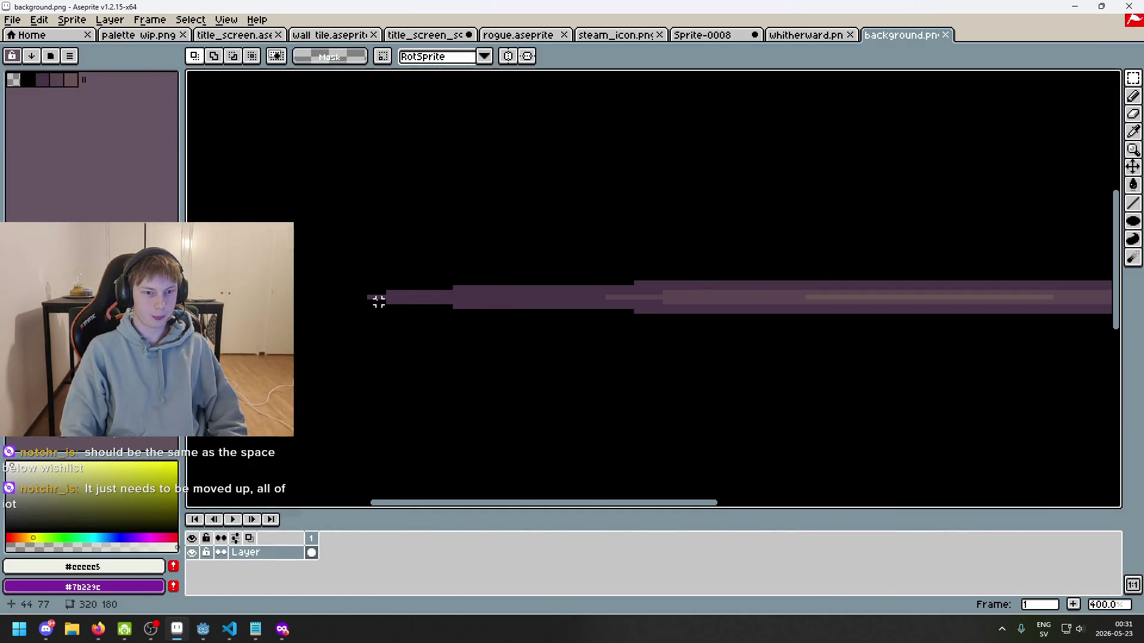
- Box-select the purple divider bar, copy it, and create a new 241×9 sprite
{"action": "mouse_move", "coordinate": [354, 273]}
{"action": "left_mouse_down"}
{"action": "mouse_move", "coordinate": [807, 328]}
{"action": "mouse_move", "coordinate": [1106, 327]}
{"action": "mouse_move", "coordinate": [1102, 316]}
{"action": "mouse_move", "coordinate": [1038, 309]}
{"action": "mouse_move", "coordinate": [899, 307]}
{"action": "left_mouse_up"}
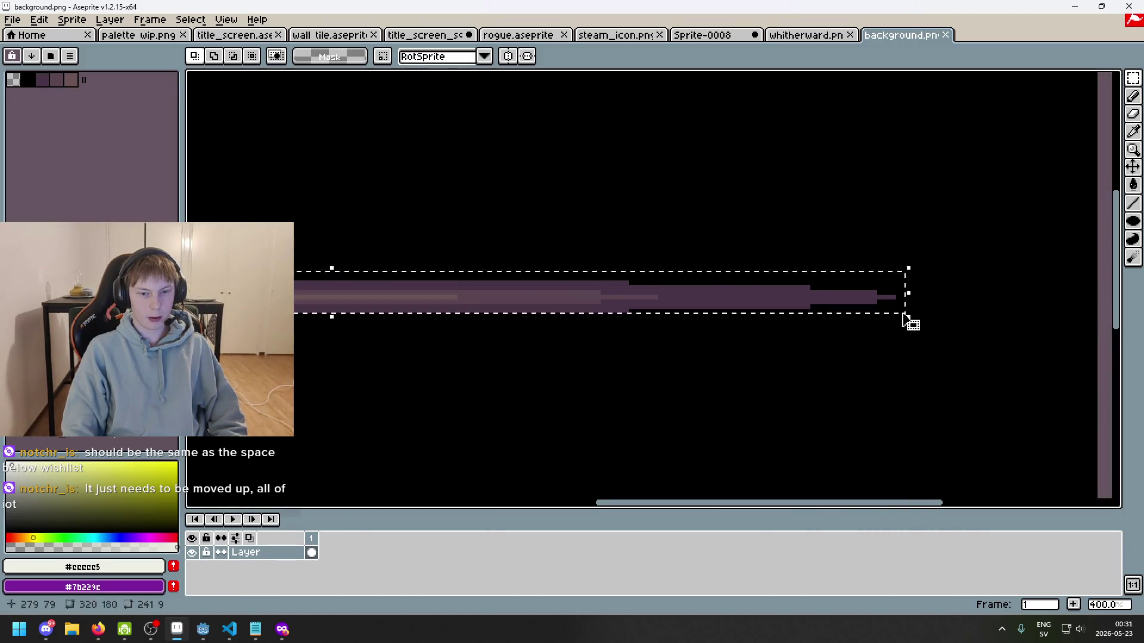
{"action": "scroll", "coordinate": [378, 383], "scroll_direction": "down", "scroll_amount": 3}
{"action": "scroll", "coordinate": [471, 378], "scroll_direction": "up", "scroll_amount": 3}
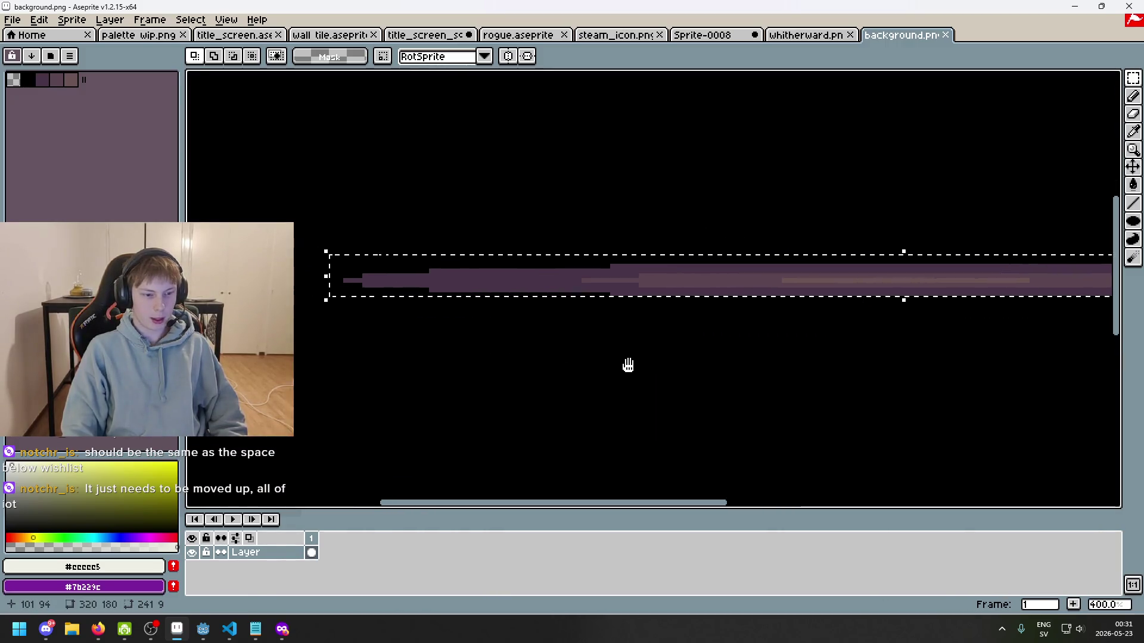
{"action": "scroll", "coordinate": [420, 314], "scroll_direction": "up", "scroll_amount": 1}
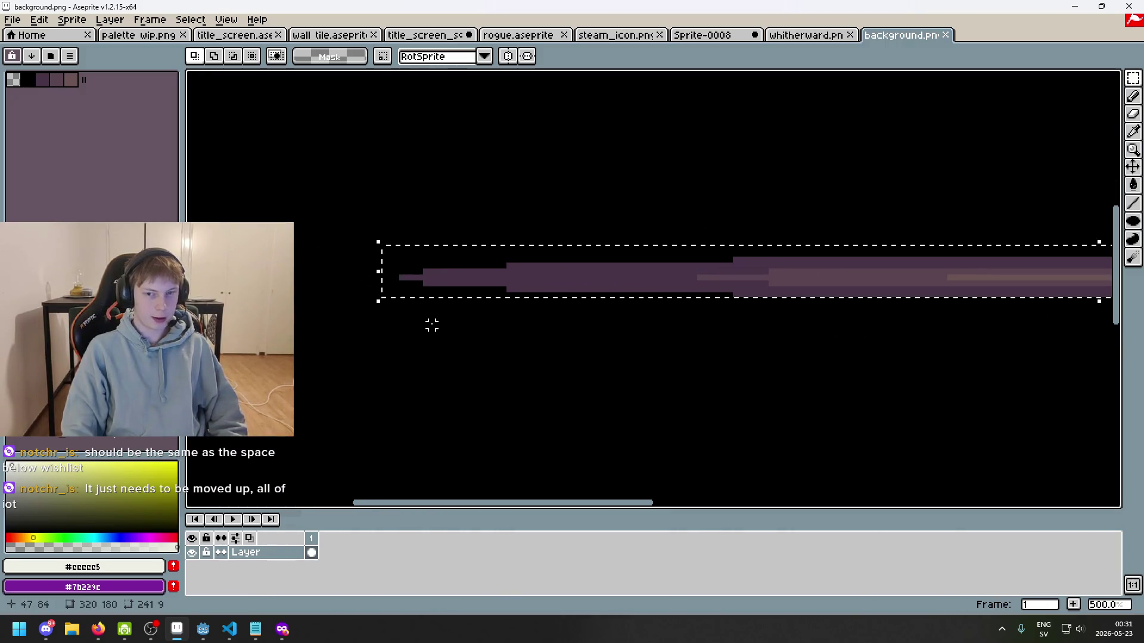
{"action": "key", "text": "alt+f"}
{"action": "key", "text": "Return"}
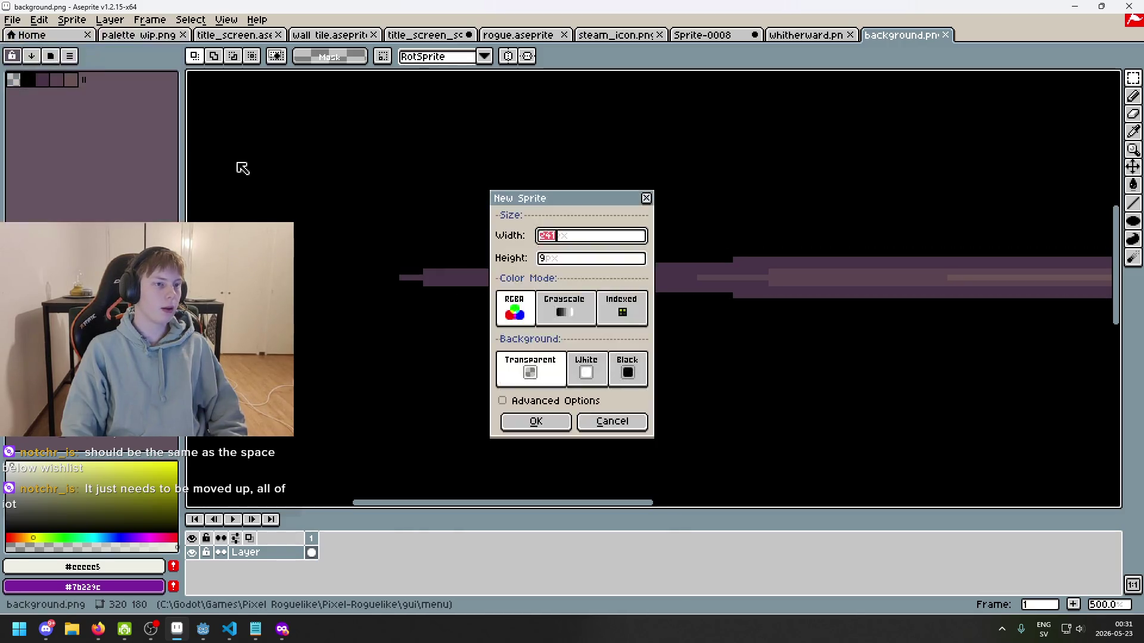
{"action": "left_click", "coordinate": [549, 426]}
- Paste the purple bar into Sprite-0009, nudge it up one pixel and deselect
{"action": "key", "text": "ctrl+v"}
{"action": "scroll", "coordinate": [638, 303], "scroll_direction": "up", "scroll_amount": 2}
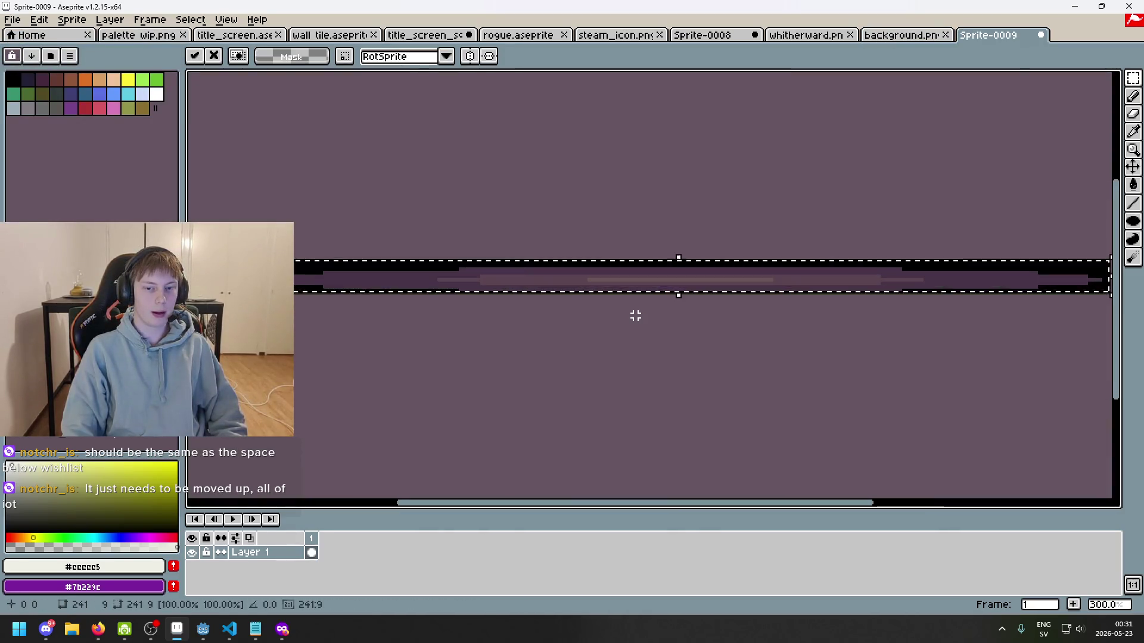
{"action": "scroll", "coordinate": [435, 293], "scroll_direction": "up", "scroll_amount": 1}
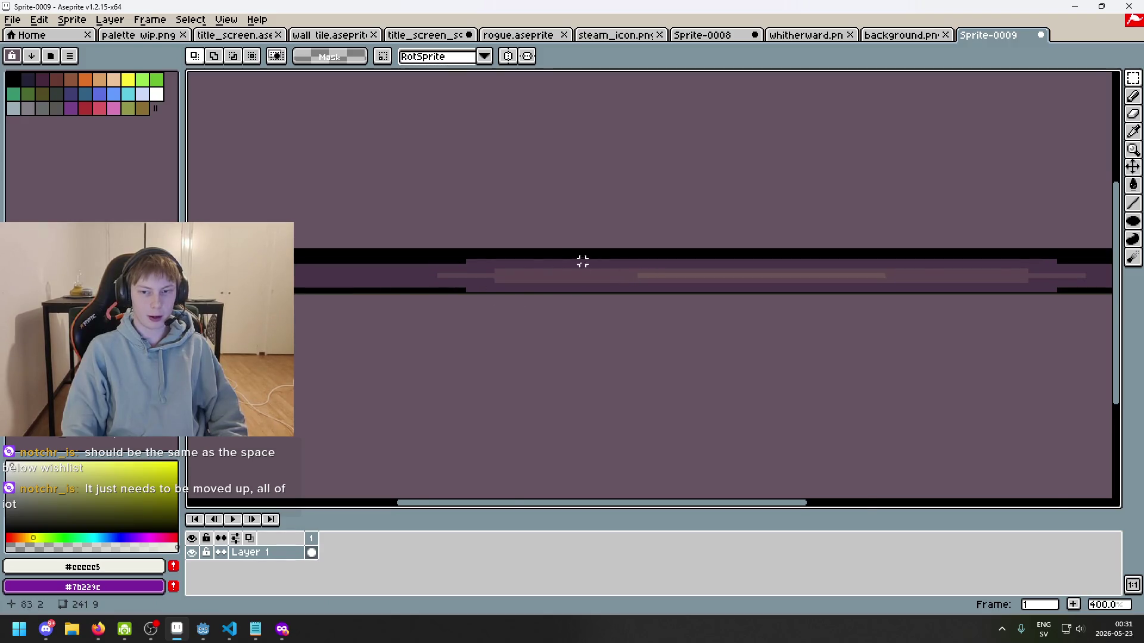
{"action": "scroll", "coordinate": [582, 260], "scroll_direction": "down", "scroll_amount": 2}
{"action": "scroll", "coordinate": [512, 314], "scroll_direction": "up", "scroll_amount": 2}
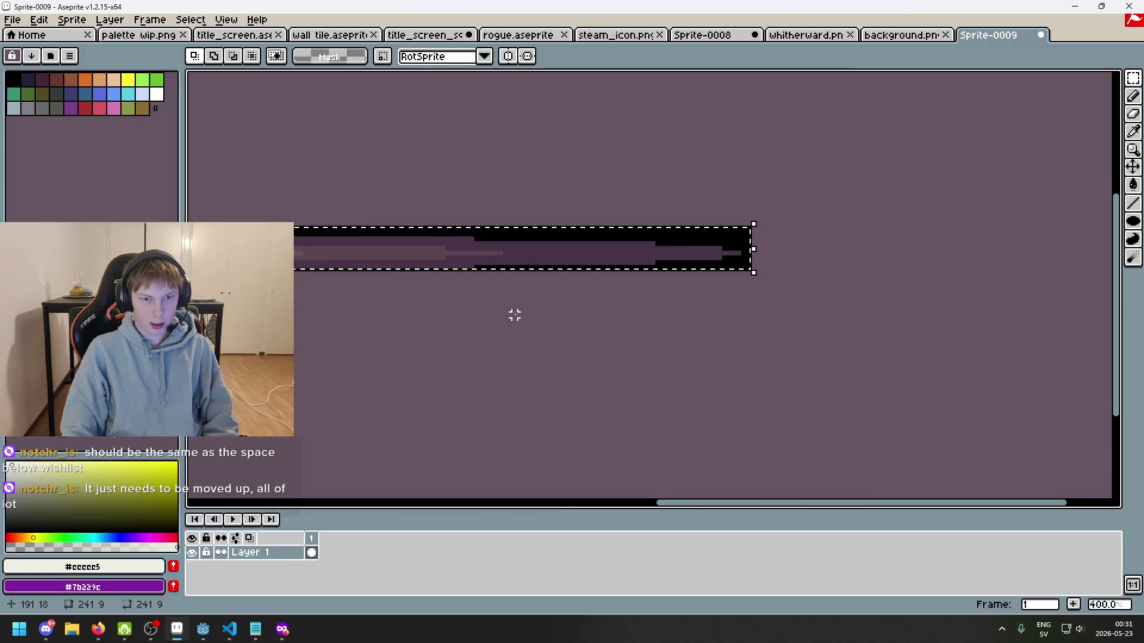
{"action": "key", "text": "Up"}
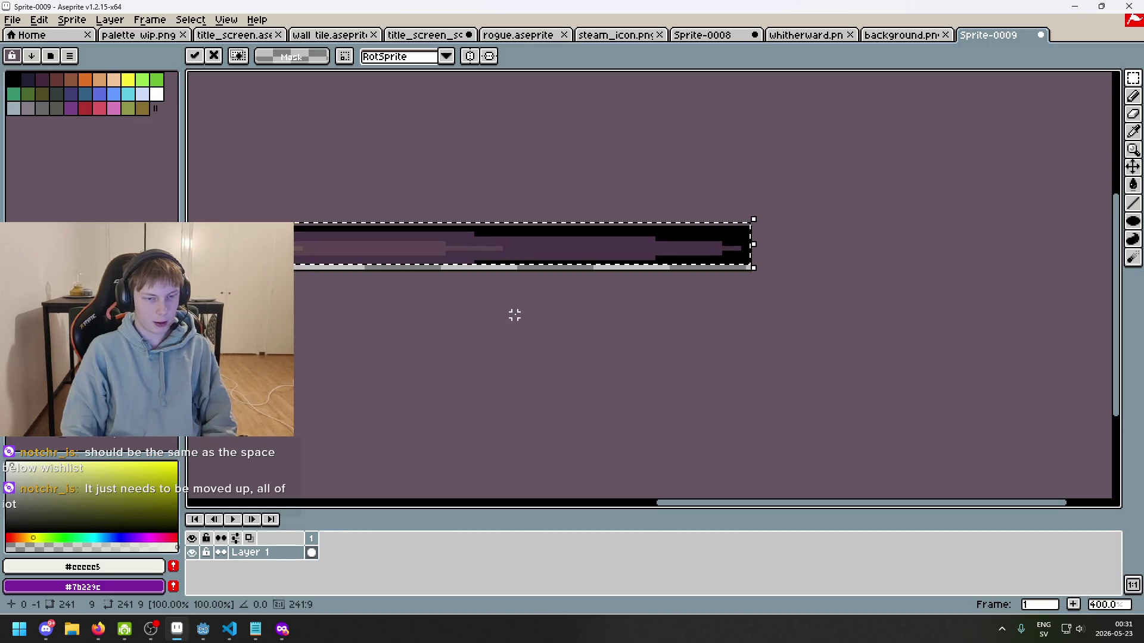
{"action": "key", "text": "ctrl+d"}
{"action": "scroll", "coordinate": [592, 288], "scroll_direction": "up", "scroll_amount": 1}
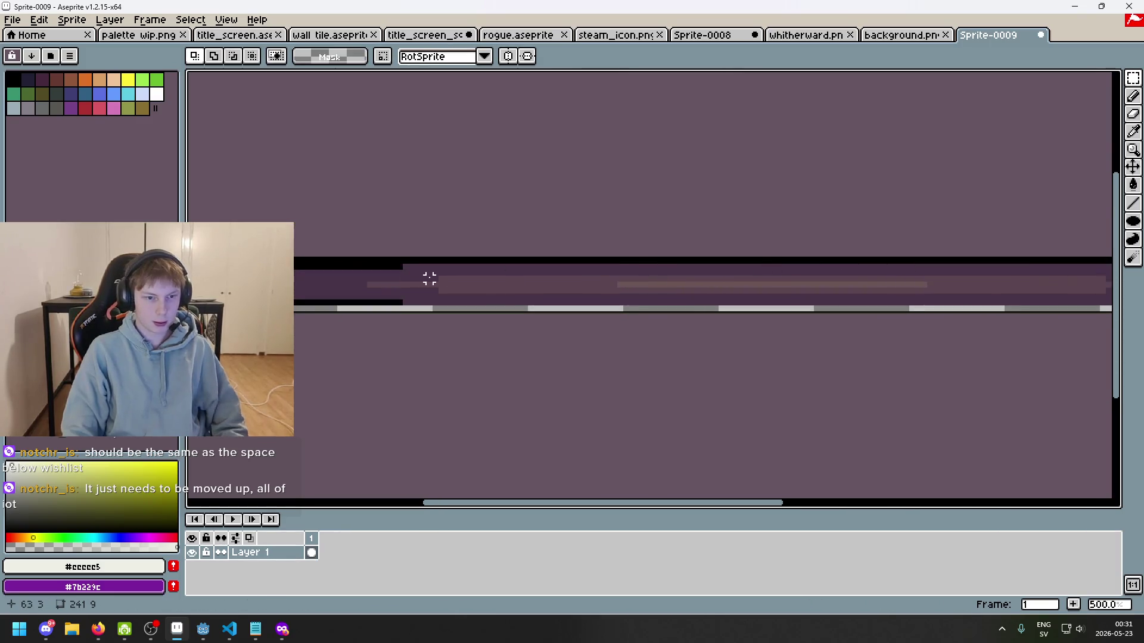
{"action": "scroll", "coordinate": [381, 279], "scroll_direction": "left", "scroll_amount": 3}
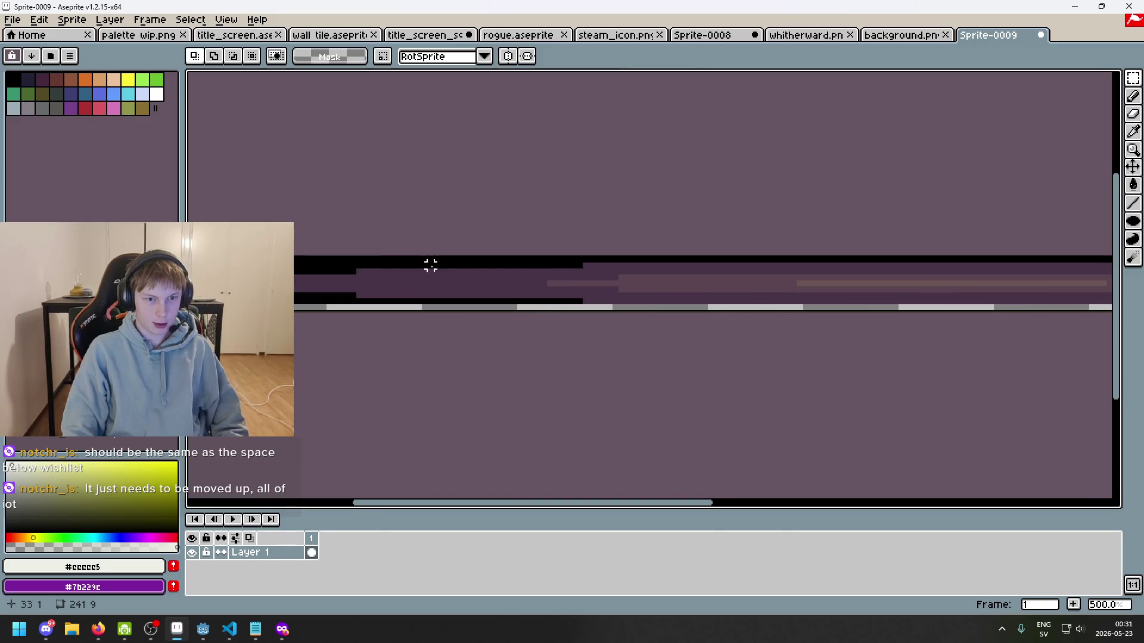
- Pick the eraser and browse the File menu without choosing a command
{"action": "key", "text": "e"}
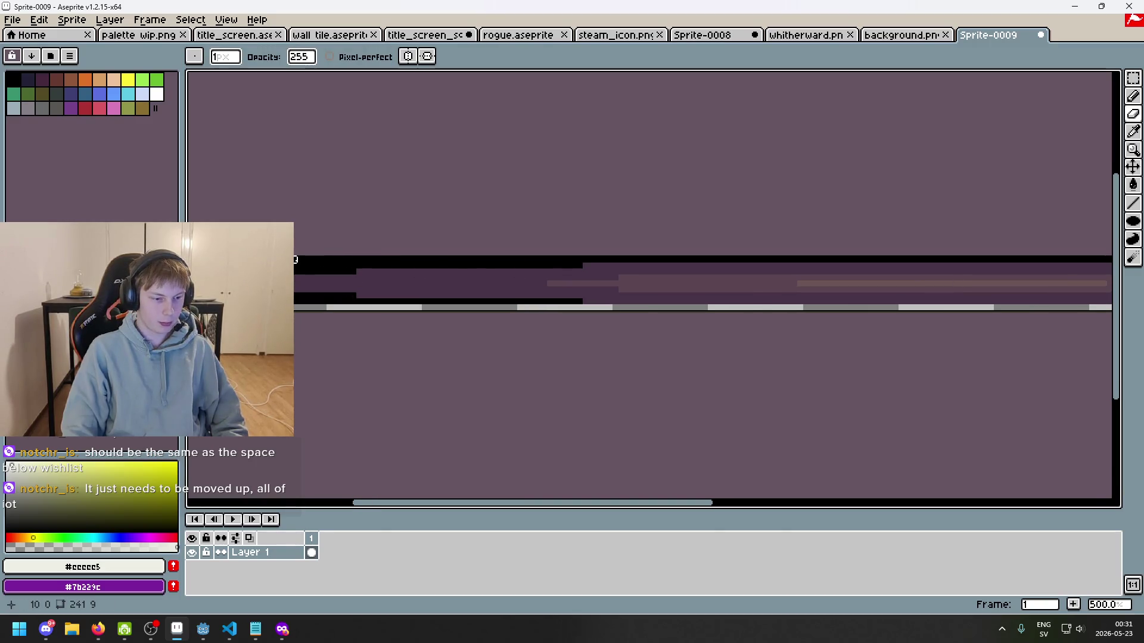
{"action": "scroll", "coordinate": [299, 260], "scroll_direction": "down", "scroll_amount": 3}
{"action": "scroll", "coordinate": [399, 263], "scroll_direction": "up", "scroll_amount": 1}
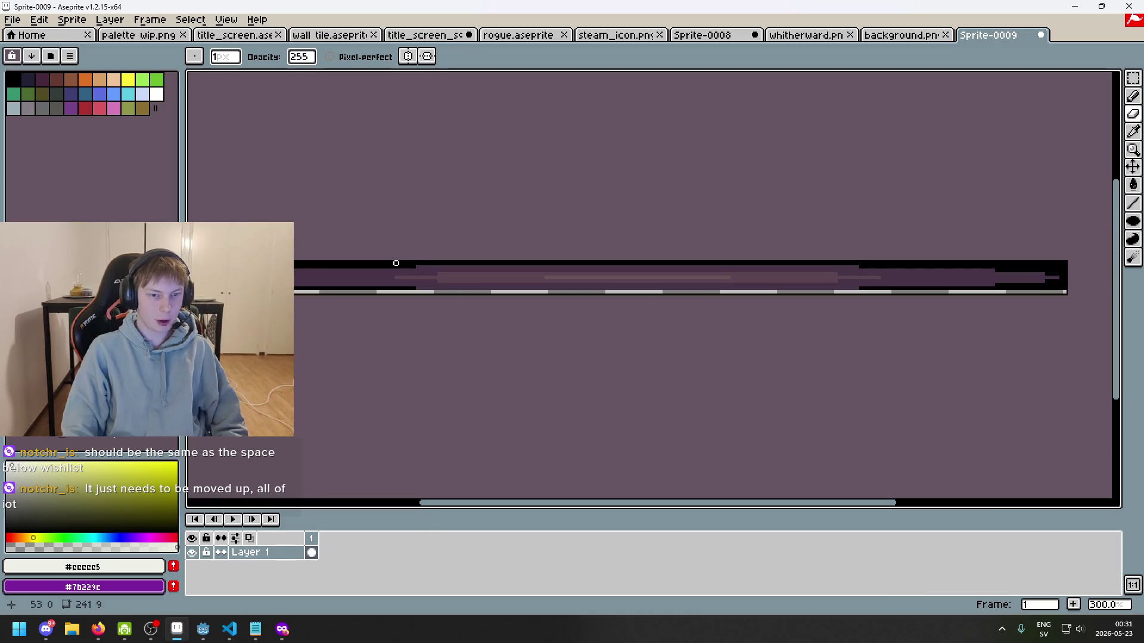
{"action": "scroll", "coordinate": [462, 268], "scroll_direction": "up", "scroll_amount": 2}
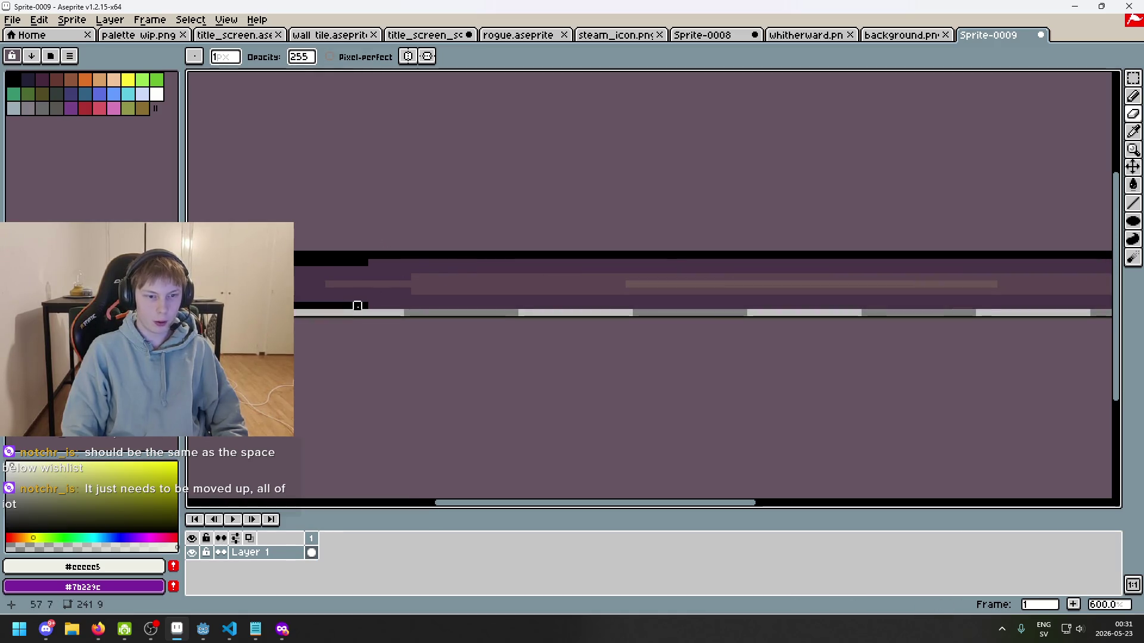
{"action": "scroll", "coordinate": [357, 307], "scroll_direction": "up", "scroll_amount": 5}
{"action": "scroll", "coordinate": [366, 263], "scroll_direction": "down", "scroll_amount": 3}
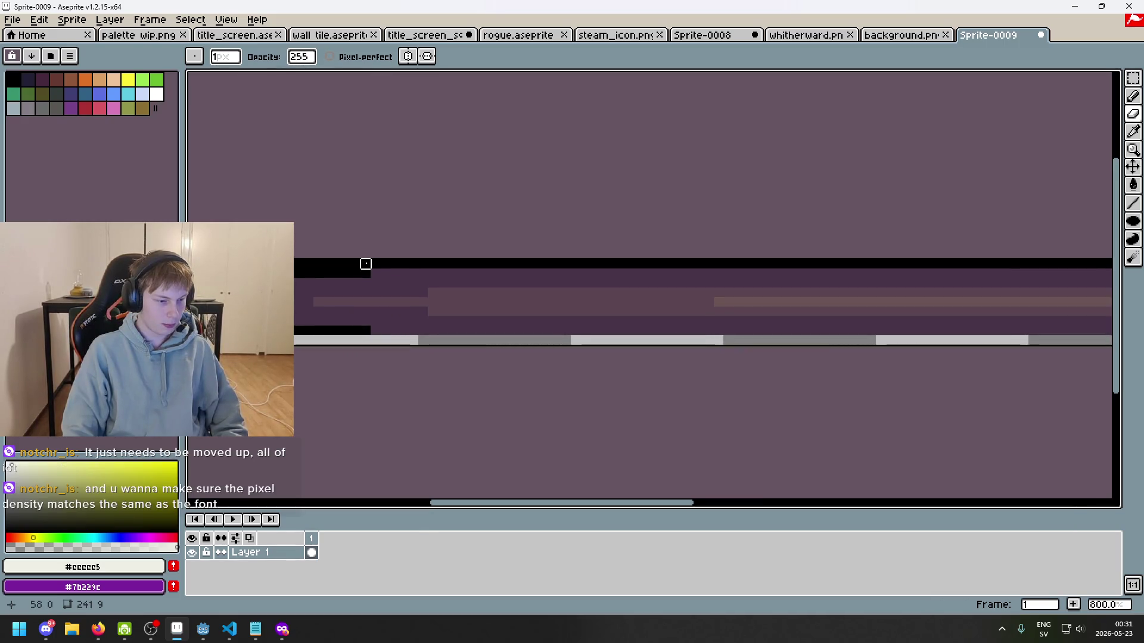
{"action": "scroll", "coordinate": [356, 254], "scroll_direction": "down", "scroll_amount": 3}
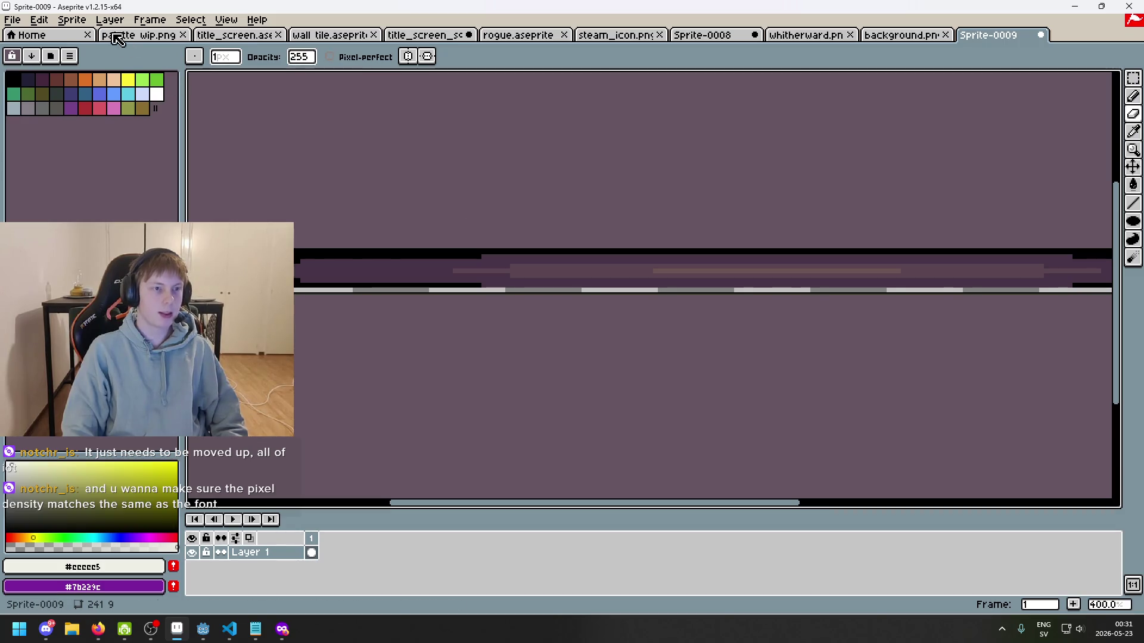
{"action": "left_click", "coordinate": [21, 21]}
{"action": "mouse_move", "coordinate": [56, 62]}
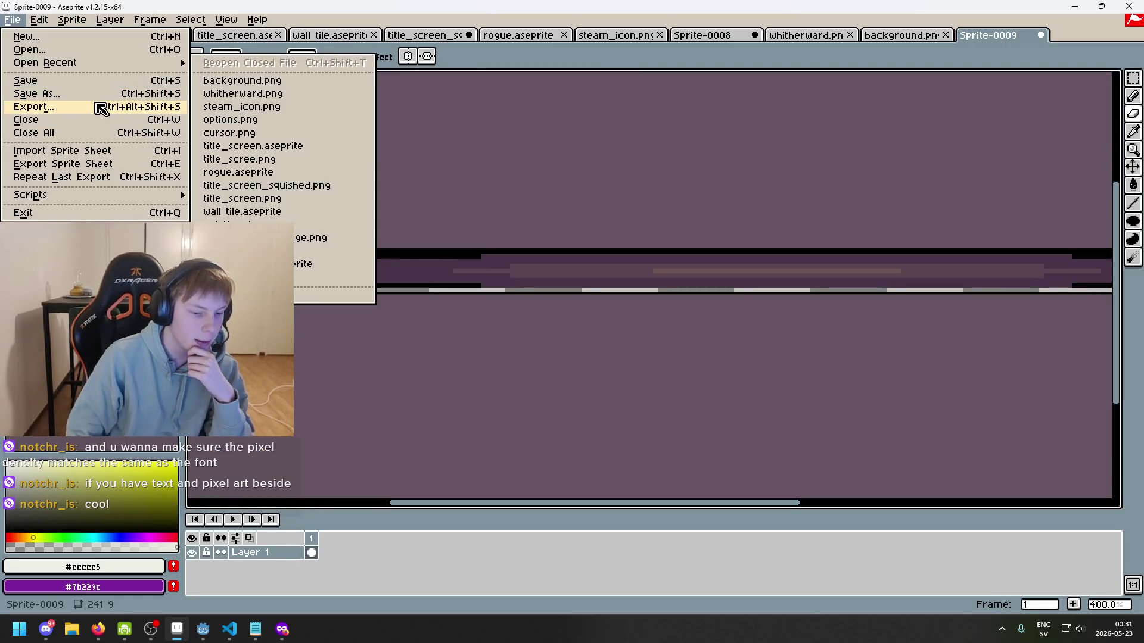
{"action": "left_click", "coordinate": [345, 360]}
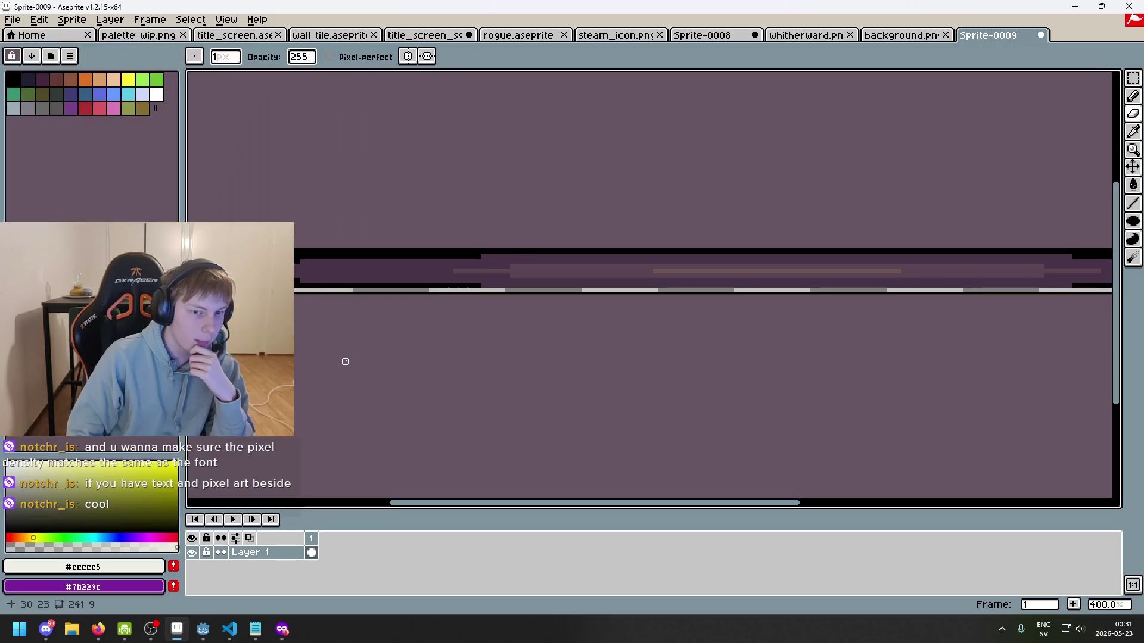
{"action": "scroll", "coordinate": [311, 312], "scroll_direction": "down", "scroll_amount": 1}
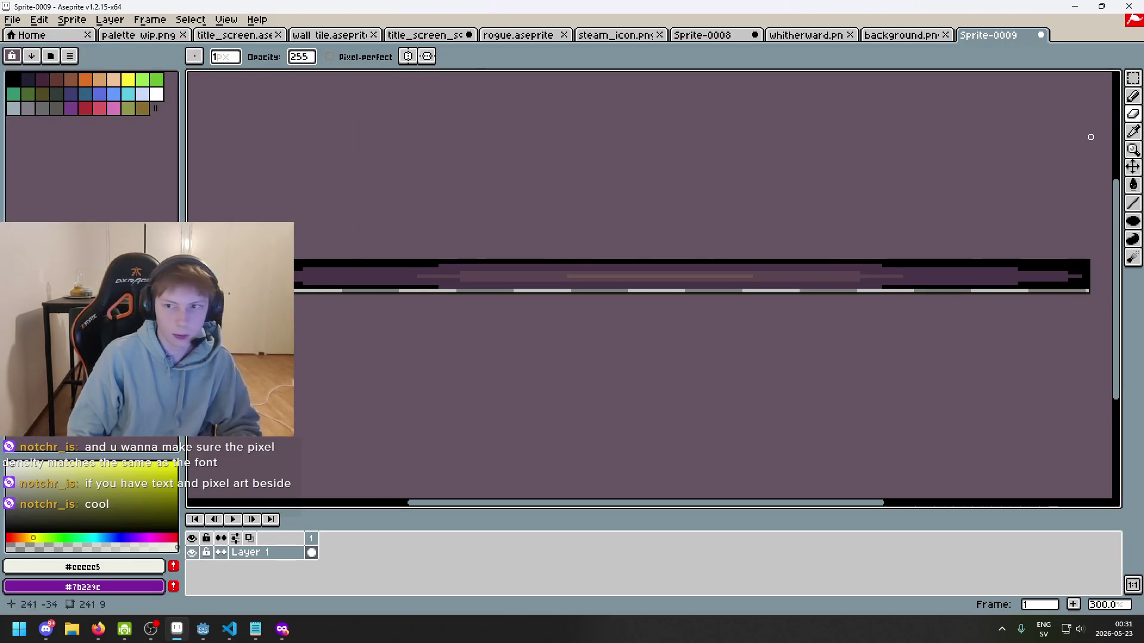
- Magic-wand select the bar's black outline, then return to Rectangular Marquee
{"action": "left_click", "coordinate": [1133, 78]}
{"action": "left_click", "coordinate": [1043, 78]}
{"action": "left_click", "coordinate": [319, 265]}
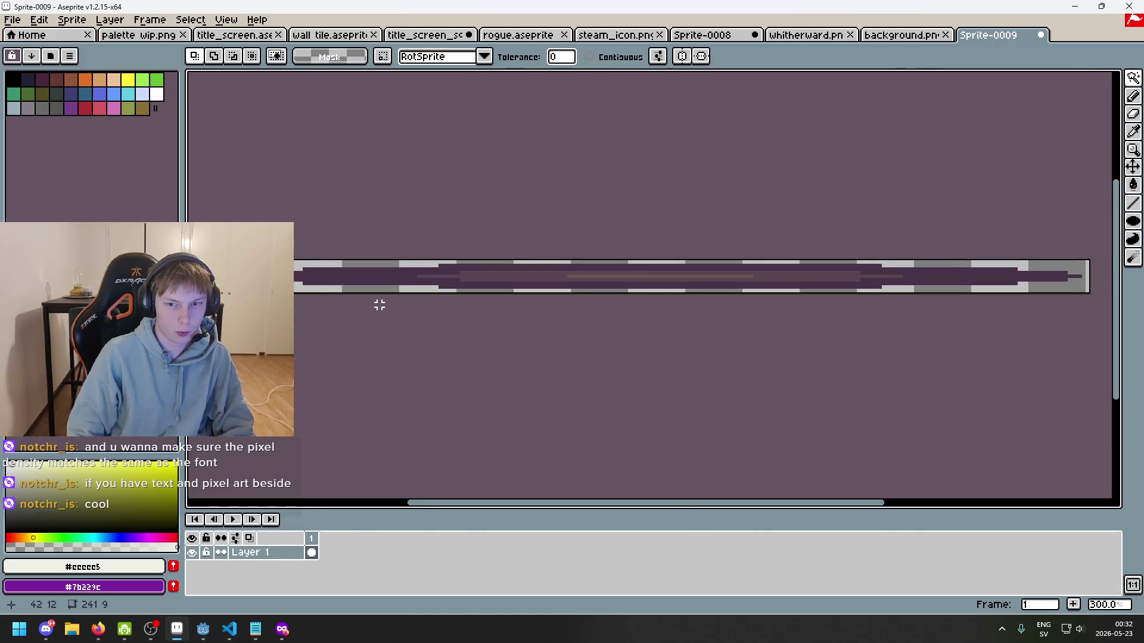
{"action": "left_click", "coordinate": [1133, 78]}
{"action": "left_click", "coordinate": [1042, 78]}
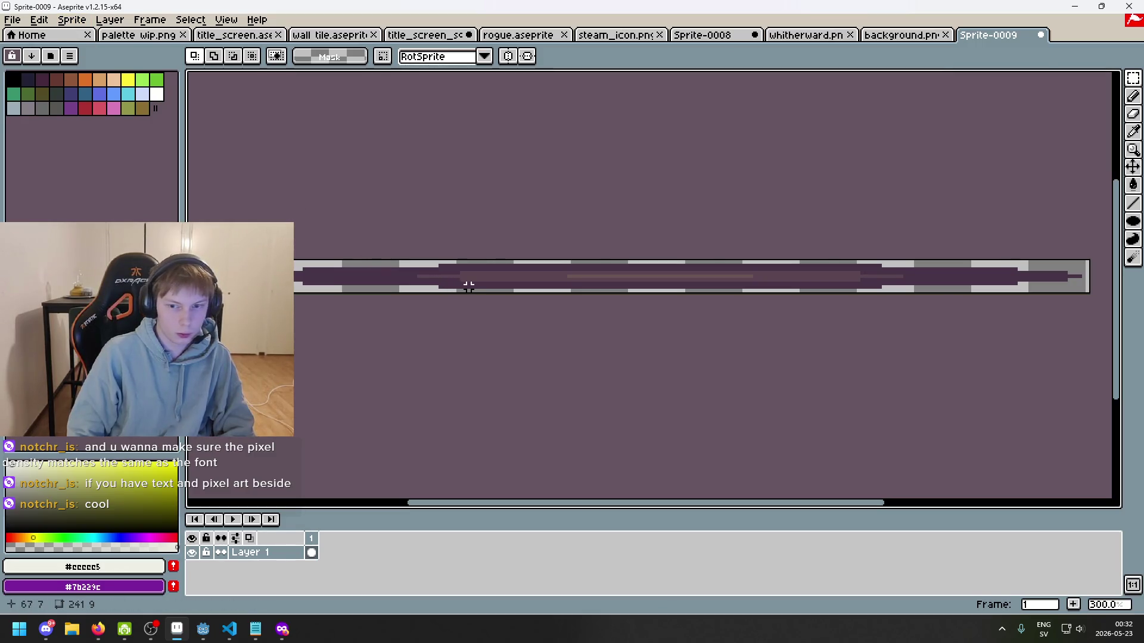
{"action": "left_click", "coordinate": [75, 20]}
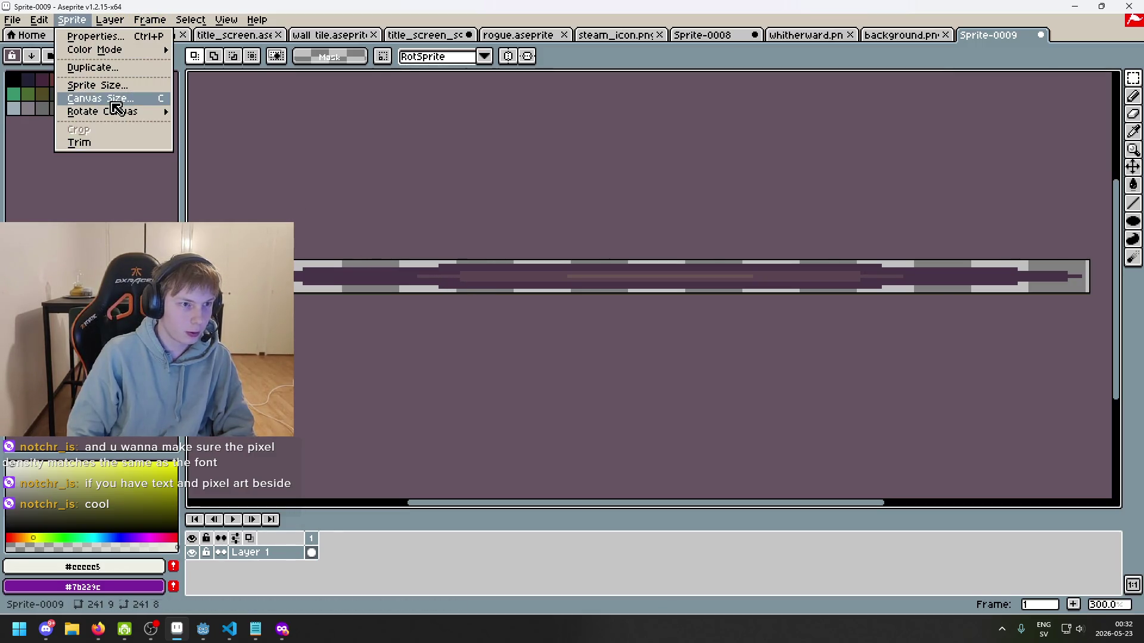
- In Canvas Size, trim the bar's edges: one row from top, three pixels left, two right
{"action": "left_click", "coordinate": [113, 104]}
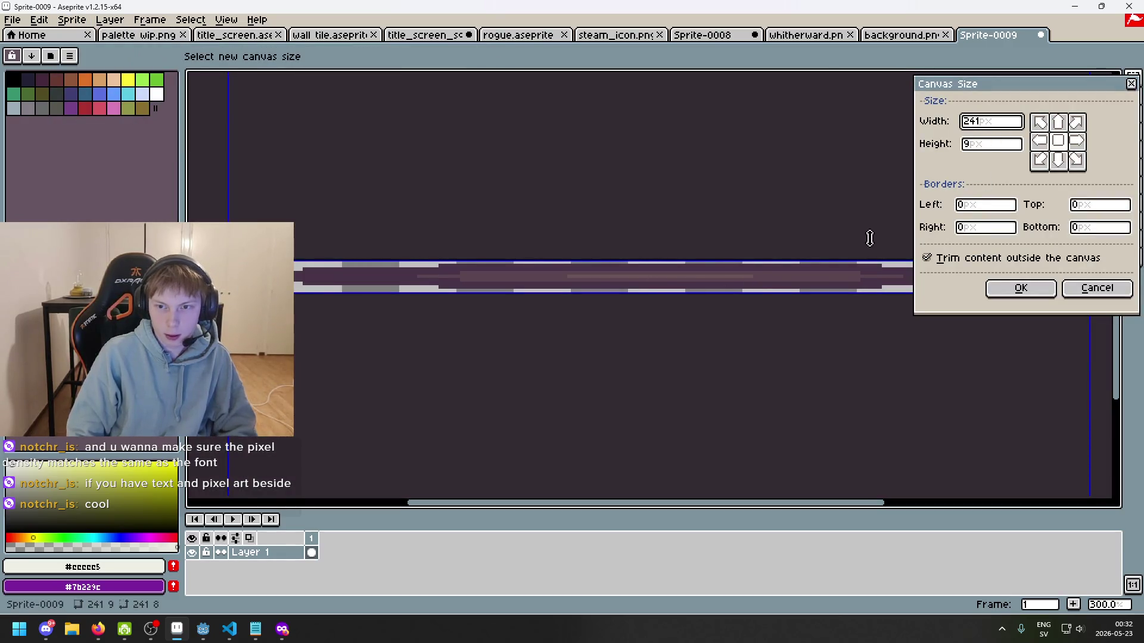
{"action": "left_click_drag", "start_coordinate": [722, 257], "coordinate": [722, 260]}
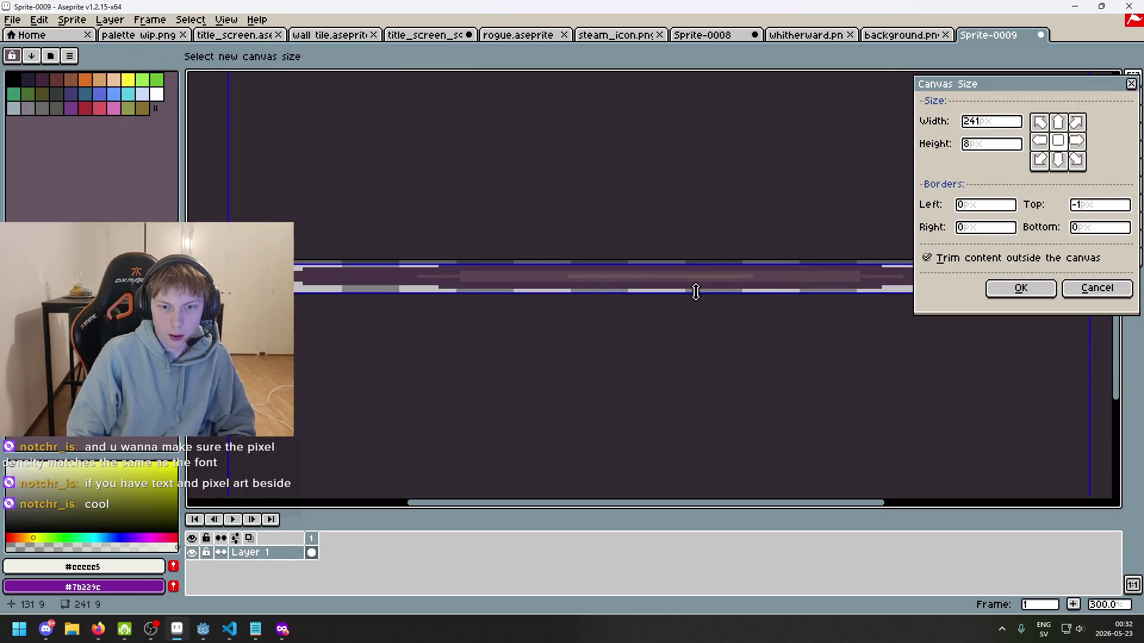
{"action": "left_click_drag", "start_coordinate": [695, 291], "coordinate": [696, 290]}
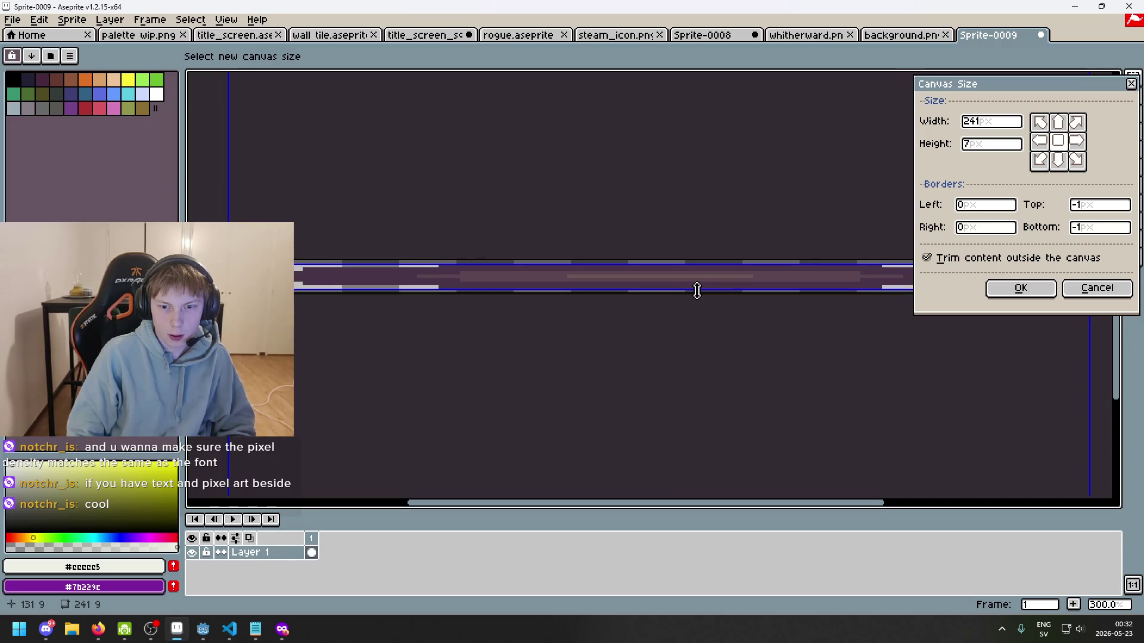
{"action": "scroll", "coordinate": [593, 319], "scroll_direction": "up", "scroll_amount": 4}
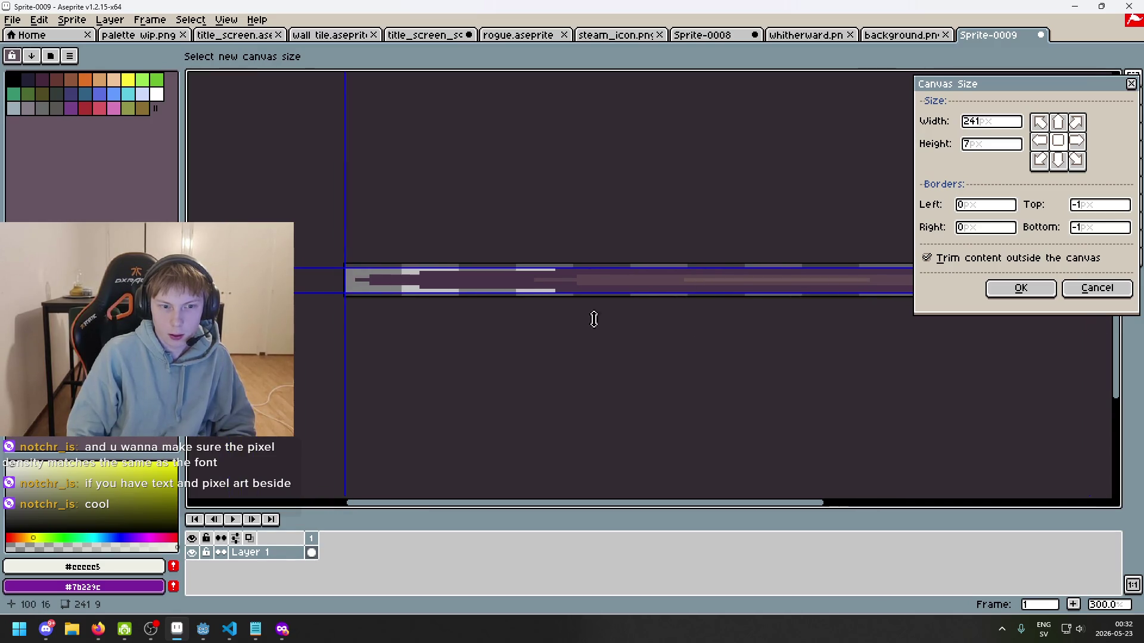
{"action": "left_click_drag", "start_coordinate": [339, 277], "coordinate": [370, 278]}
{"action": "scroll", "coordinate": [369, 278], "scroll_direction": "down", "scroll_amount": 2}
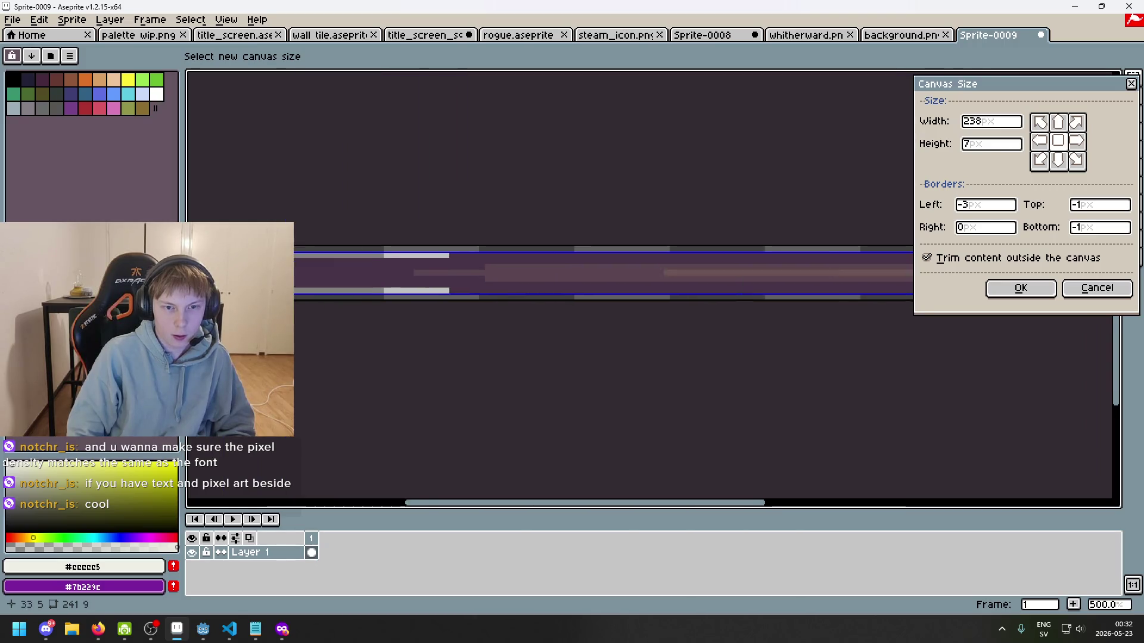
{"action": "scroll", "coordinate": [670, 254], "scroll_direction": "up", "scroll_amount": 4}
{"action": "left_click_drag", "start_coordinate": [671, 254], "coordinate": [650, 269]}
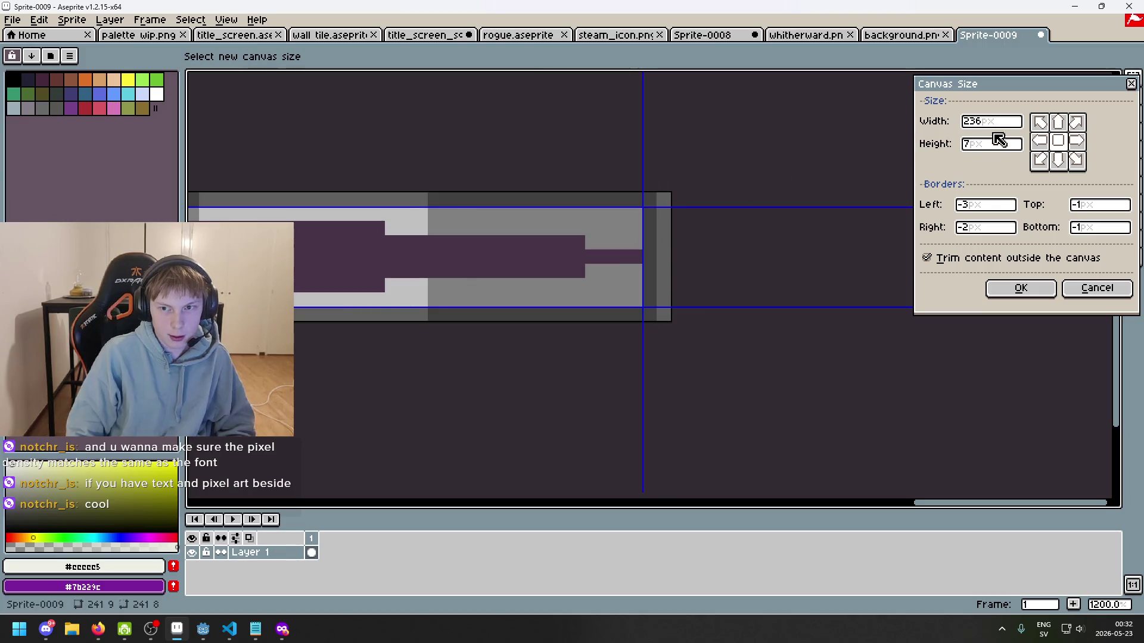
- Shift the crop area one pixel right for a 236×8 canvas and apply it
{"action": "type", "text": "8"}
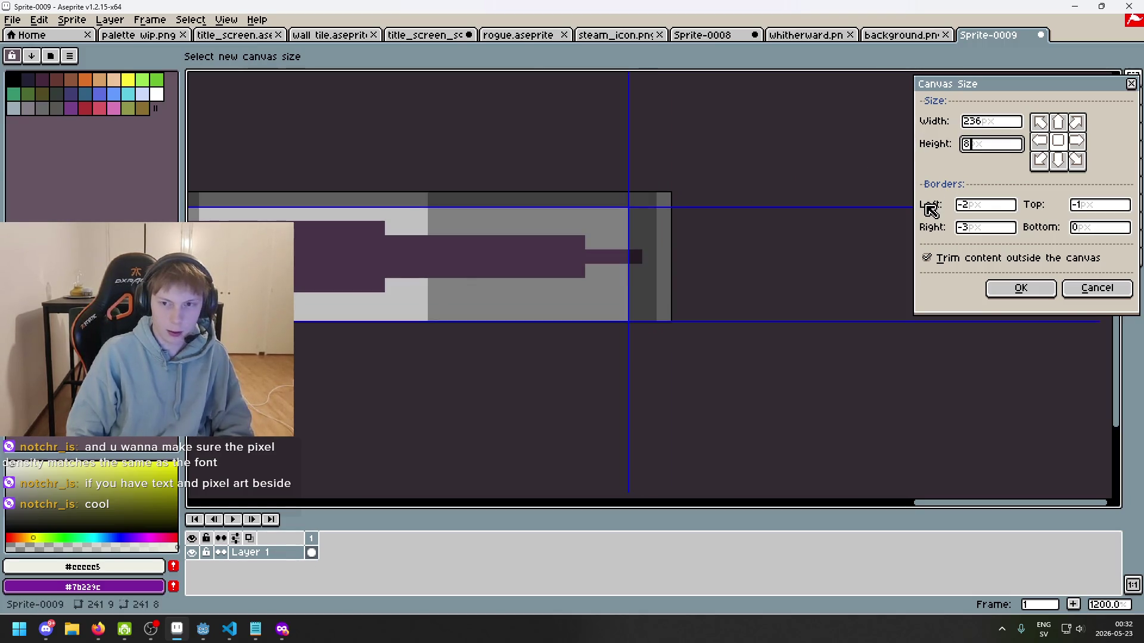
{"action": "scroll", "coordinate": [536, 179], "scroll_direction": "down", "scroll_amount": 4}
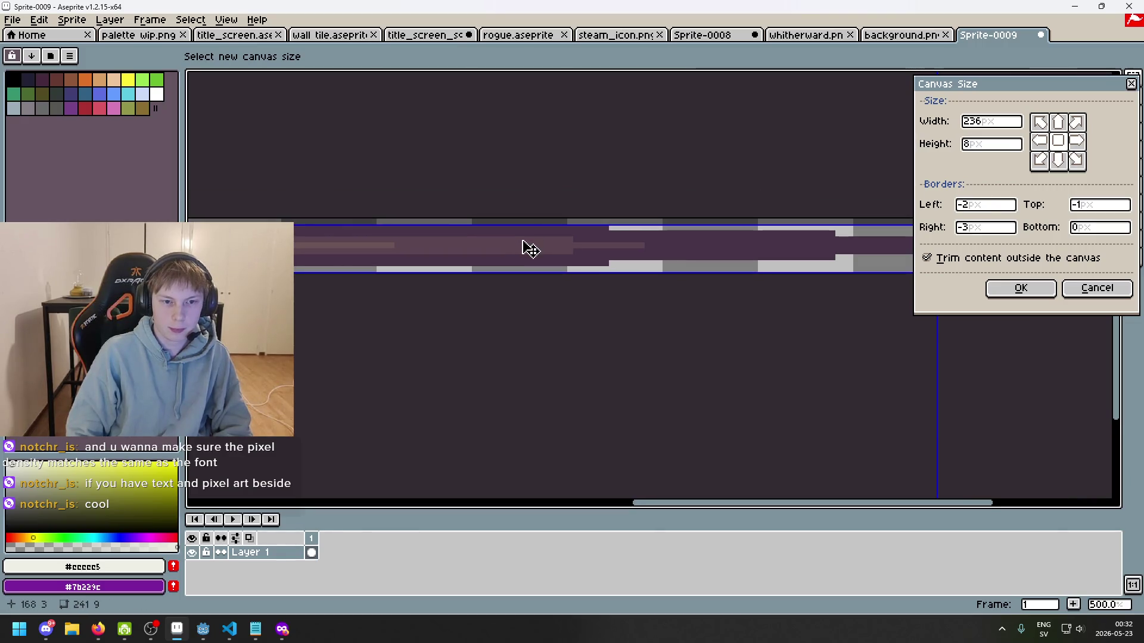
{"action": "scroll", "coordinate": [549, 173], "scroll_direction": "down", "scroll_amount": 3}
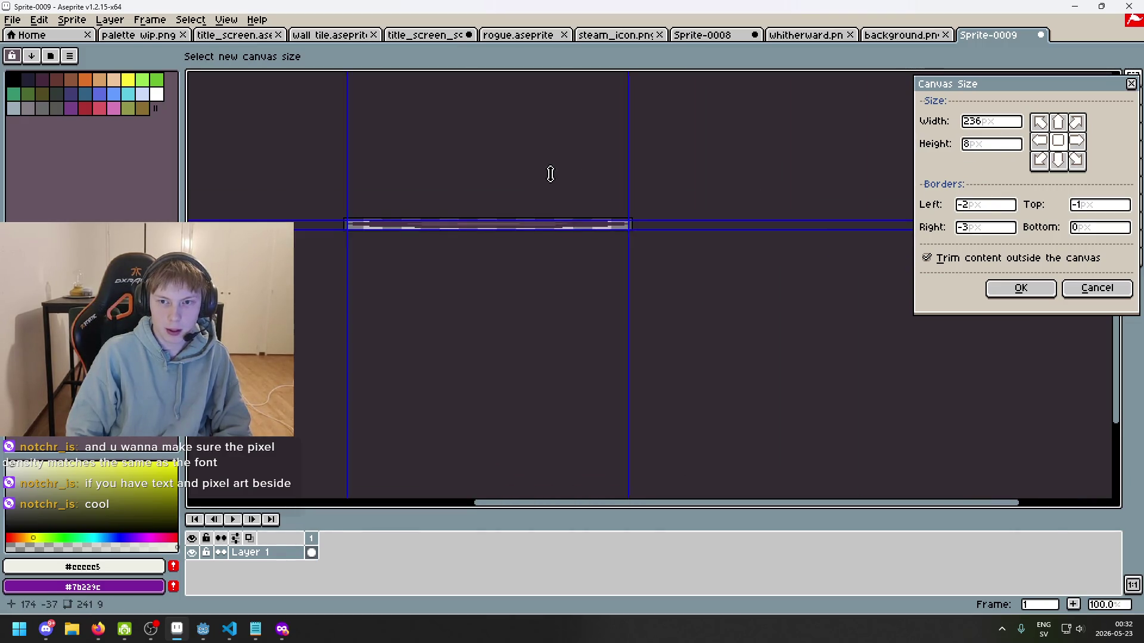
{"action": "scroll", "coordinate": [676, 192], "scroll_direction": "up", "scroll_amount": 2}
{"action": "scroll", "coordinate": [346, 205], "scroll_direction": "down", "scroll_amount": 1}
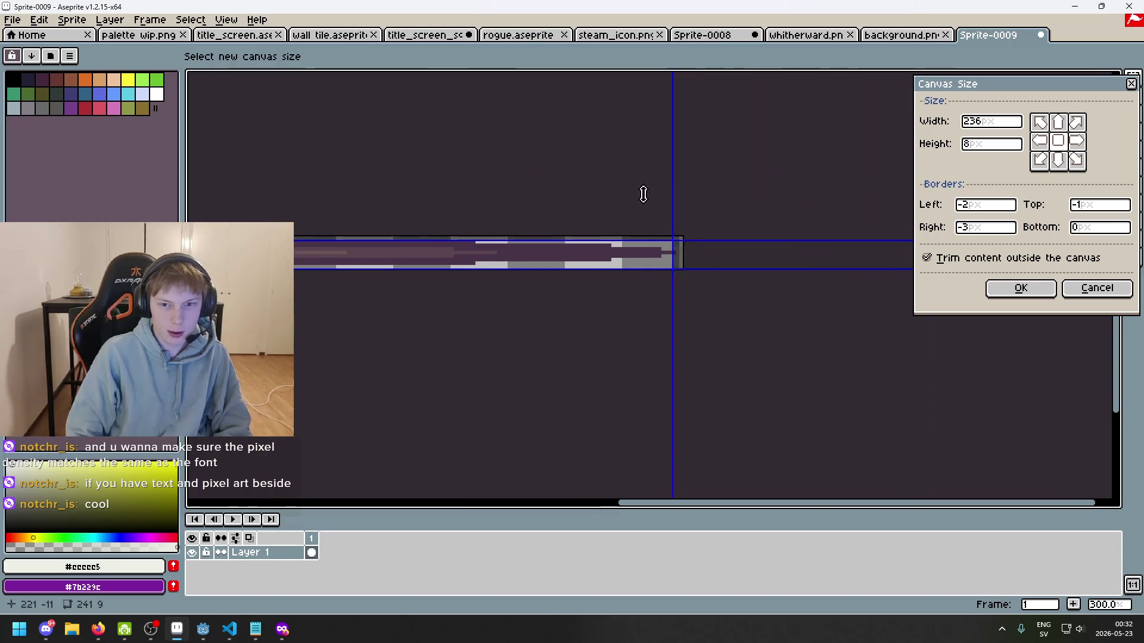
{"action": "scroll", "coordinate": [669, 199], "scroll_direction": "up", "scroll_amount": 3}
{"action": "left_click_drag", "start_coordinate": [637, 283], "coordinate": [649, 286]}
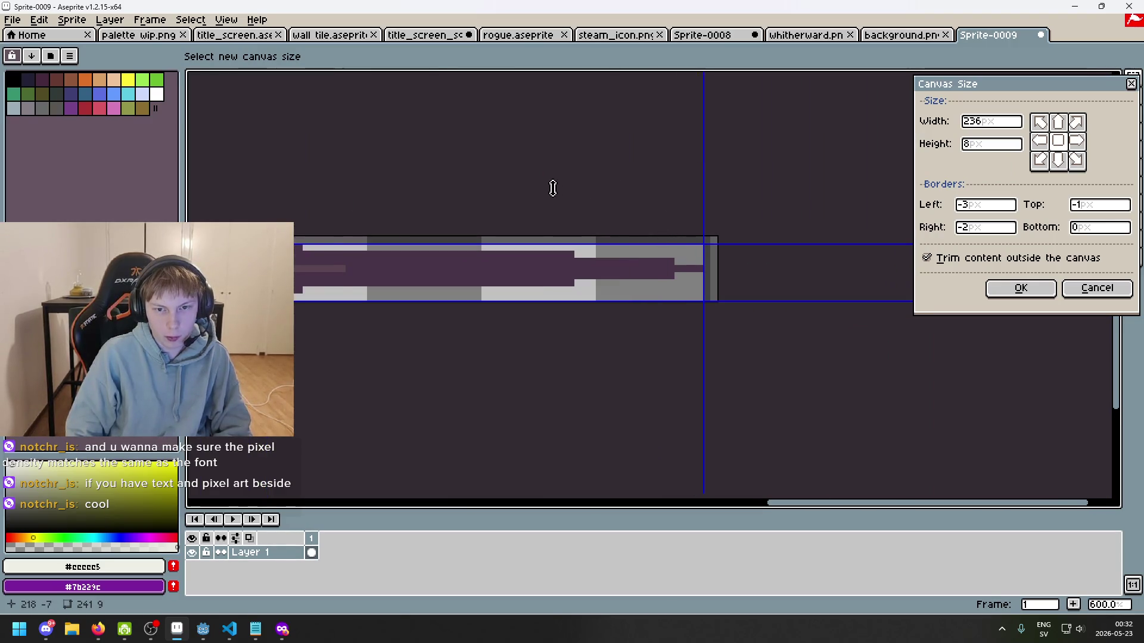
{"action": "scroll", "coordinate": [553, 188], "scroll_direction": "down", "scroll_amount": 2}
{"action": "scroll", "coordinate": [655, 131], "scroll_direction": "up", "scroll_amount": 1}
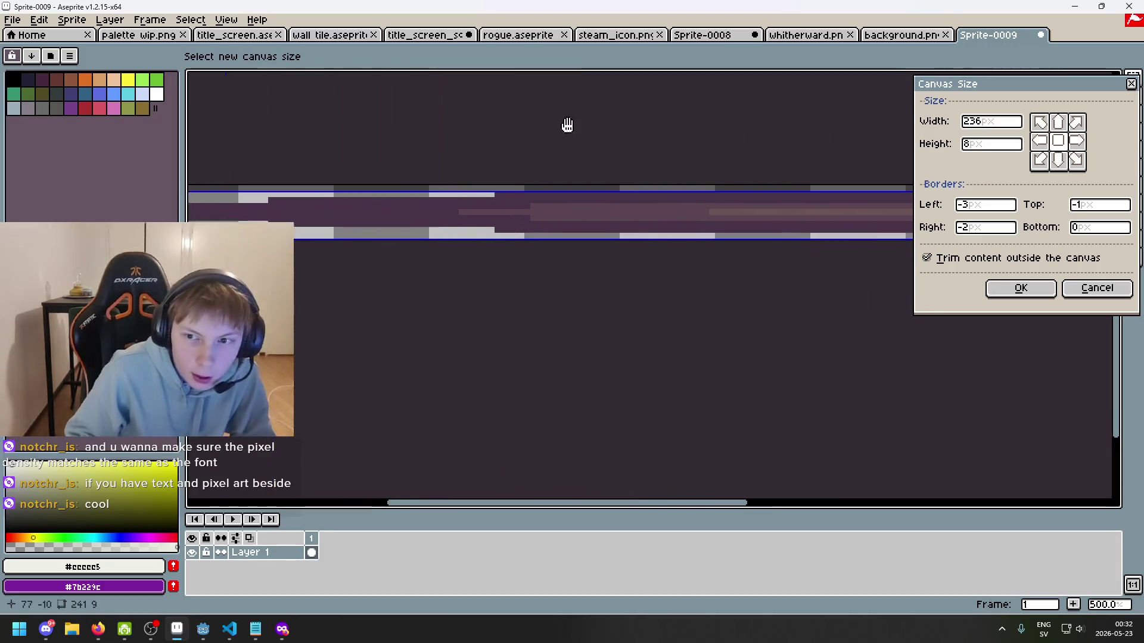
{"action": "scroll", "coordinate": [567, 124], "scroll_direction": "down", "scroll_amount": 1}
{"action": "left_click", "coordinate": [1020, 288]}
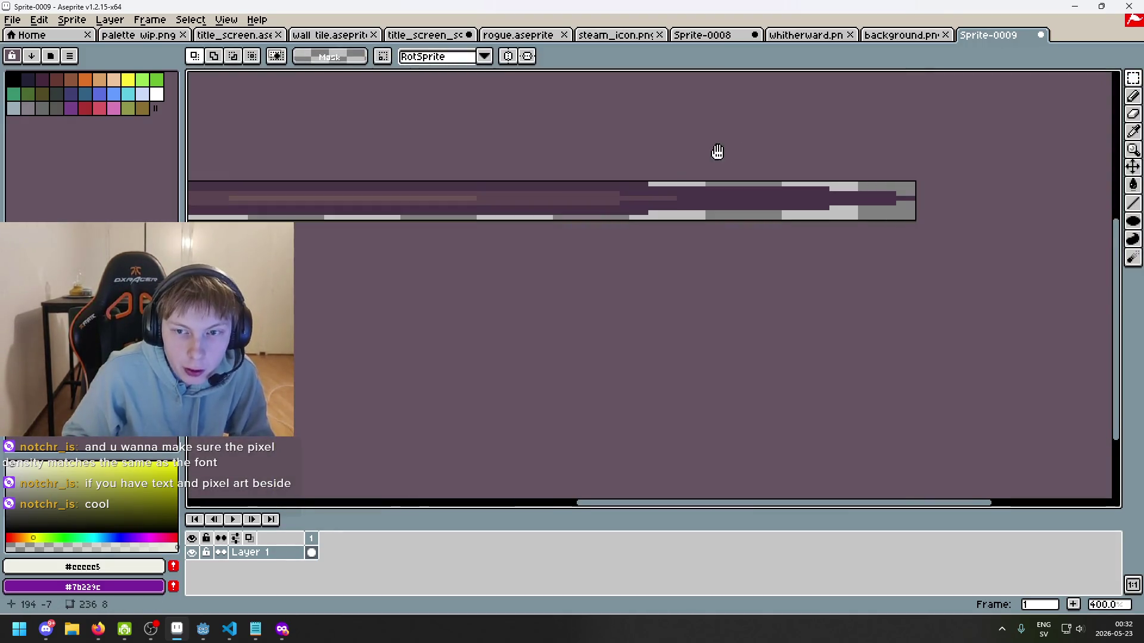
- Cancel the Save dialog and start a PNG export, clearing the Sprite-0009 file name
{"action": "key", "text": "ctrl+s"}
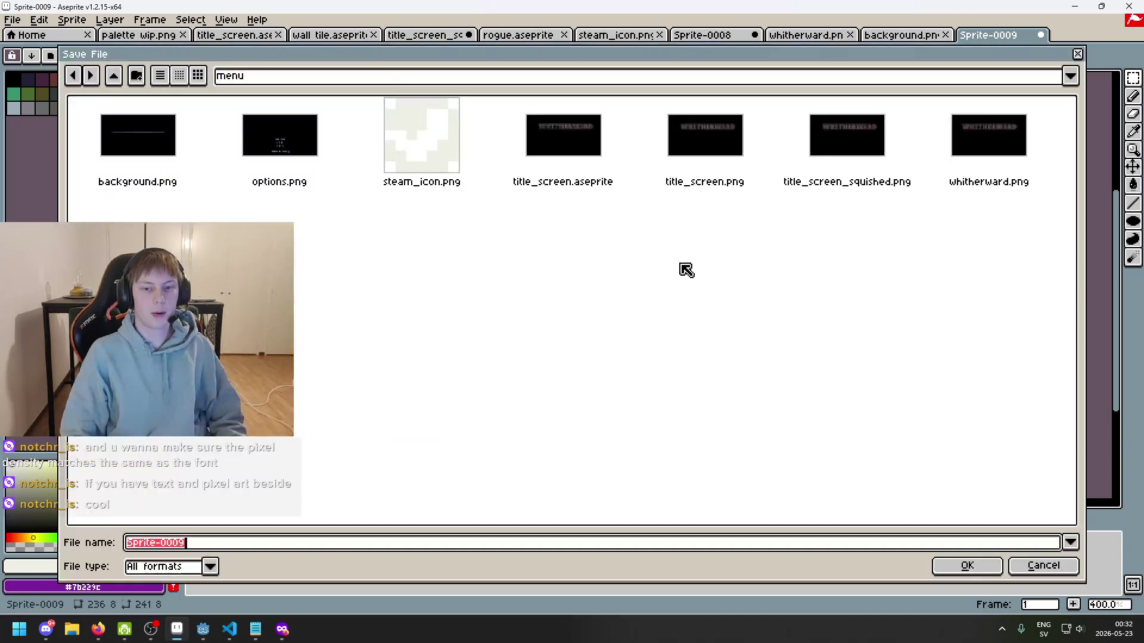
{"action": "left_click", "coordinate": [1036, 564]}
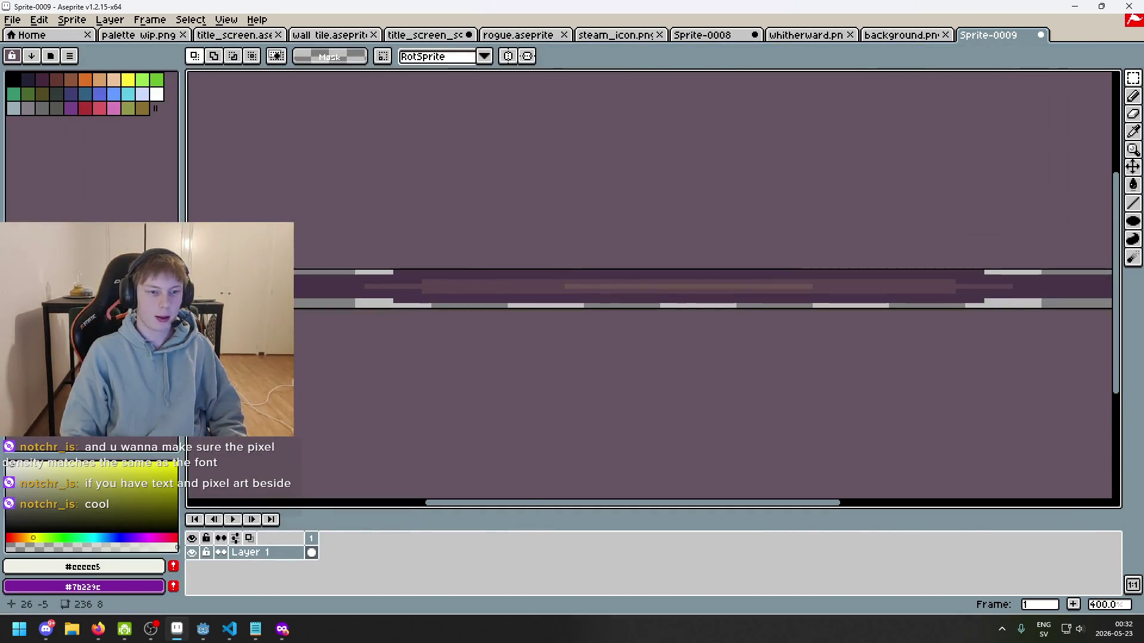
{"action": "scroll", "coordinate": [310, 247], "scroll_direction": "down", "scroll_amount": 2}
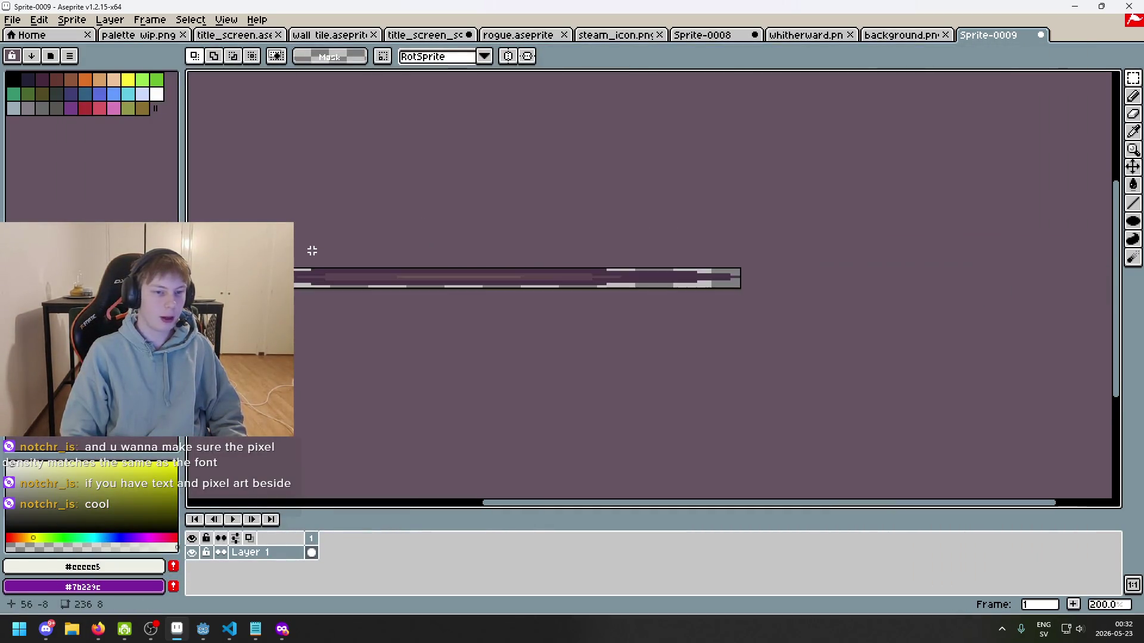
{"action": "left_click", "coordinate": [12, 21]}
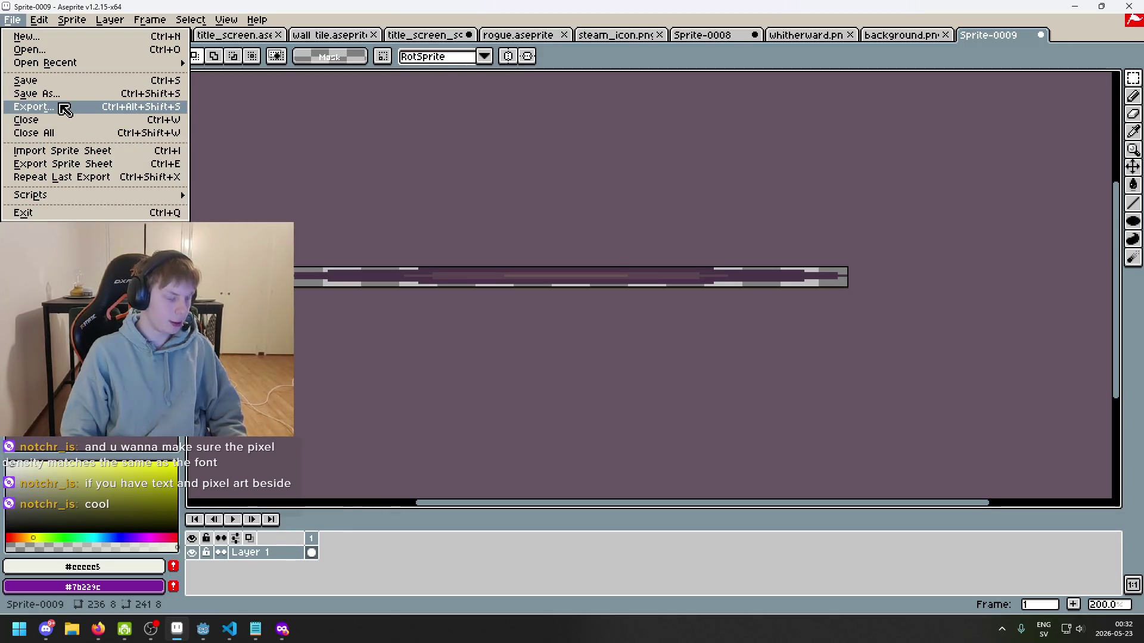
{"action": "mouse_move", "coordinate": [70, 24]}
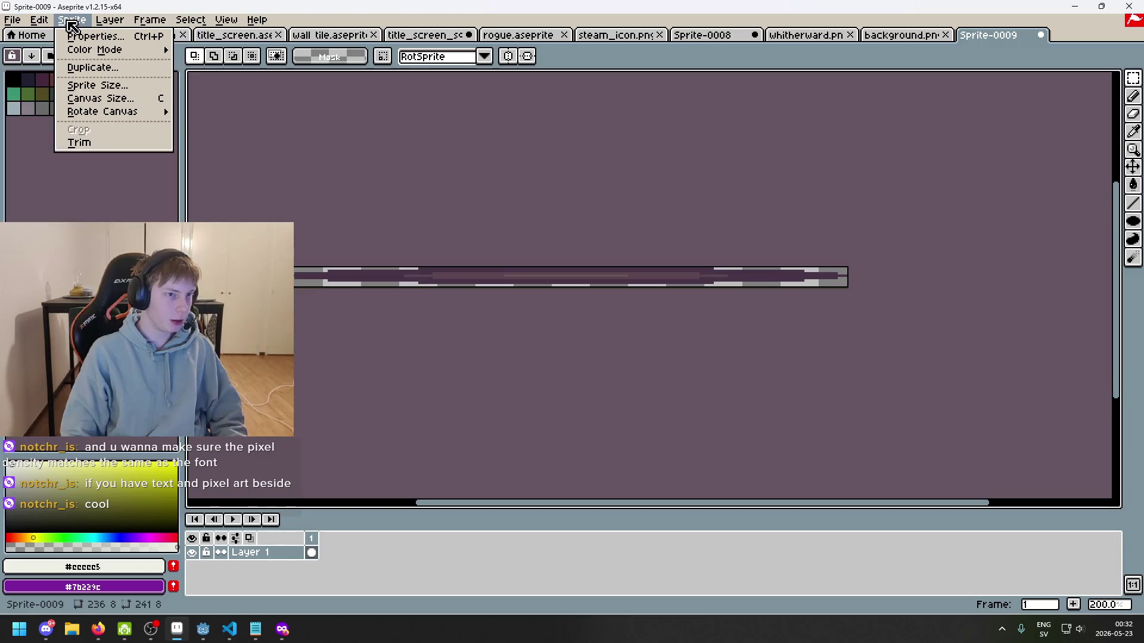
{"action": "mouse_move", "coordinate": [12, 20]}
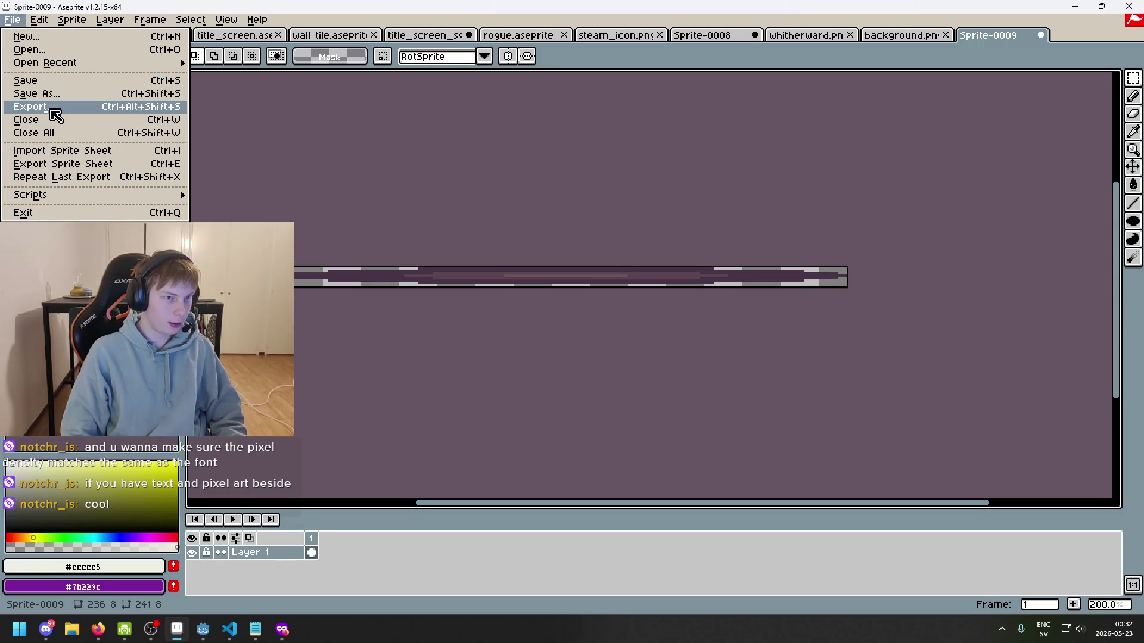
{"action": "left_click", "coordinate": [83, 107]}
{"action": "left_click", "coordinate": [675, 245]}
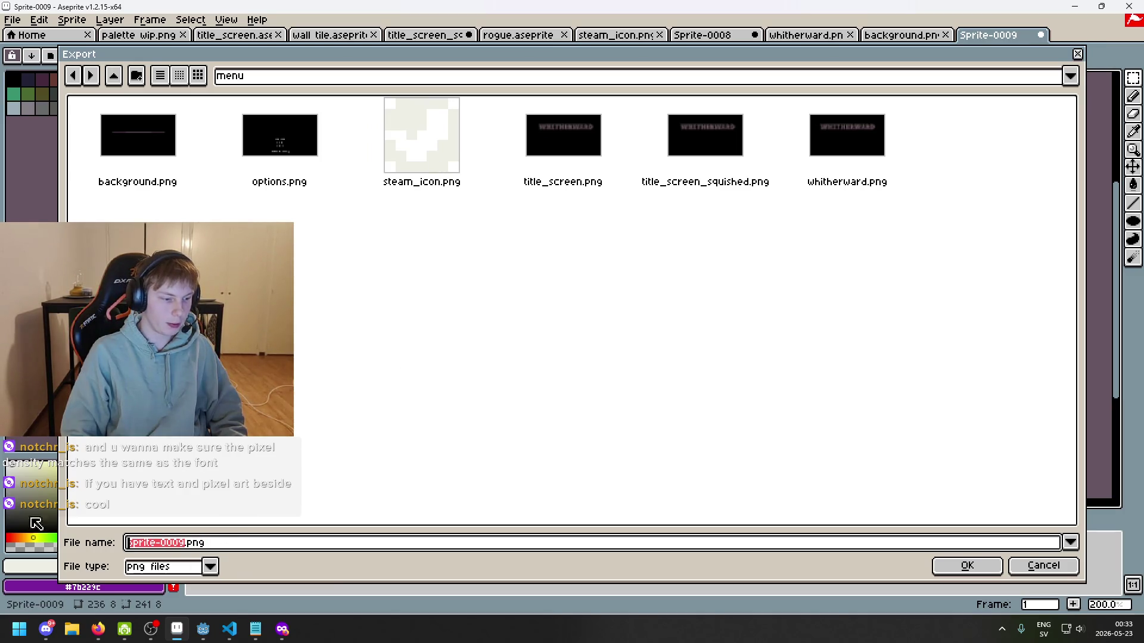
{"action": "key", "text": "BackSpace"}
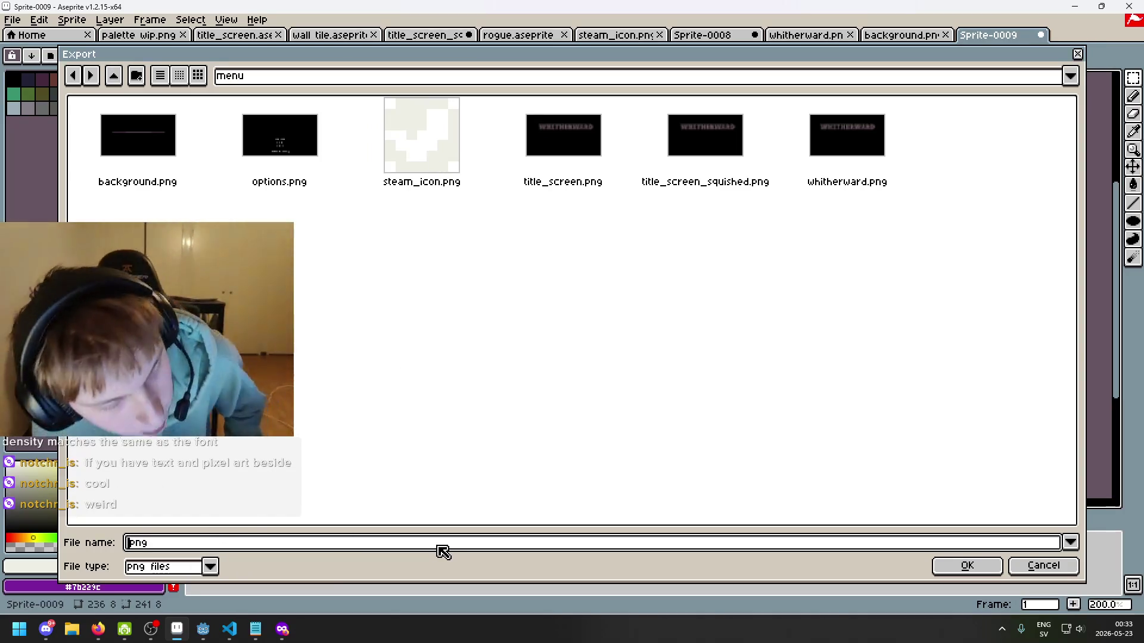
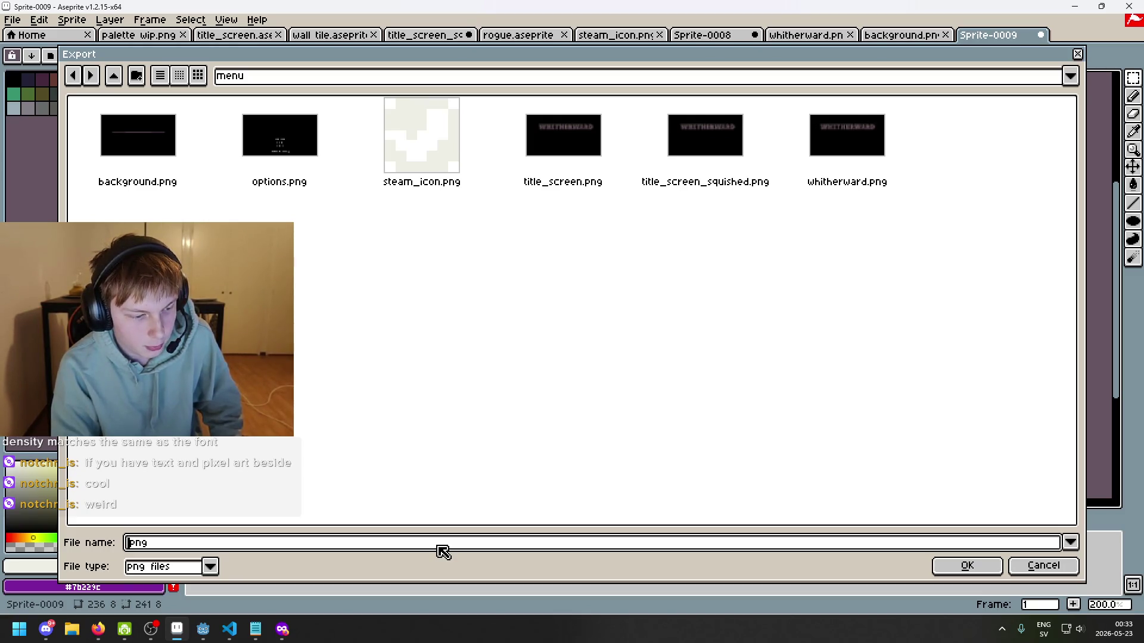
- Correct the file name to oval.png and export the sprite into the menu folder
{"action": "key", "text": "Delete"}
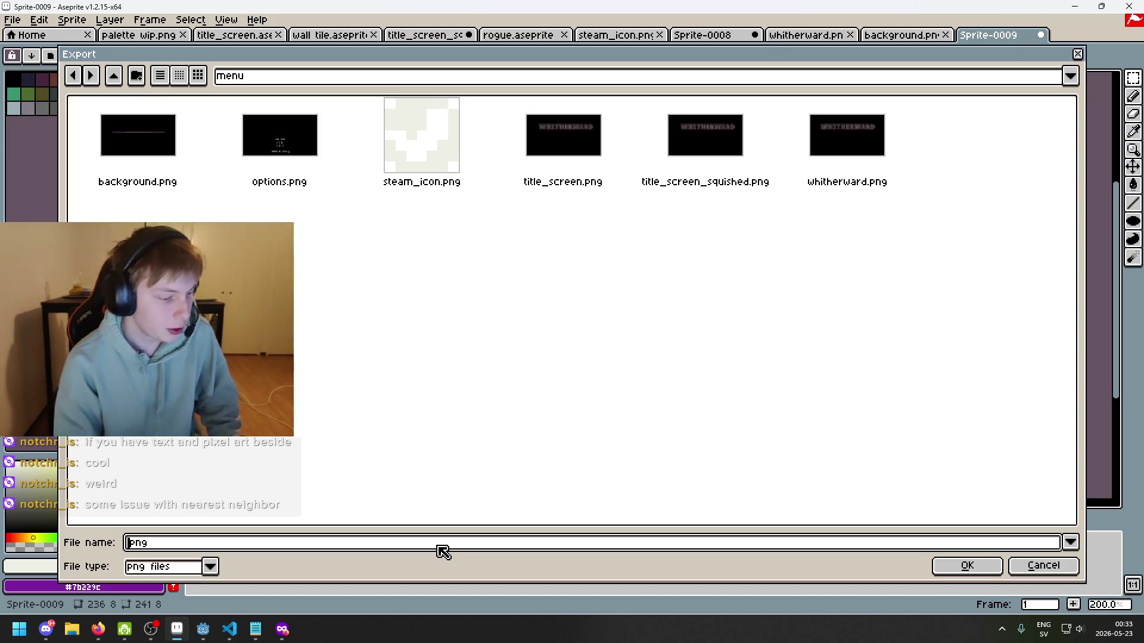
{"action": "key", "text": "Delete"}
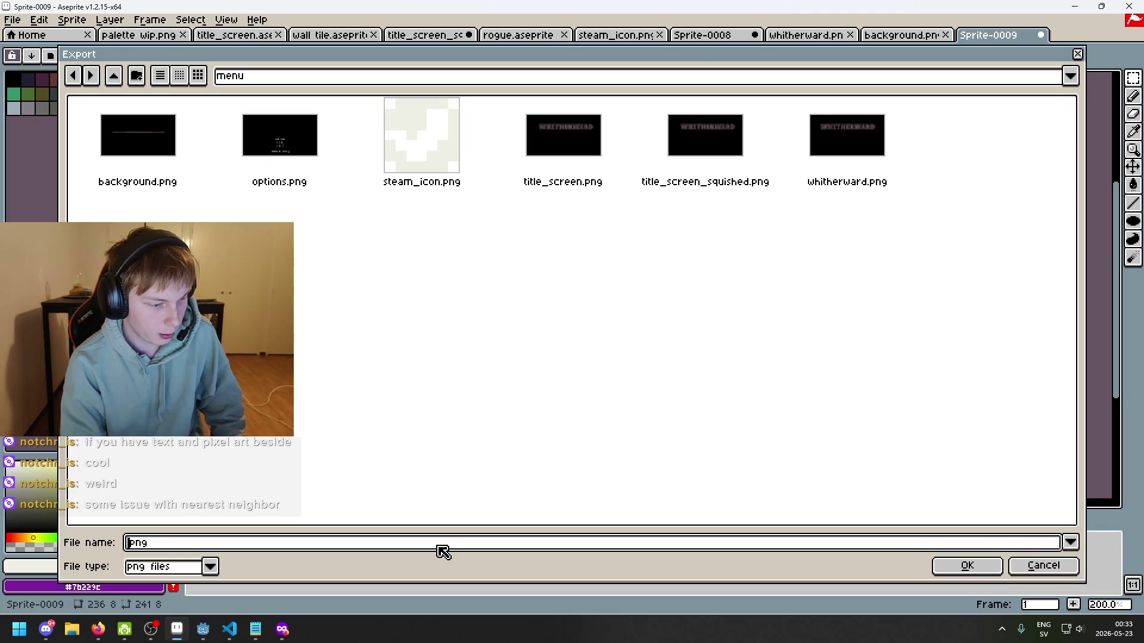
{"action": "type", "text": "."}
{"action": "key", "text": "BackSpace"}
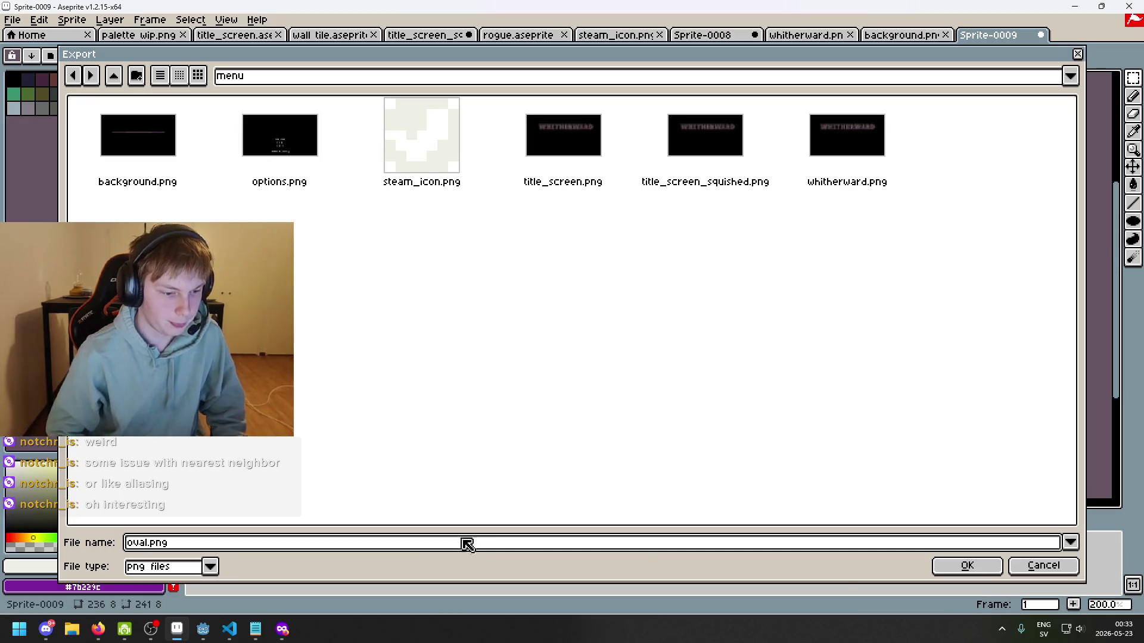
{"action": "left_click", "coordinate": [949, 569]}
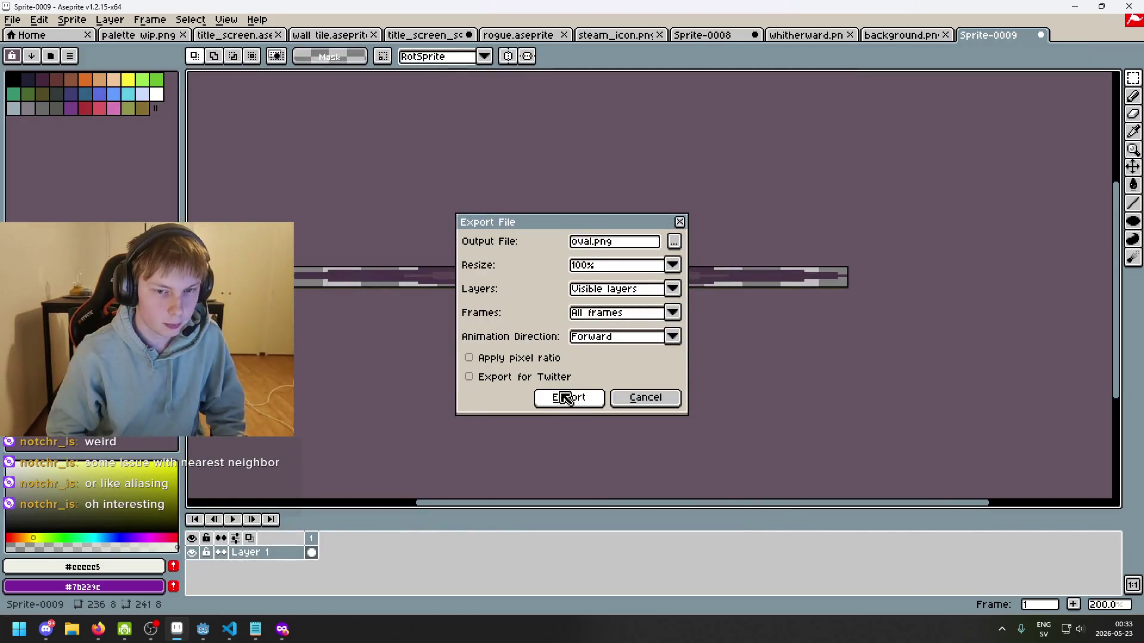
{"action": "left_click", "coordinate": [568, 398]}
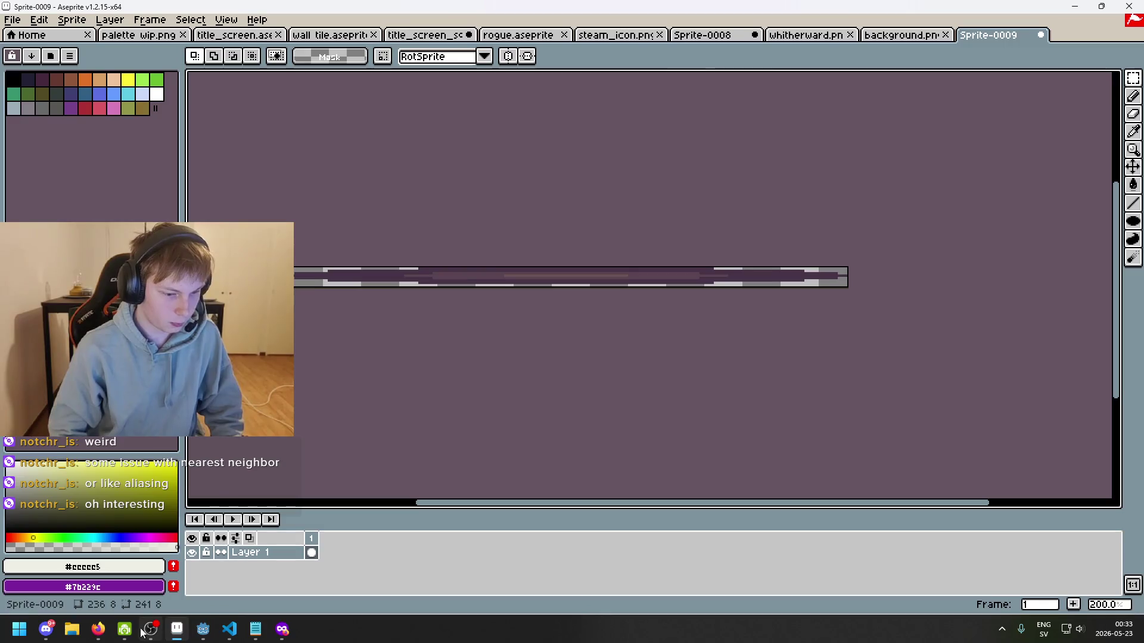
{"action": "left_click", "coordinate": [203, 629]}
- Save the scene and duplicate the WHITHERWARD sprite node with Ctrl+D
{"action": "key", "text": "ctrl+s"}
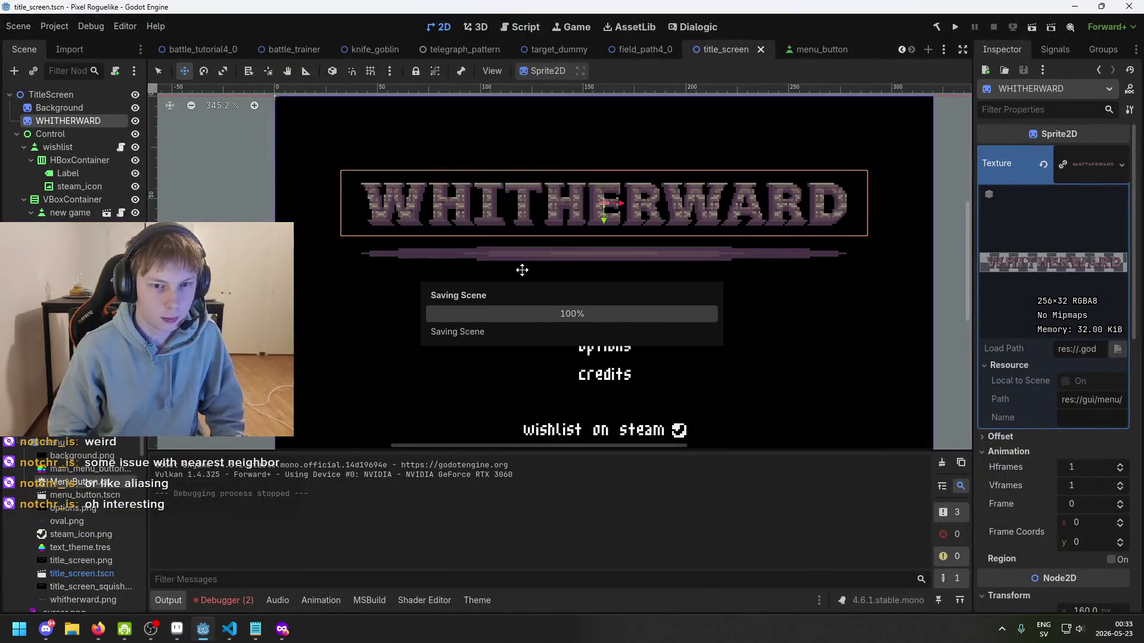
{"action": "scroll", "coordinate": [536, 256], "scroll_direction": "up", "scroll_amount": 2}
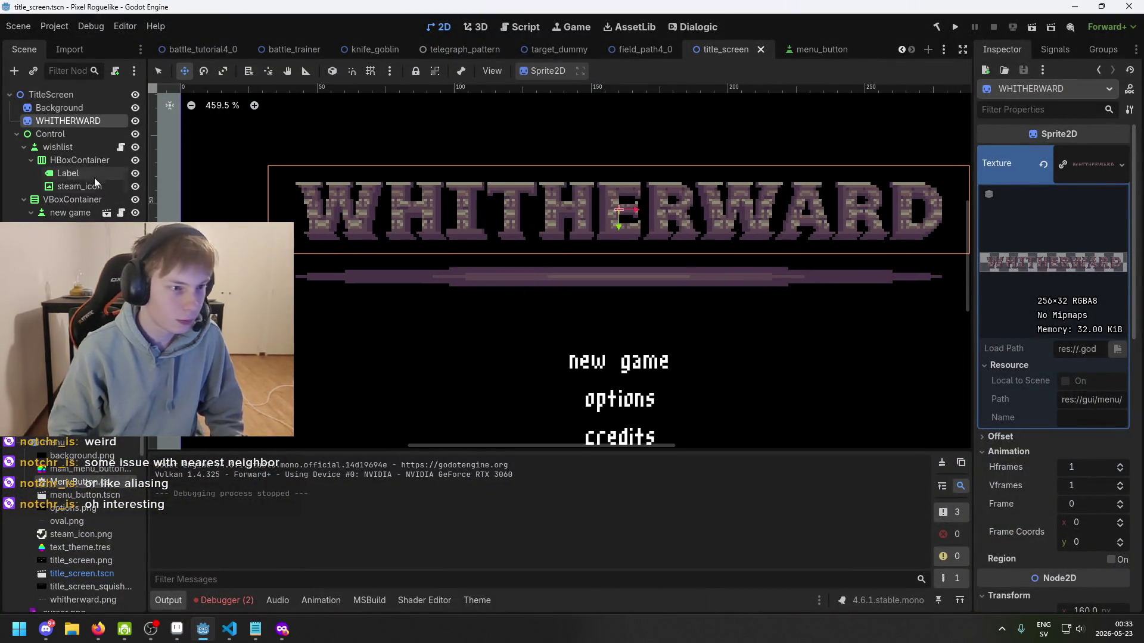
{"action": "left_click", "coordinate": [135, 121]}
{"action": "left_click", "coordinate": [135, 121]}
{"action": "left_click", "coordinate": [135, 107]}
{"action": "left_click", "coordinate": [135, 108]}
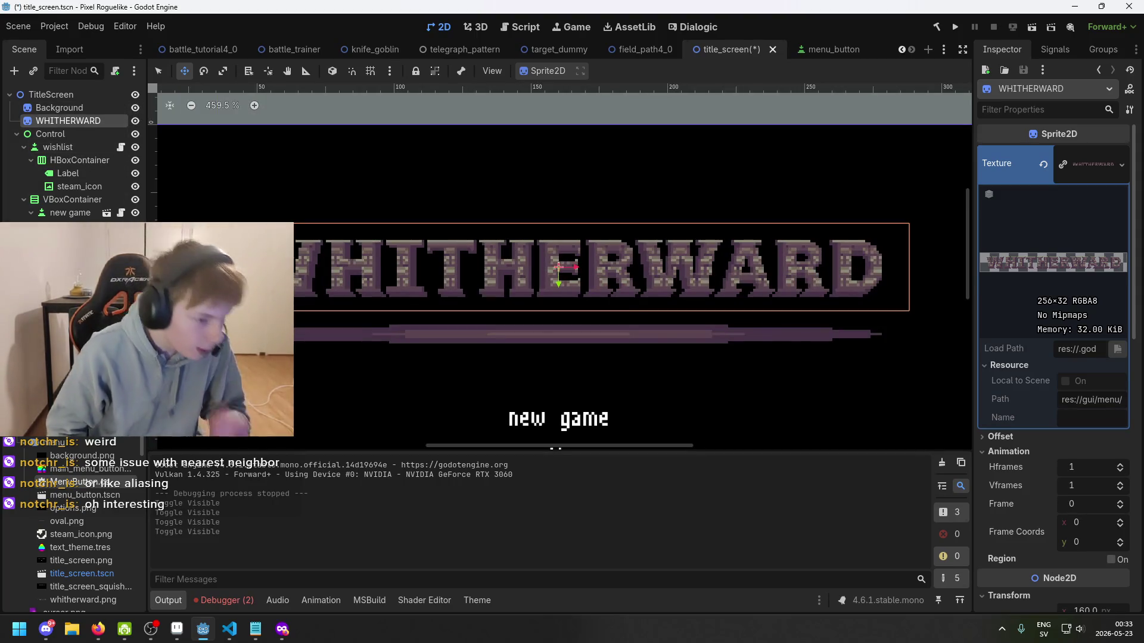
{"action": "right_click", "coordinate": [91, 122]}
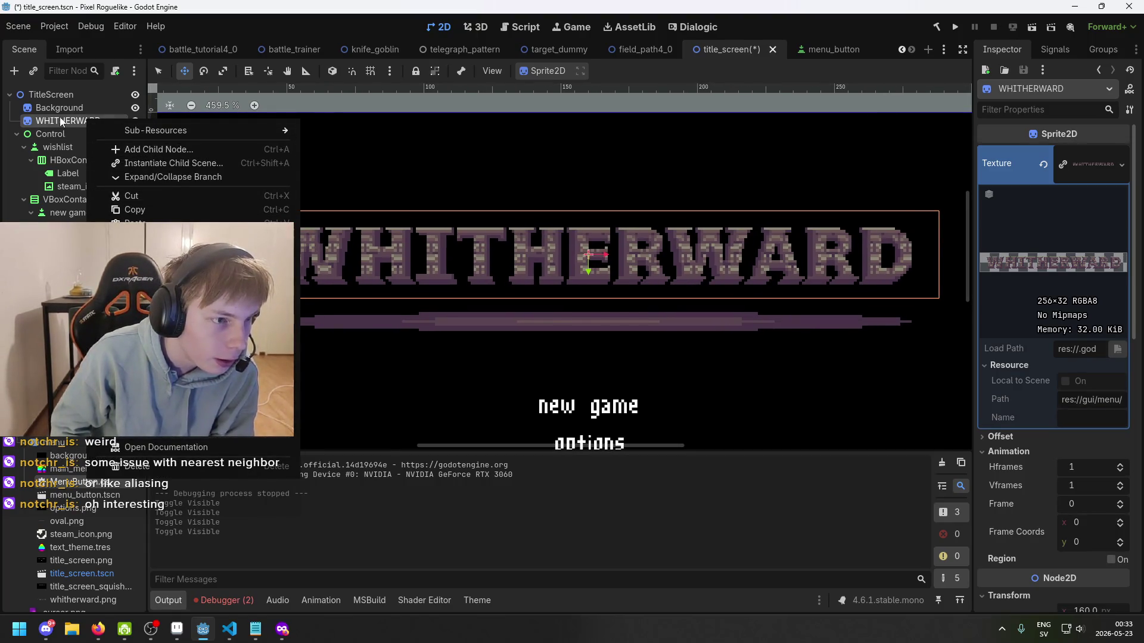
{"action": "right_click", "coordinate": [62, 122]}
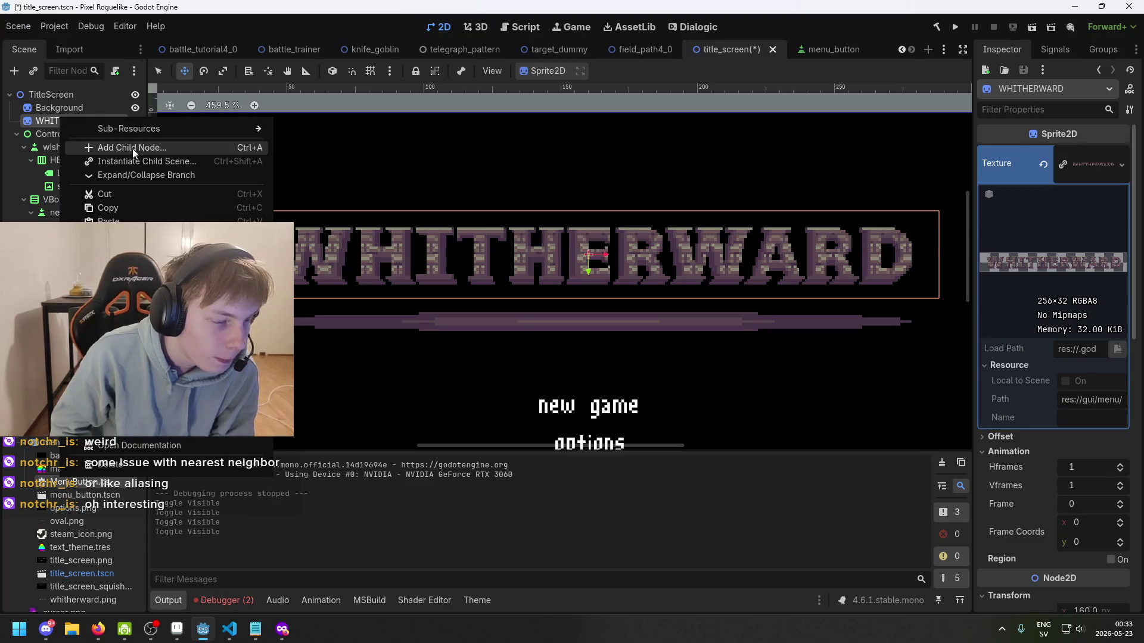
{"action": "left_click", "coordinate": [47, 125]}
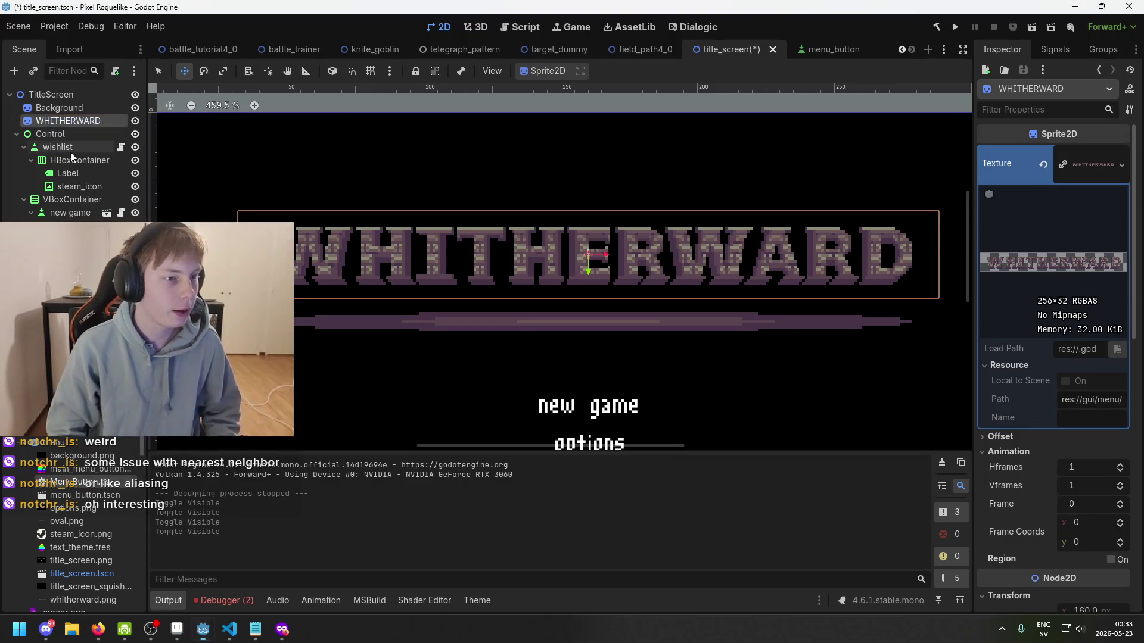
{"action": "key", "text": "ctrl+d"}
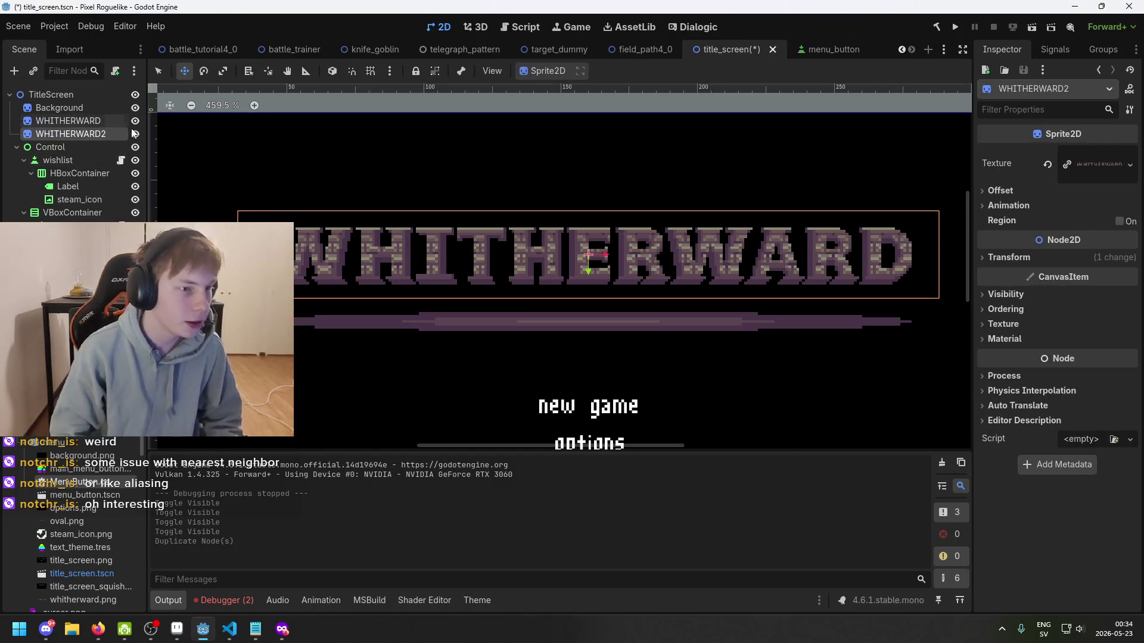
- Give the WHITHERWARD2 copy the oval.png texture
{"action": "left_click_drag", "start_coordinate": [303, 194], "coordinate": [363, 191]}
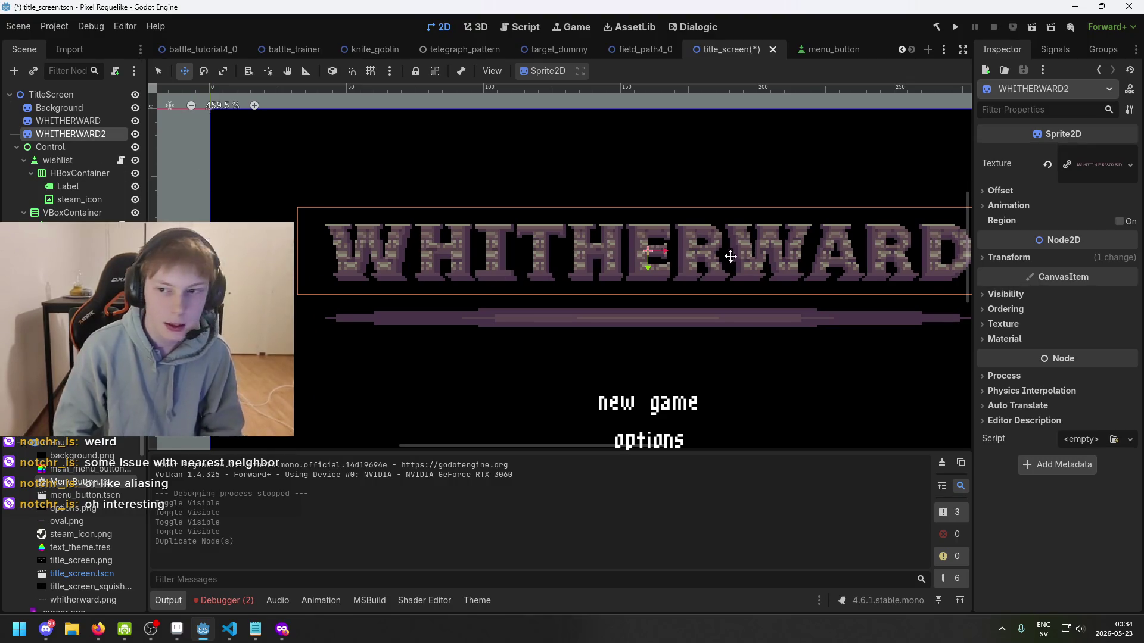
{"action": "left_click_drag", "start_coordinate": [730, 256], "coordinate": [616, 250]}
{"action": "scroll", "coordinate": [444, 217], "scroll_direction": "up", "scroll_amount": 1}
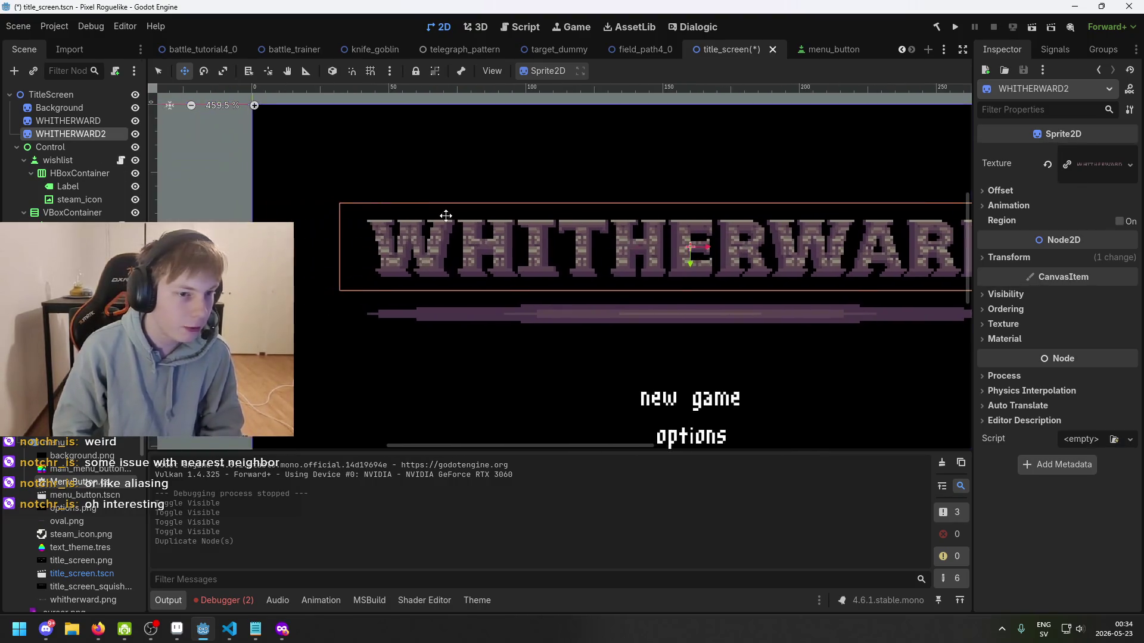
{"action": "scroll", "coordinate": [380, 224], "scroll_direction": "down", "scroll_amount": 1}
{"action": "scroll", "coordinate": [408, 231], "scroll_direction": "down", "scroll_amount": 1}
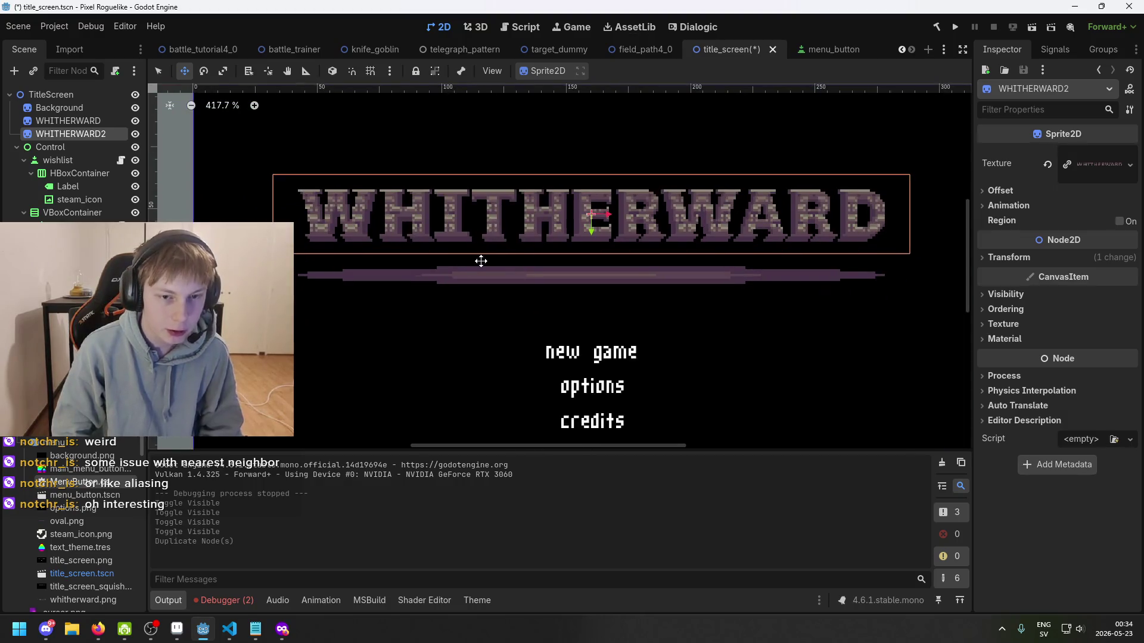
{"action": "left_click", "coordinate": [59, 107]}
{"action": "left_click", "coordinate": [71, 133]}
{"action": "scroll", "coordinate": [316, 237], "scroll_direction": "right", "scroll_amount": 2}
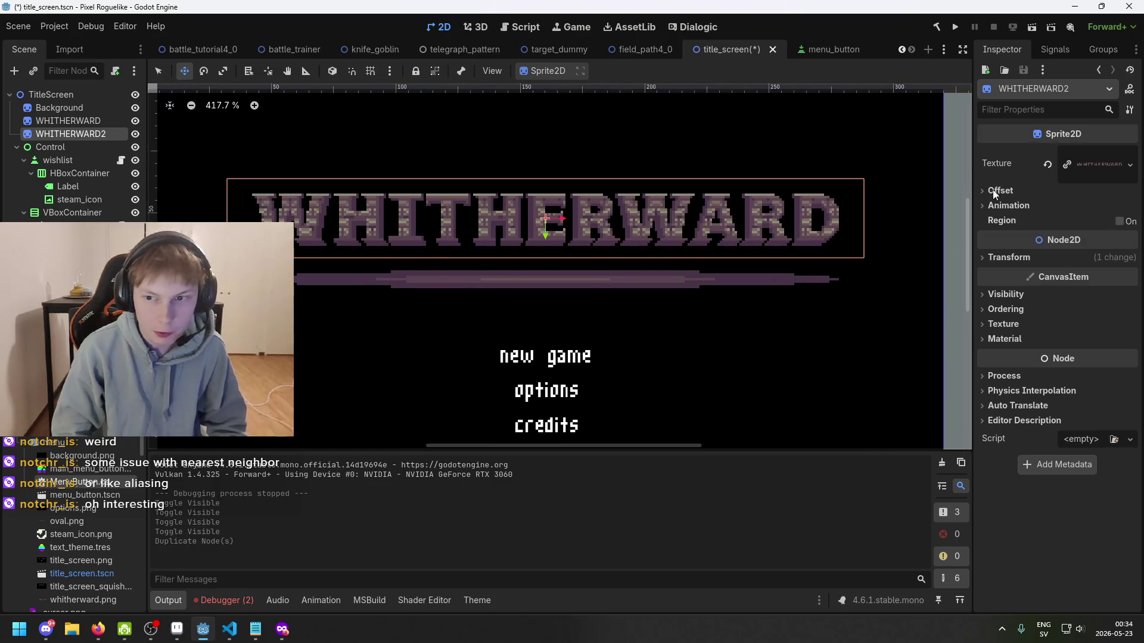
{"action": "left_click", "coordinate": [50, 146]}
{"action": "left_click", "coordinate": [70, 133]}
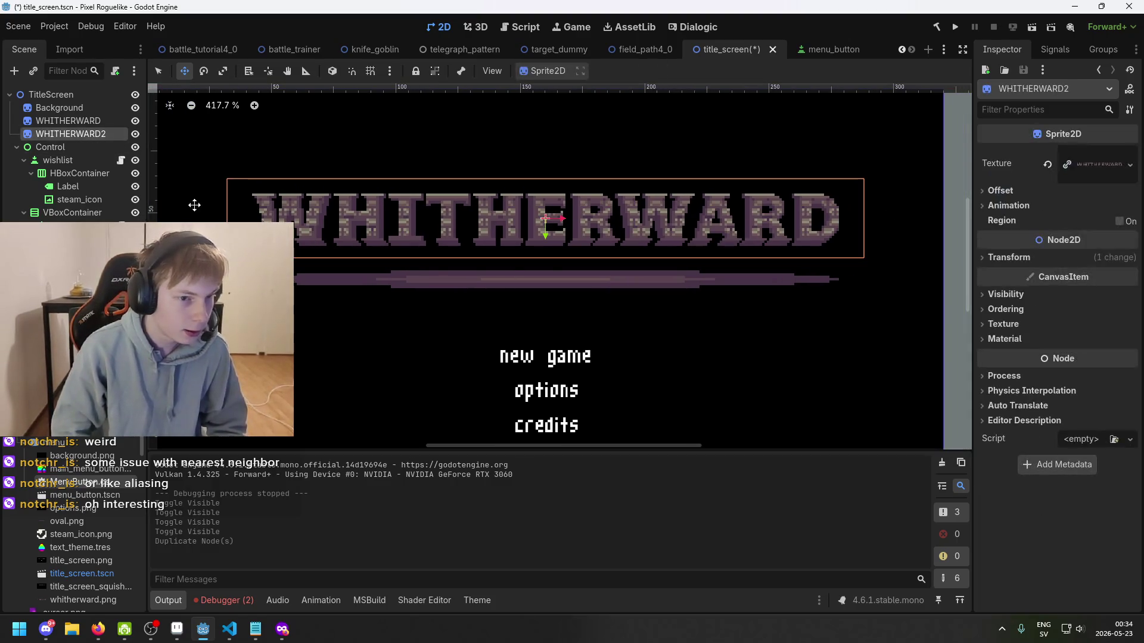
{"action": "scroll", "coordinate": [94, 517], "scroll_direction": "down", "scroll_amount": 1}
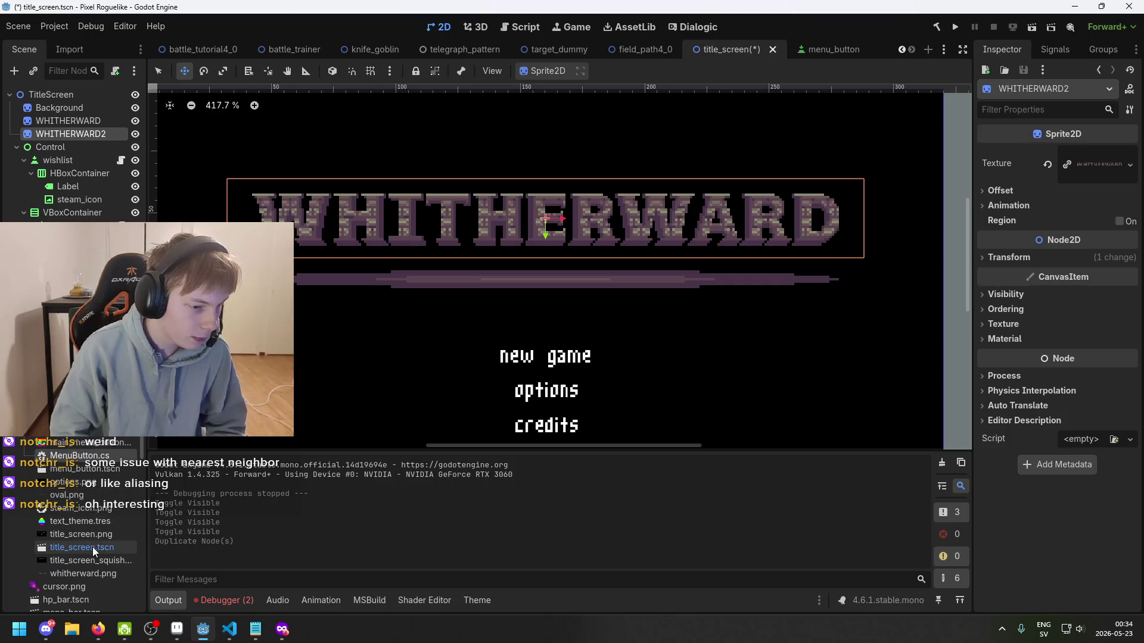
{"action": "mouse_move", "coordinate": [66, 495]}
{"action": "left_mouse_down"}
{"action": "mouse_move", "coordinate": [911, 291]}
{"action": "mouse_move", "coordinate": [1106, 167]}
{"action": "left_mouse_up"}
- Move the oval sprite just beneath the title, to about (160, 77)
{"action": "scroll", "coordinate": [536, 256], "scroll_direction": "up", "scroll_amount": 5}
{"action": "left_click_drag", "start_coordinate": [544, 258], "coordinate": [559, 342]}
{"action": "mouse_move", "coordinate": [569, 232]}
{"action": "left_mouse_down"}
{"action": "mouse_move", "coordinate": [548, 243]}
{"action": "mouse_move", "coordinate": [541, 266]}
{"action": "left_mouse_up"}
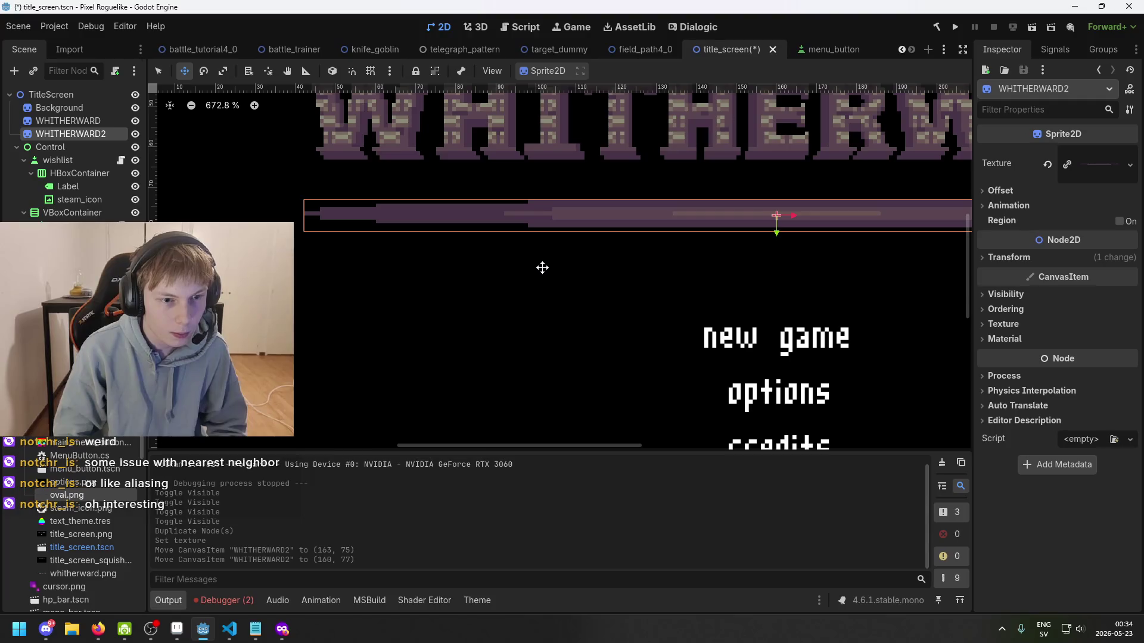
{"action": "scroll", "coordinate": [540, 266], "scroll_direction": "down", "scroll_amount": 3}
{"action": "double_click", "coordinate": [91, 134]}
{"action": "type", "text": "ov"}
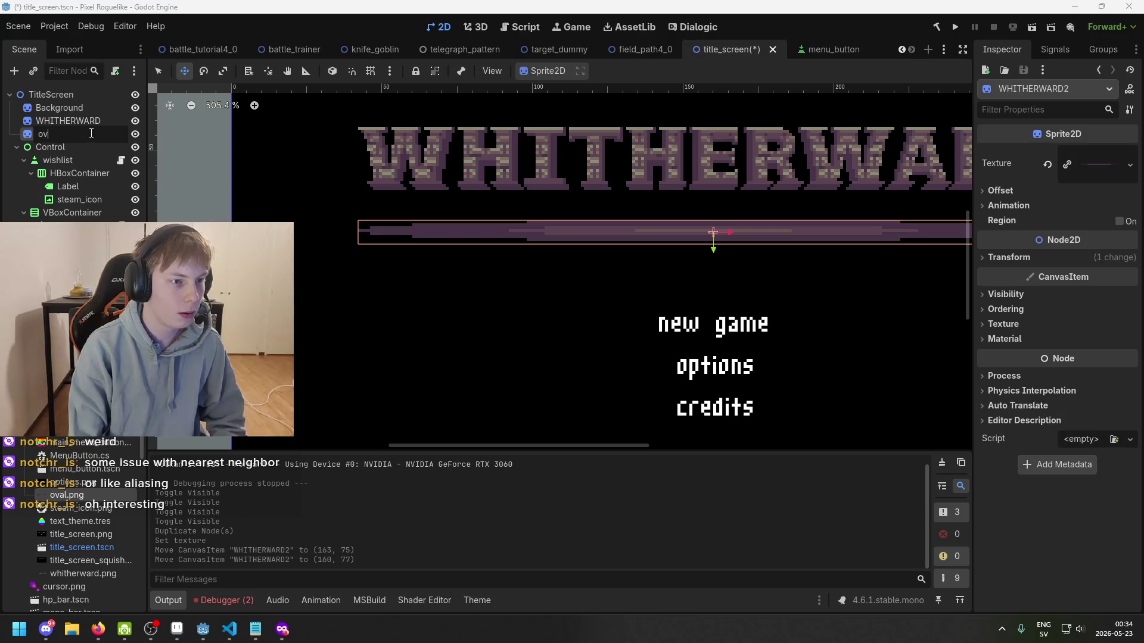
- Rename the copied node to 'oval' and hide the Background node
{"action": "type", "text": "al"}
{"action": "key", "text": "Return"}
{"action": "left_click", "coordinate": [84, 106]}
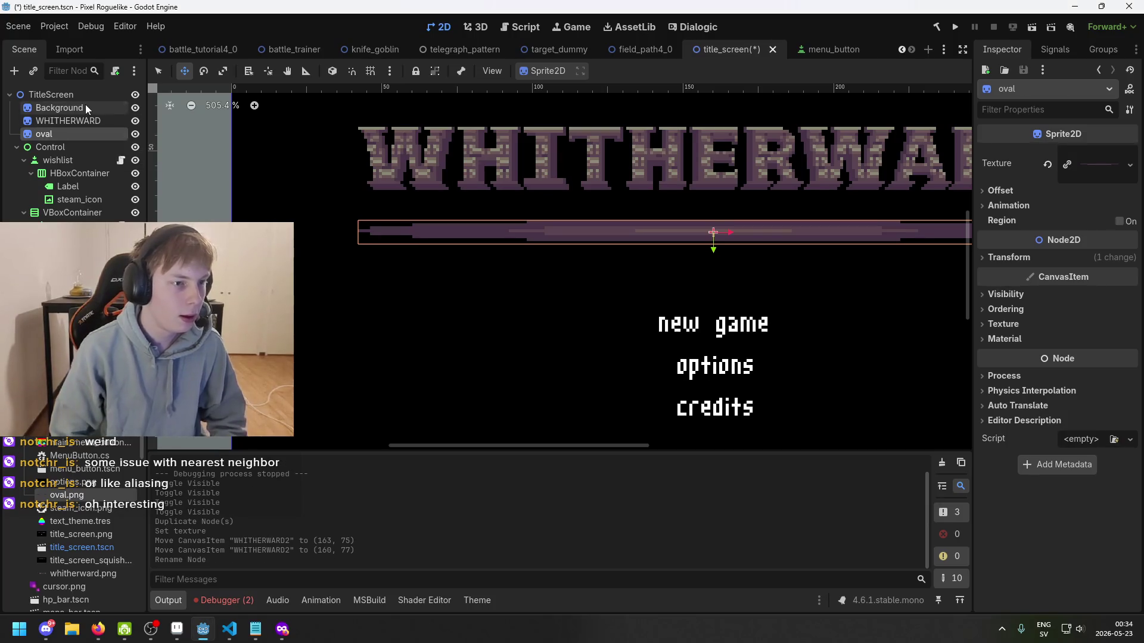
{"action": "left_click", "coordinate": [133, 108]}
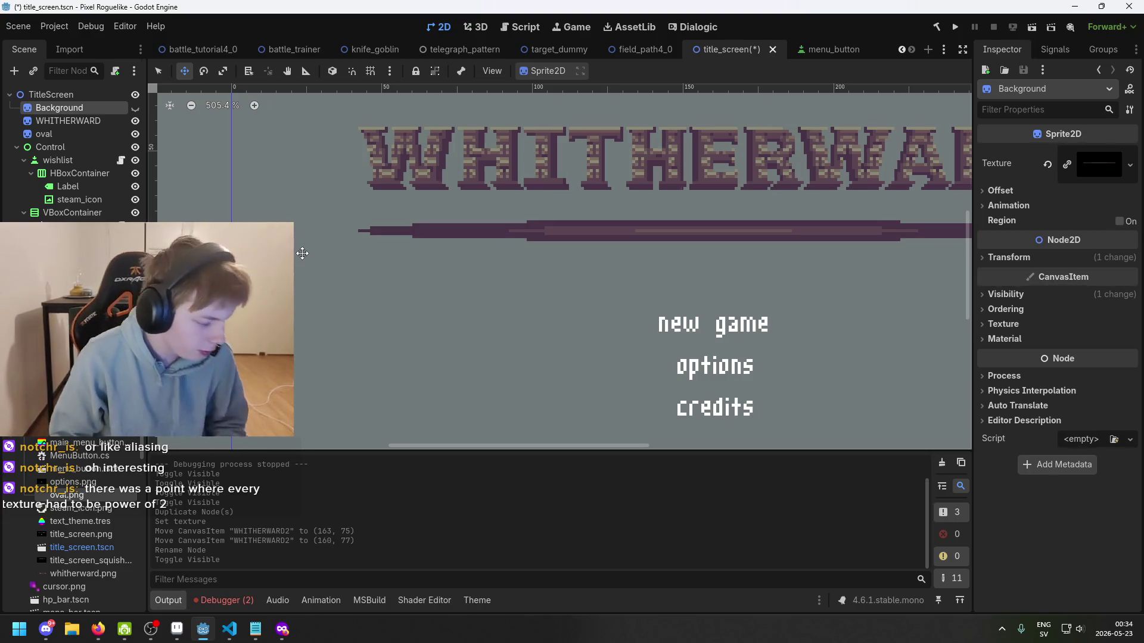
- Toggle Background's visibility to compare the look, then delete the Background node
{"action": "scroll", "coordinate": [177, 406], "scroll_direction": "down", "scroll_amount": 2}
{"action": "left_click", "coordinate": [135, 107]}
{"action": "scroll", "coordinate": [381, 252], "scroll_direction": "down", "scroll_amount": 3}
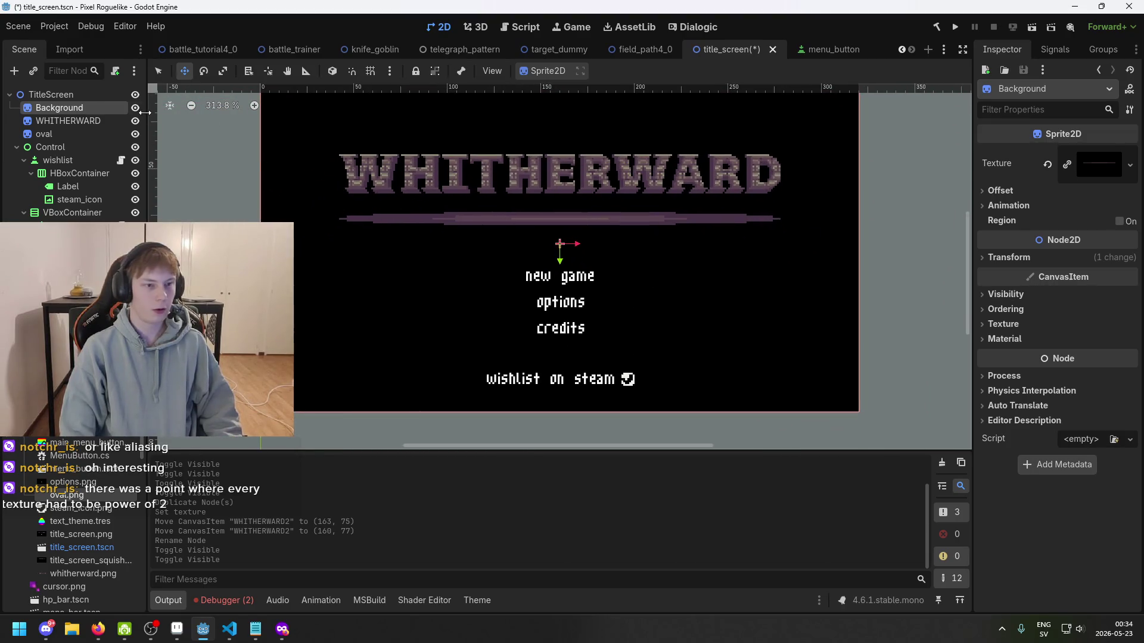
{"action": "left_click", "coordinate": [135, 107]}
{"action": "left_click", "coordinate": [135, 107]}
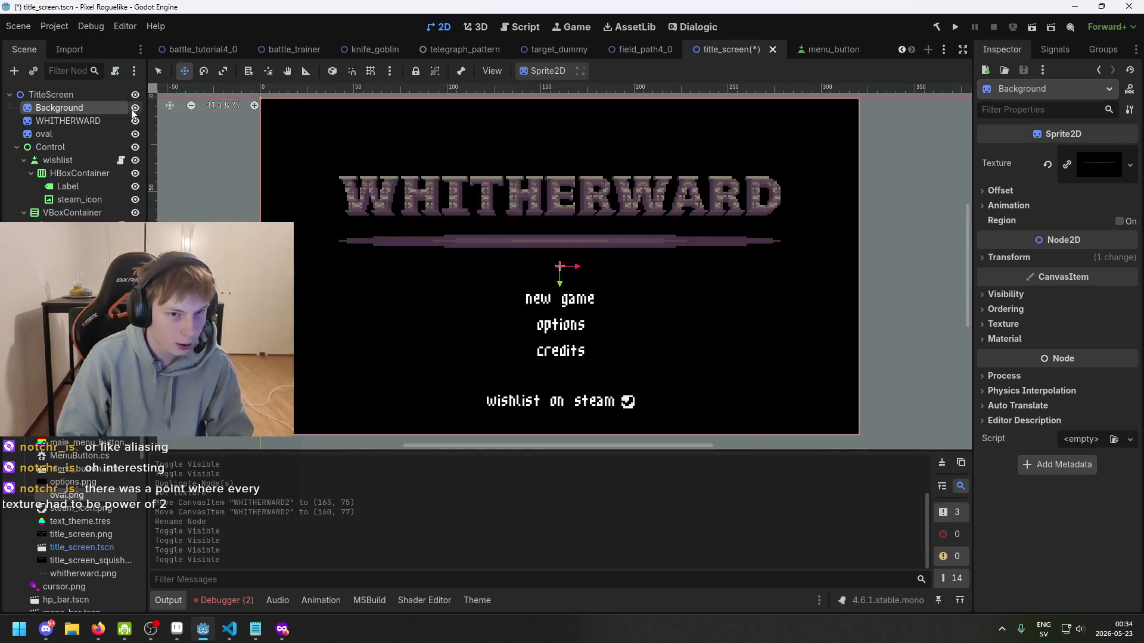
{"action": "left_click", "coordinate": [96, 108]}
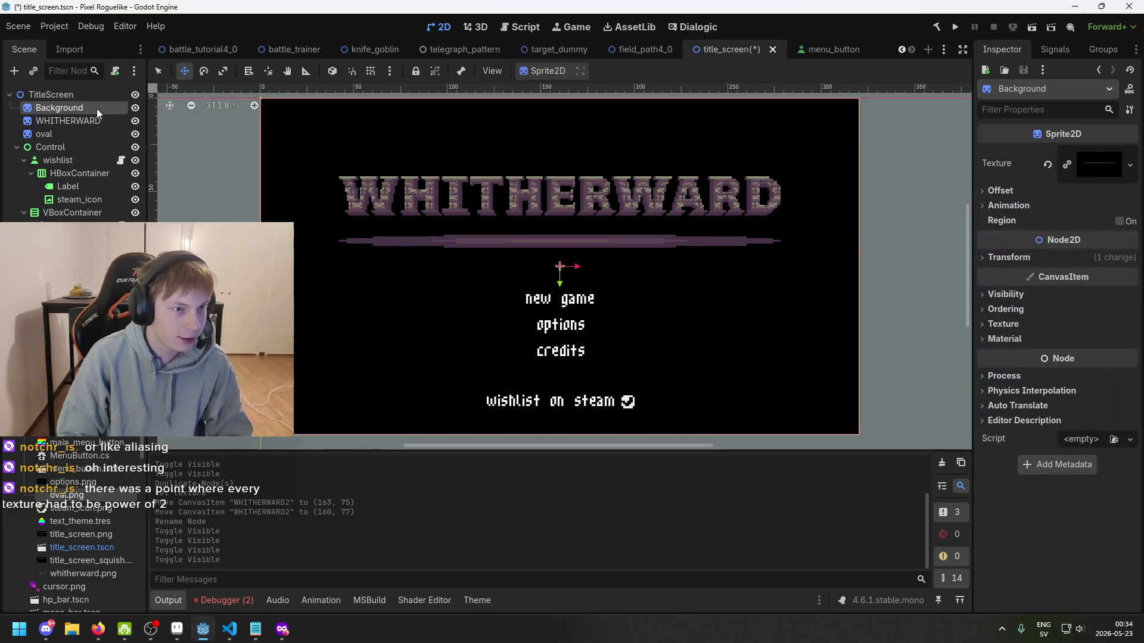
{"action": "key", "text": "Delete"}
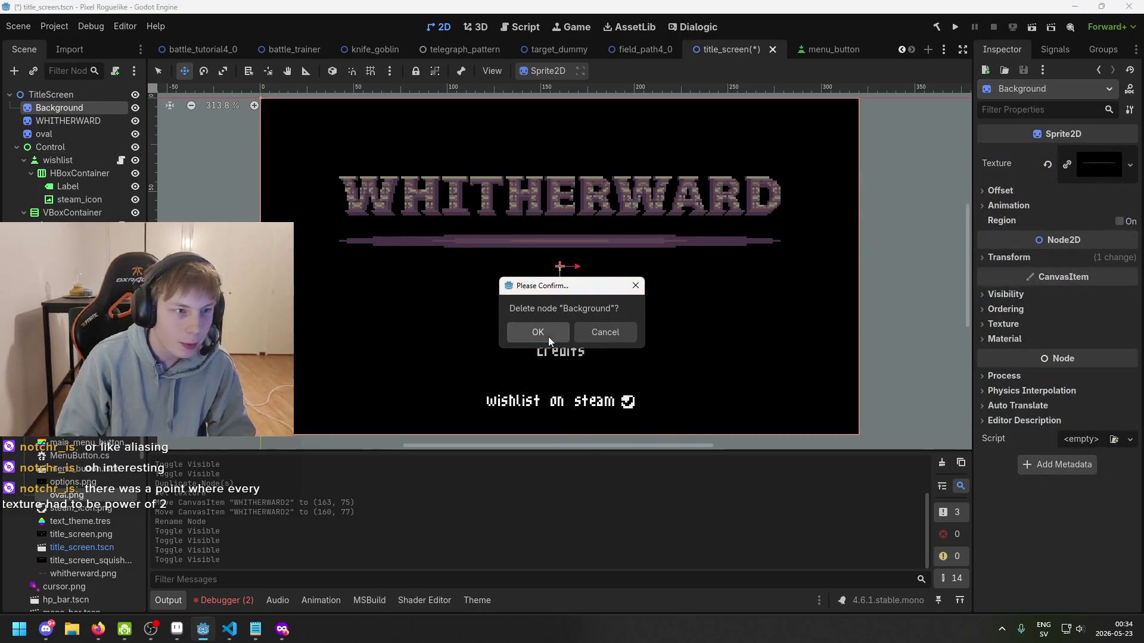
- Confirm removing the Background node and save the title screen scene
{"action": "left_click", "coordinate": [548, 340]}
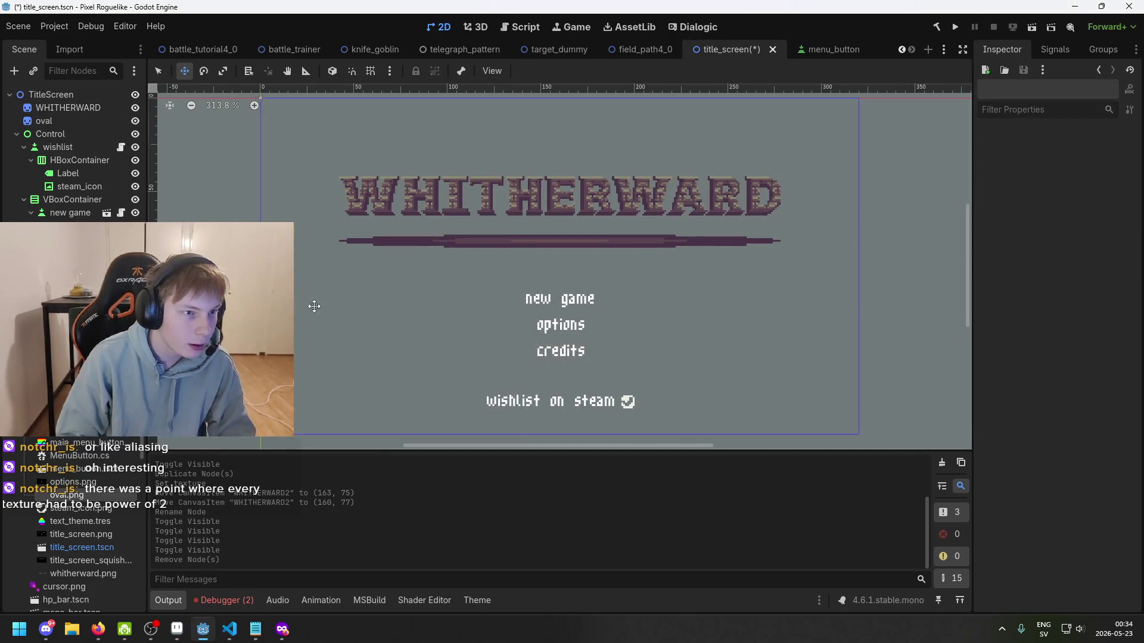
{"action": "left_click", "coordinate": [83, 94]}
{"action": "key", "text": "ctrl+s"}
{"action": "scroll", "coordinate": [419, 151], "scroll_direction": "down", "scroll_amount": 1}
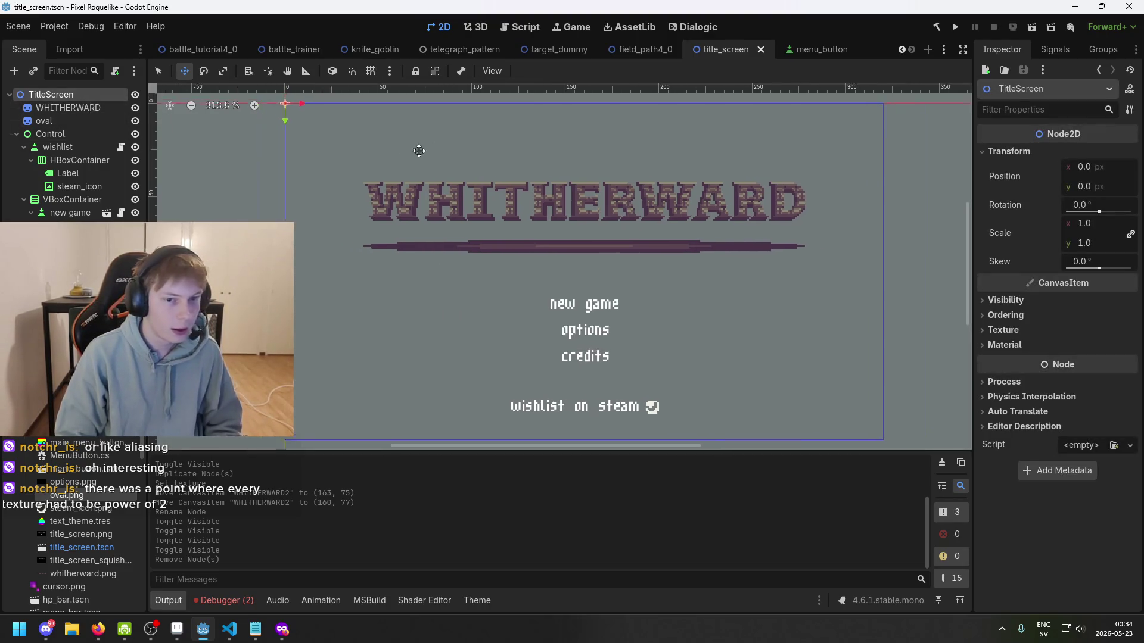
{"action": "left_click_drag", "start_coordinate": [441, 166], "coordinate": [404, 189]}
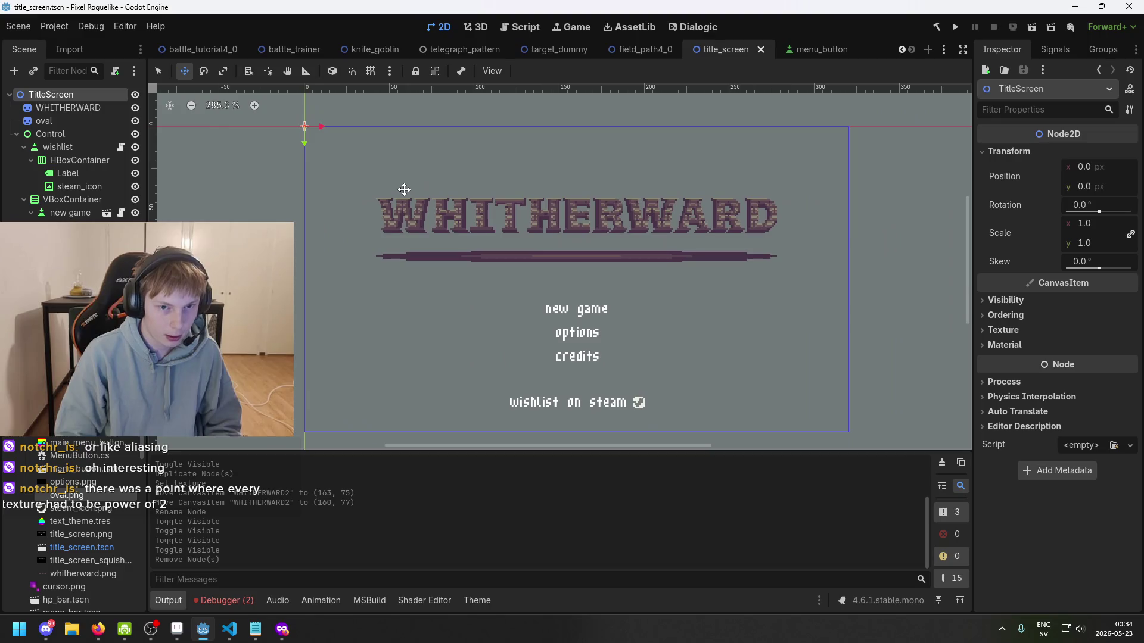
{"action": "right_click", "coordinate": [80, 95]}
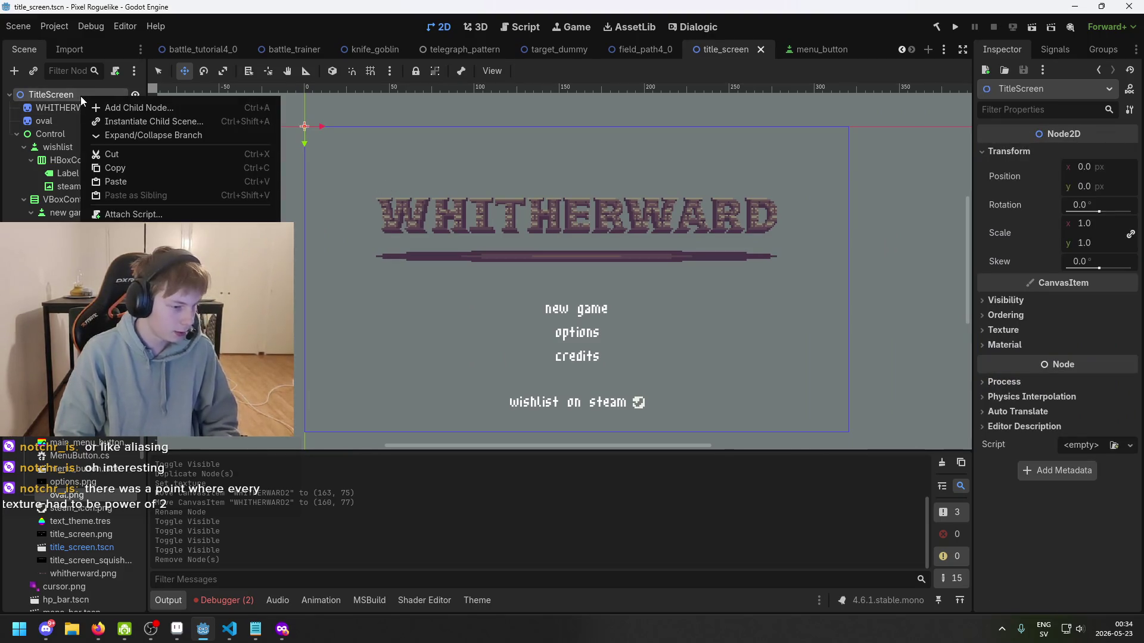
{"action": "key", "text": "Escape"}
{"action": "key", "text": "ctrl+s"}
- Pan around the title screen, save again, and return to Aseprite
{"action": "right_click", "coordinate": [74, 102]}
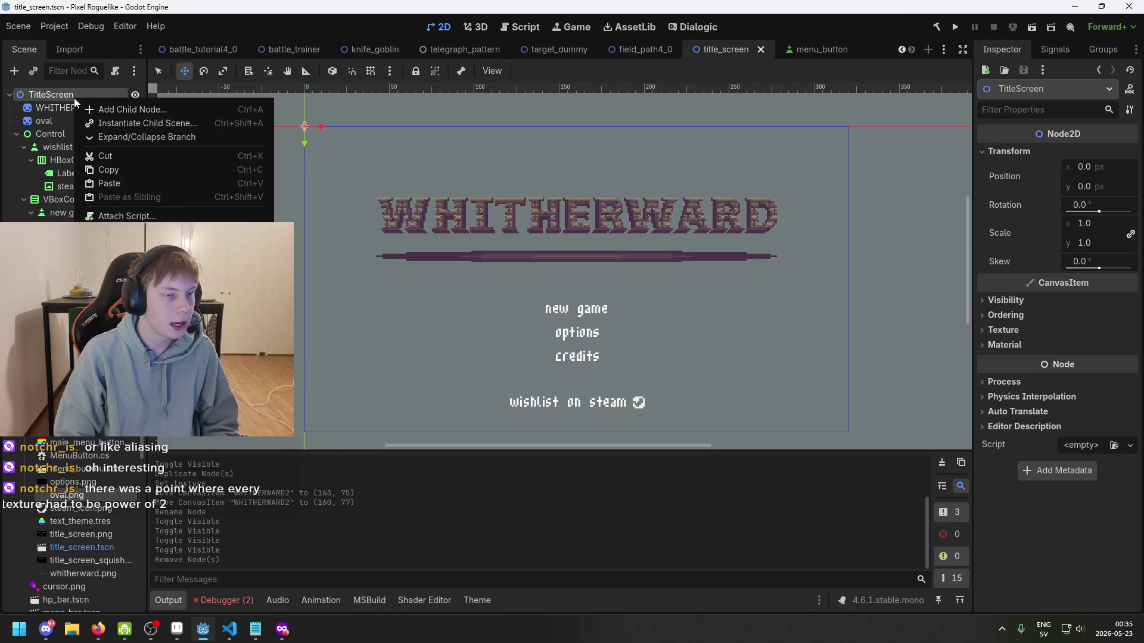
{"action": "left_click", "coordinate": [88, 95]}
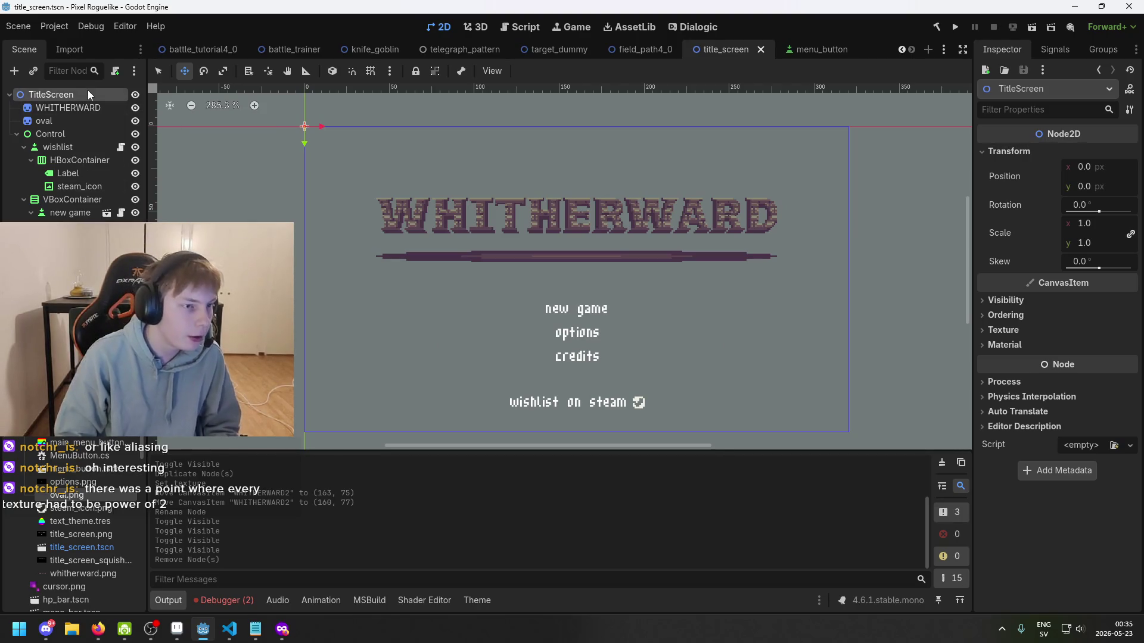
{"action": "left_click_drag", "start_coordinate": [707, 228], "coordinate": [601, 210]}
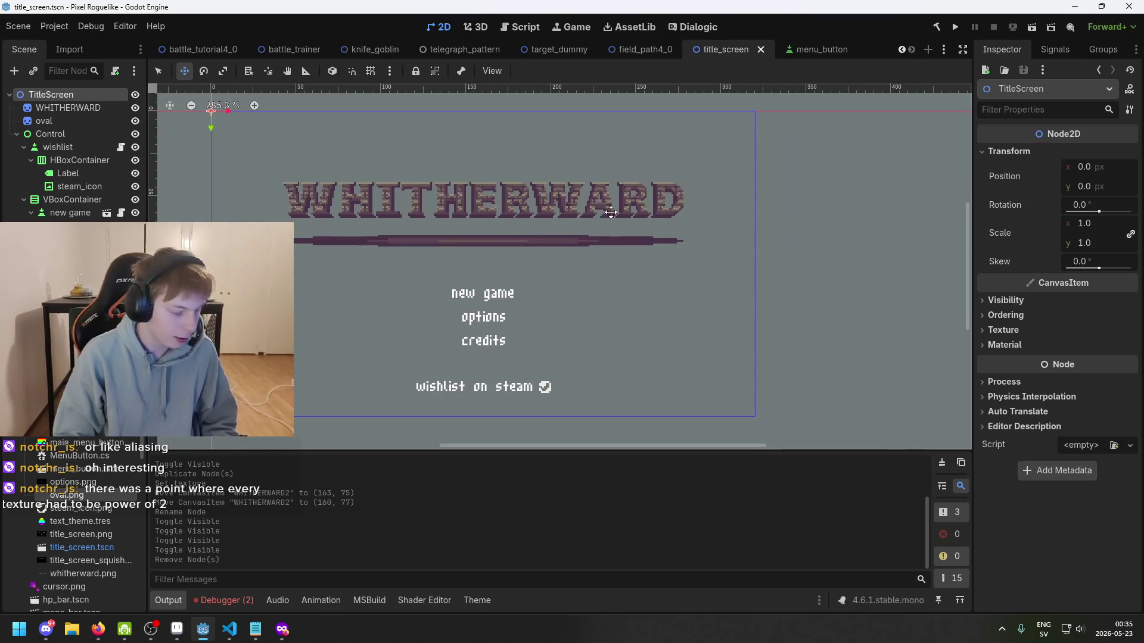
{"action": "scroll", "coordinate": [684, 232], "scroll_direction": "down", "scroll_amount": 1}
{"action": "left_click_drag", "start_coordinate": [681, 232], "coordinate": [724, 232]}
{"action": "key", "text": "ctrl+s"}
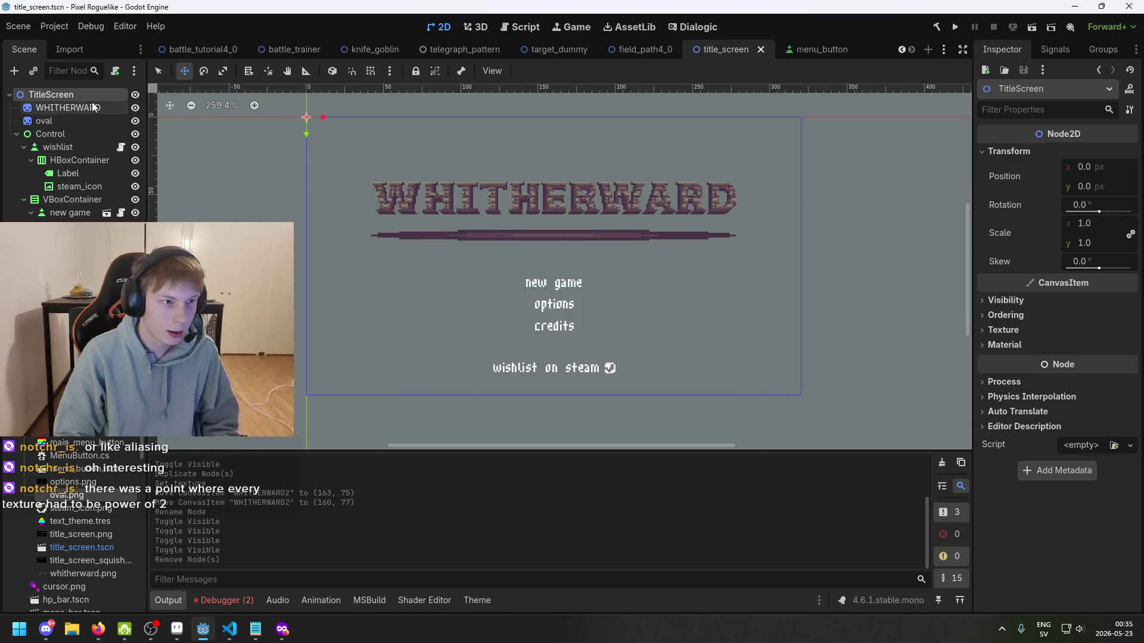
{"action": "right_click", "coordinate": [79, 98]}
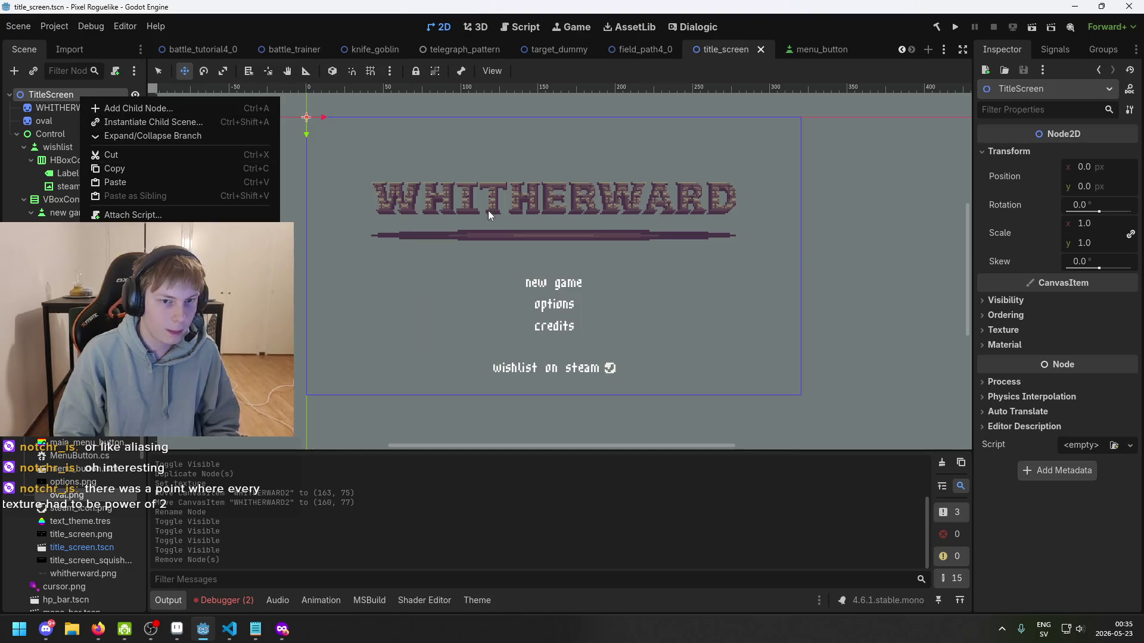
{"action": "left_click", "coordinate": [592, 247]}
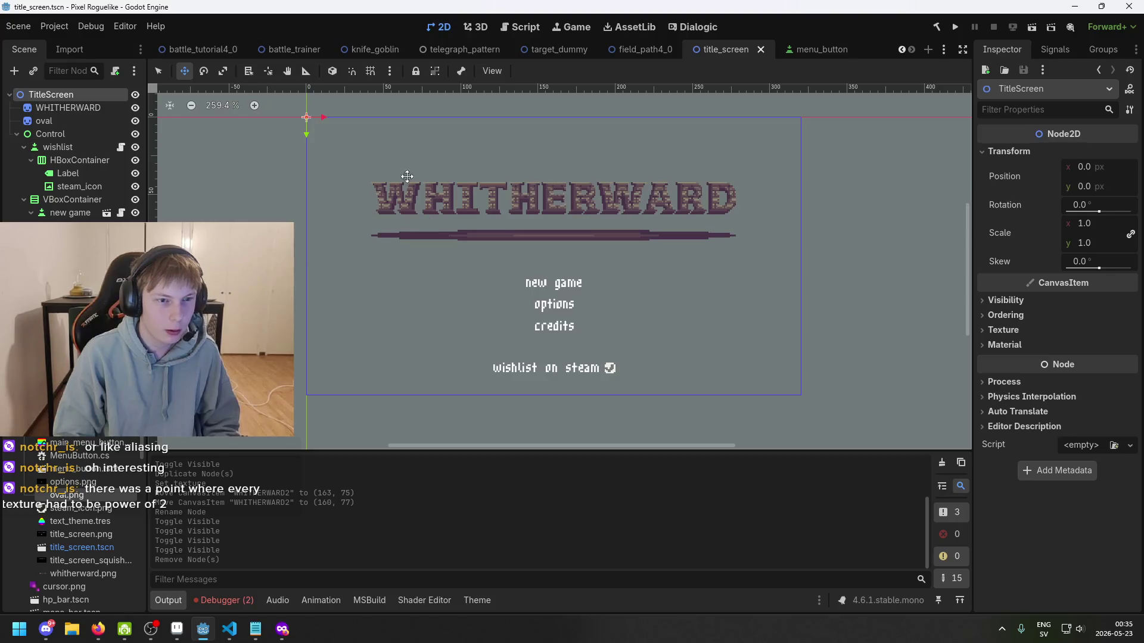
{"action": "scroll", "coordinate": [407, 176], "scroll_direction": "down", "scroll_amount": 1}
{"action": "key", "text": "ctrl+s"}
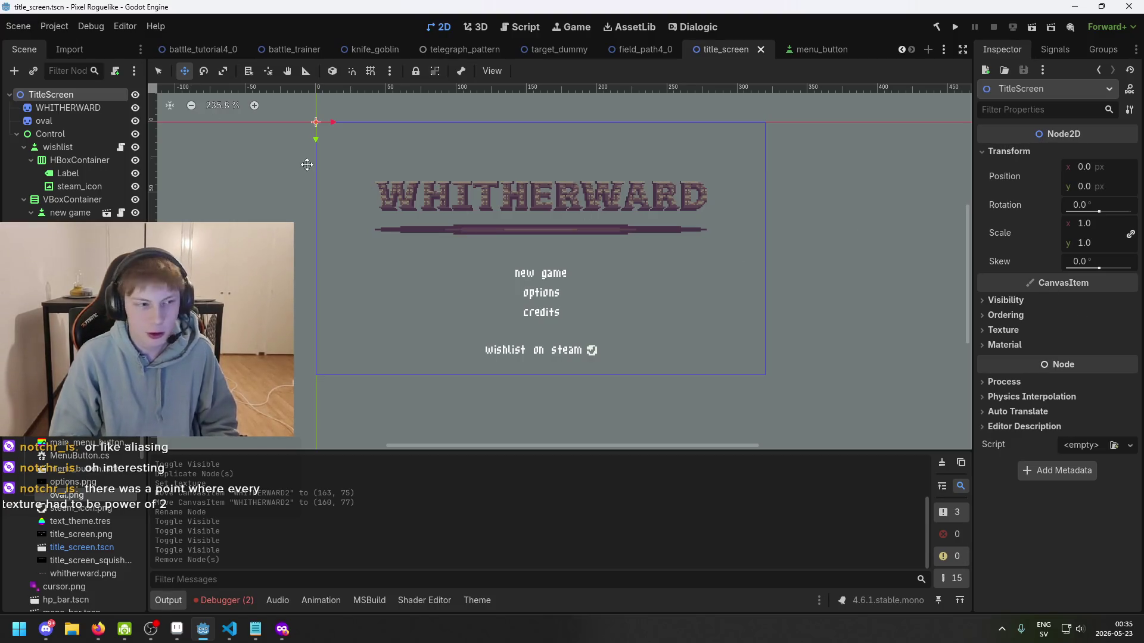
{"action": "right_click", "coordinate": [81, 98]}
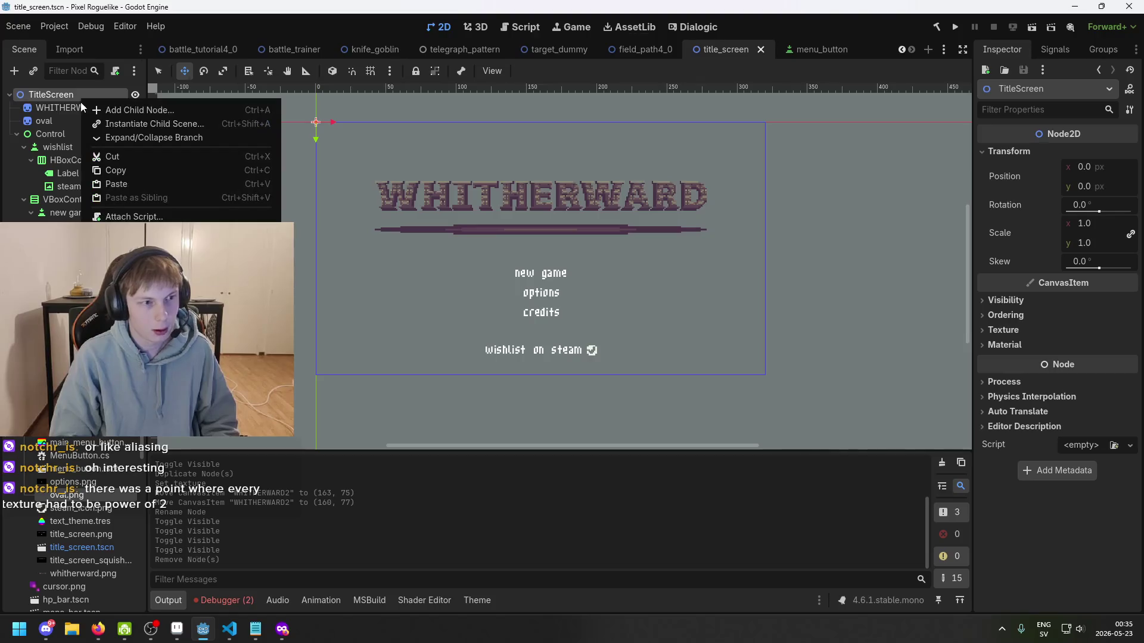
{"action": "key", "text": "alt+Tab"}
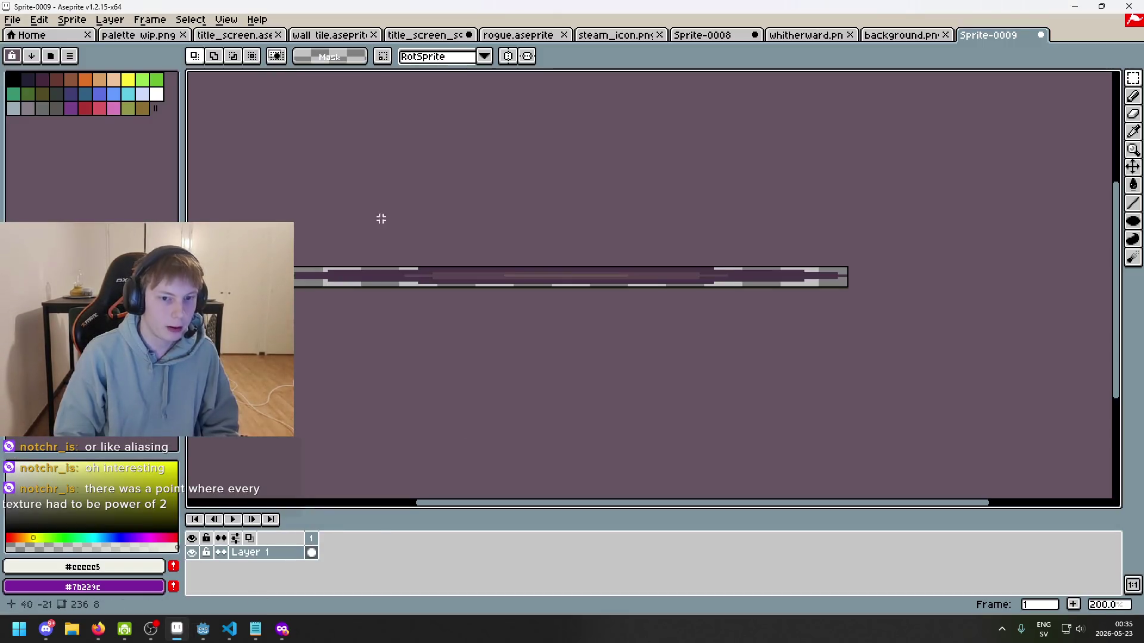
- Open background.png from the menu folder
{"action": "left_click", "coordinate": [12, 20]}
{"action": "left_click", "coordinate": [24, 48]}
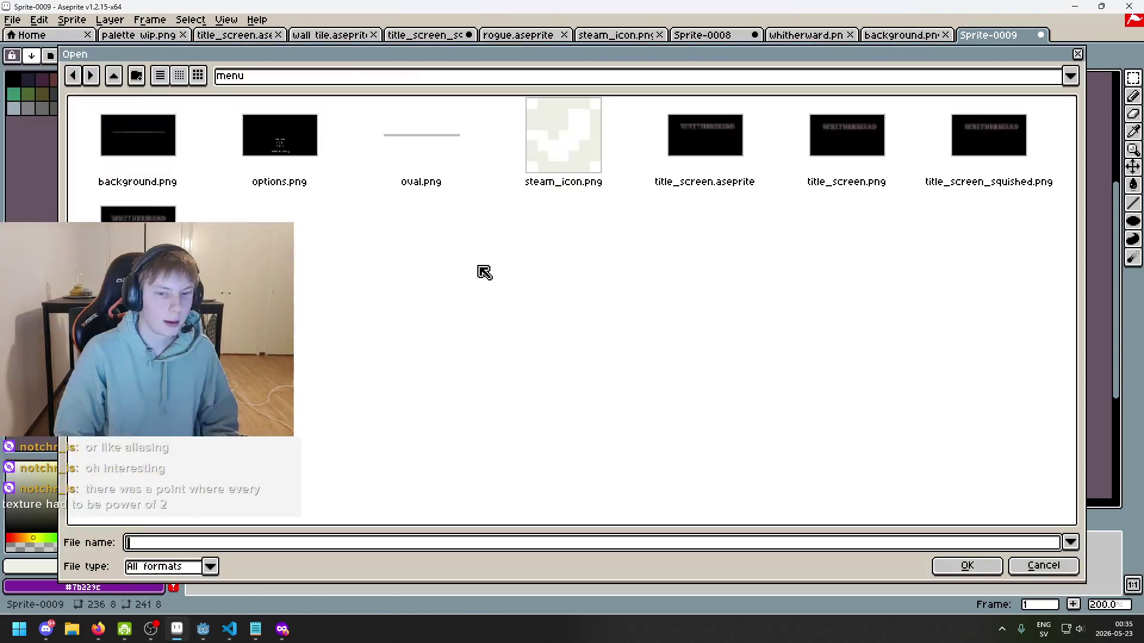
{"action": "double_click", "coordinate": [171, 145]}
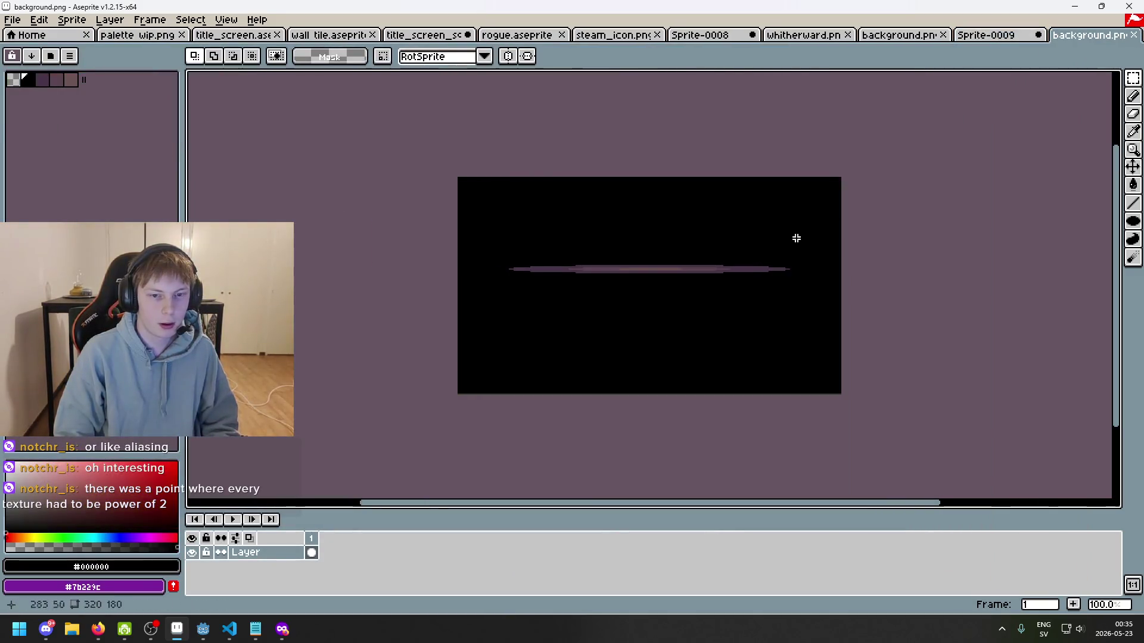
- Cover the purple line by moving a marquee-selected black block up over it
{"action": "left_click", "coordinate": [1133, 78]}
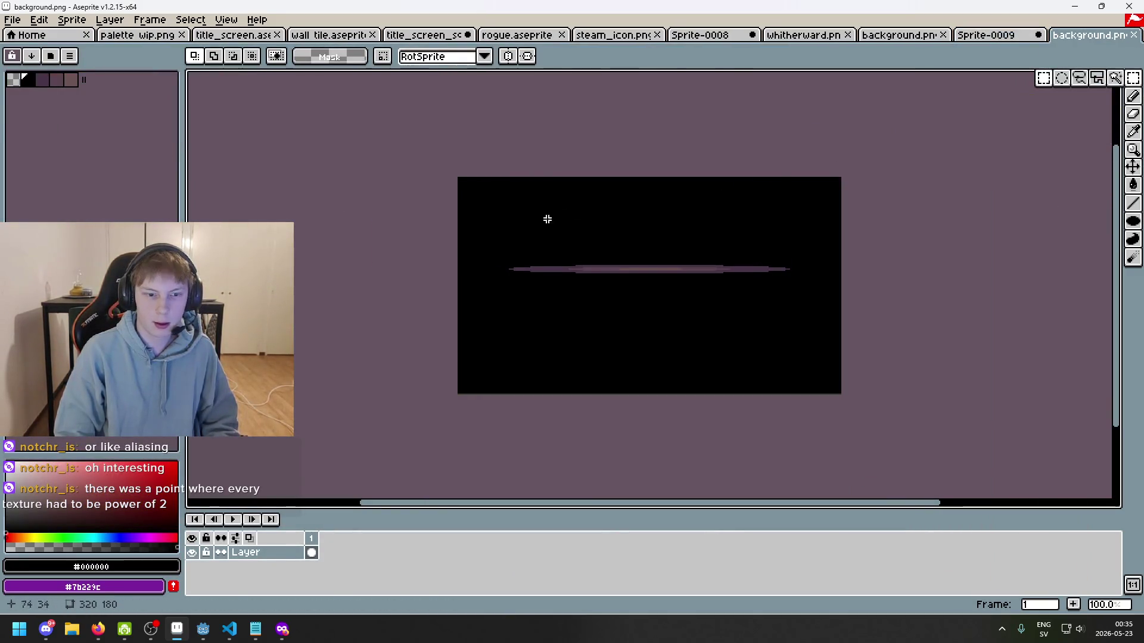
{"action": "left_click_drag", "start_coordinate": [477, 209], "coordinate": [889, 380]}
{"action": "left_click", "coordinate": [571, 302]}
{"action": "left_click_drag", "start_coordinate": [467, 300], "coordinate": [813, 376]}
{"action": "left_click_drag", "start_coordinate": [741, 362], "coordinate": [735, 293]}
{"action": "left_click", "coordinate": [763, 365]}
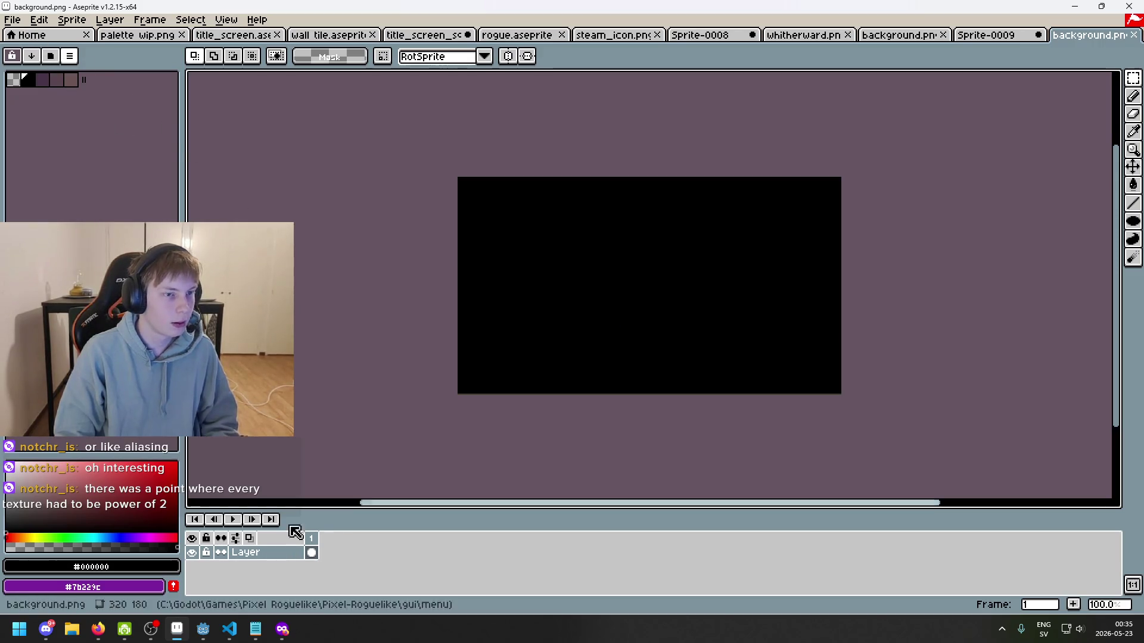
{"action": "left_click", "coordinate": [203, 629]}
{"action": "left_click", "coordinate": [71, 107]}
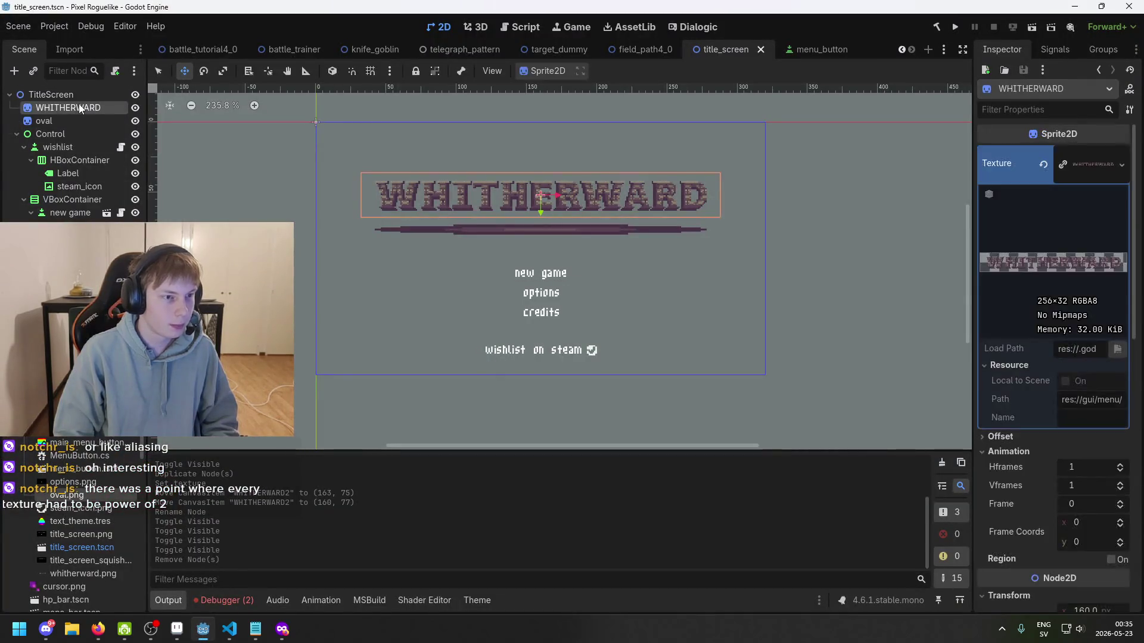
- Duplicate WHITHERWARD, rename the original to Background, and give it the background.png texture
{"action": "key", "text": "ctrl+d"}
{"action": "double_click", "coordinate": [92, 107]}
{"action": "type", "text": "Back"}
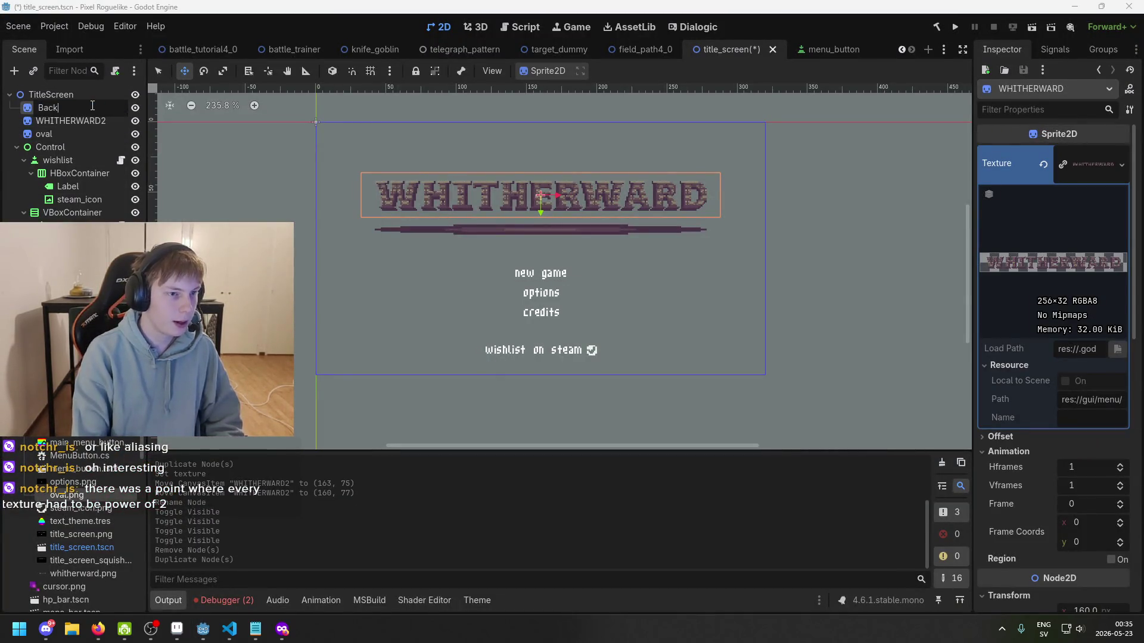
{"action": "type", "text": "und"}
{"action": "key", "text": "Return"}
{"action": "mouse_move", "coordinate": [1093, 164]}
{"action": "left_mouse_down"}
{"action": "mouse_move", "coordinate": [1138, 158]}
{"action": "mouse_move", "coordinate": [1093, 164]}
{"action": "left_mouse_up"}
{"action": "key", "text": "ctrl+s"}
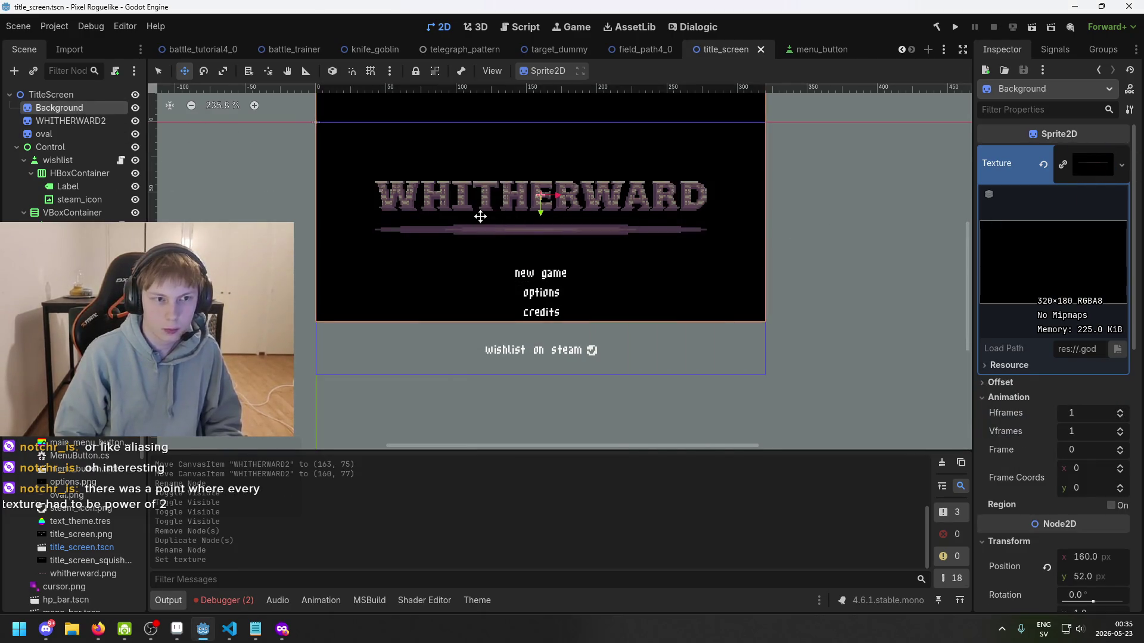
- Position the Background sprite at (160, 90) and save the scene
{"action": "left_click_drag", "start_coordinate": [454, 212], "coordinate": [452, 264]}
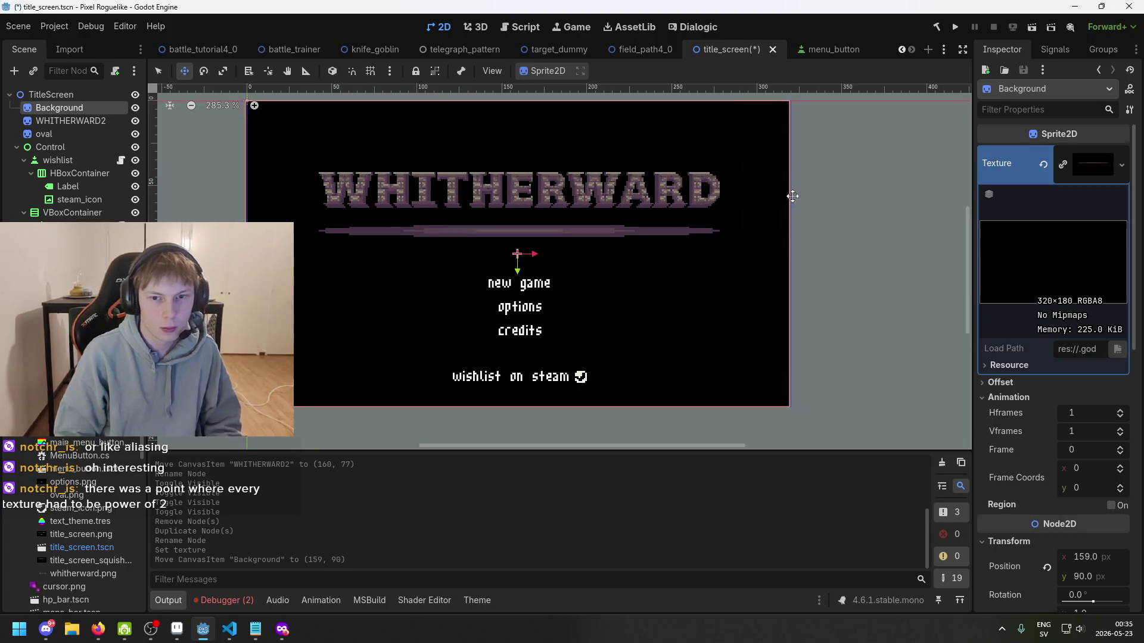
{"action": "scroll", "coordinate": [791, 192], "scroll_direction": "up", "scroll_amount": 2}
{"action": "scroll", "coordinate": [490, 217], "scroll_direction": "up", "scroll_amount": 6}
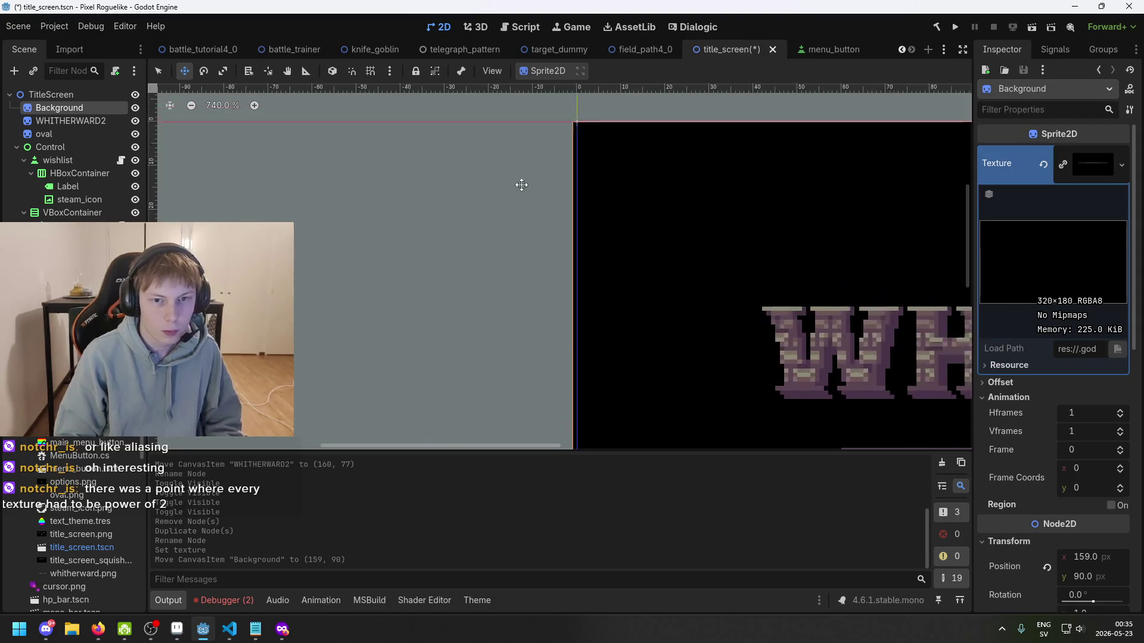
{"action": "key", "text": "Right"}
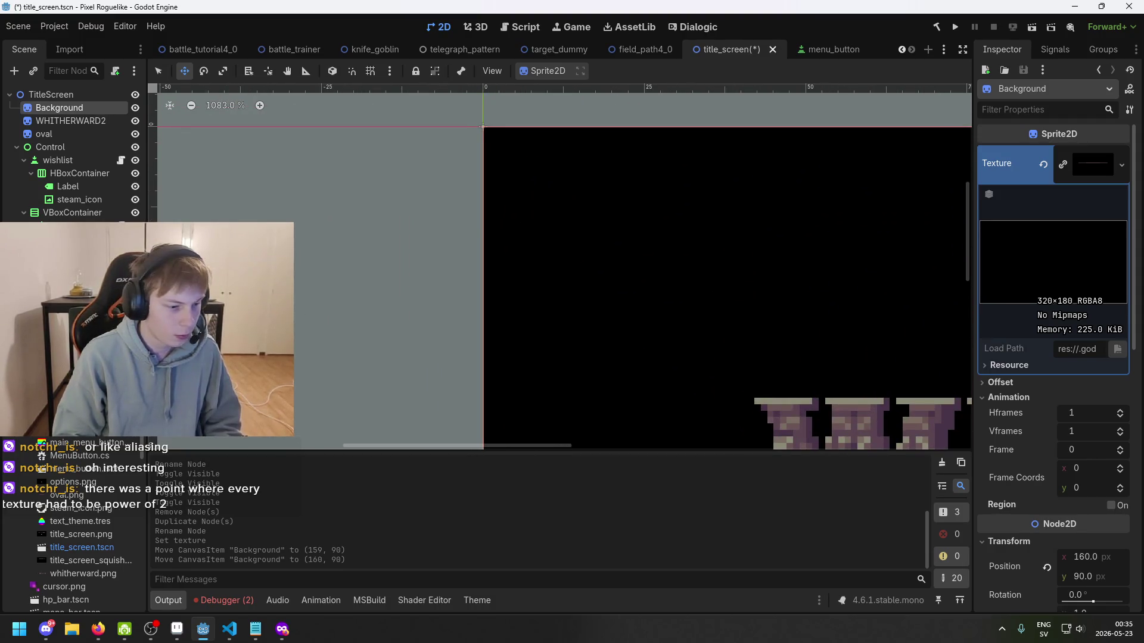
{"action": "scroll", "coordinate": [388, 319], "scroll_direction": "down", "scroll_amount": 8}
{"action": "key", "text": "ctrl+s"}
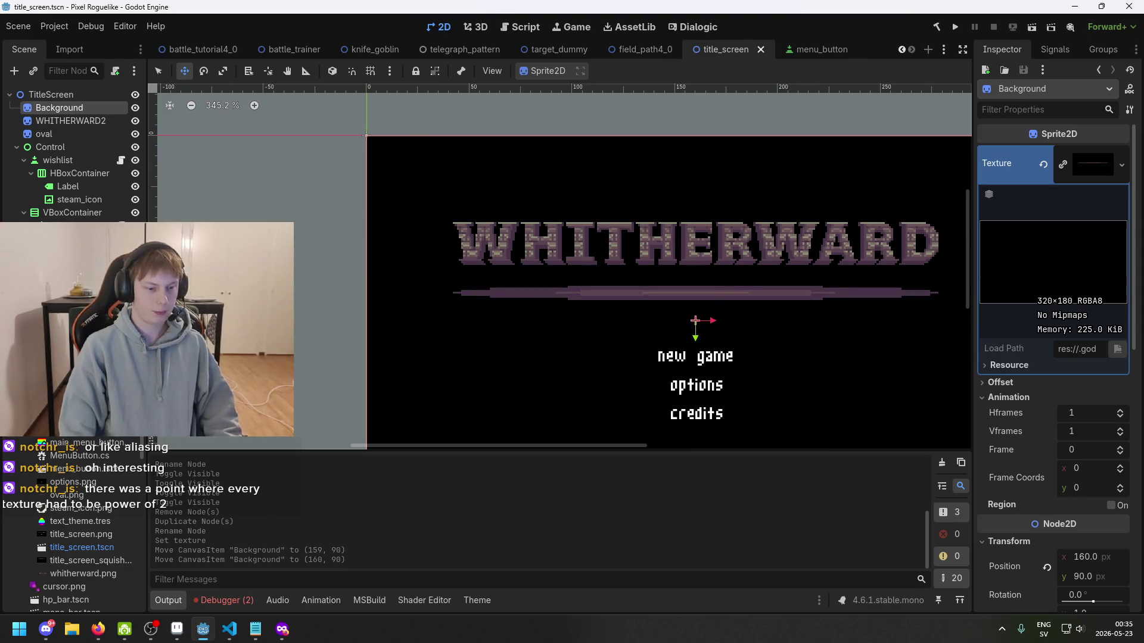
{"action": "key", "text": "f"}
{"action": "key", "text": "ctrl+s"}
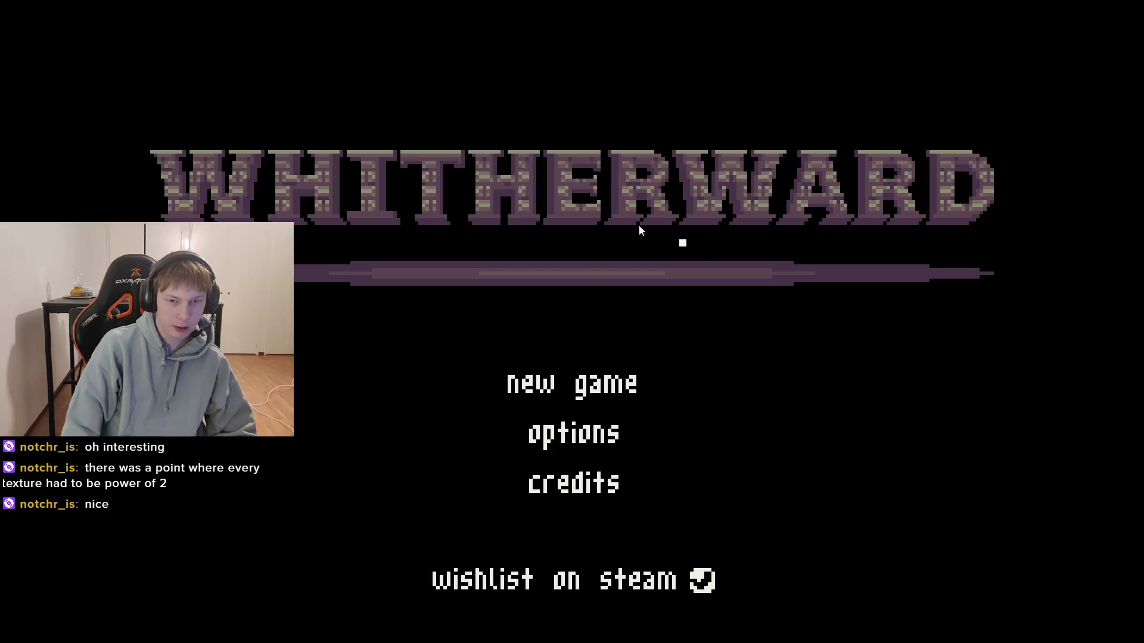
- Close the game run, save, and look over the title screen at 100% zoom
{"action": "key", "text": "alt+F4"}
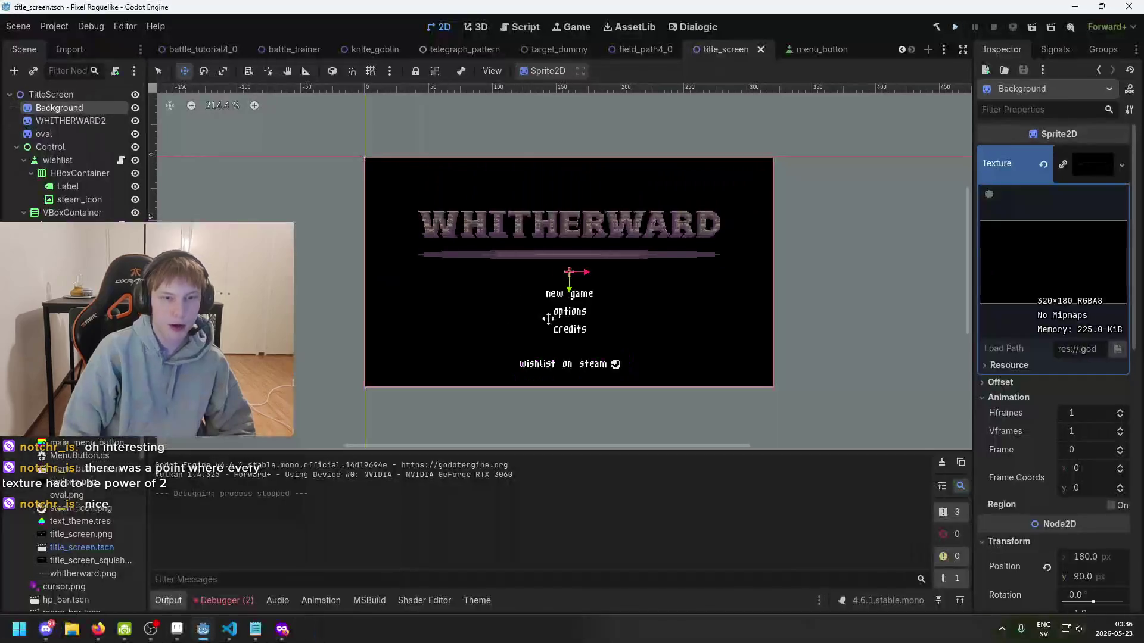
{"action": "key", "text": "ctrl+s"}
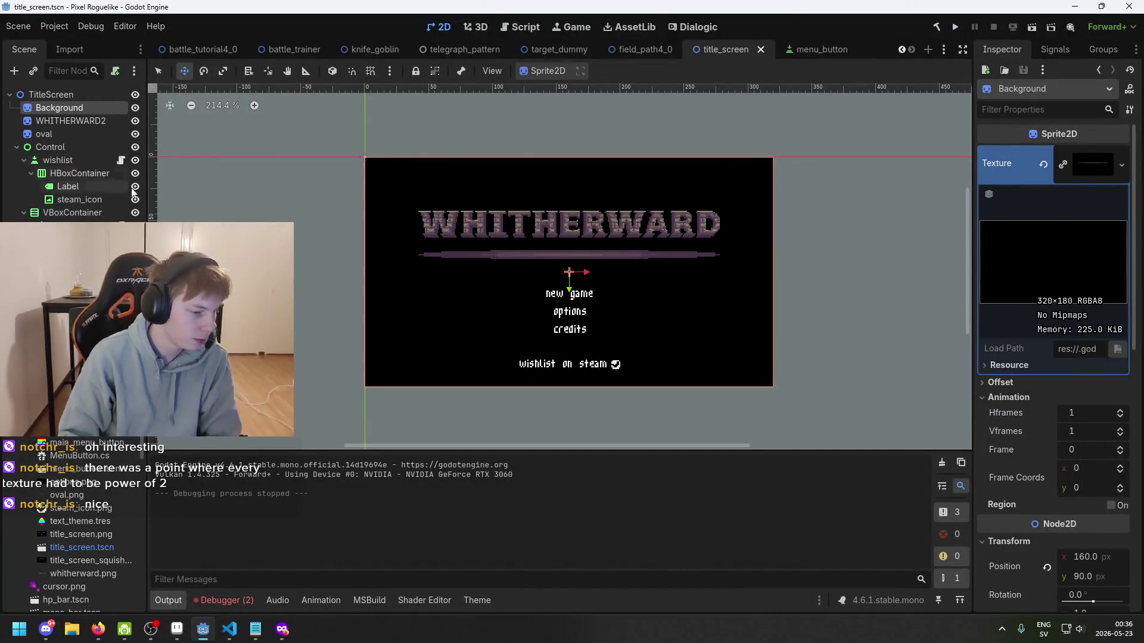
{"action": "scroll", "coordinate": [470, 266], "scroll_direction": "up", "scroll_amount": 1}
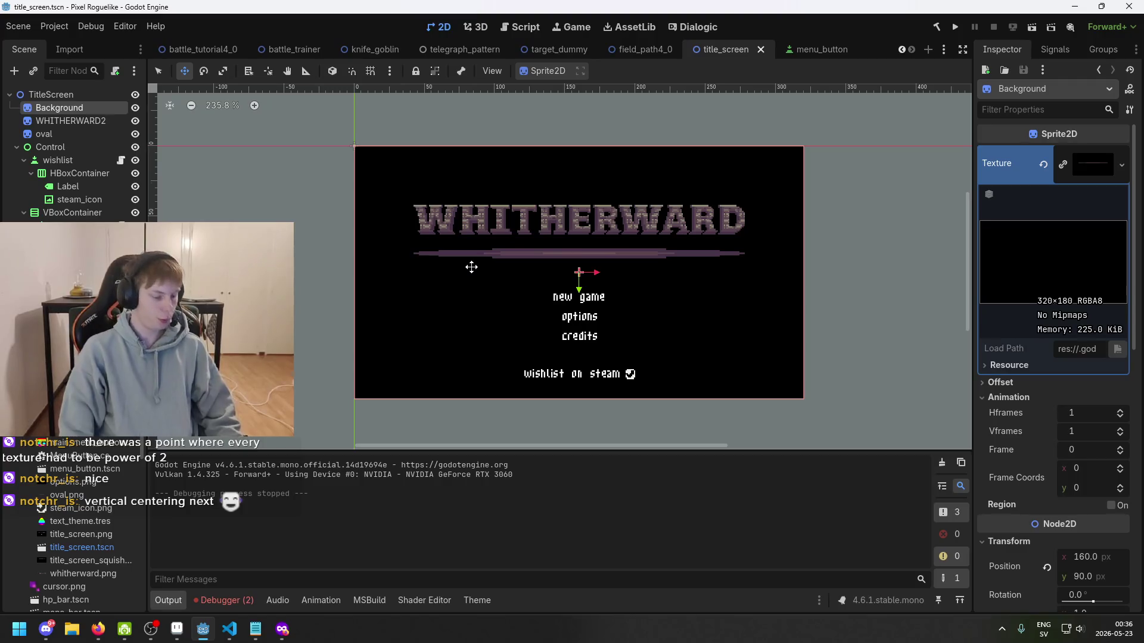
{"action": "scroll", "coordinate": [539, 268], "scroll_direction": "up", "scroll_amount": 1}
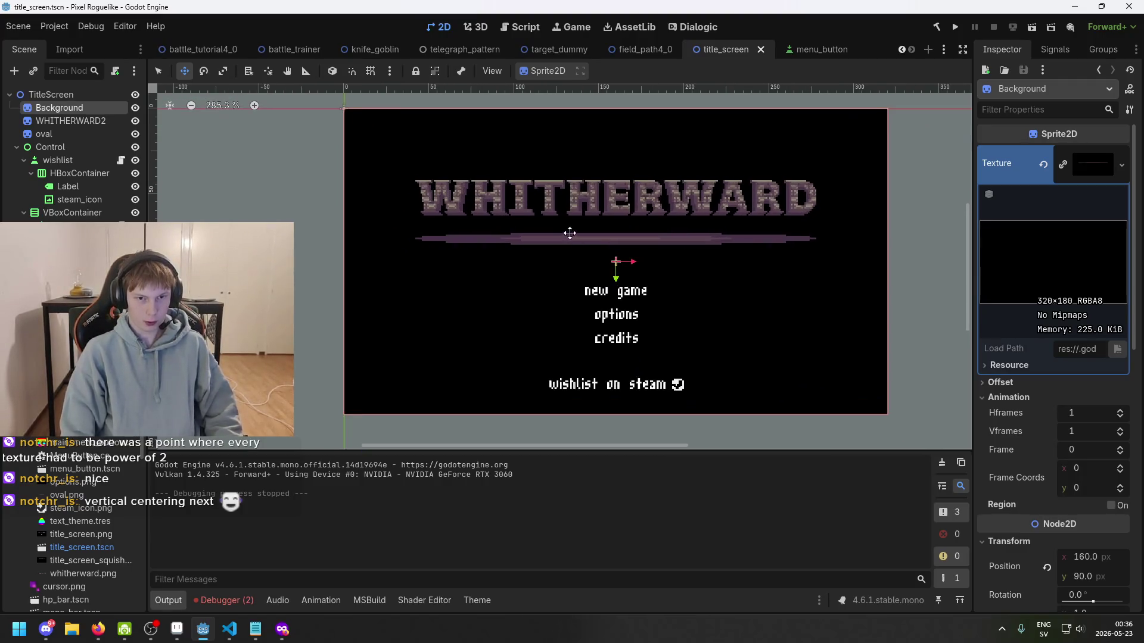
{"action": "scroll", "coordinate": [456, 221], "scroll_direction": "up", "scroll_amount": 1}
{"action": "left_click_drag", "start_coordinate": [448, 225], "coordinate": [472, 219]}
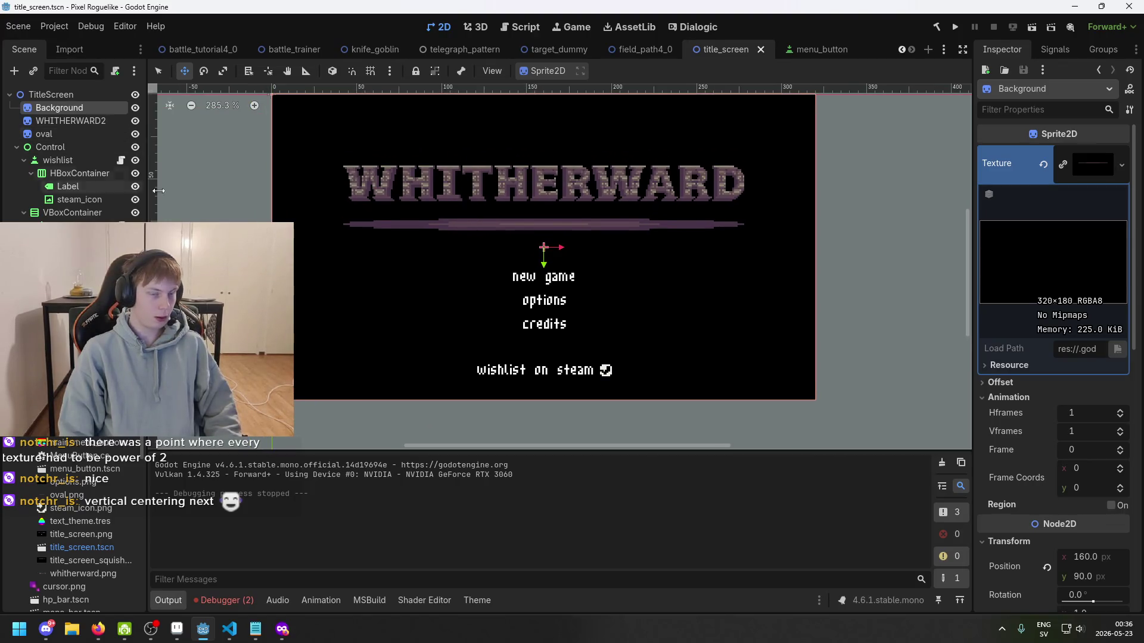
{"action": "left_click_drag", "start_coordinate": [340, 260], "coordinate": [372, 252]}
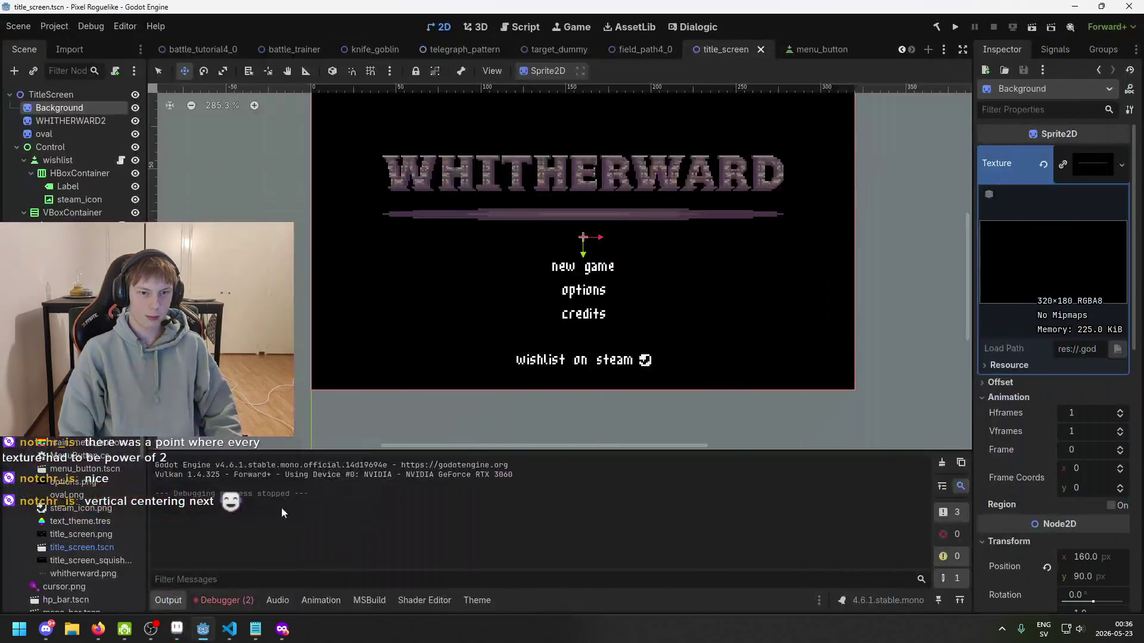
{"action": "left_click_drag", "start_coordinate": [394, 356], "coordinate": [322, 378]}
{"action": "mouse_move", "coordinate": [230, 157]}
{"action": "left_mouse_down"}
{"action": "mouse_move", "coordinate": [253, 212]}
{"action": "mouse_move", "coordinate": [263, 210]}
{"action": "left_mouse_up"}
{"action": "scroll", "coordinate": [263, 210], "scroll_direction": "down", "scroll_amount": 1}
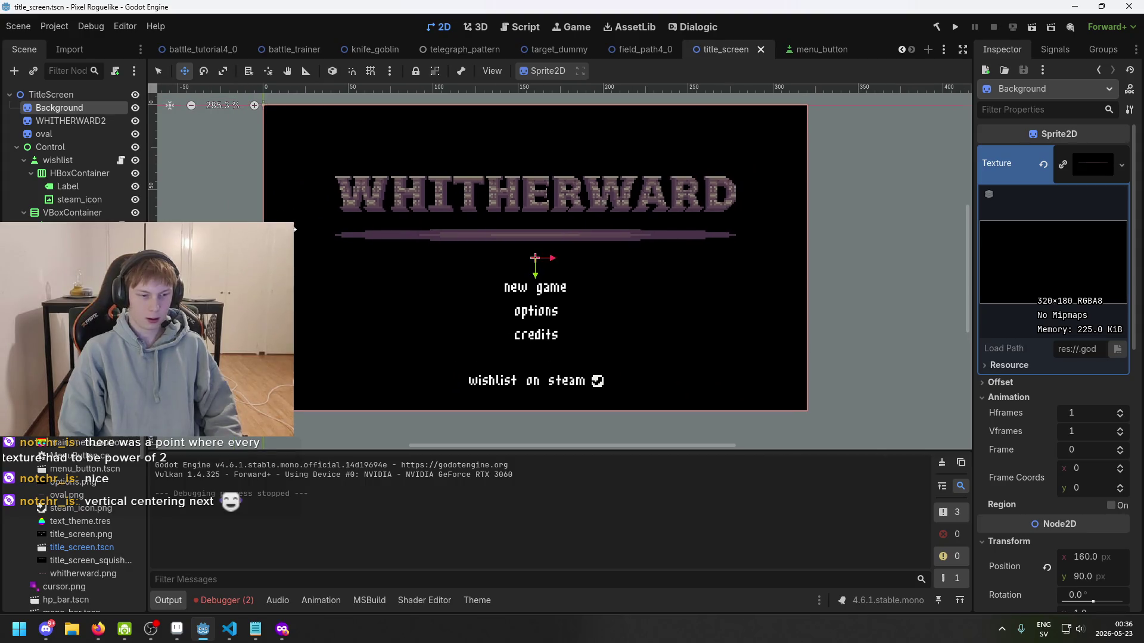
{"action": "left_click", "coordinate": [220, 112]}
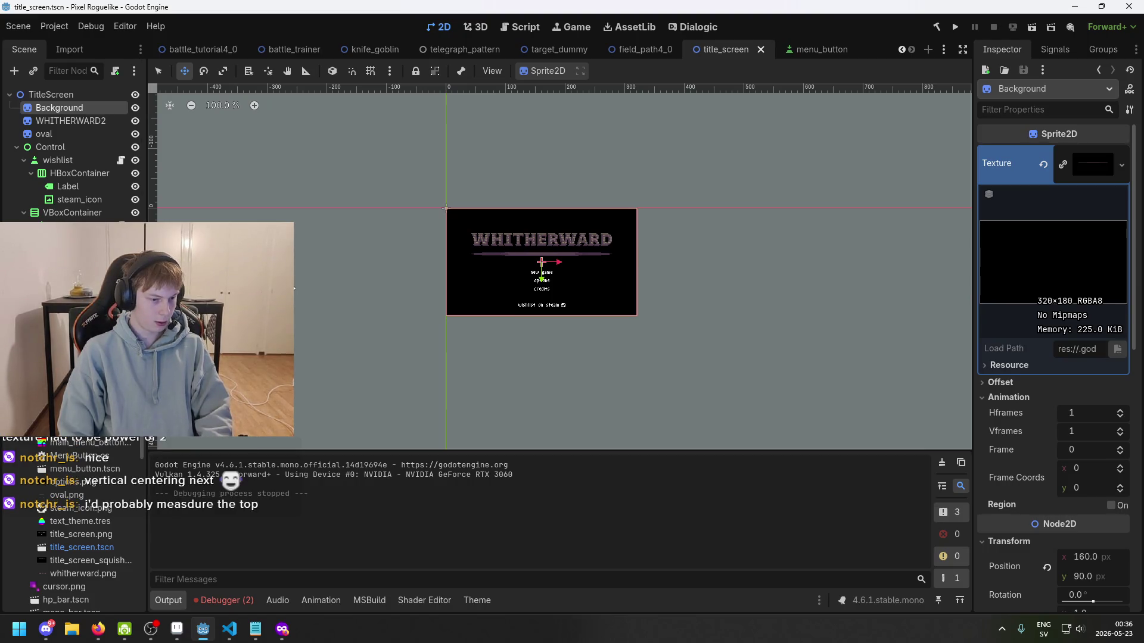
{"action": "left_click", "coordinate": [177, 629]}
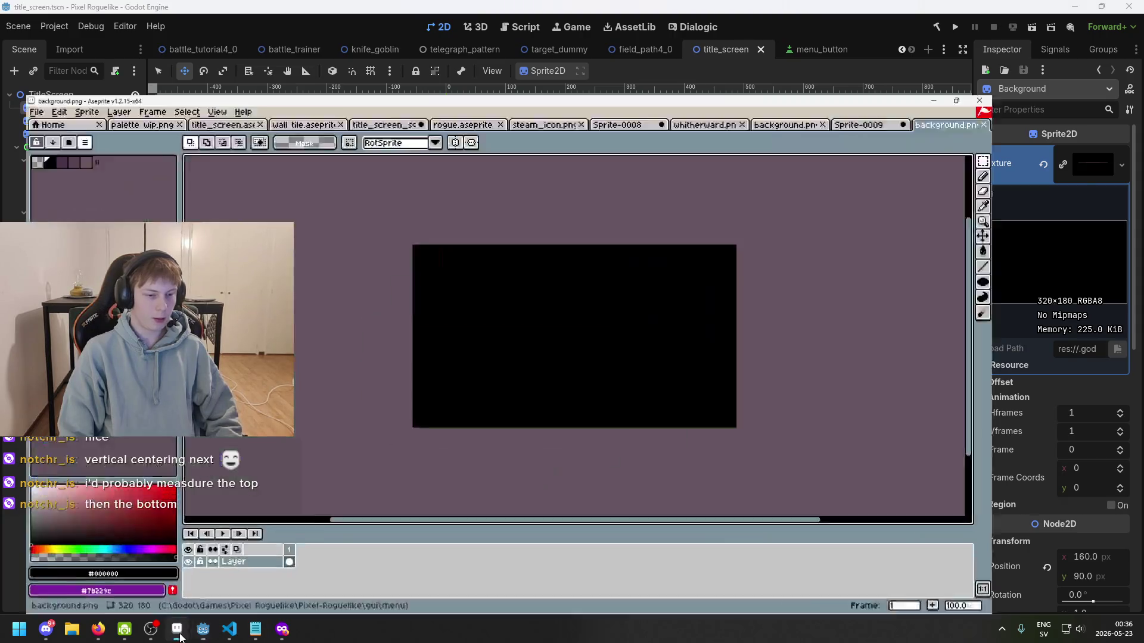
- Create a new 3840×1080 transparent sprite and paste the screenshot into it
{"action": "left_click", "coordinate": [12, 19]}
{"action": "left_click", "coordinate": [21, 64]}
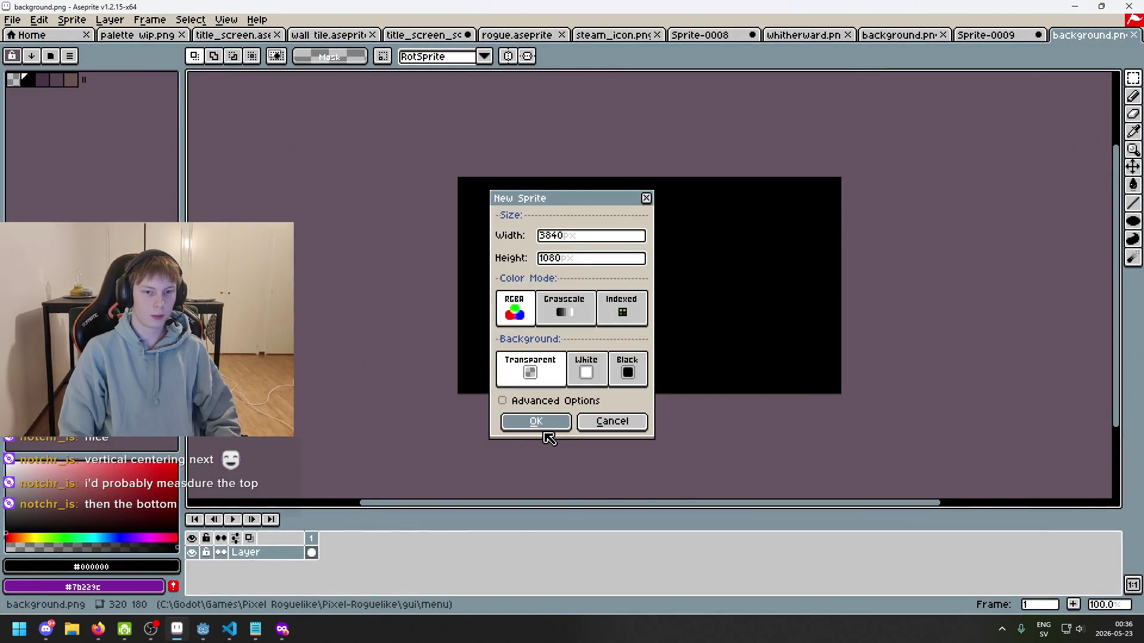
{"action": "left_click", "coordinate": [532, 420]}
{"action": "key", "text": "ctrl+v"}
{"action": "scroll", "coordinate": [566, 367], "scroll_direction": "down", "scroll_amount": 2}
{"action": "scroll", "coordinate": [593, 291], "scroll_direction": "up", "scroll_amount": 3}
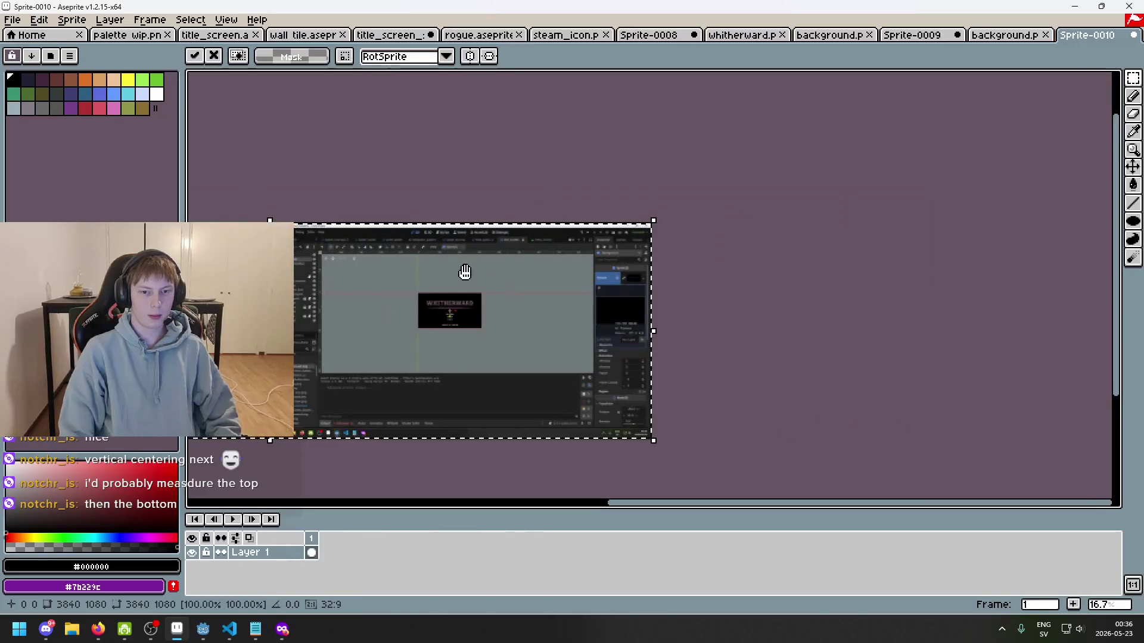
{"action": "scroll", "coordinate": [594, 291], "scroll_direction": "up", "scroll_amount": 1}
{"action": "key", "text": "Return"}
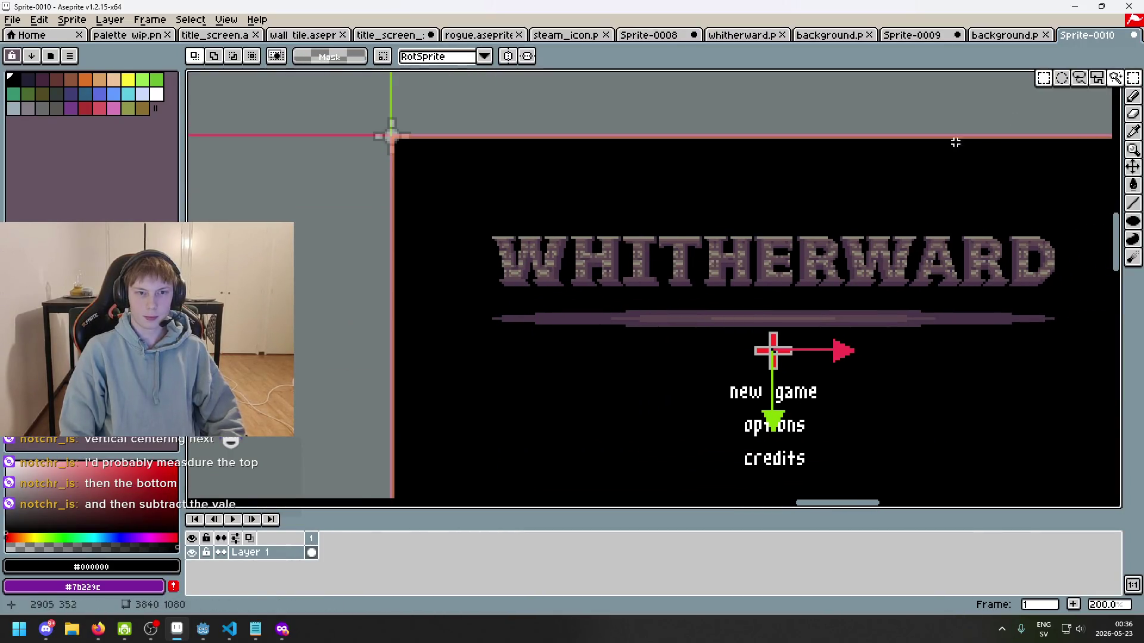
- Run the game in Godot and paste its captured screenshot into Aseprite
{"action": "left_click", "coordinate": [203, 628]}
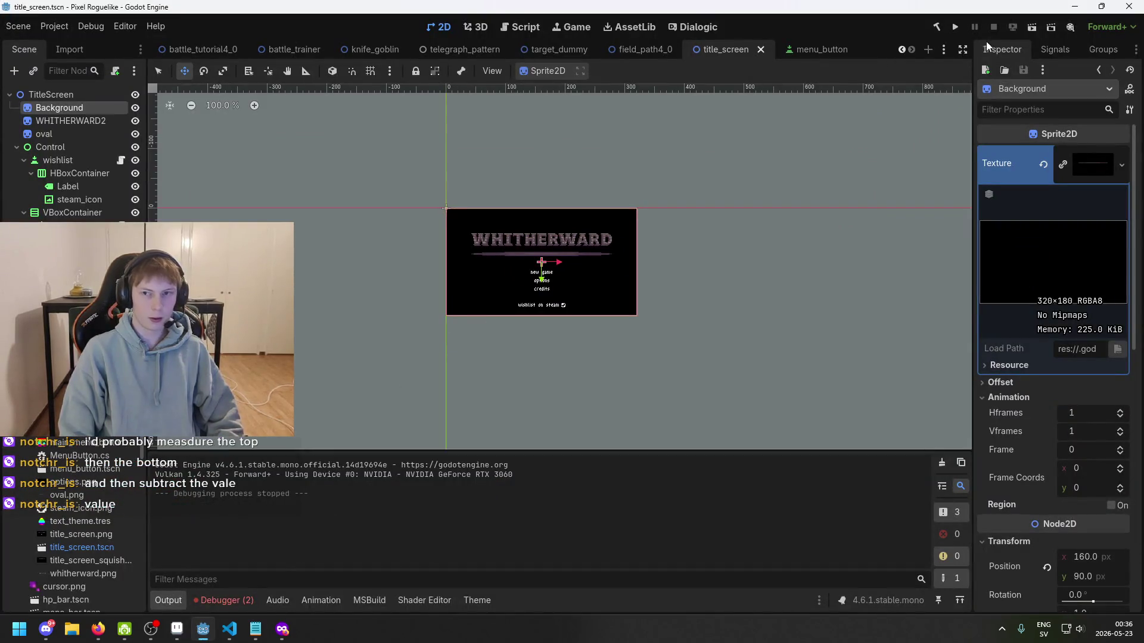
{"action": "left_click", "coordinate": [955, 28]}
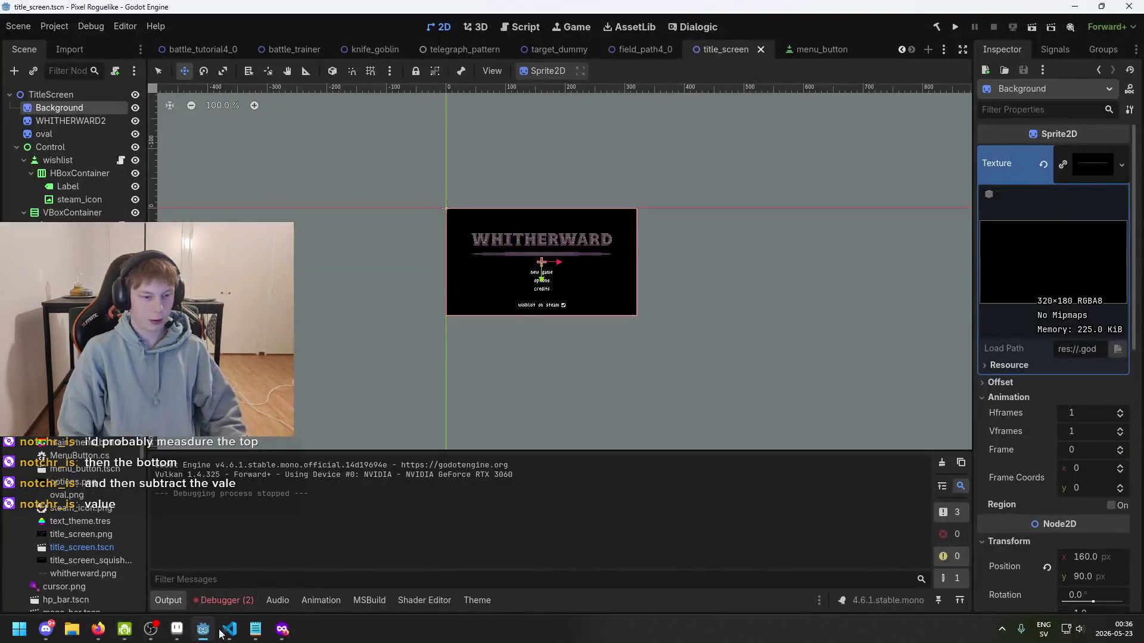
{"action": "left_click", "coordinate": [177, 629]}
{"action": "key", "text": "ctrl+v"}
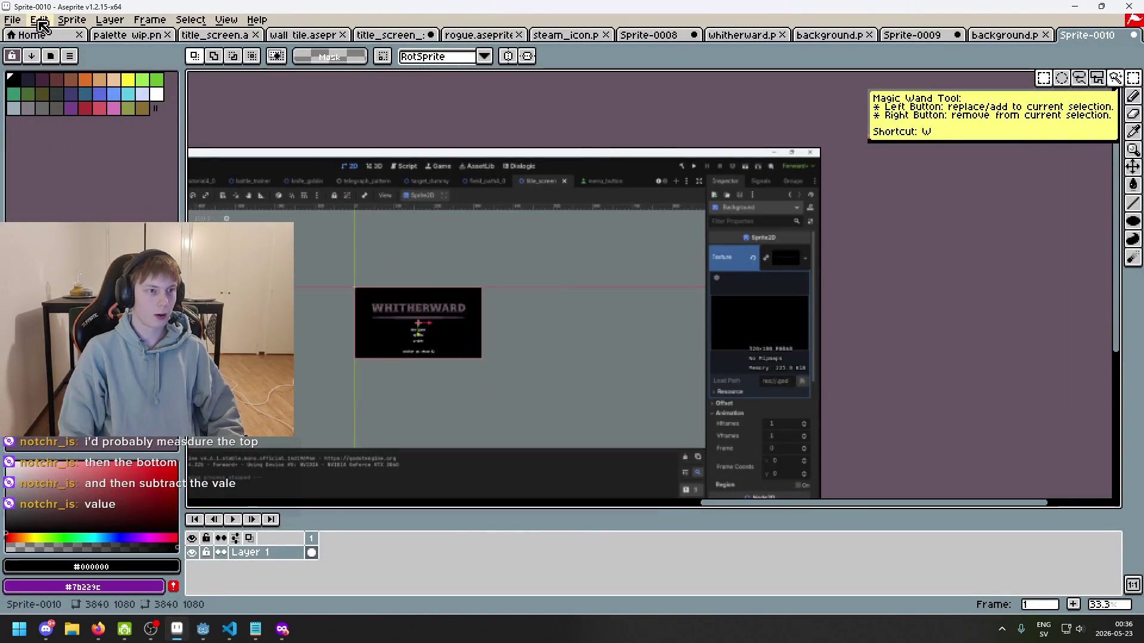
- Start another blank 3840×1080 sprite
{"action": "left_click", "coordinate": [12, 19]}
{"action": "left_click", "coordinate": [12, 20]}
{"action": "left_click", "coordinate": [12, 20]}
{"action": "left_click", "coordinate": [18, 31]}
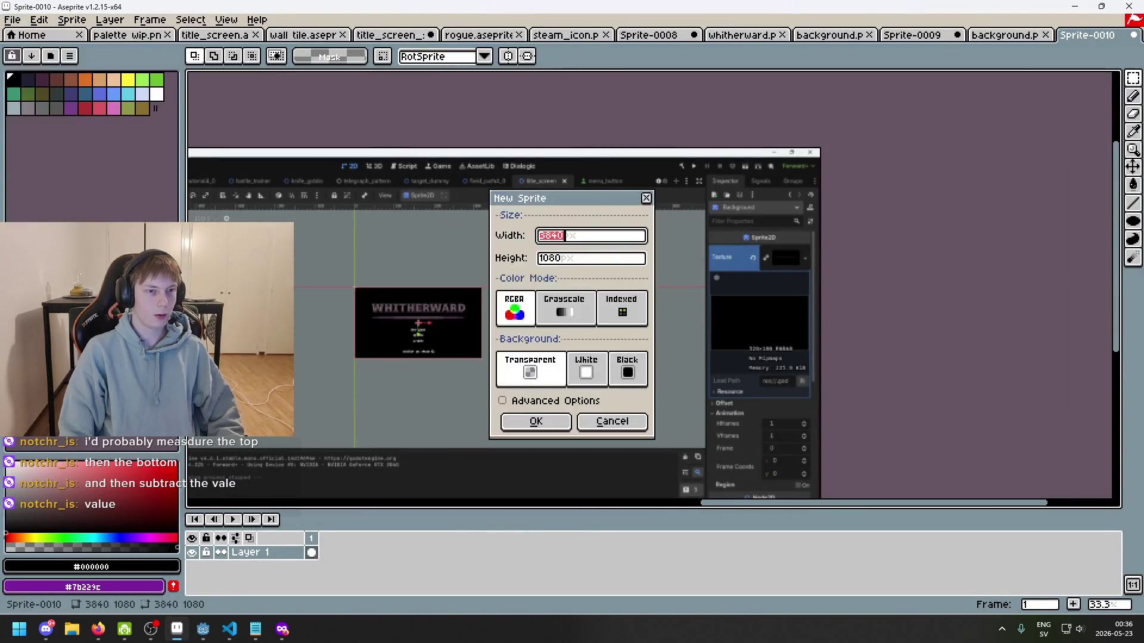
{"action": "left_click", "coordinate": [543, 421]}
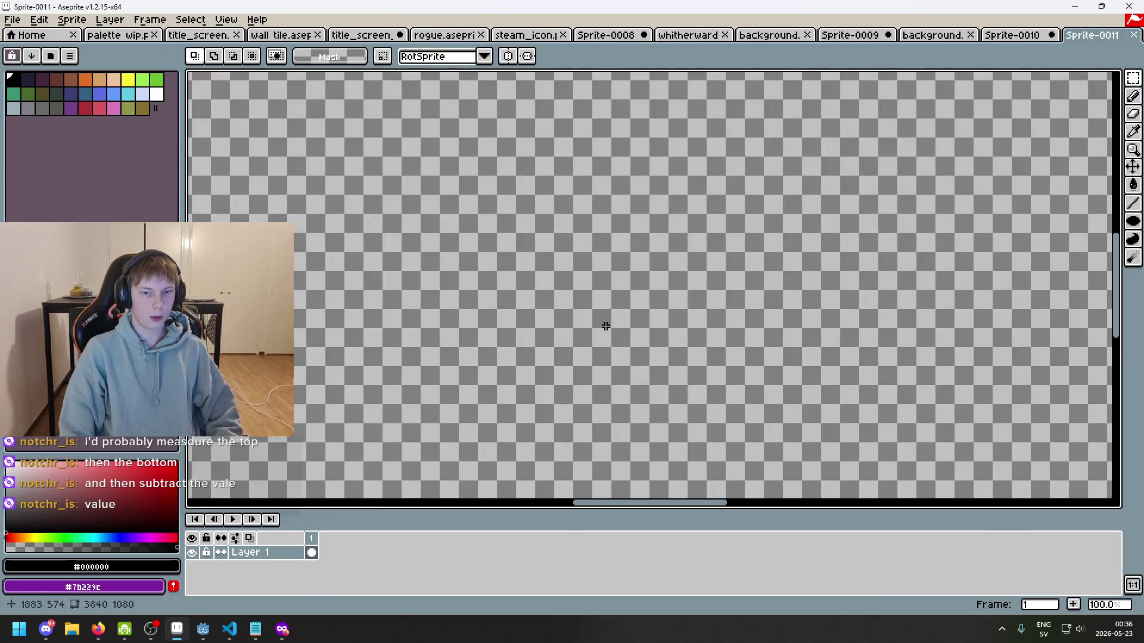
- Paste the game screenshot and cut away a 1920×1080 selected region
{"action": "key", "text": "ctrl+v"}
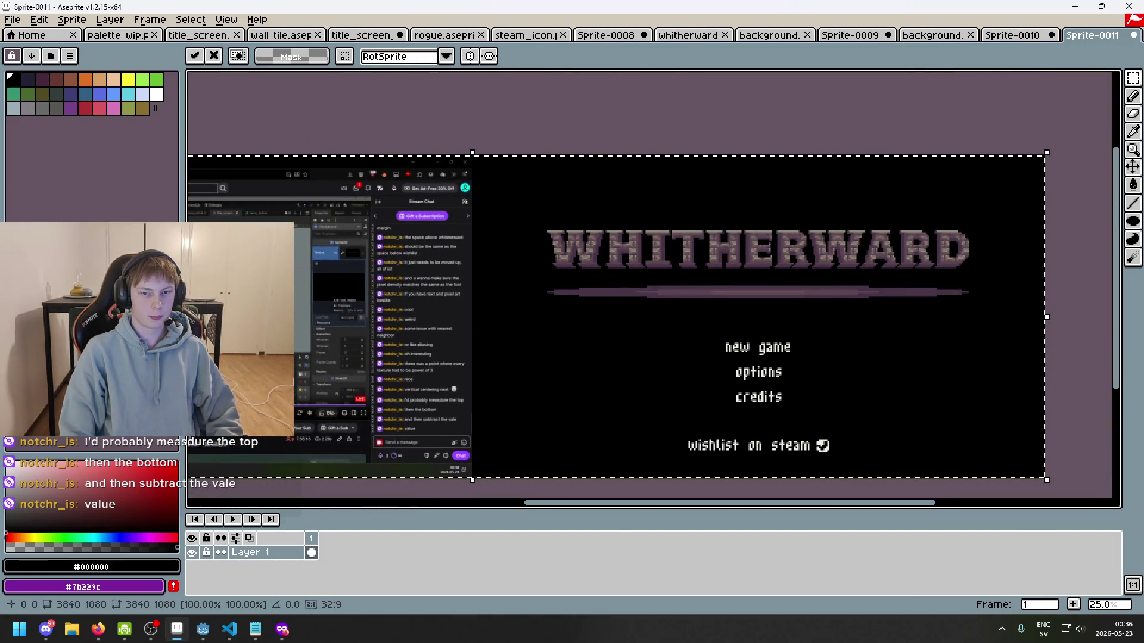
{"action": "key", "text": "w"}
{"action": "scroll", "coordinate": [638, 186], "scroll_direction": "up", "scroll_amount": 2}
{"action": "scroll", "coordinate": [423, 148], "scroll_direction": "up", "scroll_amount": 2}
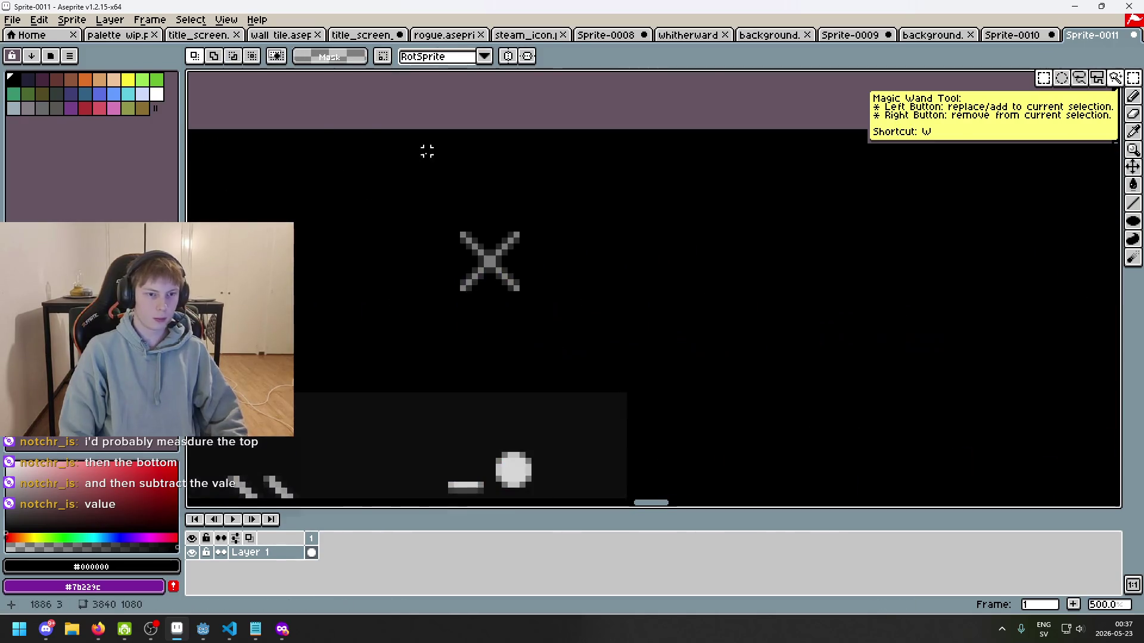
{"action": "scroll", "coordinate": [582, 237], "scroll_direction": "down", "scroll_amount": 5}
{"action": "scroll", "coordinate": [543, 159], "scroll_direction": "down", "scroll_amount": 8}
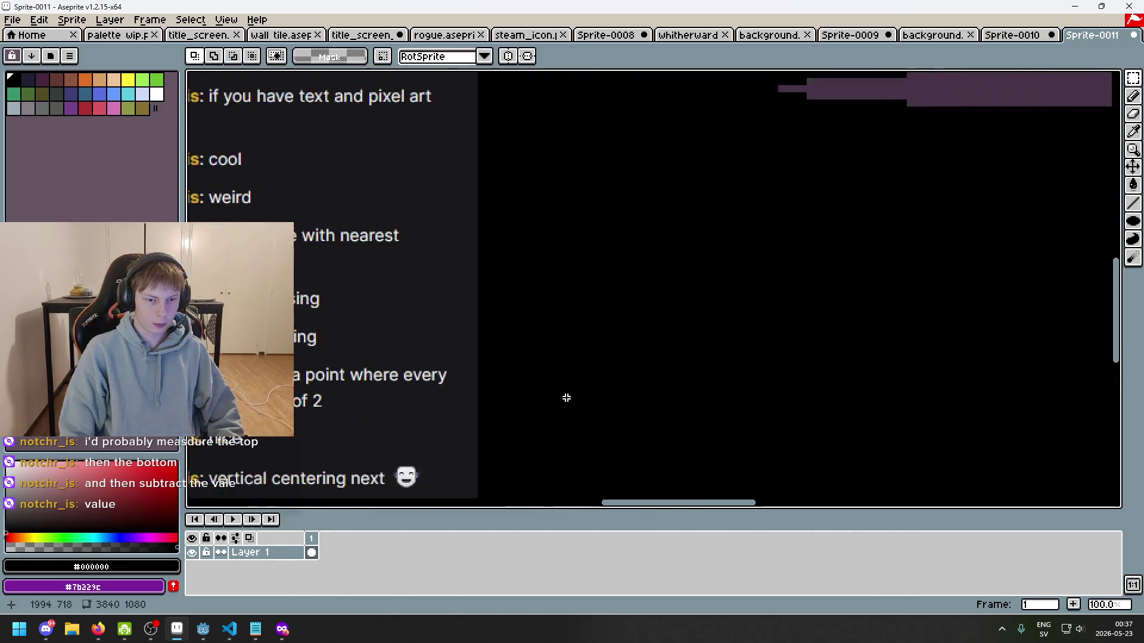
{"action": "scroll", "coordinate": [531, 482], "scroll_direction": "up", "scroll_amount": 1}
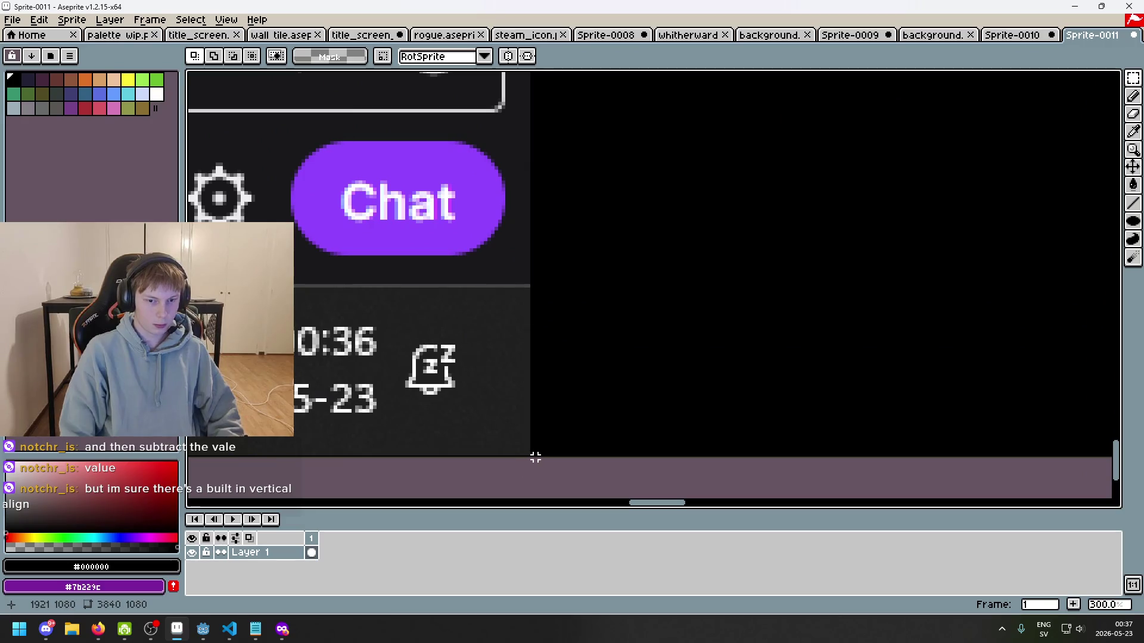
{"action": "mouse_move", "coordinate": [532, 453]}
{"action": "left_mouse_down"}
{"action": "mouse_move", "coordinate": [600, 452]}
{"action": "mouse_move", "coordinate": [649, 383]}
{"action": "mouse_move", "coordinate": [1044, 84]}
{"action": "left_mouse_up"}
{"action": "scroll", "coordinate": [653, 382], "scroll_direction": "down", "scroll_amount": 1}
{"action": "scroll", "coordinate": [1044, 84], "scroll_direction": "down", "scroll_amount": 8}
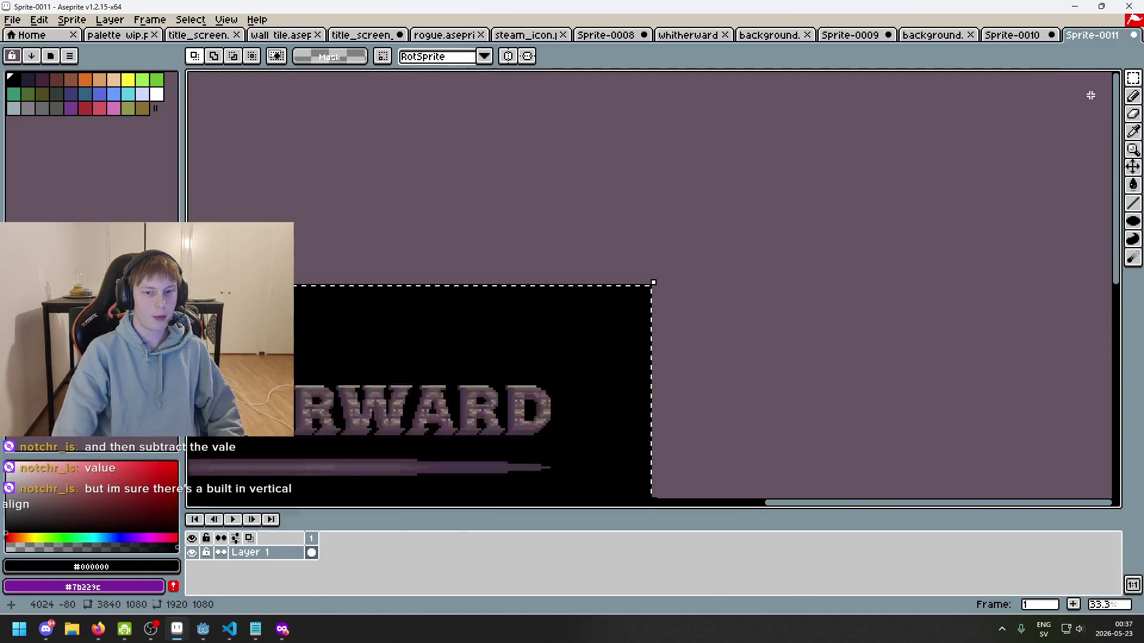
{"action": "scroll", "coordinate": [946, 164], "scroll_direction": "down", "scroll_amount": 1}
{"action": "scroll", "coordinate": [773, 283], "scroll_direction": "up", "scroll_amount": 3}
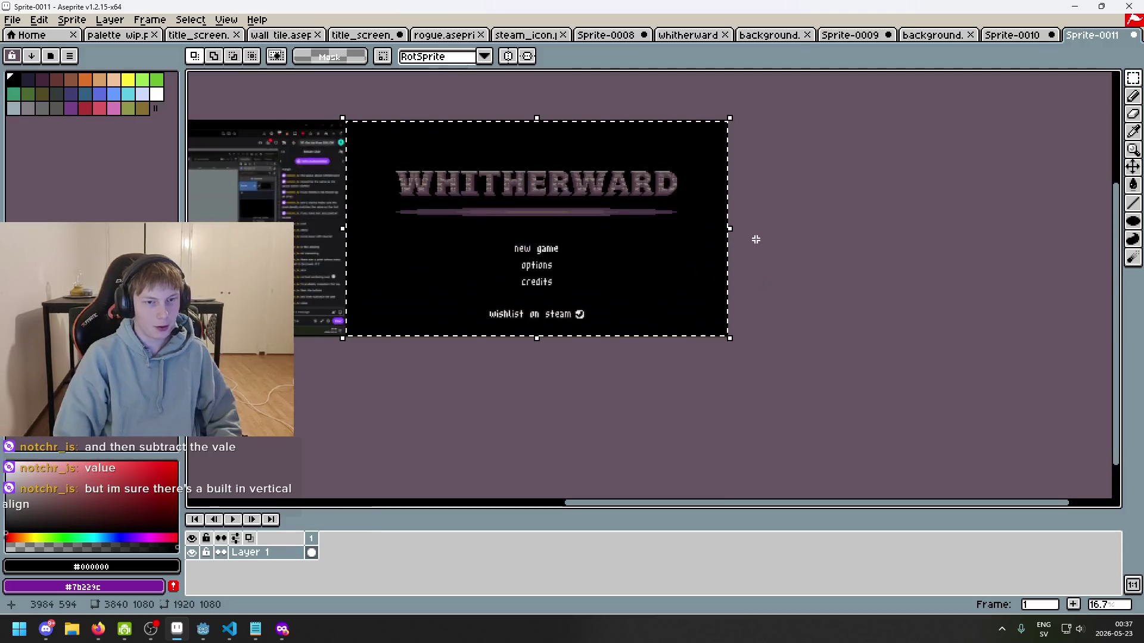
{"action": "key", "text": "ctrl+x"}
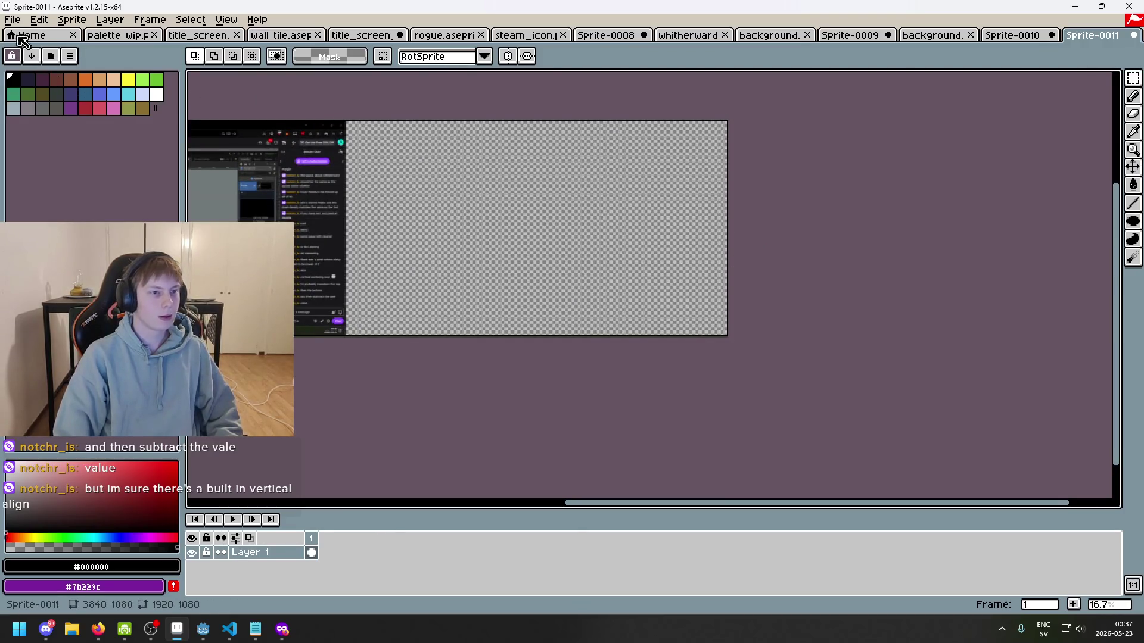
- Close Sprite-0011 and Sprite-0010 without saving
{"action": "left_click", "coordinate": [12, 19]}
{"action": "left_click", "coordinate": [1133, 34]}
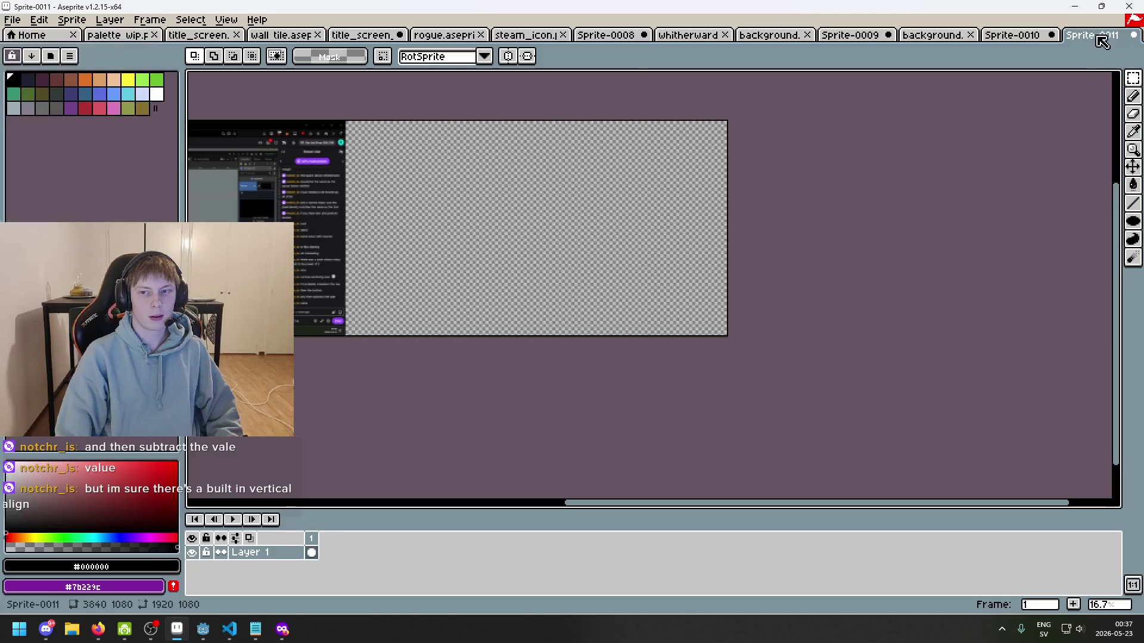
{"action": "left_click", "coordinate": [1132, 34]}
{"action": "left_click", "coordinate": [572, 341]}
{"action": "left_click", "coordinate": [1132, 34]}
{"action": "left_click", "coordinate": [571, 341]}
{"action": "left_click", "coordinate": [12, 20]}
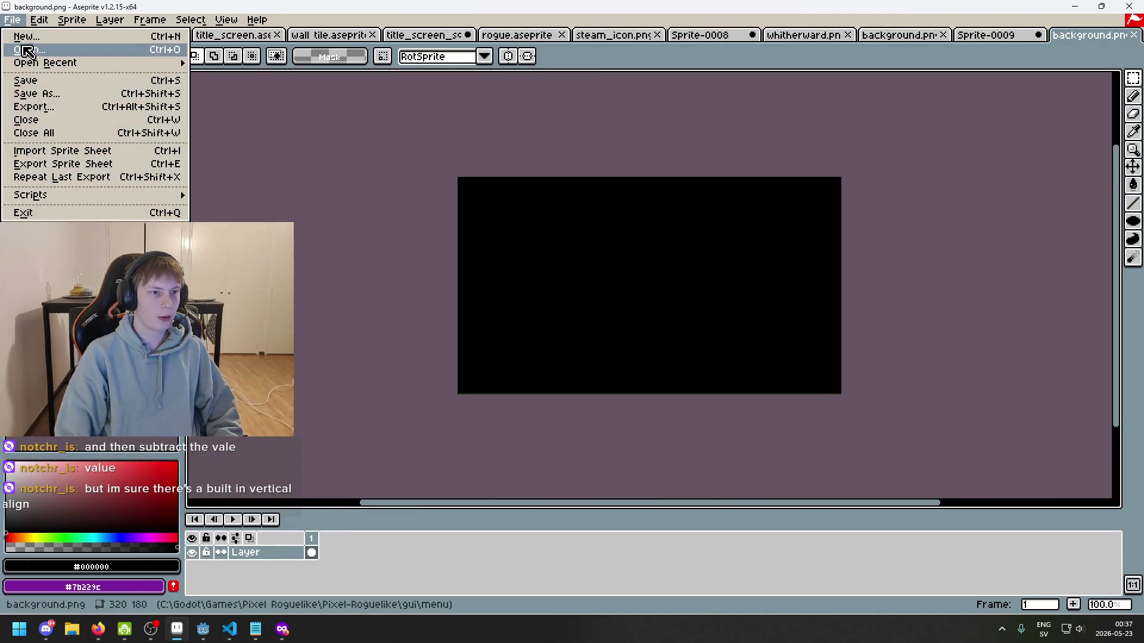
- Create a new sprite, paste the WHITHERWARD title image, and shrink it to 320×180
{"action": "left_click", "coordinate": [19, 31]}
{"action": "left_click", "coordinate": [559, 427]}
{"action": "key", "text": "ctrl+v"}
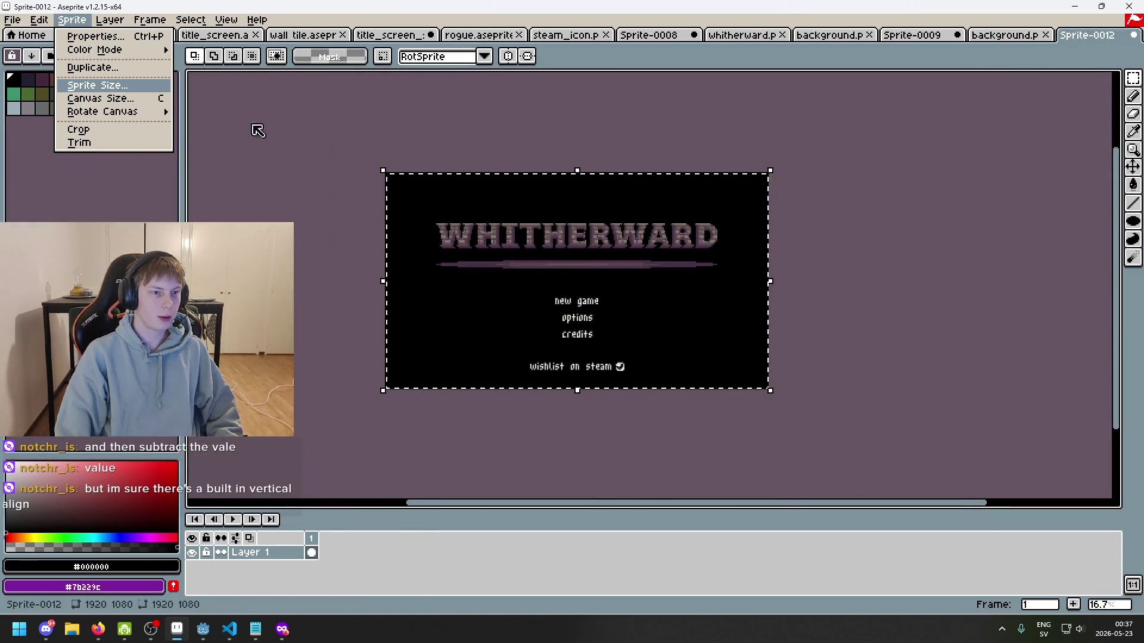
{"action": "key", "text": "Return"}
{"action": "type", "text": "320"}
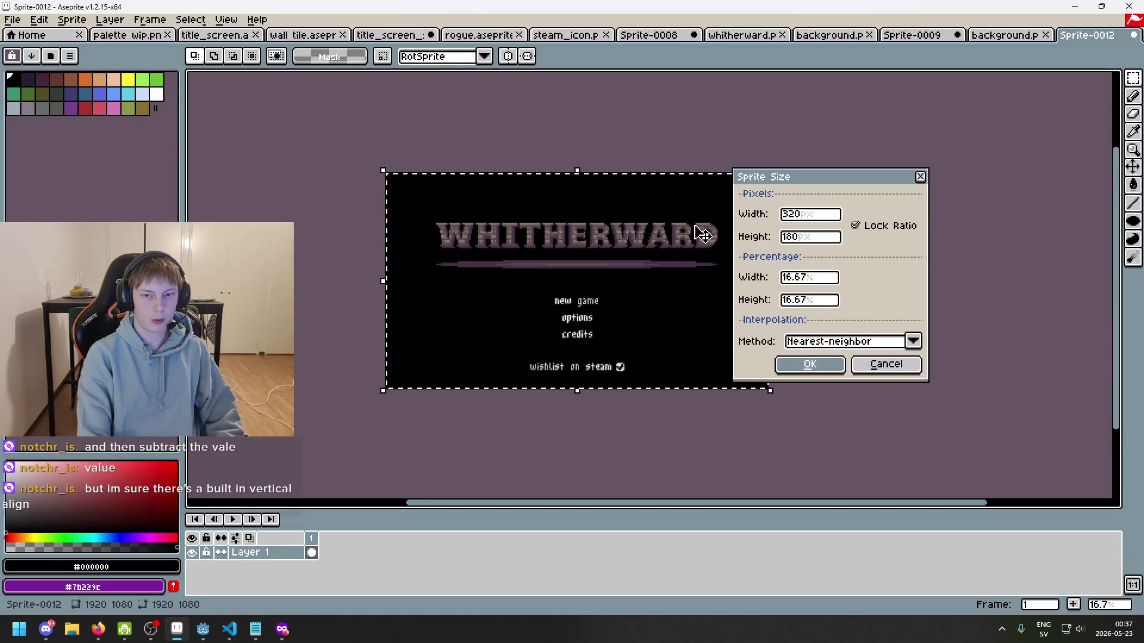
{"action": "key", "text": "Return"}
{"action": "scroll", "coordinate": [828, 365], "scroll_direction": "up", "scroll_amount": 4}
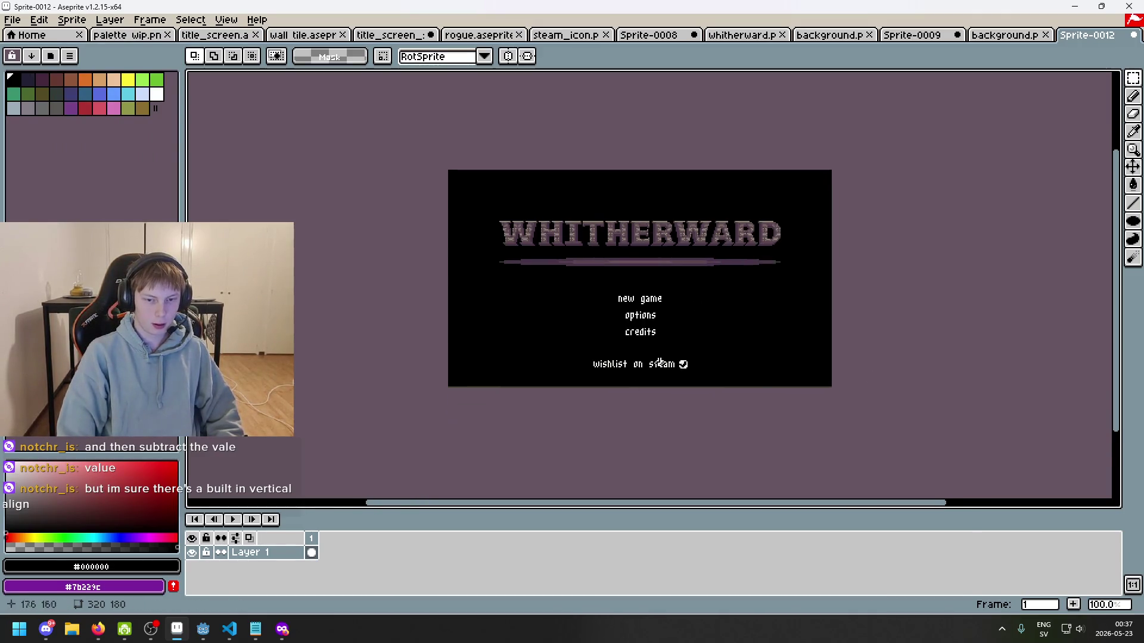
{"action": "scroll", "coordinate": [610, 381], "scroll_direction": "up", "scroll_amount": 3}
{"action": "scroll", "coordinate": [571, 331], "scroll_direction": "up", "scroll_amount": 6}
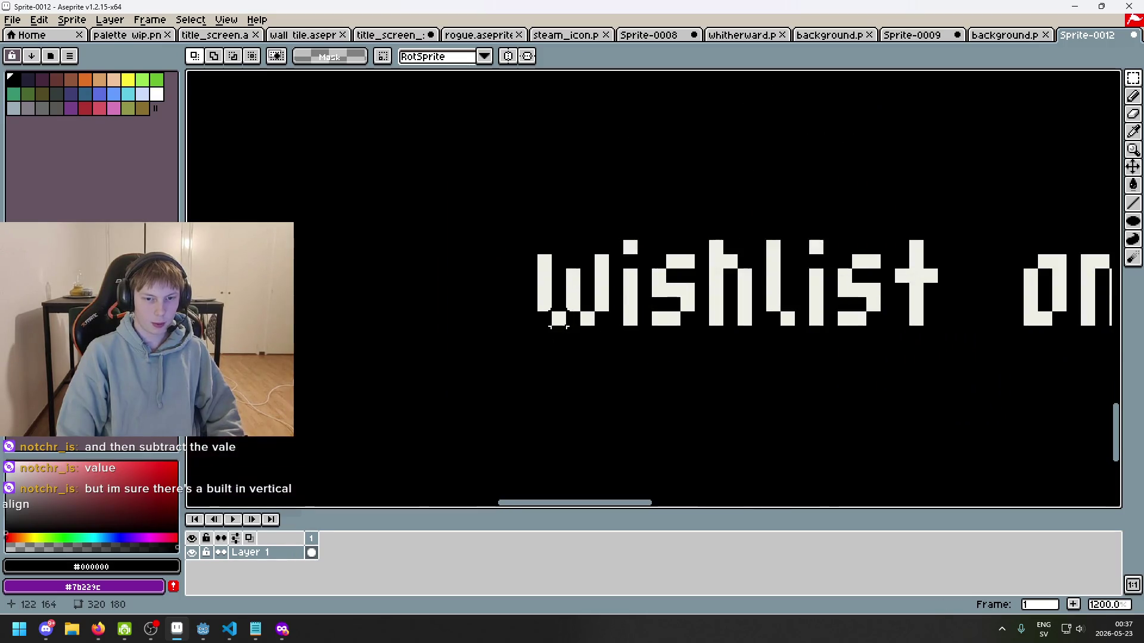
- Zoom around the title image and select, then clear, the area below the check icon
{"action": "mouse_move", "coordinate": [559, 334]}
{"action": "left_mouse_down"}
{"action": "mouse_move", "coordinate": [470, 482]}
{"action": "mouse_move", "coordinate": [357, 319]}
{"action": "mouse_move", "coordinate": [359, 263]}
{"action": "mouse_move", "coordinate": [357, 276]}
{"action": "left_mouse_up"}
{"action": "scroll", "coordinate": [357, 319], "scroll_direction": "up", "scroll_amount": 1}
{"action": "scroll", "coordinate": [583, 199], "scroll_direction": "down", "scroll_amount": 2}
{"action": "scroll", "coordinate": [649, 244], "scroll_direction": "up", "scroll_amount": 2}
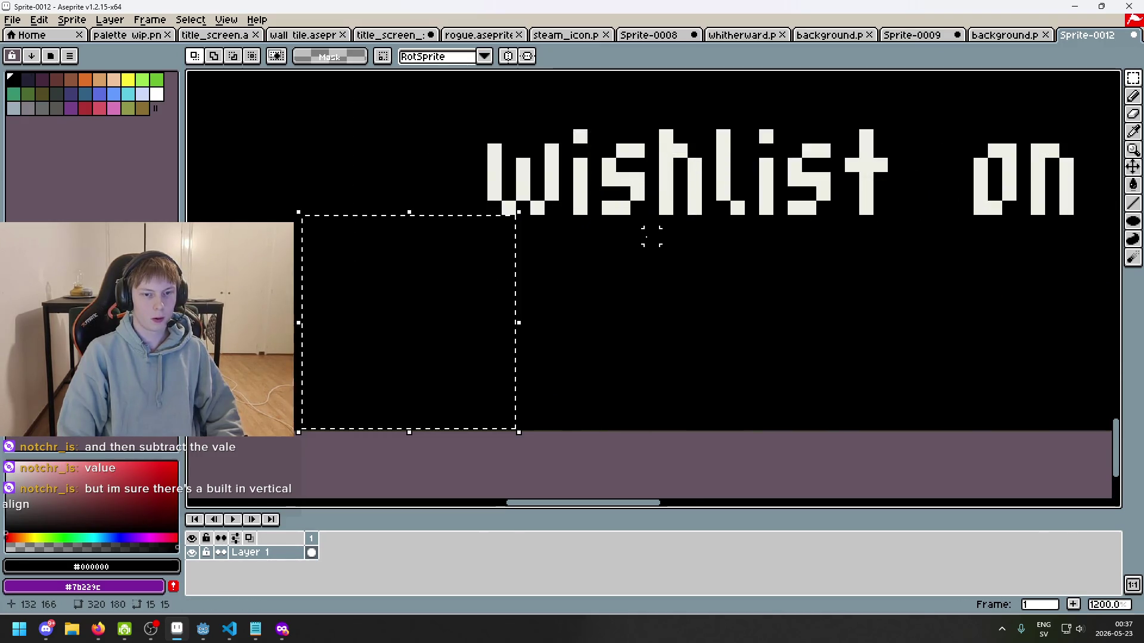
{"action": "scroll", "coordinate": [651, 236], "scroll_direction": "down", "scroll_amount": 6}
{"action": "scroll", "coordinate": [870, 248], "scroll_direction": "up", "scroll_amount": 7}
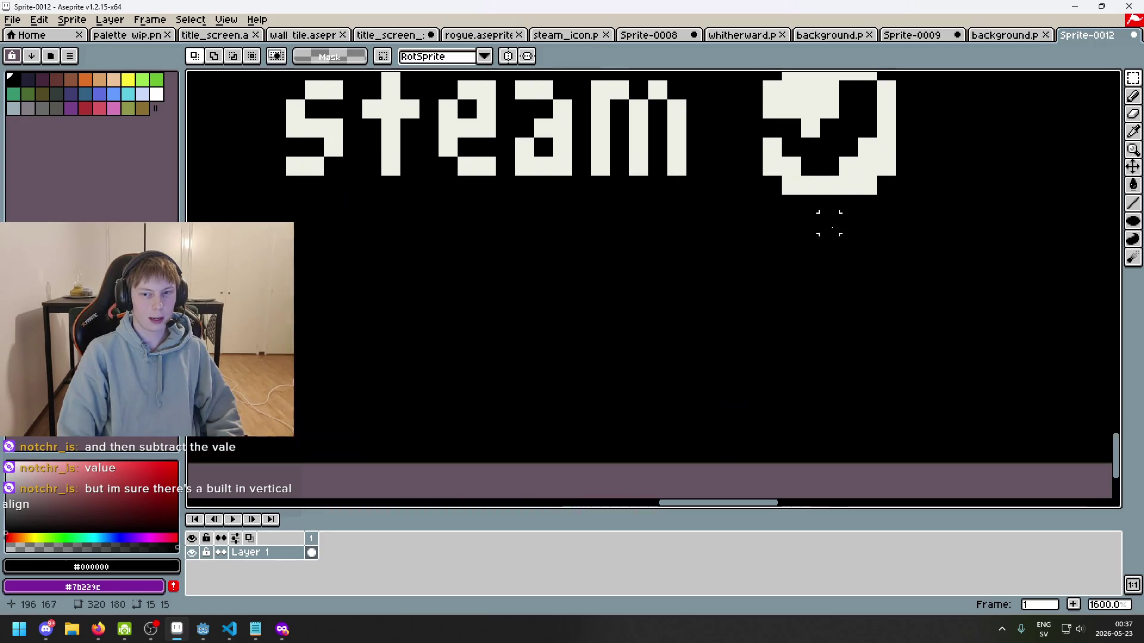
{"action": "scroll", "coordinate": [882, 202], "scroll_direction": "down", "scroll_amount": 3}
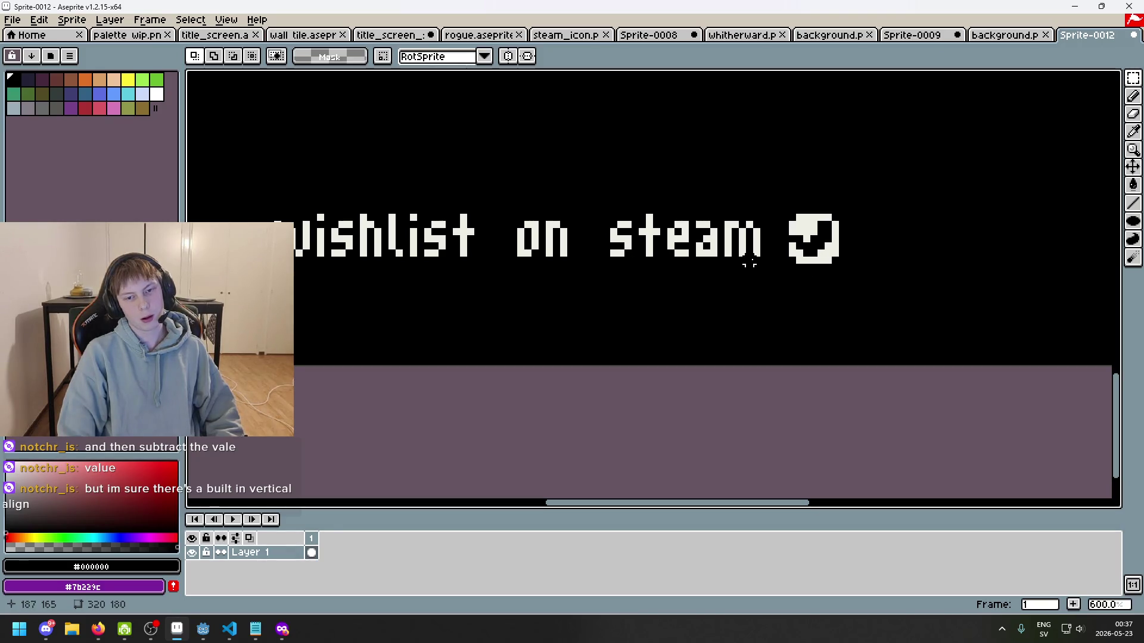
{"action": "scroll", "coordinate": [750, 262], "scroll_direction": "up", "scroll_amount": 4}
{"action": "left_click_drag", "start_coordinate": [786, 251], "coordinate": [922, 349]}
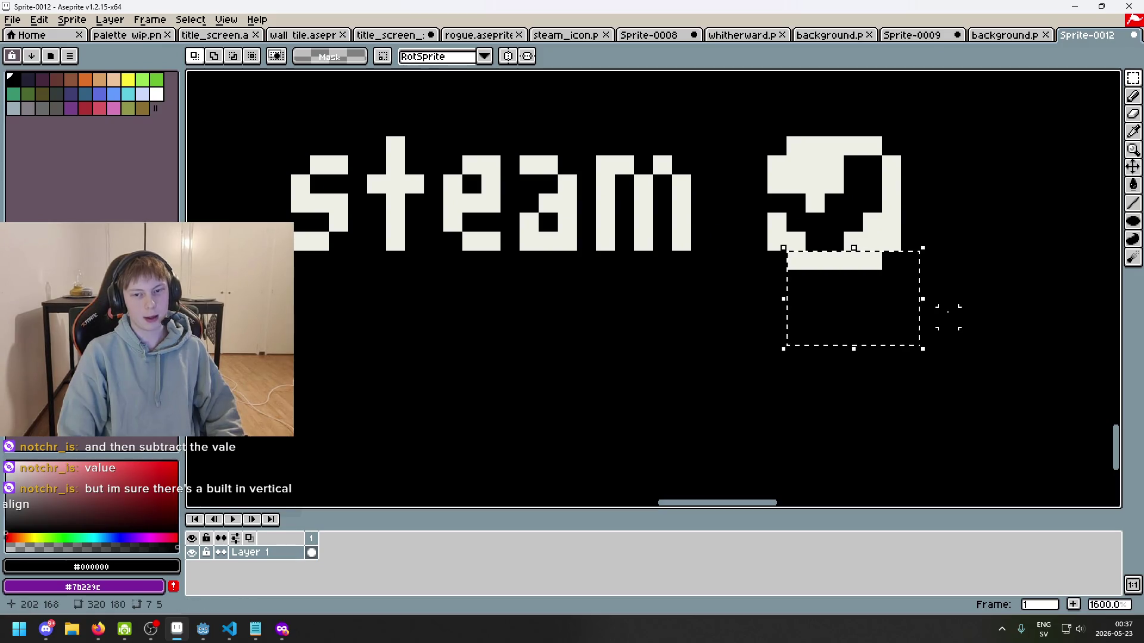
{"action": "key", "text": "ctrl+d"}
- Sample the light text colour, draw a hook stroke below the icon, then undo it
{"action": "key", "text": "b"}
{"action": "left_click", "coordinate": [679, 232], "text": "alt"}
{"action": "mouse_move", "coordinate": [718, 276]}
{"action": "left_mouse_down"}
{"action": "mouse_move", "coordinate": [599, 394]}
{"action": "mouse_move", "coordinate": [578, 394]}
{"action": "left_mouse_up"}
{"action": "key", "text": "v"}
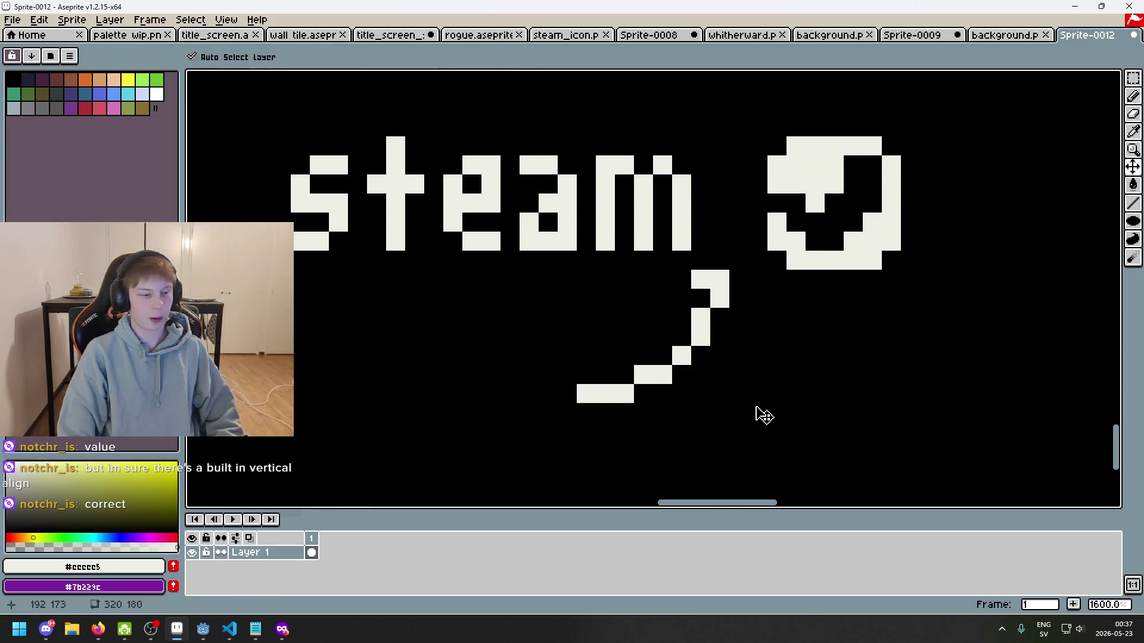
{"action": "key", "text": "ctrl+z"}
{"action": "key", "text": "b"}
{"action": "scroll", "coordinate": [758, 409], "scroll_direction": "down", "scroll_amount": 8}
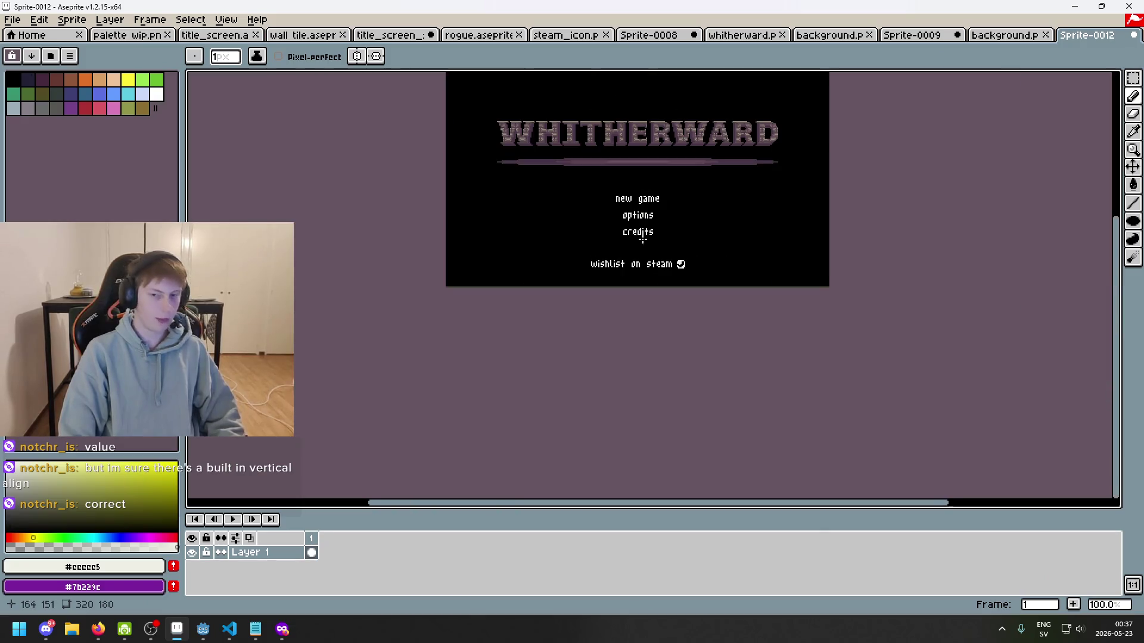
{"action": "scroll", "coordinate": [720, 189], "scroll_direction": "up", "scroll_amount": 3}
- Marquee-select the empty space above the title letters to read its 11x42 size, then deselect
{"action": "key", "text": "m"}
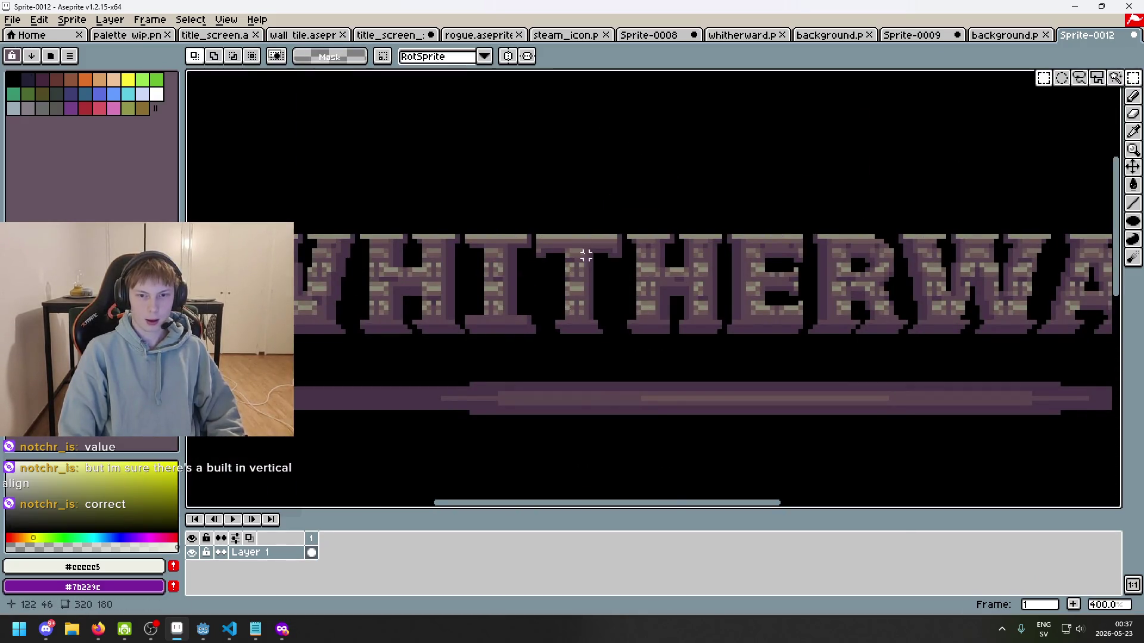
{"action": "scroll", "coordinate": [586, 255], "scroll_direction": "up", "scroll_amount": 2}
{"action": "mouse_move", "coordinate": [565, 278]}
{"action": "left_mouse_down"}
{"action": "mouse_move", "coordinate": [648, 80]}
{"action": "mouse_move", "coordinate": [663, 188]}
{"action": "left_mouse_up"}
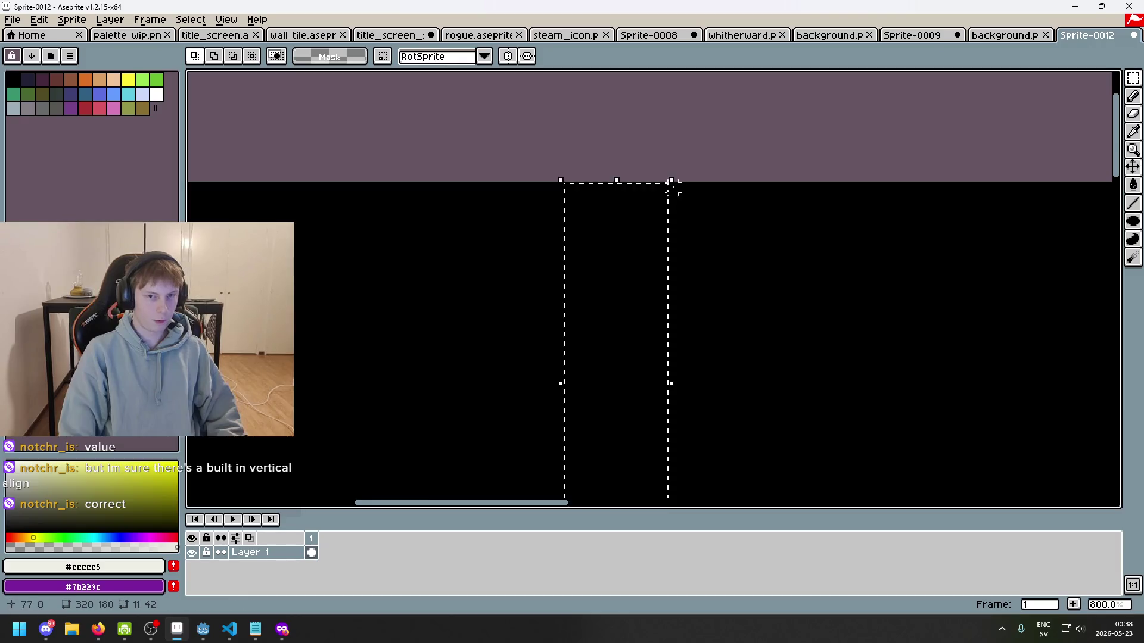
{"action": "scroll", "coordinate": [753, 230], "scroll_direction": "down", "scroll_amount": 5}
{"action": "scroll", "coordinate": [792, 227], "scroll_direction": "up", "scroll_amount": 2}
{"action": "left_click_drag", "start_coordinate": [791, 227], "coordinate": [625, 133]}
{"action": "key", "text": "ctrl+d"}
- Launch the Calculator app from Windows search with 'ca'
{"action": "key", "text": "super"}
{"action": "type", "text": "ca"}
{"action": "key", "text": "Return"}
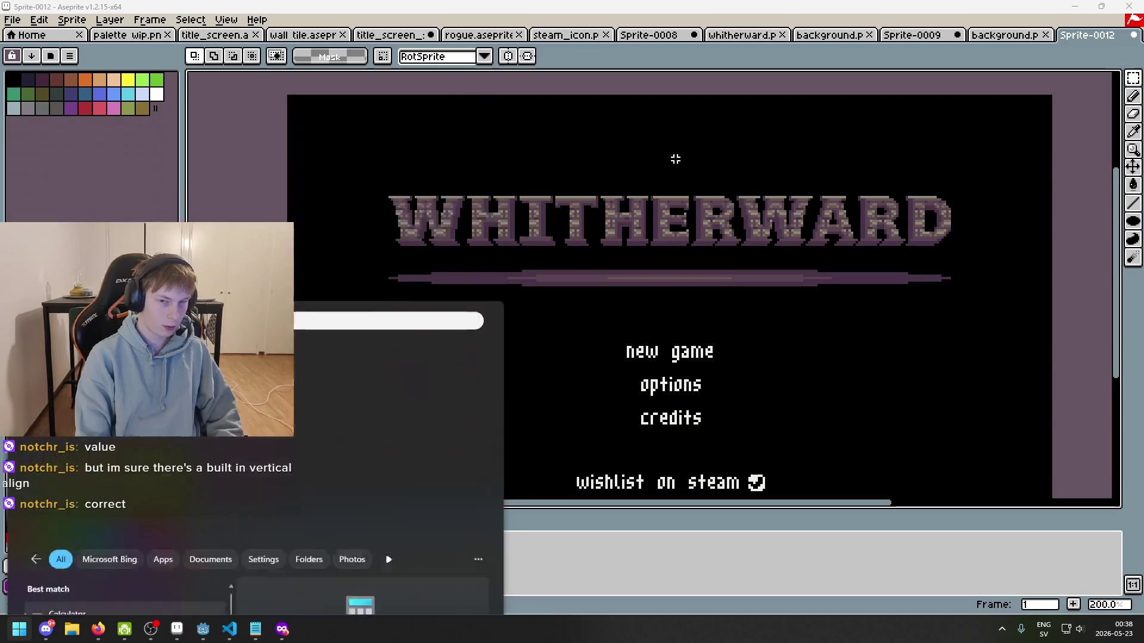
- Compute 57 ÷ 2 = 28,5 and 42 − 15 = 27, moving the Calculator window aside
{"action": "type", "text": "42"}
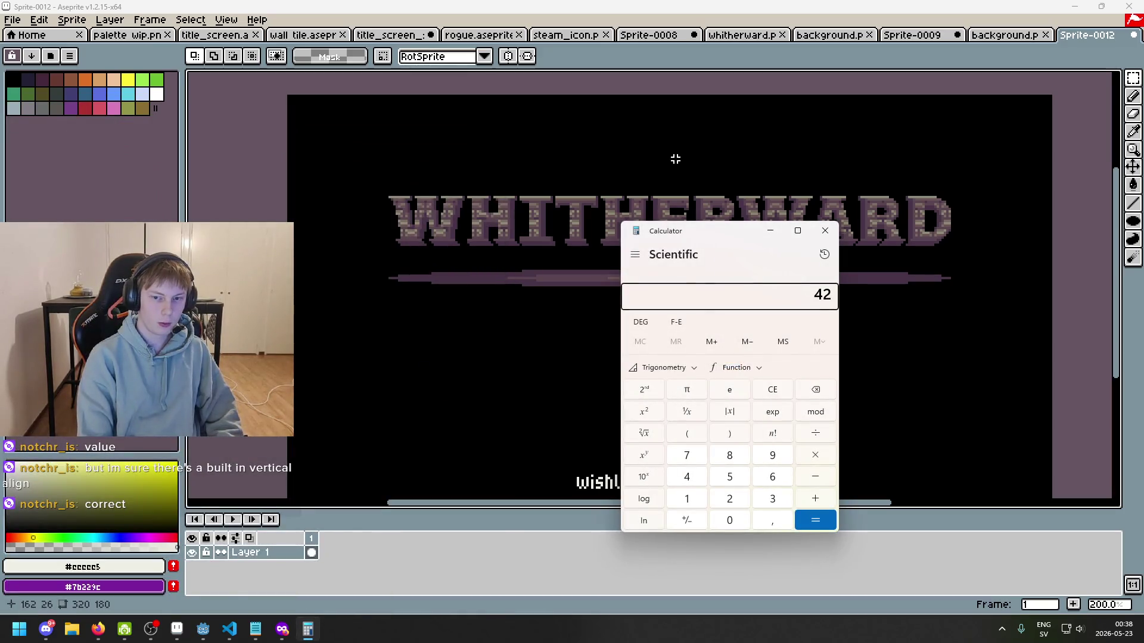
{"action": "type", "text": "+5/2"}
{"action": "key", "text": "Return"}
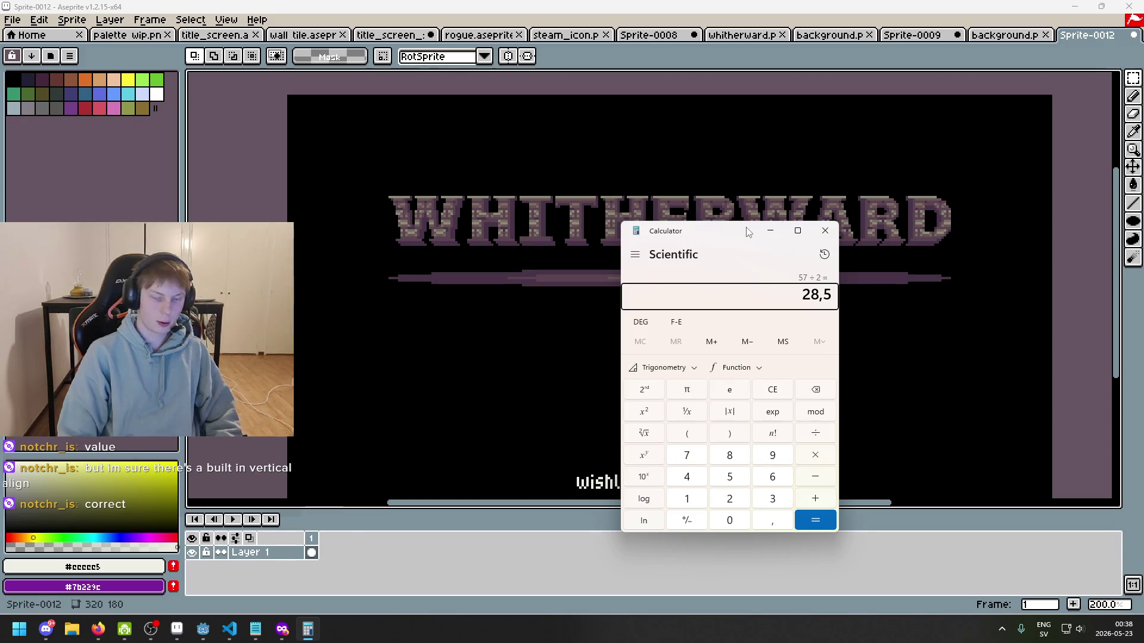
{"action": "mouse_move", "coordinate": [748, 232]}
{"action": "left_mouse_down"}
{"action": "mouse_move", "coordinate": [418, 232]}
{"action": "mouse_move", "coordinate": [283, 156]}
{"action": "left_mouse_up"}
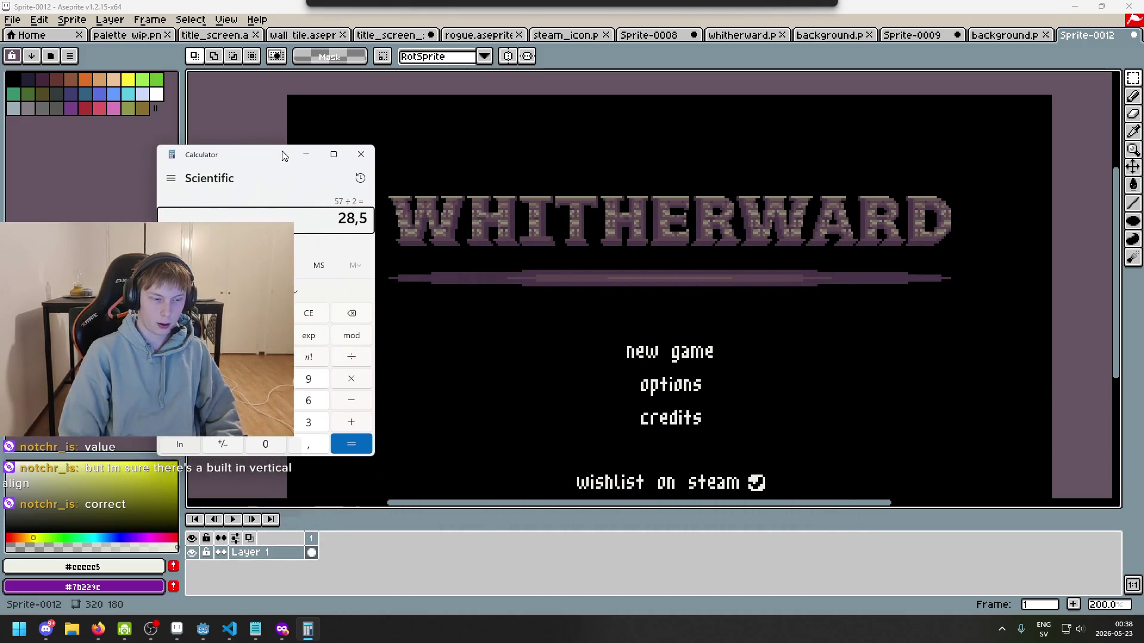
{"action": "type", "text": "42 - 15"}
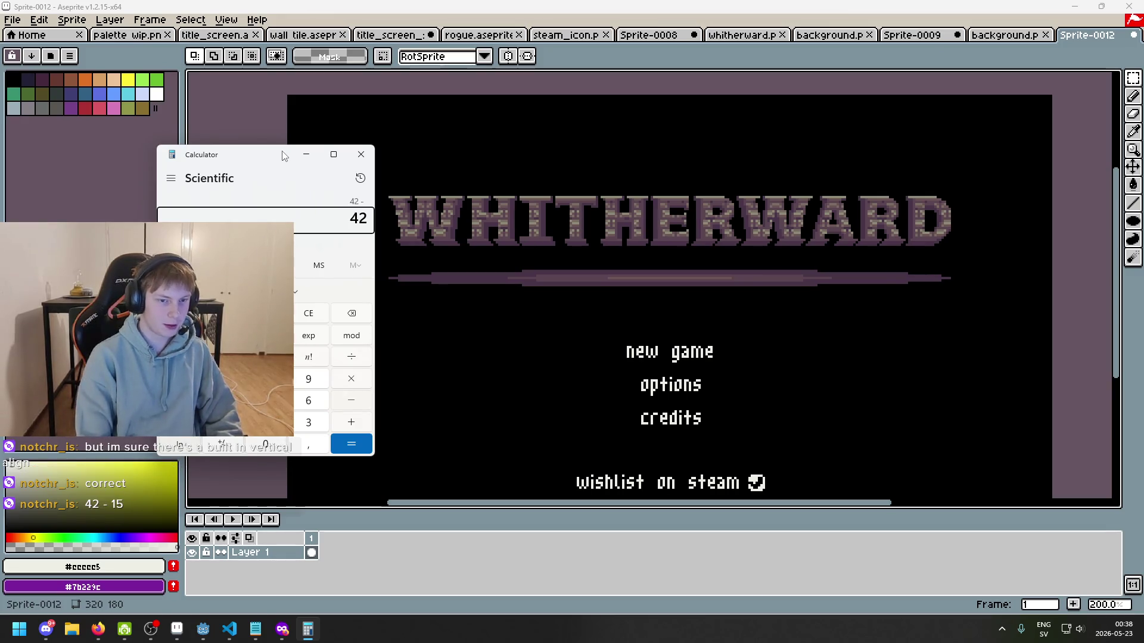
{"action": "key", "text": "Return"}
{"action": "left_click_drag", "start_coordinate": [283, 155], "coordinate": [810, 159]}
{"action": "type", "text": "/"}
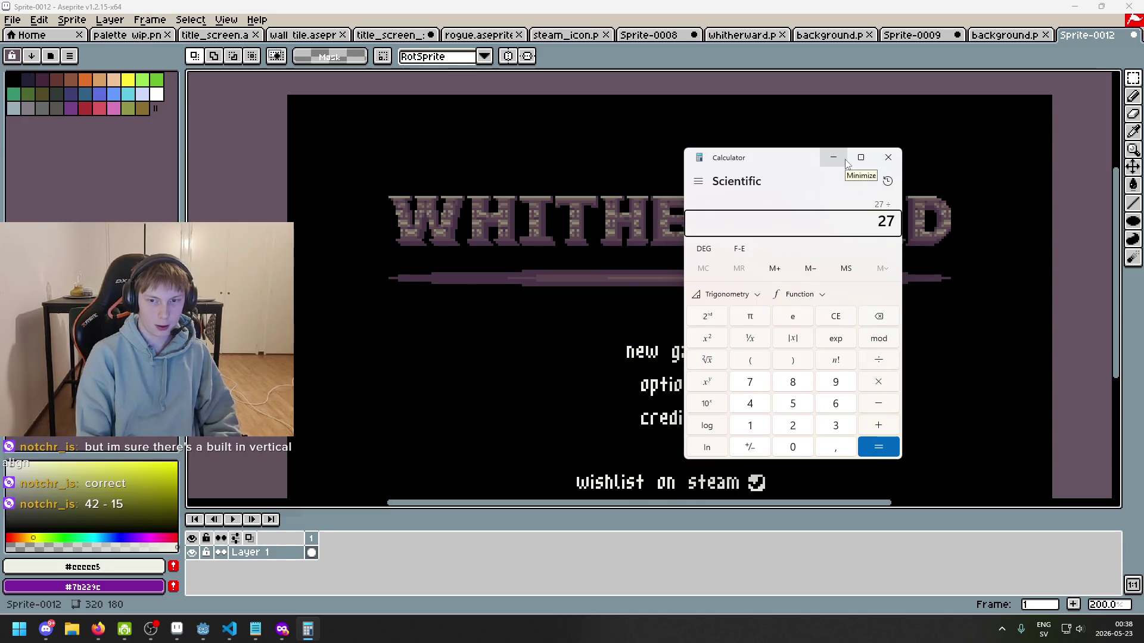
{"action": "left_click_drag", "start_coordinate": [813, 159], "coordinate": [331, 134]}
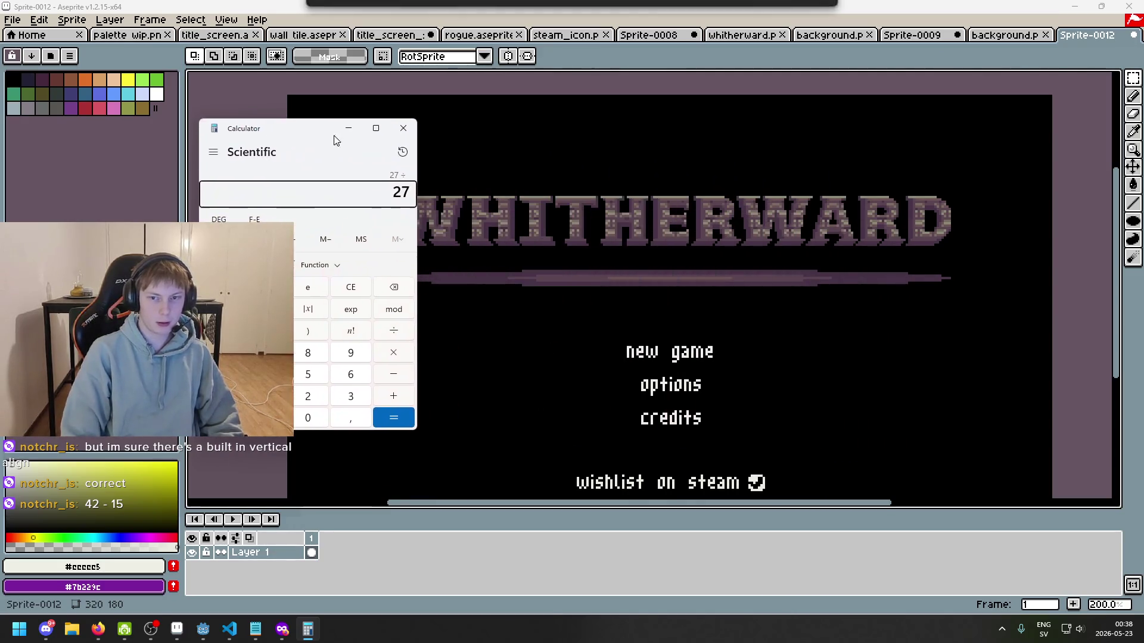
- Select the title screen artwork, glancing at the calculator before returning to the canvas
{"action": "scroll", "coordinate": [666, 264], "scroll_direction": "down", "scroll_amount": 1}
{"action": "left_click", "coordinate": [665, 263]}
{"action": "scroll", "coordinate": [613, 235], "scroll_direction": "up", "scroll_amount": 1}
{"action": "mouse_move", "coordinate": [409, 133]}
{"action": "left_mouse_down"}
{"action": "mouse_move", "coordinate": [1046, 480]}
{"action": "mouse_move", "coordinate": [1042, 435]}
{"action": "left_mouse_up"}
{"action": "left_click_drag", "start_coordinate": [778, 346], "coordinate": [735, 349]}
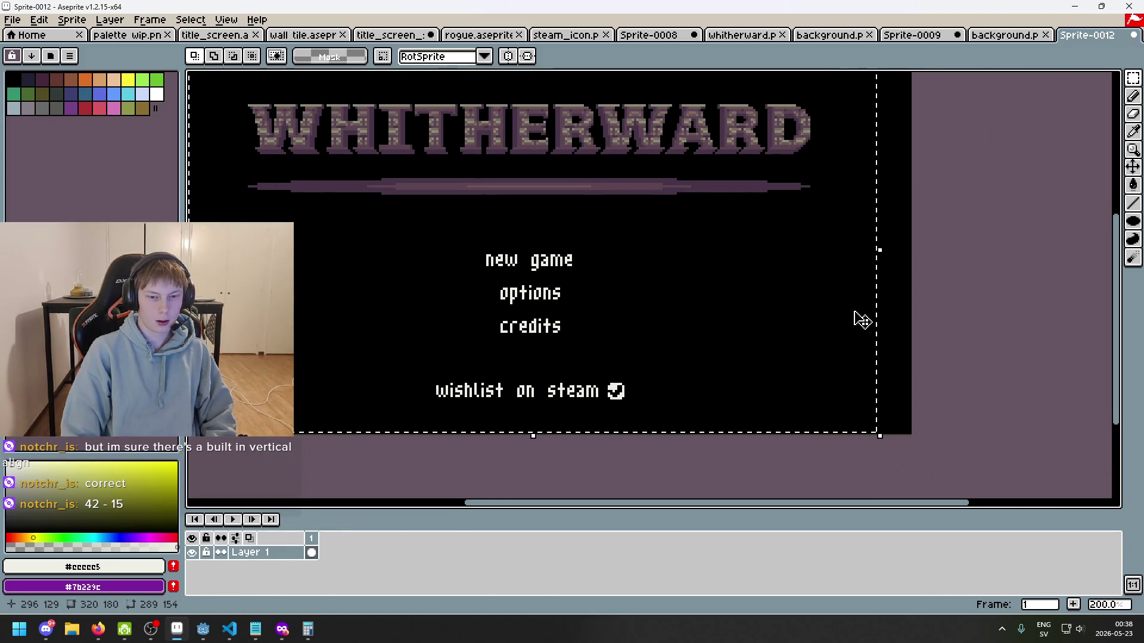
{"action": "left_click_drag", "start_coordinate": [861, 320], "coordinate": [863, 350]}
{"action": "left_click", "coordinate": [308, 629]}
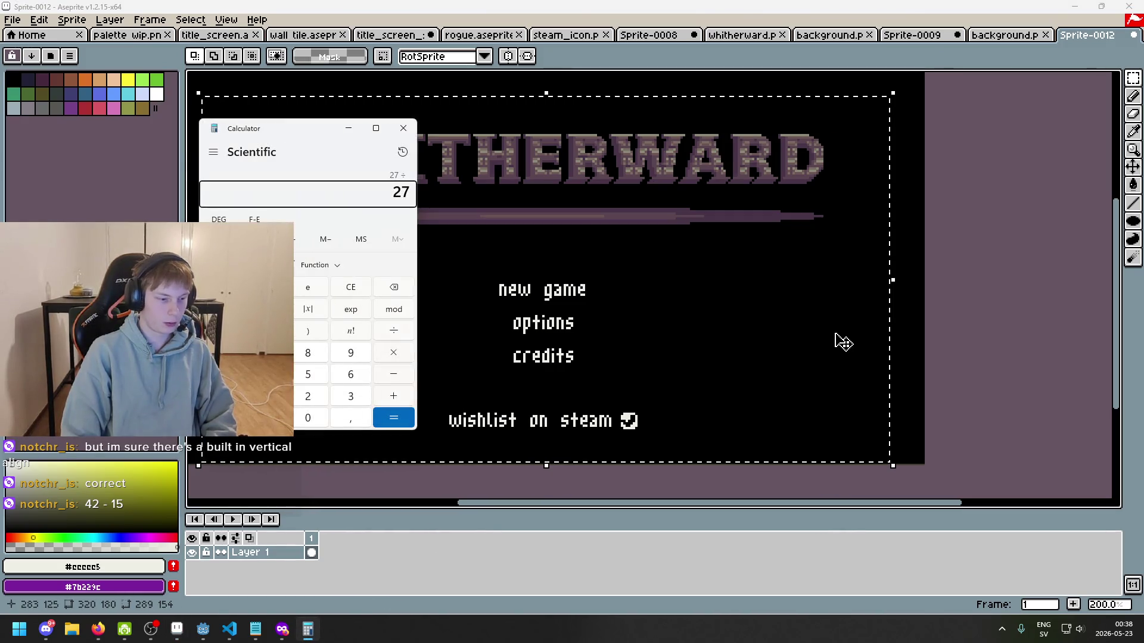
{"action": "left_click", "coordinate": [945, 320]}
{"action": "scroll", "coordinate": [617, 463], "scroll_direction": "up", "scroll_amount": 3}
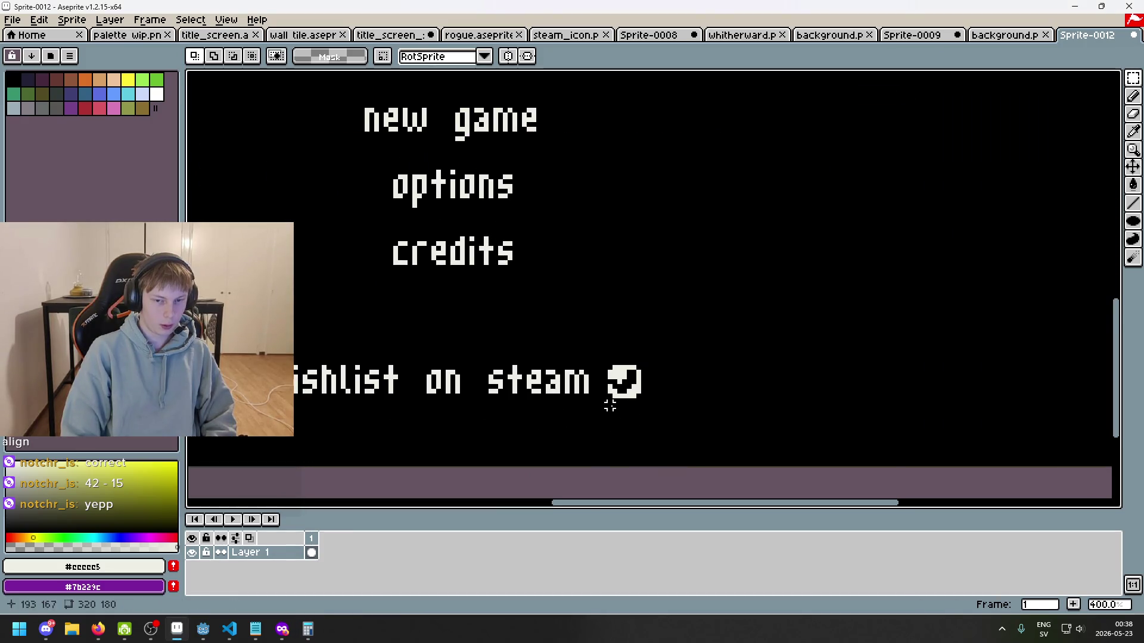
{"action": "scroll", "coordinate": [573, 398], "scroll_direction": "down", "scroll_amount": 4}
{"action": "scroll", "coordinate": [556, 365], "scroll_direction": "up", "scroll_amount": 1}
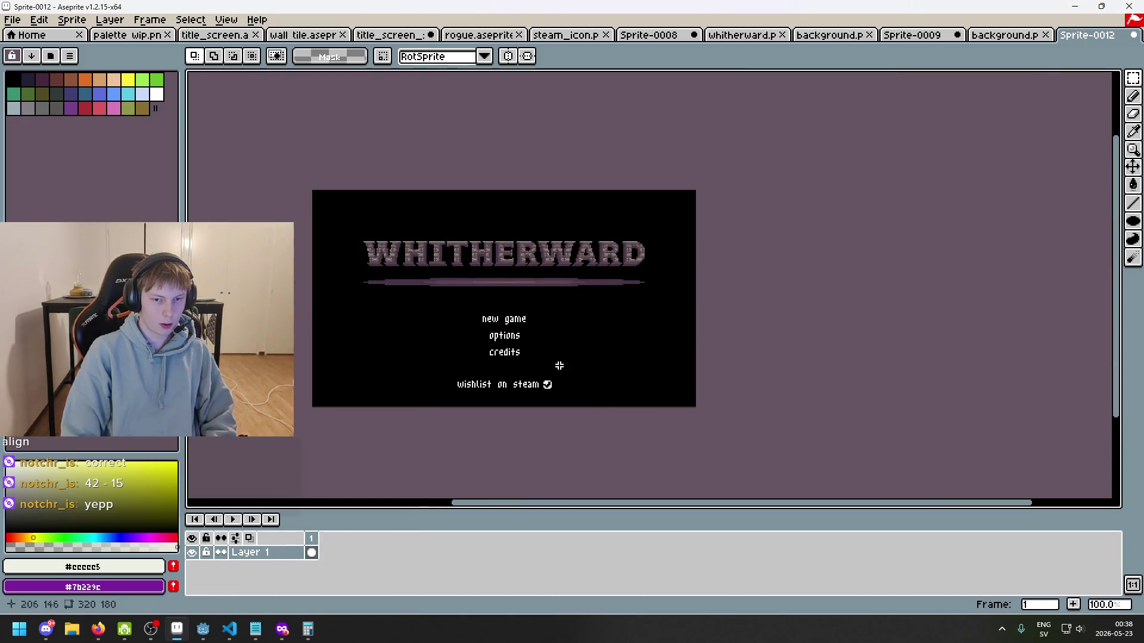
- Nudge the selected inner artwork up two steps, apply it, then undo the move
{"action": "left_click_drag", "start_coordinate": [317, 220], "coordinate": [733, 398]}
{"action": "key", "text": "Up"}
{"action": "key", "text": "Up"}
{"action": "key", "text": "Up"}
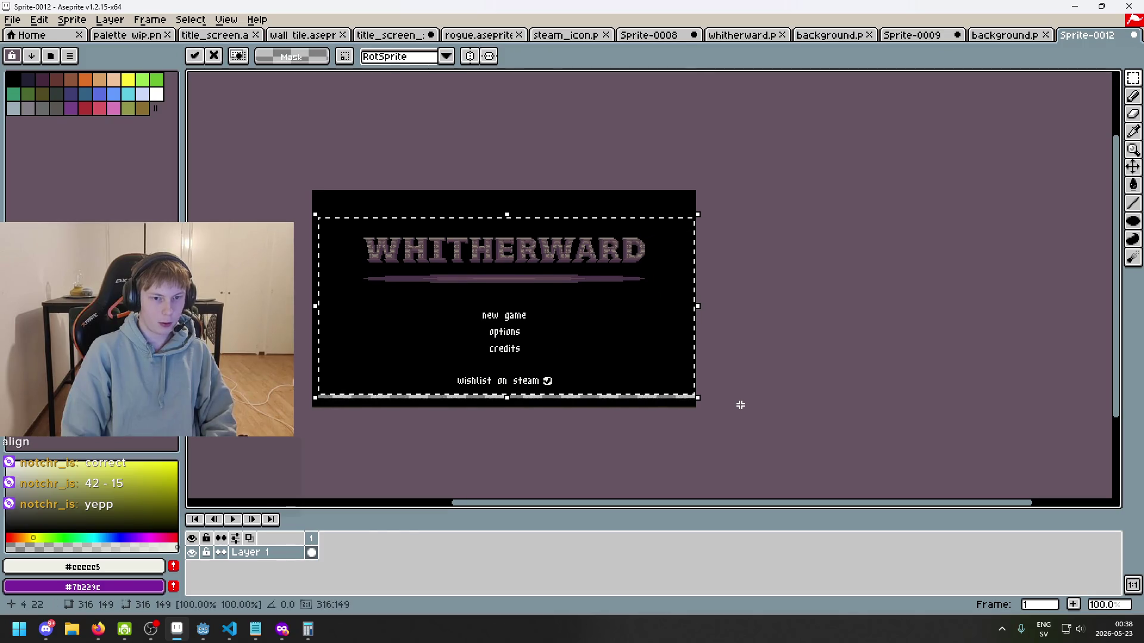
{"action": "key", "text": "Up"}
{"action": "key", "text": "Up"}
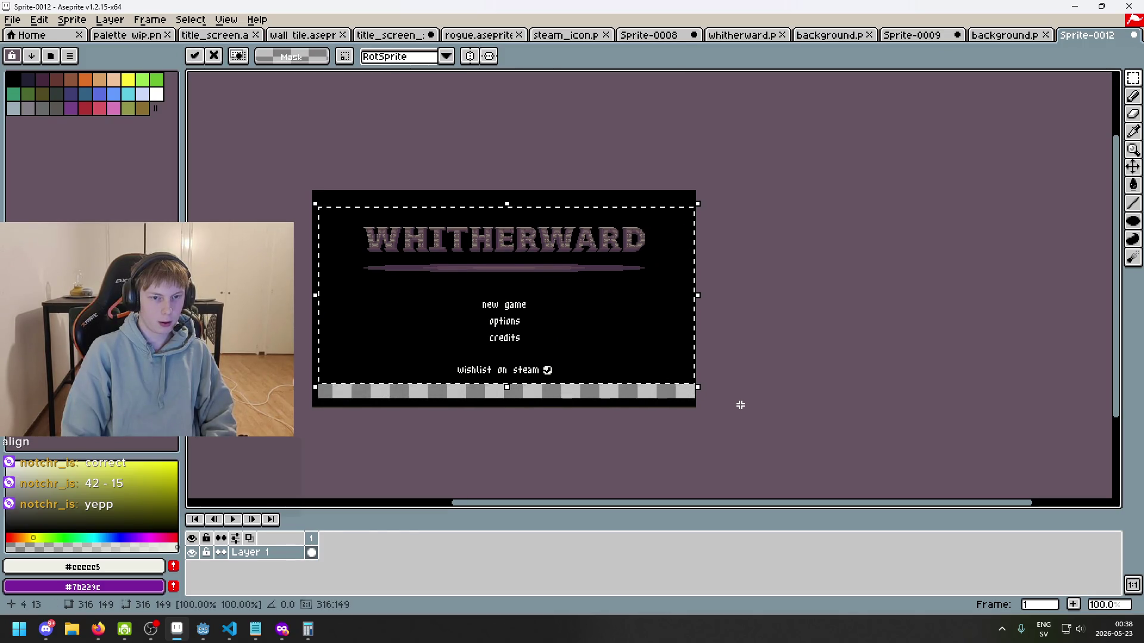
{"action": "key", "text": "ctrl+d"}
{"action": "key", "text": "ctrl+z"}
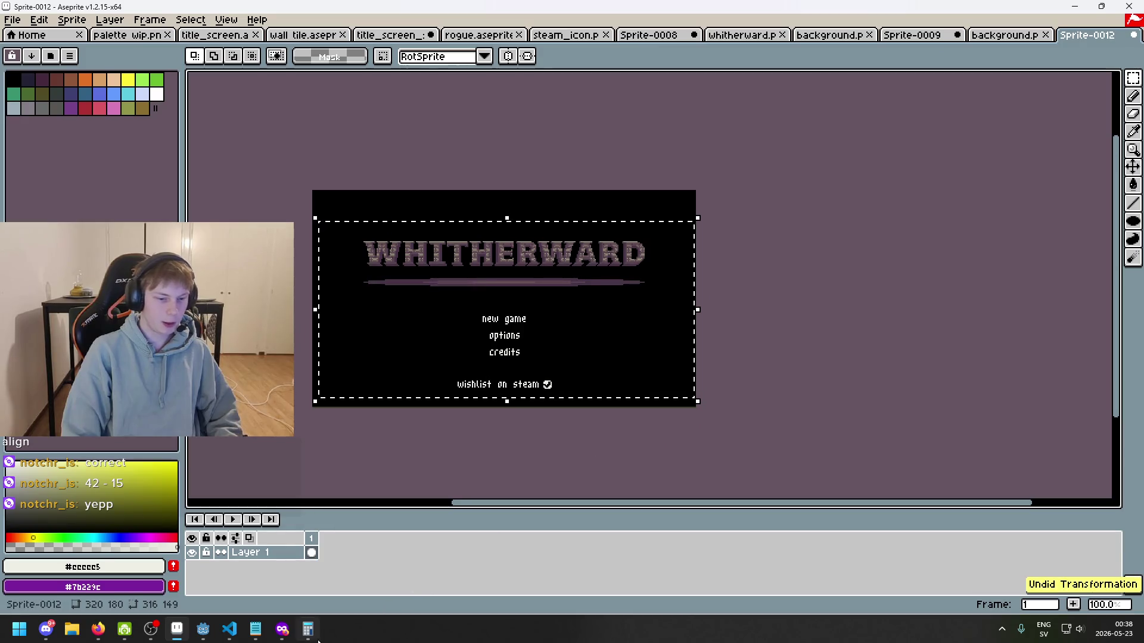
- Compute 27 ÷ 2 = 13,5 in Calculator and minimise it
{"action": "key", "text": "alt+Tab"}
{"action": "left_click_drag", "start_coordinate": [298, 132], "coordinate": [391, 140]}
{"action": "type", "text": "2"}
{"action": "key", "text": "Return"}
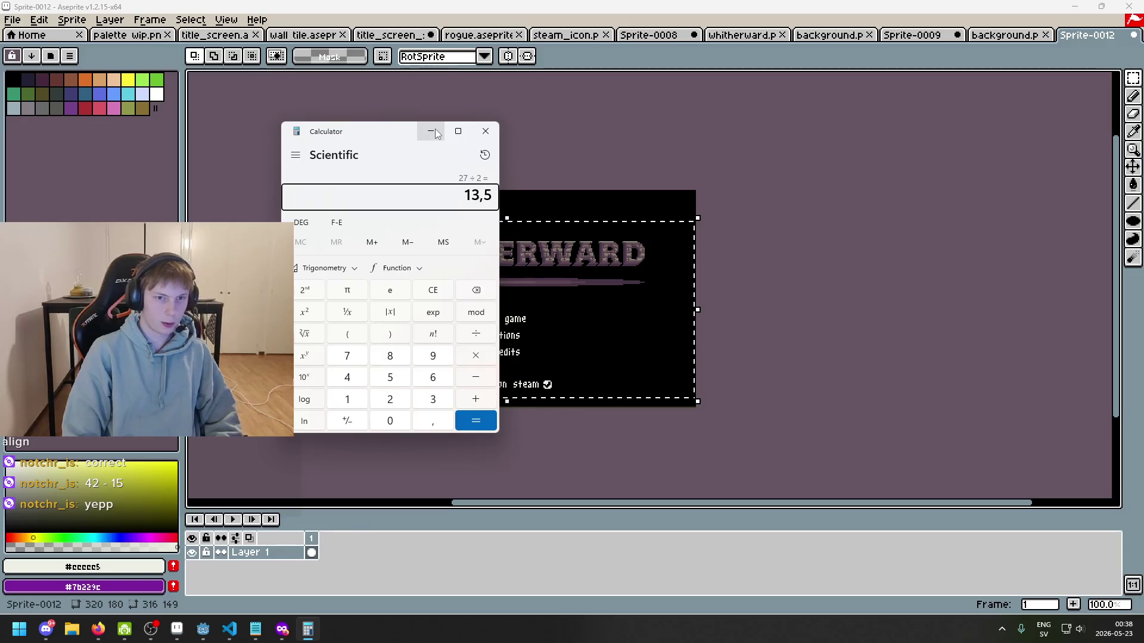
{"action": "left_click", "coordinate": [430, 131]}
{"action": "scroll", "coordinate": [383, 386], "scroll_direction": "up", "scroll_amount": 1}
{"action": "scroll", "coordinate": [322, 306], "scroll_direction": "down", "scroll_amount": 1}
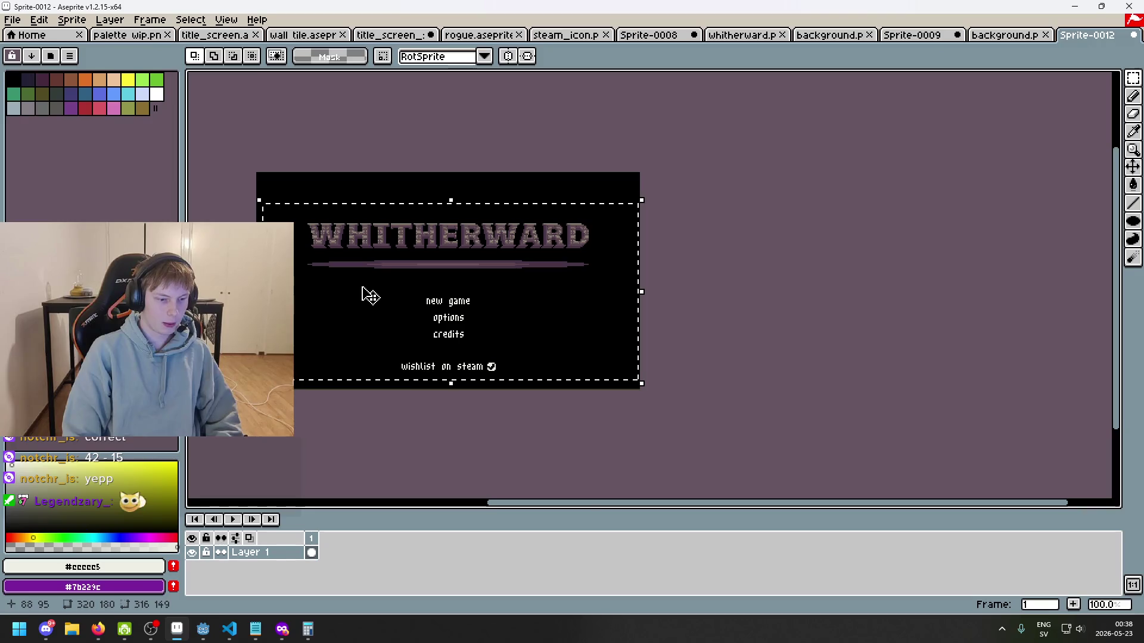
{"action": "left_click", "coordinate": [203, 629]}
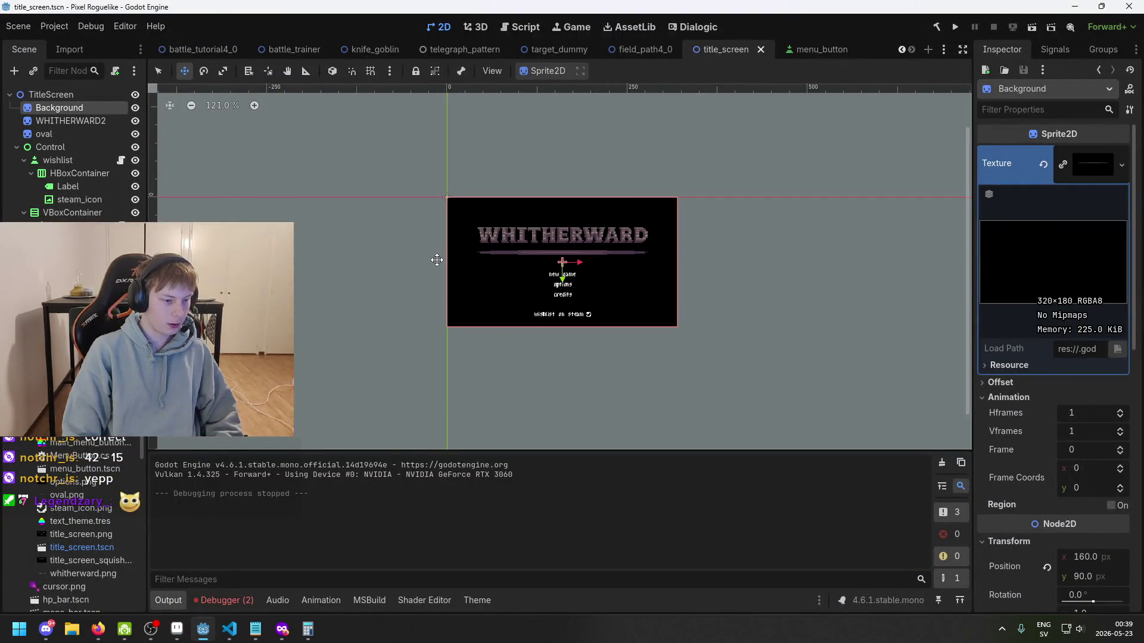
- Select the WHITHERWARD2 title sprite in the Scene tree
{"action": "left_click", "coordinate": [308, 639]}
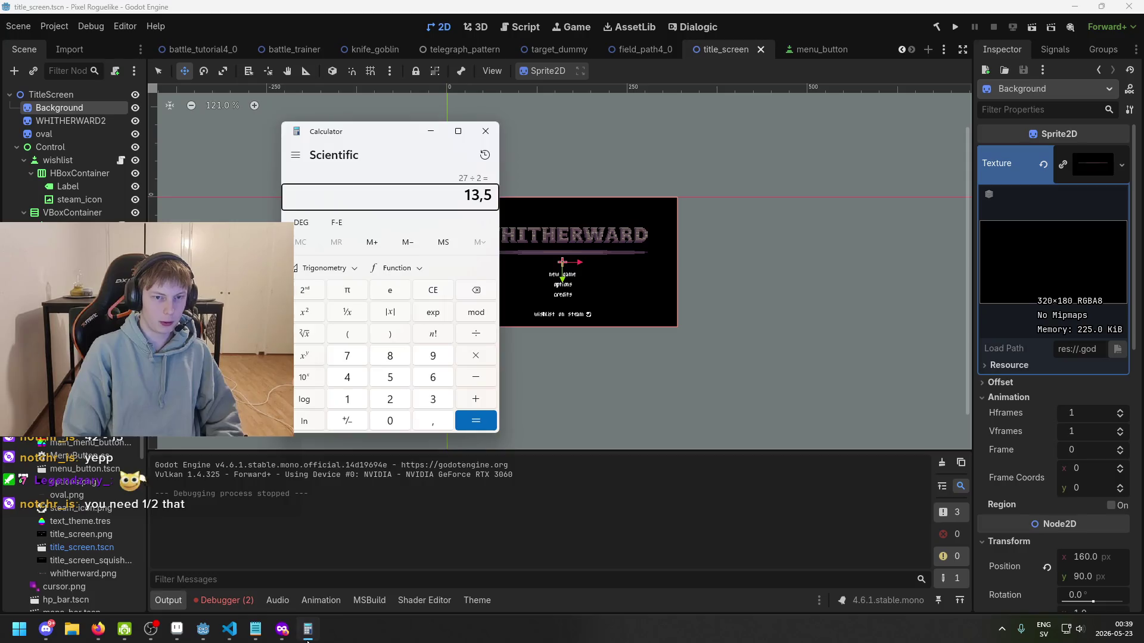
{"action": "left_click", "coordinate": [307, 638]}
{"action": "left_click", "coordinate": [84, 121]}
{"action": "left_click", "coordinate": [84, 134]}
{"action": "left_click", "coordinate": [84, 121]}
{"action": "left_click", "coordinate": [84, 96]}
{"action": "left_click", "coordinate": [83, 122]}
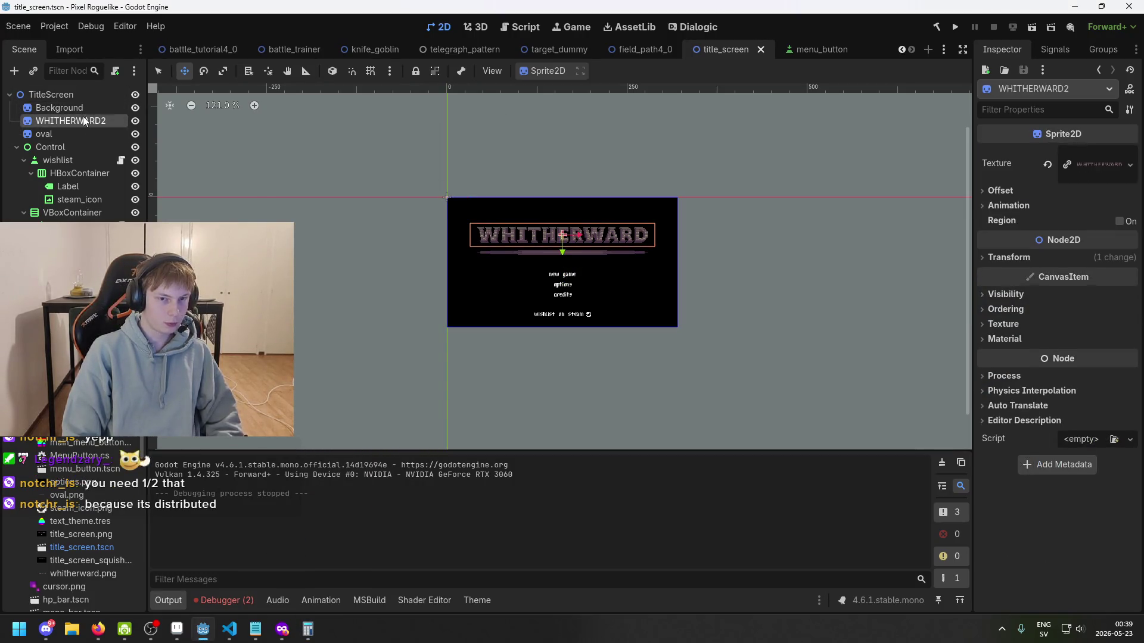
{"action": "scroll", "coordinate": [503, 253], "scroll_direction": "up", "scroll_amount": 2}
- Change its Transform Position y from 52 to 65 (52+13)
{"action": "left_click", "coordinate": [1012, 257]}
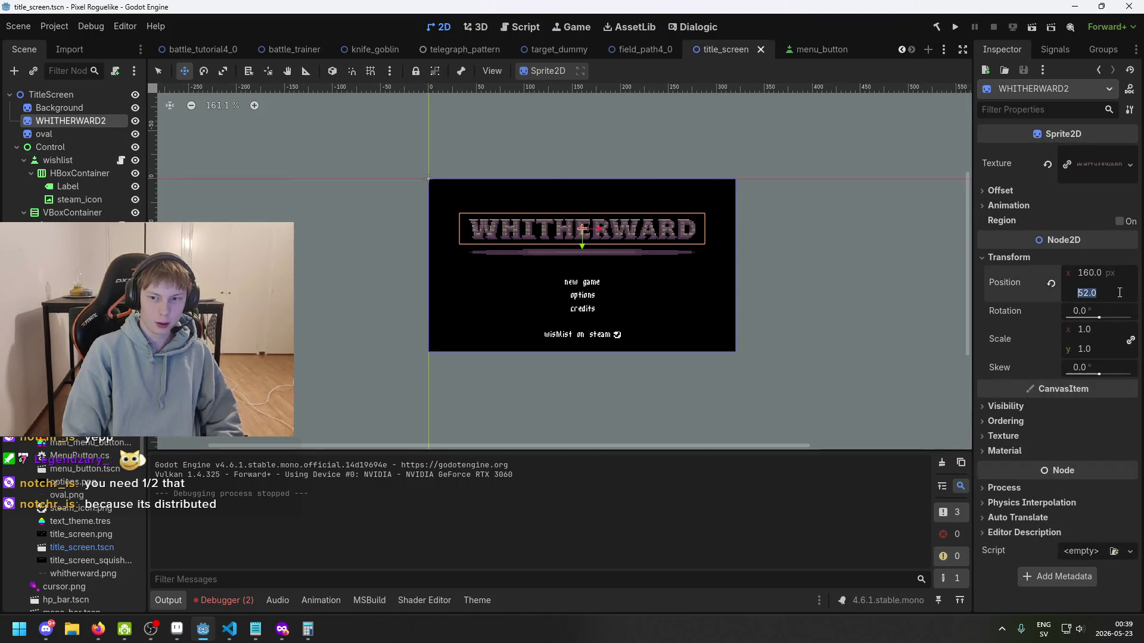
{"action": "type", "text": "+13"}
{"action": "key", "text": "Return"}
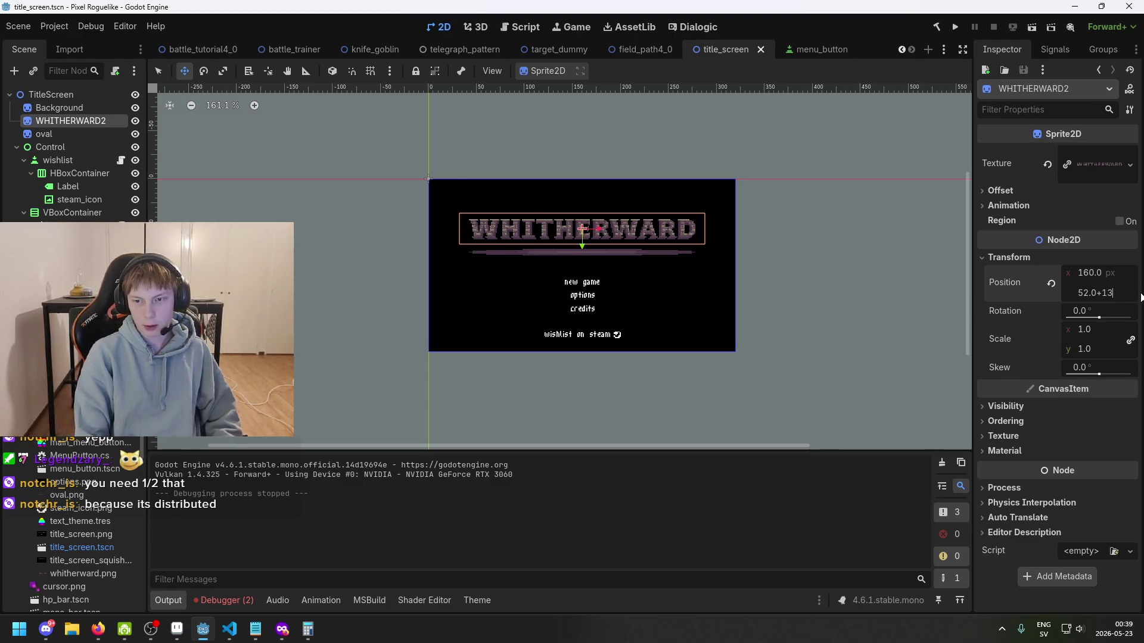
{"action": "key", "text": "Return"}
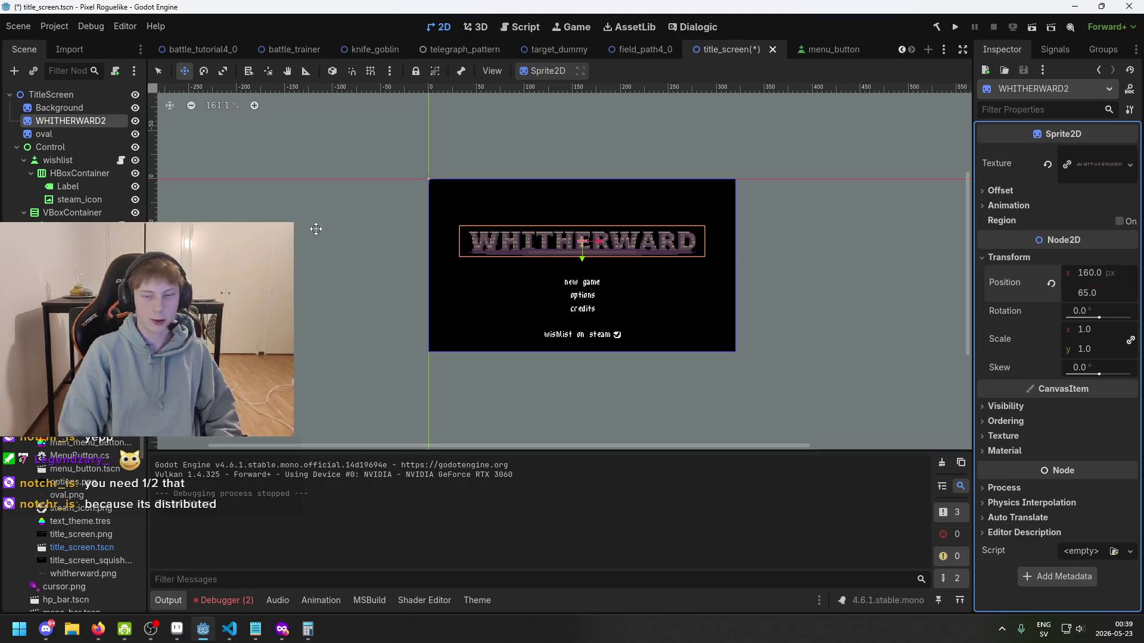
{"action": "left_click", "coordinate": [95, 109]}
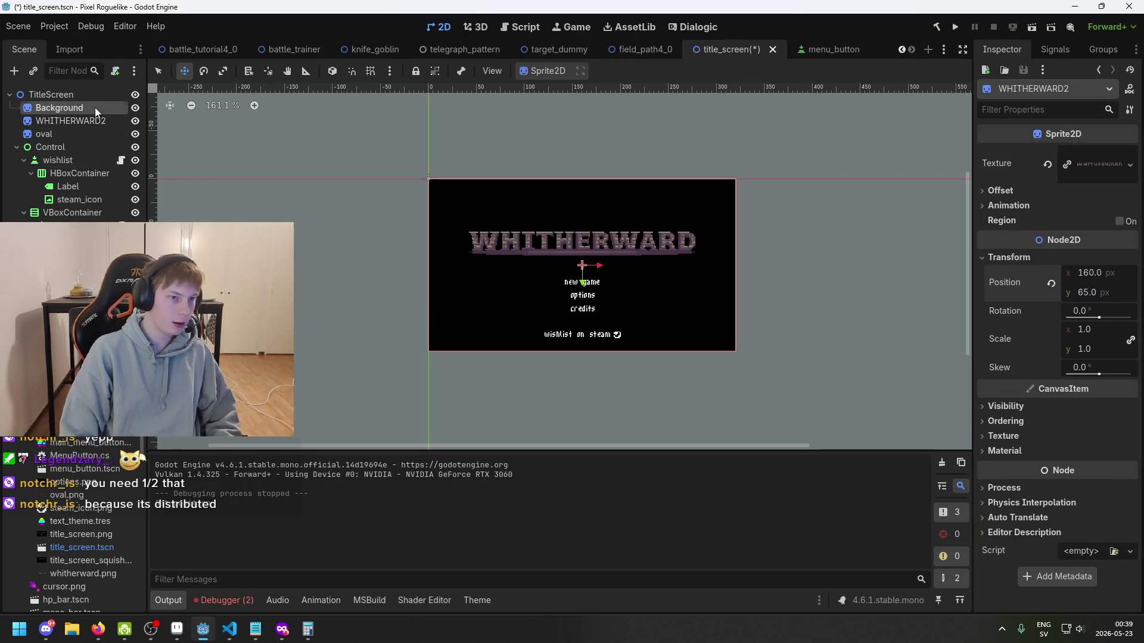
- Edit the oval node's Transform Position y in the Inspector
{"action": "scroll", "coordinate": [1079, 298], "scroll_direction": "down", "scroll_amount": 5}
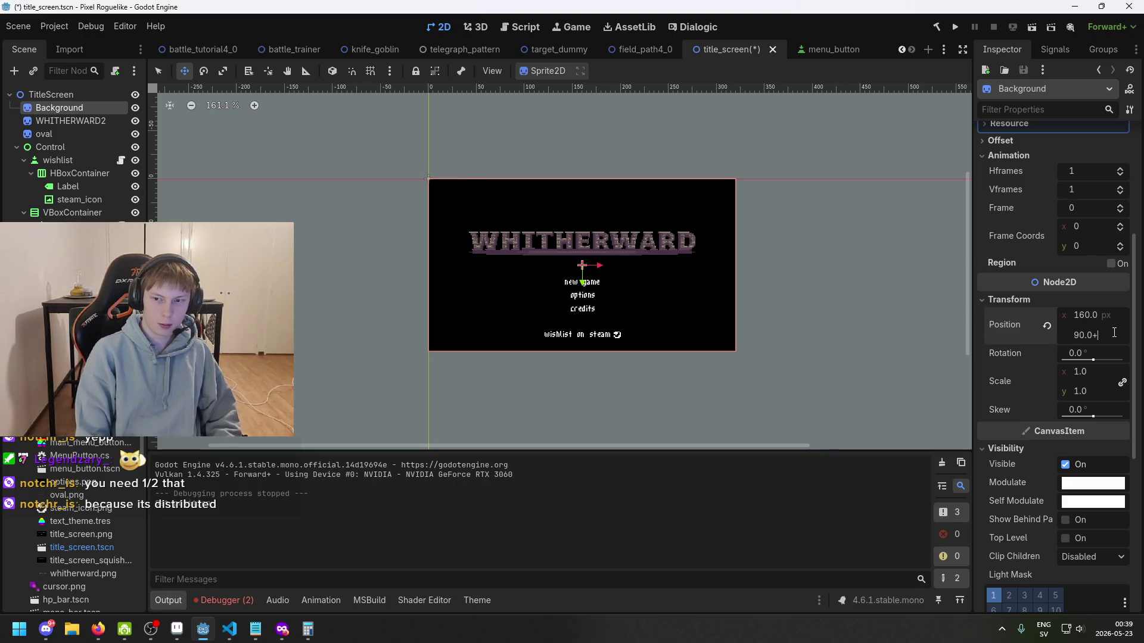
{"action": "left_click", "coordinate": [94, 140]}
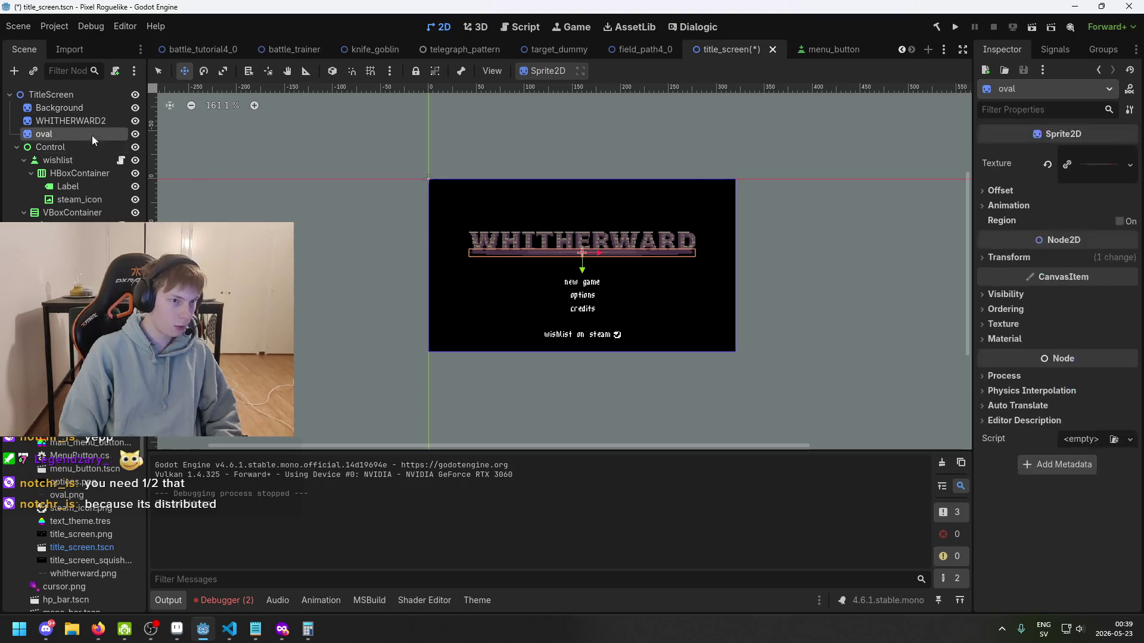
{"action": "left_click", "coordinate": [1047, 260]}
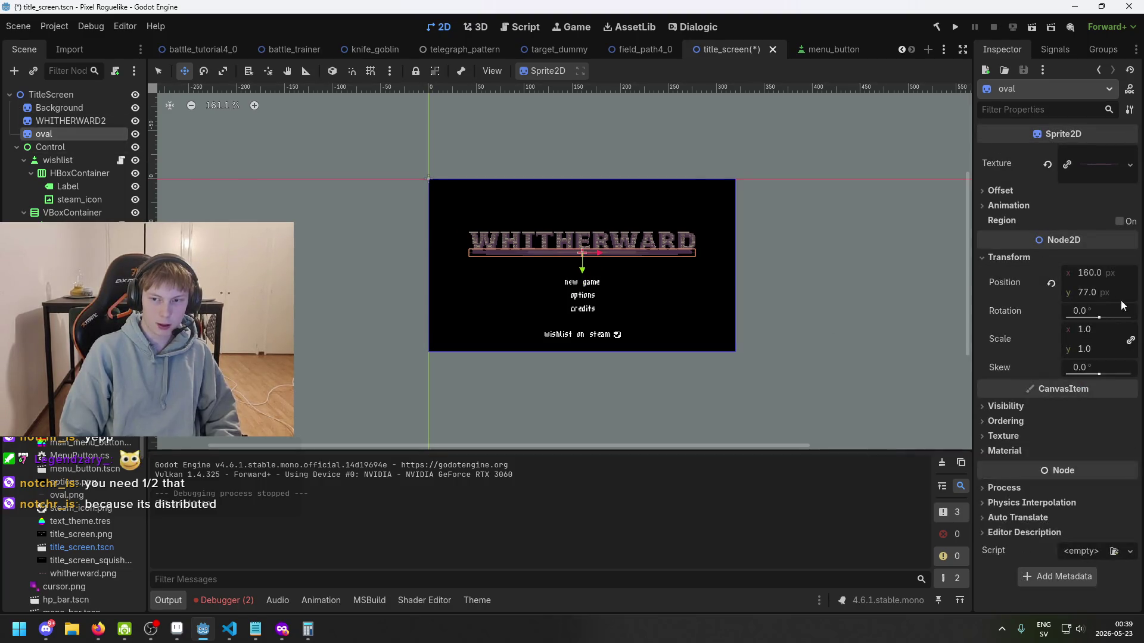
{"action": "left_click", "coordinate": [1125, 293]}
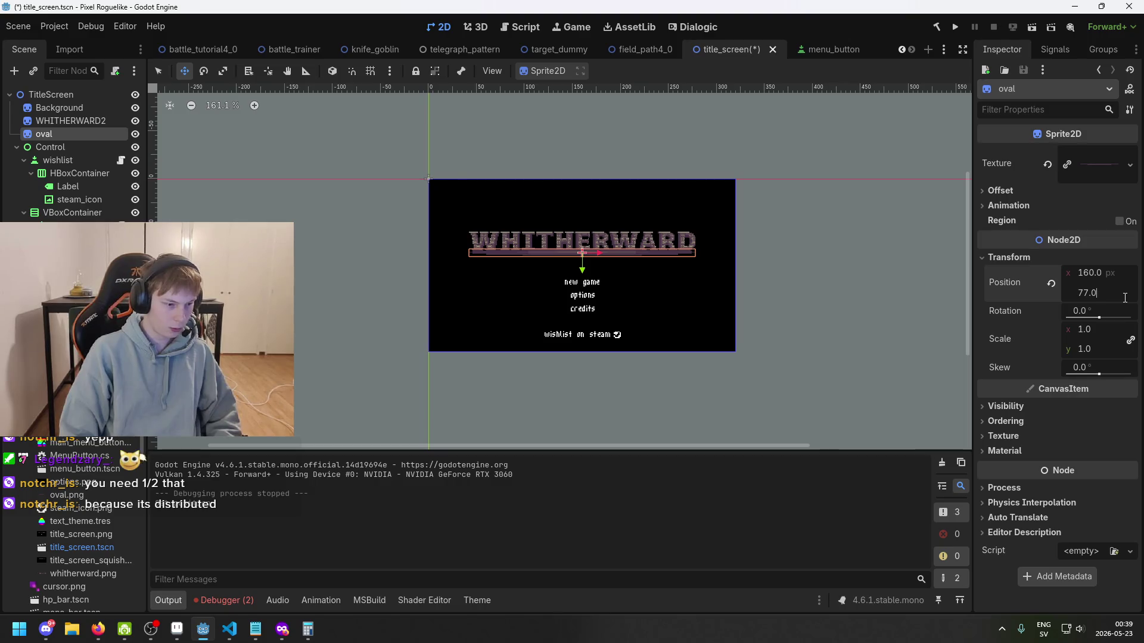
{"action": "key", "text": "Return"}
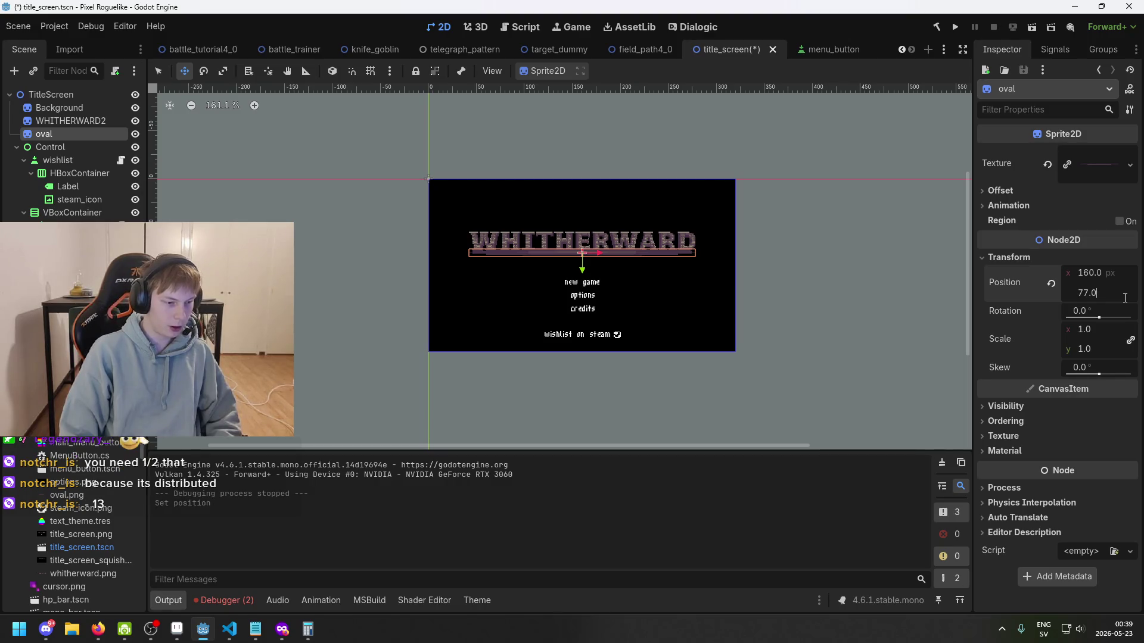
- Undo the title move, try Background Position y 90-13 = 77, then undo that too
{"action": "left_click", "coordinate": [74, 111]}
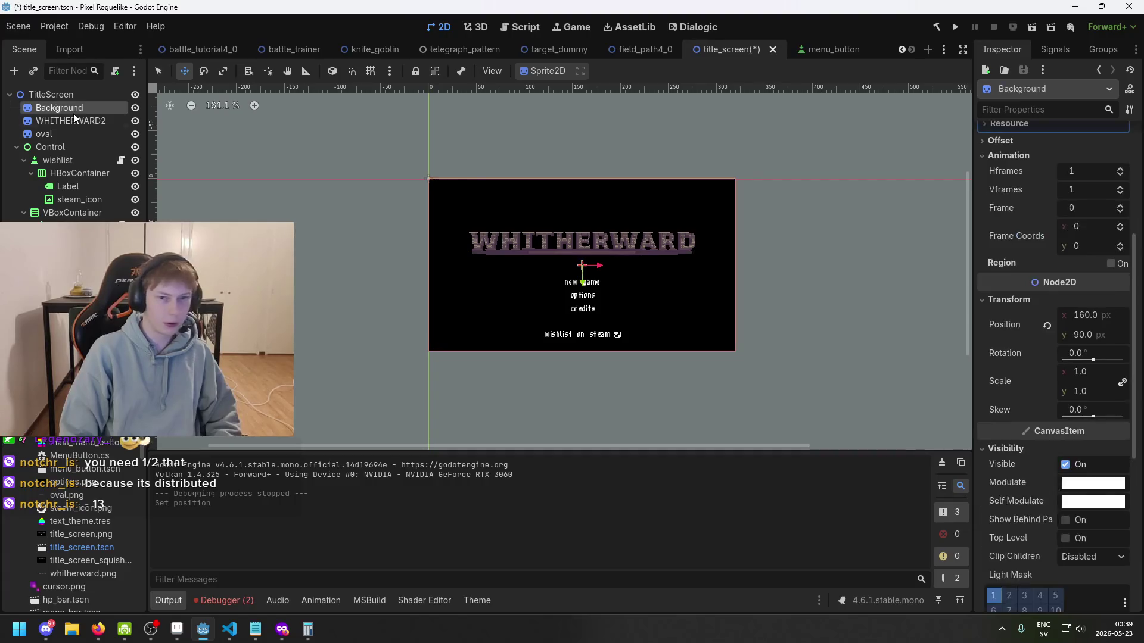
{"action": "key", "text": "ctrl+z"}
{"action": "scroll", "coordinate": [1130, 400], "scroll_direction": "up", "scroll_amount": 2}
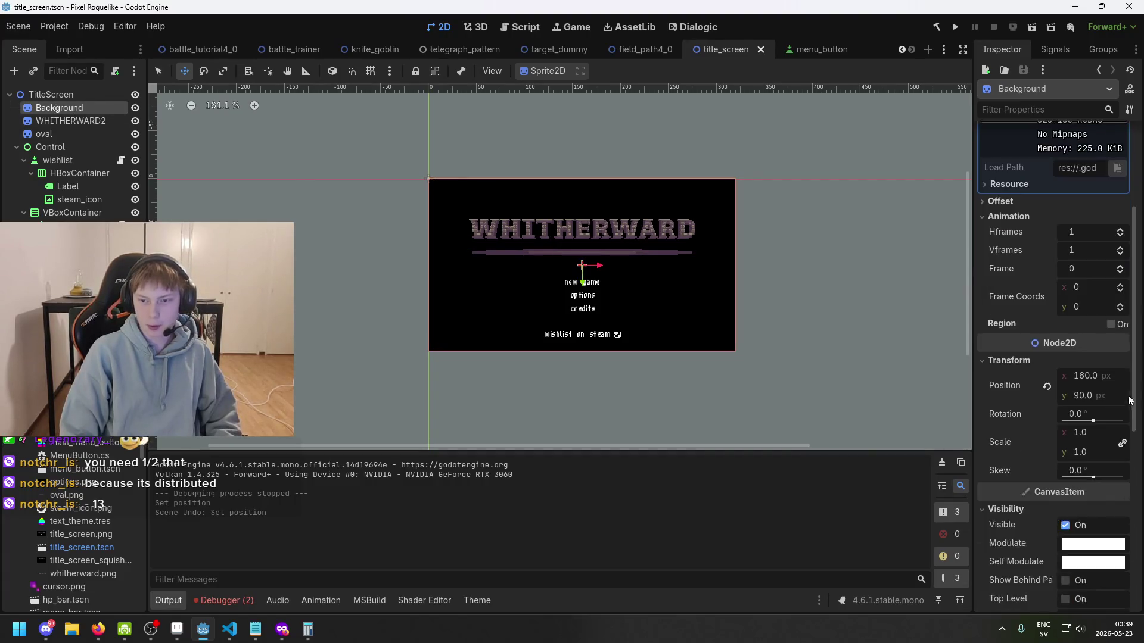
{"action": "left_click", "coordinate": [1111, 397]}
{"action": "type", "text": "+13"}
{"action": "key", "text": "BackSpace"}
{"action": "key", "text": "BackSpace"}
{"action": "key", "text": "BackSpace"}
{"action": "type", "text": "-13"}
{"action": "key", "text": "shift+Left"}
{"action": "key", "text": "shift+Left"}
{"action": "key", "text": "shift+Left"}
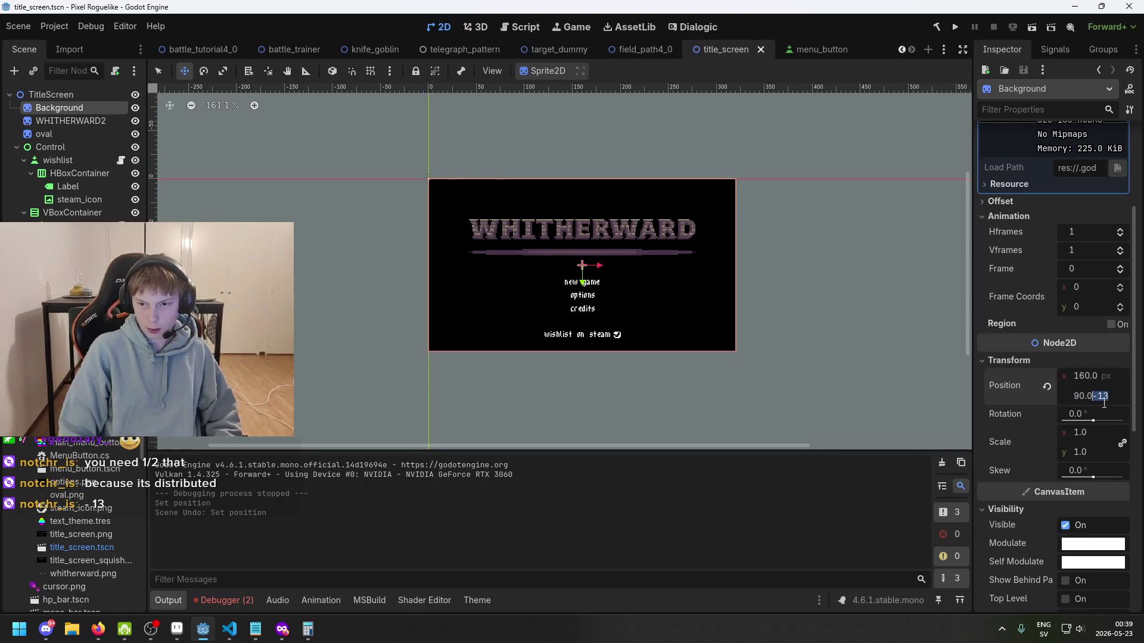
{"action": "key", "text": "End"}
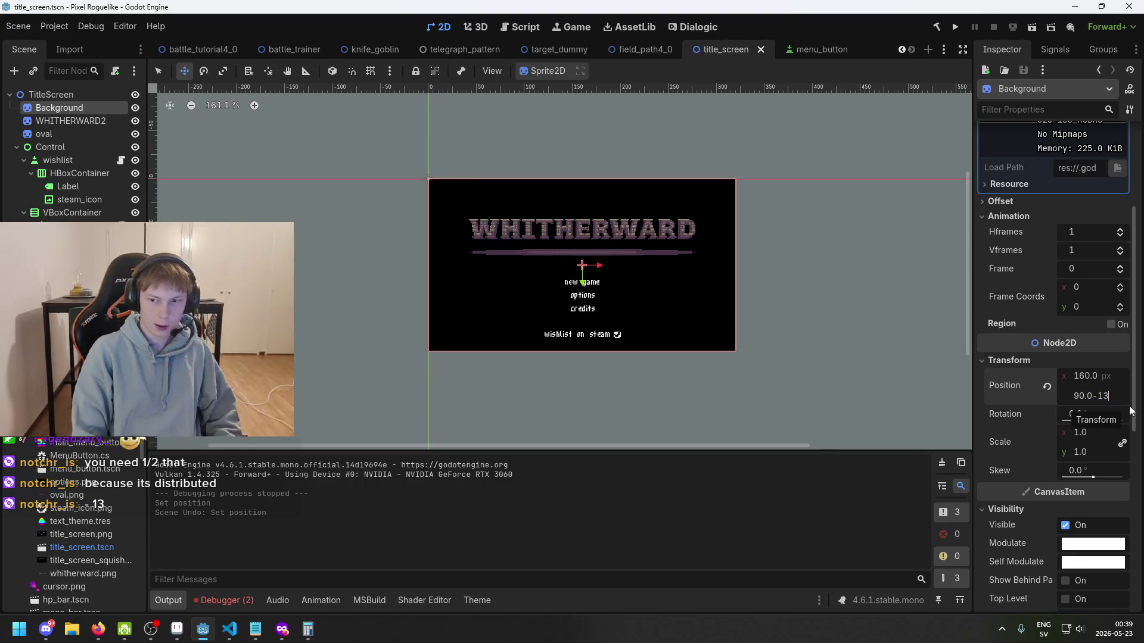
{"action": "key", "text": "Return"}
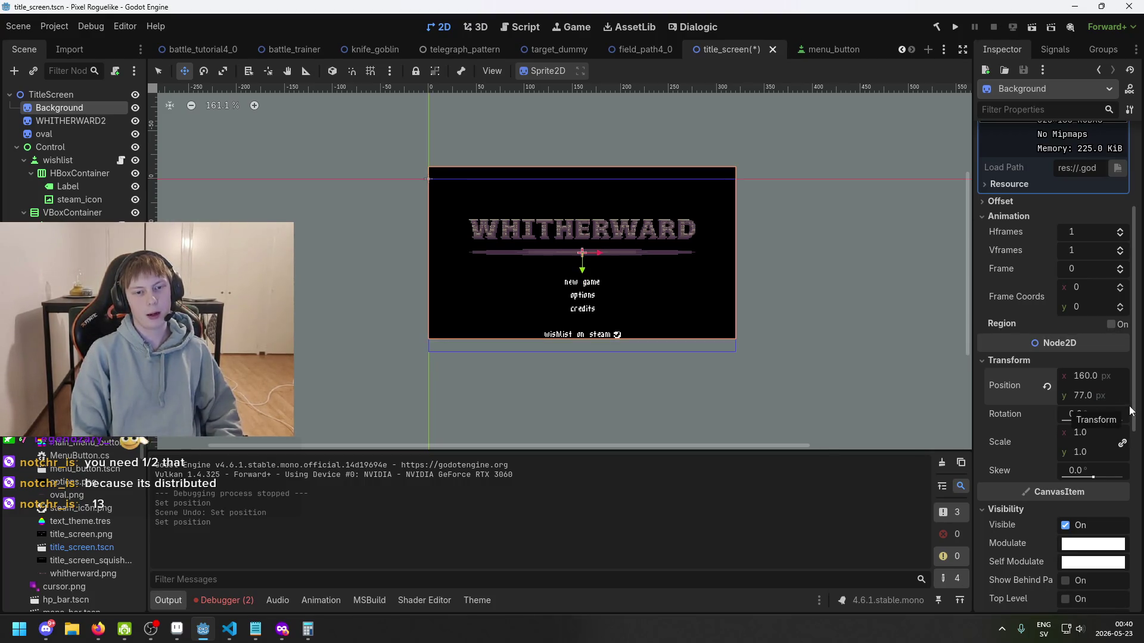
{"action": "key", "text": "ctrl+z"}
{"action": "left_click", "coordinate": [70, 121]}
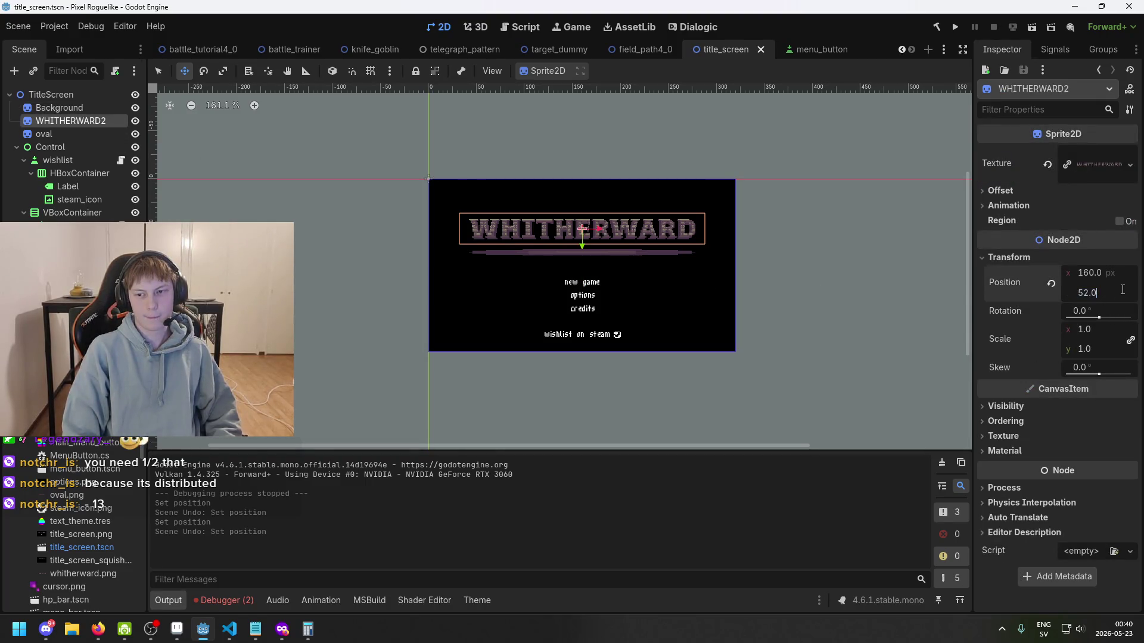
- After trying ±13 offsets, set WHITHERWARD2 Position y to 52-12 = 40
{"action": "type", "text": "+13"}
{"action": "key", "text": "Return"}
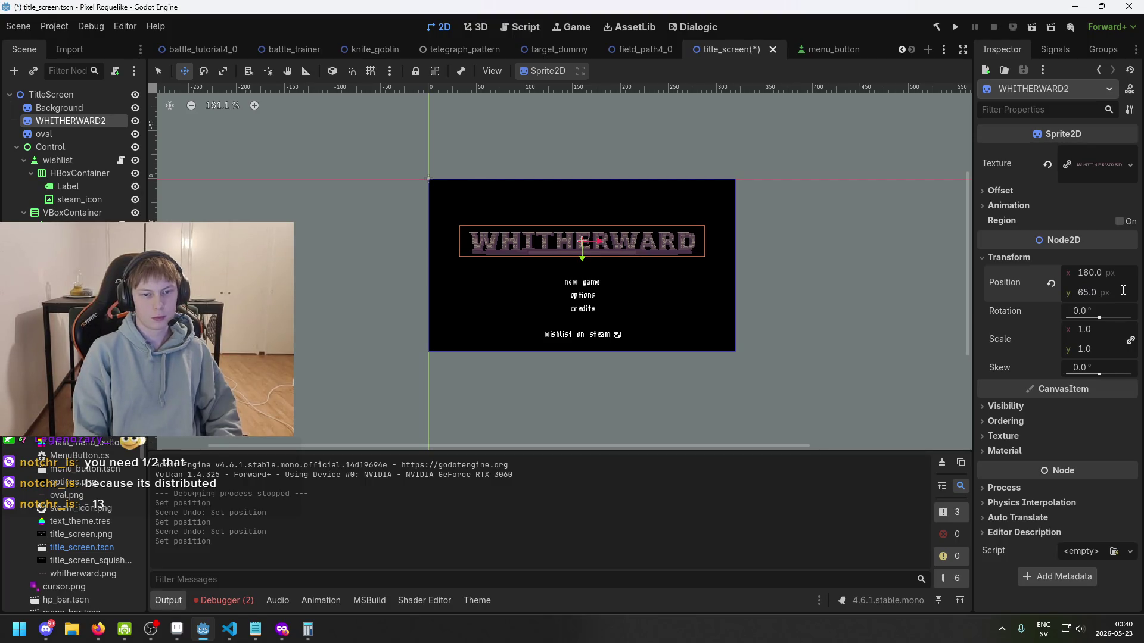
{"action": "key", "text": "ctrl+z"}
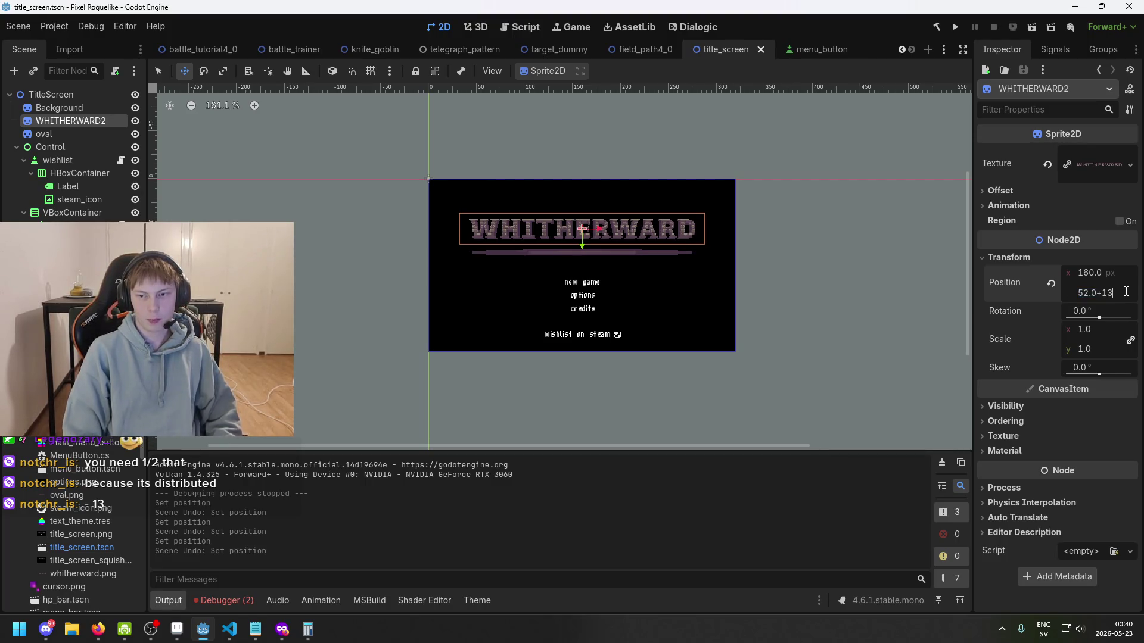
{"action": "type", "text": "-"}
{"action": "left_click", "coordinate": [1111, 298]}
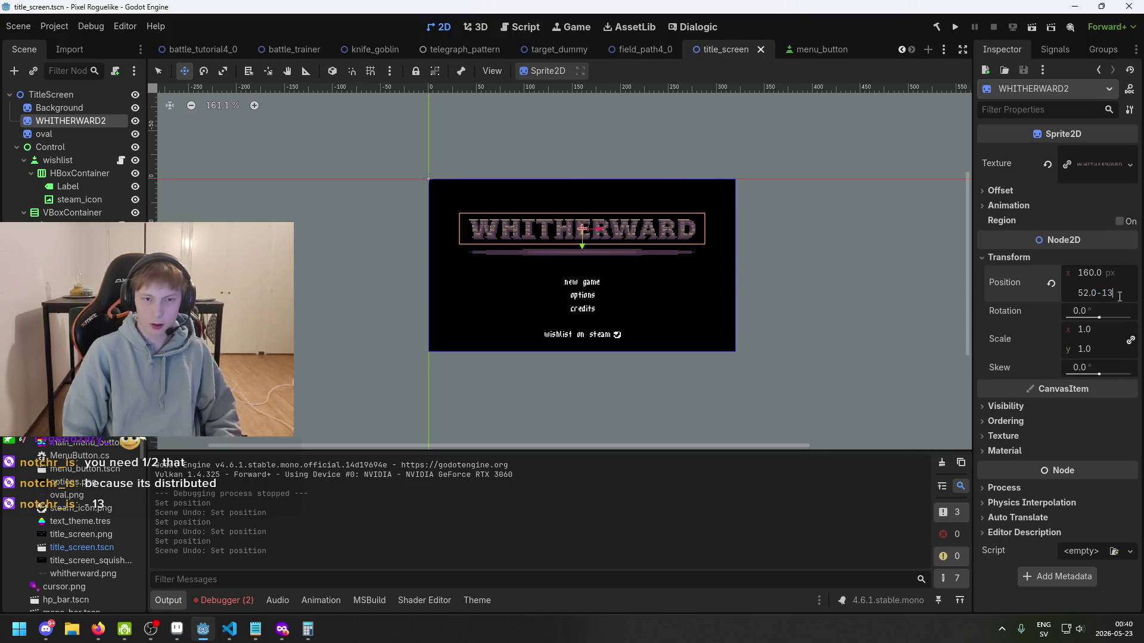
{"action": "key", "text": "Return"}
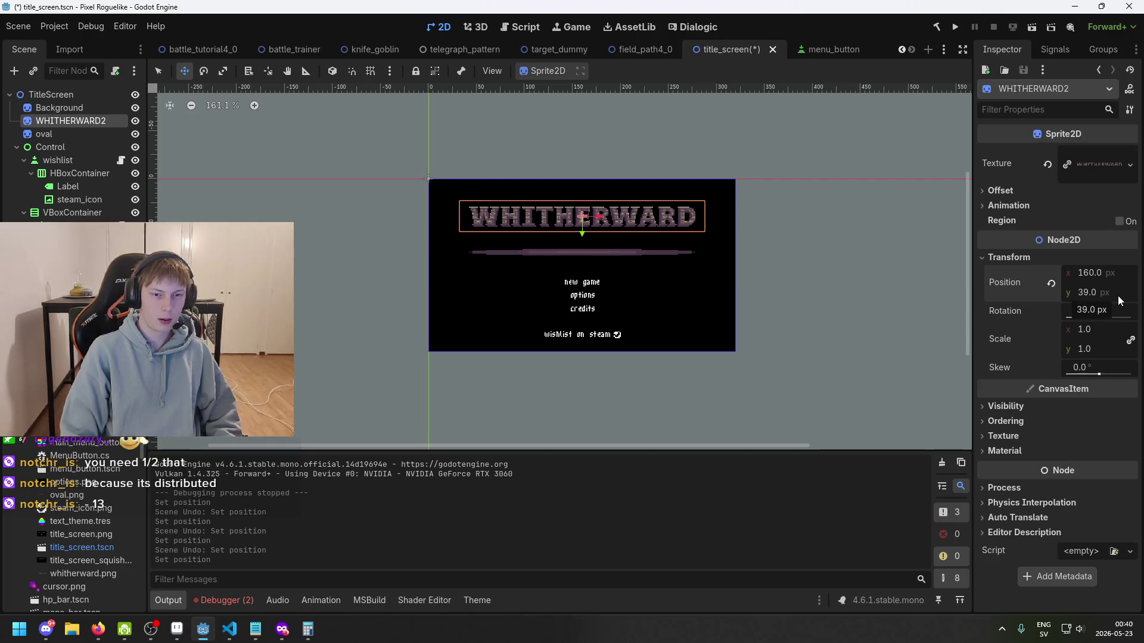
{"action": "key", "text": "ctrl+z"}
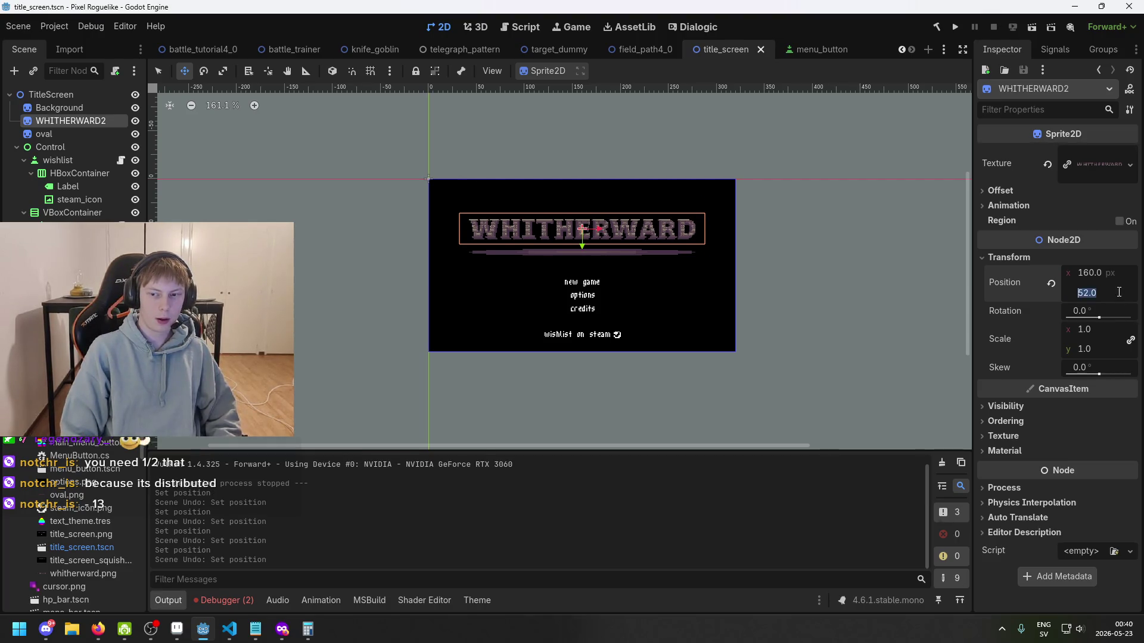
{"action": "type", "text": "-12"}
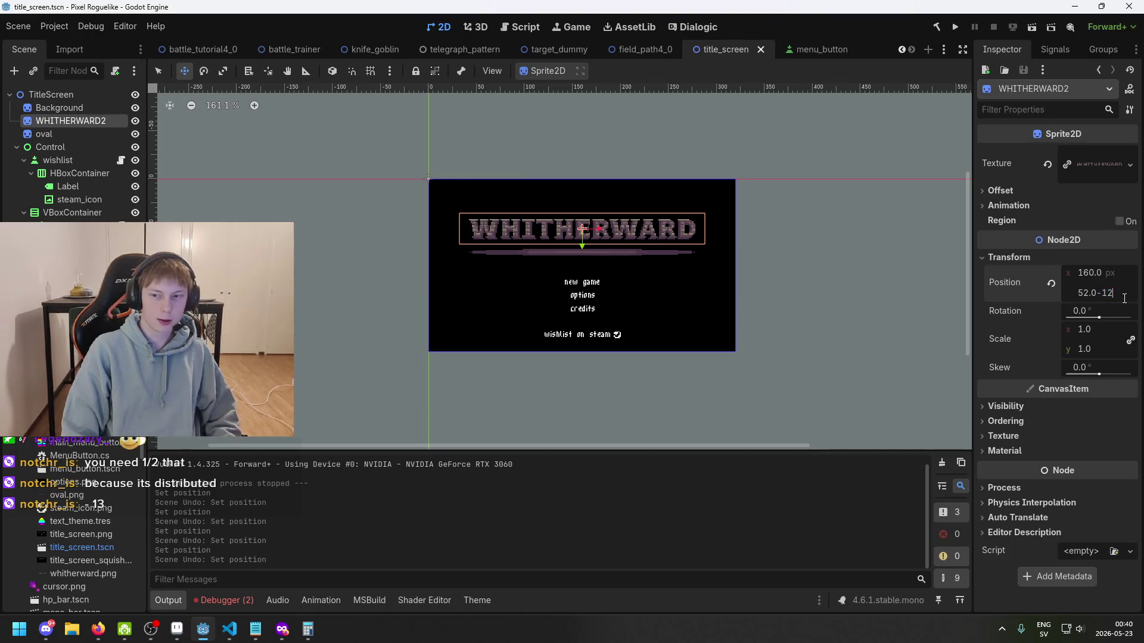
{"action": "key", "text": "Return"}
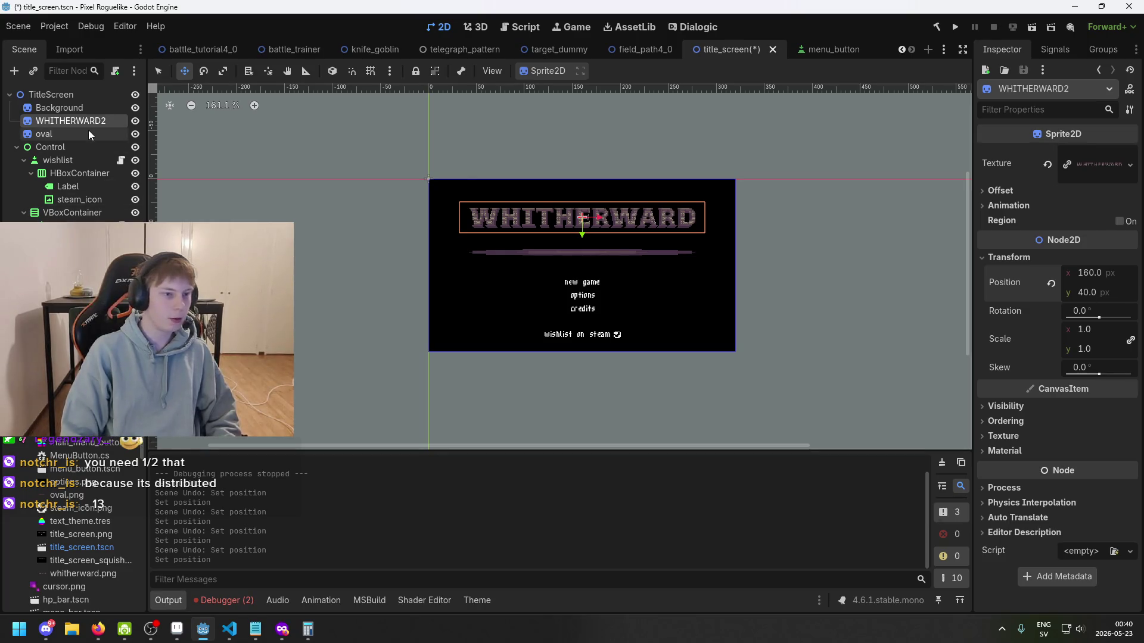
- Raise the oval line's Position y to 65 (77-12)
{"action": "left_click", "coordinate": [89, 135]}
{"action": "left_click", "coordinate": [1130, 291]}
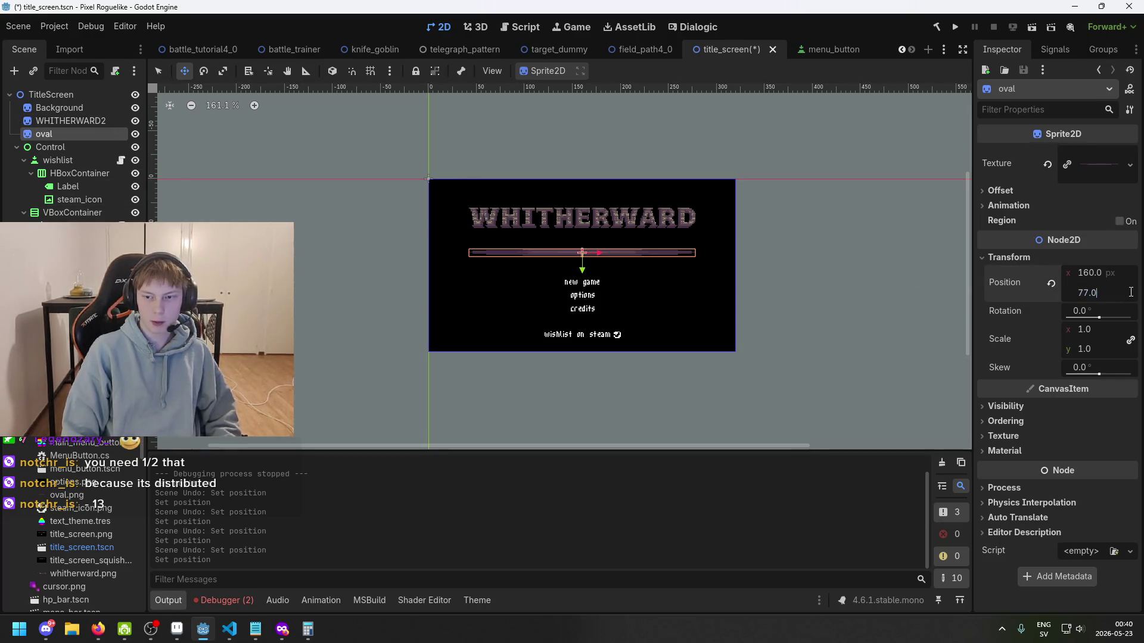
{"action": "type", "text": "65"}
{"action": "key", "text": "Return"}
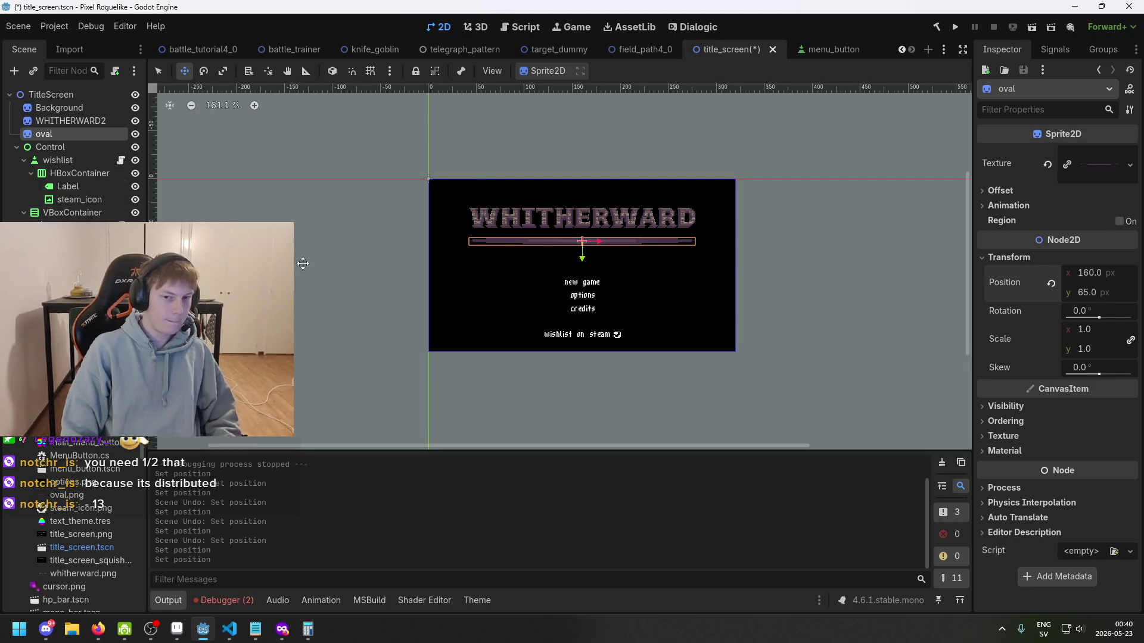
{"action": "left_click", "coordinate": [18, 147]}
{"action": "left_click", "coordinate": [62, 149]}
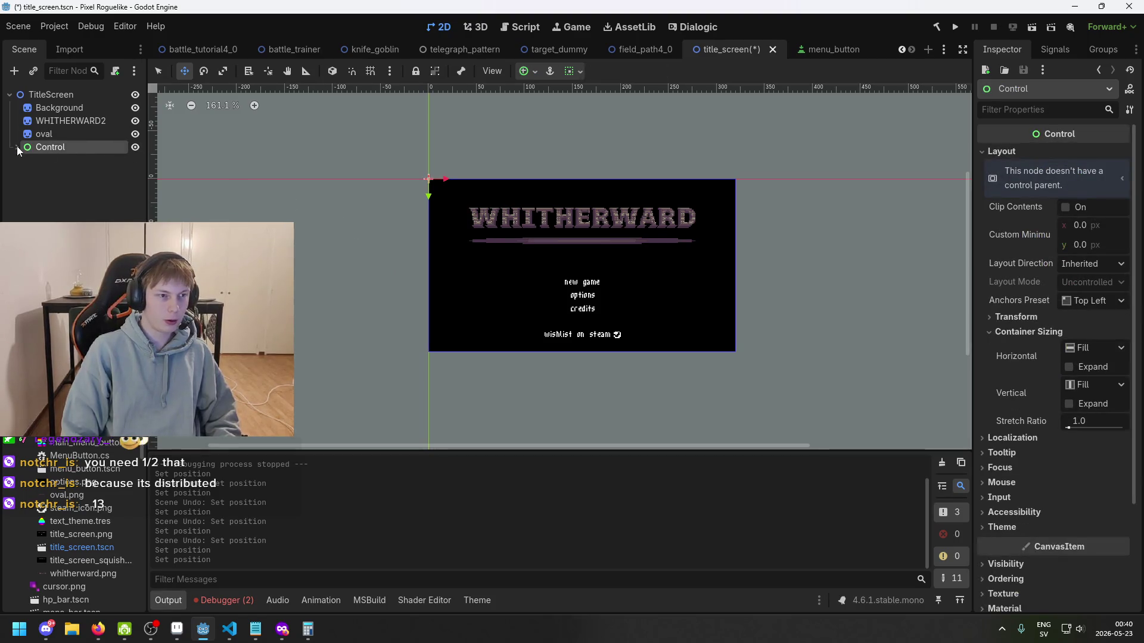
{"action": "left_click", "coordinate": [18, 148]}
{"action": "left_click", "coordinate": [57, 159]}
{"action": "left_click", "coordinate": [72, 212], "text": "ctrl"}
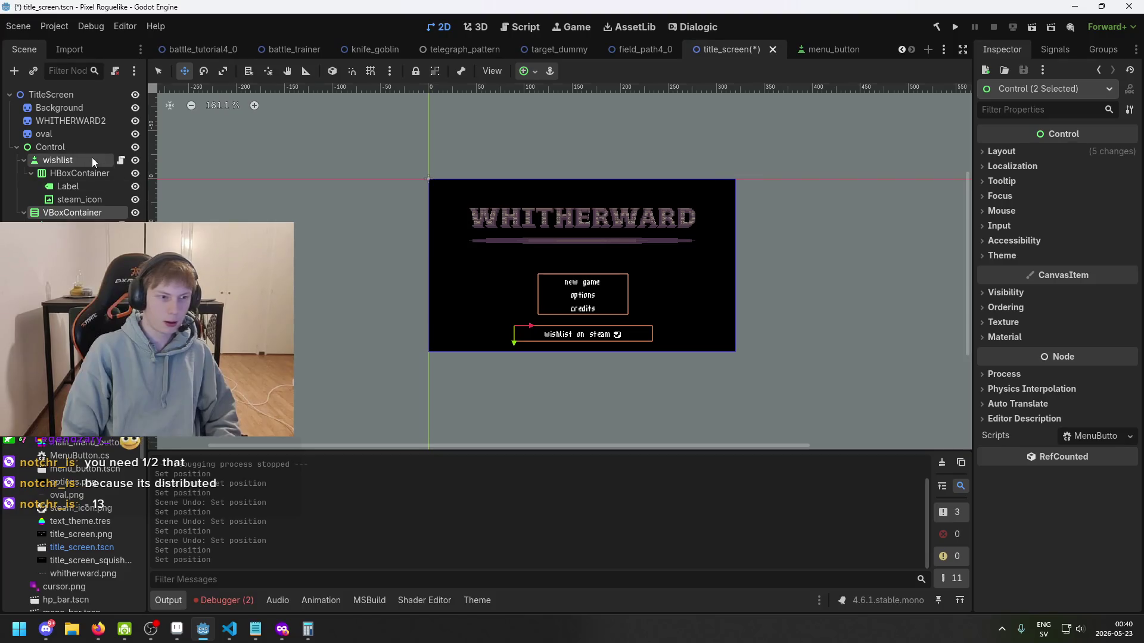
{"action": "left_click", "coordinate": [94, 161]}
{"action": "scroll", "coordinate": [1094, 426], "scroll_direction": "down", "scroll_amount": 3}
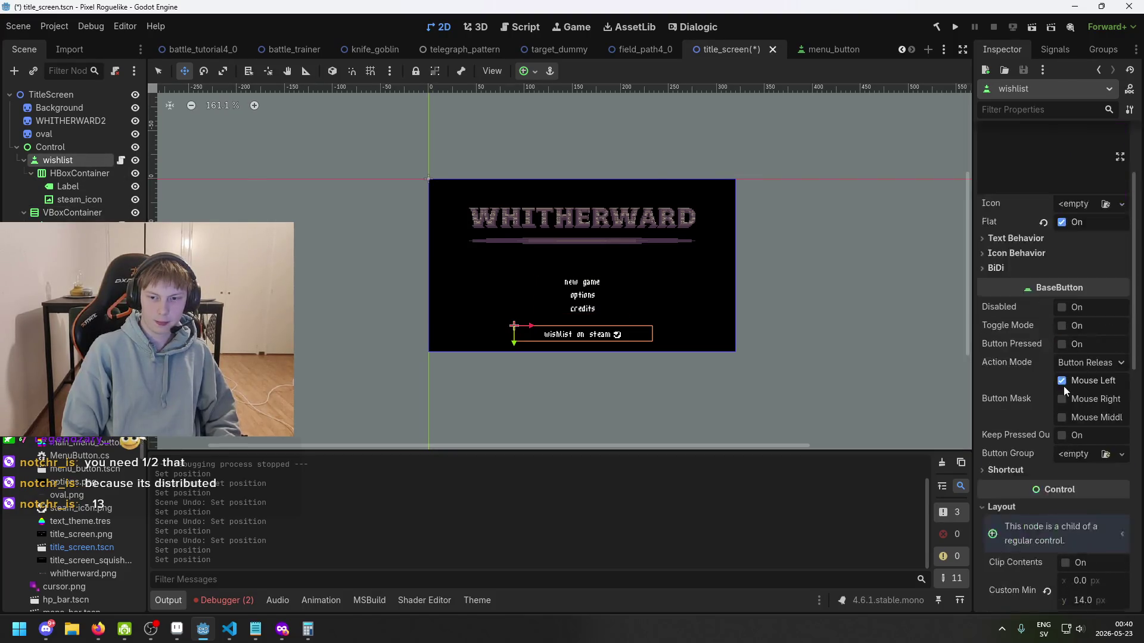
{"action": "left_click", "coordinate": [1112, 539]}
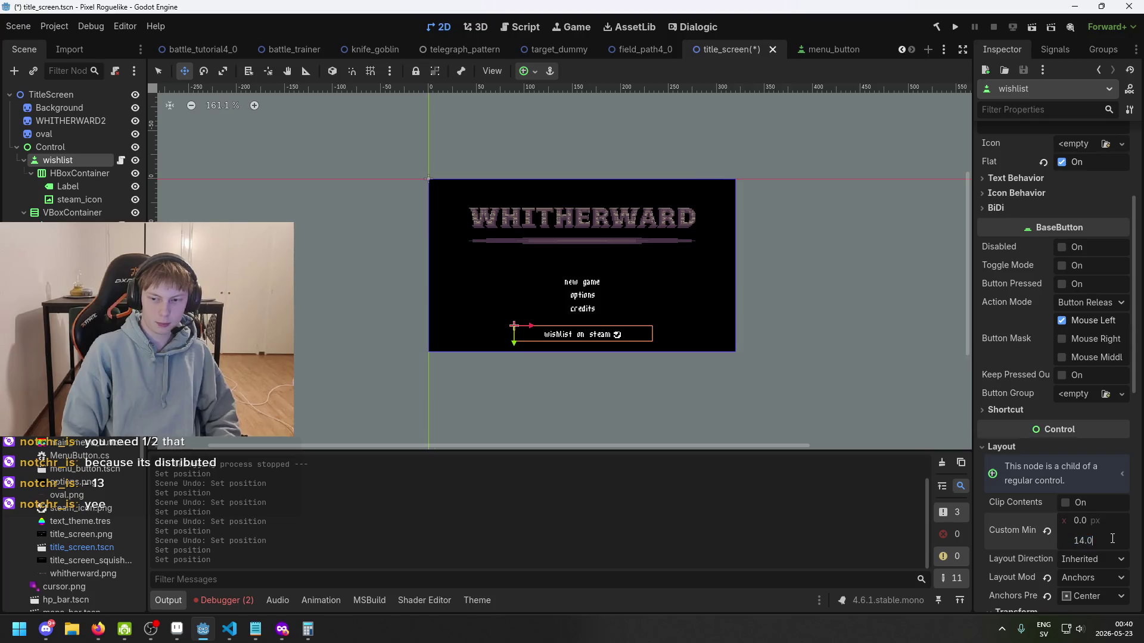
{"action": "type", "text": "-12"}
{"action": "key", "text": "Return"}
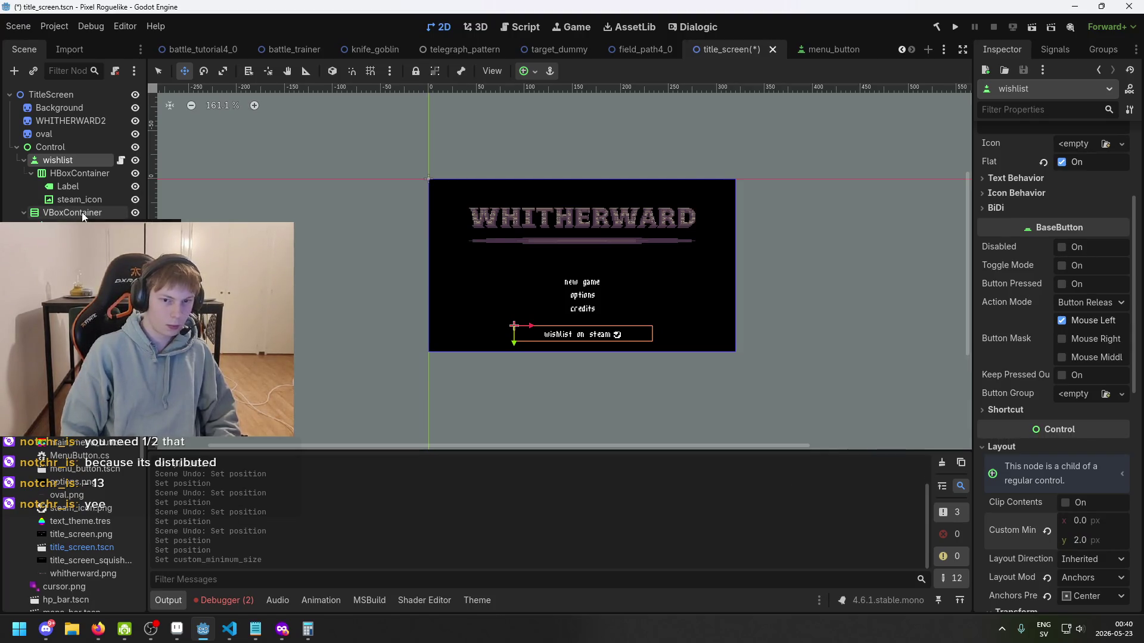
{"action": "key", "text": "ctrl+z"}
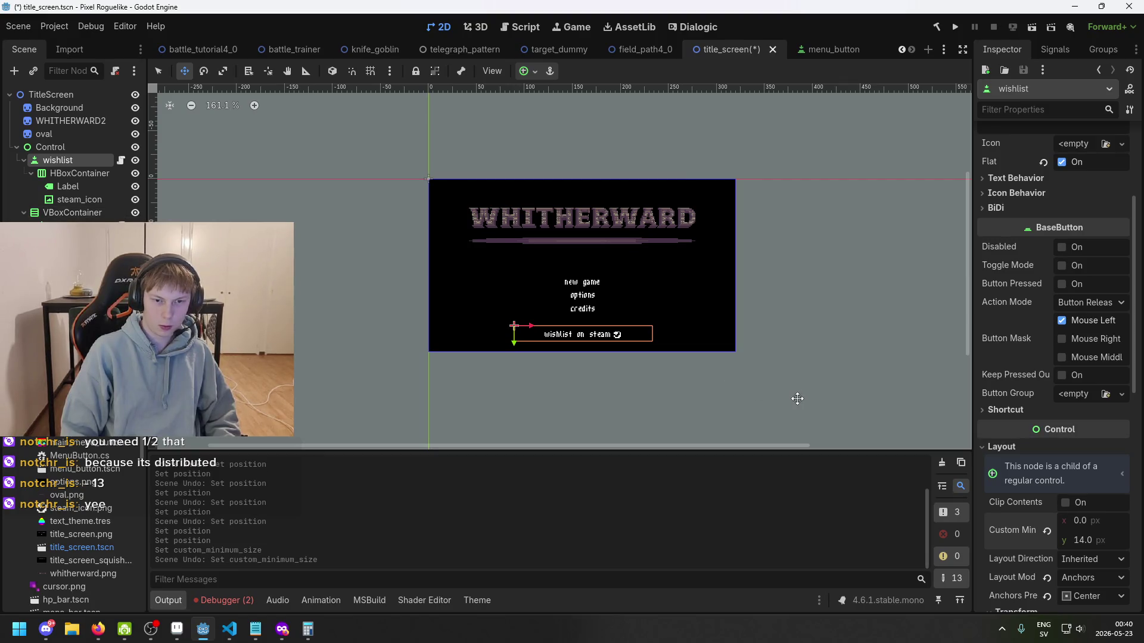
{"action": "scroll", "coordinate": [715, 377], "scroll_direction": "up", "scroll_amount": 2}
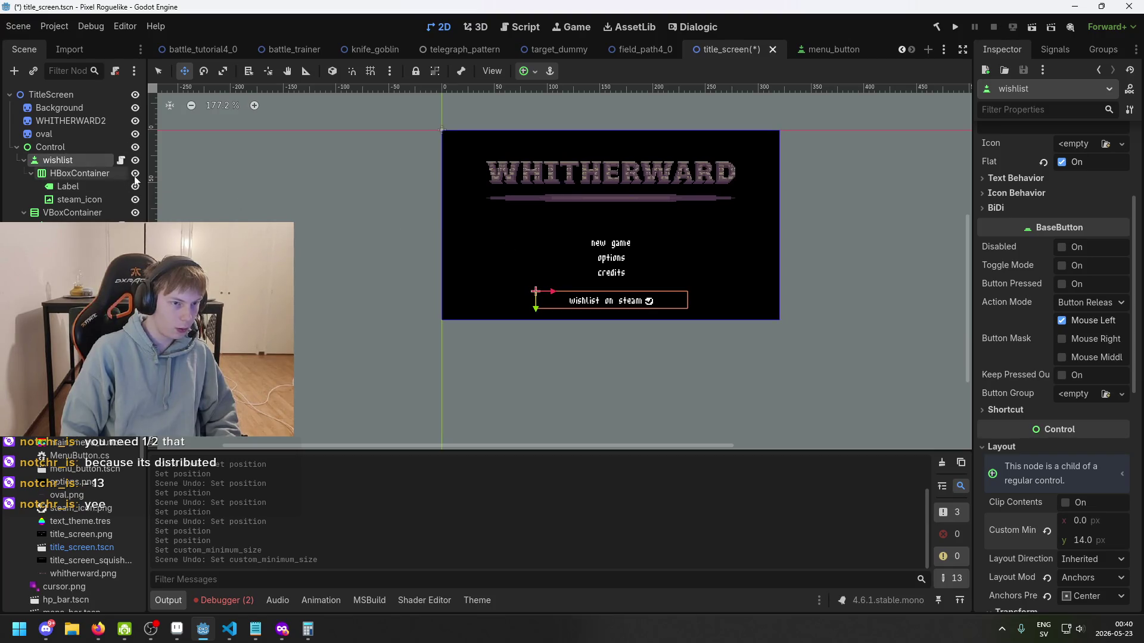
{"action": "scroll", "coordinate": [1063, 309], "scroll_direction": "up", "scroll_amount": 3}
{"action": "scroll", "coordinate": [1065, 308], "scroll_direction": "down", "scroll_amount": 5}
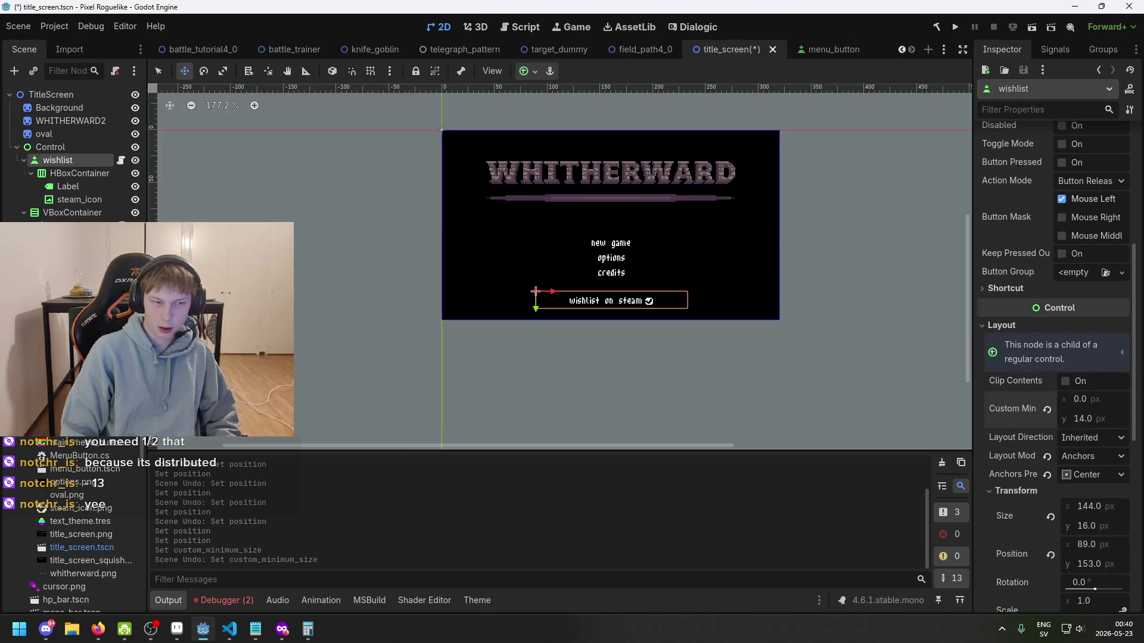
{"action": "double_click", "coordinate": [72, 213]}
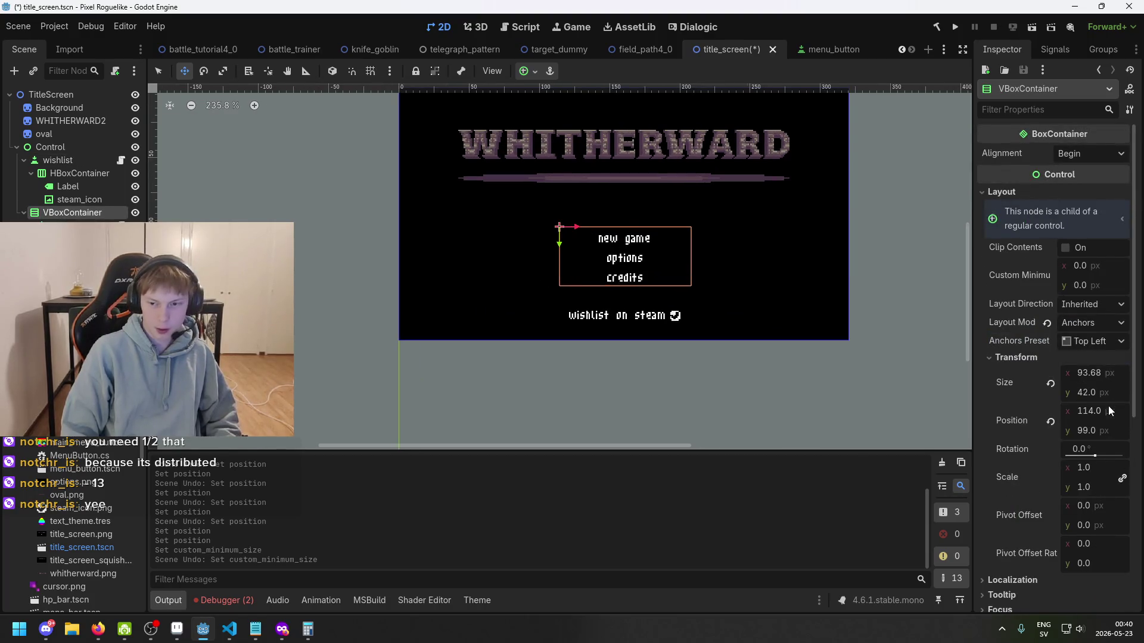
- Move the menu container up to y 87, undoing and redoing the change
{"action": "double_click", "coordinate": [1106, 390]}
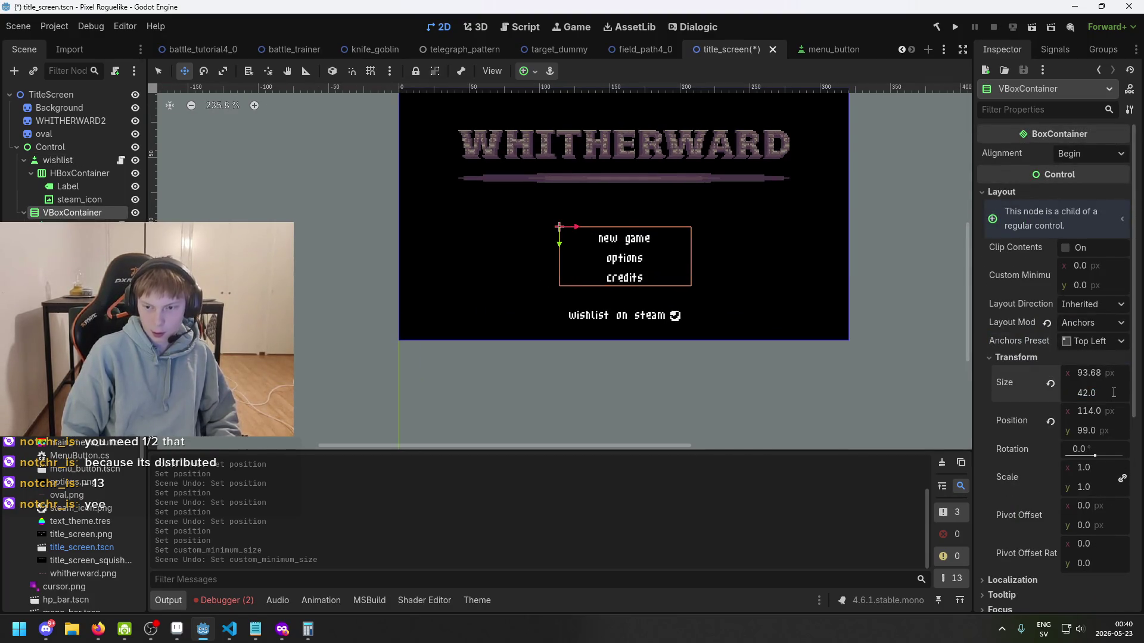
{"action": "left_click", "coordinate": [1113, 429]}
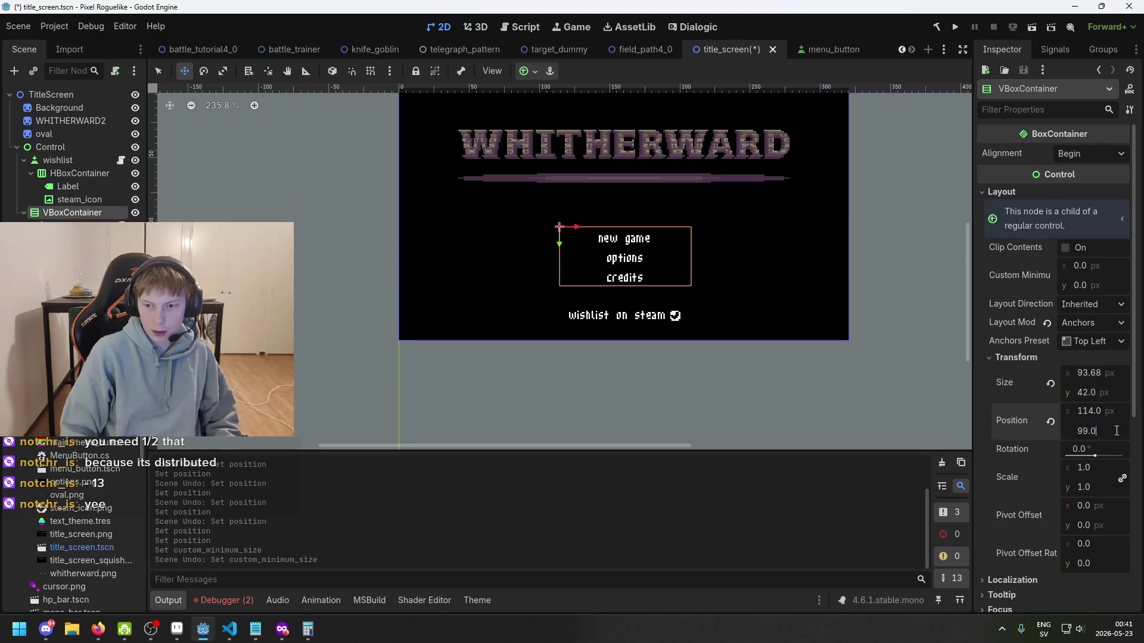
{"action": "key", "text": "BackSpace"}
{"action": "key", "text": "BackSpace"}
{"action": "key", "text": "BackSpace"}
{"action": "type", "text": "87"}
{"action": "key", "text": "Return"}
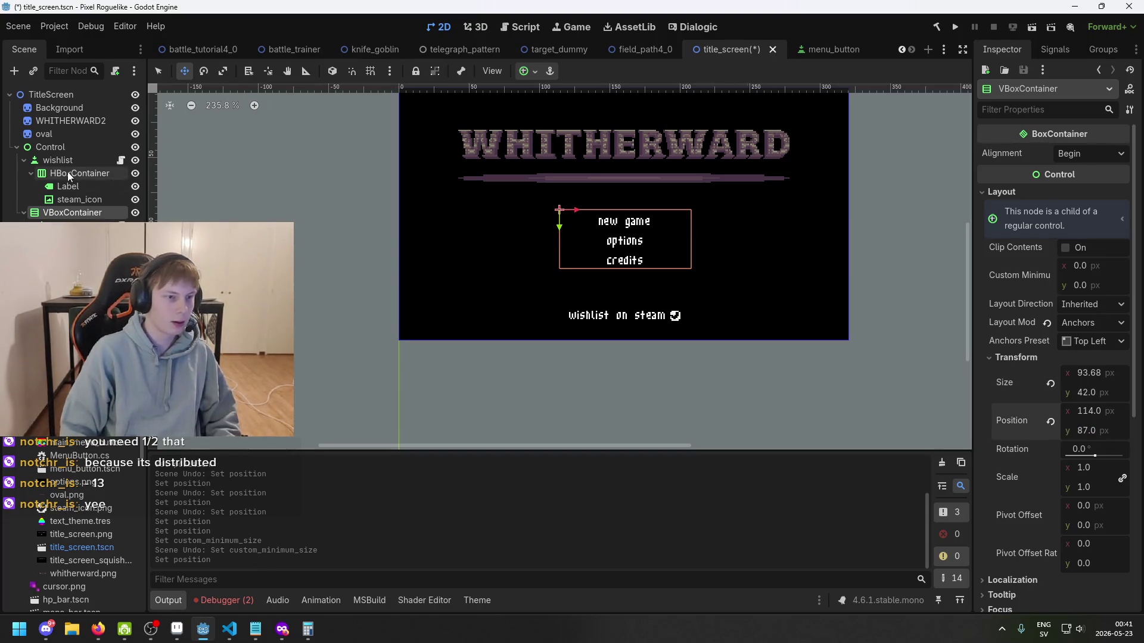
{"action": "left_click", "coordinate": [68, 174]}
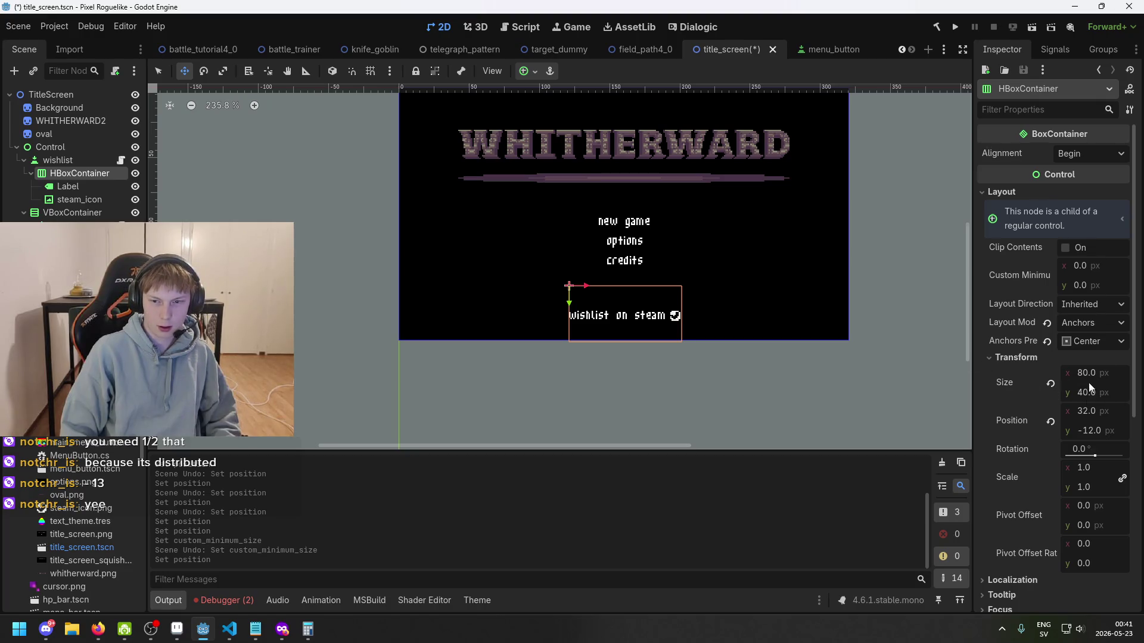
{"action": "key", "text": "ctrl+z"}
{"action": "key", "text": "ctrl+z"}
{"action": "key", "text": "ctrl+z"}
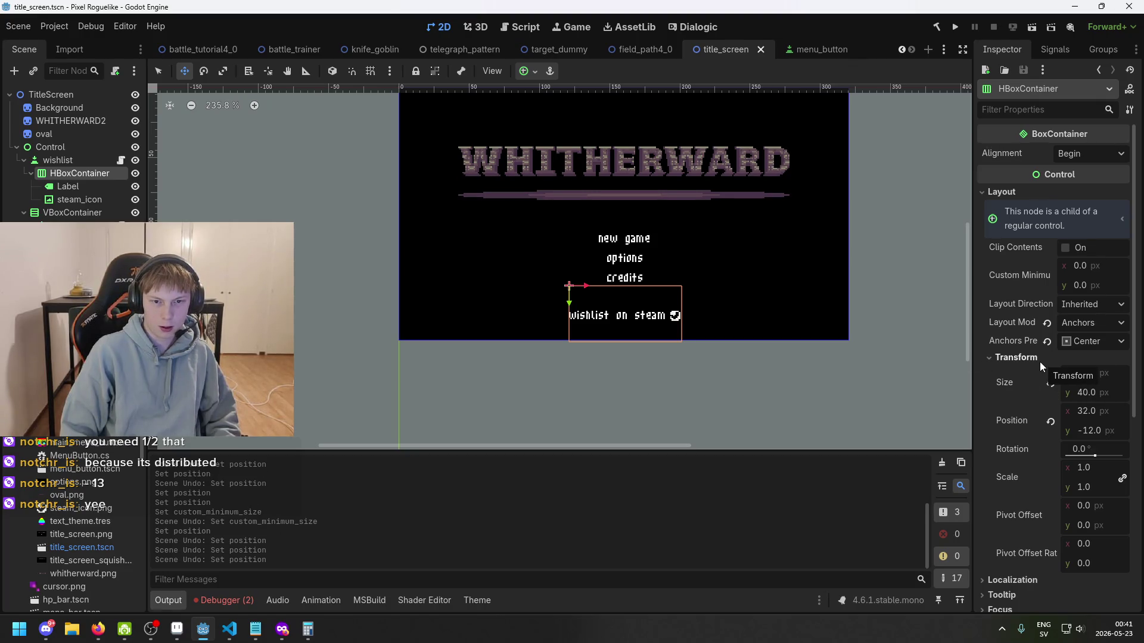
{"action": "key", "text": "ctrl+shift+z"}
{"action": "key", "text": "ctrl+shift+z"}
{"action": "key", "text": "ctrl+shift+z"}
- Set the wishlist button's Position y to 153-12 = 141
{"action": "left_click", "coordinate": [70, 215]}
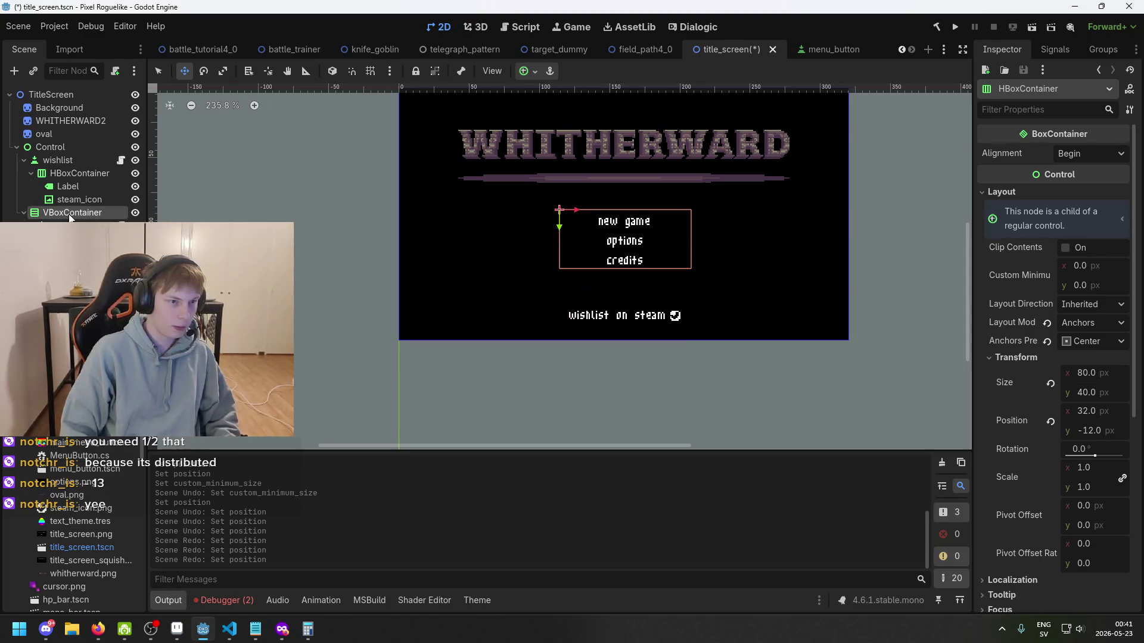
{"action": "left_click", "coordinate": [63, 160]}
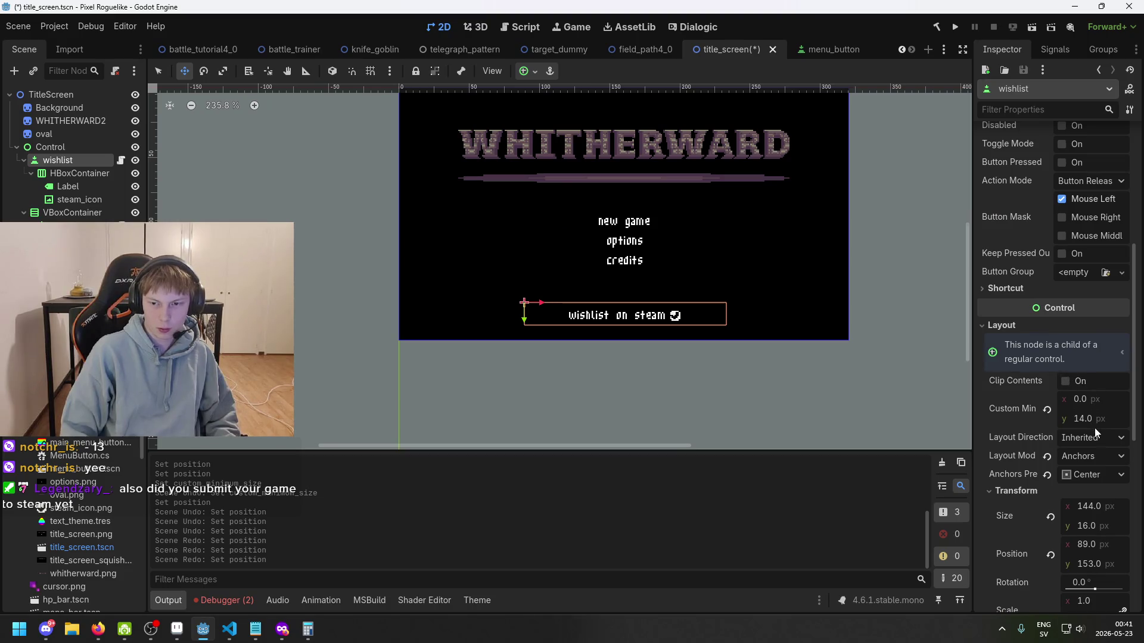
{"action": "scroll", "coordinate": [1096, 430], "scroll_direction": "down", "scroll_amount": 3}
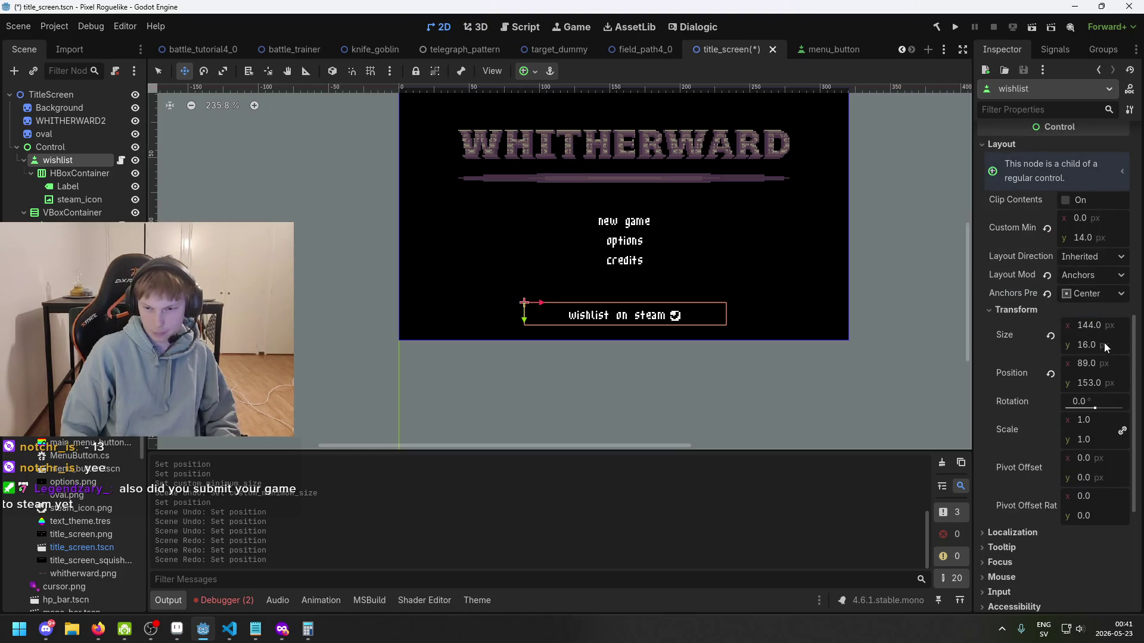
{"action": "left_click", "coordinate": [1123, 386]}
{"action": "type", "text": "-12"}
{"action": "key", "text": "Return"}
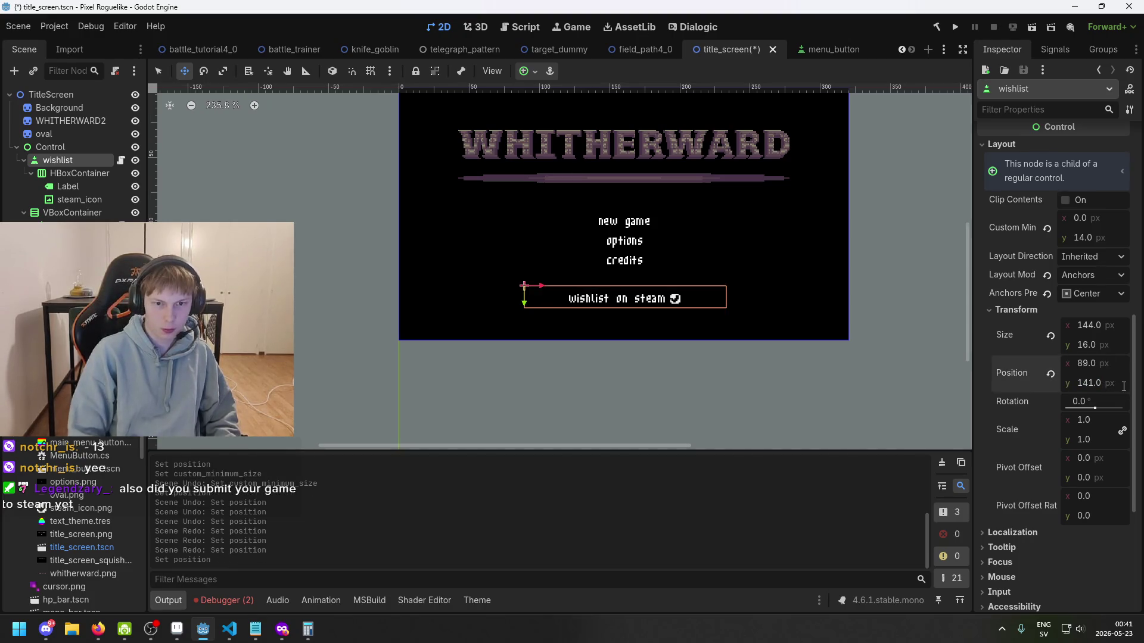
- Save the title_screen scene and run the game to preview it
{"action": "key", "text": "ctrl+s"}
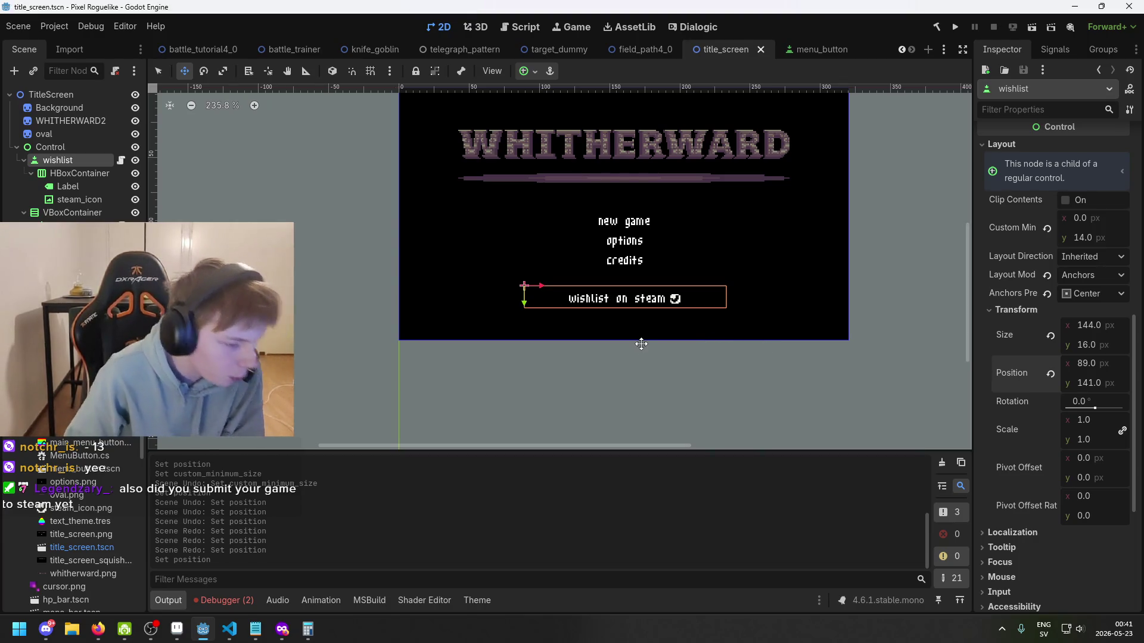
{"action": "left_click_drag", "start_coordinate": [599, 357], "coordinate": [485, 374]}
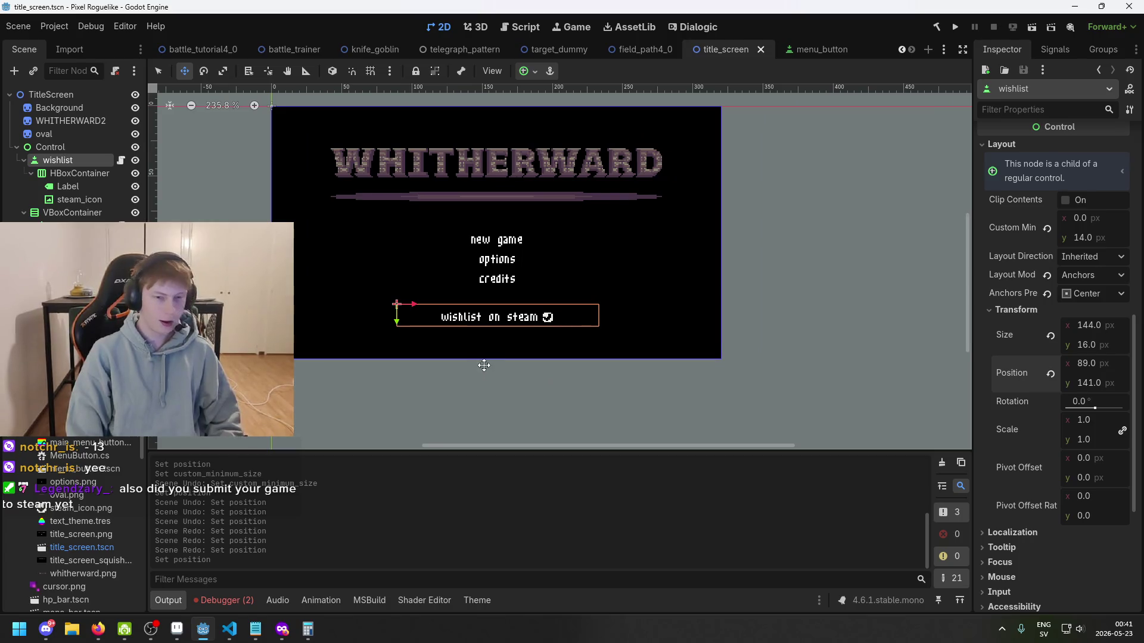
{"action": "key", "text": "ctrl+s"}
{"action": "scroll", "coordinate": [564, 263], "scroll_direction": "down", "scroll_amount": 1}
{"action": "key", "text": "ctrl+s"}
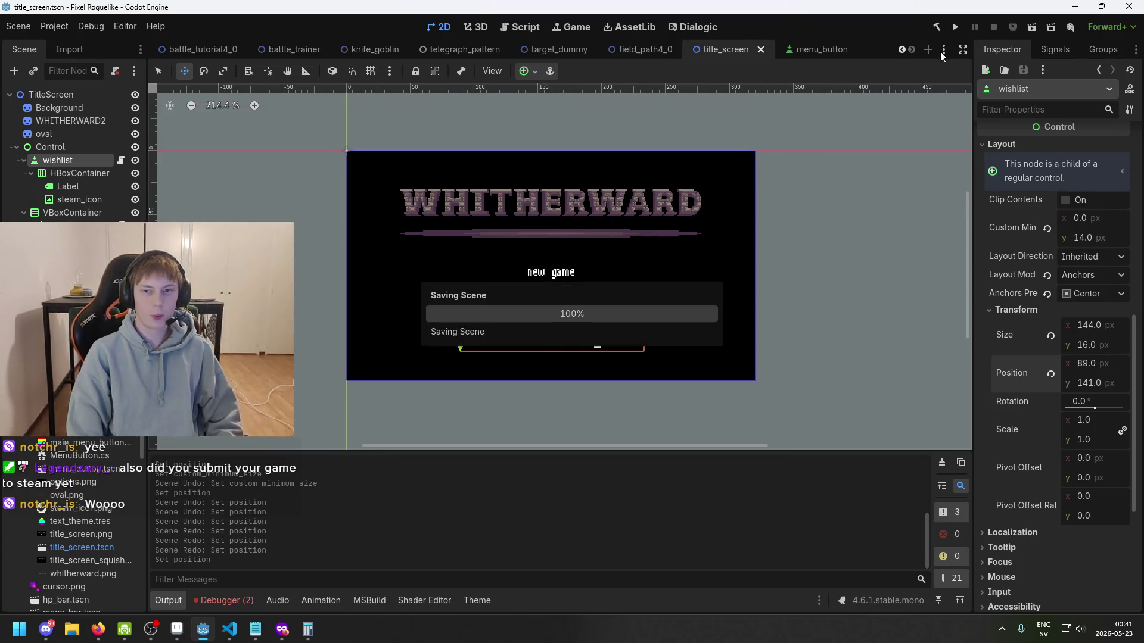
{"action": "left_click", "coordinate": [955, 28]}
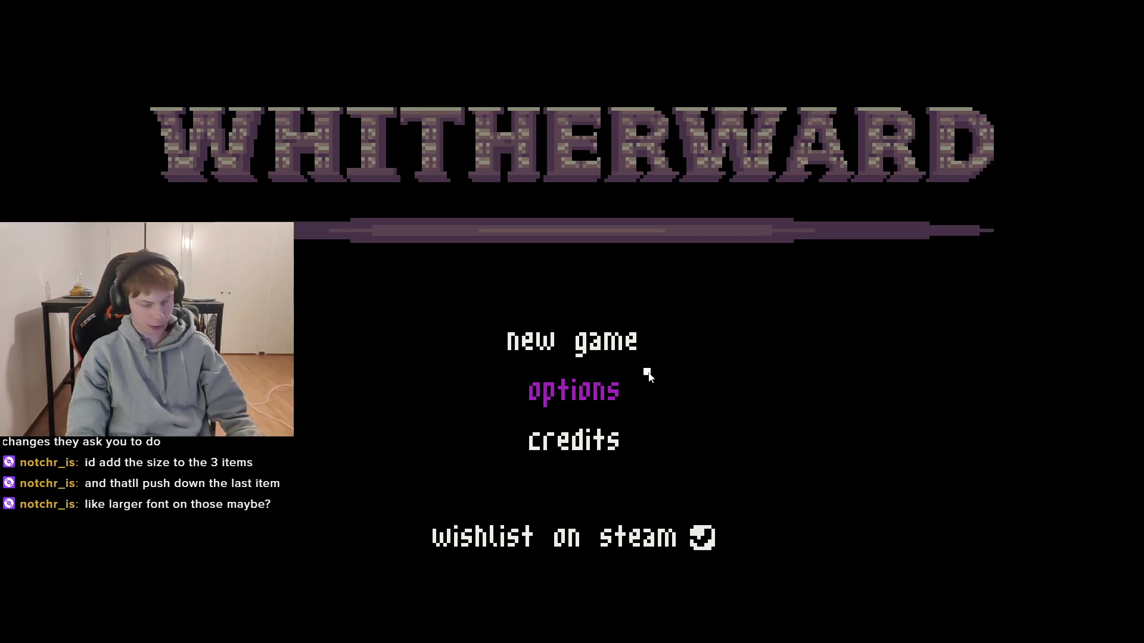
- Stop the running game with F8 and return to the title_screen scene
{"action": "key", "text": "F8"}
- Try a minimum height of 17 on the wishlist button, undo it, and save the scene
{"action": "key", "text": "ctrl+s"}
{"action": "scroll", "coordinate": [560, 365], "scroll_direction": "up", "scroll_amount": 2}
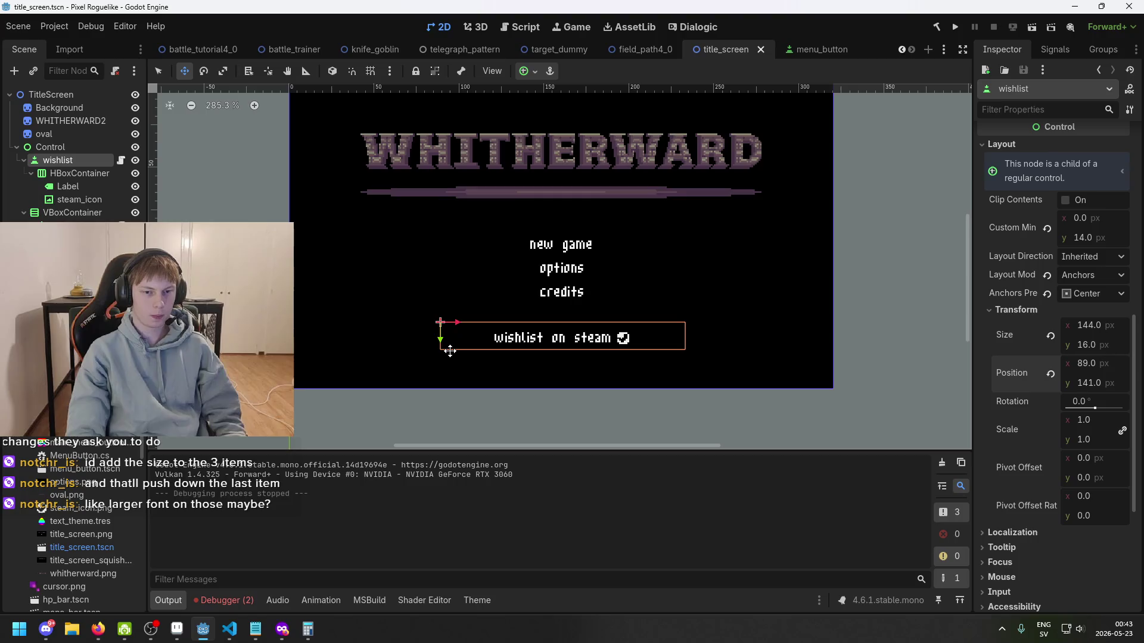
{"action": "scroll", "coordinate": [449, 347], "scroll_direction": "up", "scroll_amount": 1}
{"action": "scroll", "coordinate": [445, 342], "scroll_direction": "up", "scroll_amount": 2}
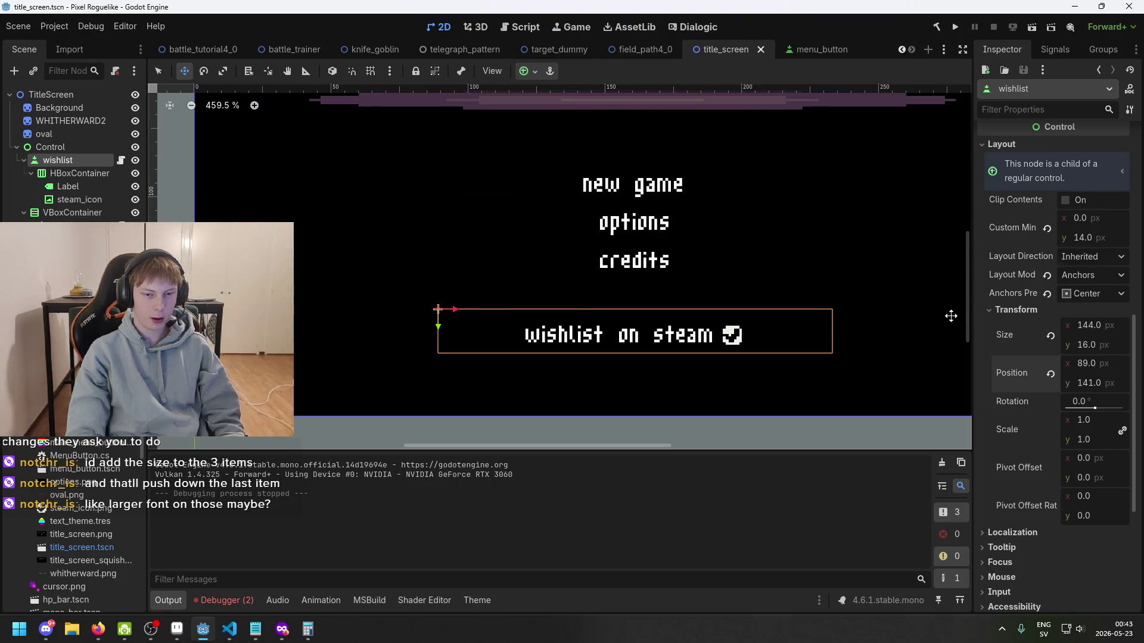
{"action": "left_click", "coordinate": [1108, 238]}
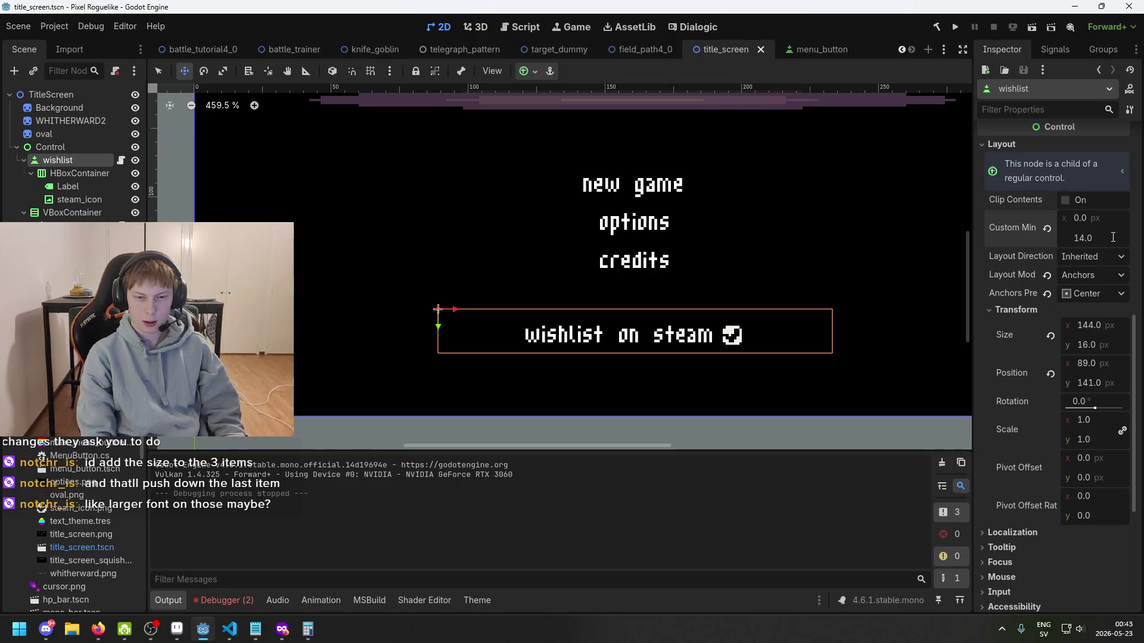
{"action": "type", "text": "+3"}
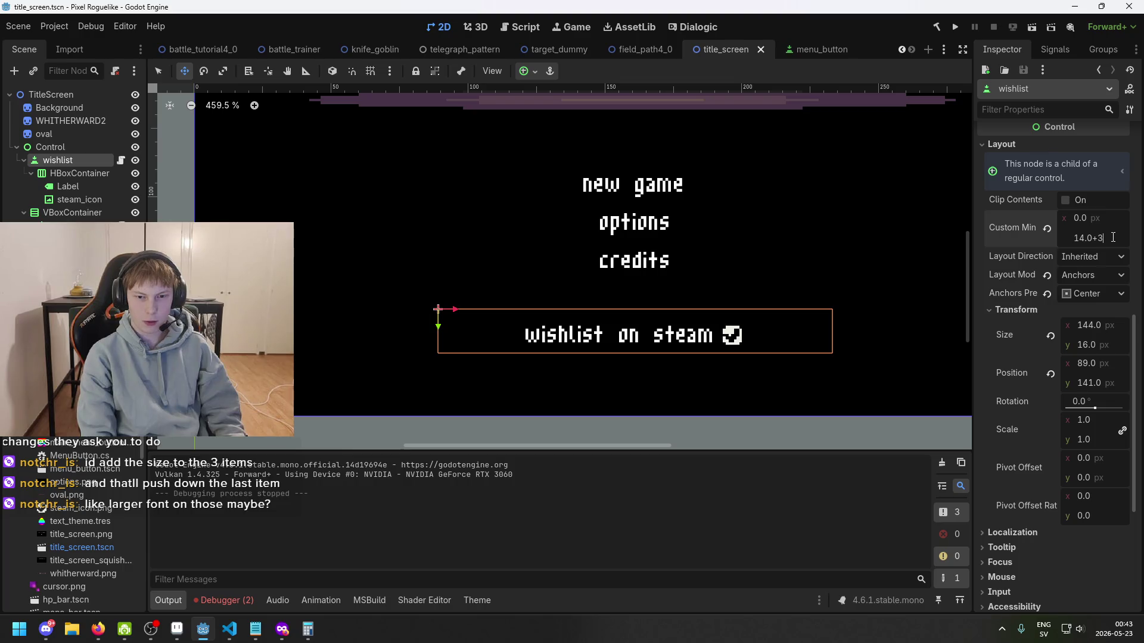
{"action": "key", "text": "Return"}
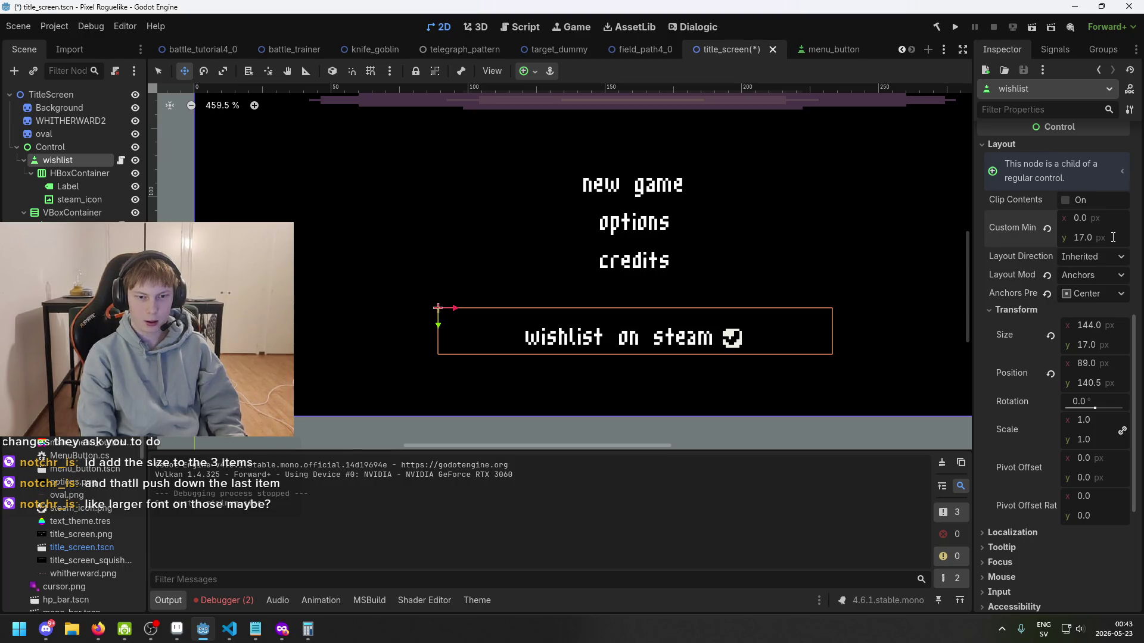
{"action": "key", "text": "ctrl+z"}
{"action": "key", "text": "ctrl+s"}
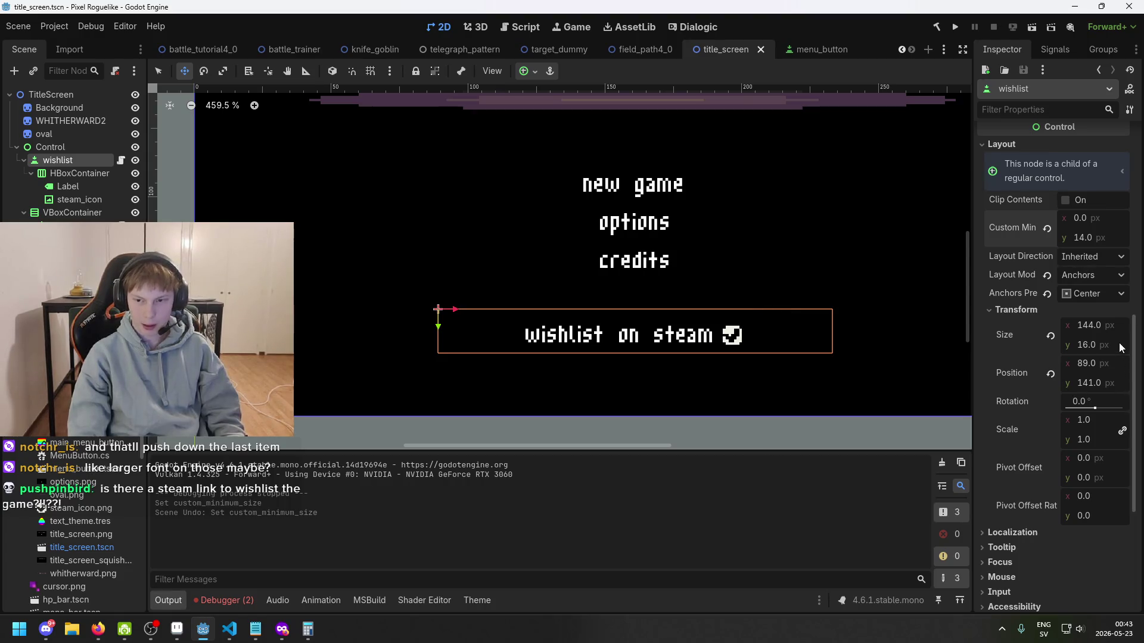
- Move the wishlist button down to Position y 144 (141+3)
{"action": "left_click", "coordinate": [1116, 383]}
{"action": "key", "text": "End"}
{"action": "type", "text": "+3"}
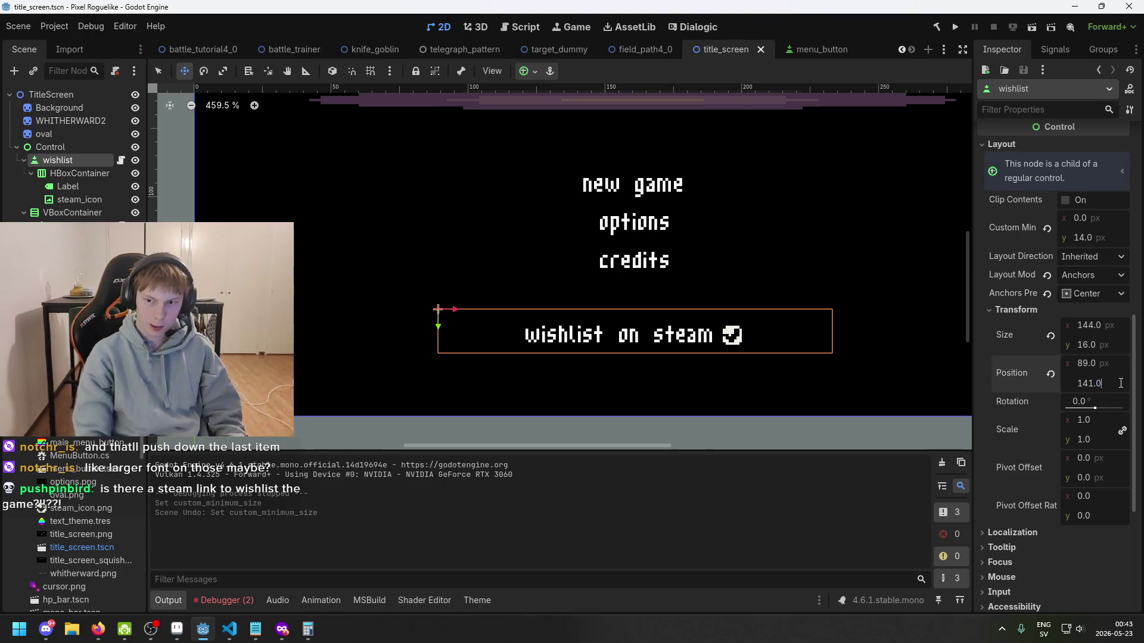
{"action": "key", "text": "Return"}
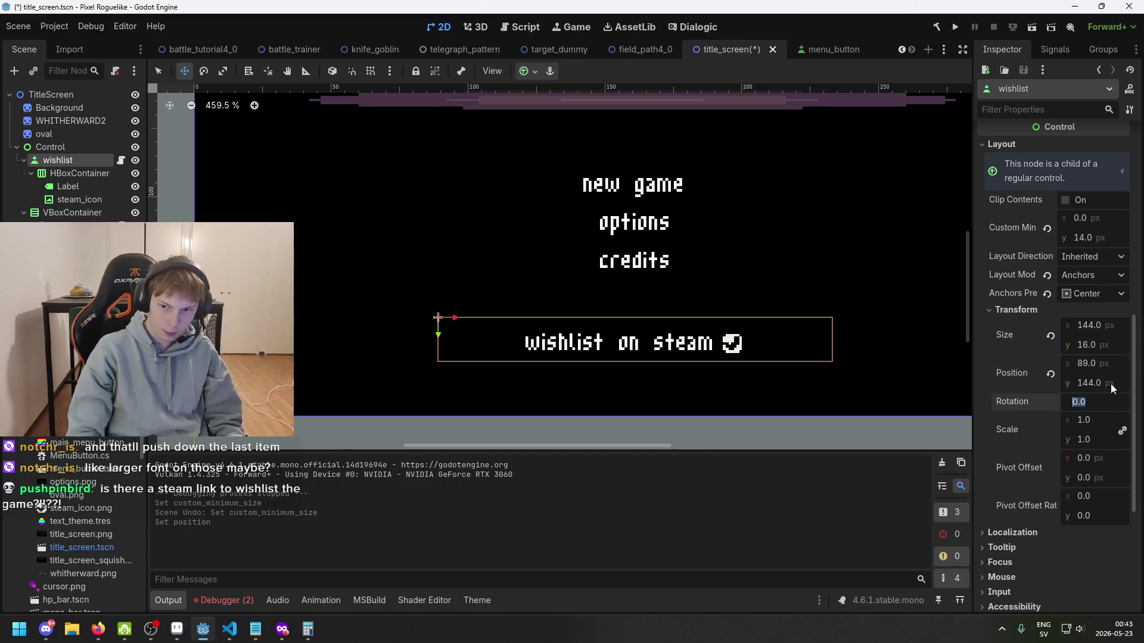
{"action": "key", "text": "End"}
{"action": "type", "text": "+3"}
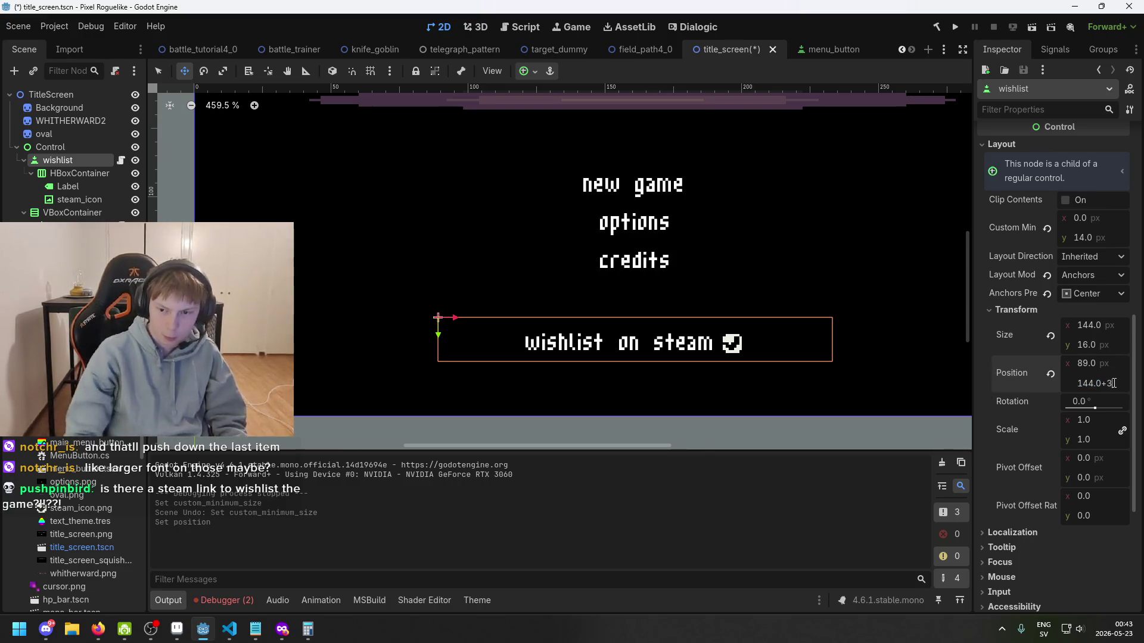
{"action": "key", "text": "BackSpace"}
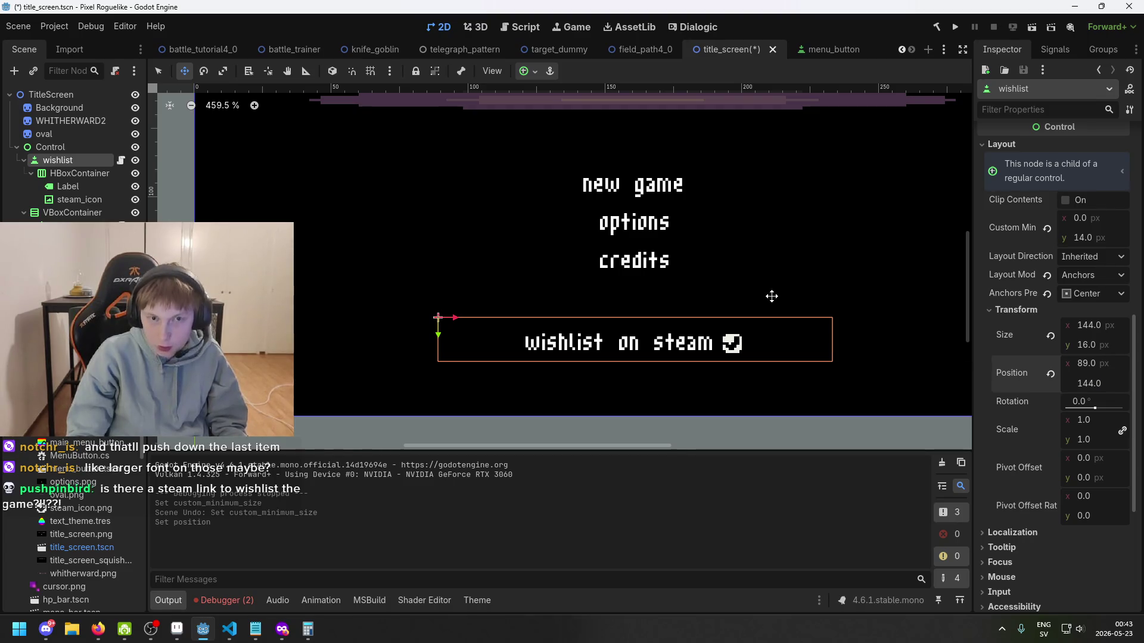
- Move the VBoxContainer menu to Position y 90 (87+3), save, and run the game
{"action": "left_click", "coordinate": [60, 210]}
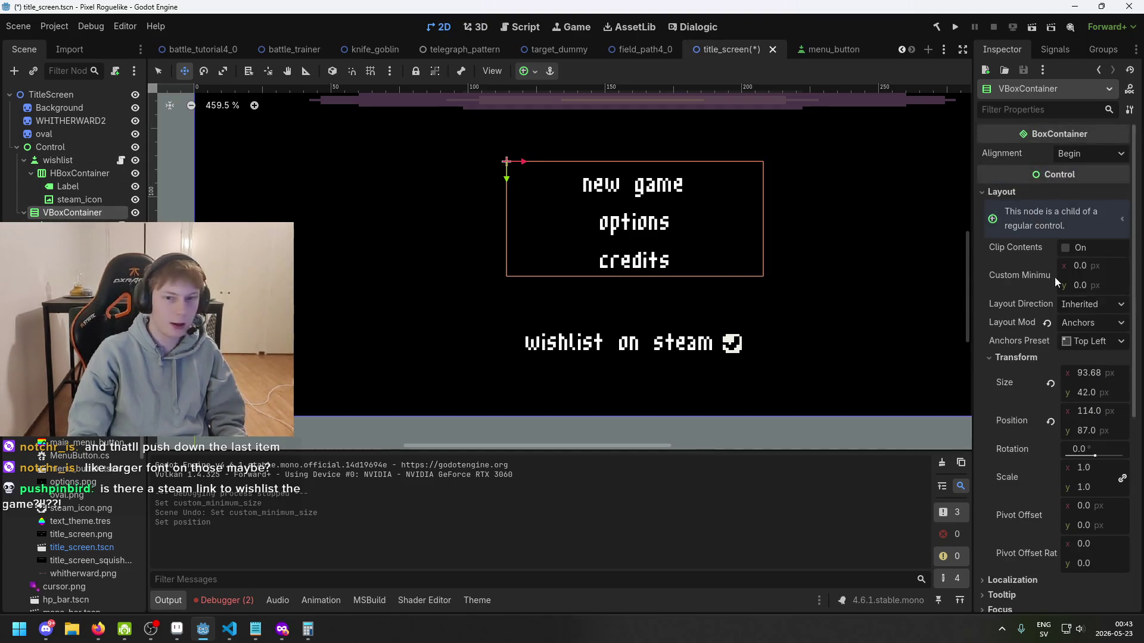
{"action": "left_click", "coordinate": [1110, 431]}
{"action": "left_click", "coordinate": [1120, 431]}
{"action": "left_click", "coordinate": [1120, 431]}
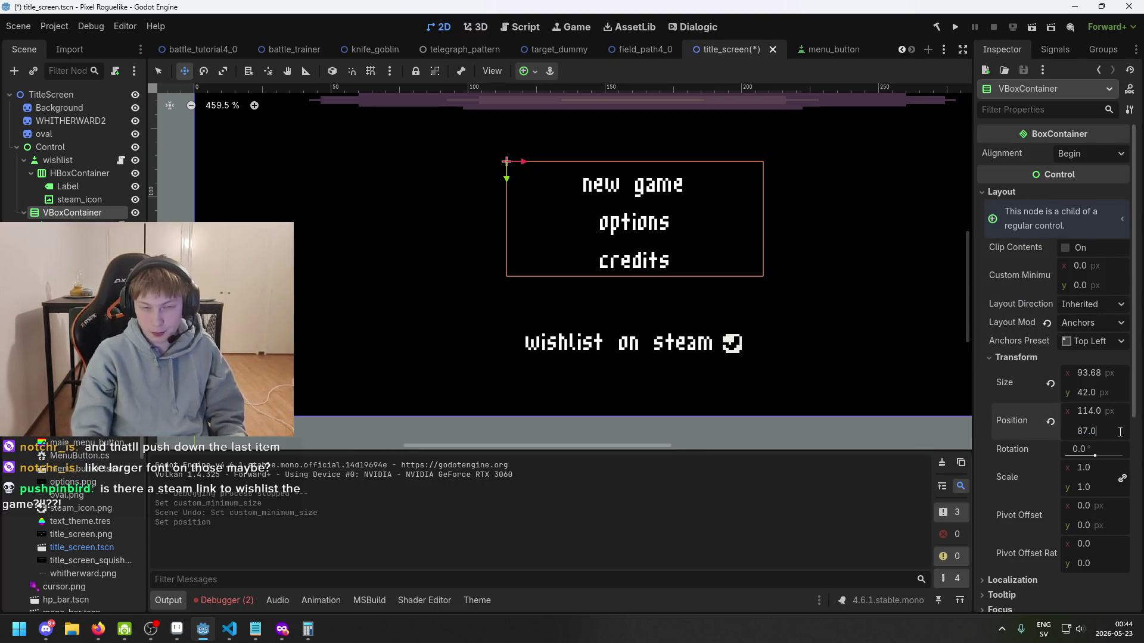
{"action": "type", "text": "+3"}
{"action": "type", "text": "90"}
{"action": "key", "text": "Return"}
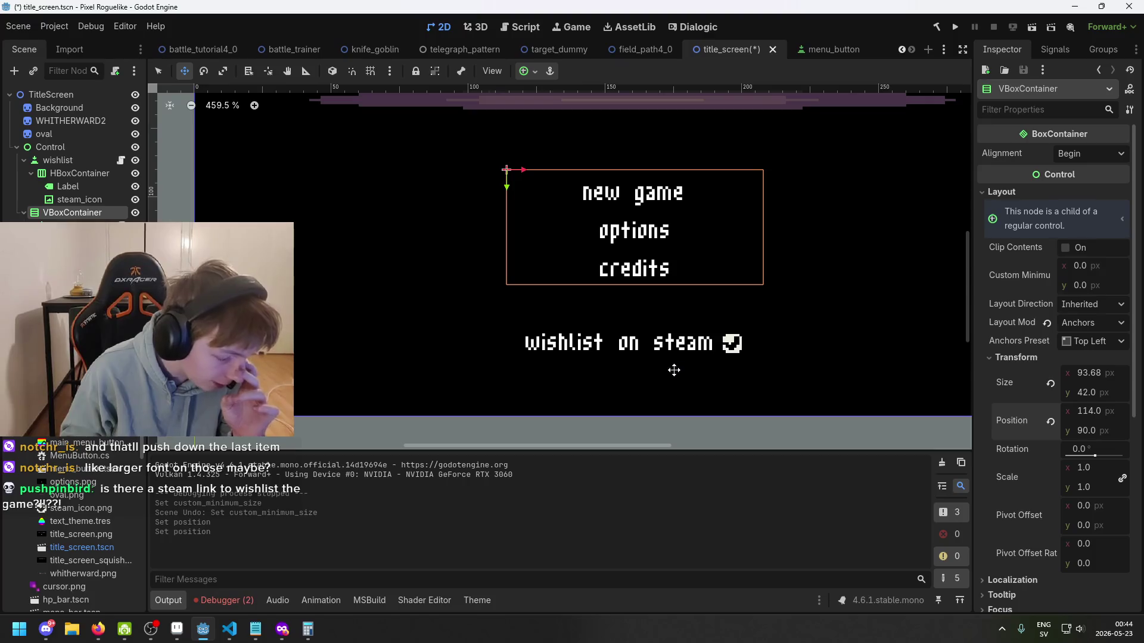
{"action": "scroll", "coordinate": [584, 258], "scroll_direction": "down", "scroll_amount": 2}
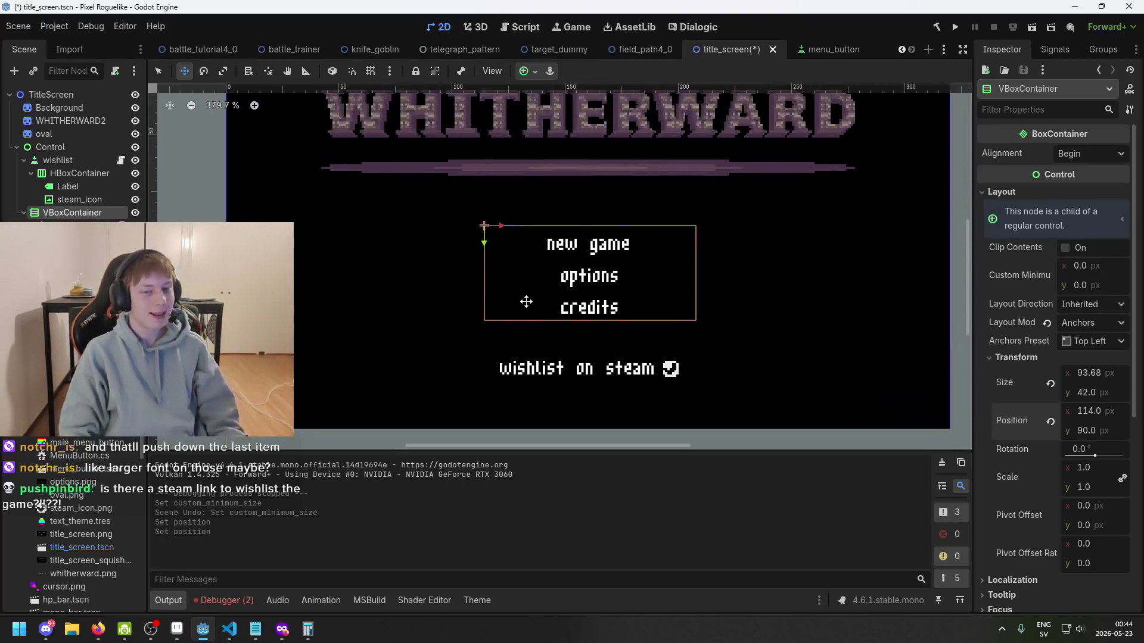
{"action": "scroll", "coordinate": [582, 363], "scroll_direction": "up", "scroll_amount": 1}
{"action": "key", "text": "ctrl+s"}
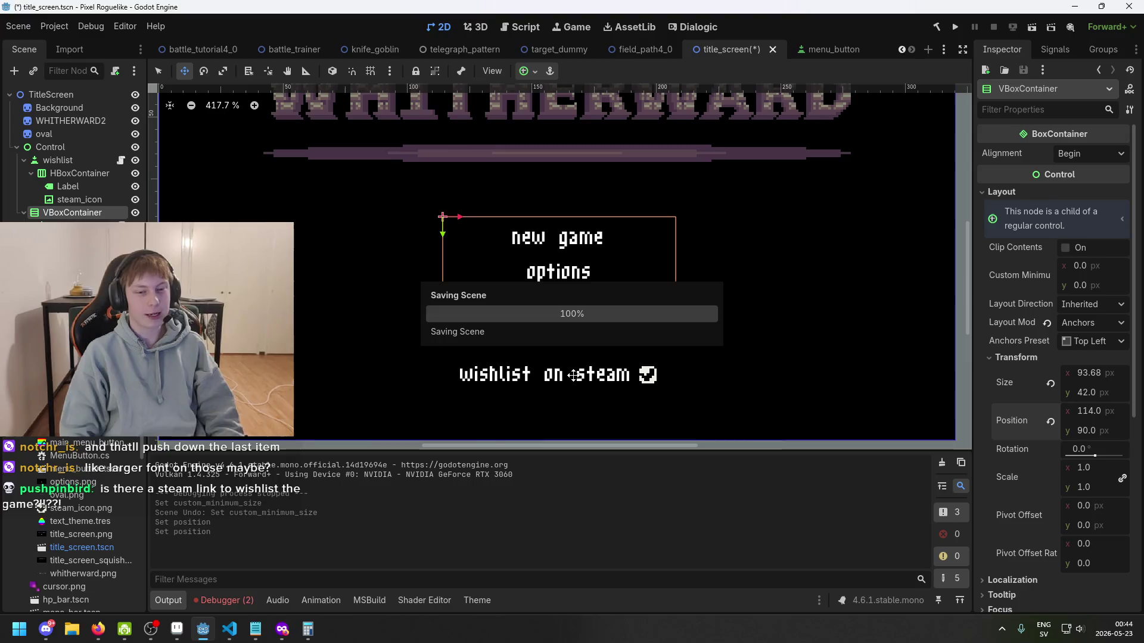
{"action": "left_click", "coordinate": [956, 27]}
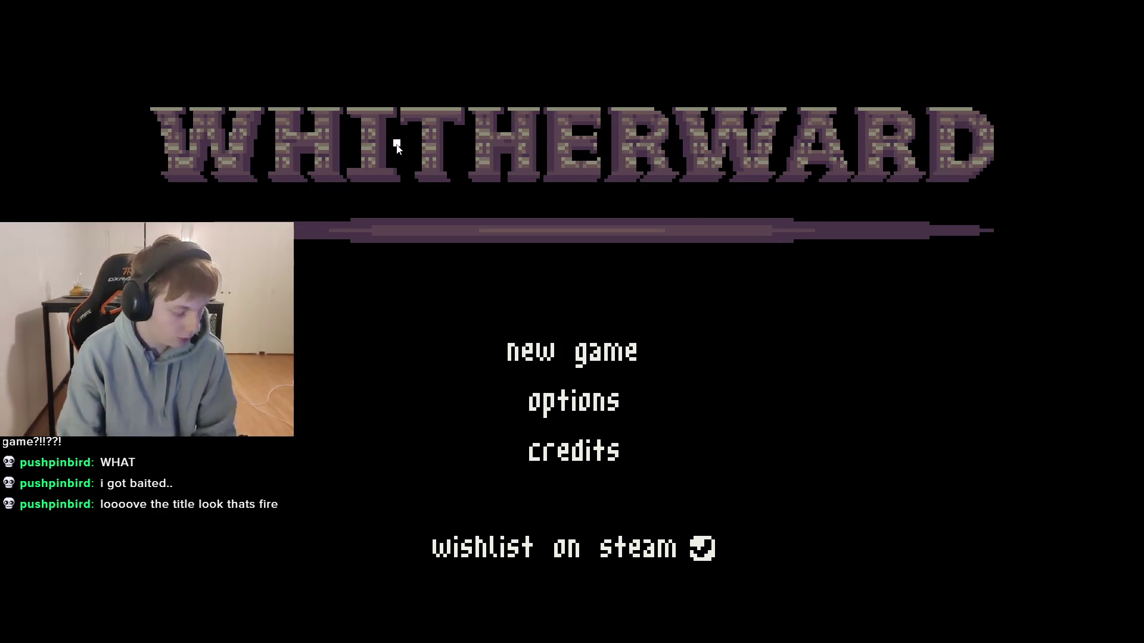
{"action": "key", "text": "F8"}
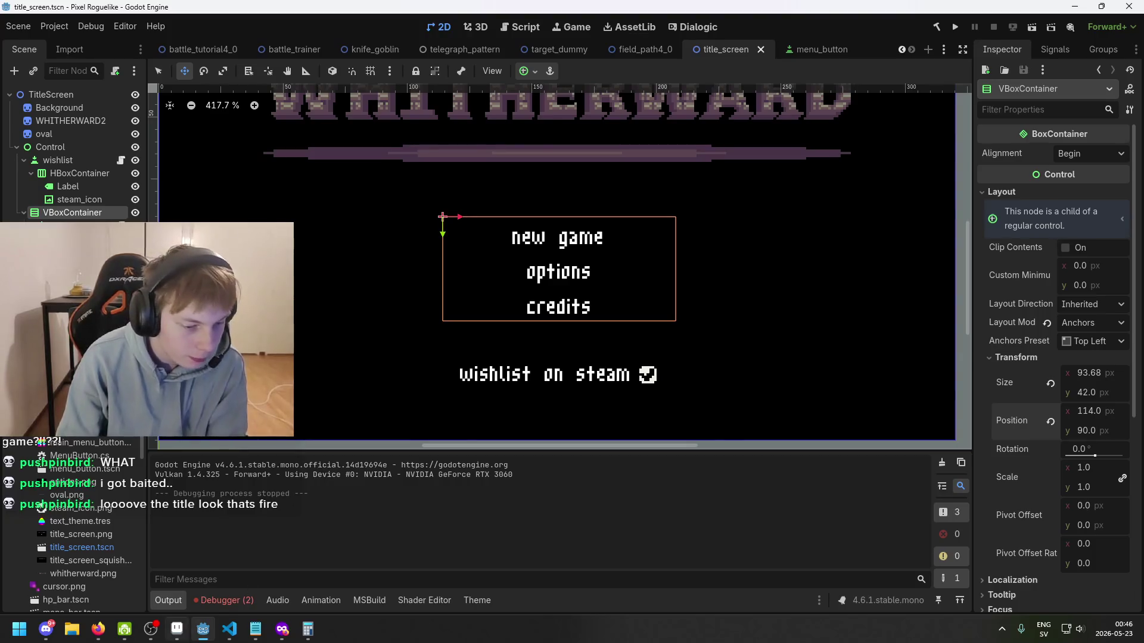
- Check the title-screen sprite in Aseprite, then select cursor.png in Godot's FileSystem
{"action": "left_click", "coordinate": [178, 632]}
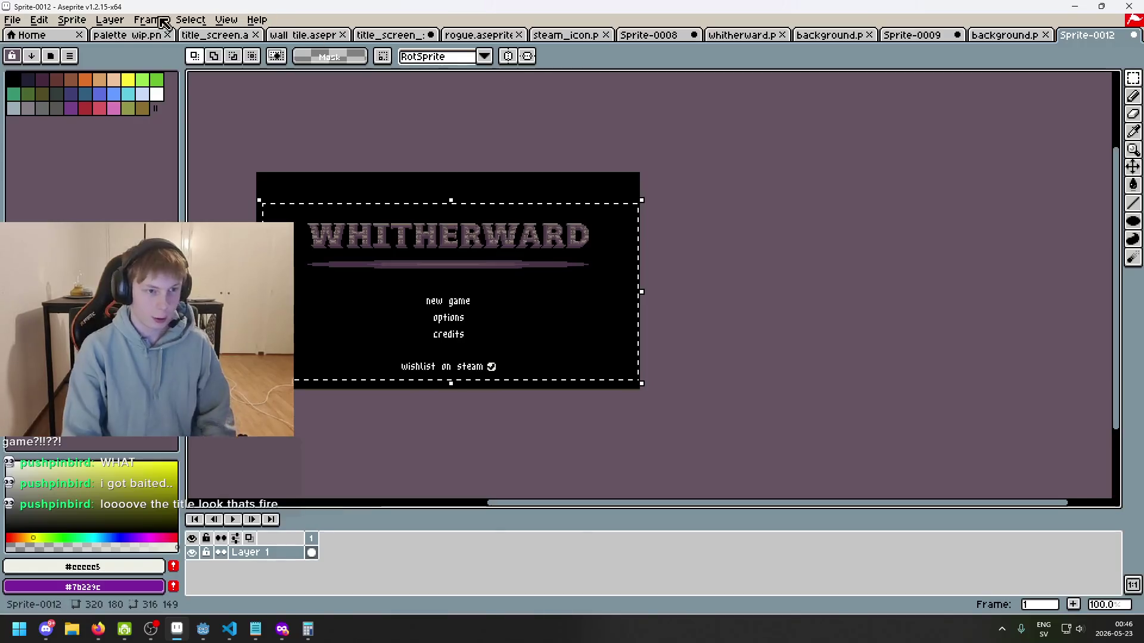
{"action": "key", "text": "alt+Tab"}
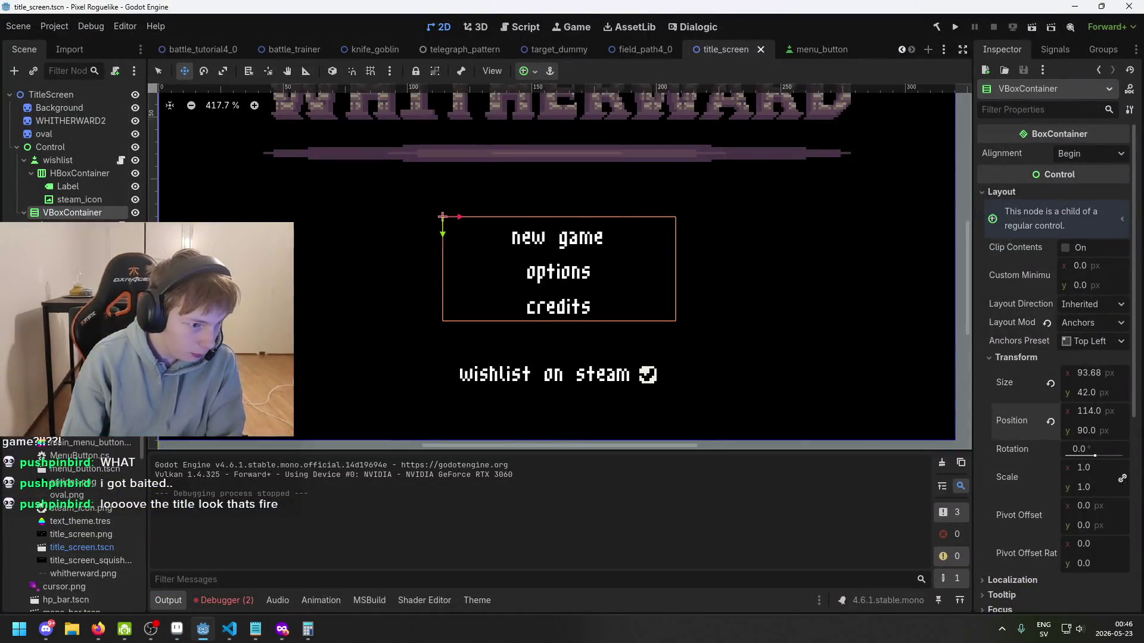
{"action": "scroll", "coordinate": [74, 563], "scroll_direction": "down", "scroll_amount": 1}
{"action": "left_click", "coordinate": [75, 563]}
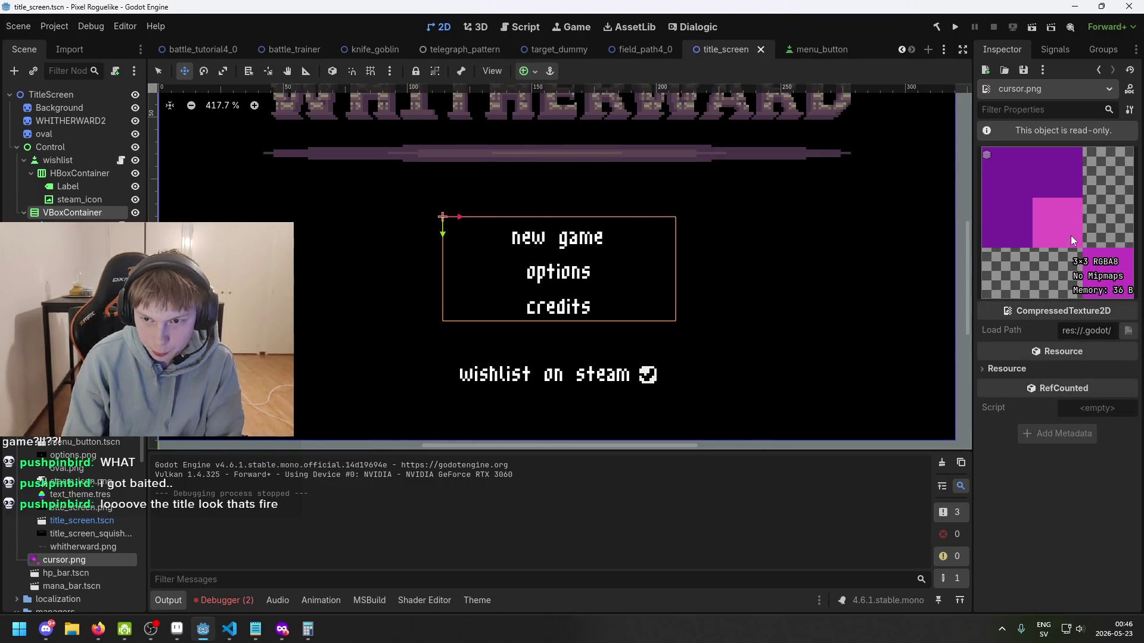
{"action": "scroll", "coordinate": [714, 223], "scroll_direction": "down", "scroll_amount": 2}
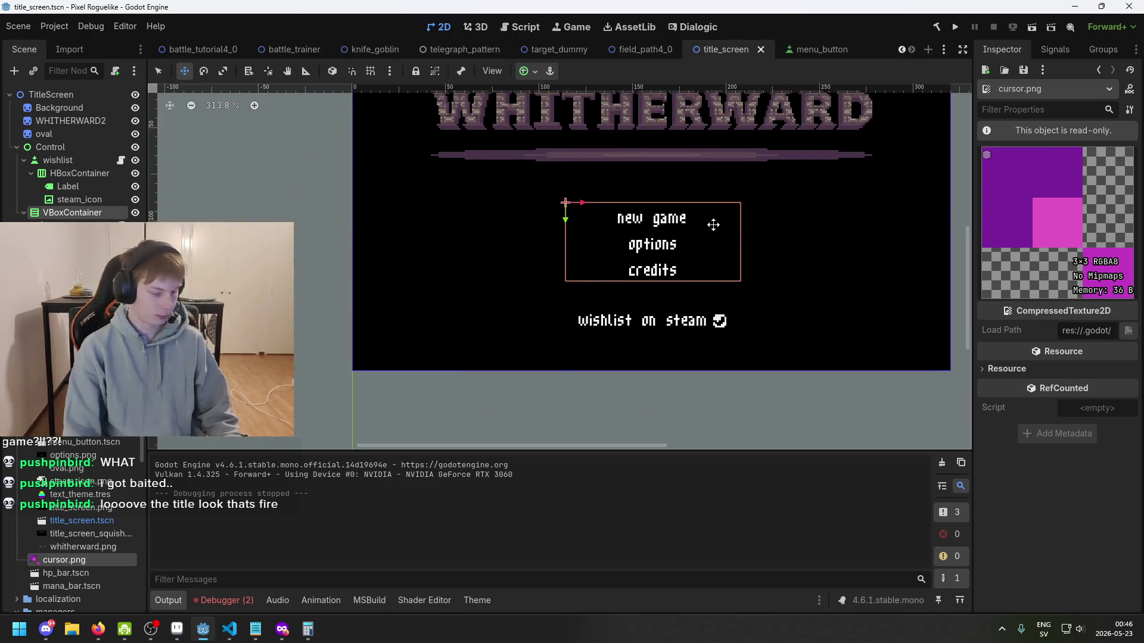
- Save the title_screen scene and select the TitleScreen root node
{"action": "key", "text": "ctrl+s"}
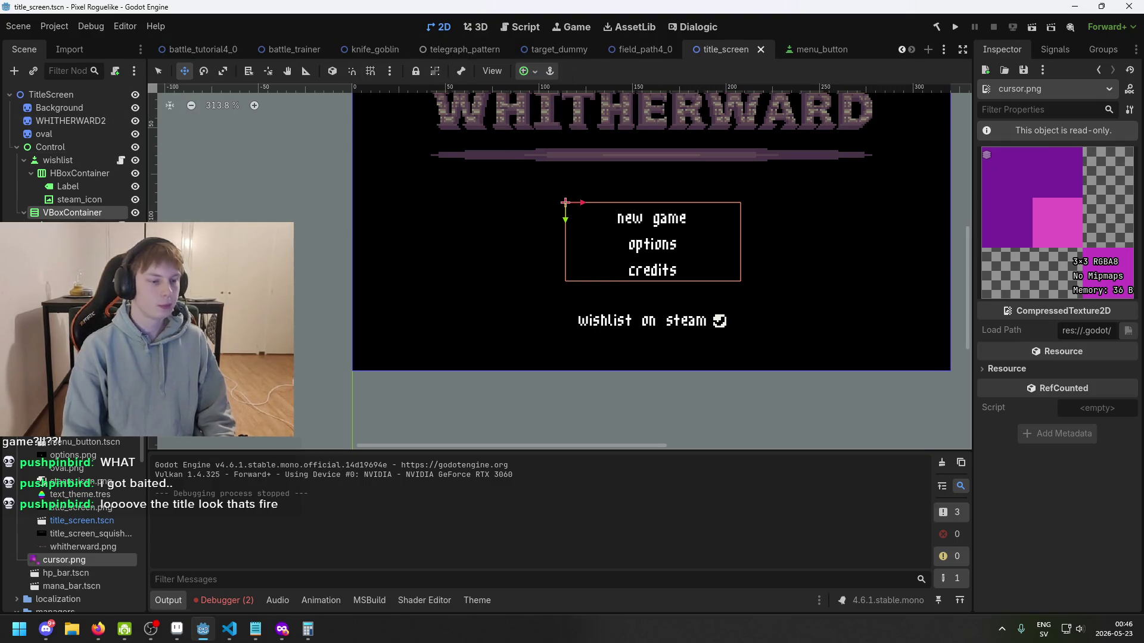
{"action": "scroll", "coordinate": [409, 318], "scroll_direction": "up", "scroll_amount": 2}
{"action": "scroll", "coordinate": [417, 315], "scroll_direction": "right", "scroll_amount": 3}
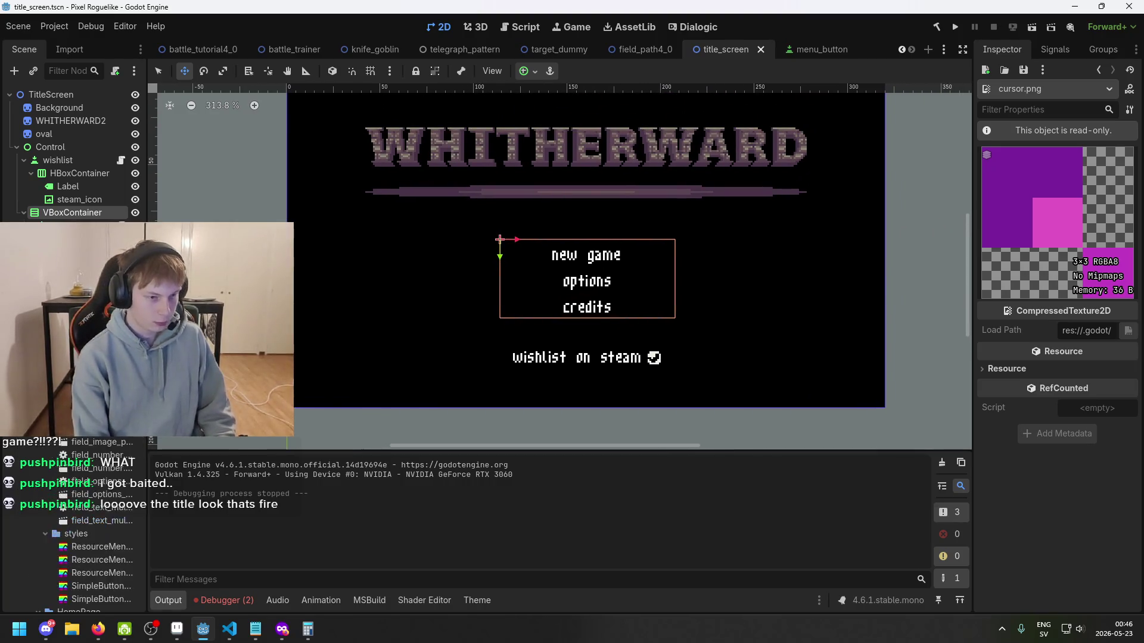
{"action": "left_click", "coordinate": [74, 94]}
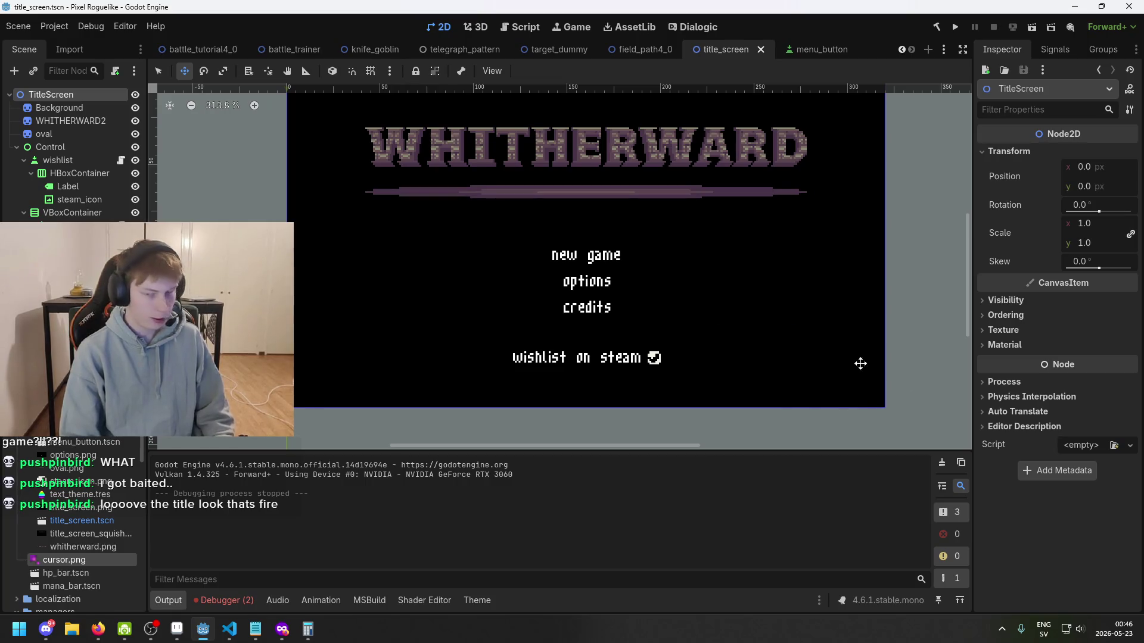
{"action": "left_click", "coordinate": [1080, 445]}
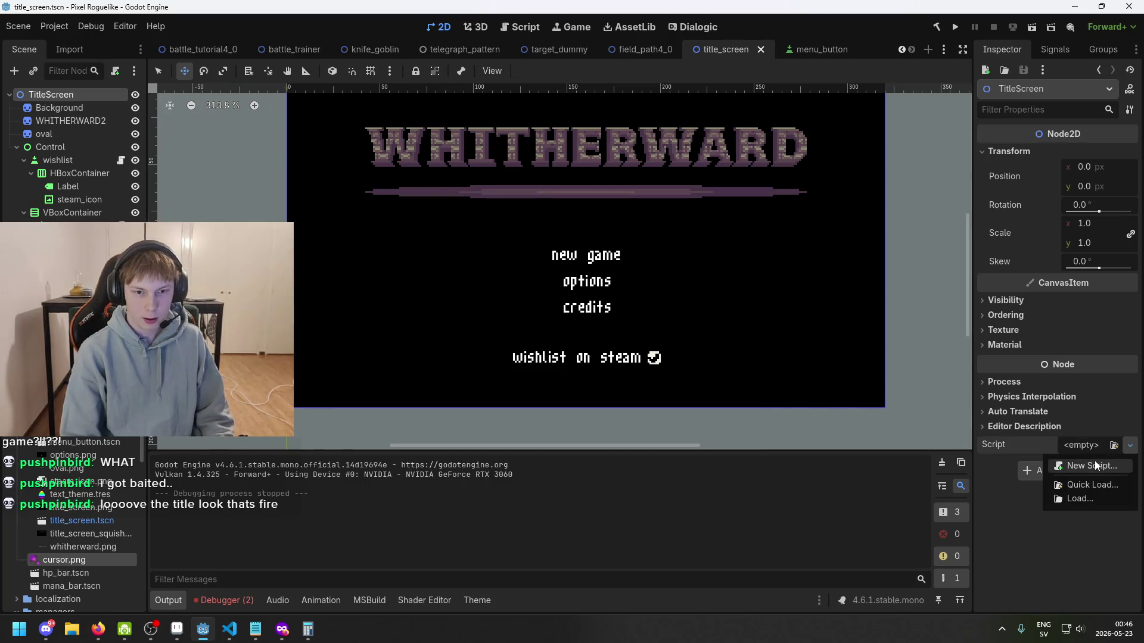
- Create a new C# script res://gui/menu/TitleScreen.cs on the TitleScreen node
{"action": "left_click", "coordinate": [1091, 465]}
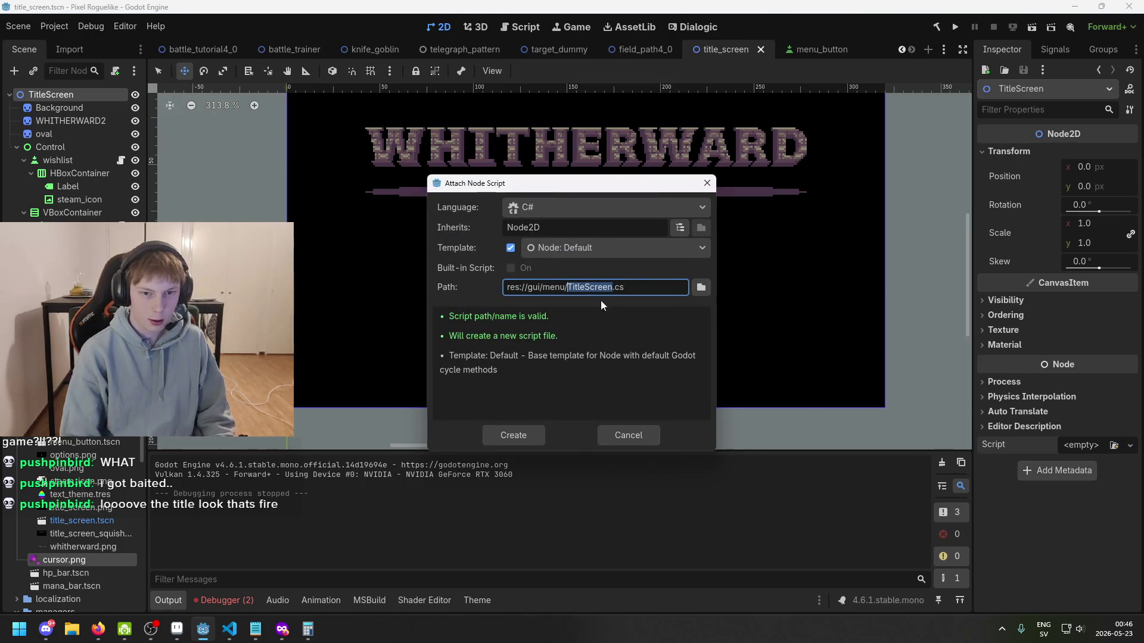
{"action": "left_click", "coordinate": [643, 284]}
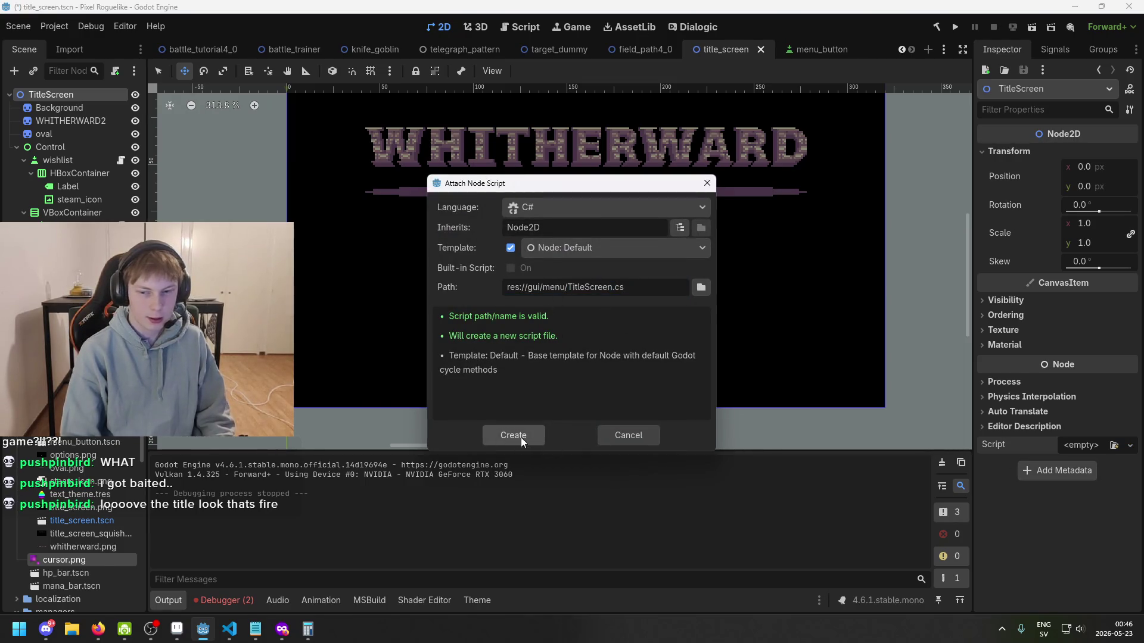
{"action": "left_click", "coordinate": [512, 435]}
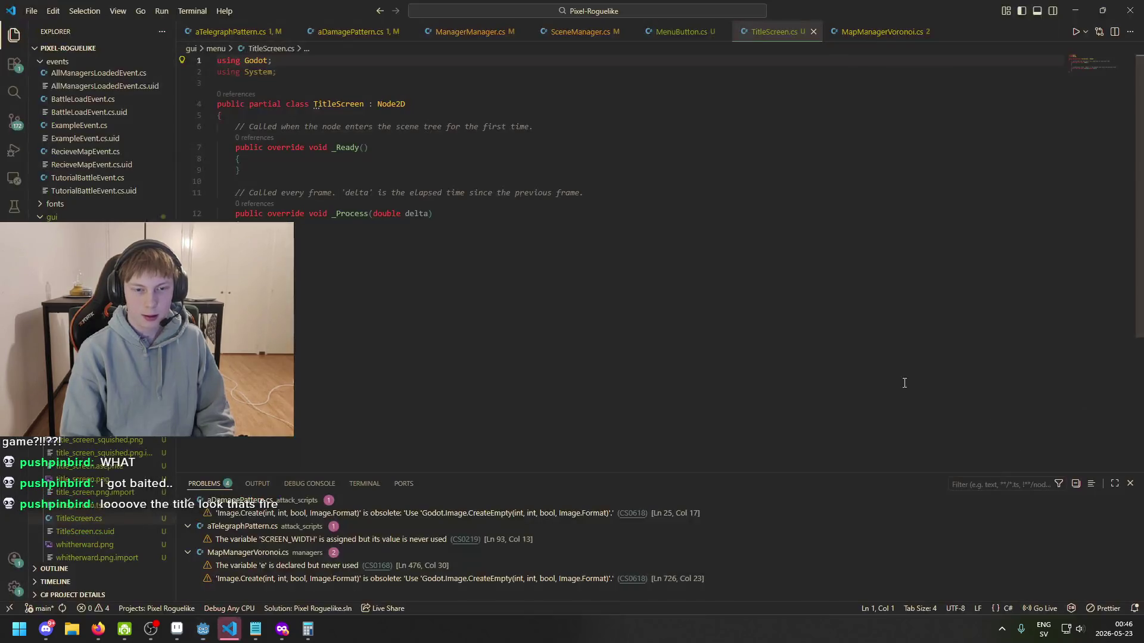
- Start an Input.SetCustomMouseCursor( call inside the _Ready method
{"action": "left_click", "coordinate": [455, 169]}
{"action": "key", "text": "Return"}
{"action": "key", "text": "BackSpace"}
{"action": "key", "text": "Up"}
{"action": "key", "text": "Return"}
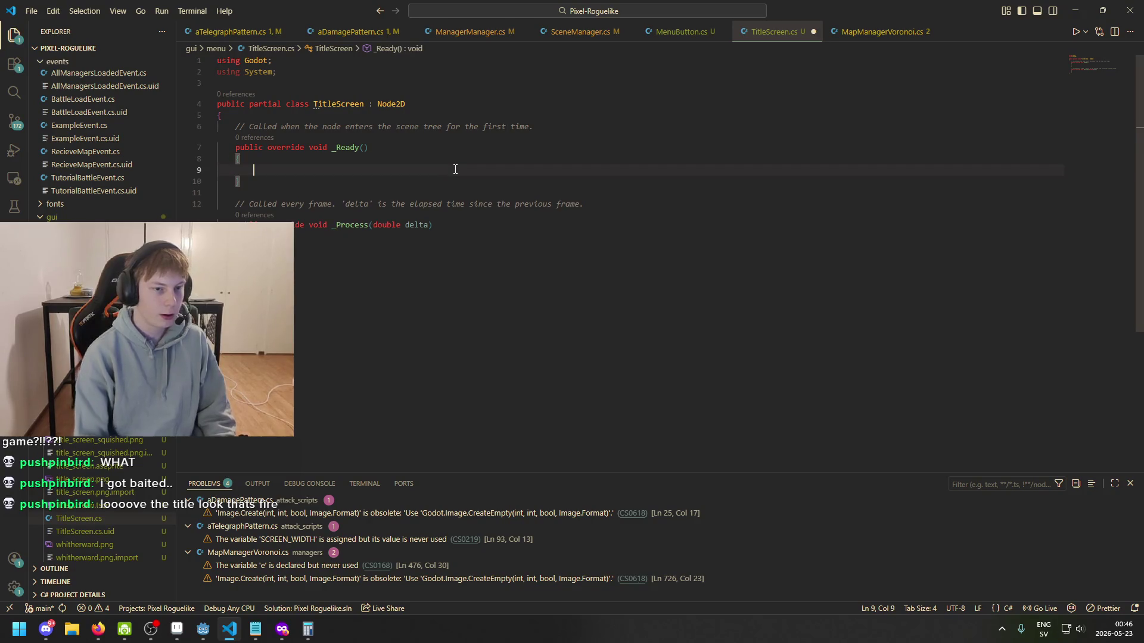
{"action": "type", "text": "hide"}
{"action": "key", "text": "BackSpace"}
{"action": "key", "text": "BackSpace"}
{"action": "key", "text": "BackSpace"}
{"action": "type", "text": "curso"}
{"action": "key", "text": "BackSpace"}
{"action": "key", "text": "BackSpace"}
{"action": "key", "text": "BackSpace"}
{"action": "key", "text": "BackSpace"}
{"action": "key", "text": "BackSpace"}
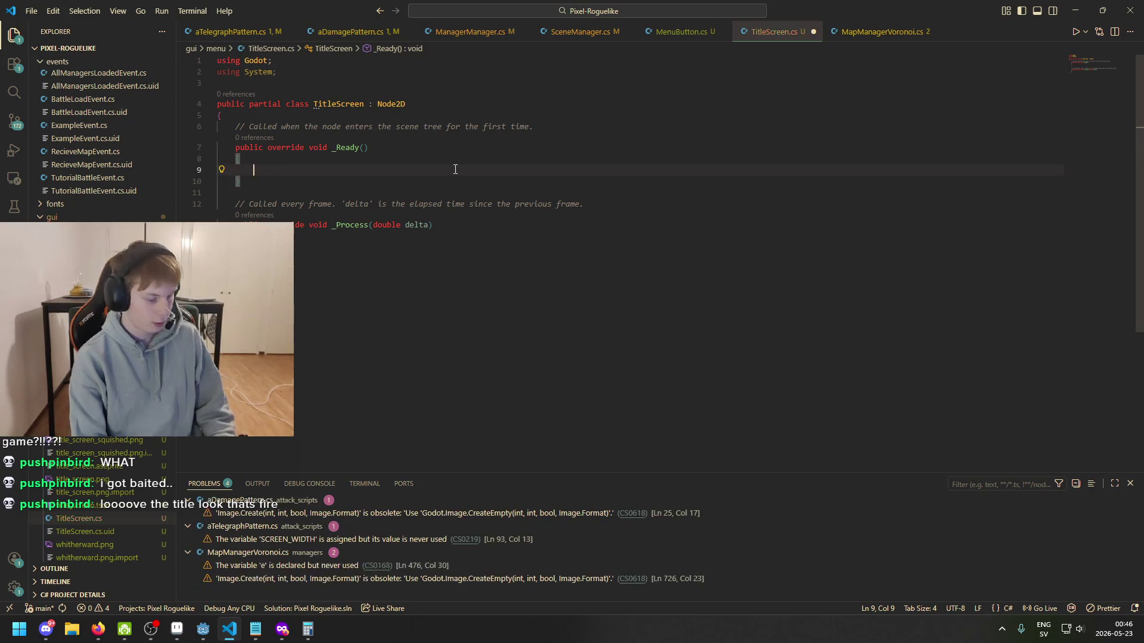
{"action": "type", "text": "Input.curs"}
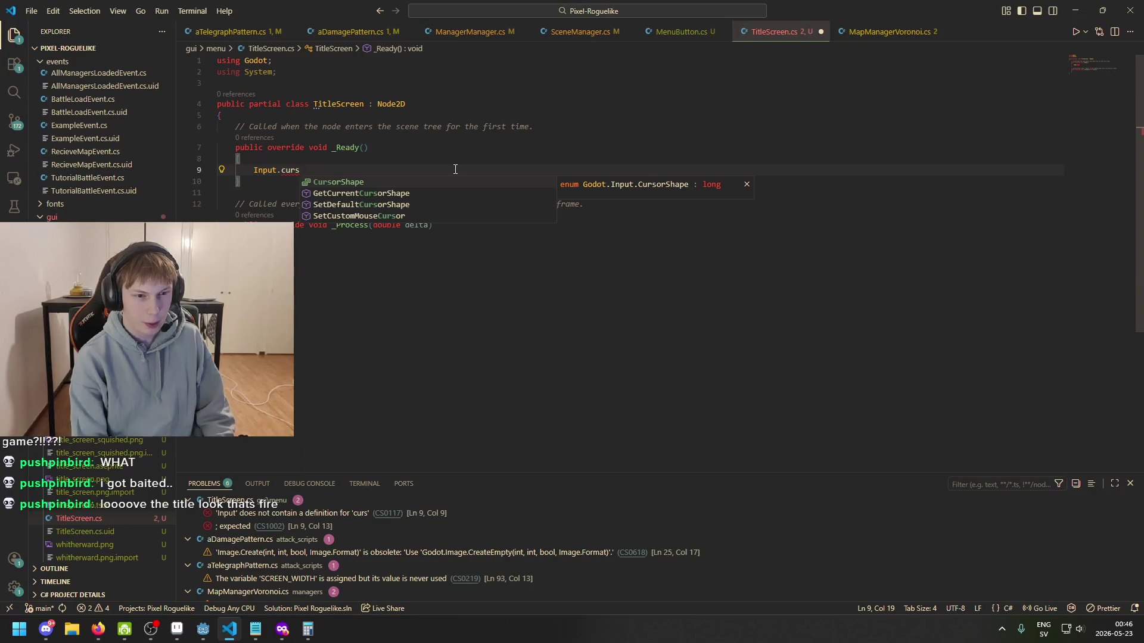
{"action": "key", "text": "Tab"}
{"action": "key", "text": "BackSpace"}
{"action": "key", "text": "ctrl+BackSpace"}
{"action": "type", "text": "setcus"}
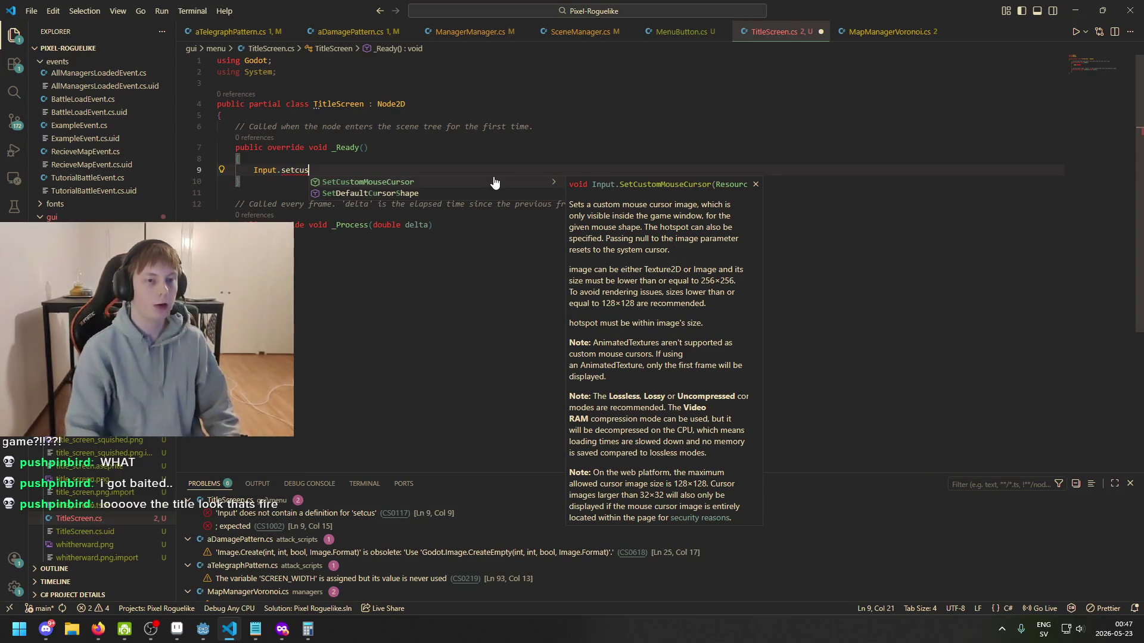
{"action": "key", "text": "Tab"}
{"action": "type", "text": "("}
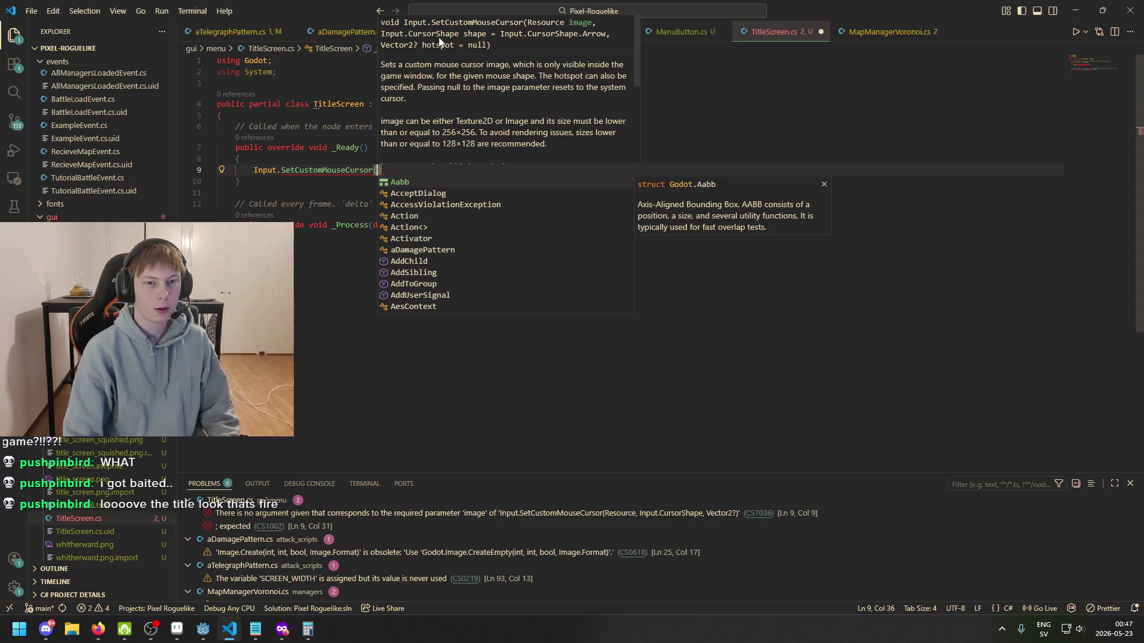
- Add an [Export] Image cursor field above _Ready
{"action": "left_click", "coordinate": [314, 127]}
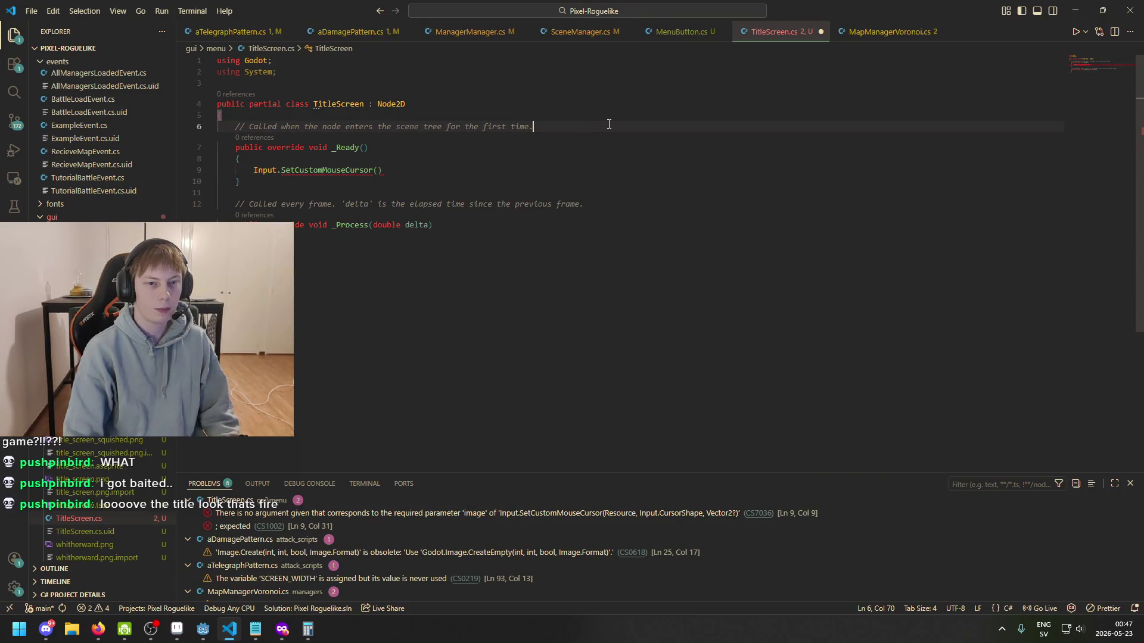
{"action": "key", "text": "Home"}
{"action": "key", "text": "Return"}
{"action": "key", "text": "Up"}
{"action": "key", "text": "Return"}
{"action": "key", "text": "Up"}
{"action": "type", "text": "[Export]"}
{"action": "key", "text": "Return"}
{"action": "type", "text": "Image"}
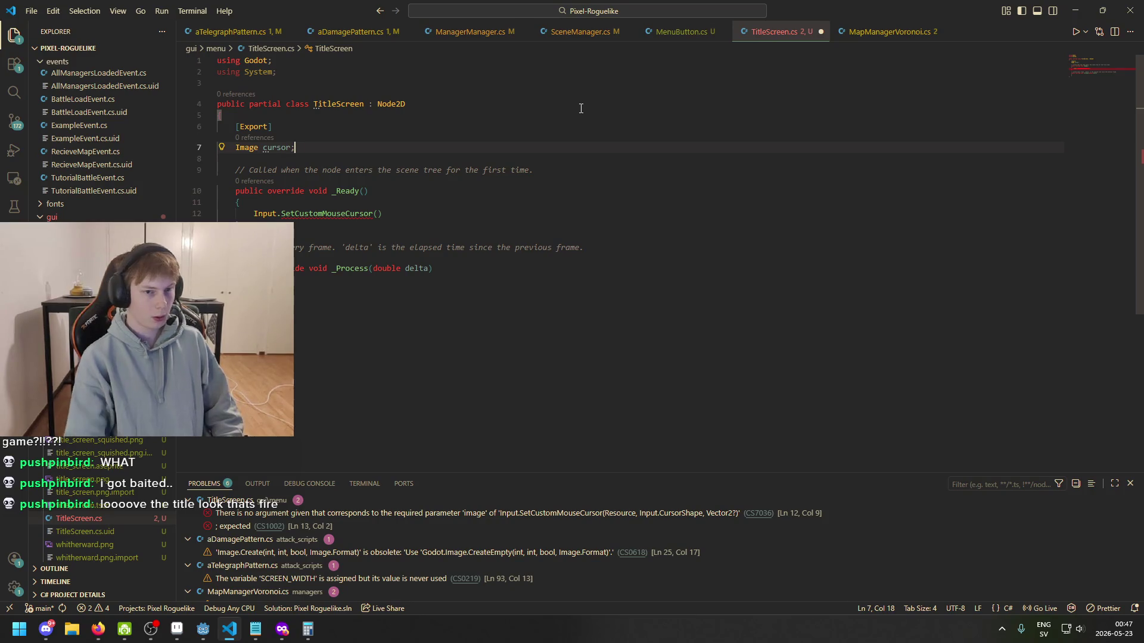
- Finish the call as SetCustomMouseCursor(cursor); and save TitleScreen.cs
{"action": "left_click", "coordinate": [377, 213]}
{"action": "type", "text": "cursor"}
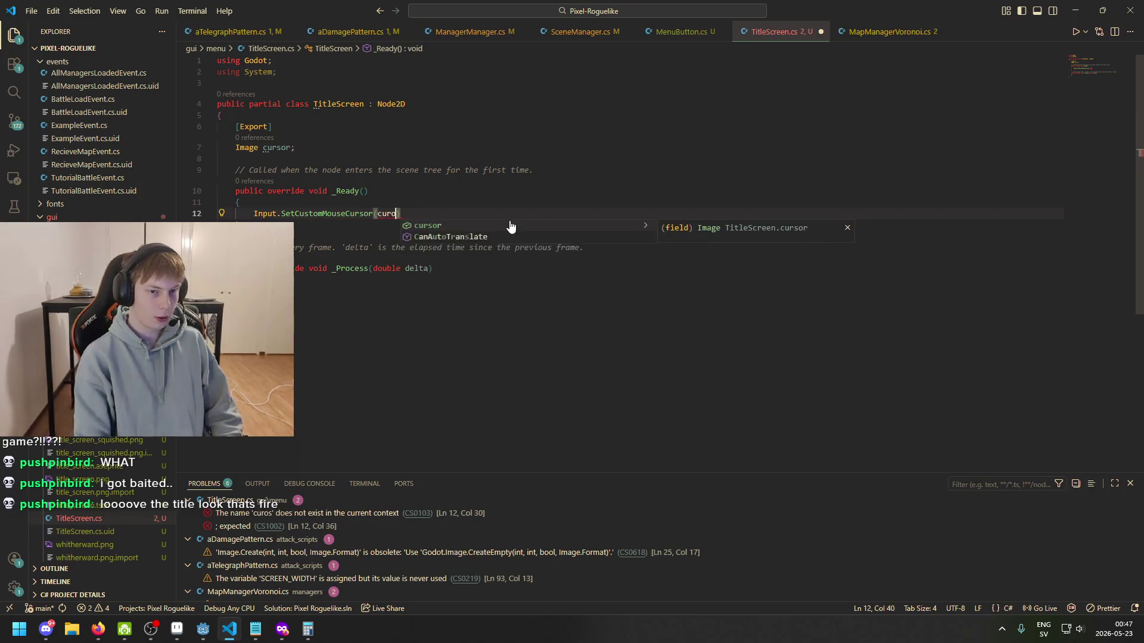
{"action": "type", "text": ");"}
{"action": "key", "text": "ctrl+s"}
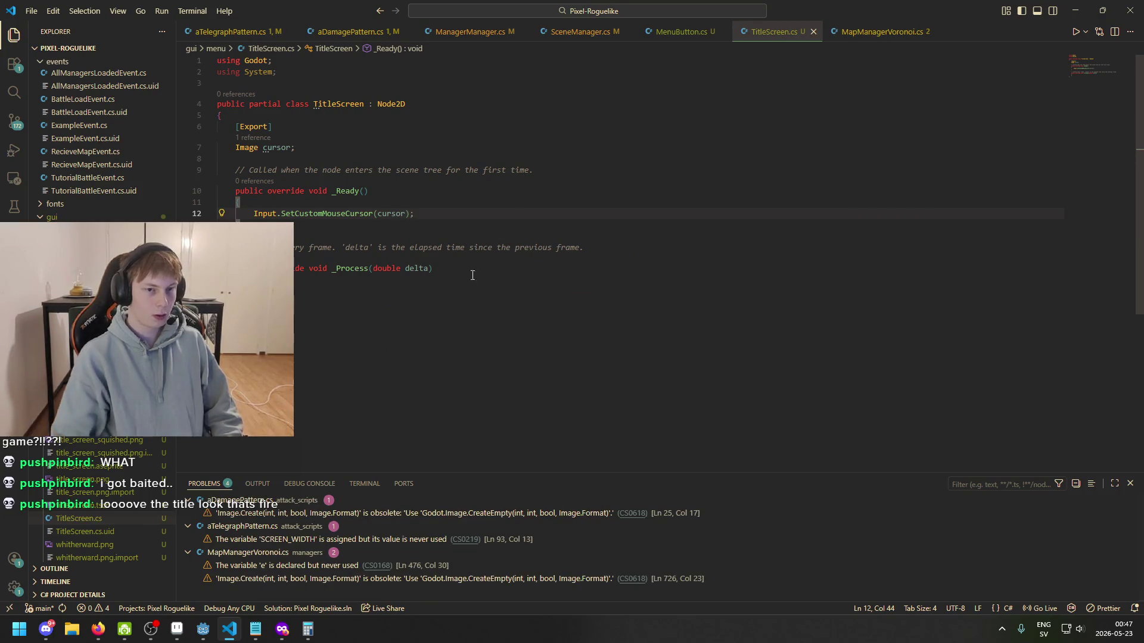
{"action": "left_click", "coordinate": [203, 629]}
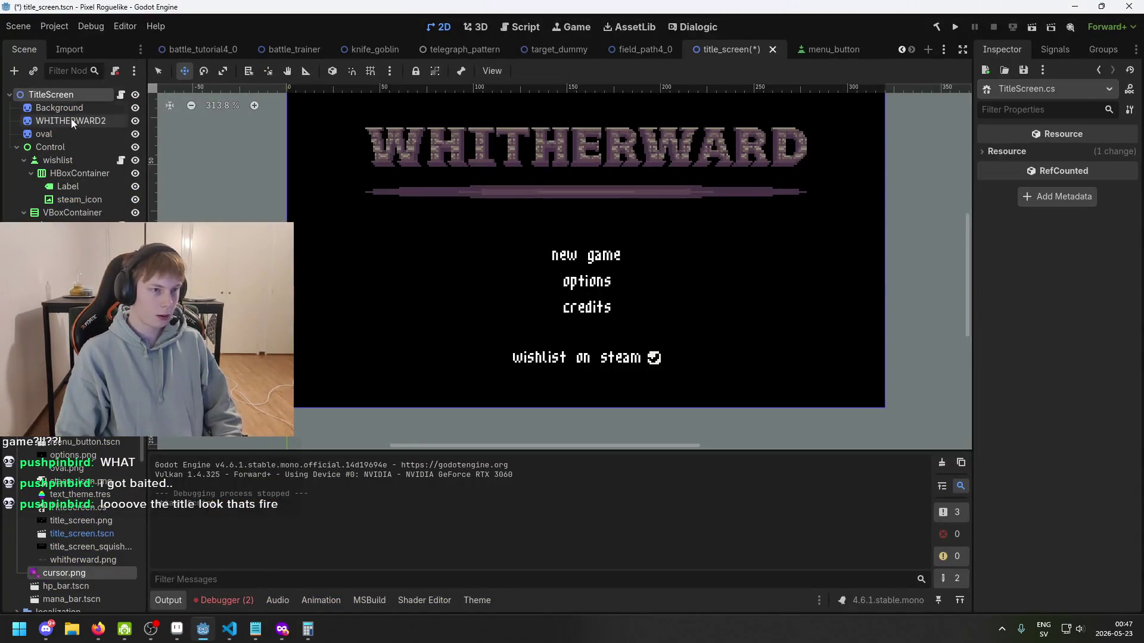
- Build the C# project and try dropping cursor.png onto TitleScreen's new Cursor property
{"action": "left_click", "coordinate": [69, 108]}
{"action": "left_click", "coordinate": [95, 100]}
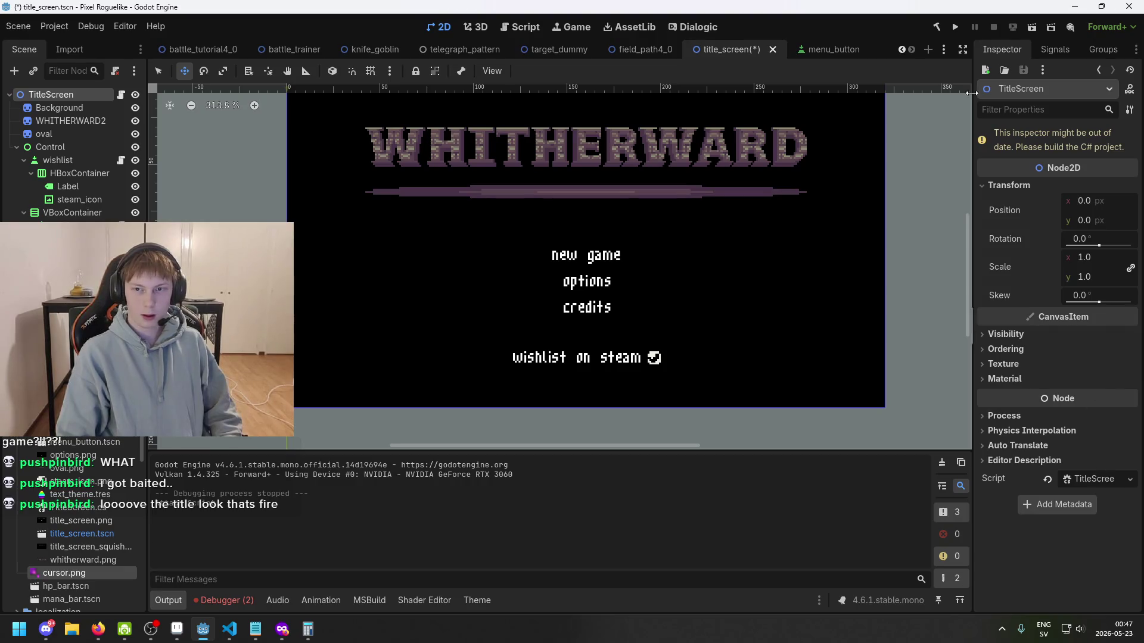
{"action": "left_click", "coordinate": [937, 28]}
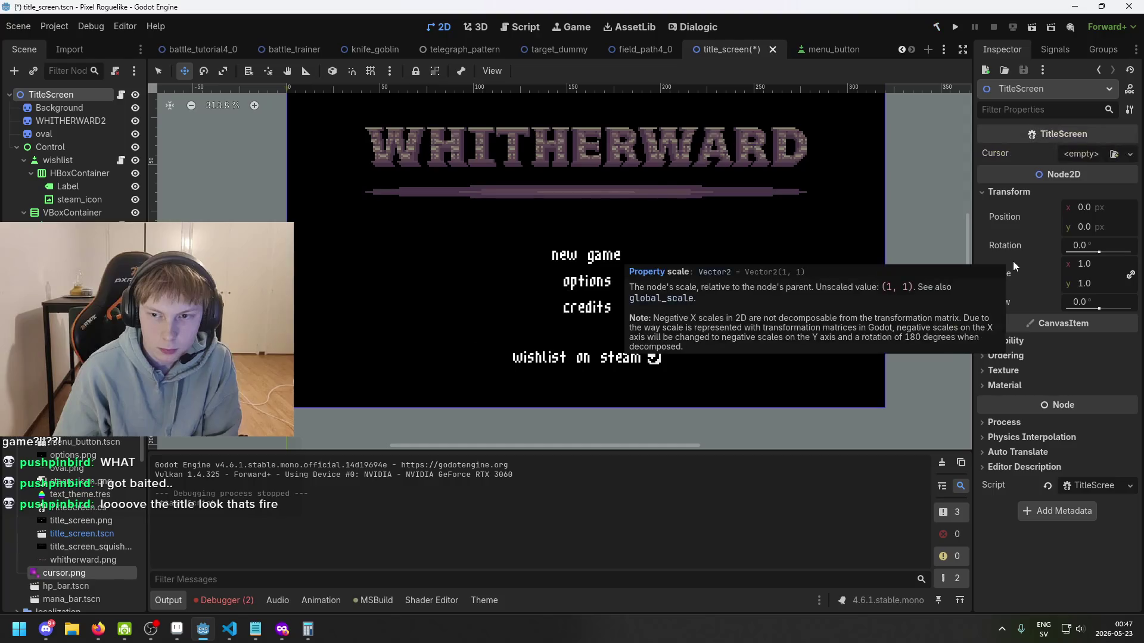
{"action": "mouse_move", "coordinate": [60, 574]}
{"action": "left_mouse_down"}
{"action": "mouse_move", "coordinate": [595, 309]}
{"action": "mouse_move", "coordinate": [1093, 157]}
{"action": "left_mouse_up"}
{"action": "left_click", "coordinate": [1093, 157]}
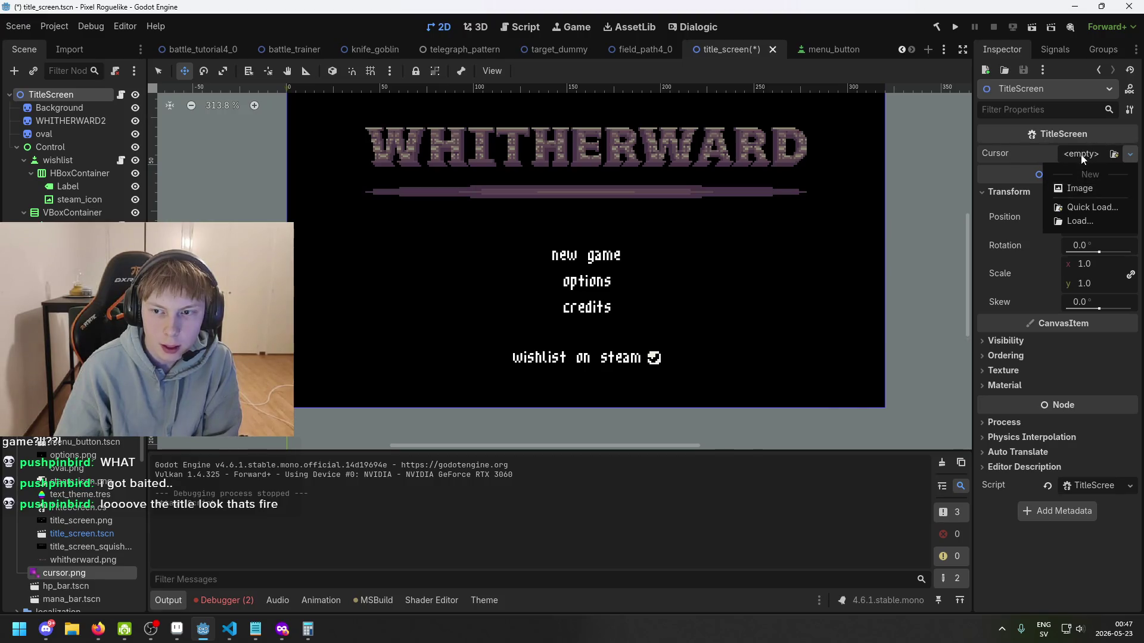
{"action": "left_click", "coordinate": [1081, 155]}
{"action": "left_click", "coordinate": [229, 629]}
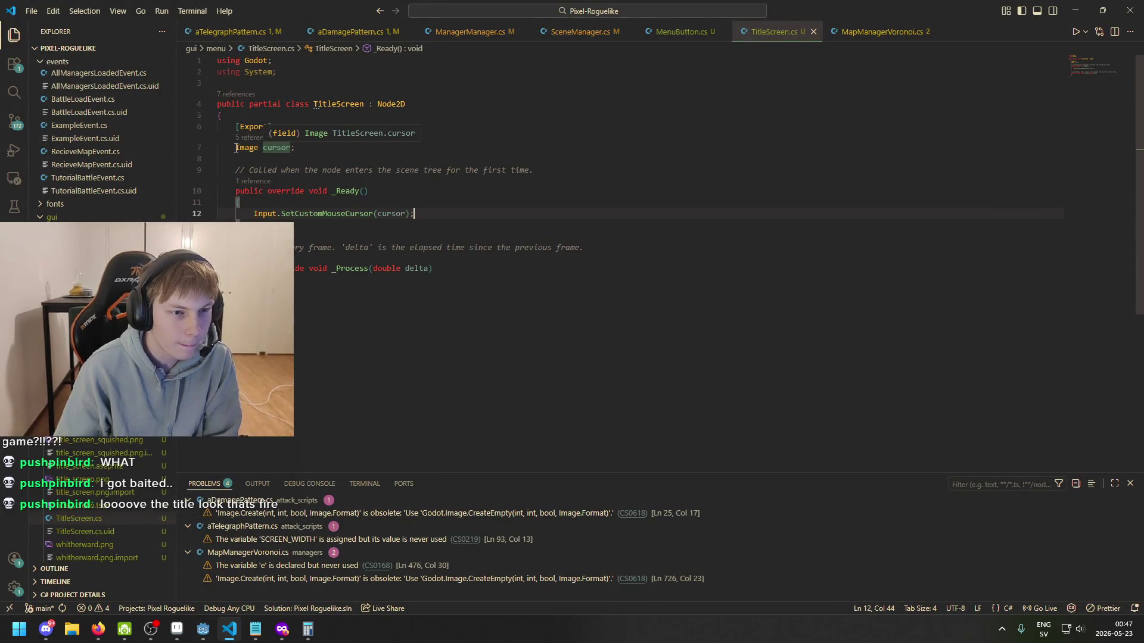
- Replace Image with Resource in the exported cursor declaration on line 7
{"action": "mouse_move", "coordinate": [346, 213]}
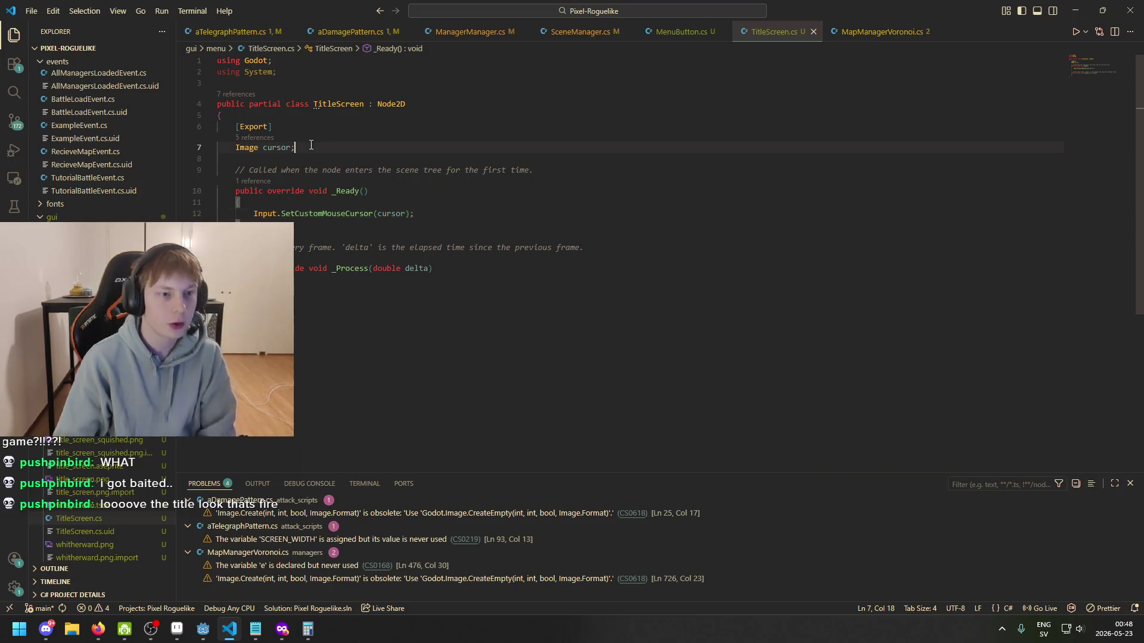
{"action": "left_click", "coordinate": [255, 137]}
{"action": "type", "text": "Resource"}
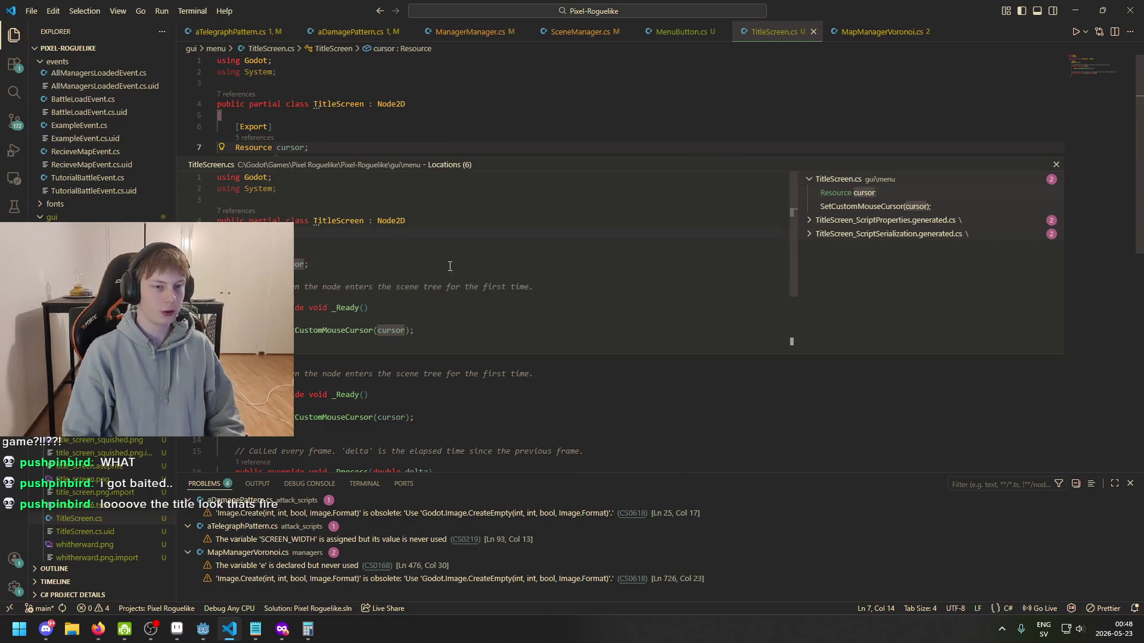
{"action": "left_click", "coordinate": [459, 417]}
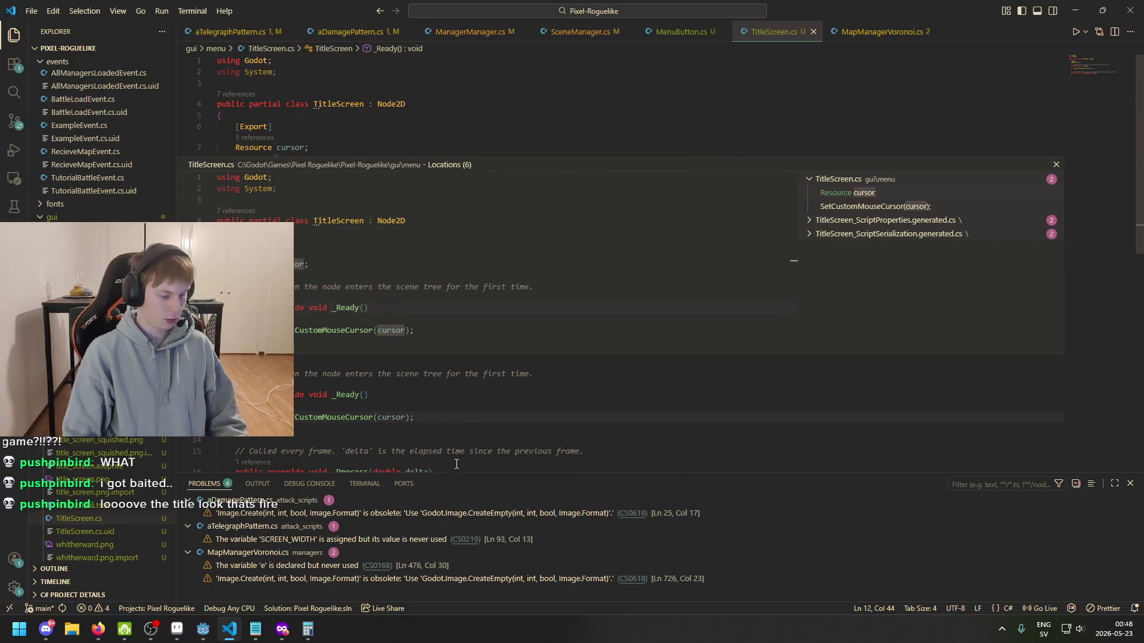
{"action": "left_click", "coordinate": [203, 629]}
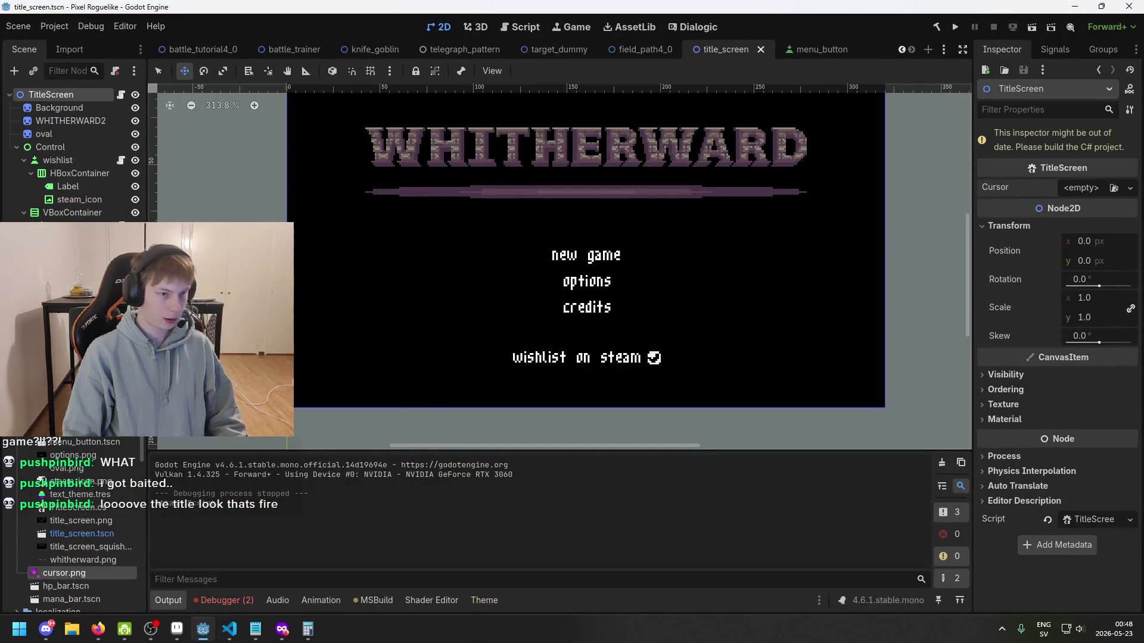
- Try cursor.png and a New Image on Cursor, clear it again, and save the scene
{"action": "mouse_move", "coordinate": [77, 574]}
{"action": "left_mouse_down"}
{"action": "mouse_move", "coordinate": [60, 584]}
{"action": "mouse_move", "coordinate": [364, 519]}
{"action": "mouse_move", "coordinate": [1066, 246]}
{"action": "mouse_move", "coordinate": [1081, 189]}
{"action": "left_mouse_up"}
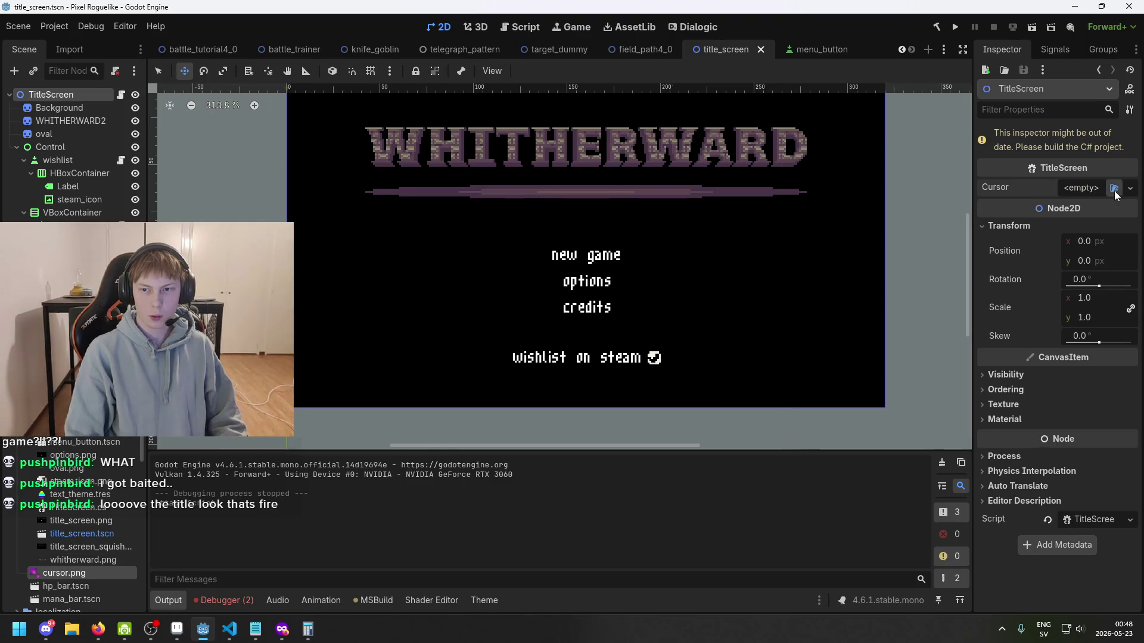
{"action": "left_click", "coordinate": [1113, 189]}
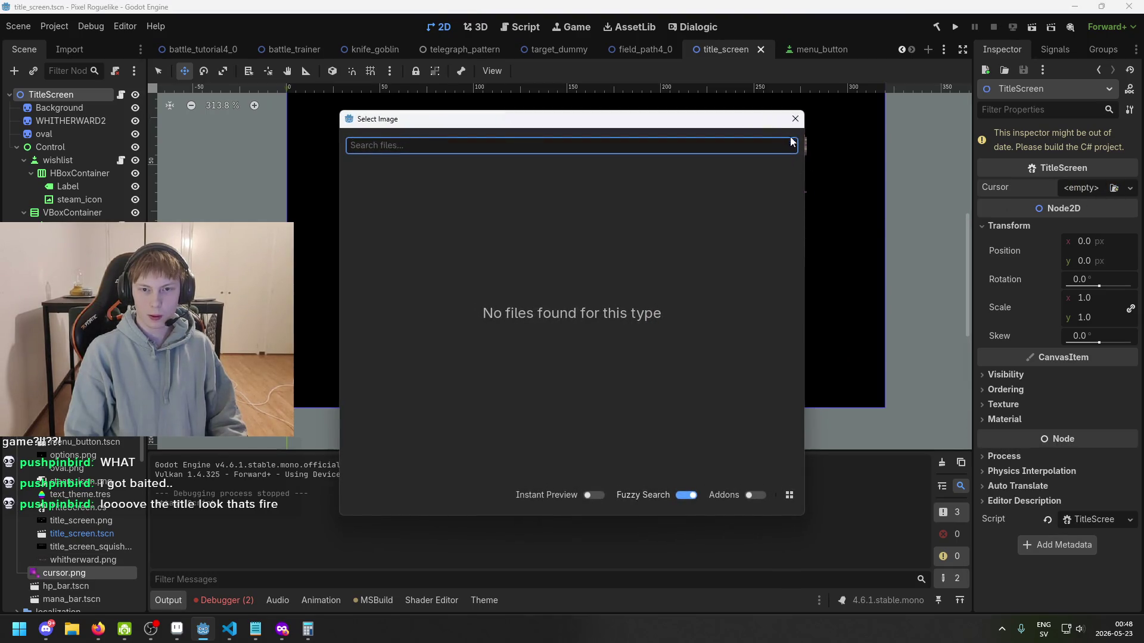
{"action": "left_click", "coordinate": [794, 119]}
{"action": "left_click", "coordinate": [1078, 188]}
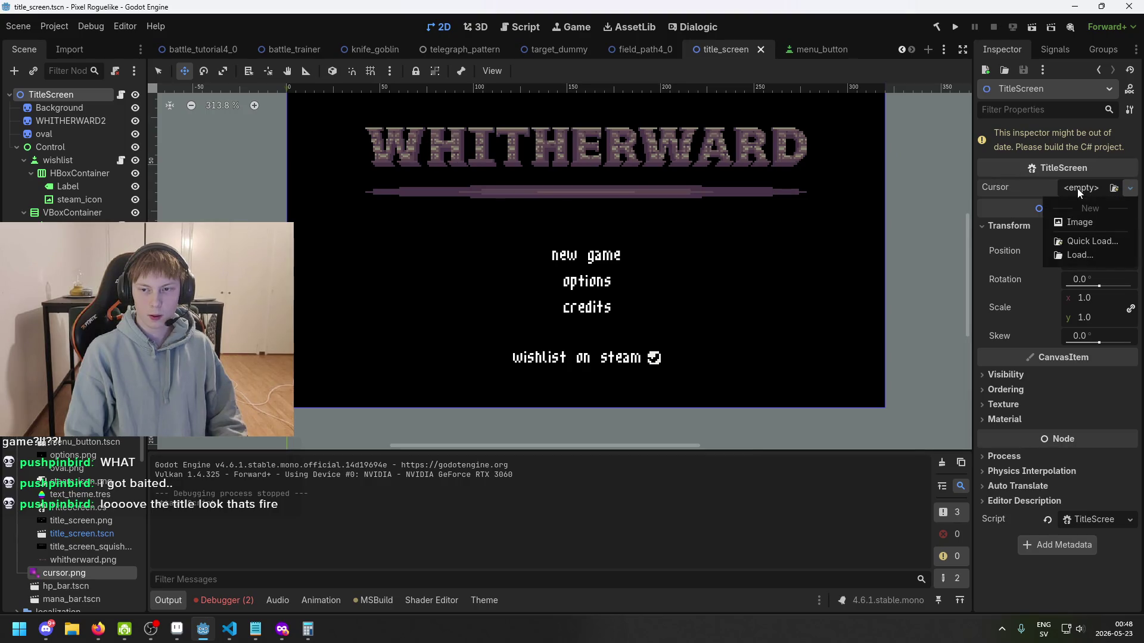
{"action": "left_click", "coordinate": [1079, 216]}
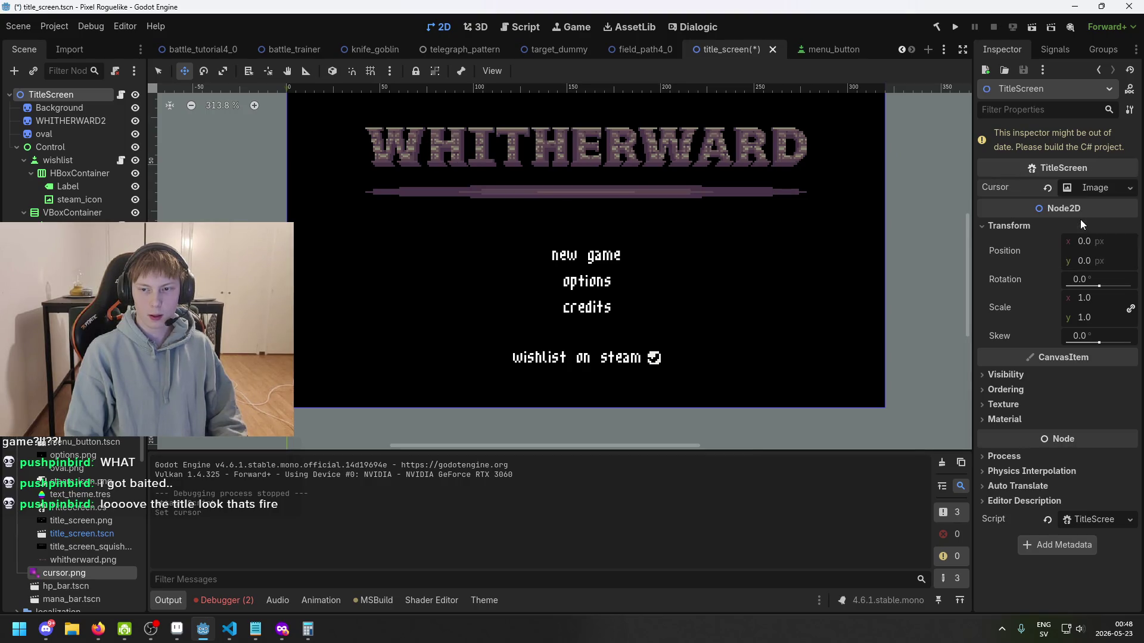
{"action": "left_click", "coordinate": [1092, 187]}
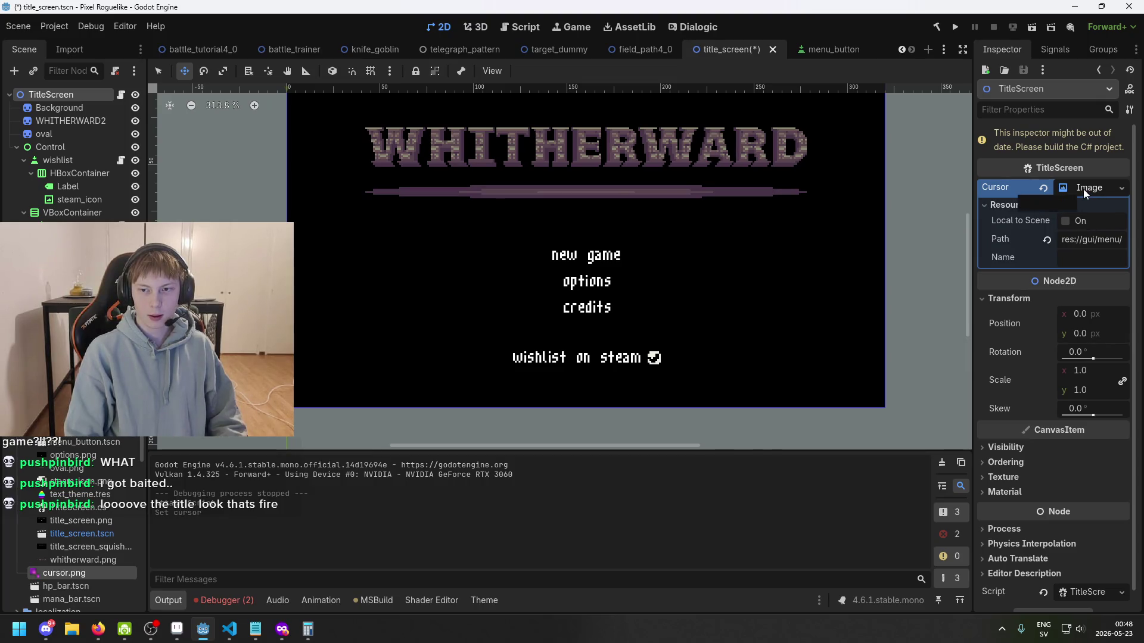
{"action": "left_click", "coordinate": [1043, 188]}
{"action": "key", "text": "ctrl+s"}
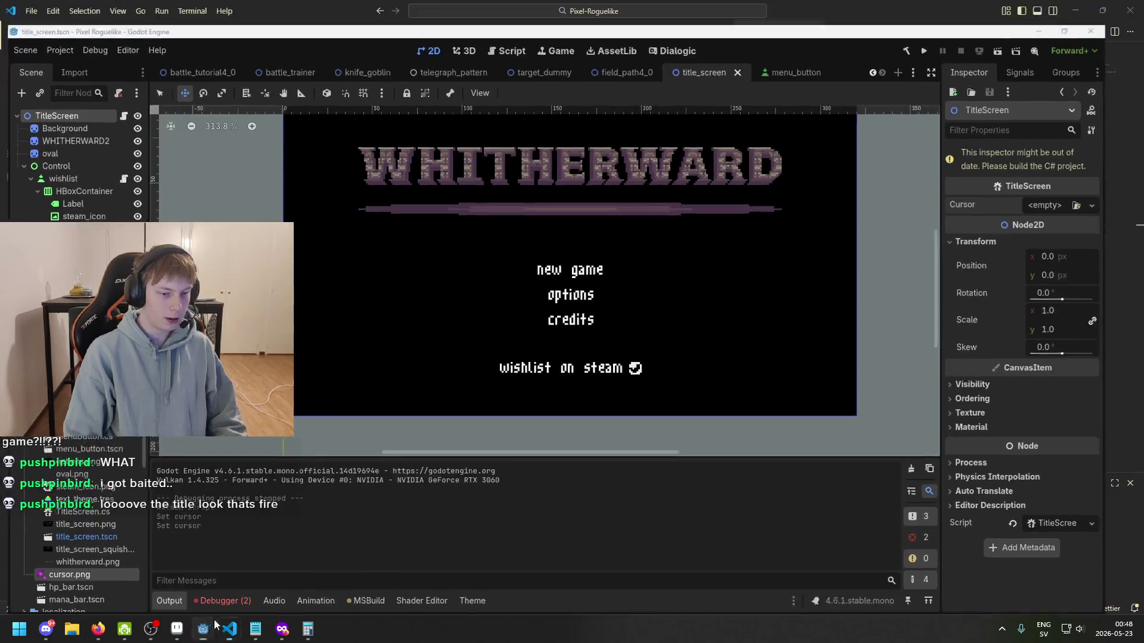
{"action": "left_click", "coordinate": [229, 629]}
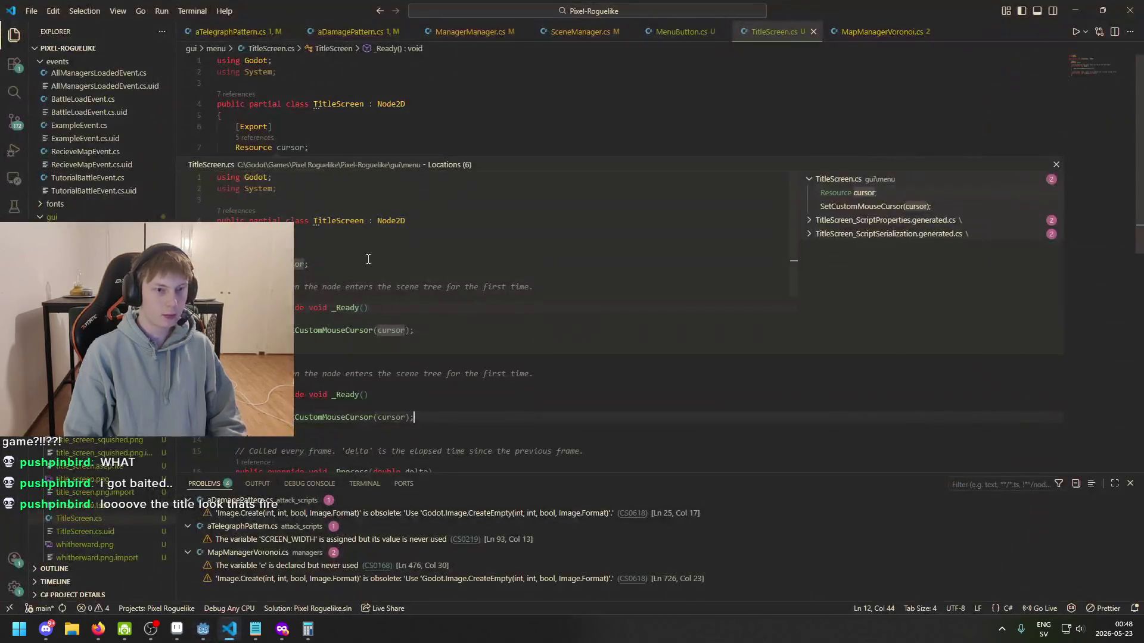
- Change the field to an exported Texture2D cursorTexture and add an Image cursorImage field
{"action": "left_click", "coordinate": [321, 147]}
{"action": "key", "text": "Escape"}
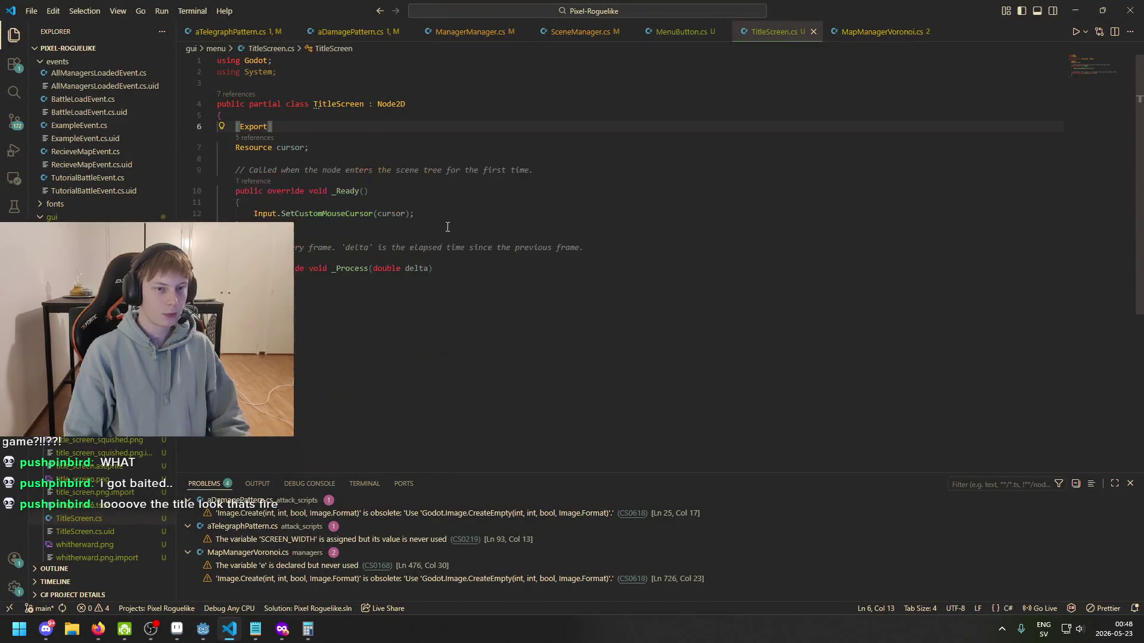
{"action": "double_click", "coordinate": [253, 147]}
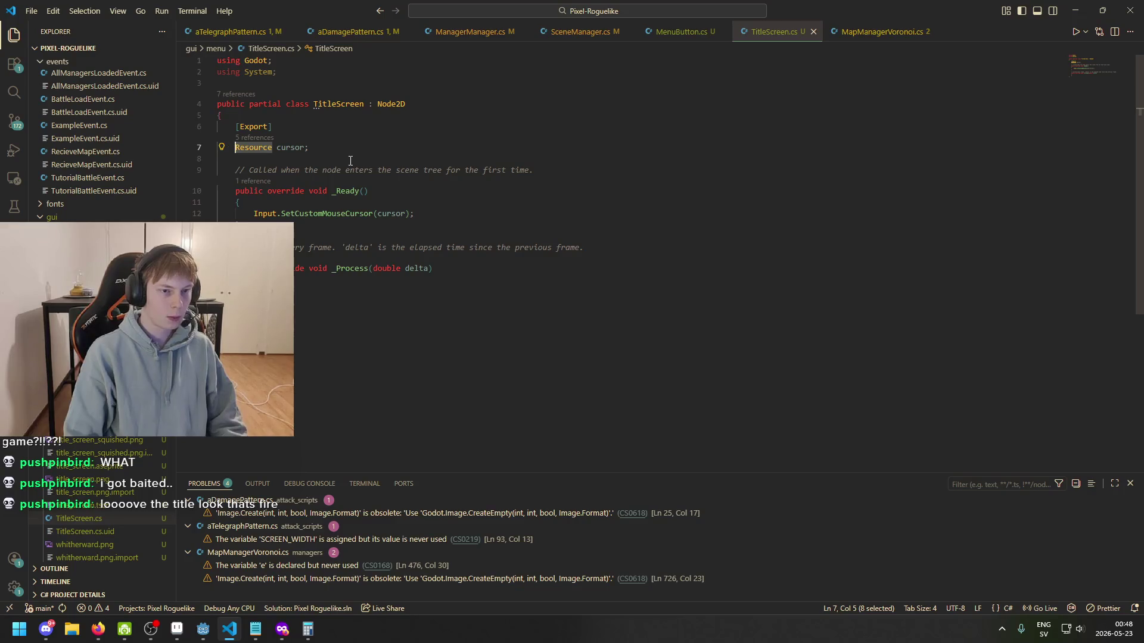
{"action": "type", "text": "Texture"}
{"action": "key", "text": "Down"}
{"action": "key", "text": "Return"}
{"action": "key", "text": "ctrl+Right"}
{"action": "type", "text": "Texture"}
{"action": "left_click", "coordinate": [375, 150]}
{"action": "key", "text": "Return"}
{"action": "key", "text": "Return"}
{"action": "type", "text": "Image cur"}
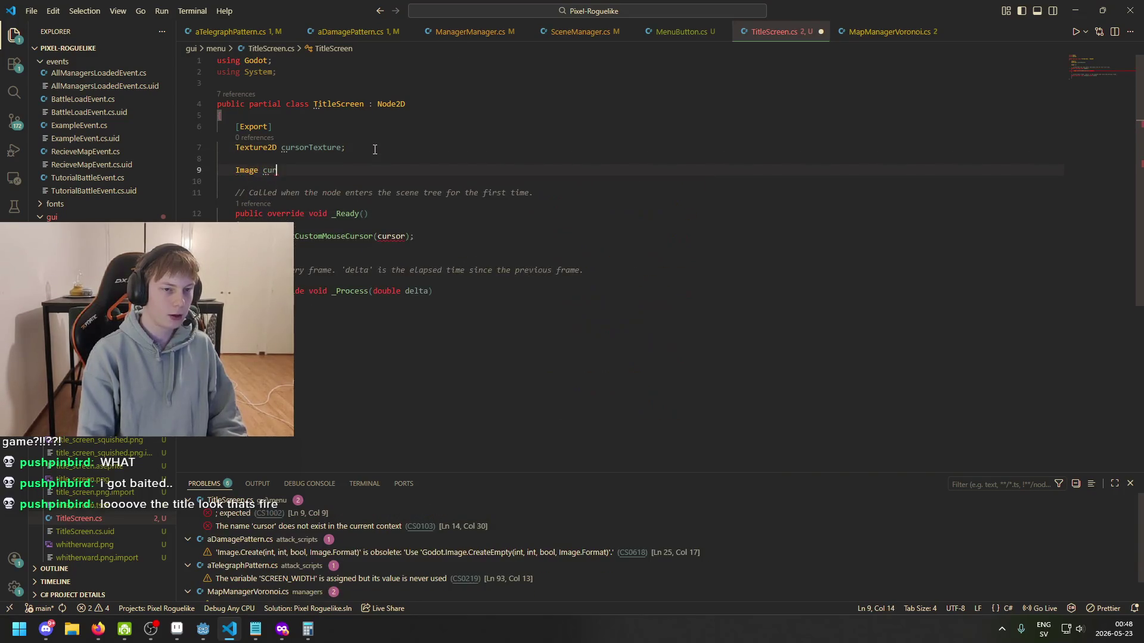
{"action": "type", "text": "sorImage;"}
{"action": "key", "text": "ctrl+s"}
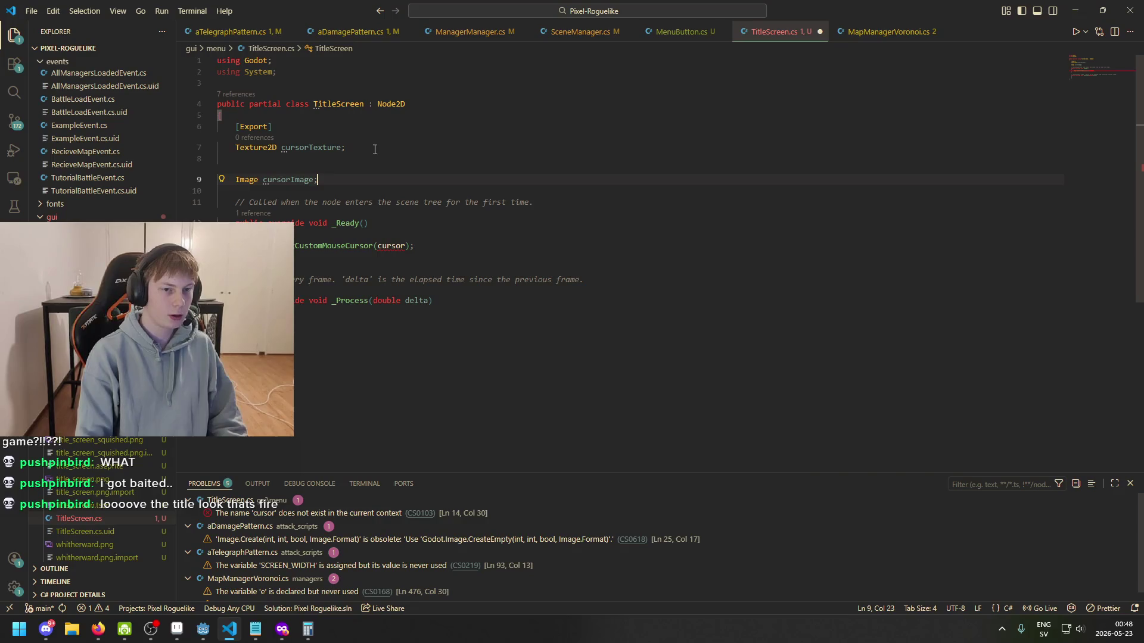
- Assign cursorImage = cursorTexture.GetImage(); in _Ready above the cursor call
{"action": "left_click", "coordinate": [473, 244]}
{"action": "left_click", "coordinate": [476, 235]}
{"action": "key", "text": "Return"}
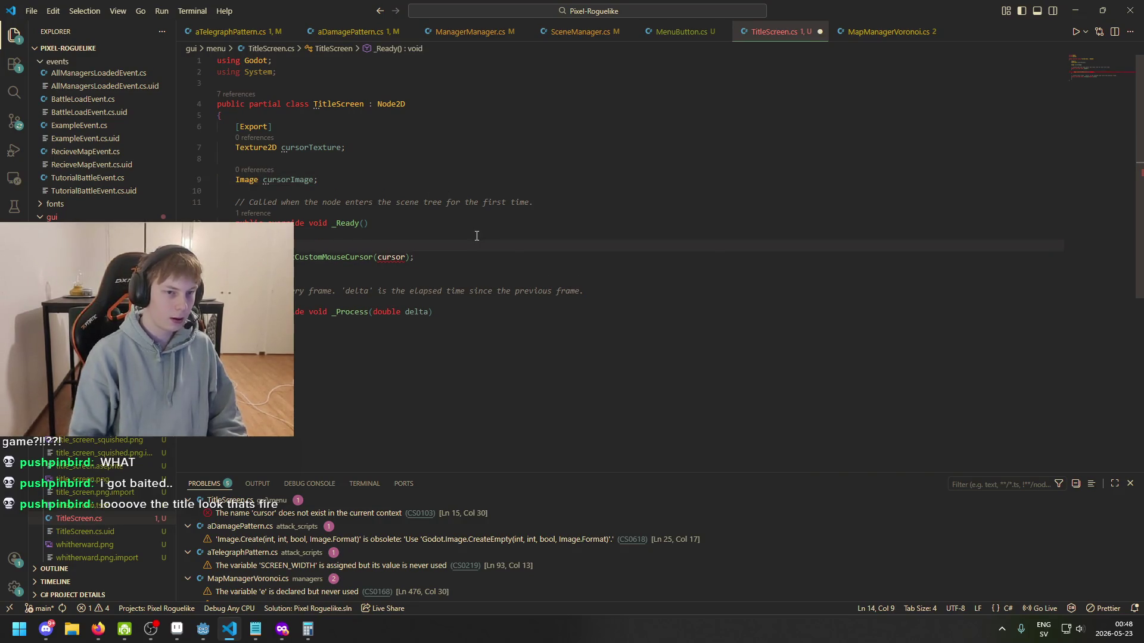
{"action": "type", "text": "cursor"}
{"action": "key", "text": "Tab"}
{"action": "type", "text": "="}
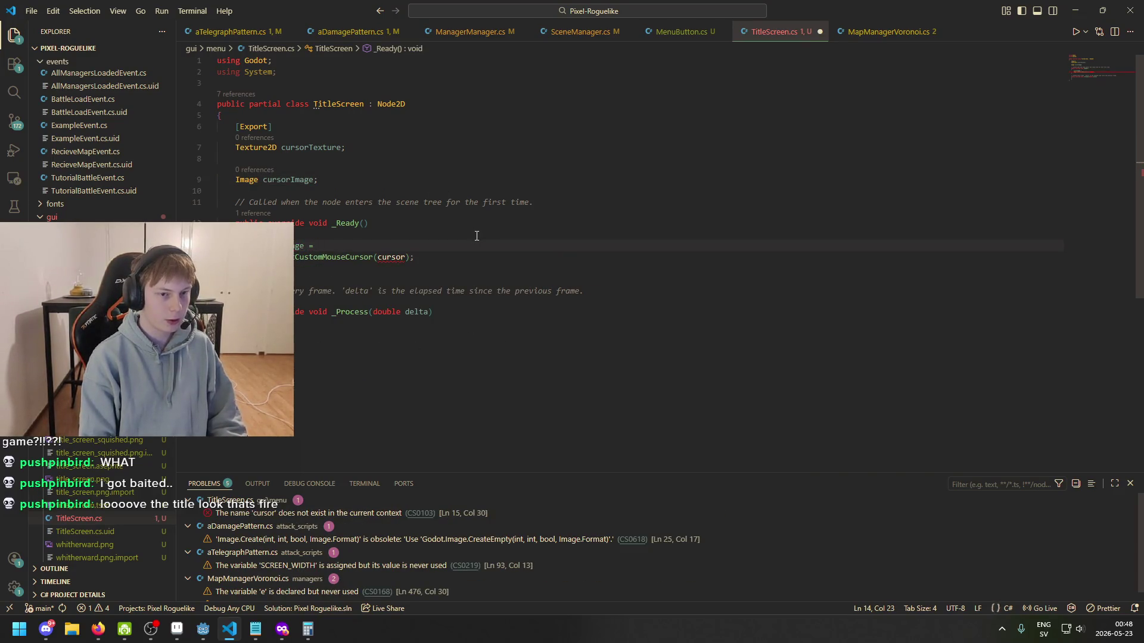
{"action": "type", "text": " texture."}
{"action": "key", "text": "Escape"}
{"action": "key", "text": "BackSpace"}
{"action": "key", "text": "BackSpace"}
{"action": "key", "text": "BackSpace"}
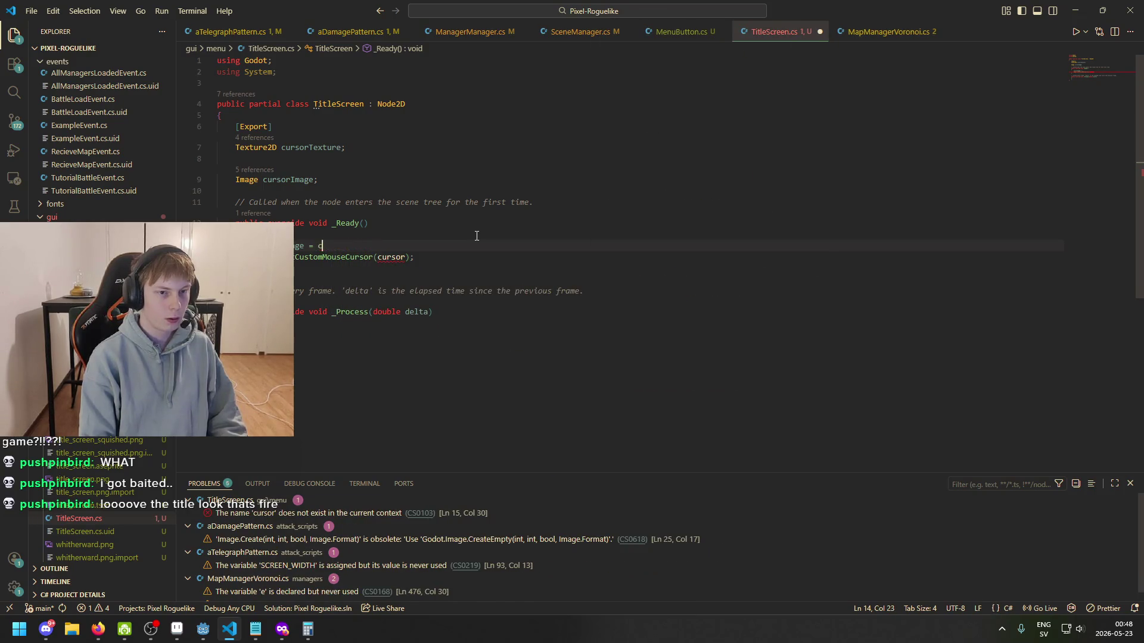
{"action": "type", "text": "ursor"}
{"action": "key", "text": "Tab"}
{"action": "type", "text": ".image"}
{"action": "key", "text": "Tab"}
{"action": "type", "text": "();"}
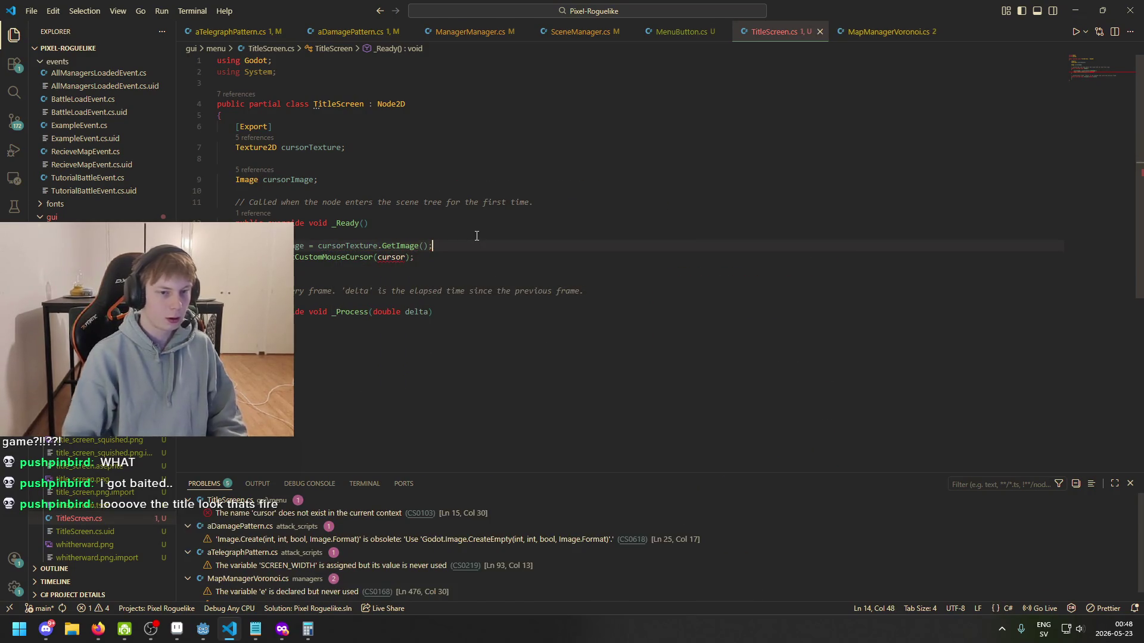
- Pass cursorImage to SetCustomMouseCursor, save, and rebuild the C# project in Godot
{"action": "left_click_drag", "start_coordinate": [303, 246], "coordinate": [263, 246]}
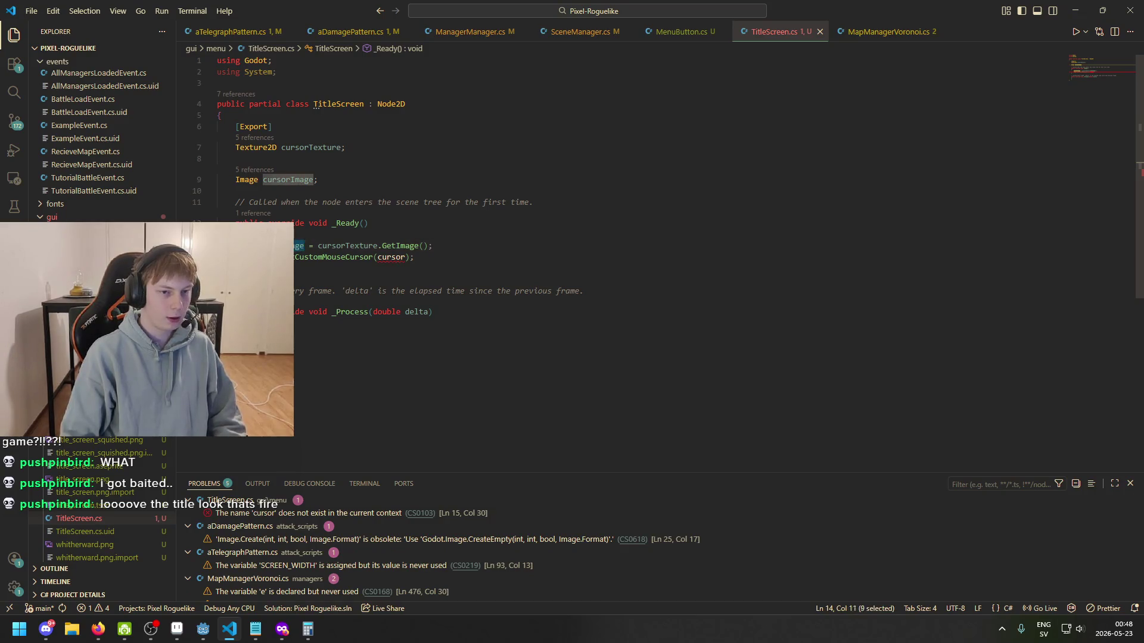
{"action": "double_click", "coordinate": [391, 257]}
{"action": "type", "text": "cursorImage"}
{"action": "key", "text": "End"}
{"action": "key", "text": "ctrl+s"}
{"action": "left_click", "coordinate": [387, 159]}
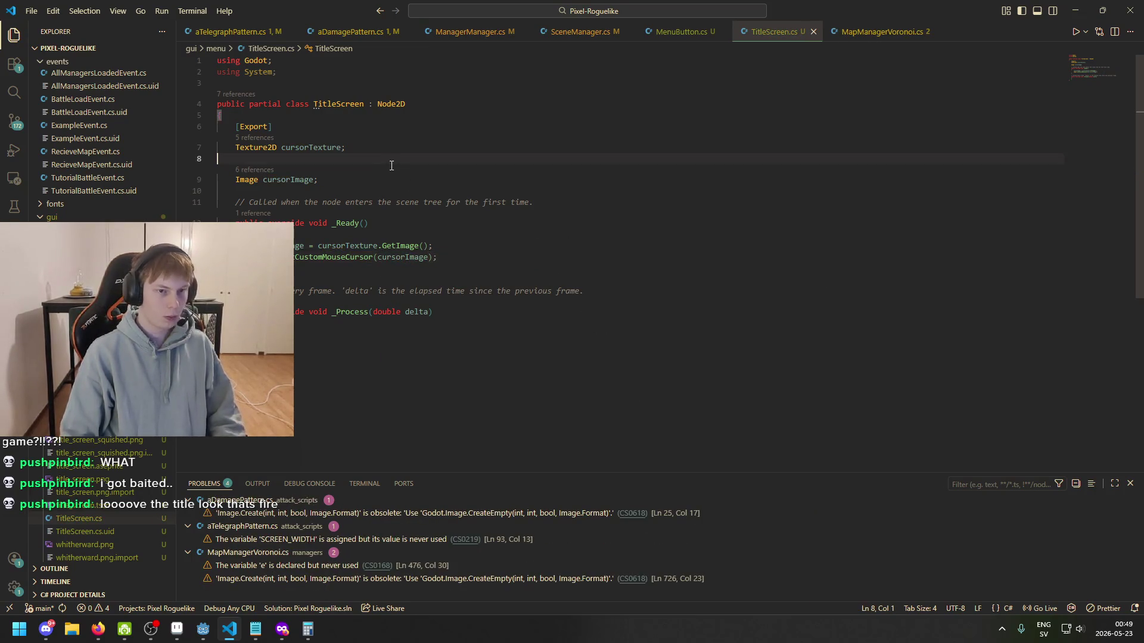
{"action": "key", "text": "BackSpace"}
{"action": "left_click", "coordinate": [204, 629]}
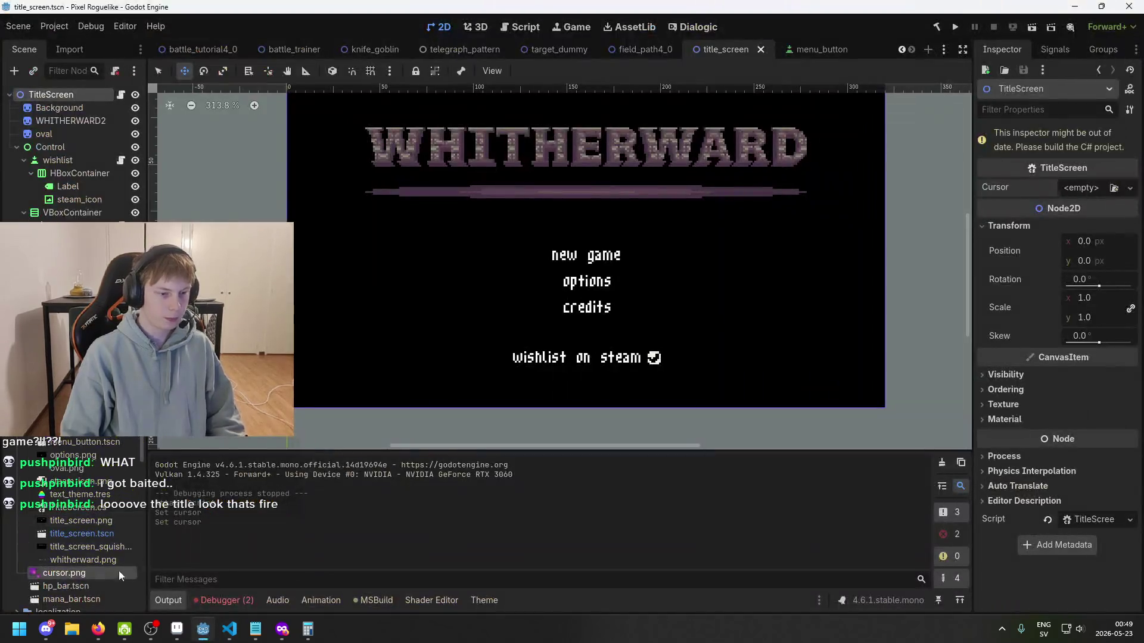
{"action": "mouse_move", "coordinate": [96, 574]}
{"action": "left_mouse_down"}
{"action": "mouse_move", "coordinate": [523, 489]}
{"action": "mouse_move", "coordinate": [1092, 189]}
{"action": "left_mouse_up"}
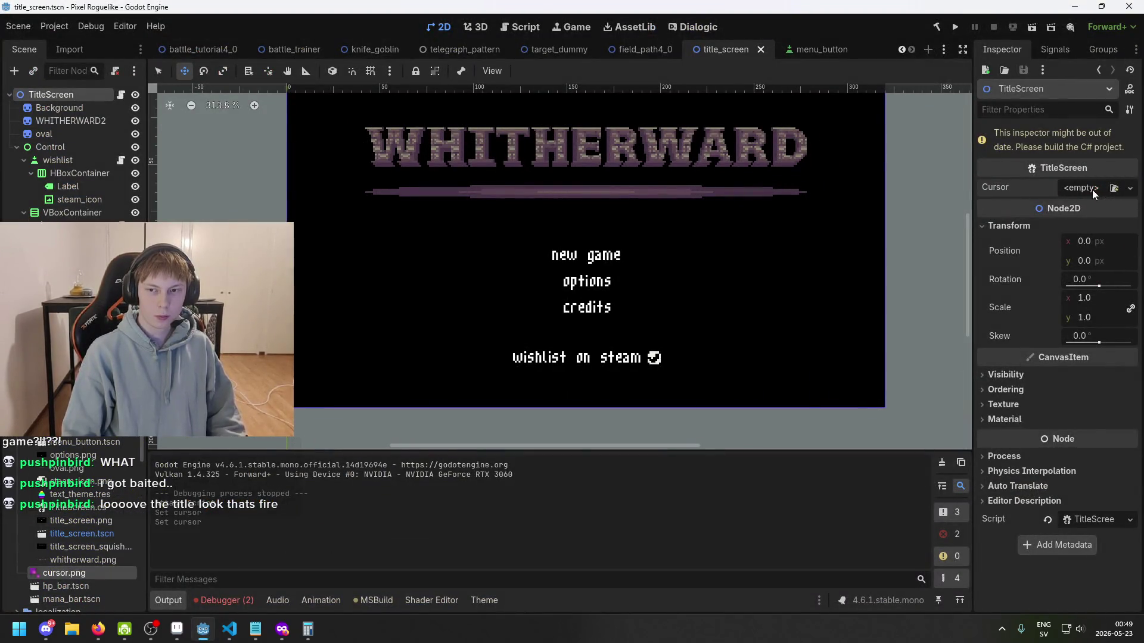
{"action": "left_click", "coordinate": [936, 26]}
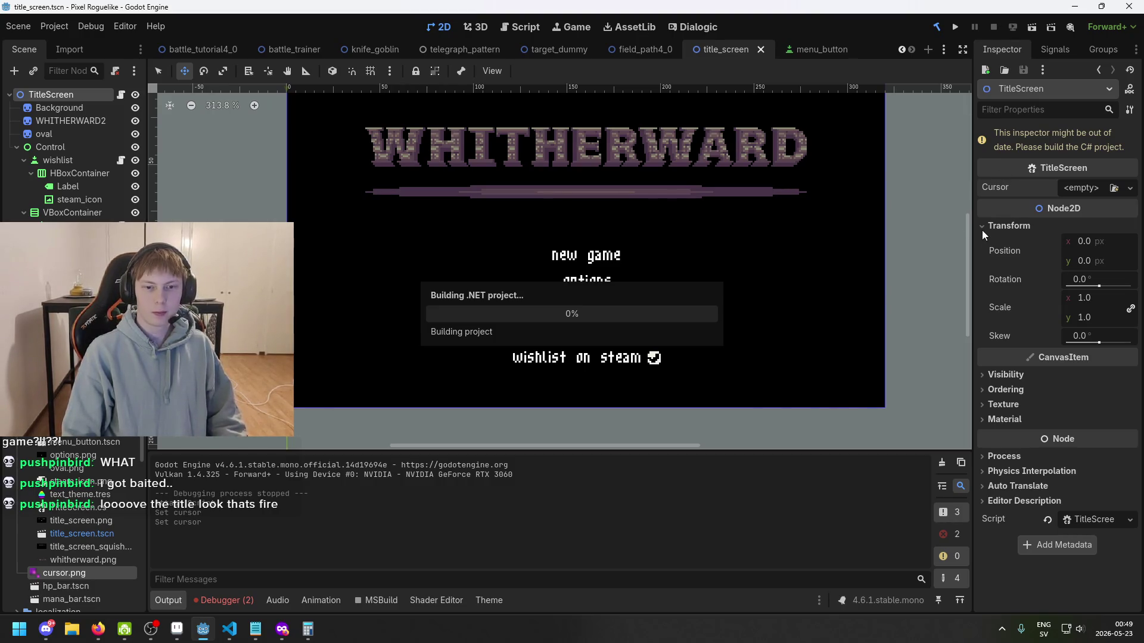
- Assign cursor.png as TitleScreen's Cursor Texture, then close the test run
{"action": "mouse_move", "coordinate": [65, 573]}
{"action": "left_mouse_down"}
{"action": "mouse_move", "coordinate": [605, 420]}
{"action": "mouse_move", "coordinate": [1099, 173]}
{"action": "mouse_move", "coordinate": [1093, 157]}
{"action": "left_mouse_up"}
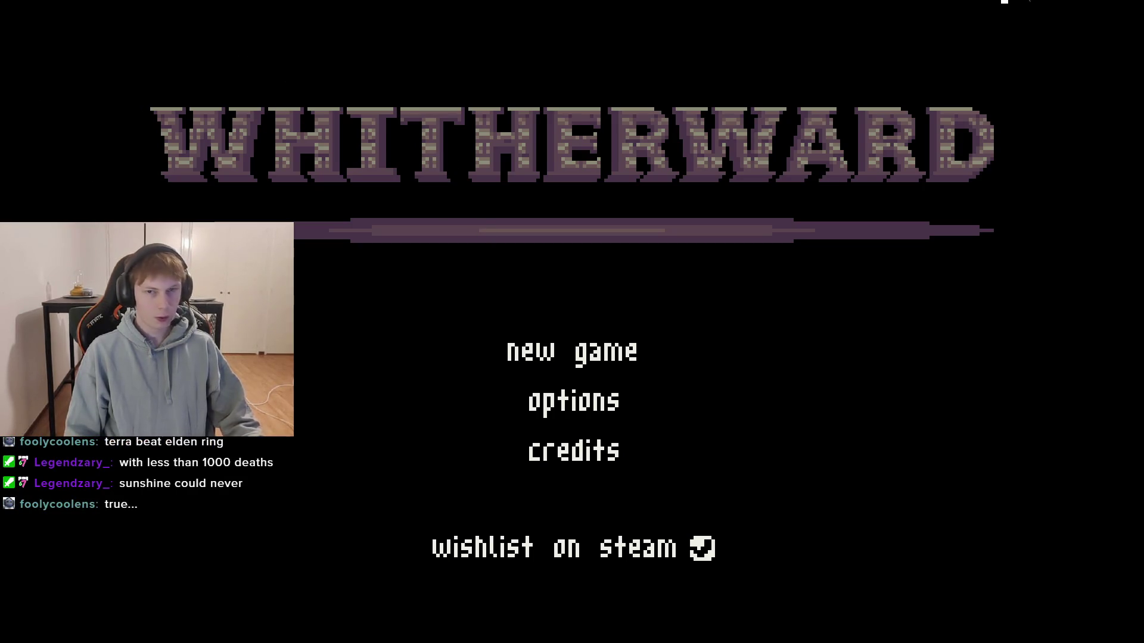
{"action": "key", "text": "alt+F4"}
- Save the title screen scene and move to the browser's 7TV emote search
{"action": "key", "text": "ctrl+s"}
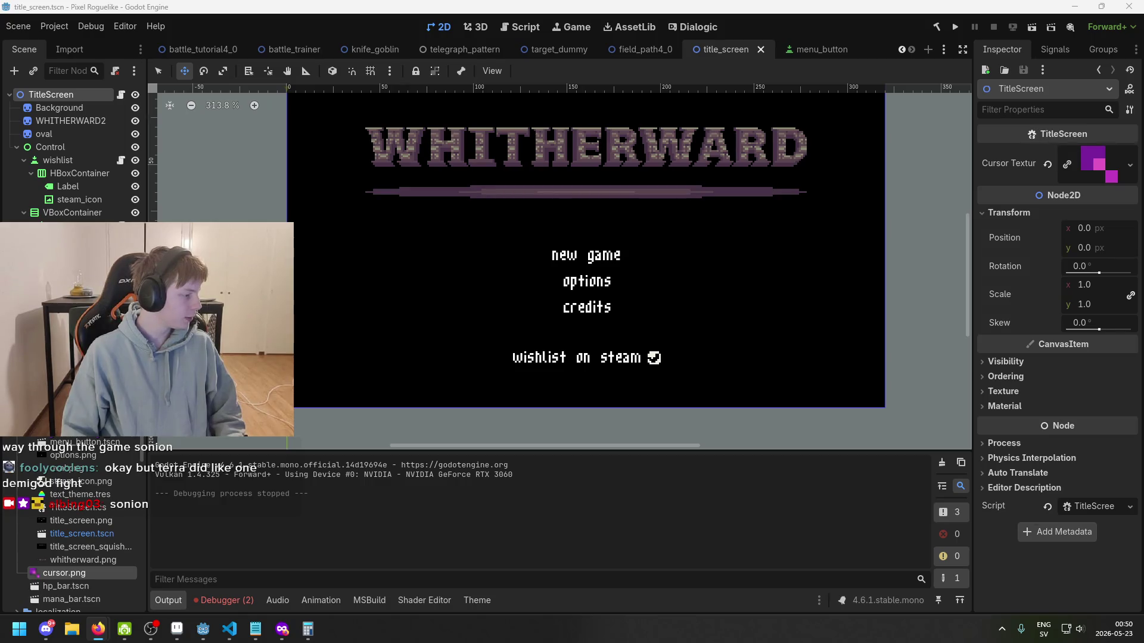
{"action": "key", "text": "ctrl+s"}
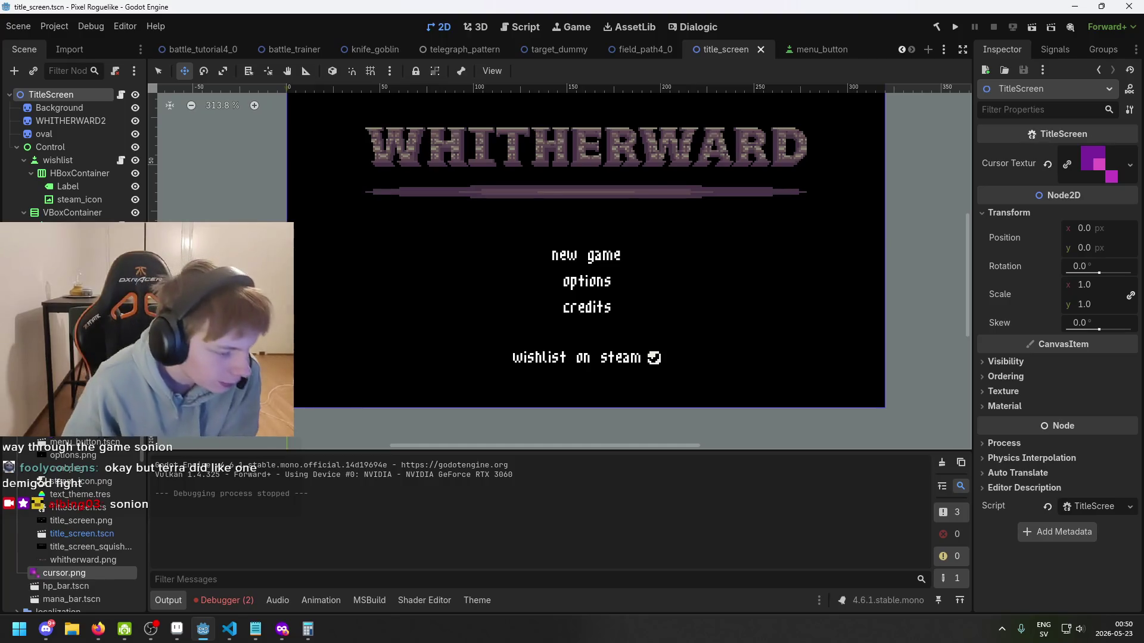
{"action": "key", "text": "alt+Tab"}
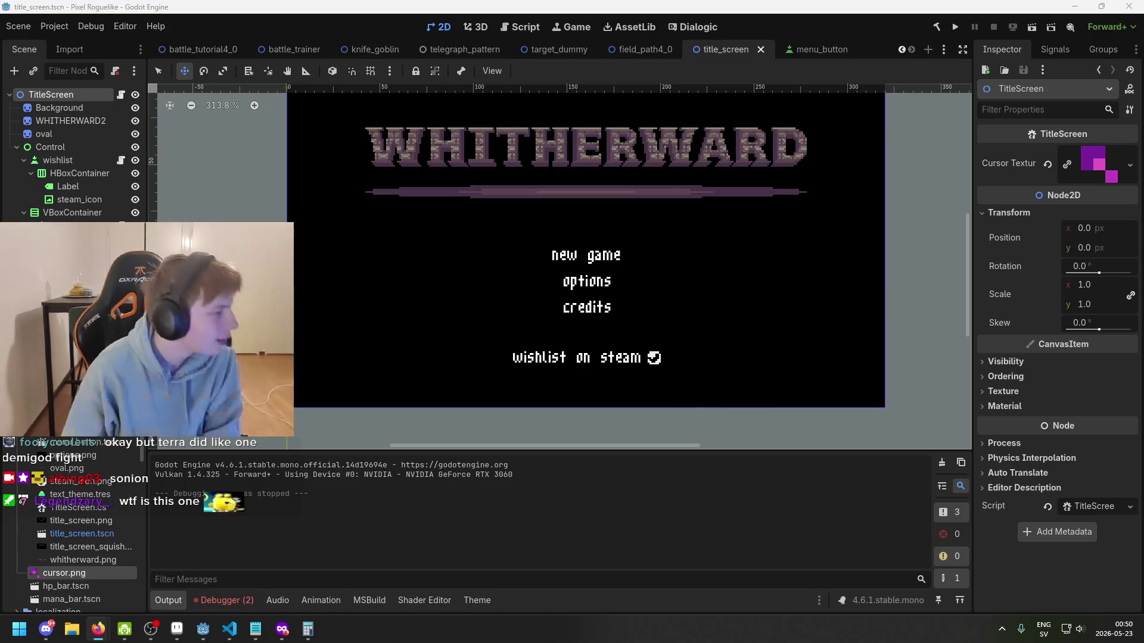
{"action": "left_click", "coordinate": [576, 66]}
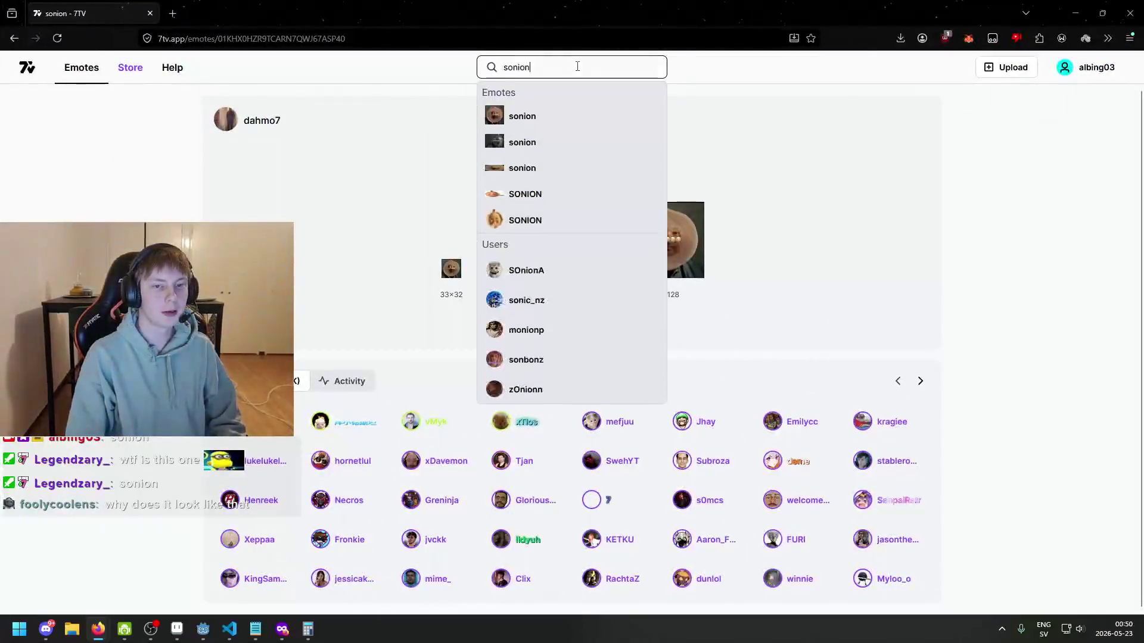
- Try adding a sonion emote to the pogchamp set, then untick it after the name-conflict error
{"action": "left_click", "coordinate": [573, 141]}
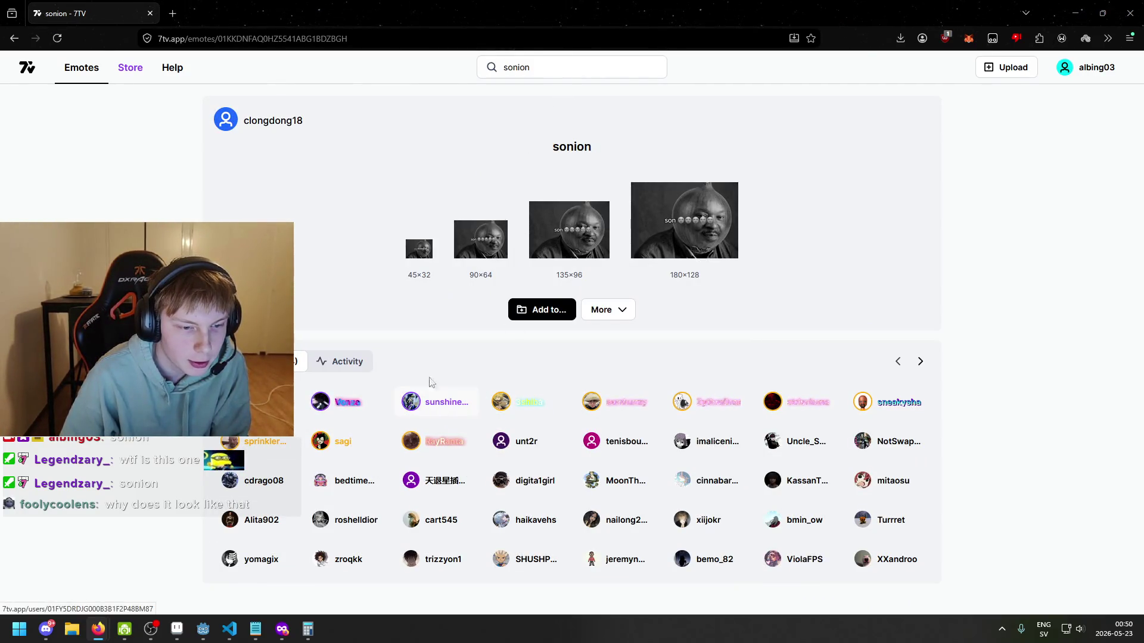
{"action": "left_click", "coordinate": [569, 311]}
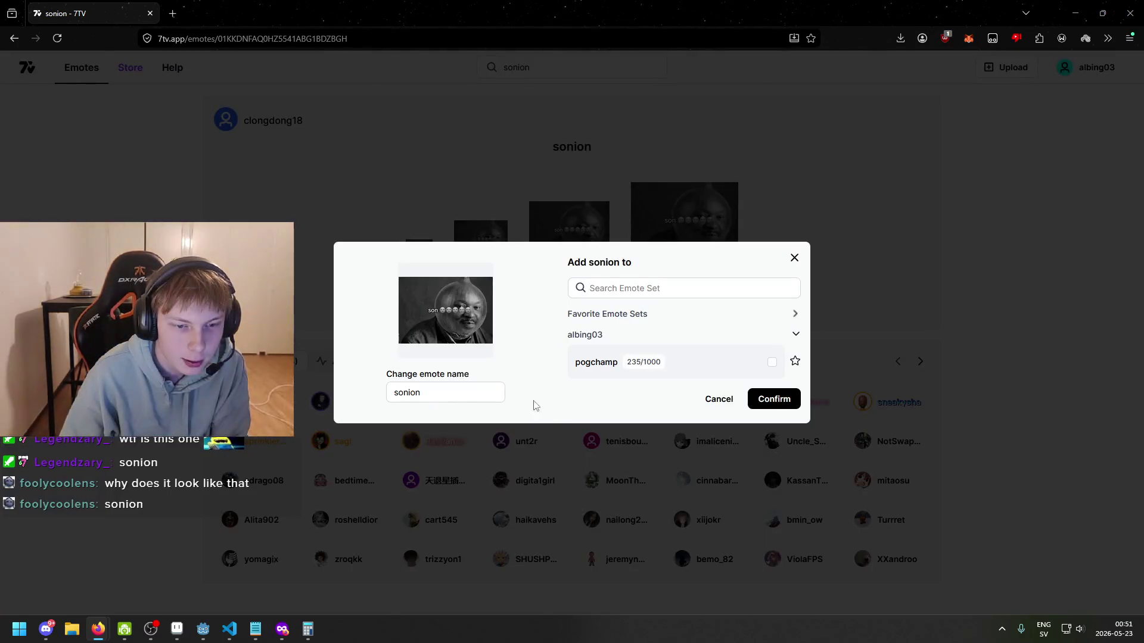
{"action": "left_click", "coordinate": [772, 362]}
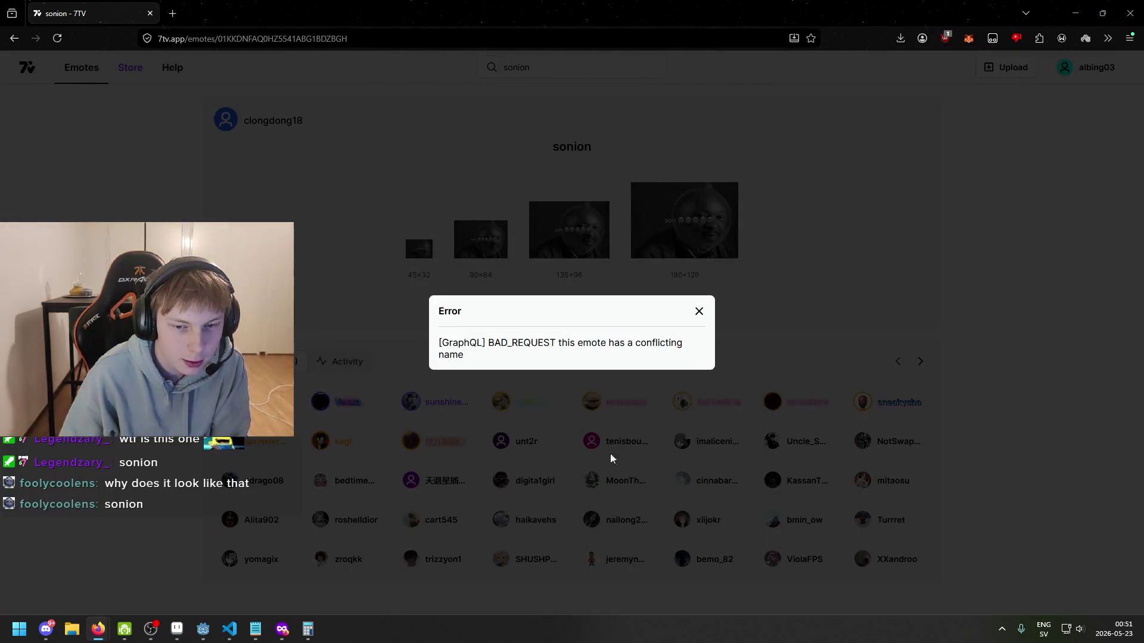
{"action": "left_click", "coordinate": [699, 311]}
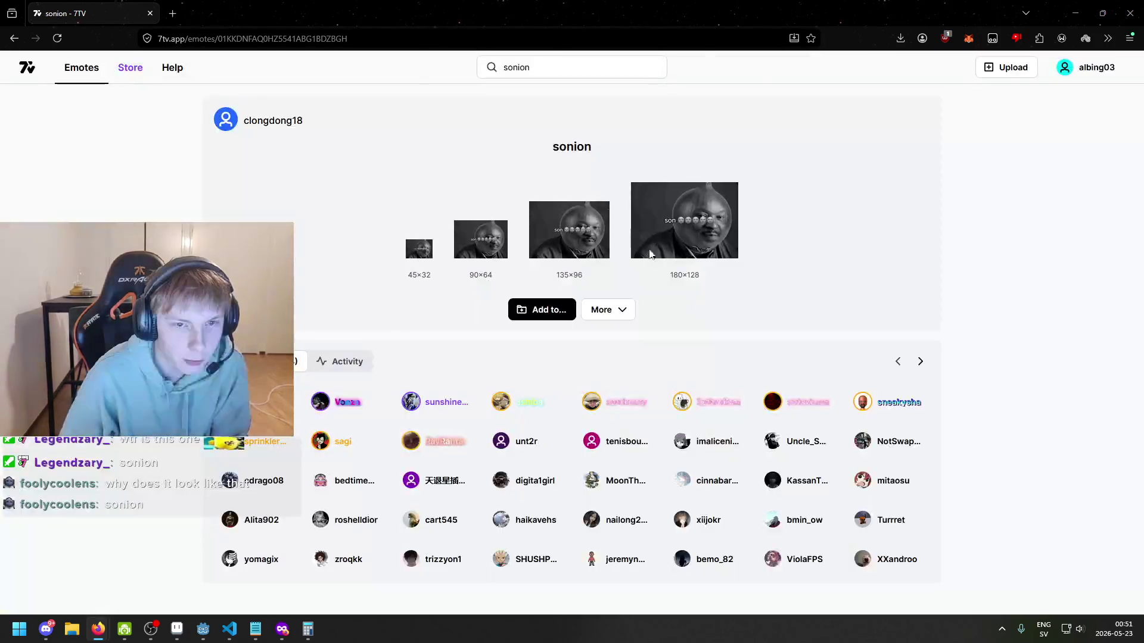
{"action": "left_click", "coordinate": [541, 309]}
{"action": "left_click", "coordinate": [697, 362]}
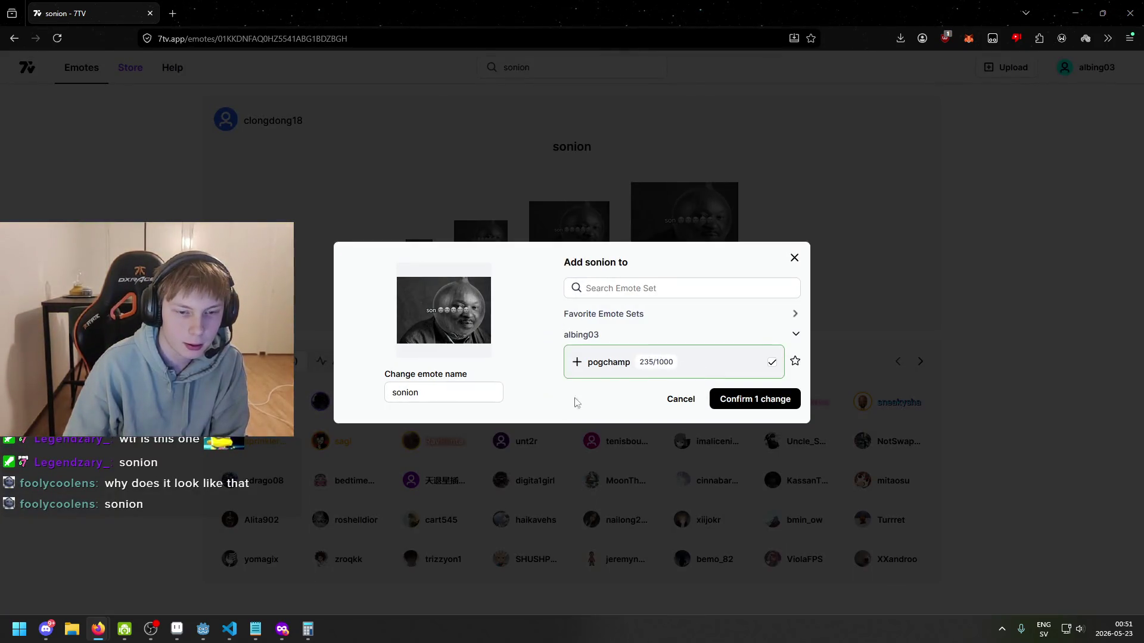
{"action": "left_click", "coordinate": [795, 334]}
{"action": "left_click", "coordinate": [772, 347]}
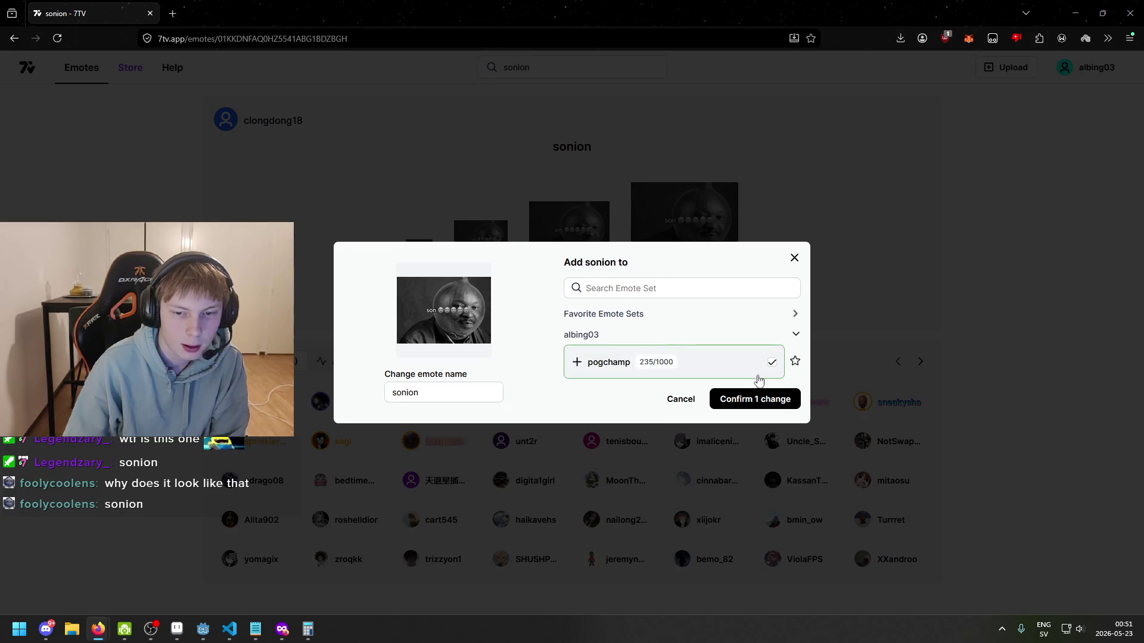
{"action": "left_click", "coordinate": [774, 365]}
- Go back to another sonion emote and look through its Add to… and More options
{"action": "key", "text": "alt+Left"}
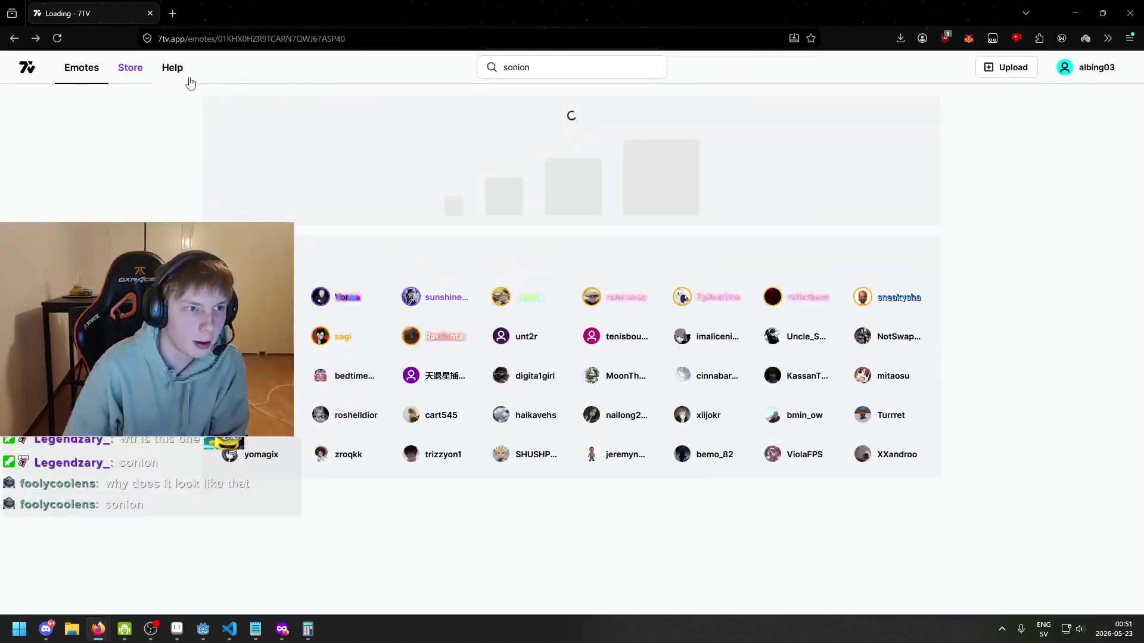
{"action": "left_click", "coordinate": [570, 330]}
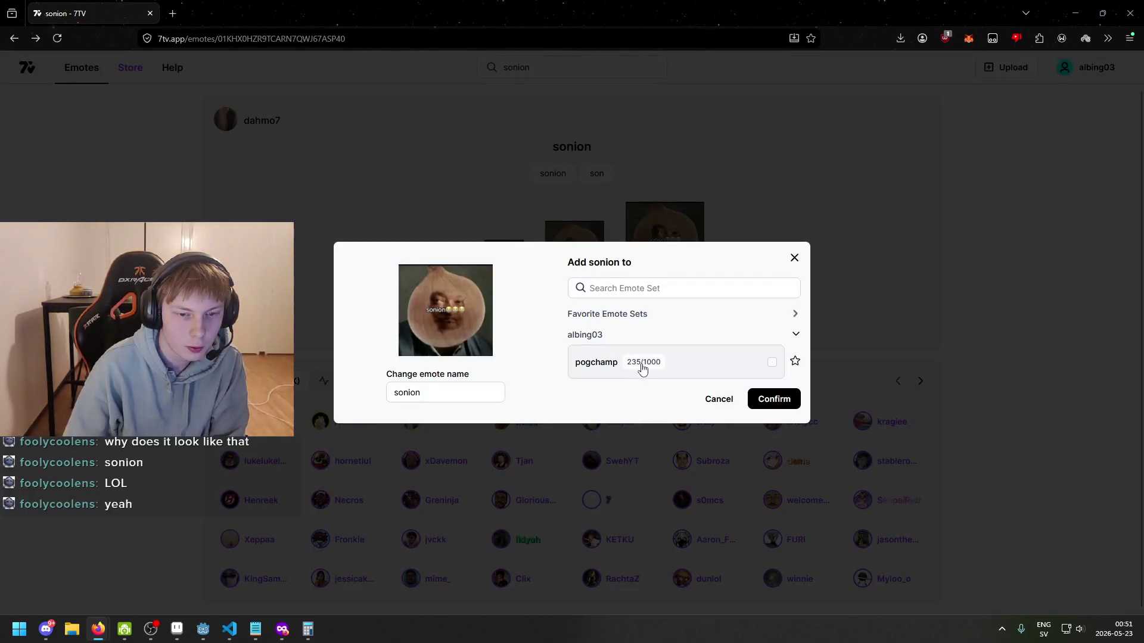
{"action": "left_click", "coordinate": [791, 258]}
{"action": "left_click", "coordinate": [620, 329]}
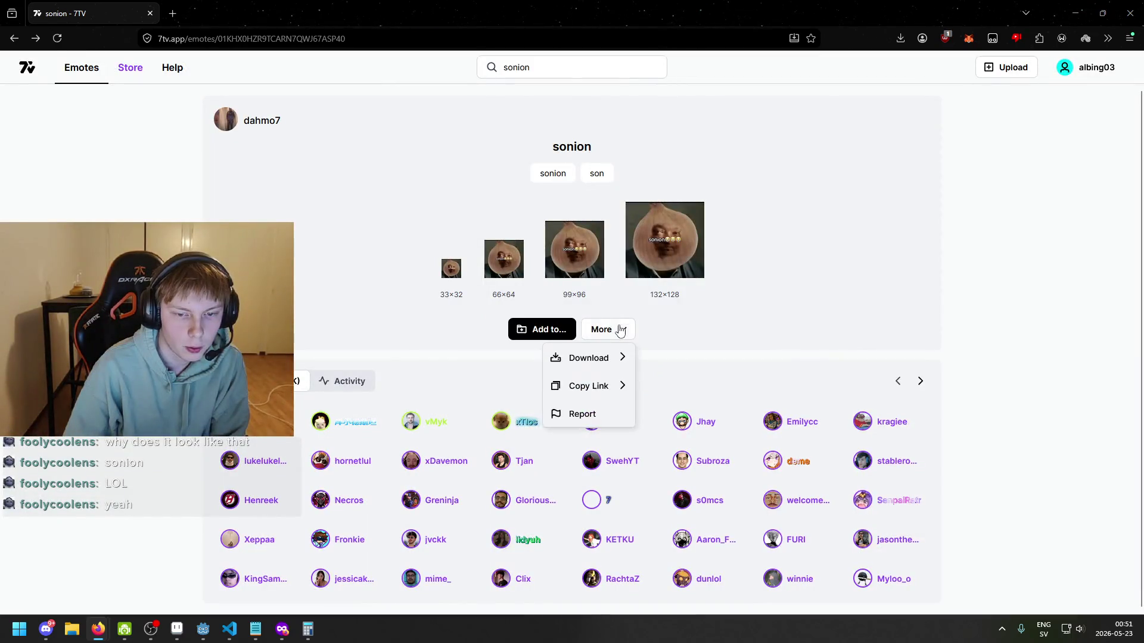
{"action": "left_click", "coordinate": [620, 329]}
- Open your own profile from the account menu in a new tab and switch to it
{"action": "left_click", "coordinate": [1095, 67]}
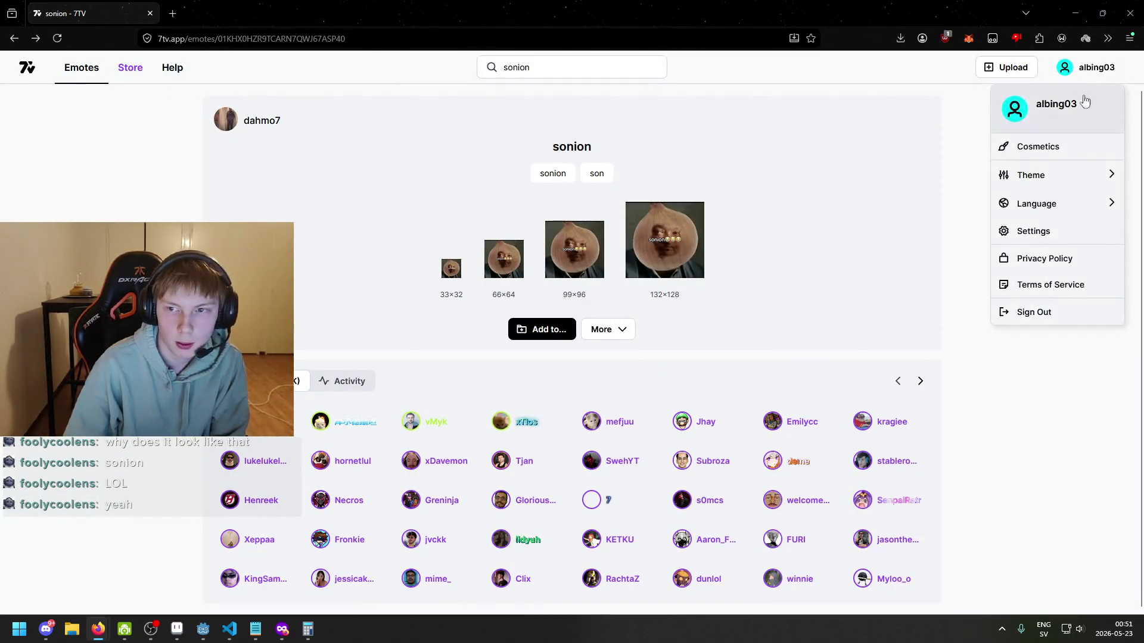
{"action": "right_click", "coordinate": [1031, 123]}
{"action": "left_click", "coordinate": [1004, 129]}
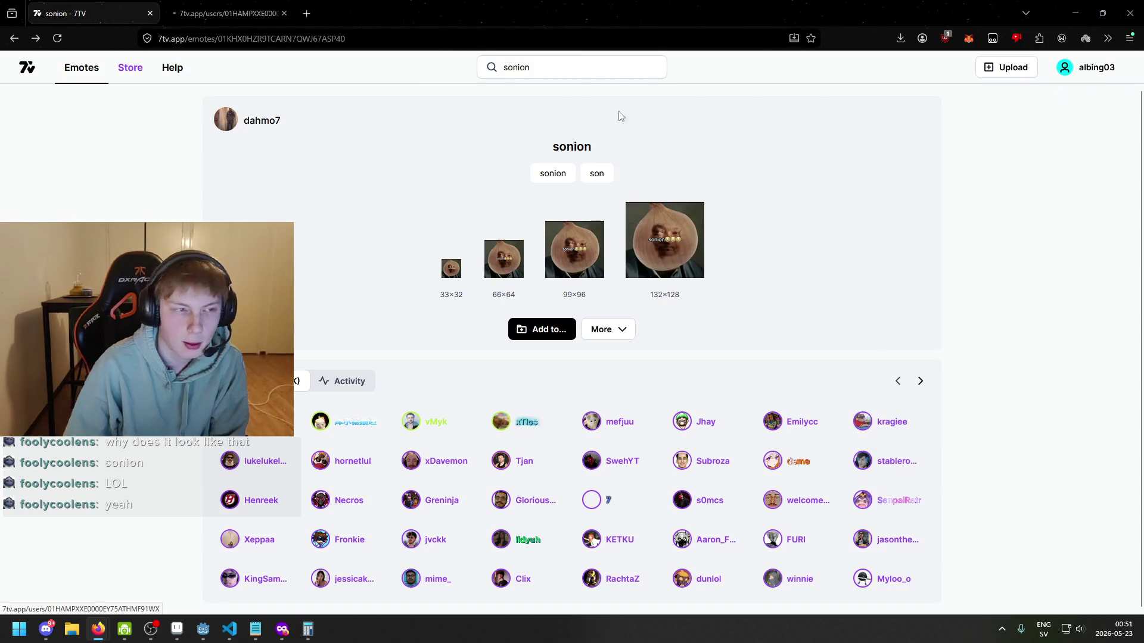
{"action": "key", "text": "alt+Right"}
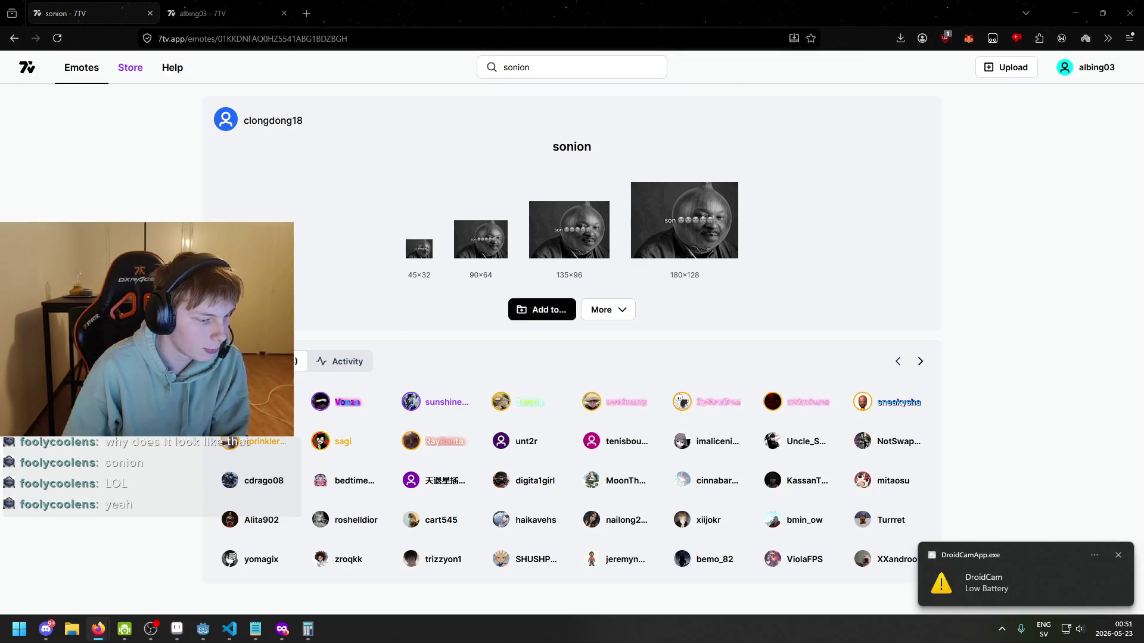
{"action": "left_click", "coordinate": [213, 23]}
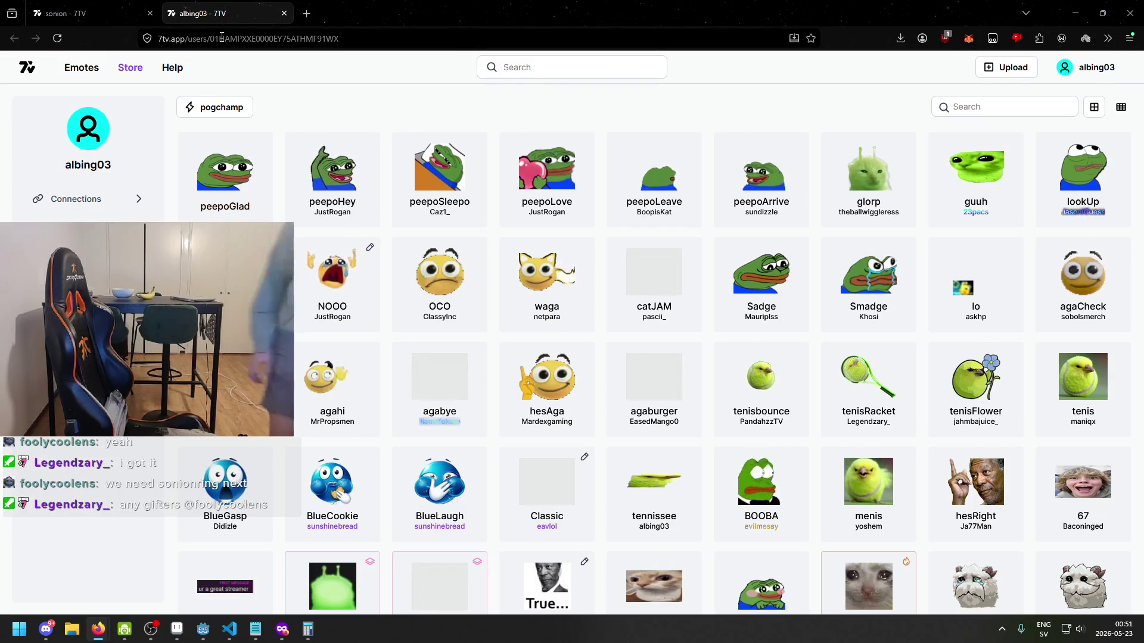
- Close the profile tab, return to Godot and save the title_screen scene
{"action": "left_click", "coordinate": [284, 13]}
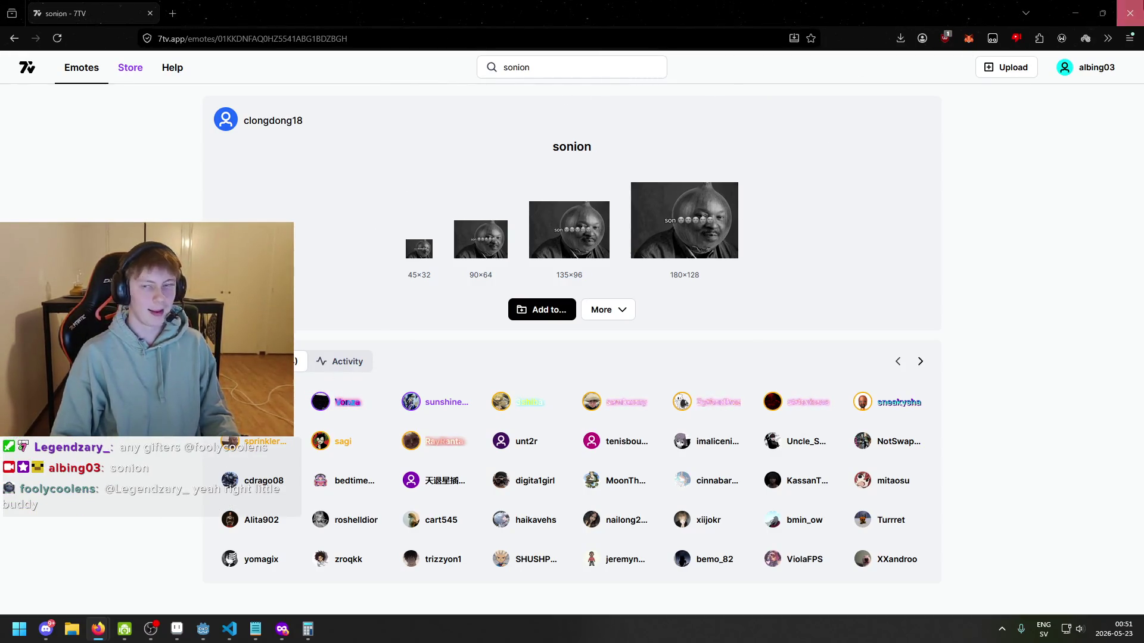
{"action": "key", "text": "alt+Tab"}
{"action": "key", "text": "alt+Tab"}
{"action": "key", "text": "alt+Tab"}
{"action": "key", "text": "ctrl+s"}
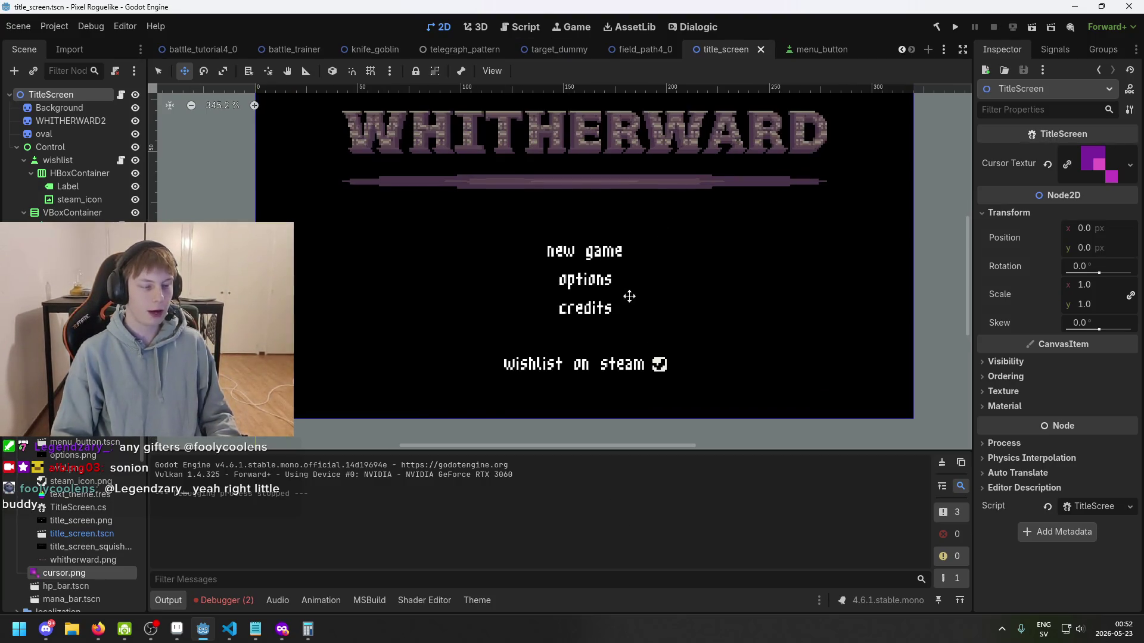
- Pan around the title screen canvas, briefly checking the browser before returning to Godot
{"action": "left_click_drag", "start_coordinate": [628, 299], "coordinate": [503, 322]}
{"action": "left_click_drag", "start_coordinate": [573, 304], "coordinate": [716, 282]}
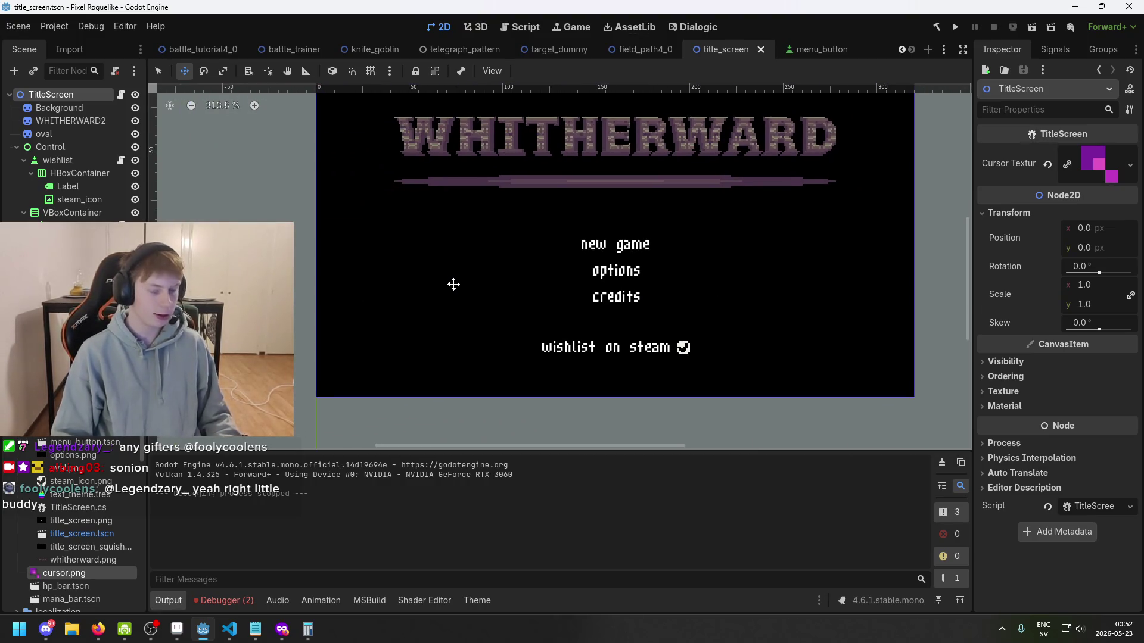
{"action": "left_click_drag", "start_coordinate": [453, 285], "coordinate": [408, 304]}
{"action": "scroll", "coordinate": [616, 333], "scroll_direction": "up", "scroll_amount": 1}
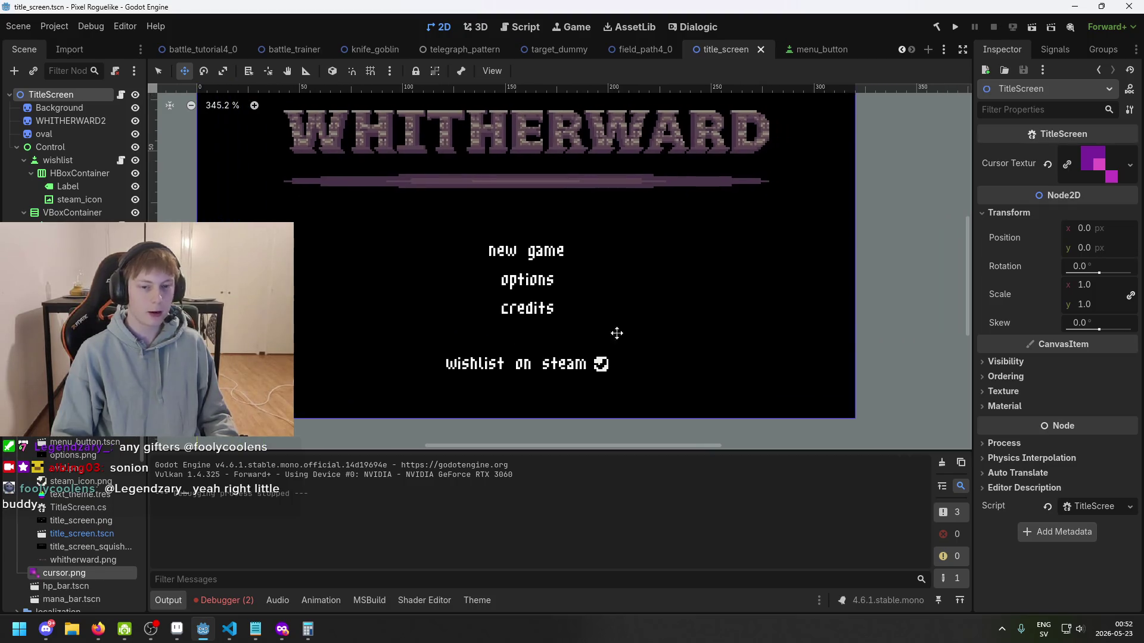
{"action": "mouse_move", "coordinate": [652, 314]}
{"action": "left_mouse_down"}
{"action": "mouse_move", "coordinate": [521, 316]}
{"action": "mouse_move", "coordinate": [631, 301]}
{"action": "left_mouse_up"}
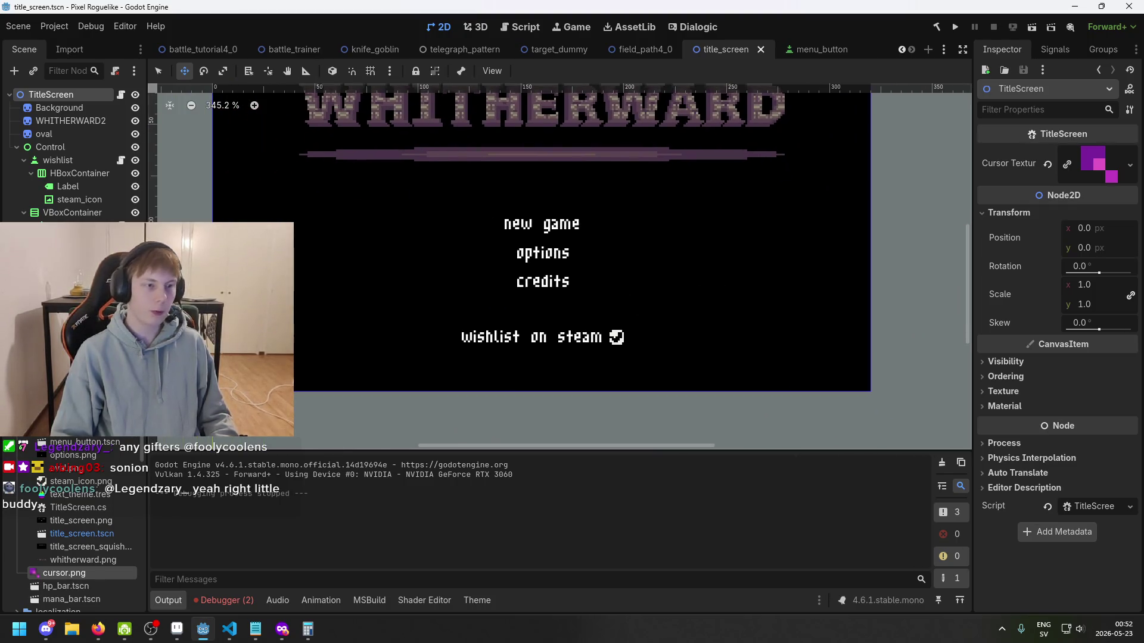
{"action": "key", "text": "alt+Tab"}
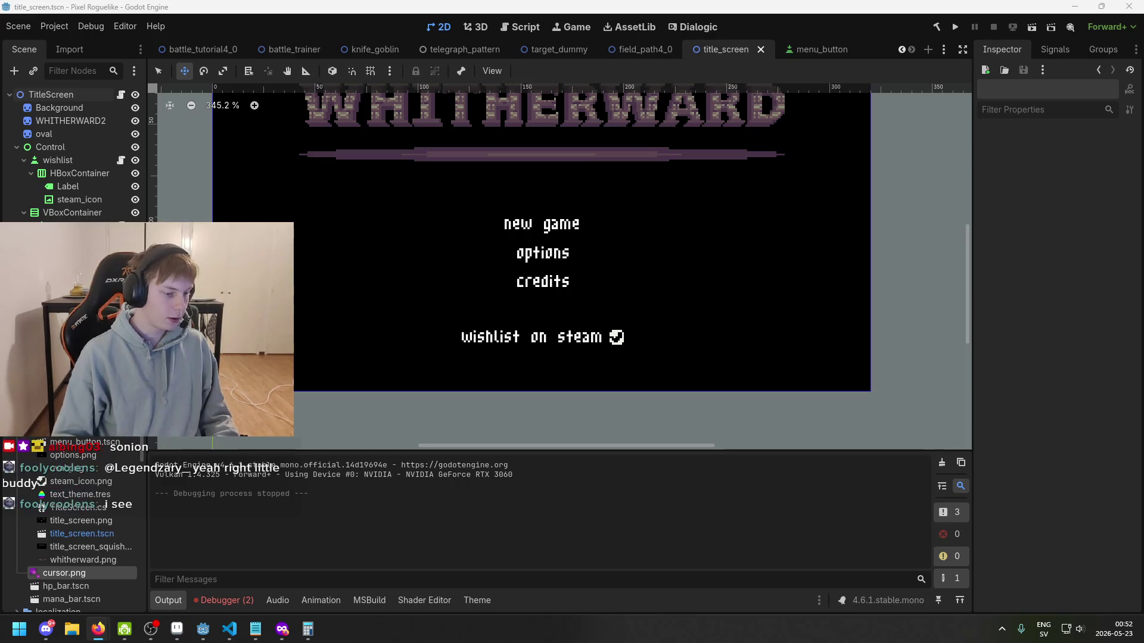
{"action": "key", "text": "alt+Tab"}
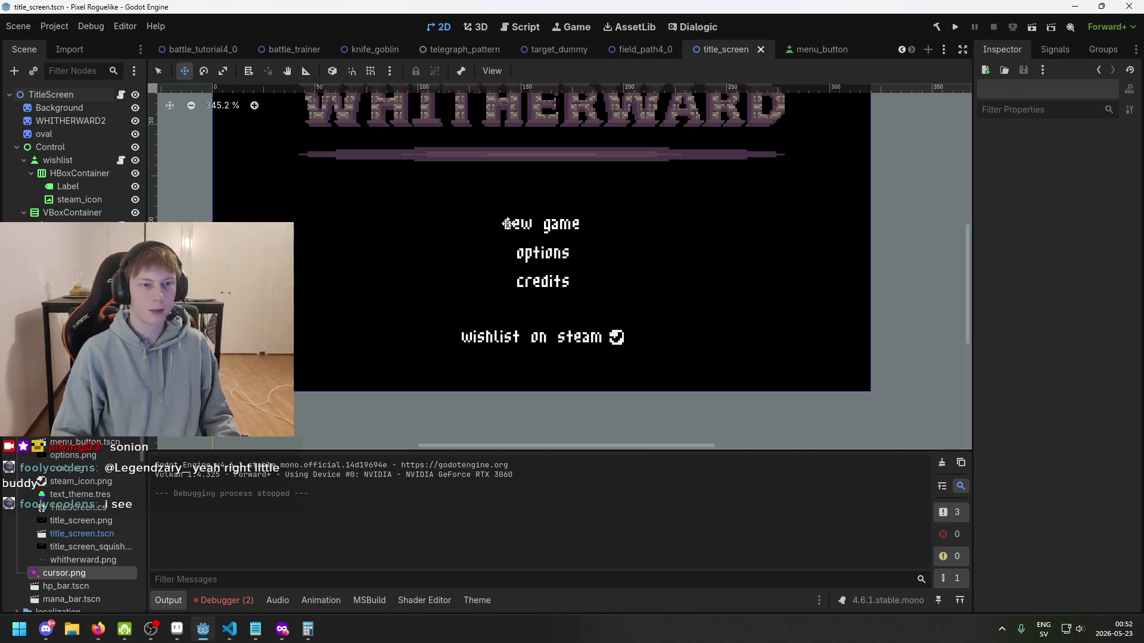
- Adjust the canvas view over the title screen and save the scene
{"action": "scroll", "coordinate": [424, 244], "scroll_direction": "down", "scroll_amount": 2}
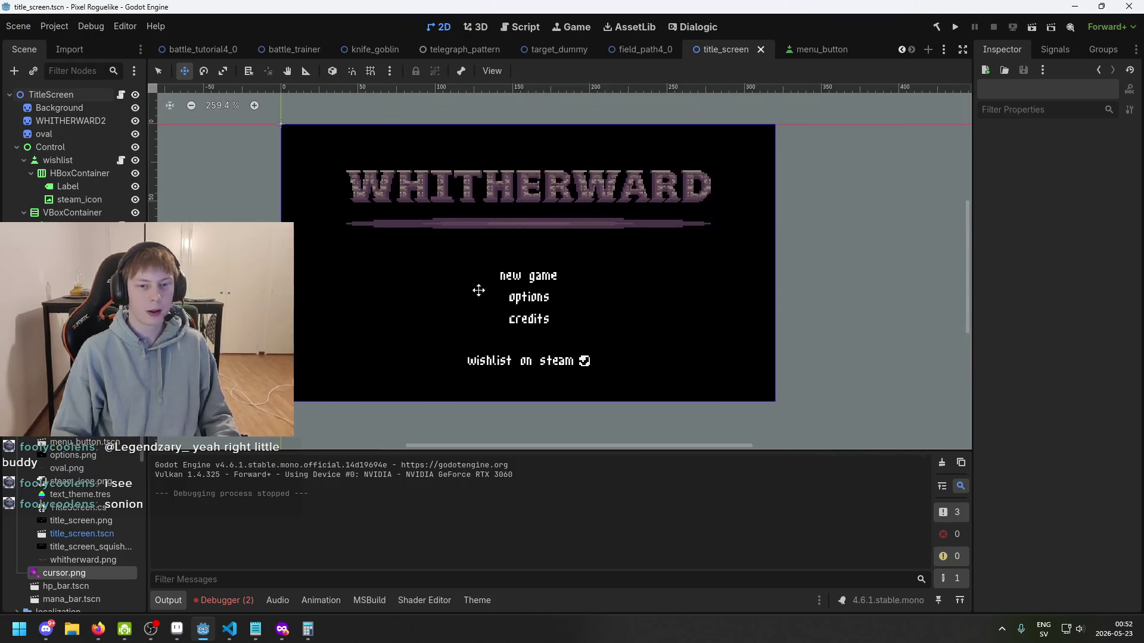
{"action": "scroll", "coordinate": [520, 260], "scroll_direction": "up", "scroll_amount": 3}
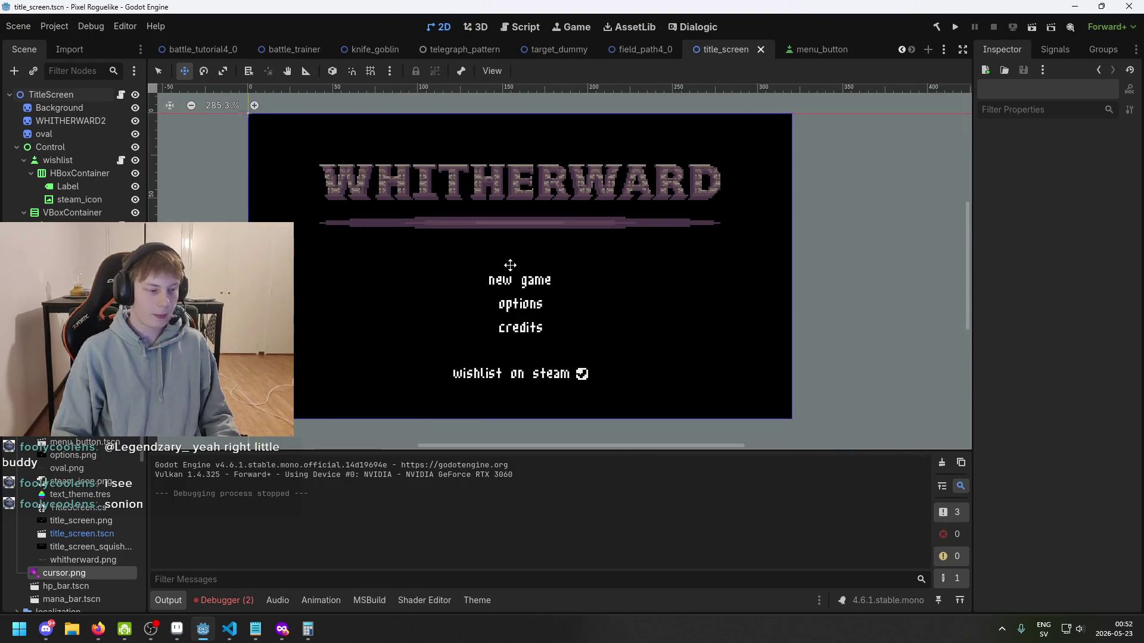
{"action": "left_click_drag", "start_coordinate": [491, 256], "coordinate": [409, 252]}
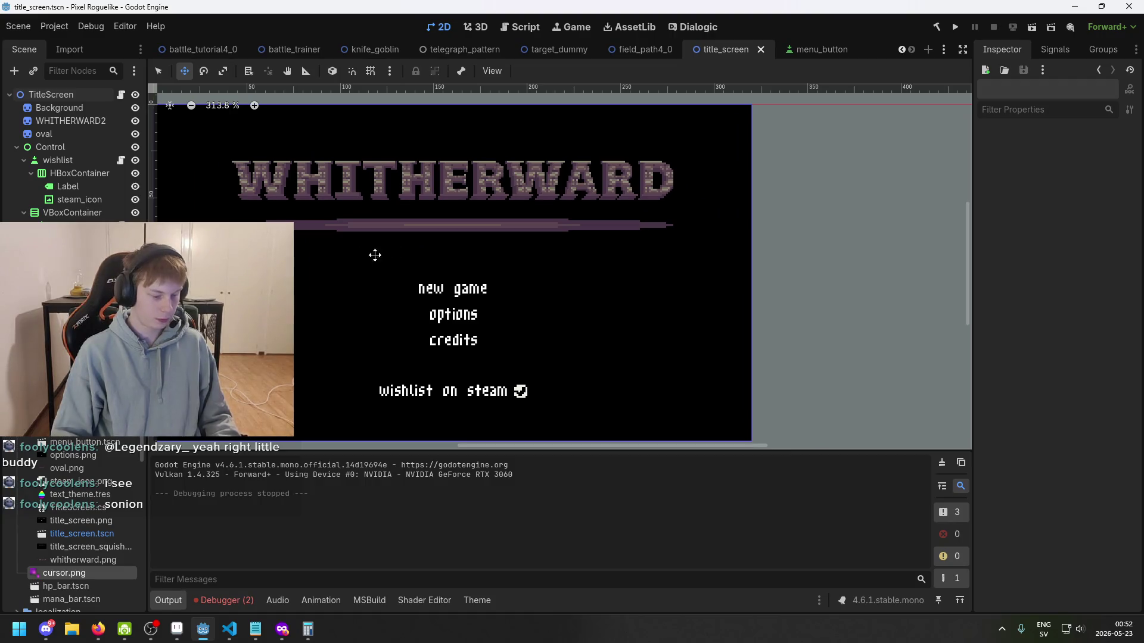
{"action": "key", "text": "ctrl+s"}
{"action": "mouse_move", "coordinate": [328, 297]}
{"action": "left_mouse_down"}
{"action": "mouse_move", "coordinate": [412, 291]}
{"action": "mouse_move", "coordinate": [498, 322]}
{"action": "mouse_move", "coordinate": [315, 302]}
{"action": "mouse_move", "coordinate": [367, 253]}
{"action": "mouse_move", "coordinate": [338, 274]}
{"action": "left_mouse_up"}
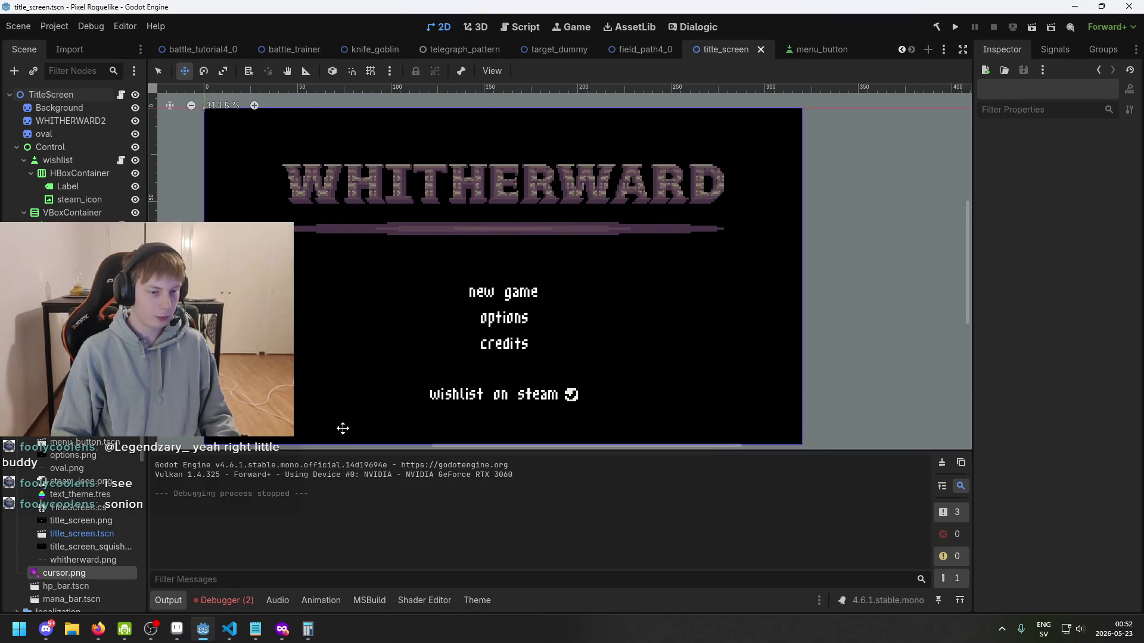
{"action": "key", "text": "ctrl+s"}
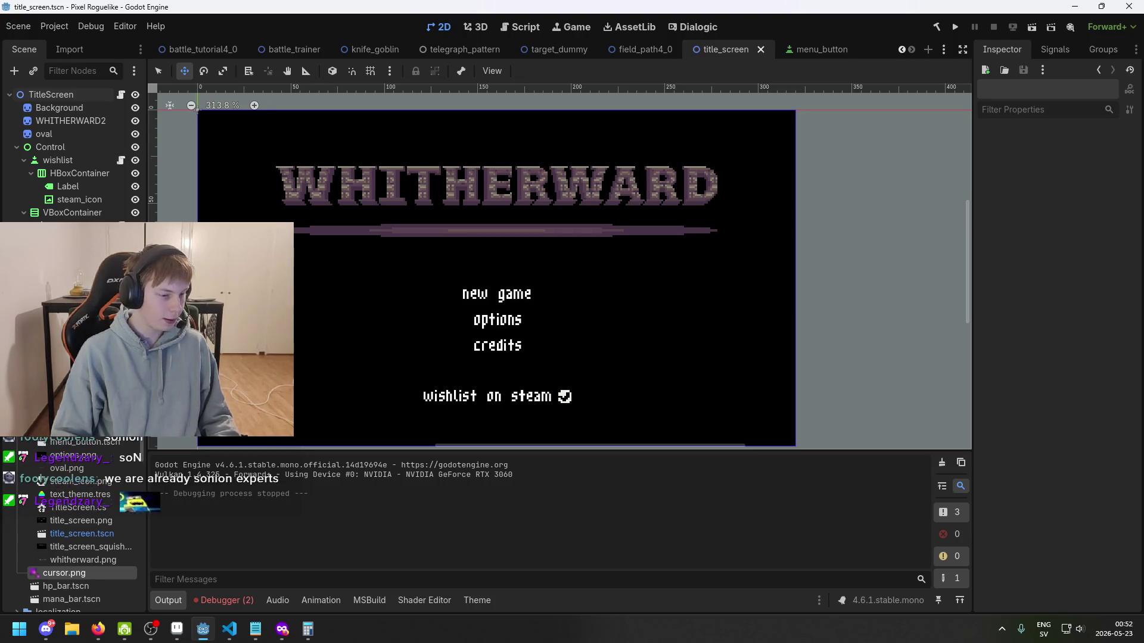
{"action": "scroll", "coordinate": [396, 301], "scroll_direction": "down", "scroll_amount": 1}
{"action": "mouse_move", "coordinate": [395, 301]}
{"action": "left_mouse_down"}
{"action": "mouse_move", "coordinate": [579, 253]}
{"action": "mouse_move", "coordinate": [385, 233]}
{"action": "mouse_move", "coordinate": [366, 207]}
{"action": "left_mouse_up"}
{"action": "key", "text": "ctrl+s"}
{"action": "scroll", "coordinate": [365, 208], "scroll_direction": "up", "scroll_amount": 1}
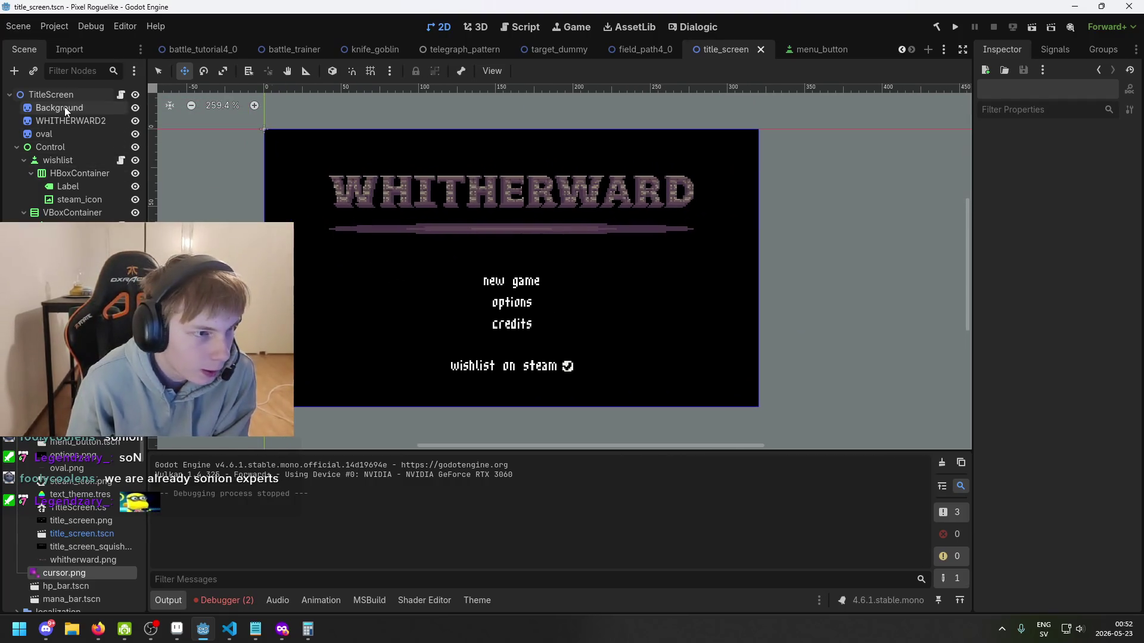
- Rename the WHITHERWARD2 sprite node to WHITHERWARD and save the scene
{"action": "left_click", "coordinate": [82, 120]}
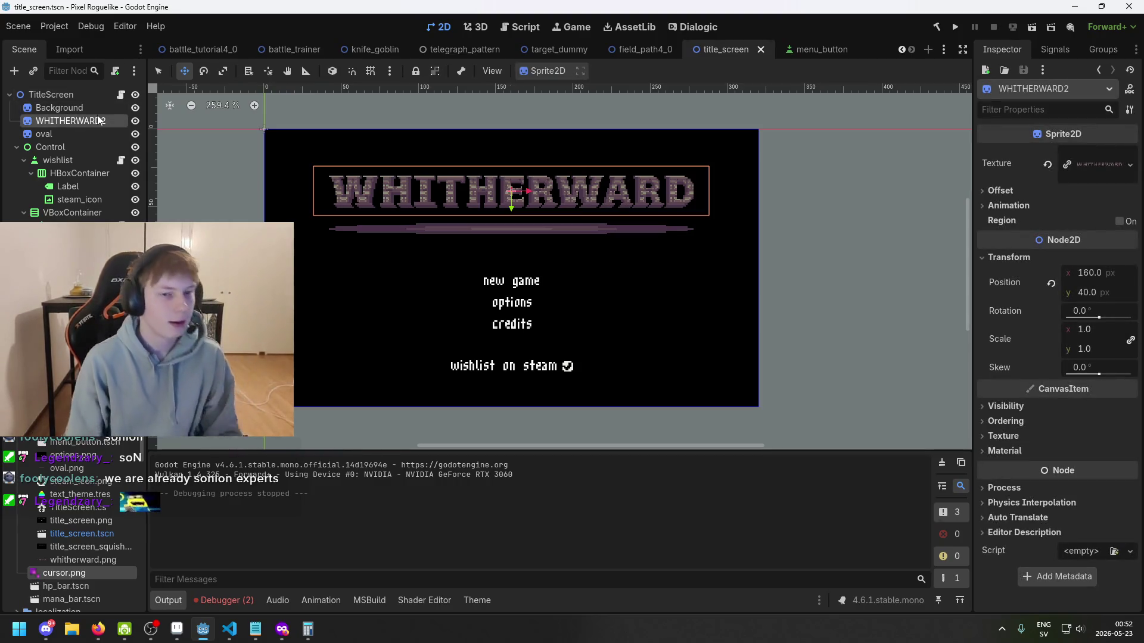
{"action": "key", "text": "Down"}
{"action": "left_click", "coordinate": [98, 120]}
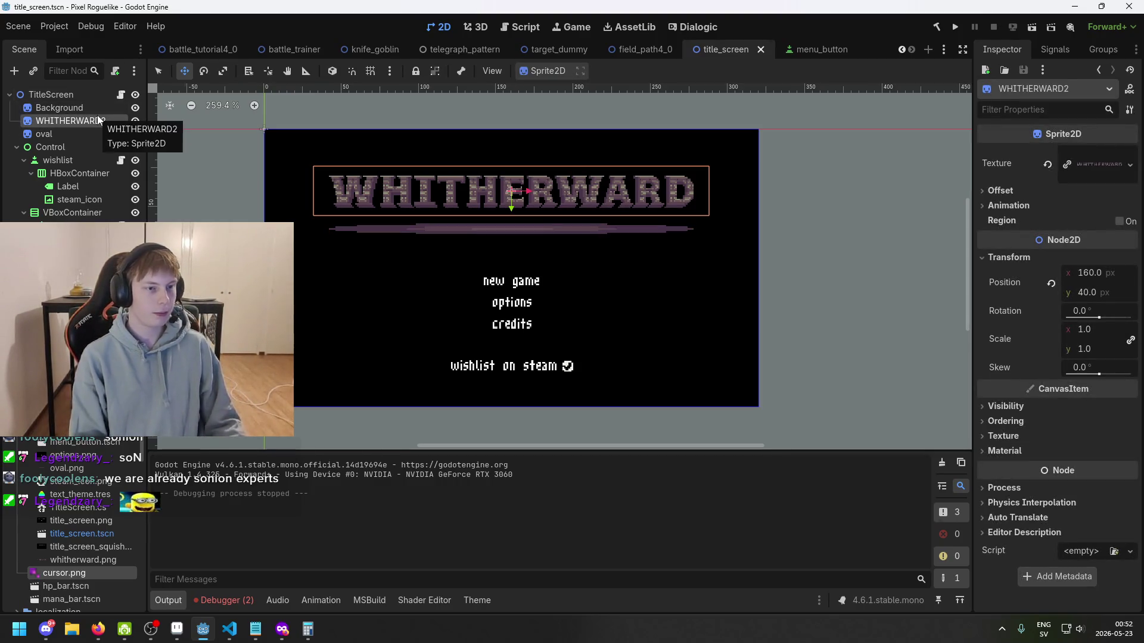
{"action": "double_click", "coordinate": [98, 120]}
{"action": "key", "text": "BackSpace"}
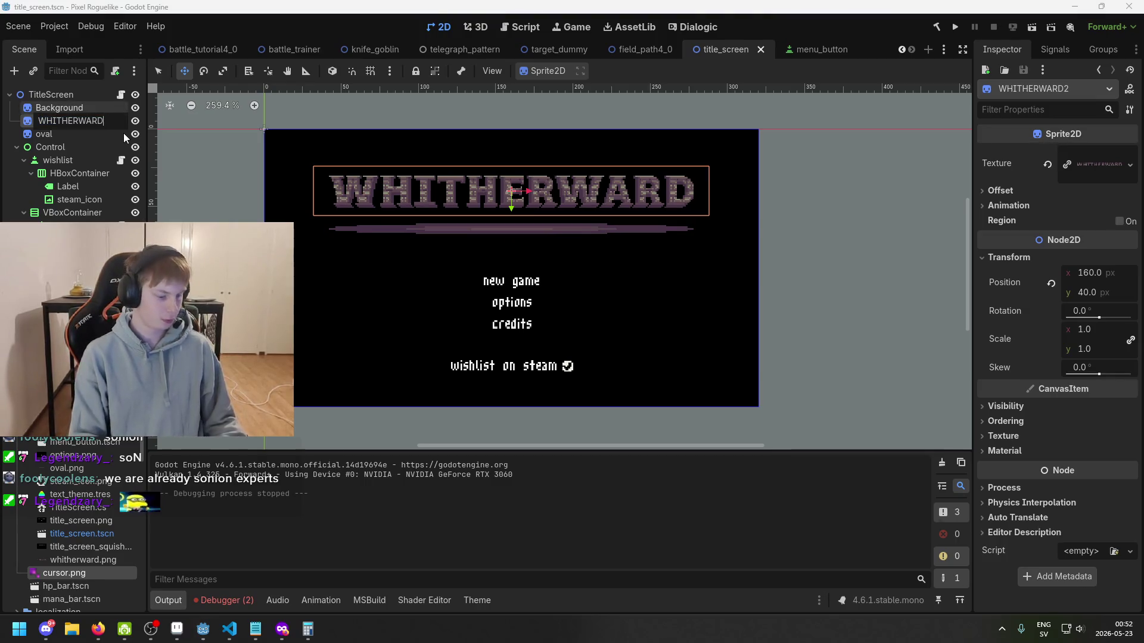
{"action": "key", "text": "Return"}
{"action": "key", "text": "ctrl+s"}
{"action": "left_click", "coordinate": [333, 341]}
{"action": "key", "text": "ctrl+s"}
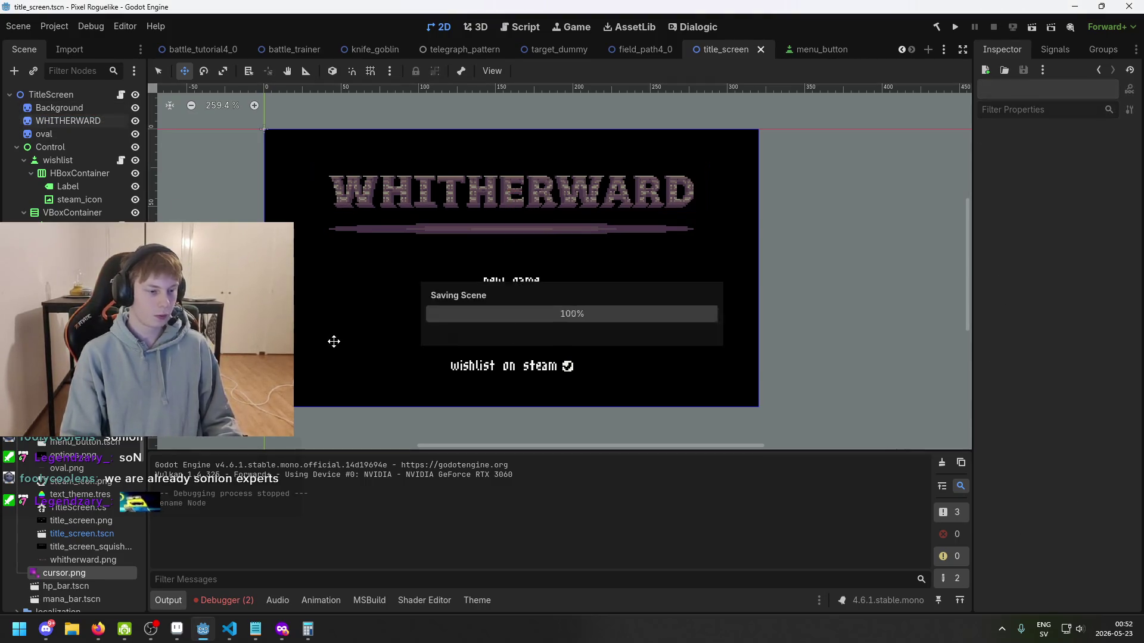
- Reposition the canvas view, then bring up TitleScreen.cs in VS Code
{"action": "scroll", "coordinate": [343, 370], "scroll_direction": "down", "scroll_amount": 1}
{"action": "left_click_drag", "start_coordinate": [403, 378], "coordinate": [511, 370]}
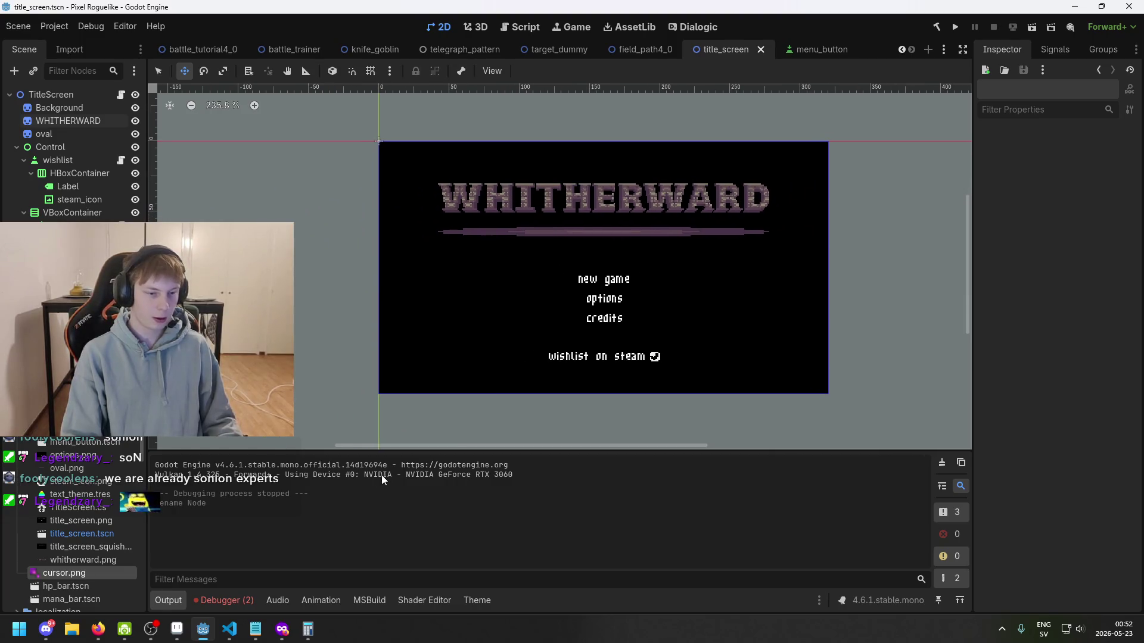
{"action": "scroll", "coordinate": [449, 359], "scroll_direction": "up", "scroll_amount": 2}
{"action": "scroll", "coordinate": [475, 358], "scroll_direction": "right", "scroll_amount": 2}
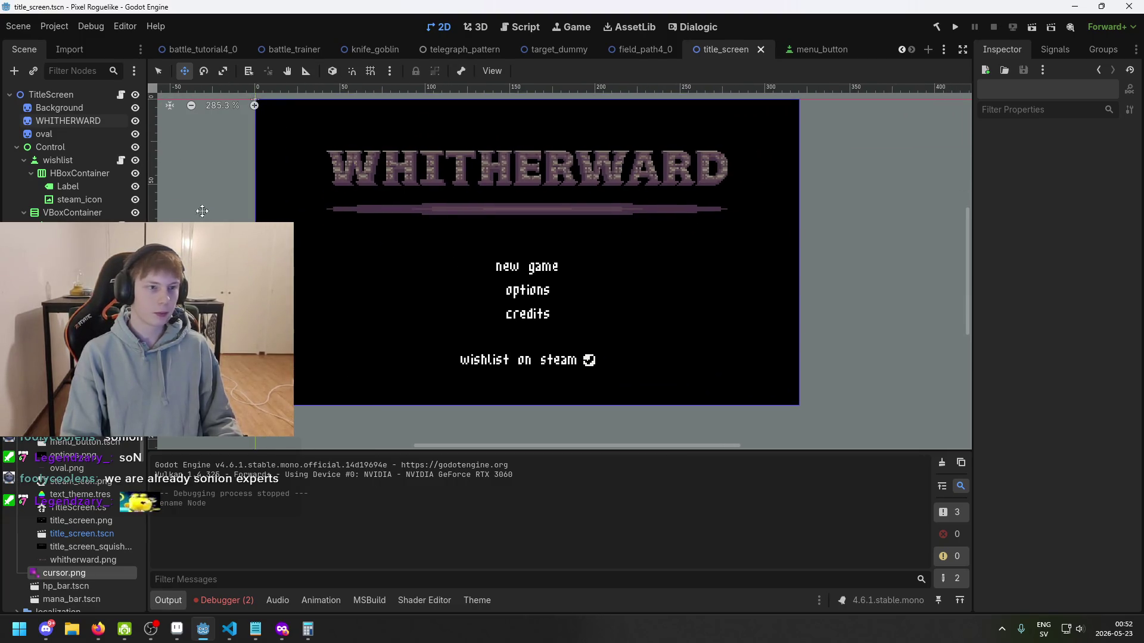
{"action": "left_click", "coordinate": [55, 27]}
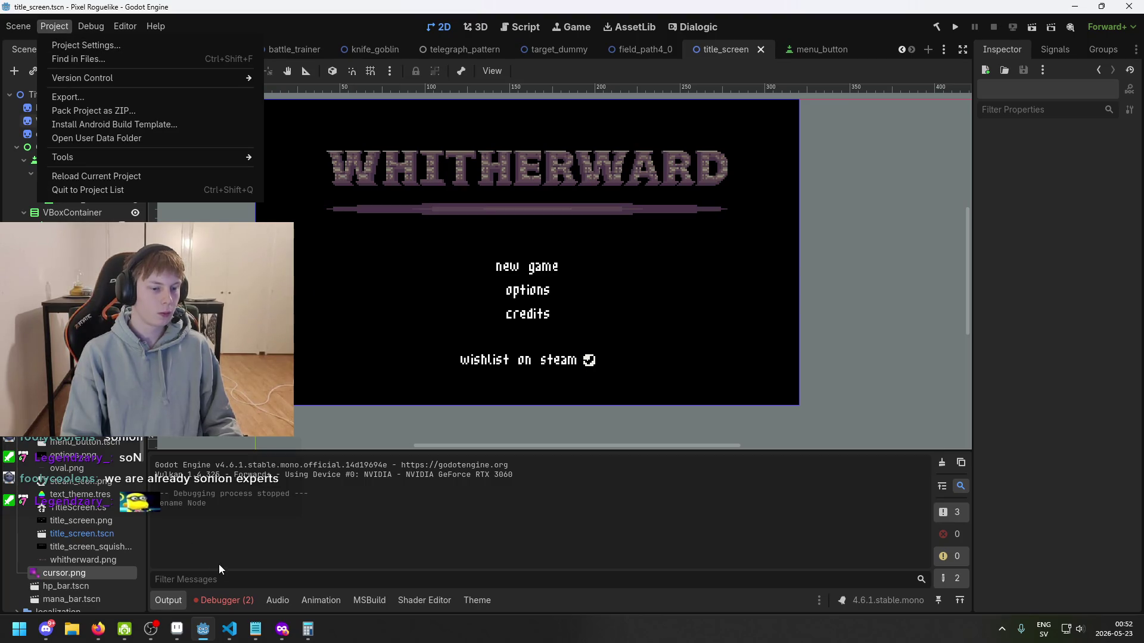
{"action": "left_click", "coordinate": [229, 629]}
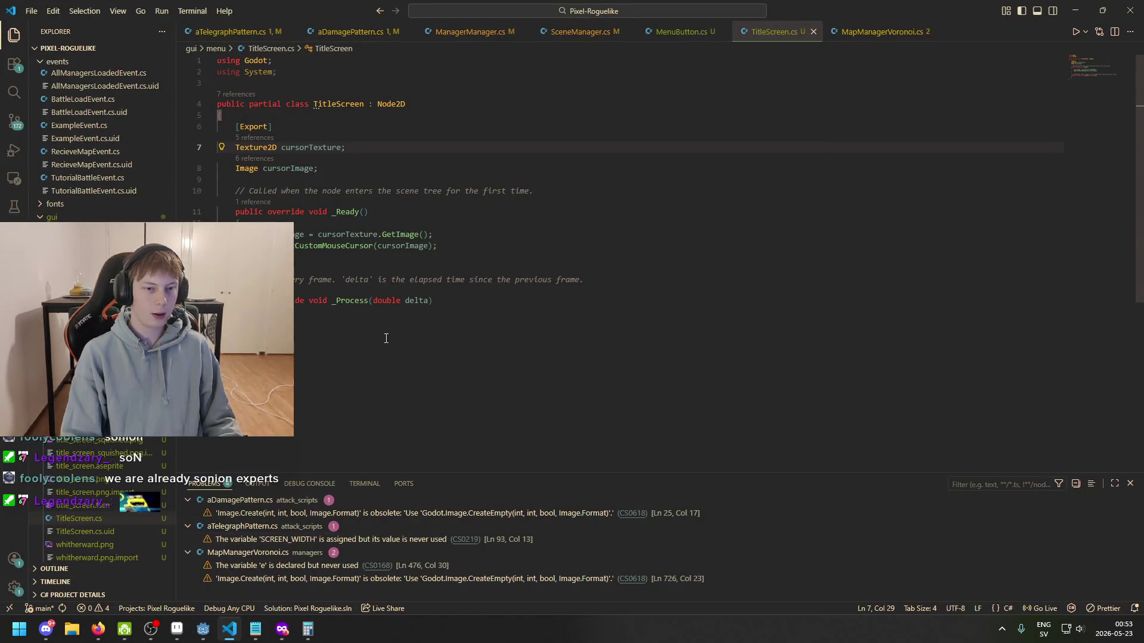
{"action": "mouse_move", "coordinate": [336, 246]}
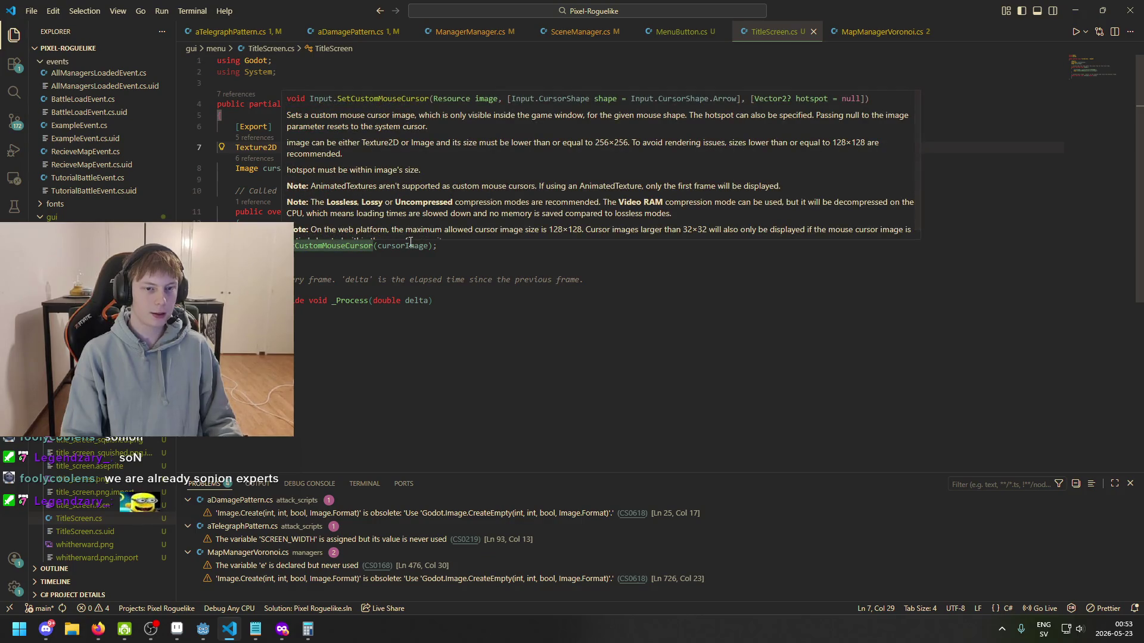
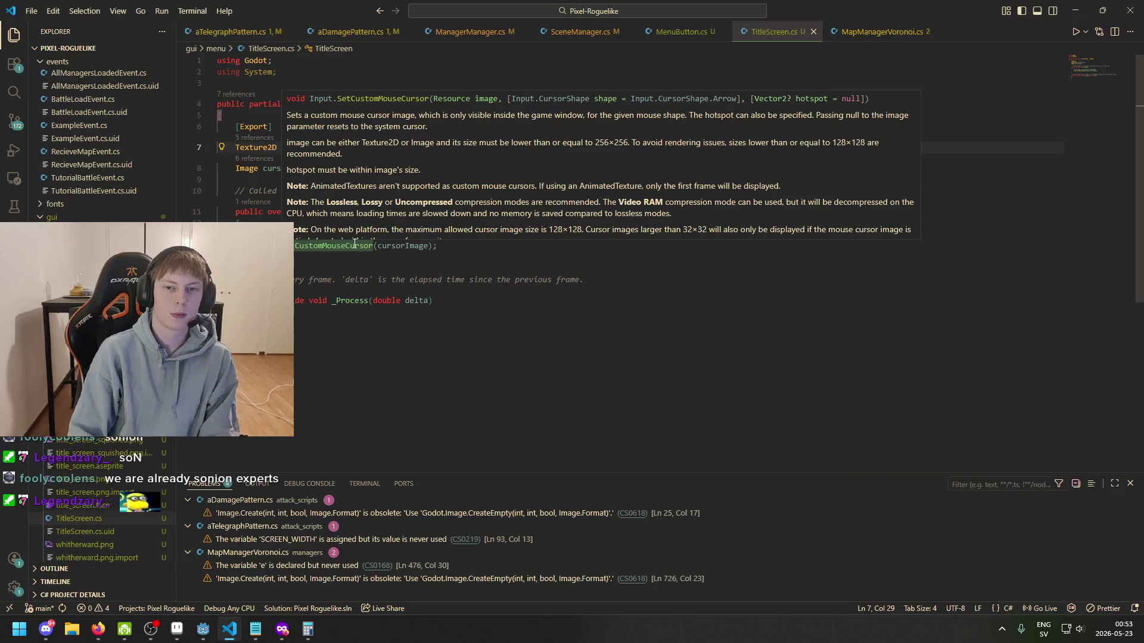
- Replace the SetCustomMouseCursor(cursorImage) call on line 14 with an unfinished 'Input.' statement
{"action": "left_click_drag", "start_coordinate": [438, 245], "coordinate": [215, 234]}
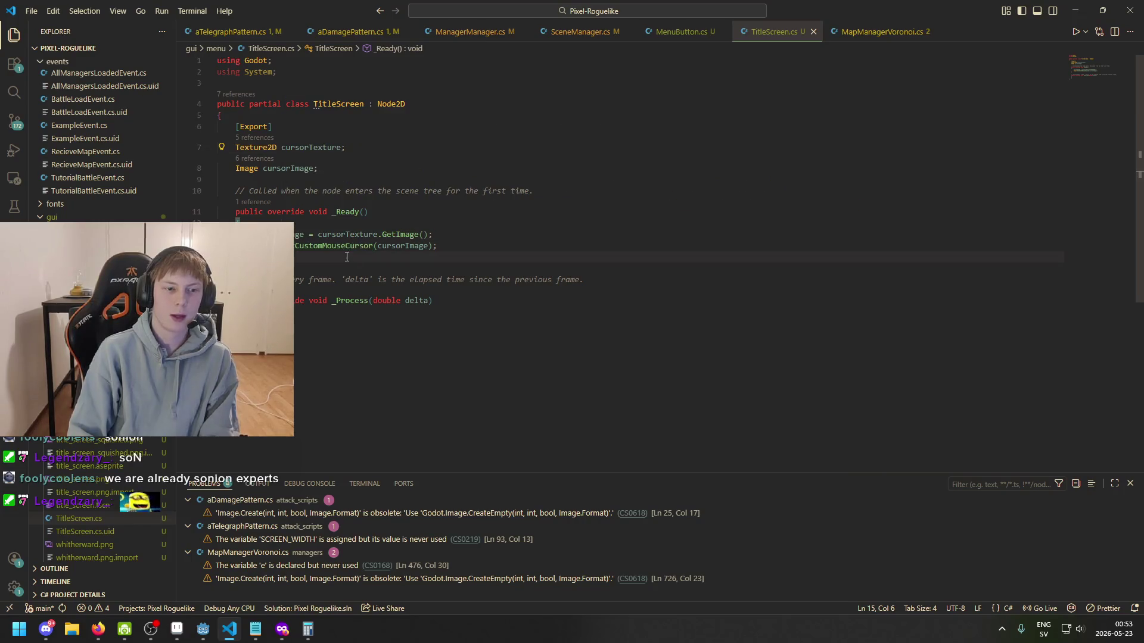
{"action": "left_click", "coordinate": [438, 245]}
{"action": "left_click", "coordinate": [300, 235], "text": "shift"}
{"action": "left_click", "coordinate": [286, 246], "text": "shift"}
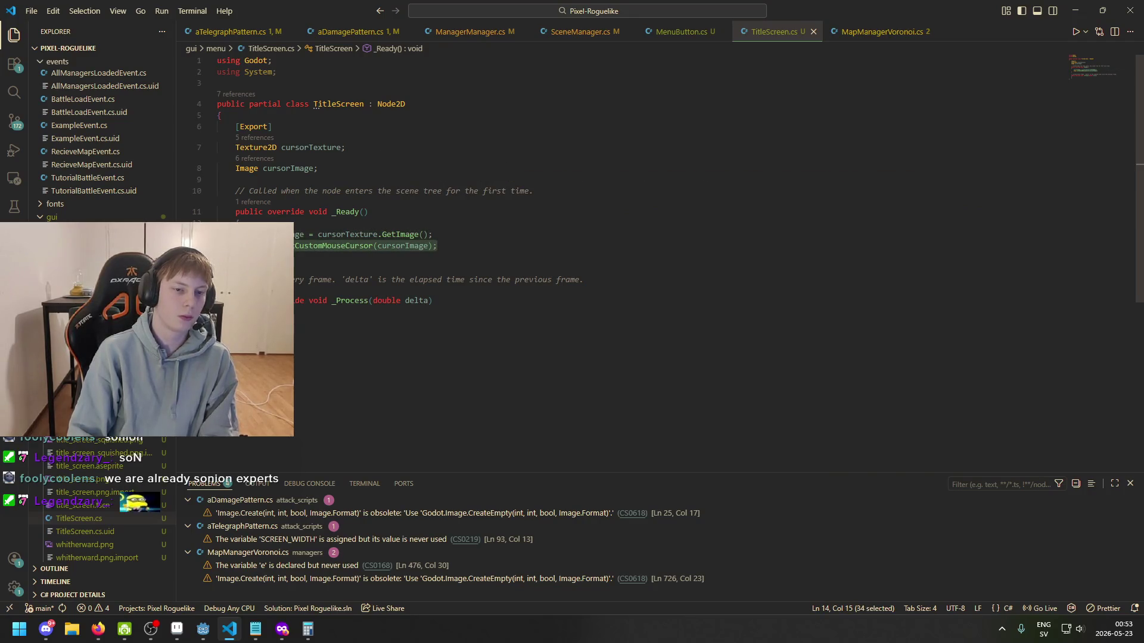
{"action": "type", "text": "Curs"}
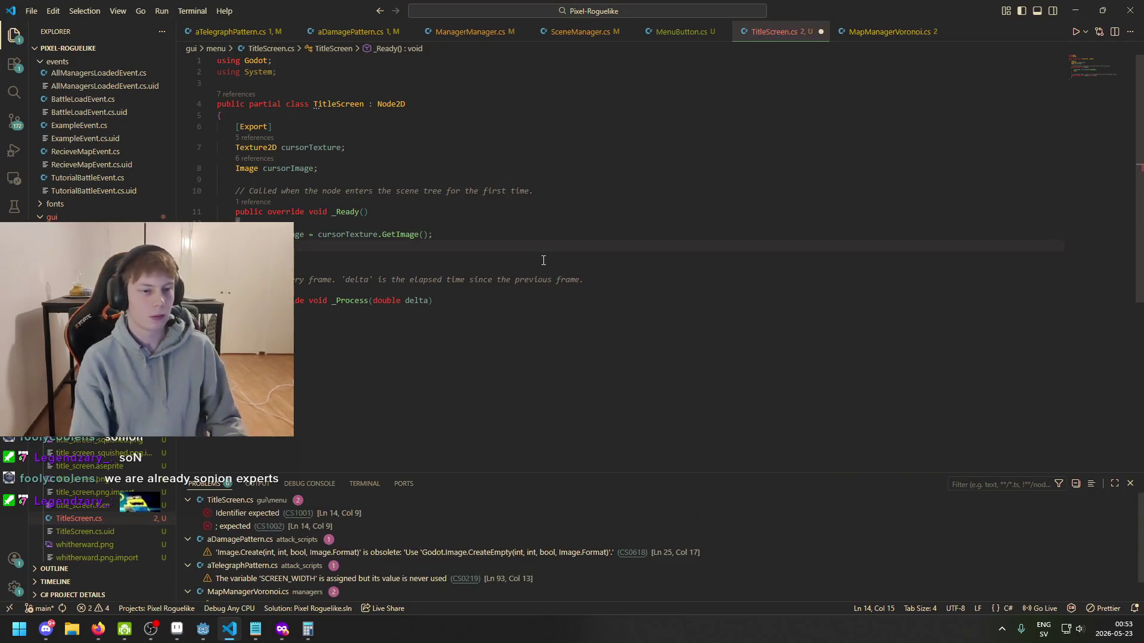
{"action": "type", "text": "or"}
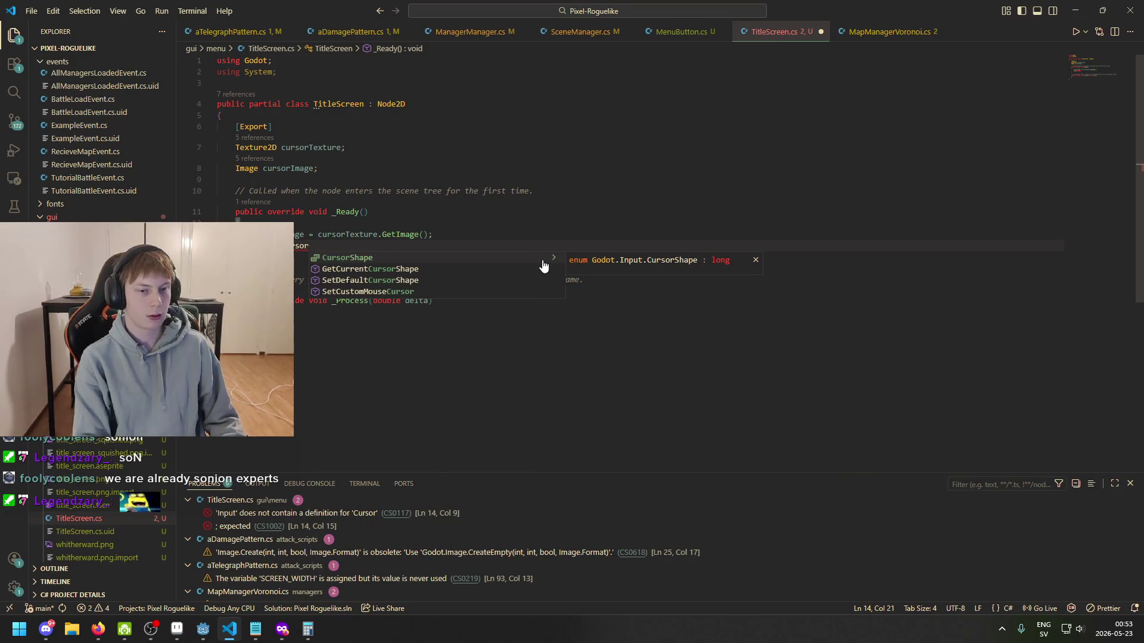
{"action": "key", "text": "Tab"}
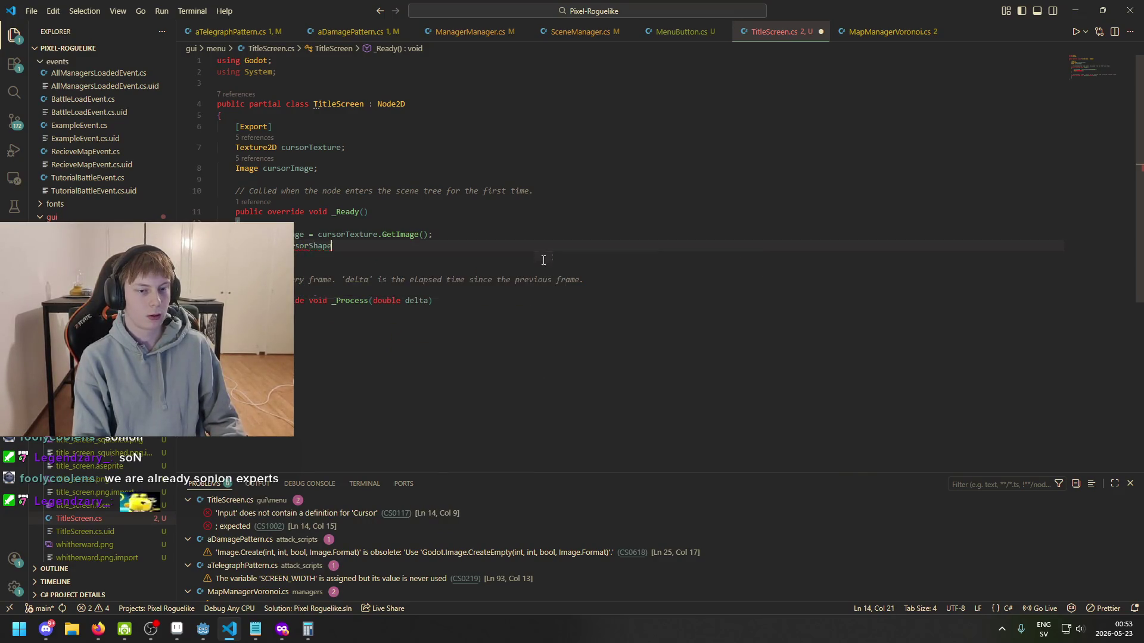
{"action": "type", "text": "."}
{"action": "key", "text": "BackSpace"}
{"action": "key", "text": "BackSpace"}
{"action": "key", "text": "BackSpace"}
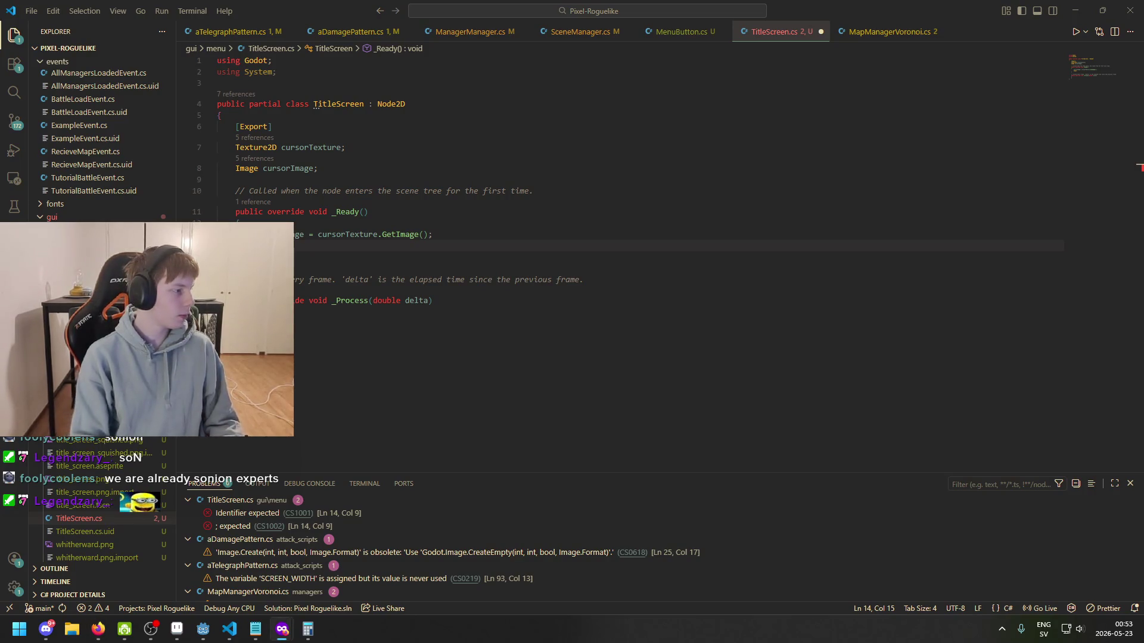
- Search Google for 'godot how to hide cursor' in Firefox, then go back to TitleScreen.cs
{"action": "type", "text": "godot"}
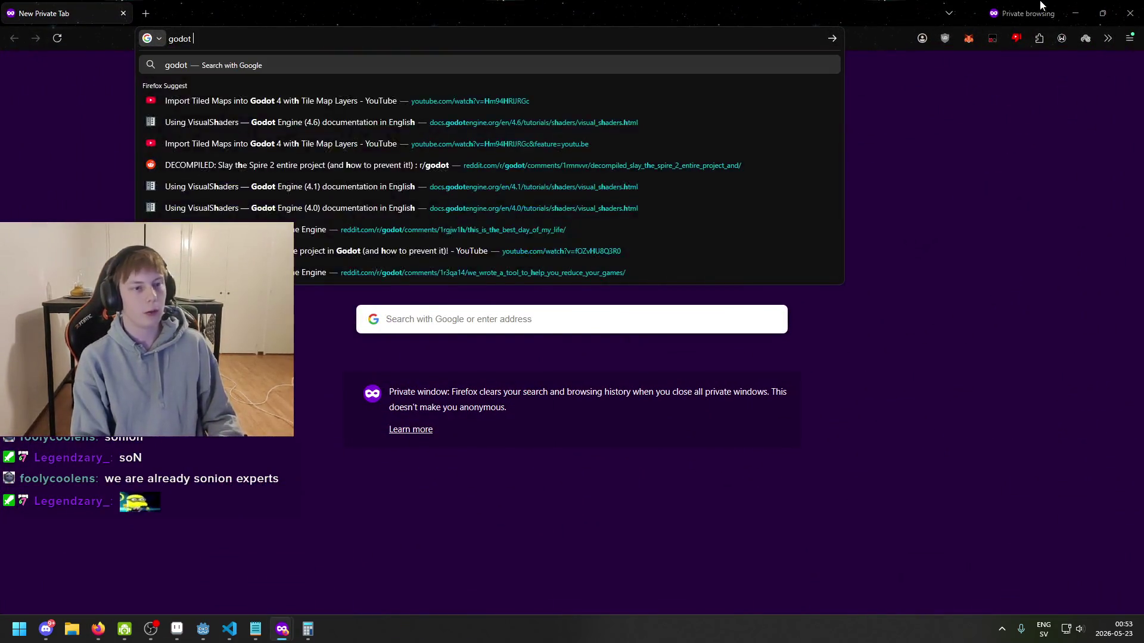
{"action": "type", "text": " how to "}
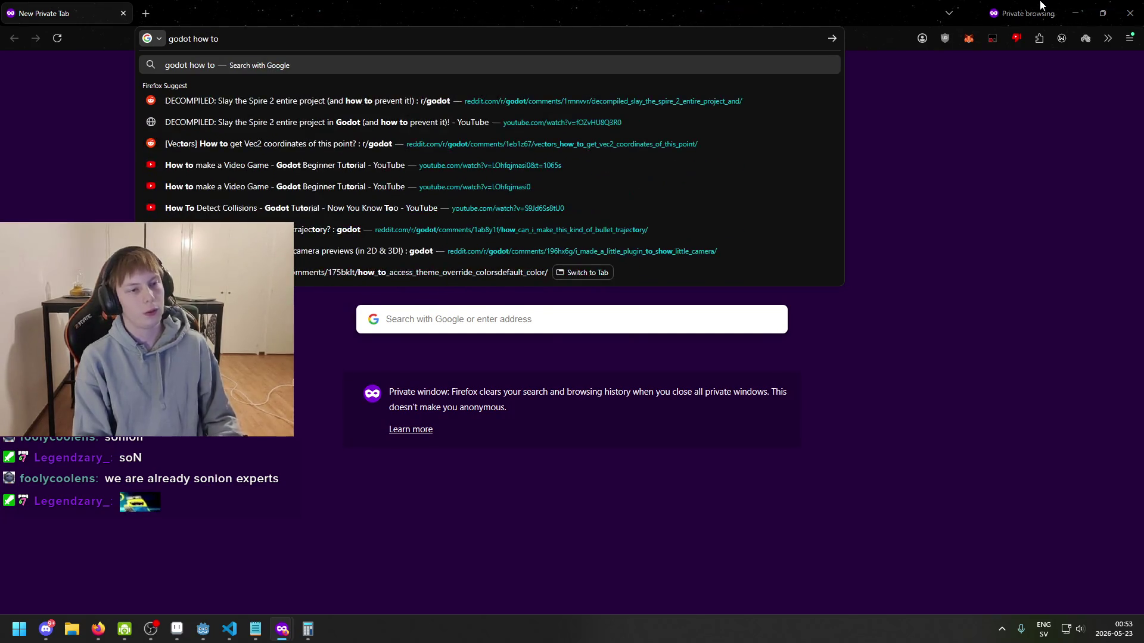
{"action": "type", "text": "hide cursor"}
{"action": "key", "text": "Return"}
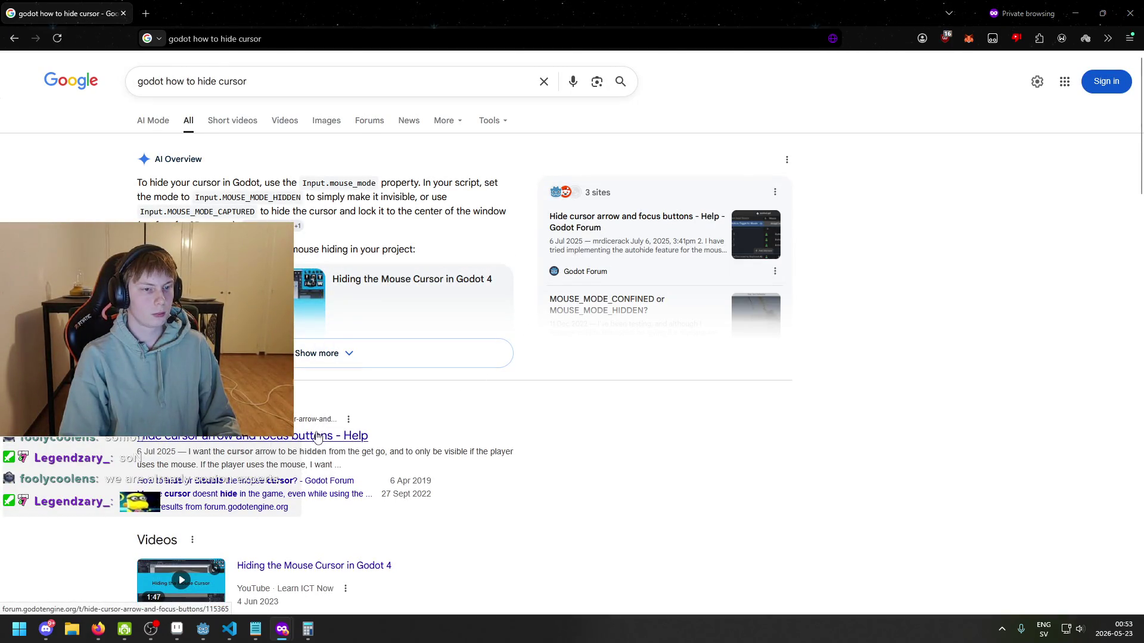
{"action": "left_click", "coordinate": [1130, 13]}
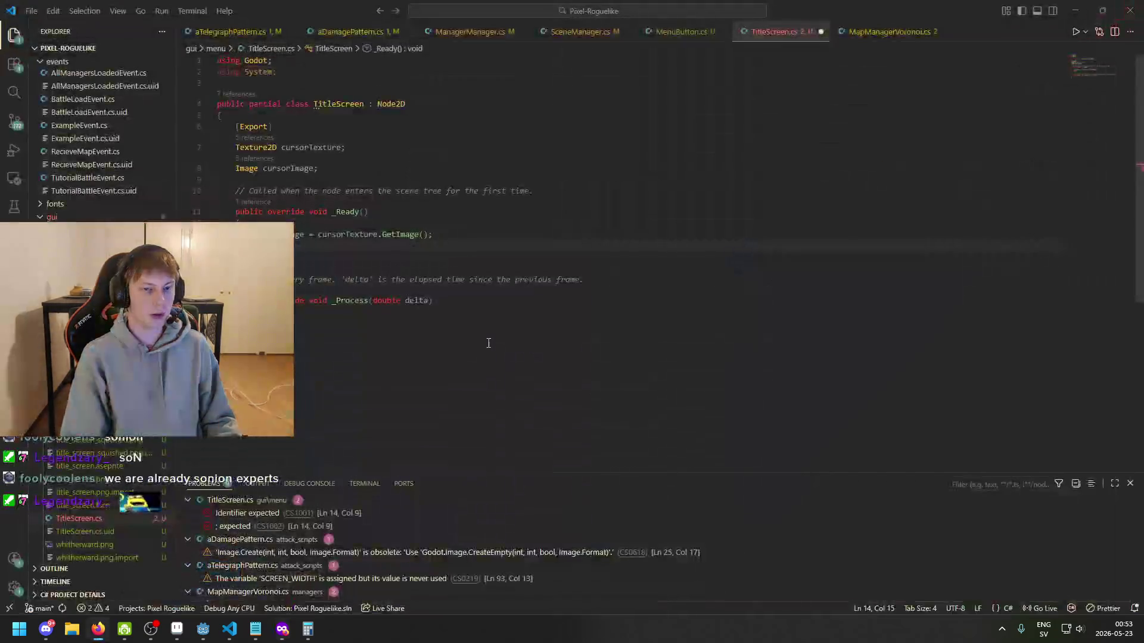
- Try MouseMode and SetMouse after Input. on line 14, then start a new Firefox search
{"action": "type", "text": "mouseMode."}
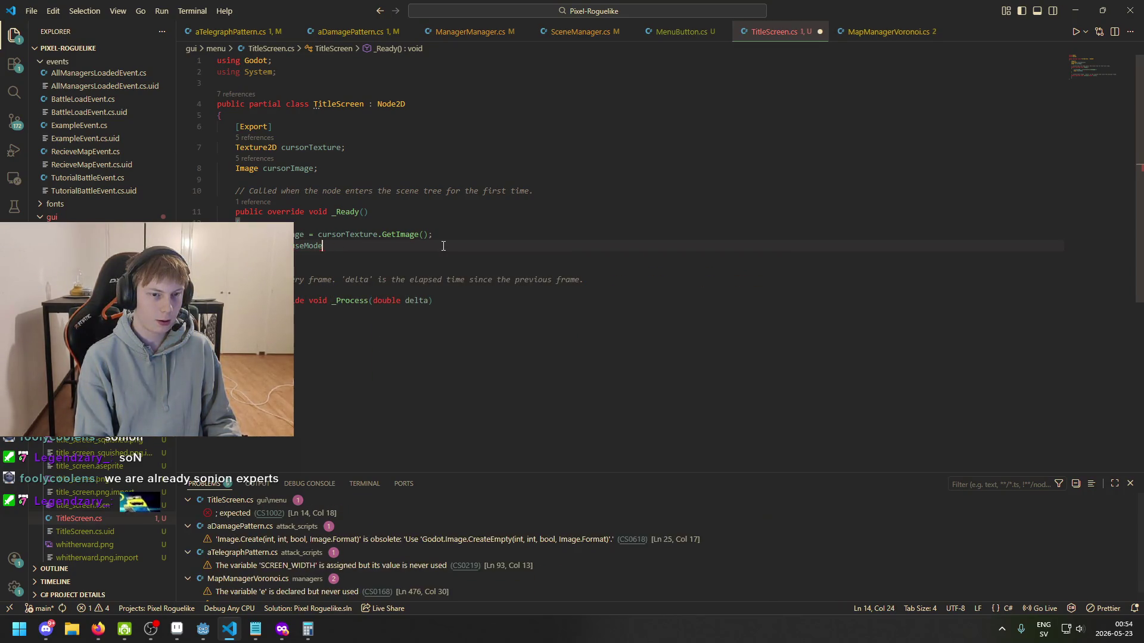
{"action": "key", "text": "Down"}
{"action": "key", "text": "Down"}
{"action": "key", "text": "Down"}
{"action": "key", "text": "Up"}
{"action": "key", "text": "Up"}
{"action": "key", "text": "Up"}
{"action": "key", "text": "BackSpace"}
{"action": "key", "text": "BackSpace"}
{"action": "key", "text": "BackSpace"}
{"action": "key", "text": "BackSpace"}
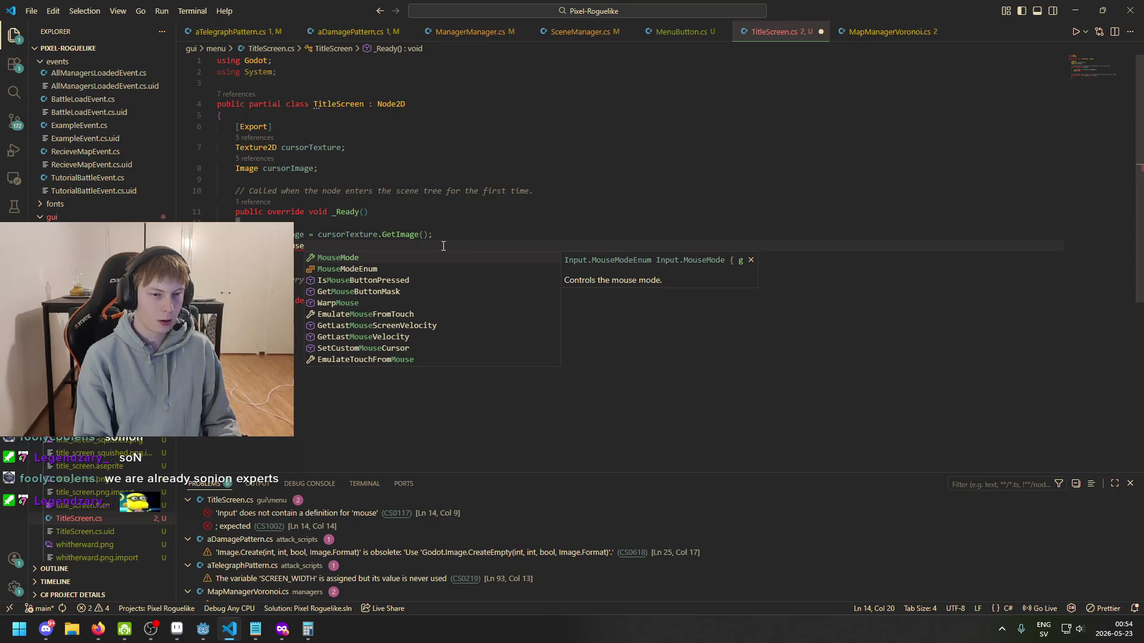
{"action": "key", "text": "BackSpace"}
{"action": "key", "text": "BackSpace"}
{"action": "key", "text": "BackSpace"}
{"action": "type", "text": "SetMouse"}
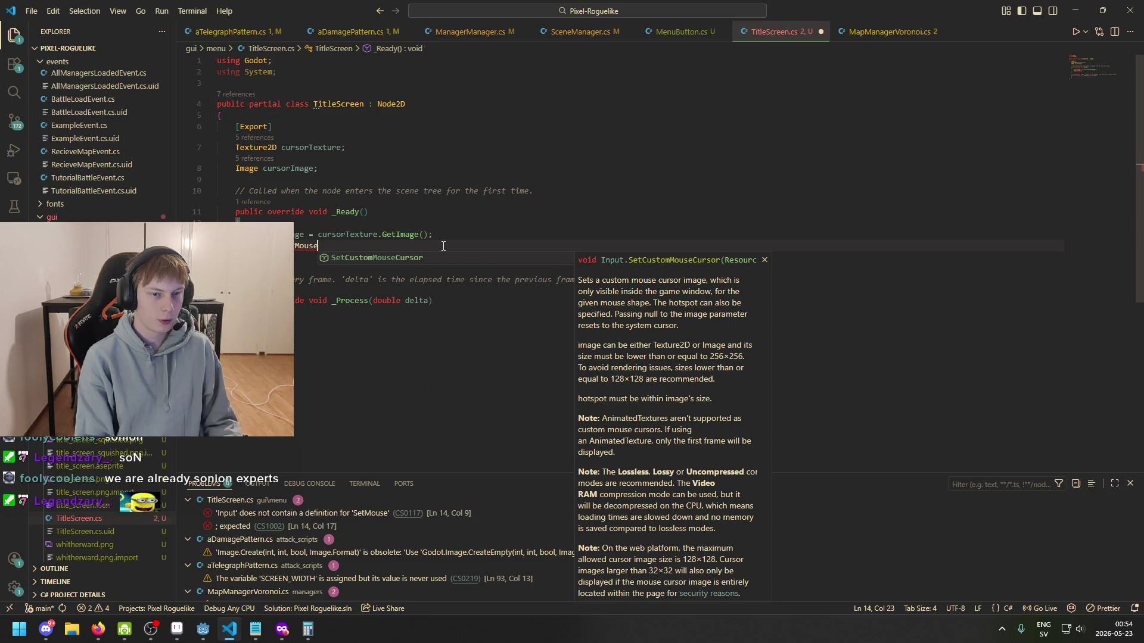
{"action": "key", "text": "BackSpace"}
{"action": "key", "text": "BackSpace"}
{"action": "key", "text": "BackSpace"}
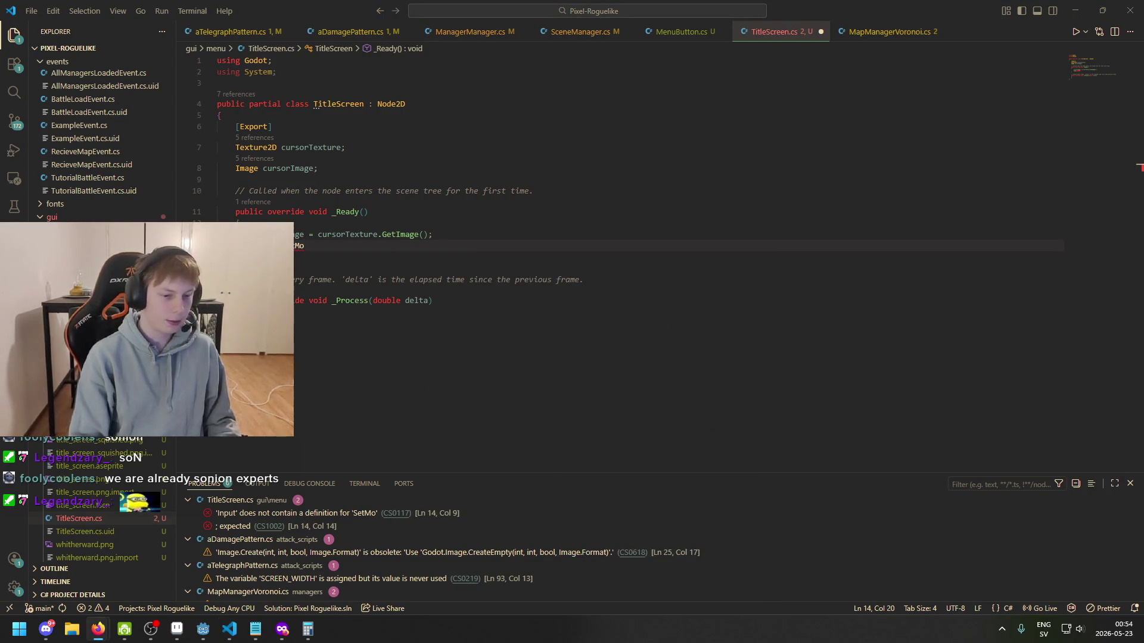
{"action": "left_click", "coordinate": [282, 629]}
{"action": "type", "text": "GODOT HOW TO HIDE CURSO"}
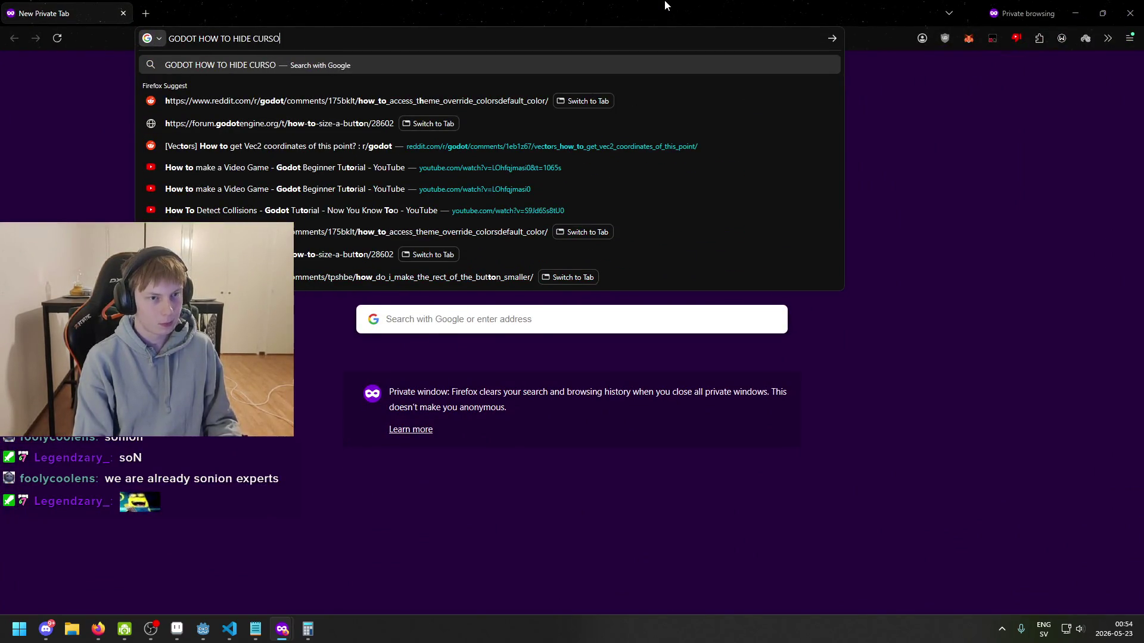
{"action": "type", "text": "R"}
- Search 'GODOT HOW TO HIDE CURSOR', expand the AI Overview, and minimize Firefox
{"action": "key", "text": "Return"}
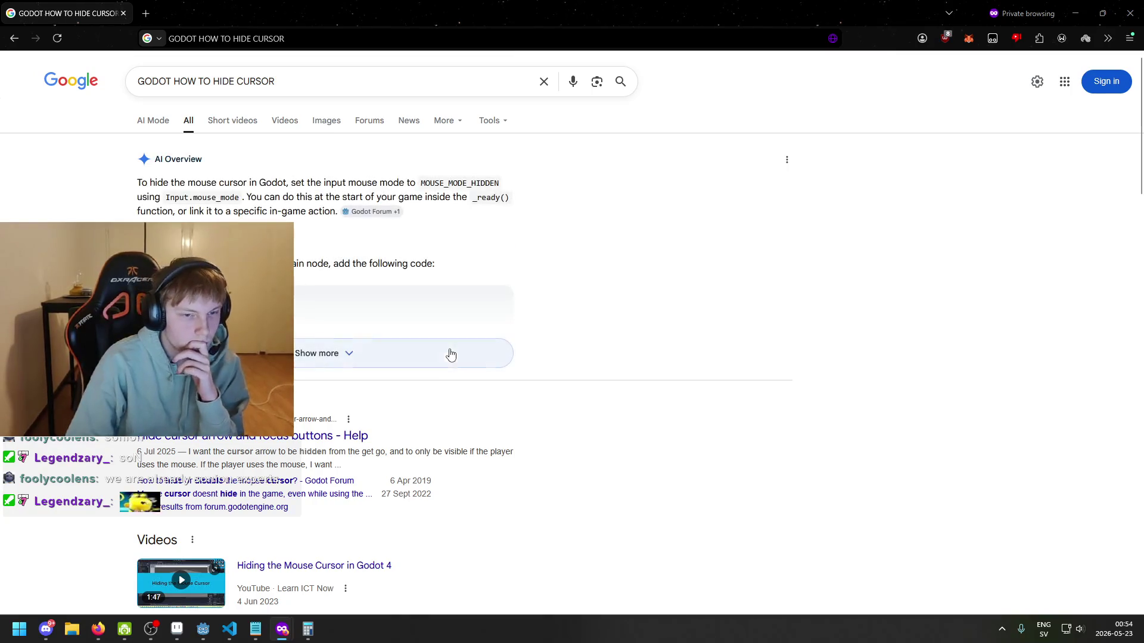
{"action": "left_click", "coordinate": [451, 354]}
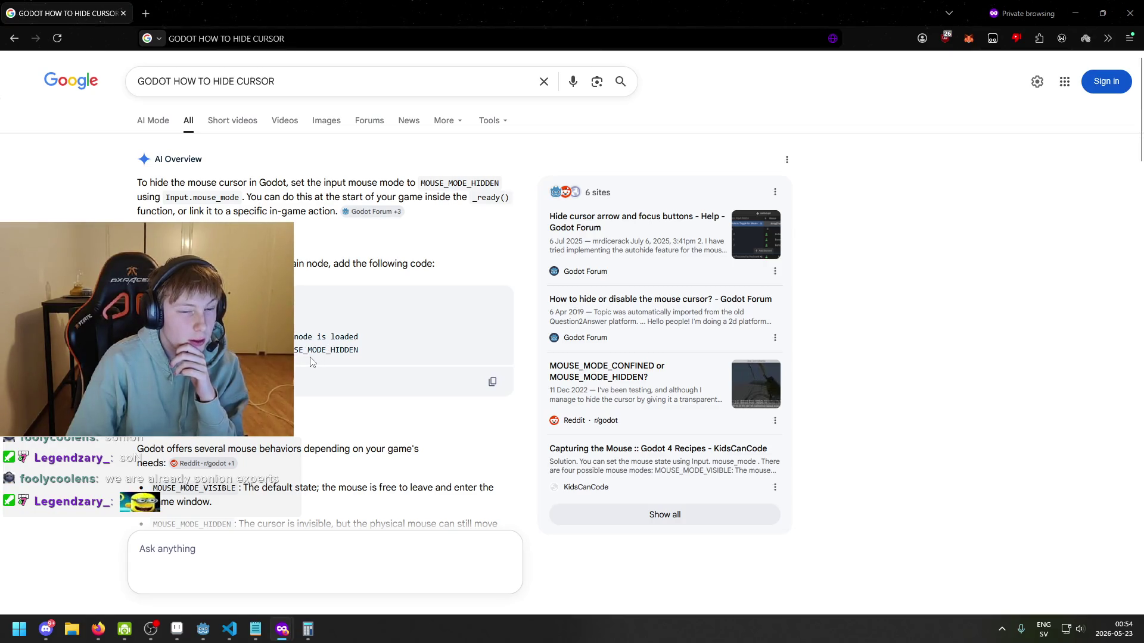
{"action": "left_click", "coordinate": [1075, 13]}
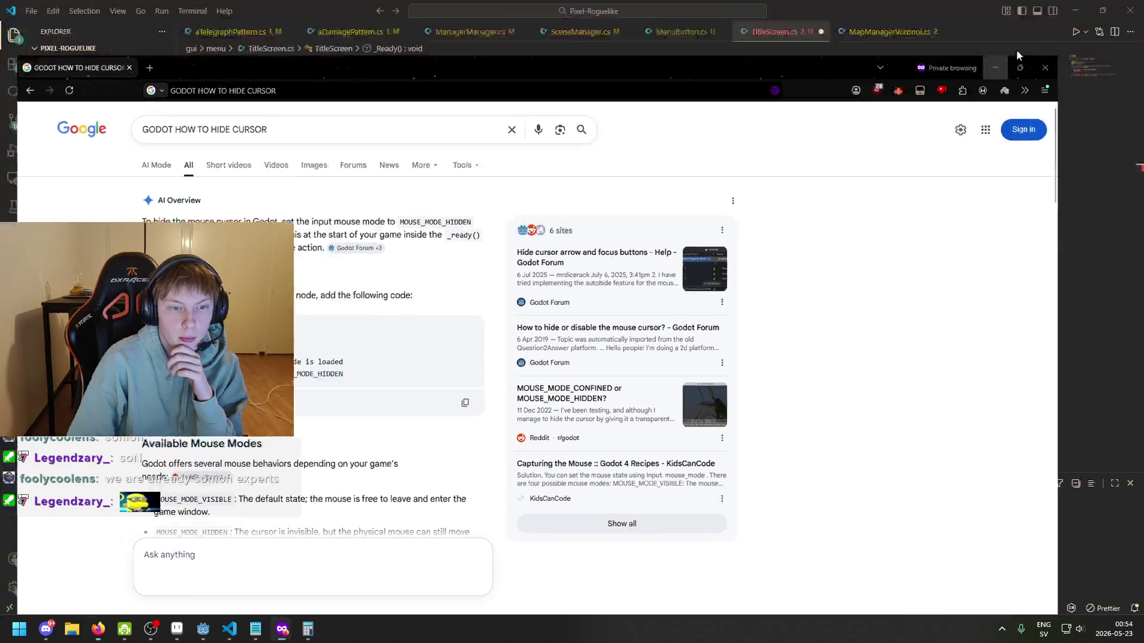
- Begin line 14 as a 'MouseMode = Input.' assignment
{"action": "key", "text": "BackSpace"}
{"action": "key", "text": "BackSpace"}
{"action": "key", "text": "BackSpace"}
{"action": "type", "text": "MouseMode ="}
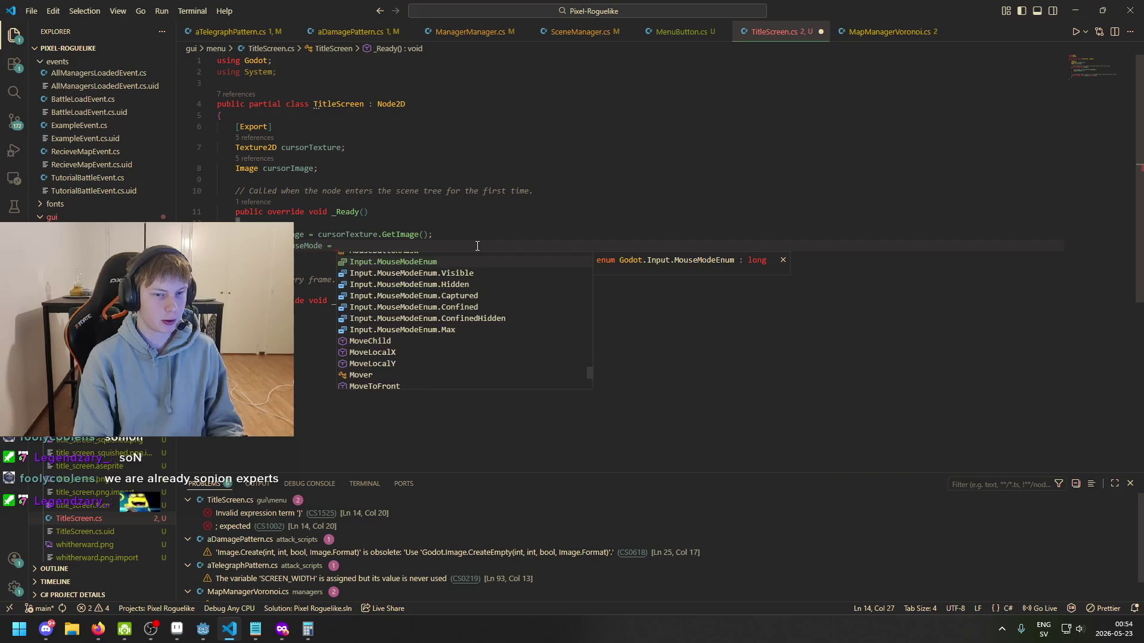
{"action": "key", "text": "Escape"}
{"action": "type", "text": "Input"}
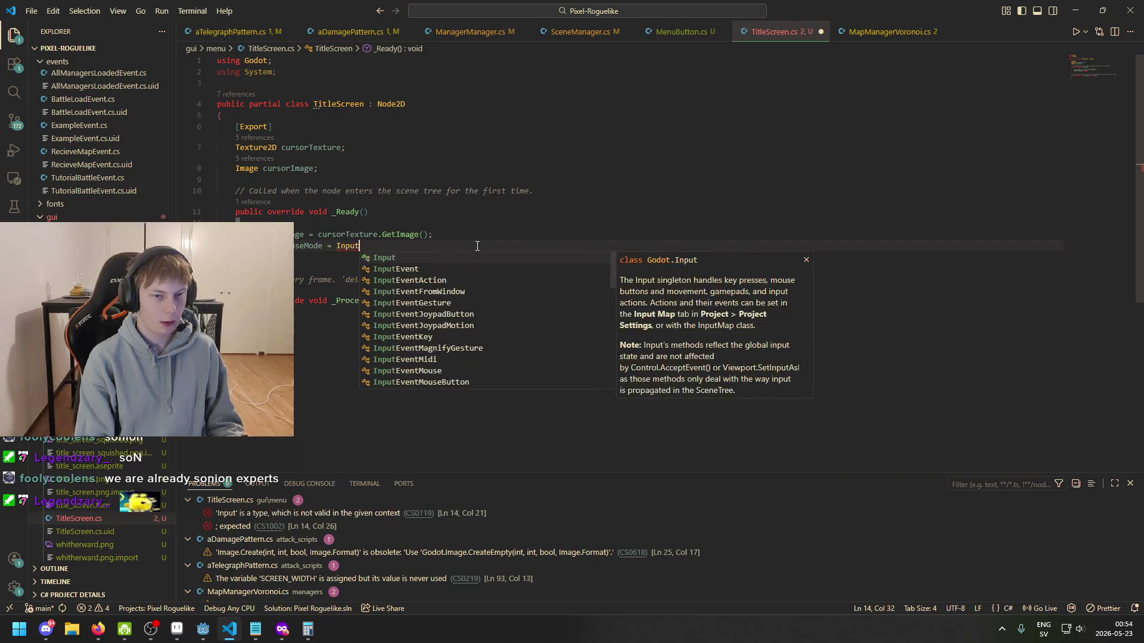
{"action": "type", "text": ".mouse"}
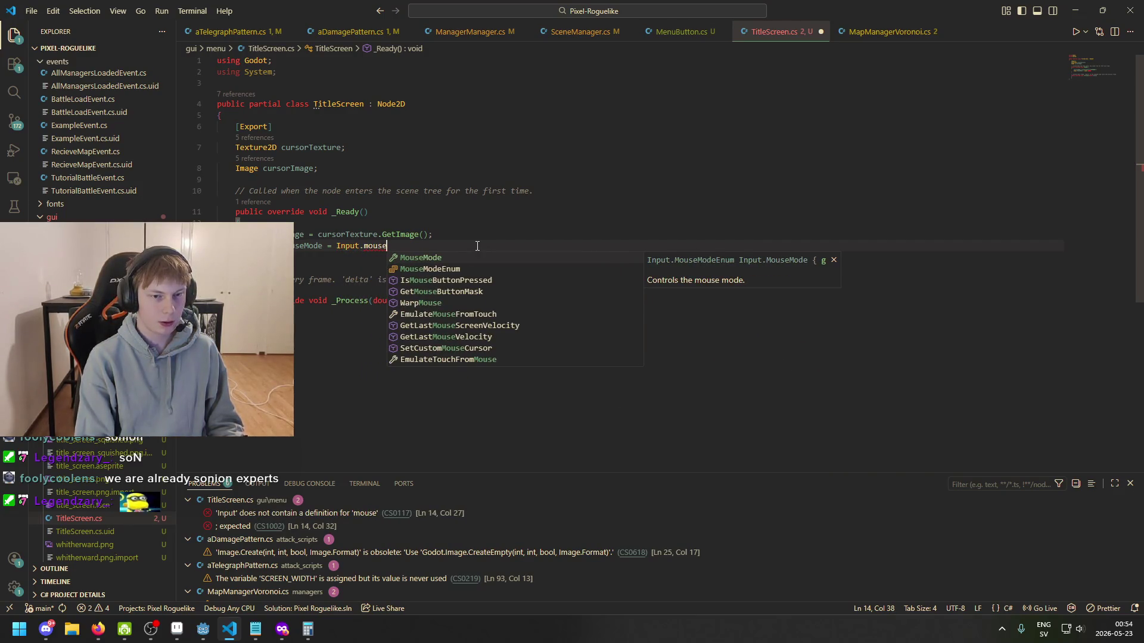
{"action": "type", "text": "_"}
{"action": "key", "text": "BackSpace"}
{"action": "key", "text": "BackSpace"}
{"action": "key", "text": "BackSpace"}
{"action": "type", "text": "M"}
{"action": "key", "text": "BackSpace"}
- Complete the assignment with Input.MouseModeEnum.Hidden; using IntelliSense
{"action": "type", "text": "curso"}
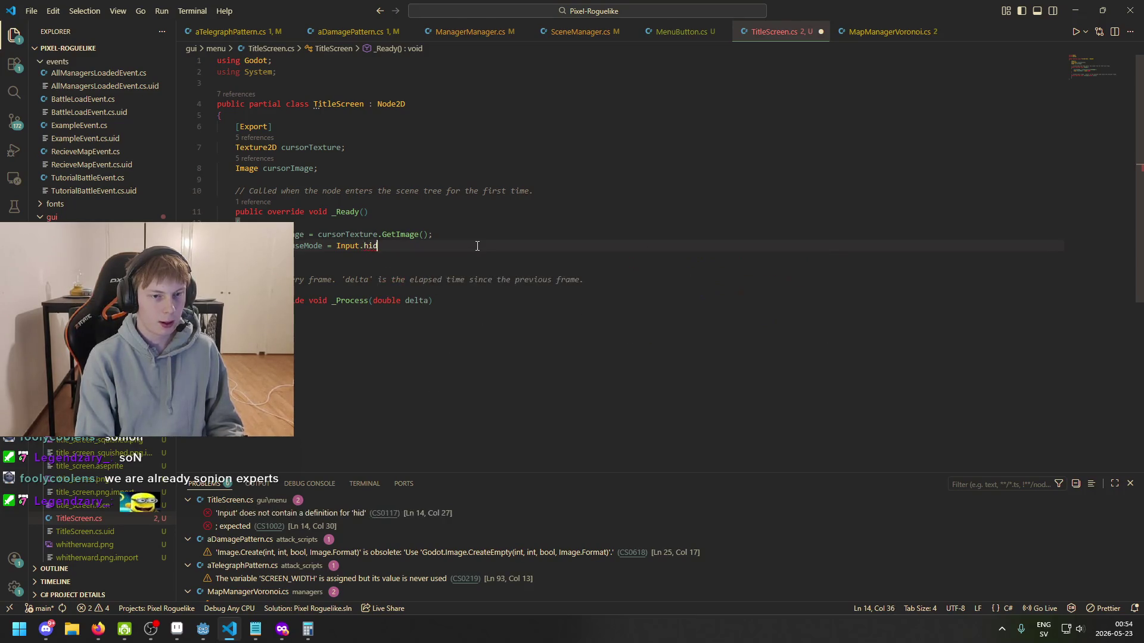
{"action": "key", "text": "BackSpace"}
{"action": "key", "text": "BackSpace"}
{"action": "key", "text": "BackSpace"}
{"action": "type", "text": "mouse"}
{"action": "key", "text": "Down"}
{"action": "key", "text": "Tab"}
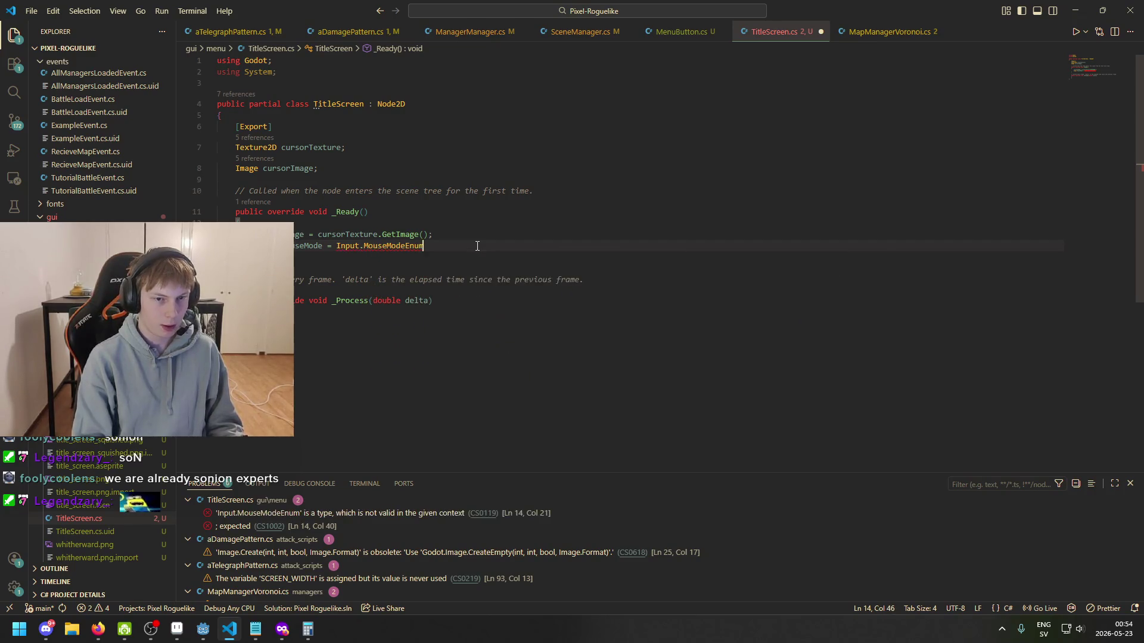
{"action": "type", "text": "."}
{"action": "key", "text": "Down"}
{"action": "key", "text": "Down"}
{"action": "key", "text": "Down"}
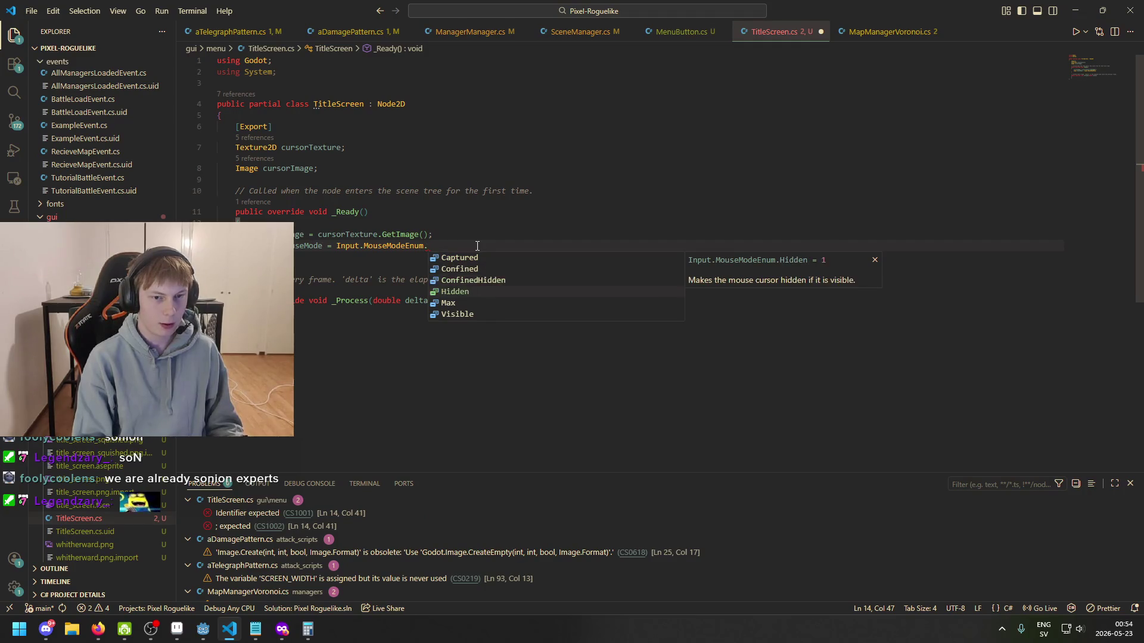
{"action": "key", "text": "Tab"}
{"action": "type", "text": ";M"}
{"action": "key", "text": "BackSpace"}
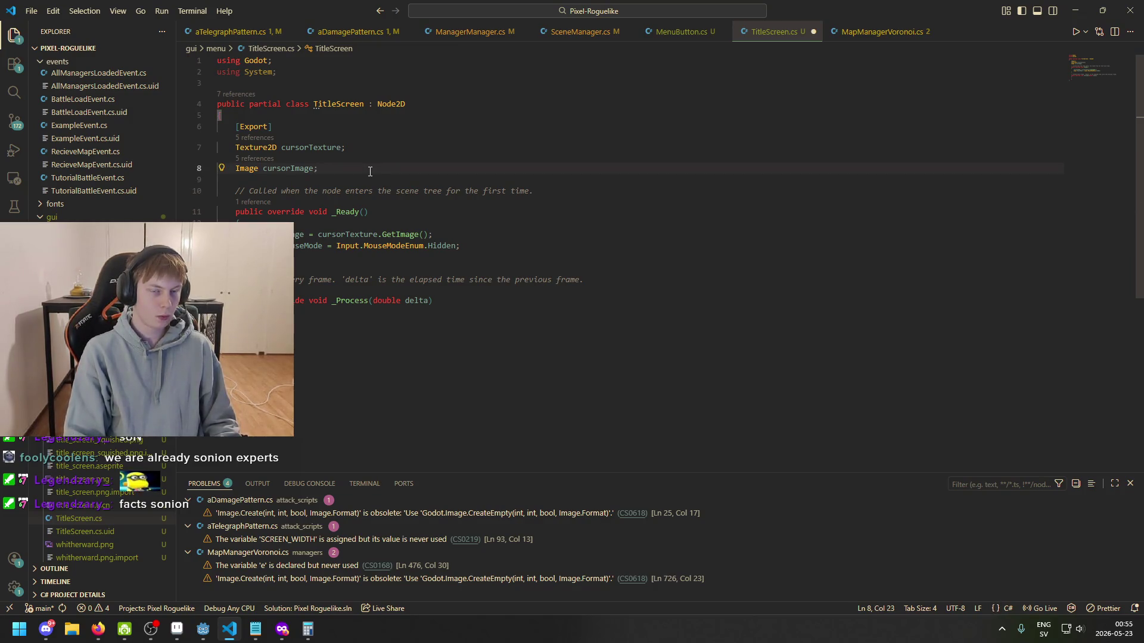
{"action": "left_click", "coordinate": [202, 632]}
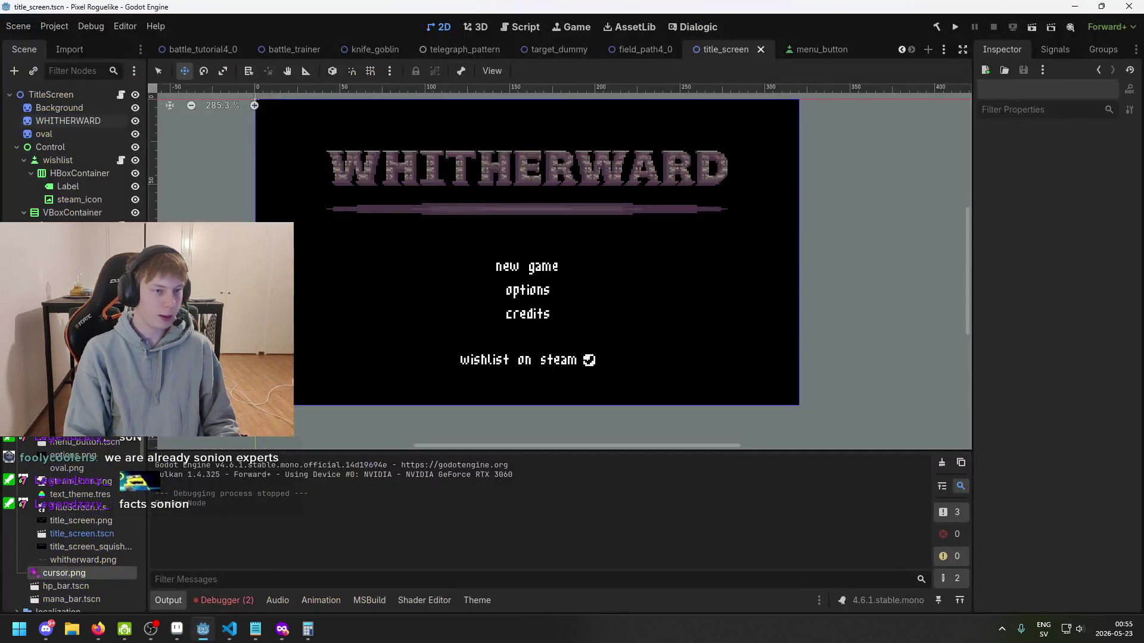
- Add a Sprite2D child textured with cursor.png, rename it Cursor, and save the scene
{"action": "right_click", "coordinate": [74, 94]}
{"action": "left_click", "coordinate": [118, 118]}
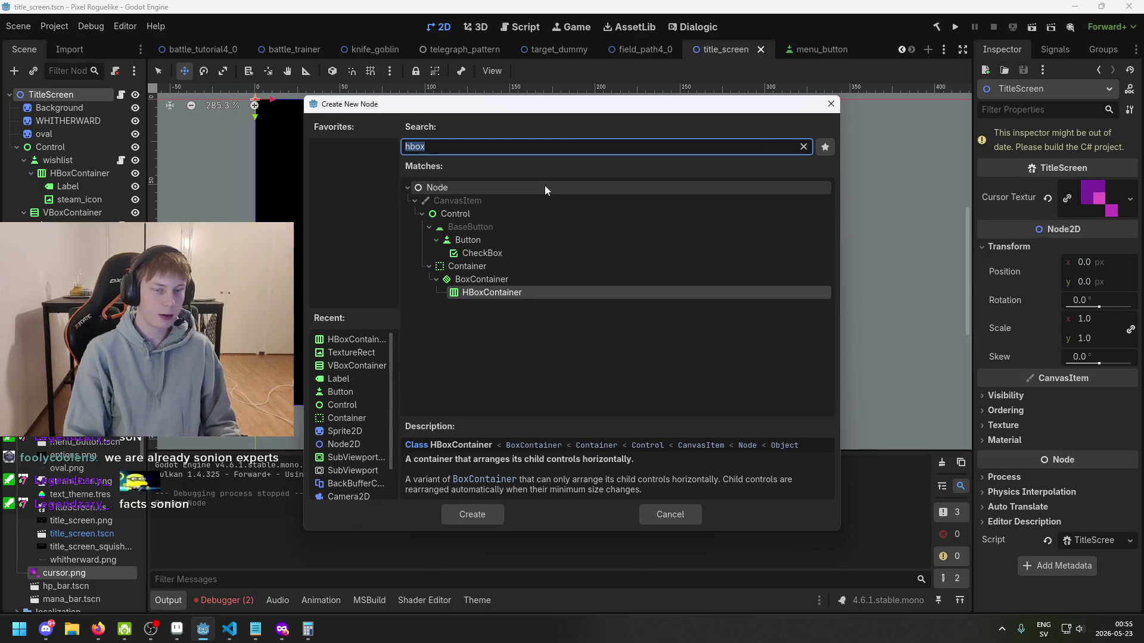
{"action": "type", "text": "sprite"}
{"action": "key", "text": "Return"}
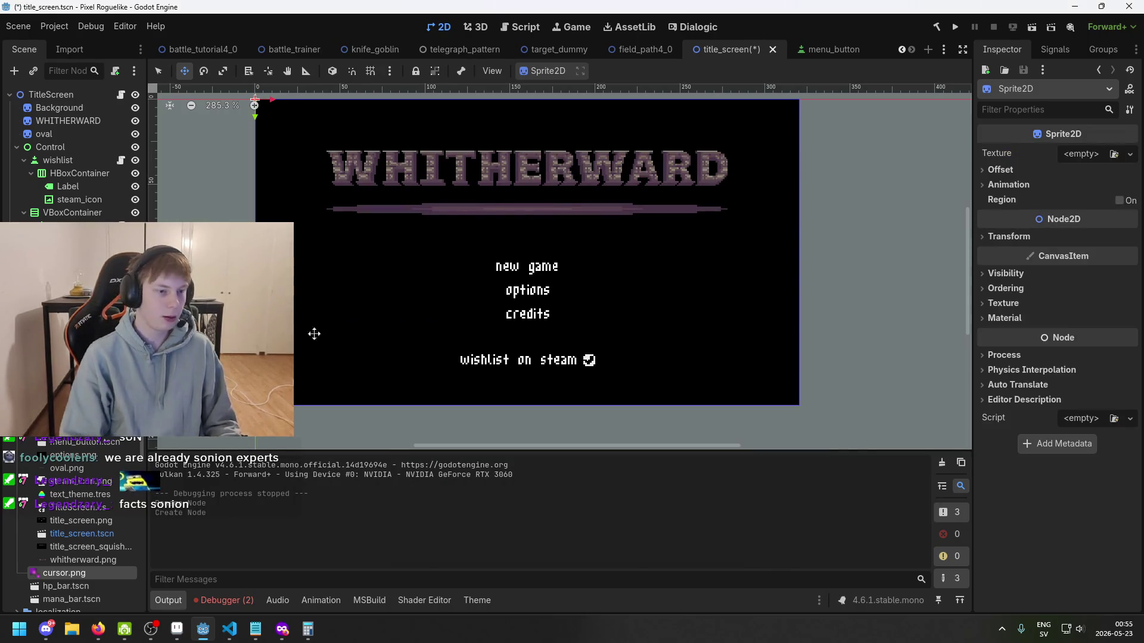
{"action": "left_click_drag", "start_coordinate": [100, 573], "coordinate": [1080, 161]}
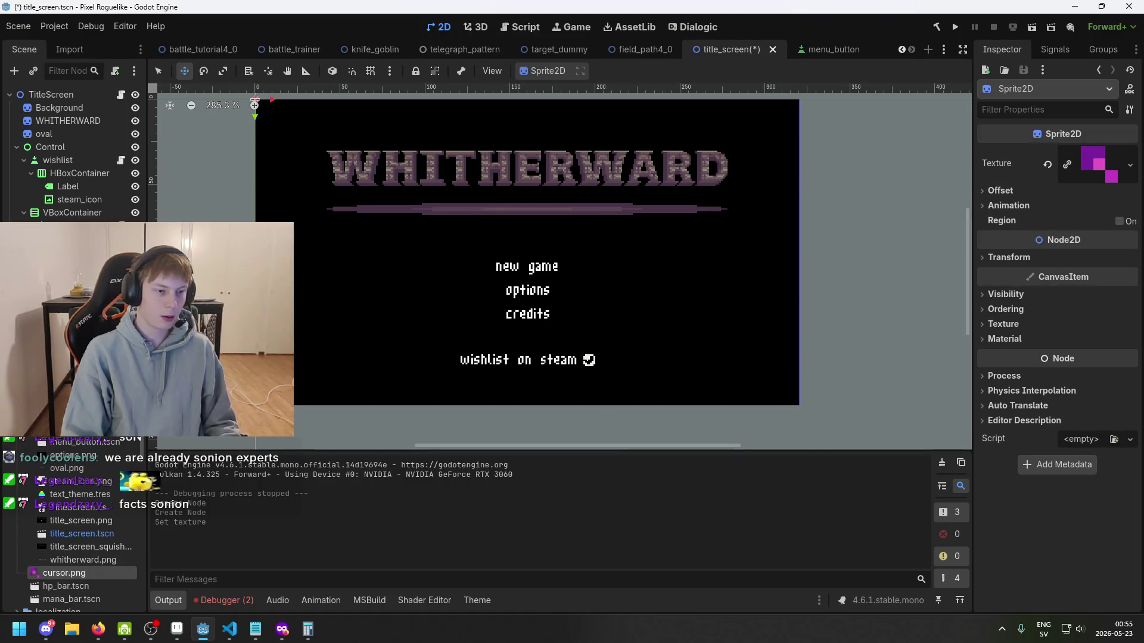
{"action": "key", "text": "Return"}
{"action": "key", "text": "ctrl+s"}
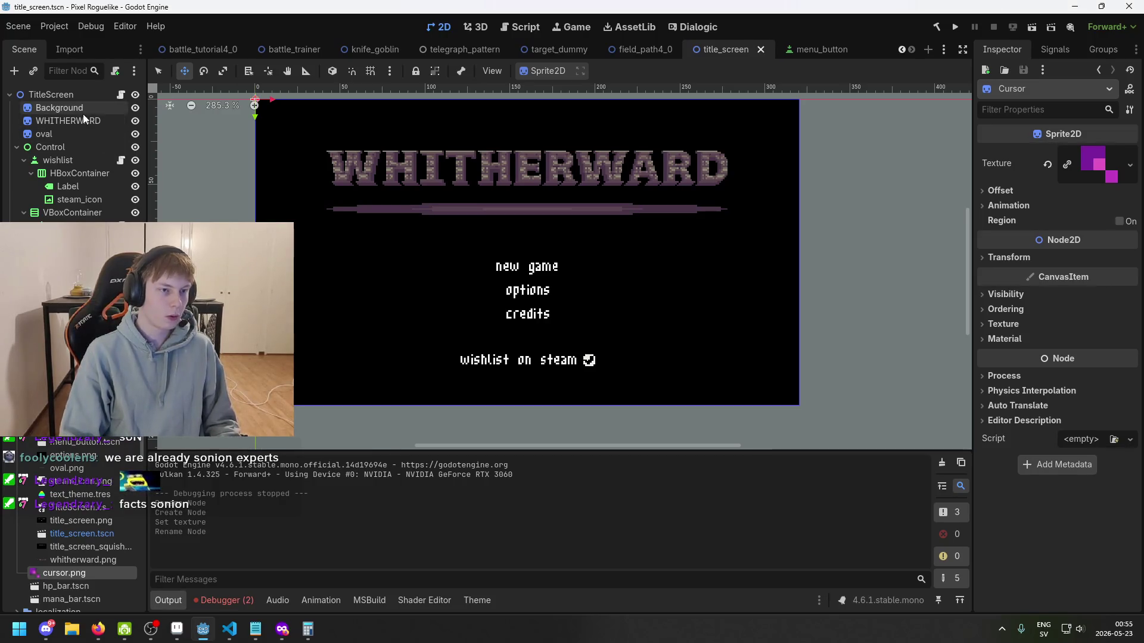
- Inspect the Background and TitleScreen nodes, then select the Cursor sprite on the canvas
{"action": "left_click", "coordinate": [83, 109]}
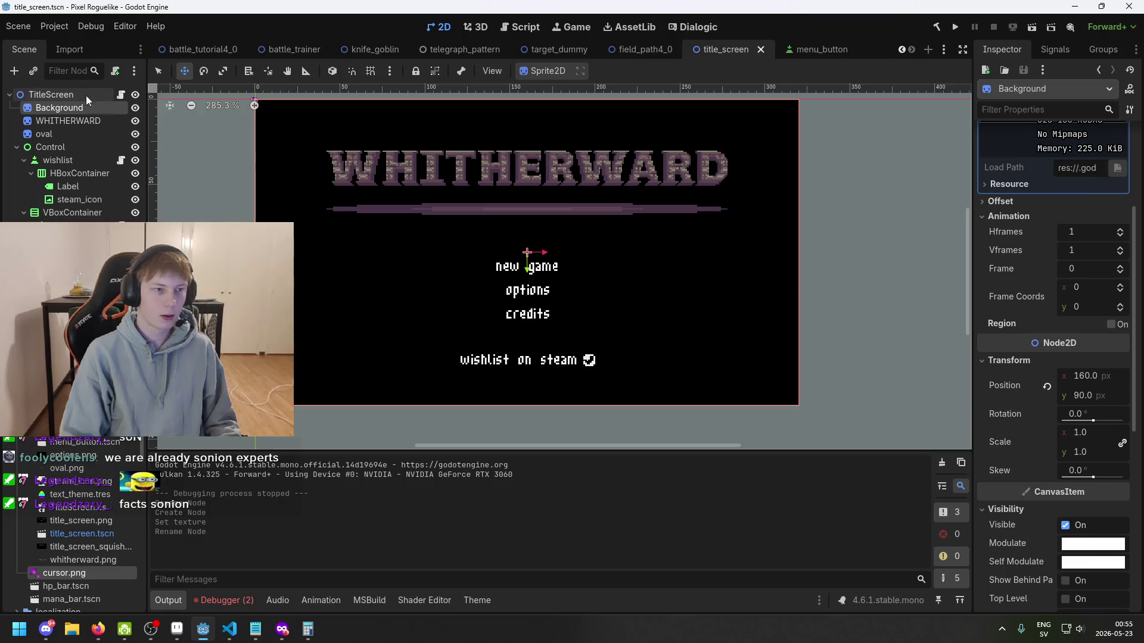
{"action": "left_click", "coordinate": [84, 95]}
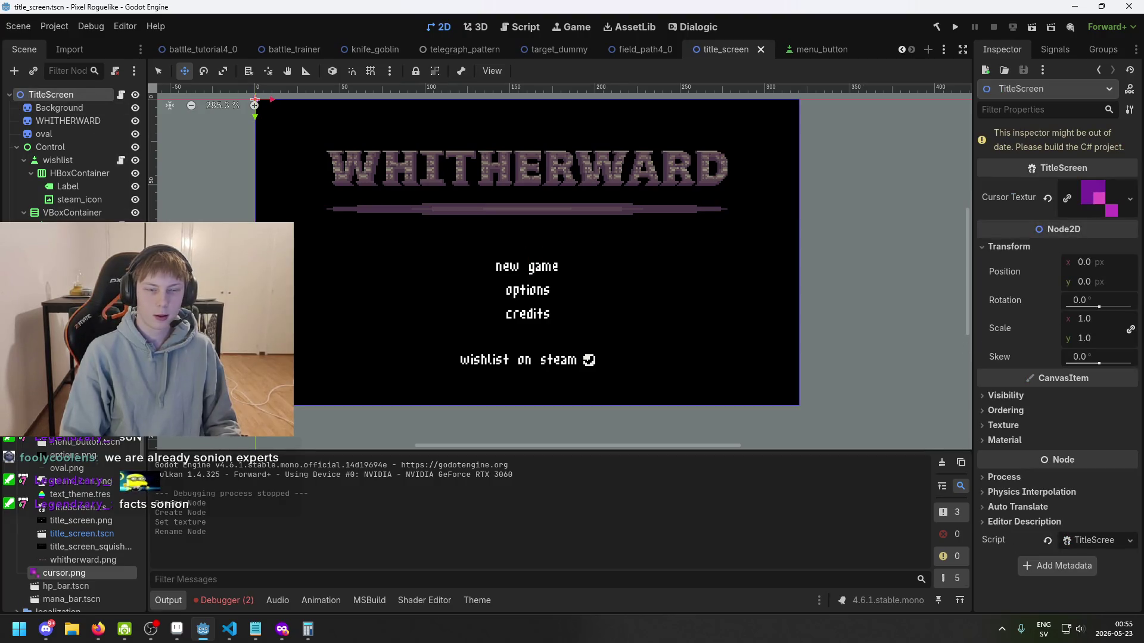
{"action": "scroll", "coordinate": [254, 150], "scroll_direction": "up", "scroll_amount": 10}
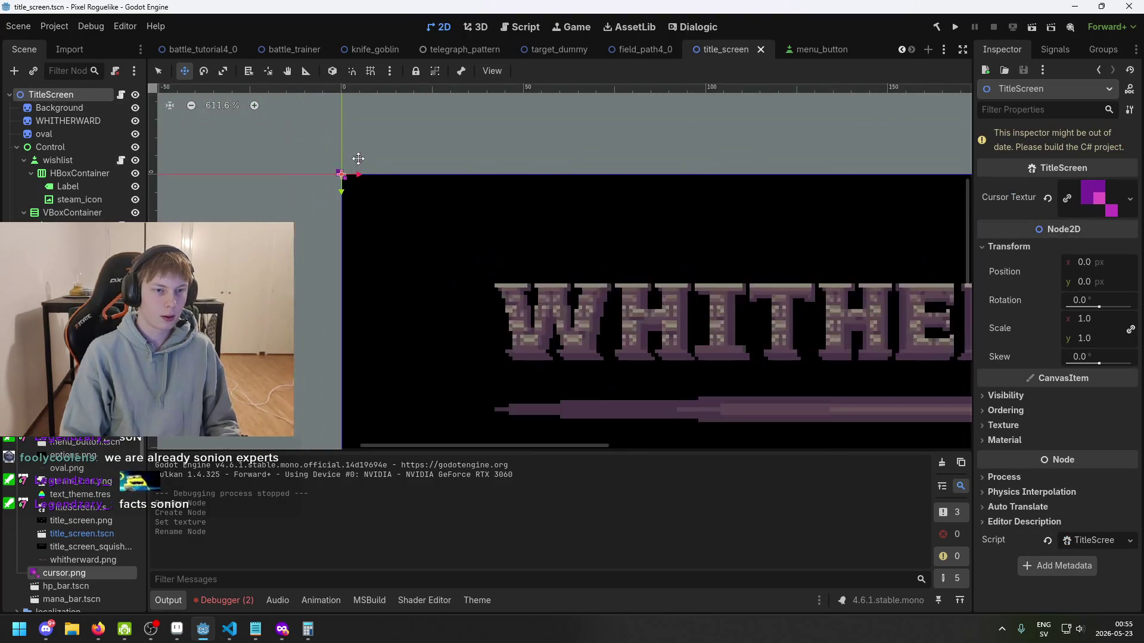
{"action": "scroll", "coordinate": [344, 312], "scroll_direction": "down", "scroll_amount": 1}
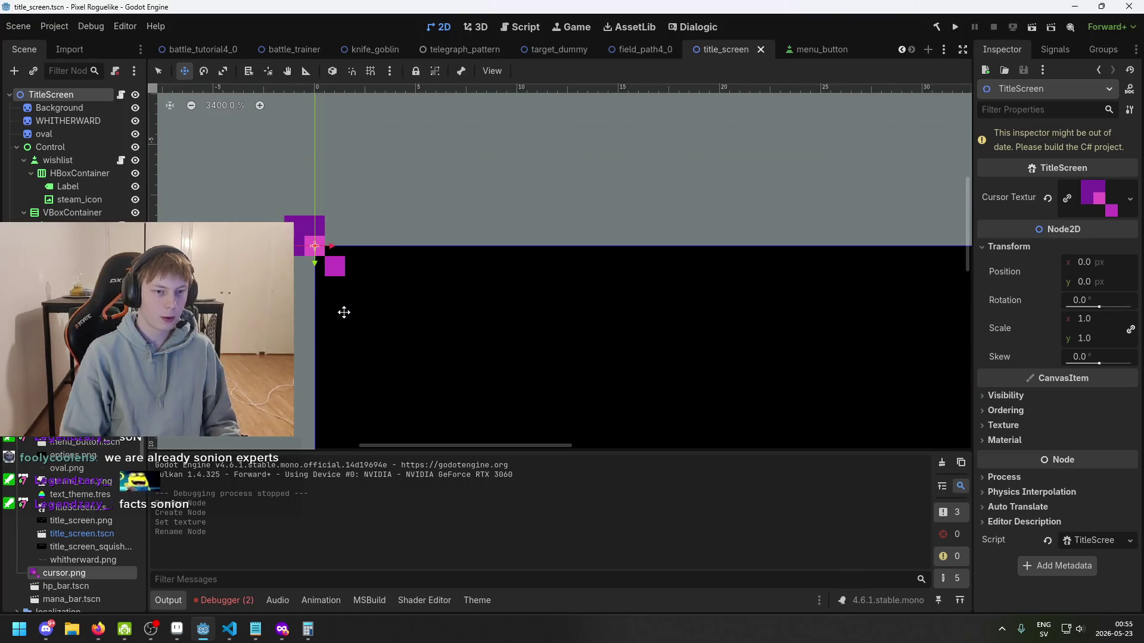
{"action": "left_click", "coordinate": [314, 246]}
{"action": "scroll", "coordinate": [316, 241], "scroll_direction": "up", "scroll_amount": 9}
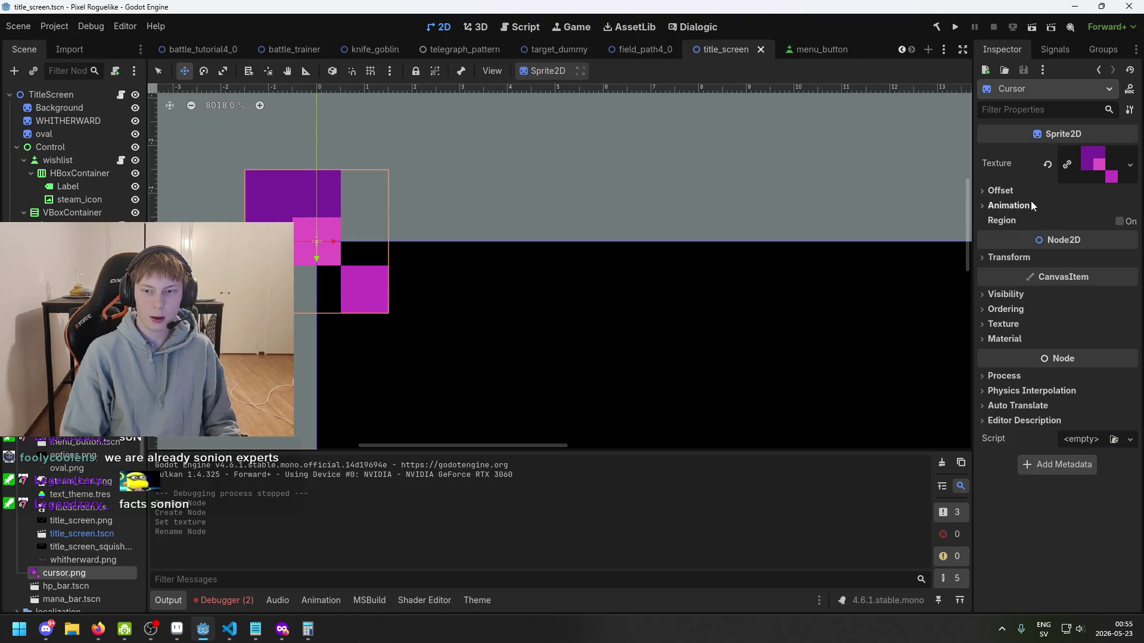
- Set the Cursor sprite's Offset to 1.5 on x and y and save
{"action": "left_click", "coordinate": [1001, 190]}
{"action": "left_click_drag", "start_coordinate": [470, 232], "coordinate": [658, 225]}
{"action": "mouse_move", "coordinate": [1103, 232]}
{"action": "left_mouse_down"}
{"action": "mouse_move", "coordinate": [1122, 232]}
{"action": "mouse_move", "coordinate": [1122, 250]}
{"action": "left_mouse_up"}
{"action": "scroll", "coordinate": [551, 234], "scroll_direction": "up", "scroll_amount": 2}
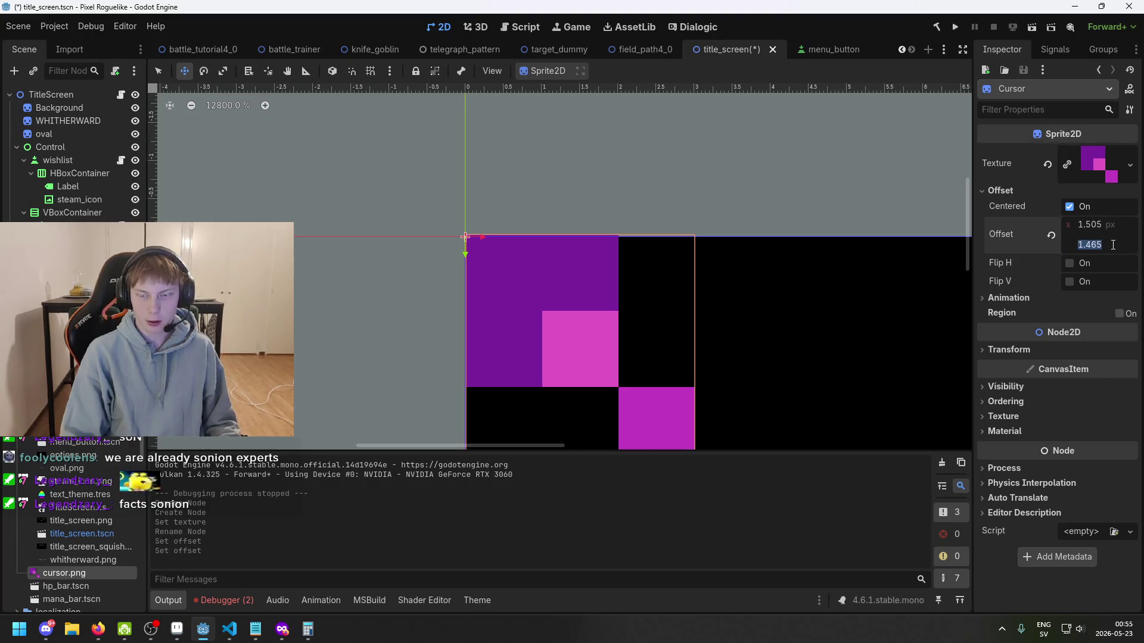
{"action": "type", "text": "1.5"}
{"action": "key", "text": "Return"}
{"action": "left_click", "coordinate": [1099, 224]}
{"action": "type", "text": "1"}
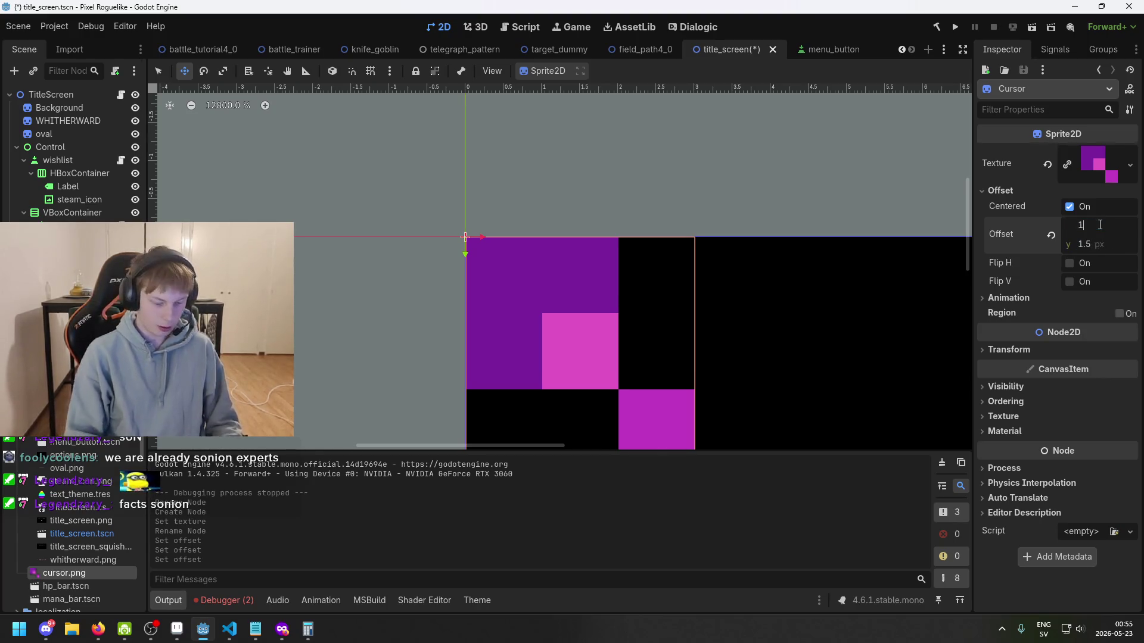
{"action": "type", "text": ".5"}
{"action": "key", "text": "Return"}
{"action": "key", "text": "ctrl+s"}
- Undo two accidental sprite moves with Ctrl+Z and save the scene again
{"action": "scroll", "coordinate": [637, 297], "scroll_direction": "down", "scroll_amount": 2}
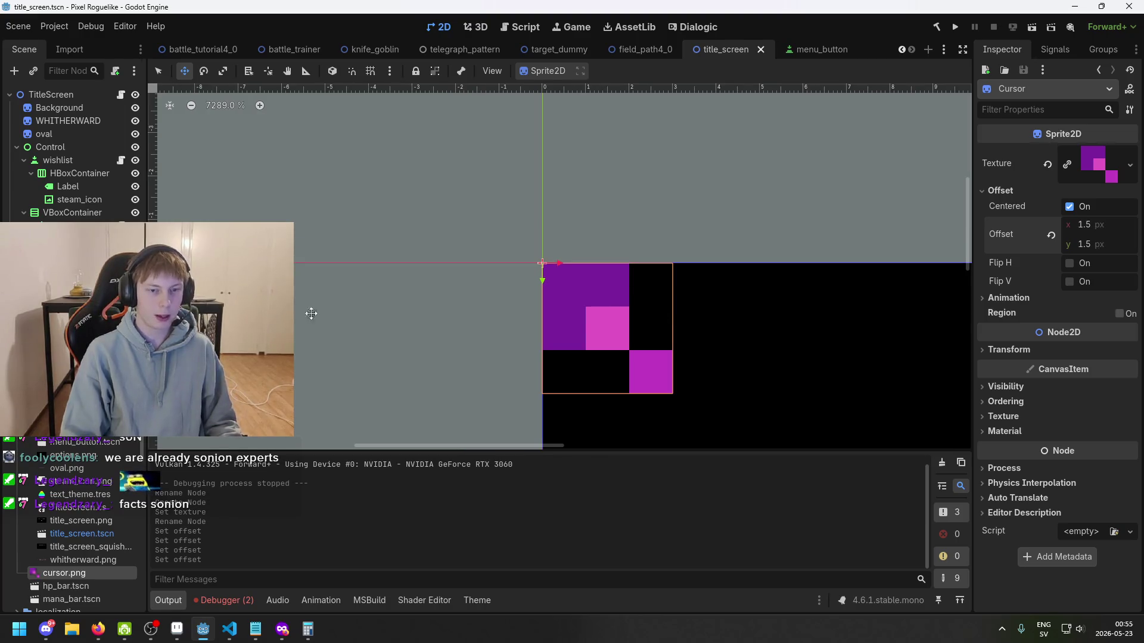
{"action": "mouse_move", "coordinate": [609, 307]}
{"action": "left_mouse_down"}
{"action": "mouse_move", "coordinate": [436, 264]}
{"action": "mouse_move", "coordinate": [740, 263]}
{"action": "mouse_move", "coordinate": [653, 176]}
{"action": "left_mouse_up"}
{"action": "scroll", "coordinate": [740, 292], "scroll_direction": "down", "scroll_amount": 1}
{"action": "left_click_drag", "start_coordinate": [740, 292], "coordinate": [723, 413]}
{"action": "key", "text": "ctrl+z"}
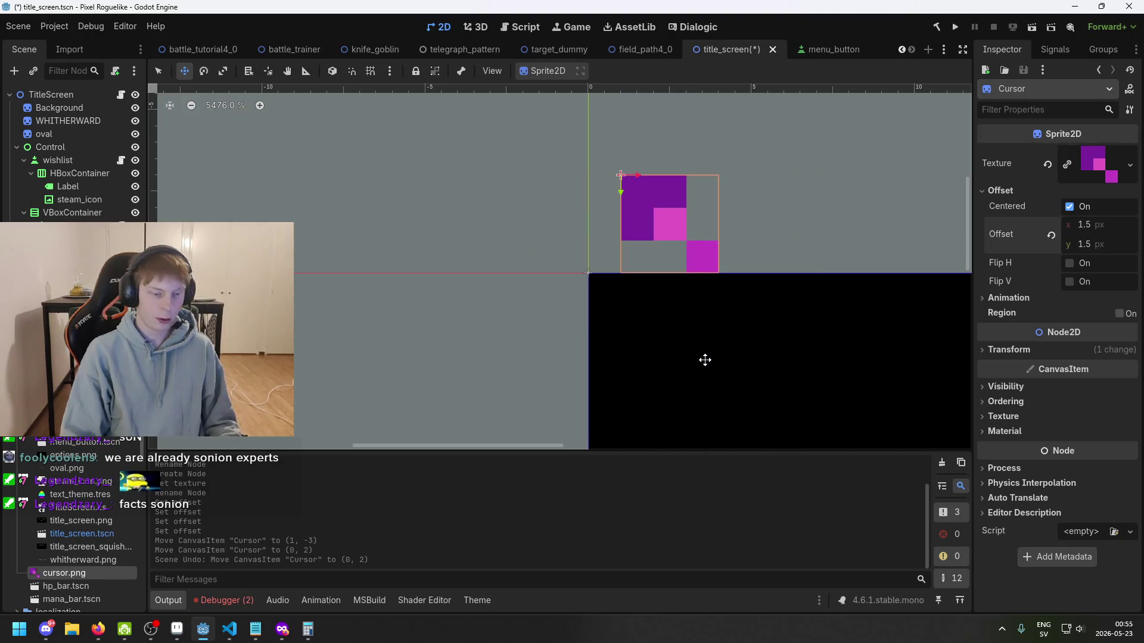
{"action": "key", "text": "ctrl+z"}
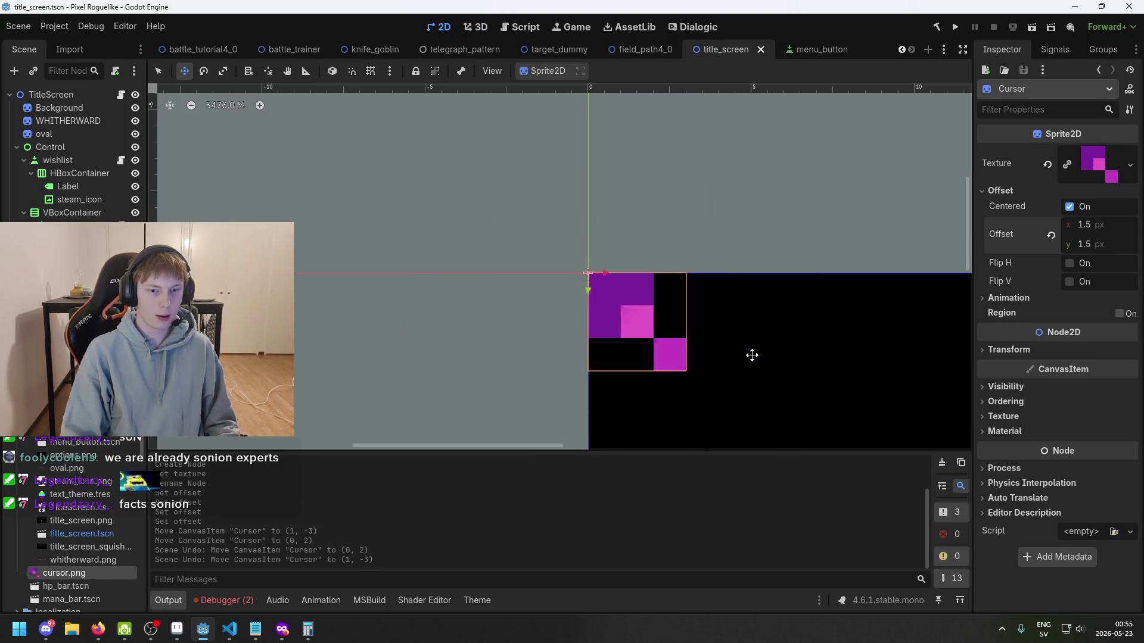
{"action": "scroll", "coordinate": [631, 273], "scroll_direction": "down", "scroll_amount": 1}
{"action": "scroll", "coordinate": [632, 273], "scroll_direction": "down", "scroll_amount": 2}
{"action": "key", "text": "ctrl+s"}
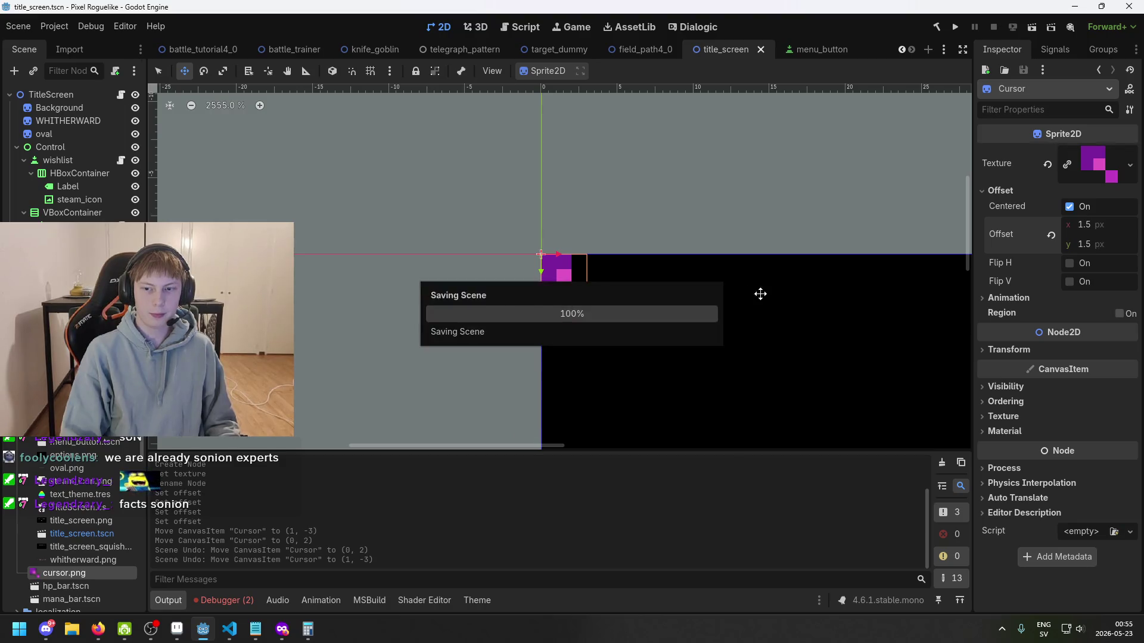
{"action": "scroll", "coordinate": [691, 366], "scroll_direction": "down", "scroll_amount": 1}
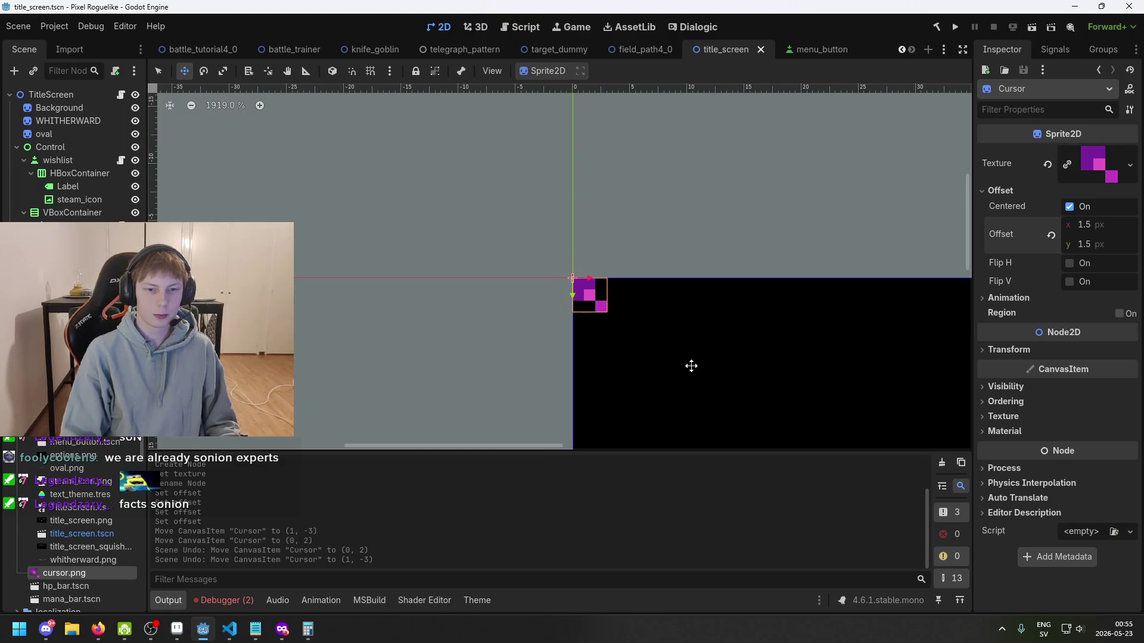
{"action": "left_click", "coordinate": [229, 636]}
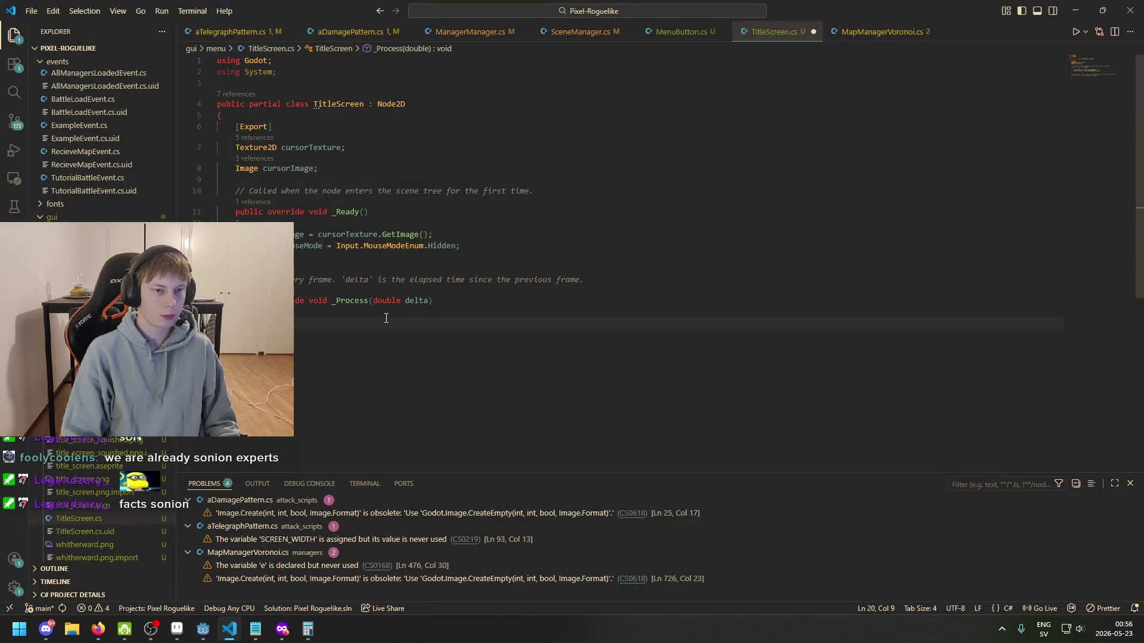
- Replace the Texture2D/Image fields with 'Sprite2D cursor;' under [Export], save, and delete the GetImage line
{"action": "left_click_drag", "start_coordinate": [319, 168], "coordinate": [219, 151]}
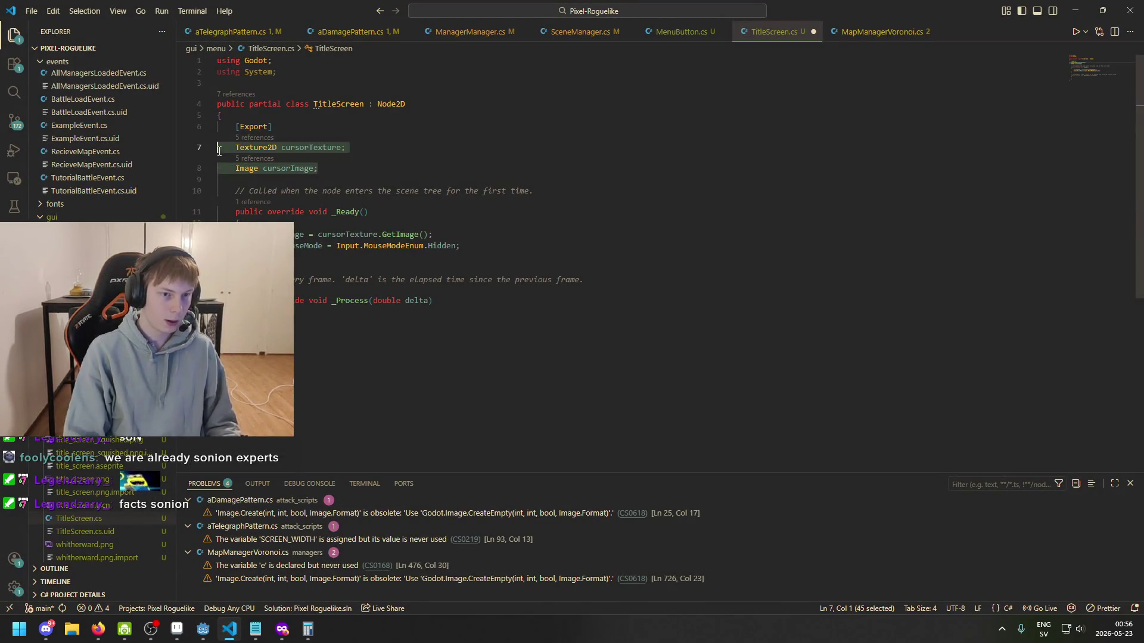
{"action": "key", "text": "BackSpace"}
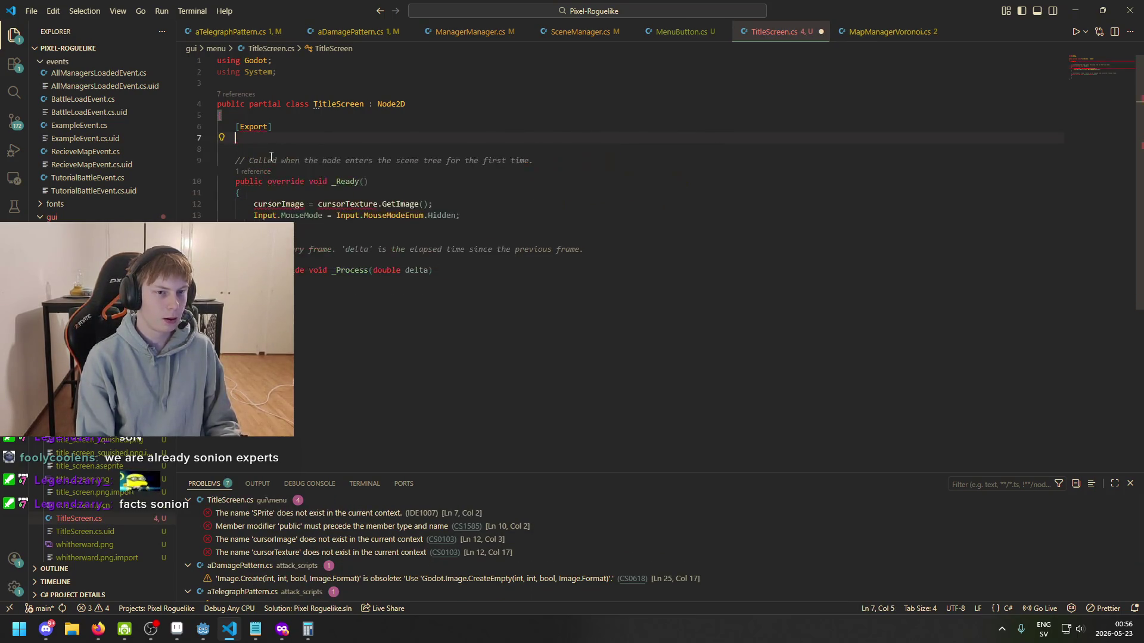
{"action": "type", "text": "Node"}
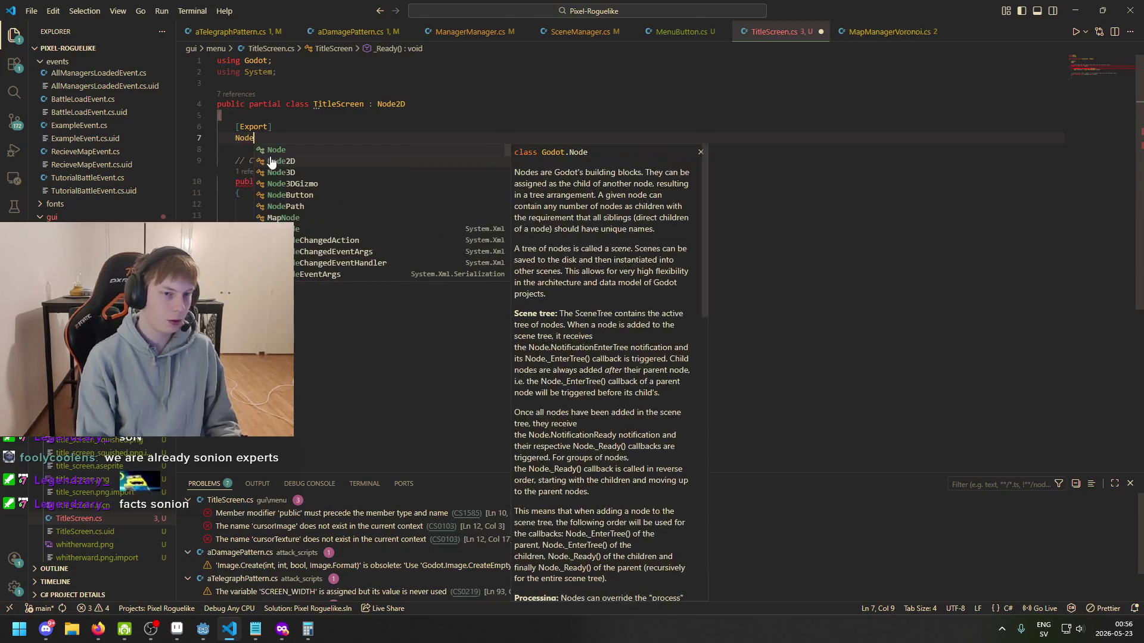
{"action": "key", "text": "BackSpace"}
{"action": "key", "text": "BackSpace"}
{"action": "key", "text": "BackSpace"}
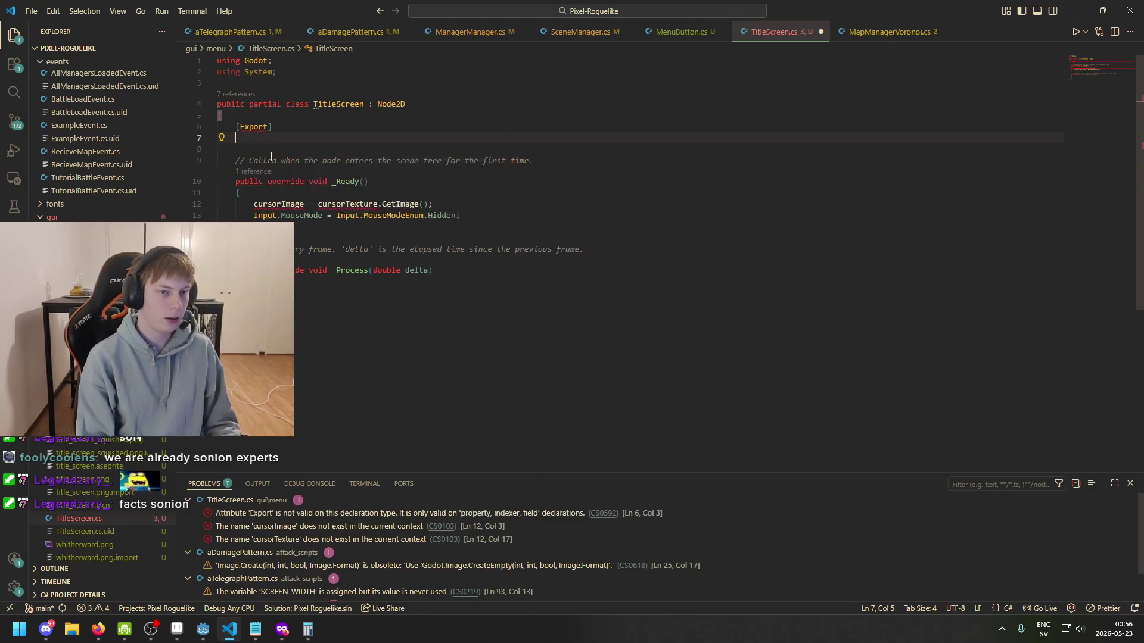
{"action": "type", "text": "Sprite2D cursor"}
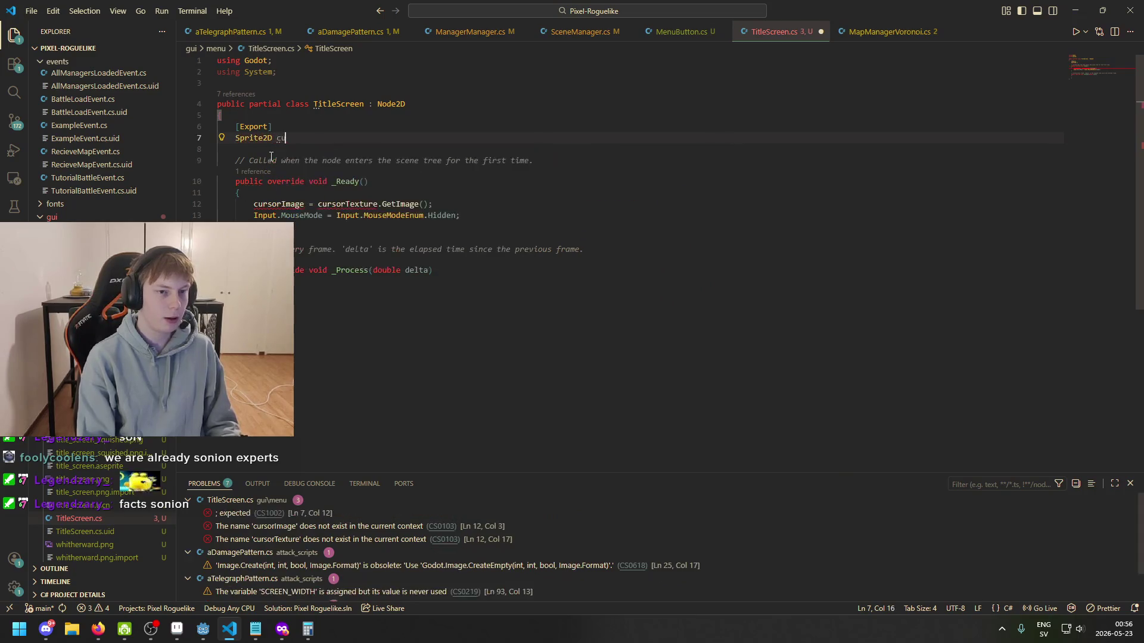
{"action": "type", "text": ";"}
{"action": "key", "text": "ctrl+s"}
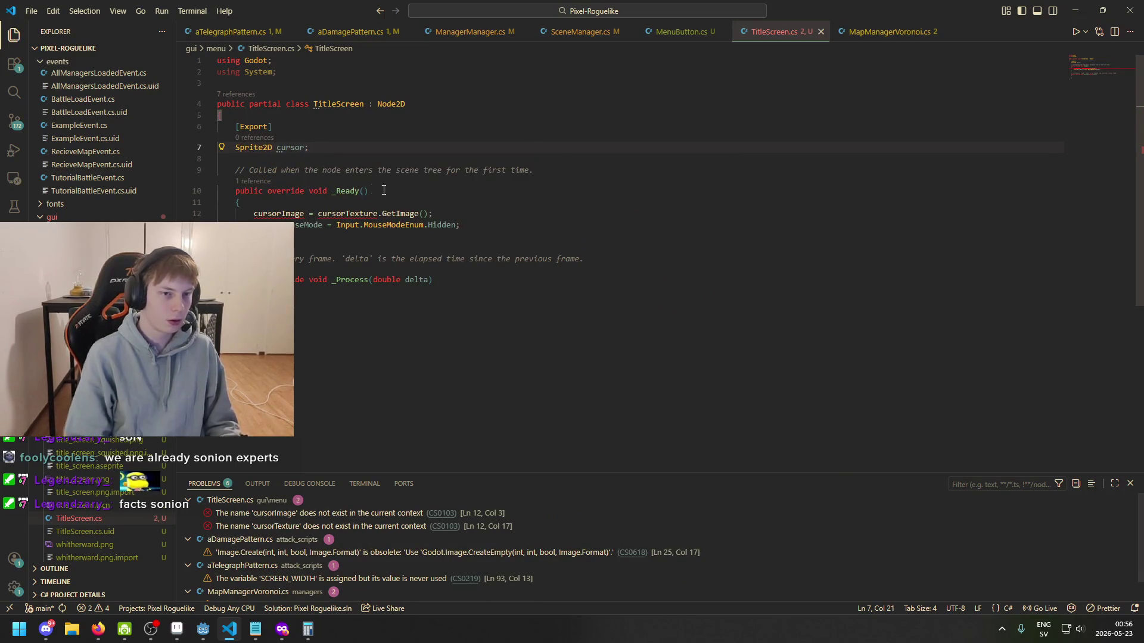
{"action": "left_click_drag", "start_coordinate": [446, 213], "coordinate": [166, 202]}
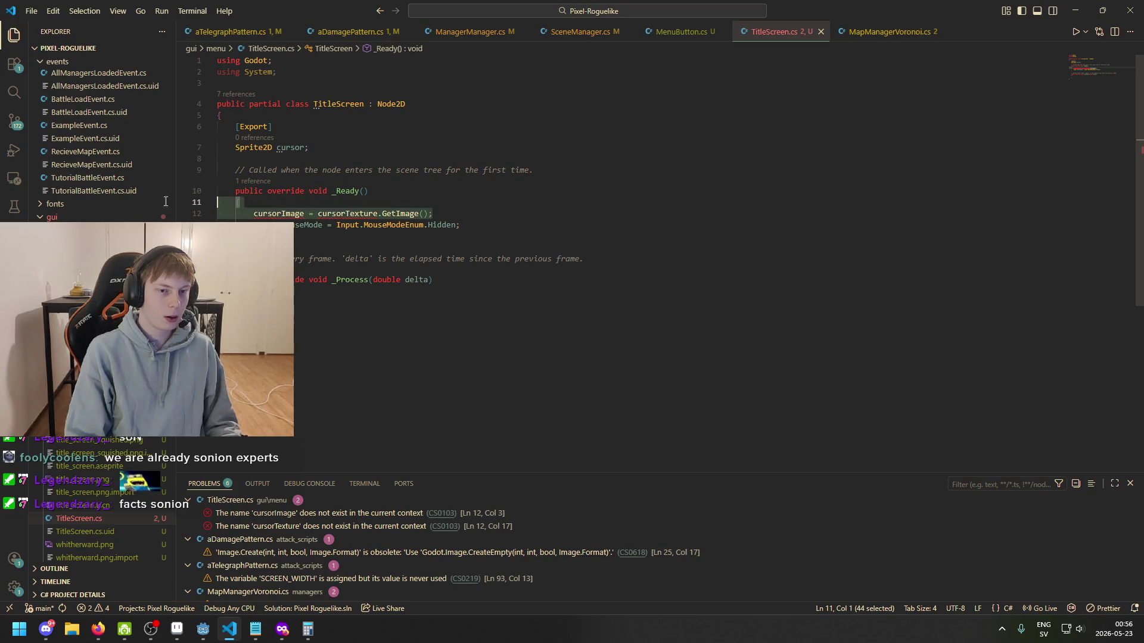
{"action": "key", "text": "BackSpace"}
{"action": "key", "text": "BackSpace"}
- In _Process, write 'cursor.GlobalPosition = Input.' after discarding getmouse and ismouse attempts
{"action": "left_click", "coordinate": [405, 290]}
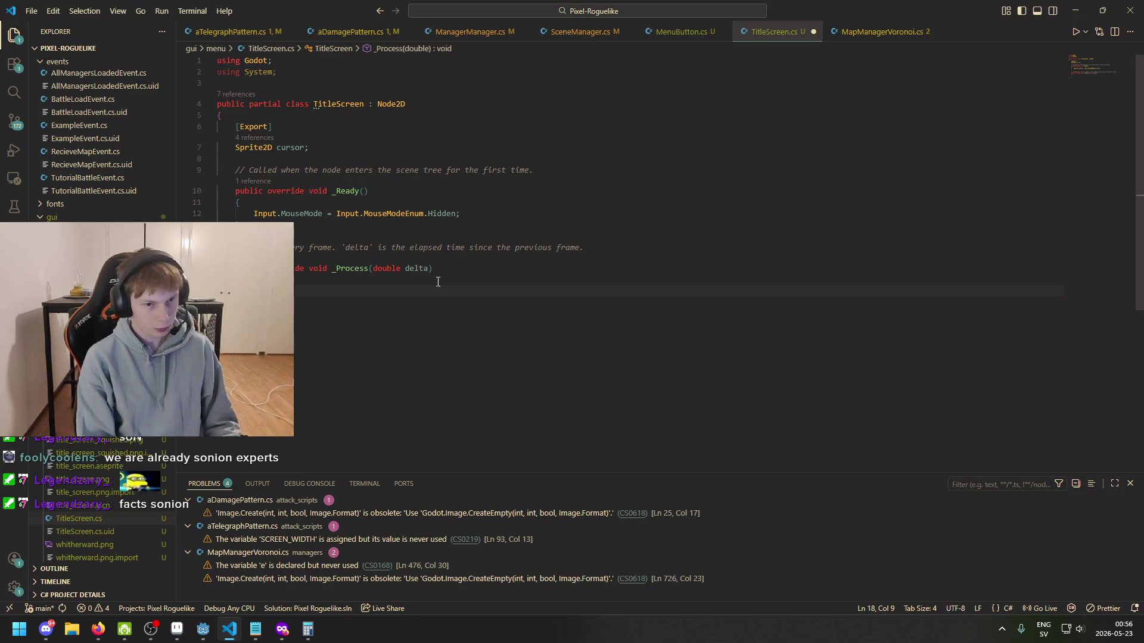
{"action": "type", "text": "cursor."}
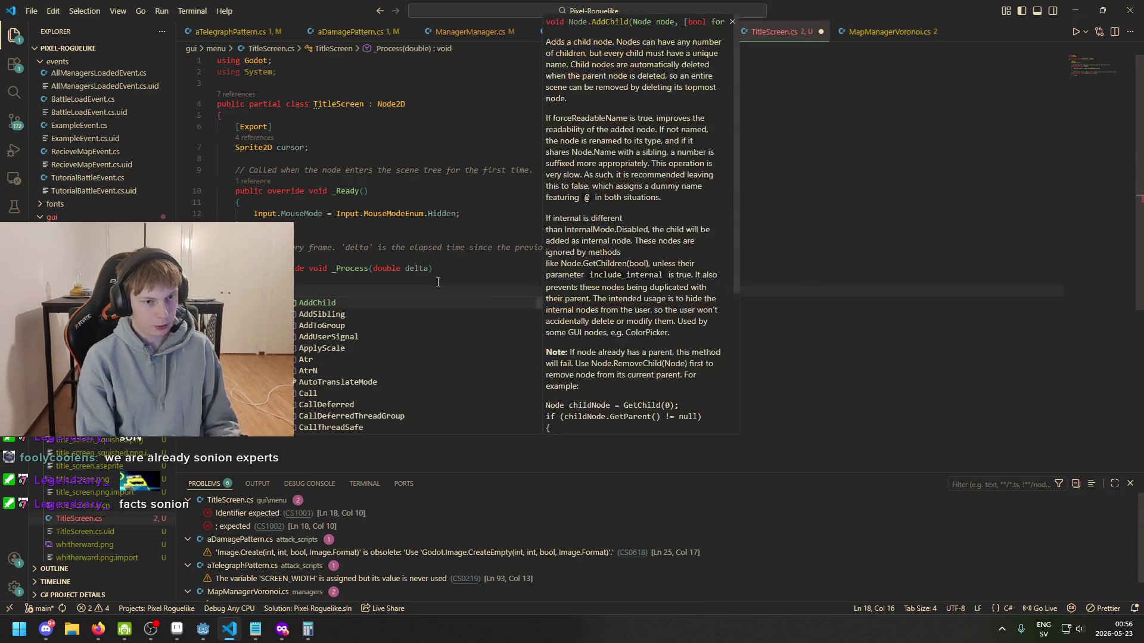
{"action": "type", "text": "Glob"}
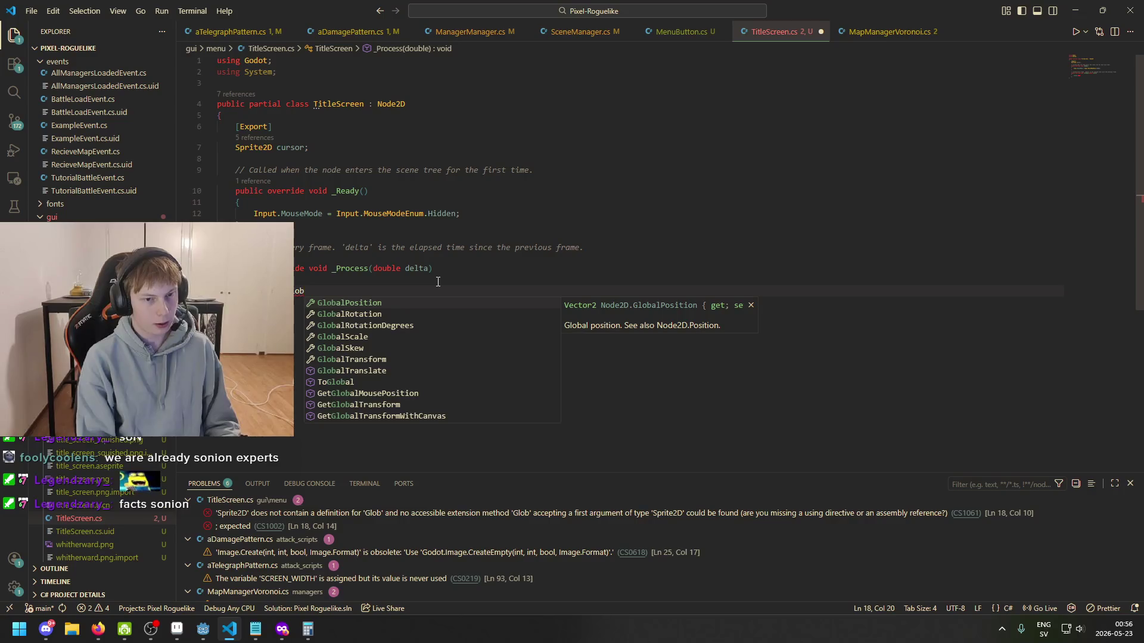
{"action": "key", "text": "Tab"}
{"action": "type", "text": "= Input.getm"}
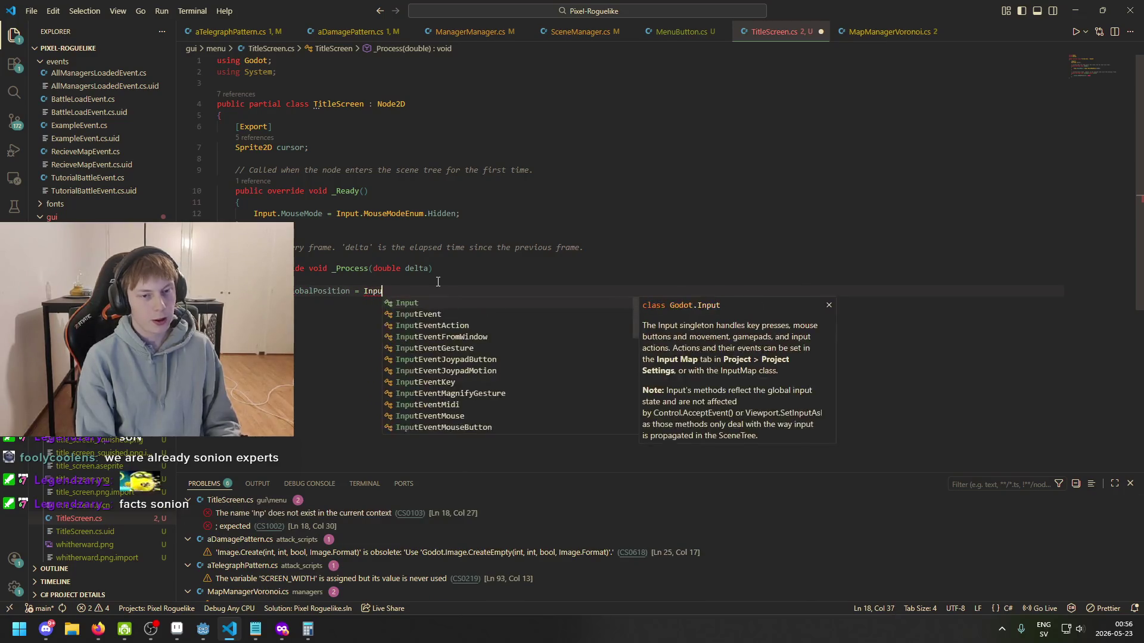
{"action": "type", "text": "ouse"}
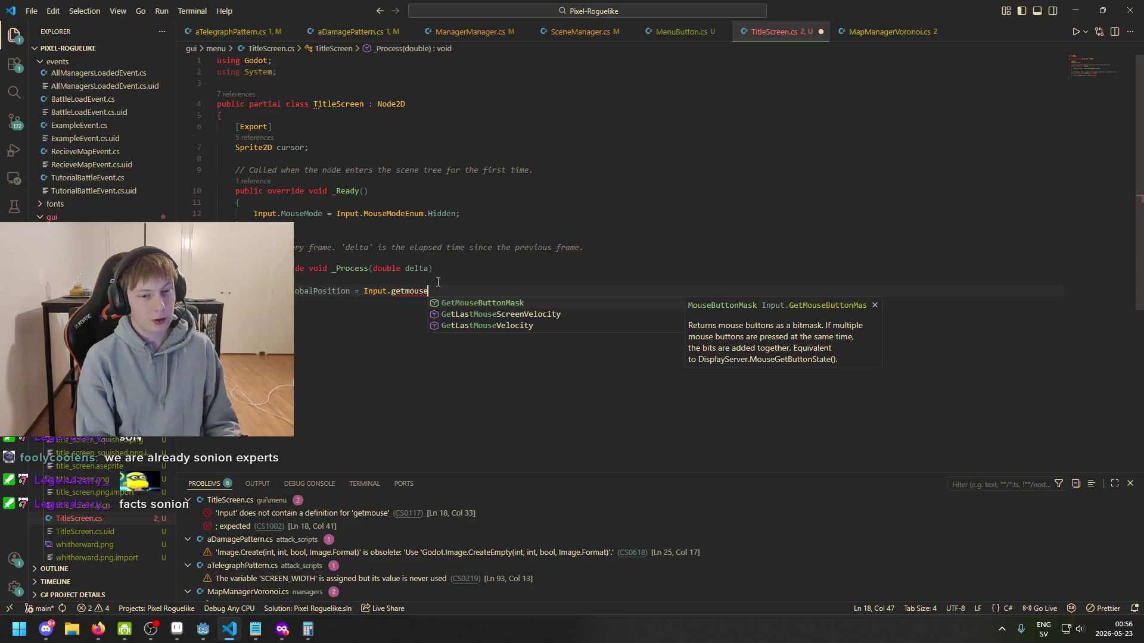
{"action": "key", "text": "ctrl+BackSpace"}
{"action": "type", "text": "ismouse"}
{"action": "key", "text": "ctrl+BackSpace"}
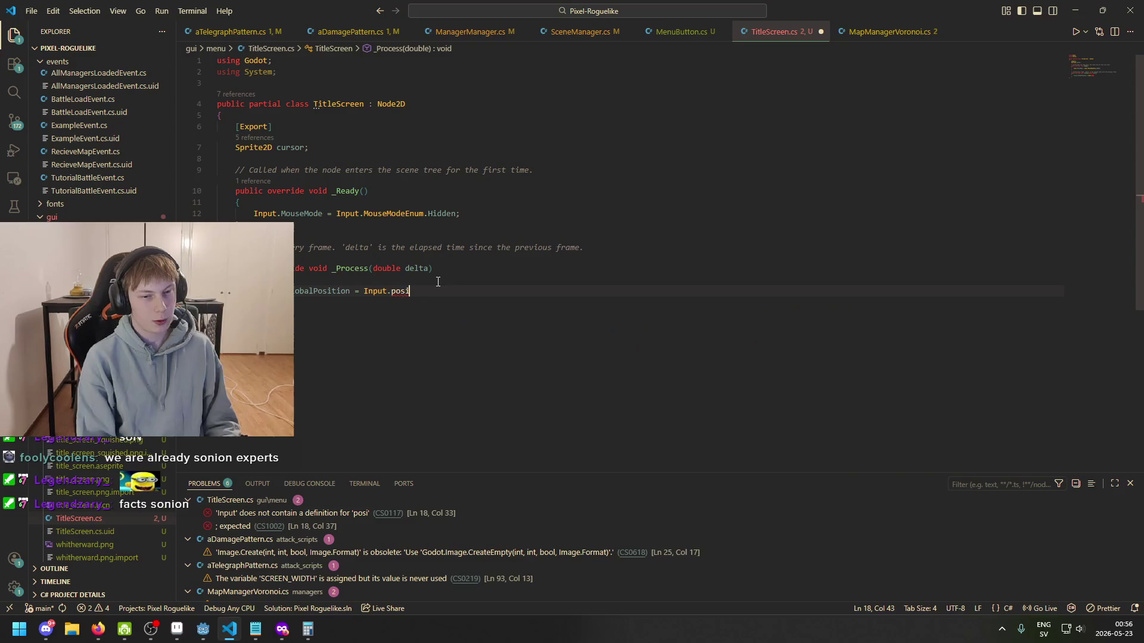
- Browse Input's IntelliSense members for a mouse-position getter, trying 'mouse' and 'GetM'
{"action": "type", "text": "mouse"}
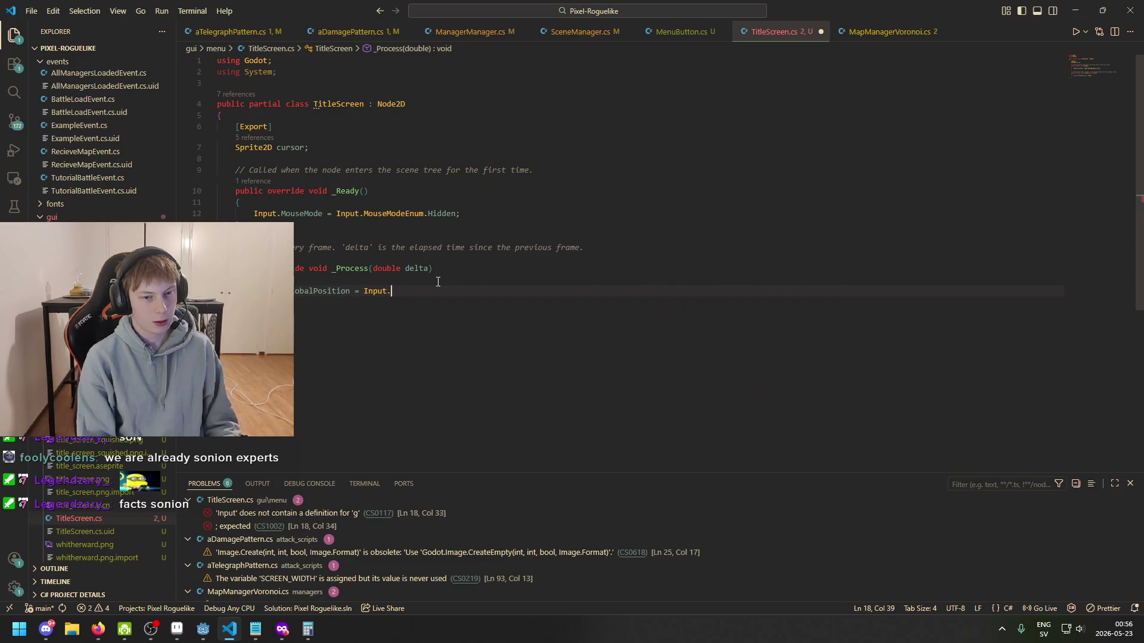
{"action": "key", "text": "Down"}
{"action": "key", "text": "Down"}
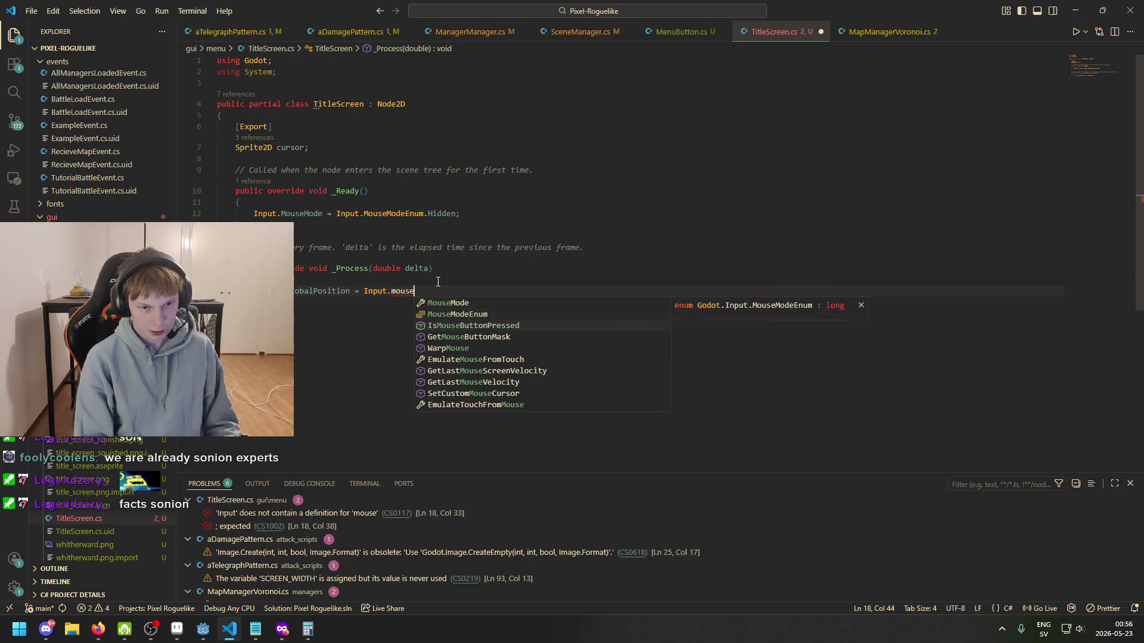
{"action": "key", "text": "Down"}
{"action": "key", "text": "Down"}
{"action": "key", "text": "Down"}
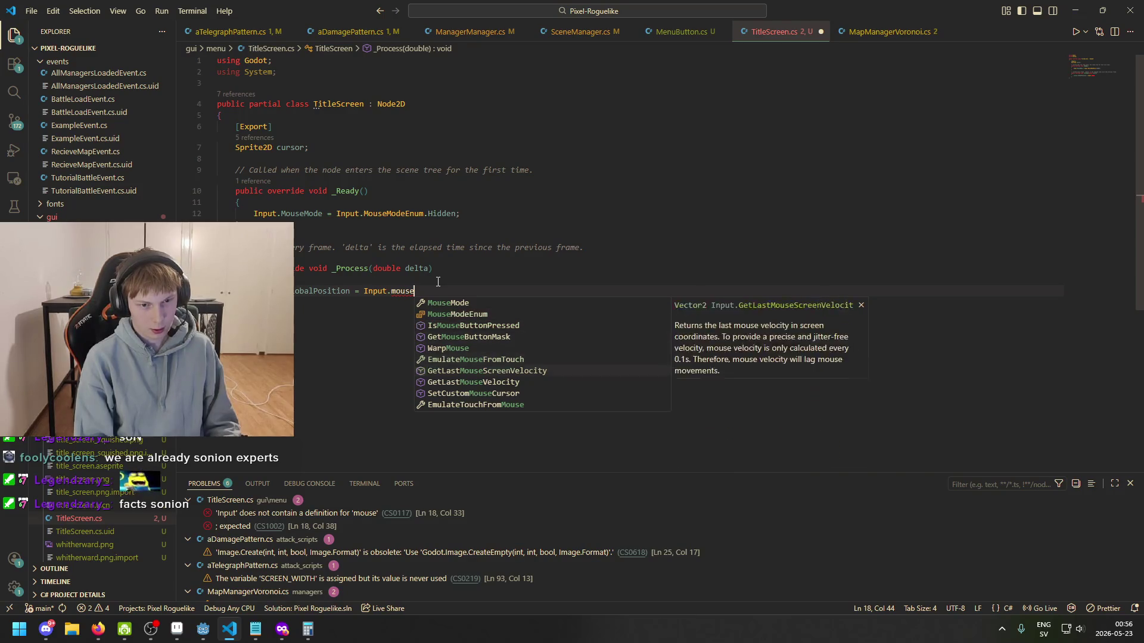
{"action": "key", "text": "BackSpace"}
{"action": "key", "text": "BackSpace"}
{"action": "key", "text": "BackSpace"}
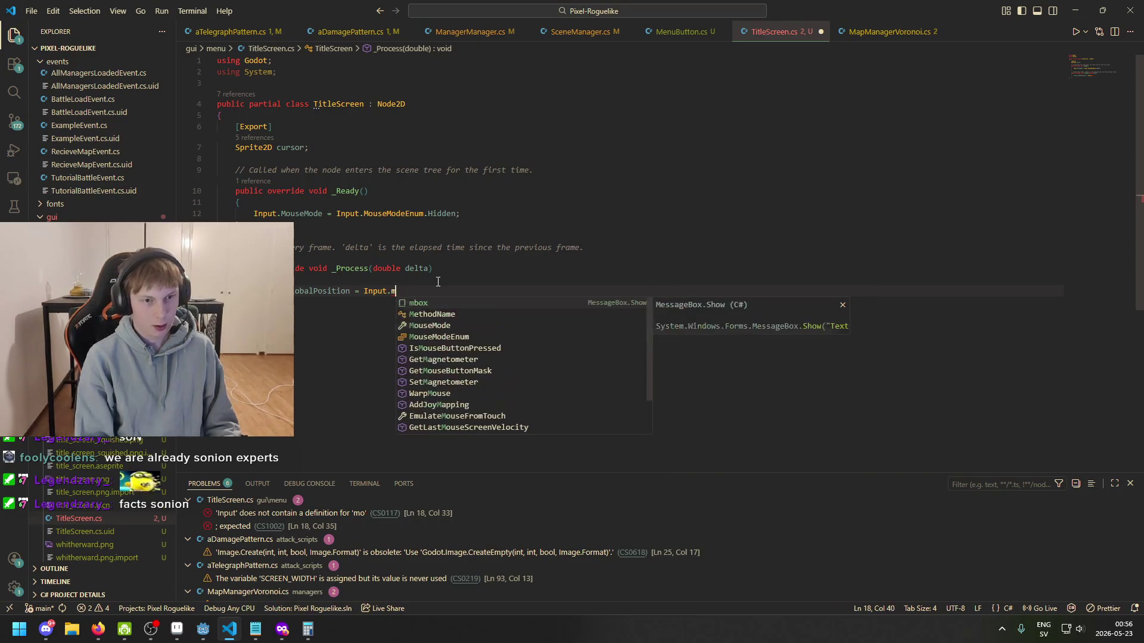
{"action": "type", "text": "Get"}
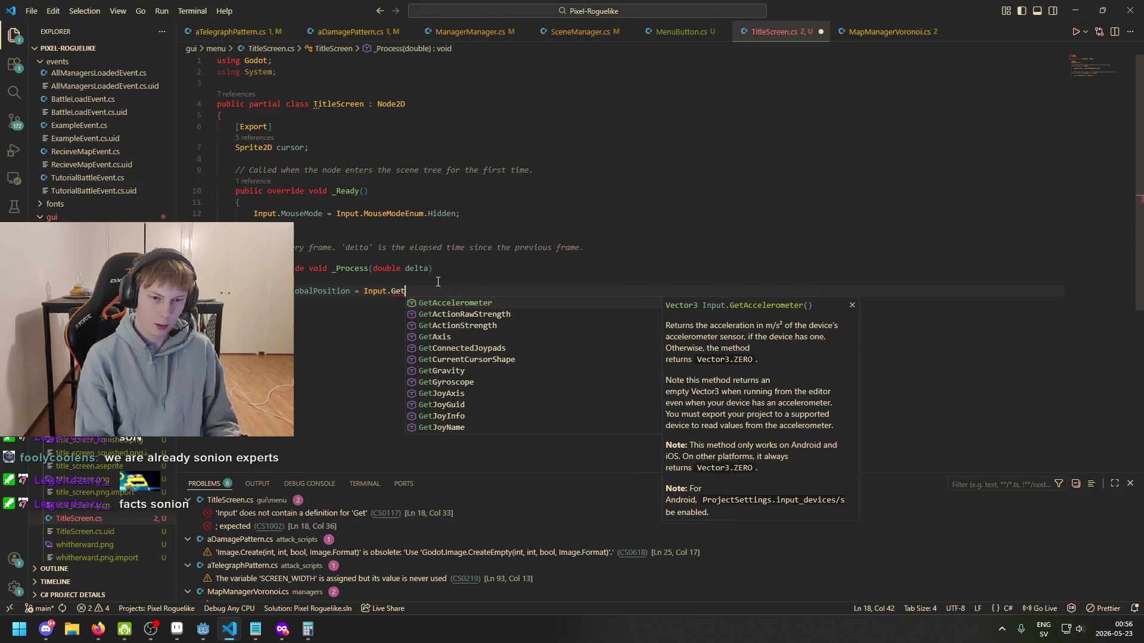
{"action": "type", "text": "M"}
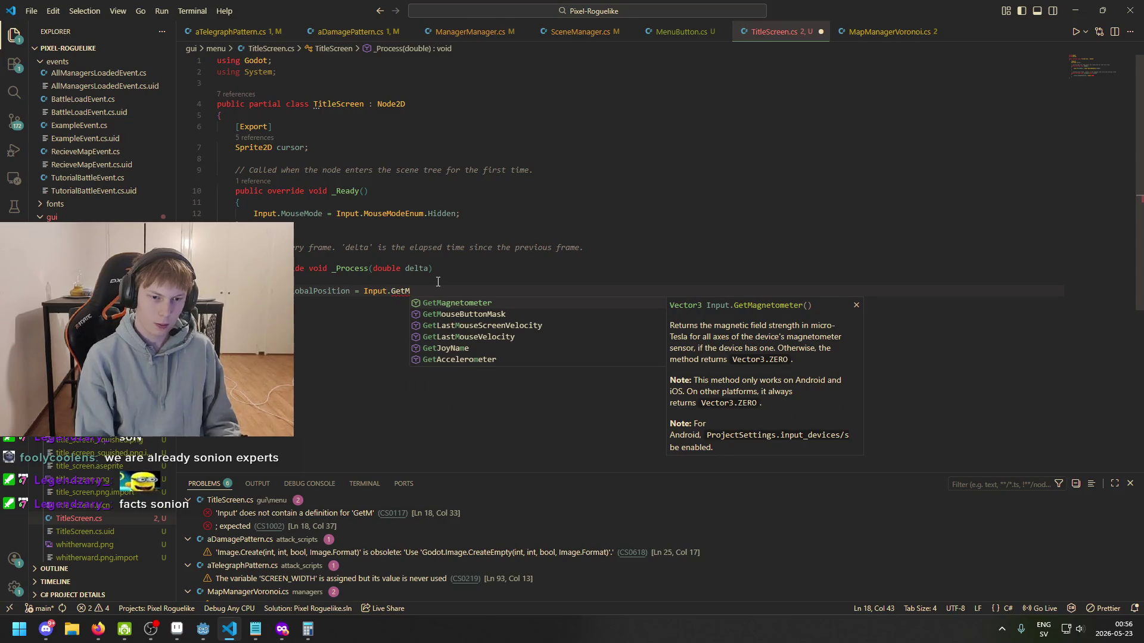
{"action": "key", "text": "BackSpace"}
{"action": "key", "text": "BackSpace"}
{"action": "key", "text": "BackSpace"}
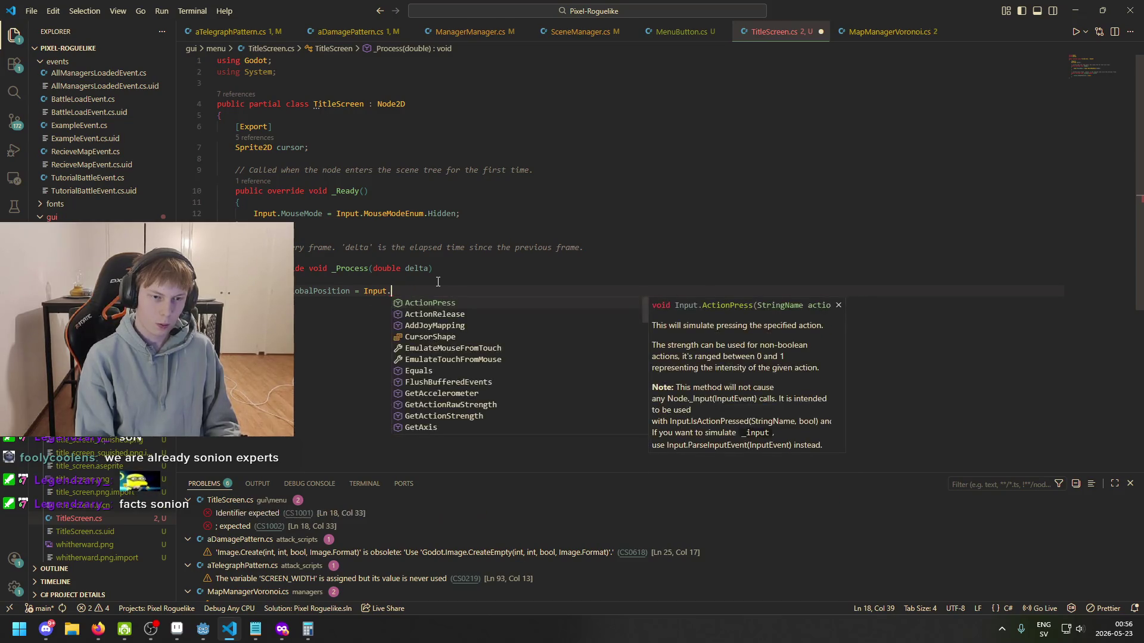
{"action": "scroll", "coordinate": [477, 333], "scroll_direction": "down", "scroll_amount": 1}
{"action": "scroll", "coordinate": [476, 334], "scroll_direction": "up", "scroll_amount": 1}
{"action": "scroll", "coordinate": [483, 334], "scroll_direction": "down", "scroll_amount": 2}
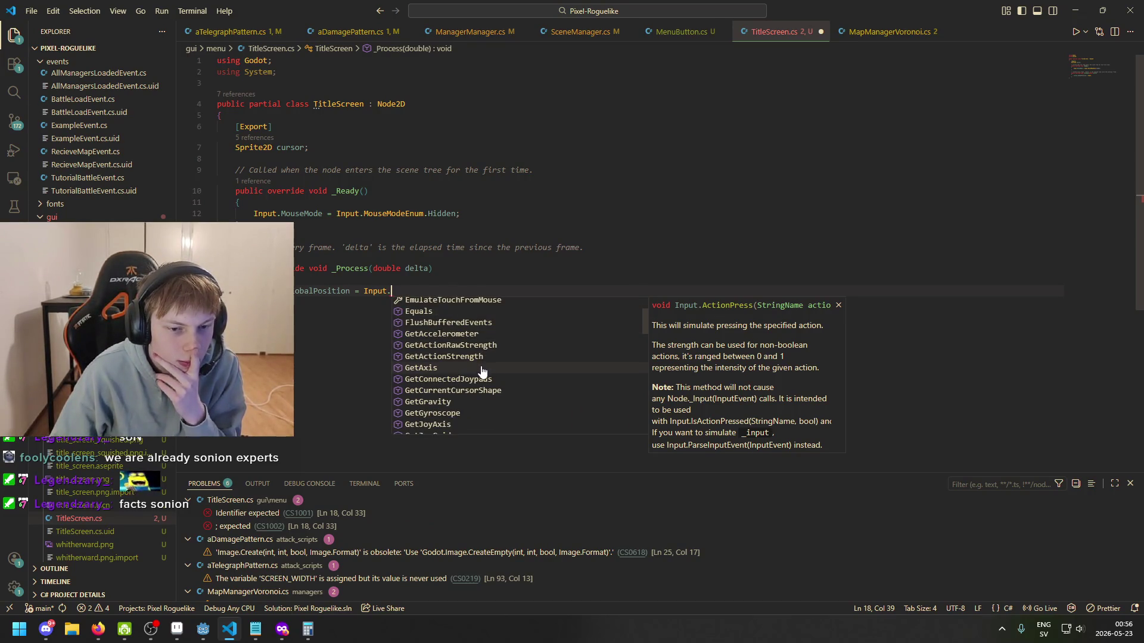
{"action": "scroll", "coordinate": [493, 331], "scroll_direction": "down", "scroll_amount": 6}
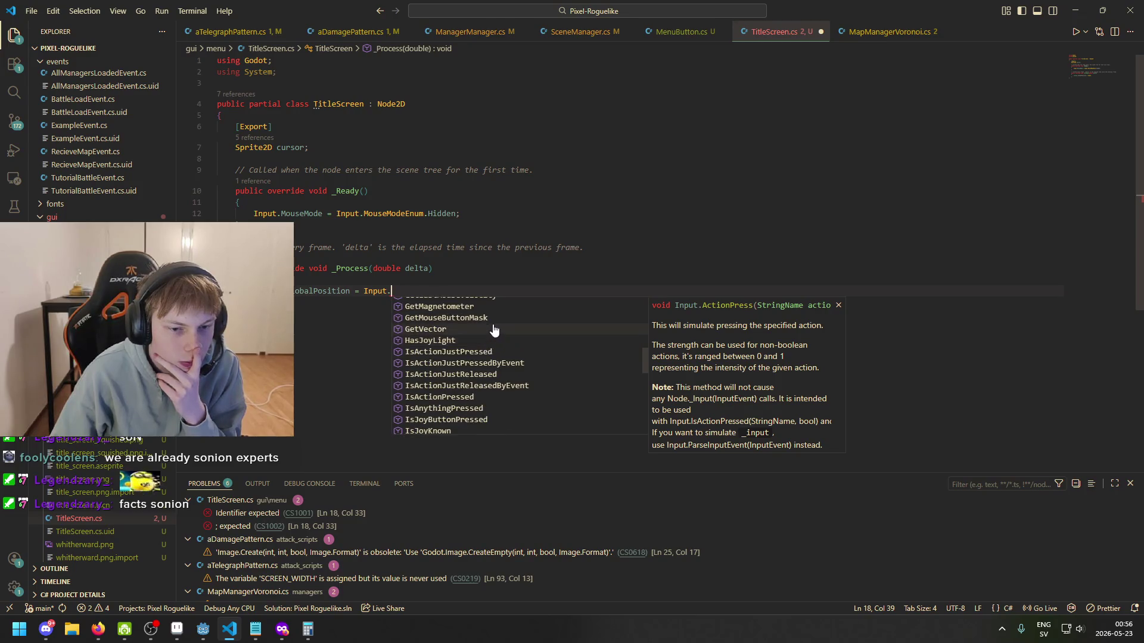
{"action": "scroll", "coordinate": [494, 330], "scroll_direction": "down", "scroll_amount": 4}
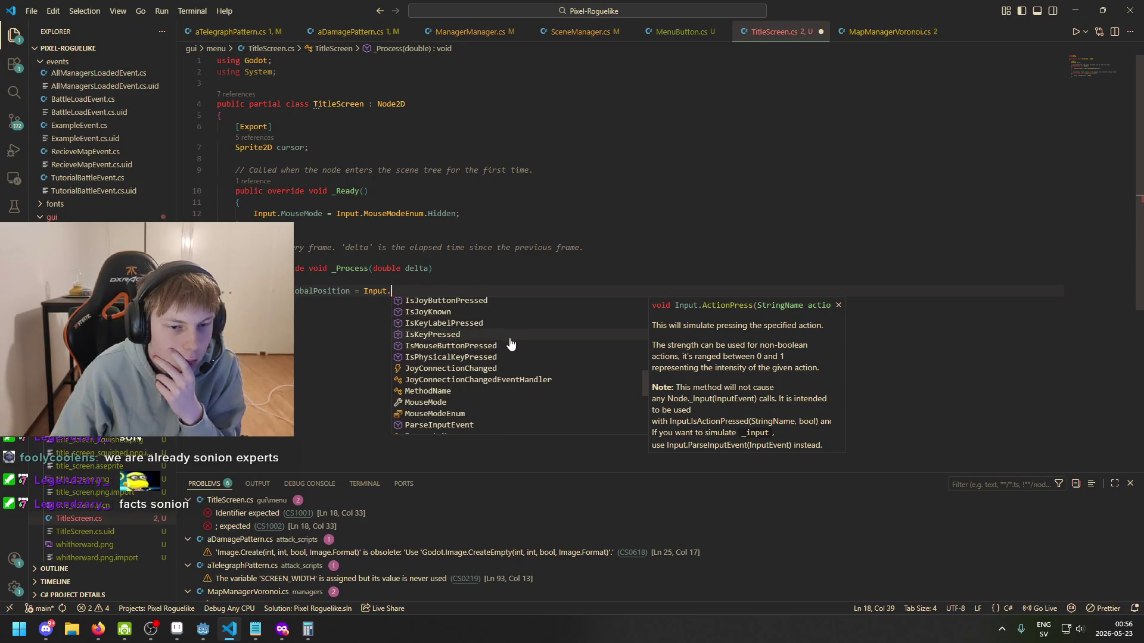
{"action": "scroll", "coordinate": [511, 345], "scroll_direction": "down", "scroll_amount": 2}
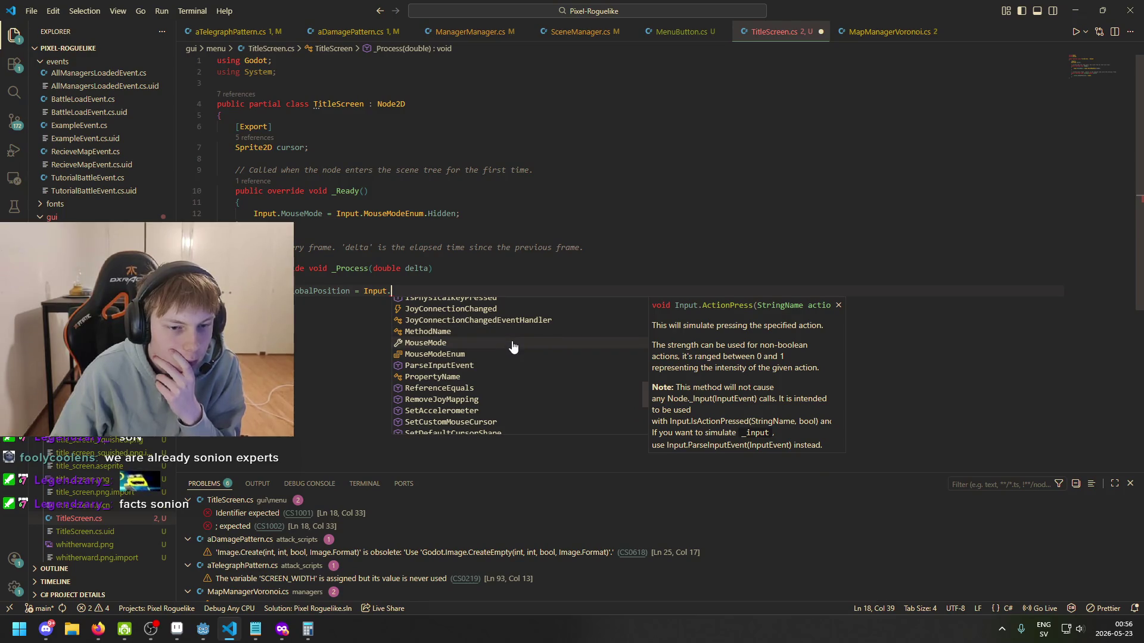
{"action": "scroll", "coordinate": [510, 363], "scroll_direction": "down", "scroll_amount": 4}
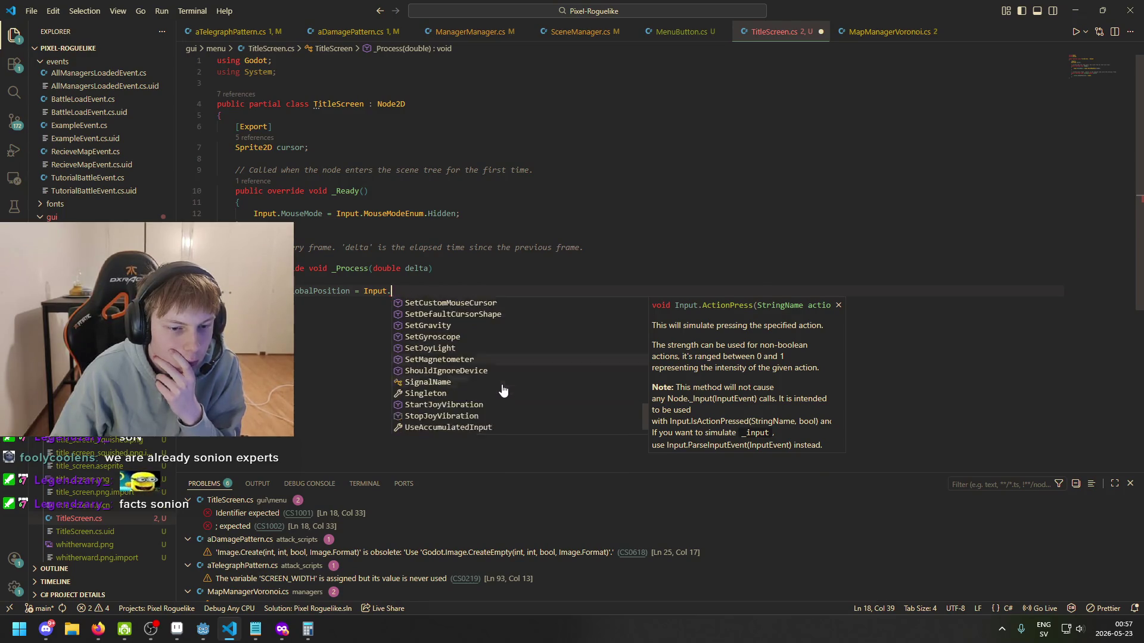
{"action": "scroll", "coordinate": [497, 405], "scroll_direction": "down", "scroll_amount": 1}
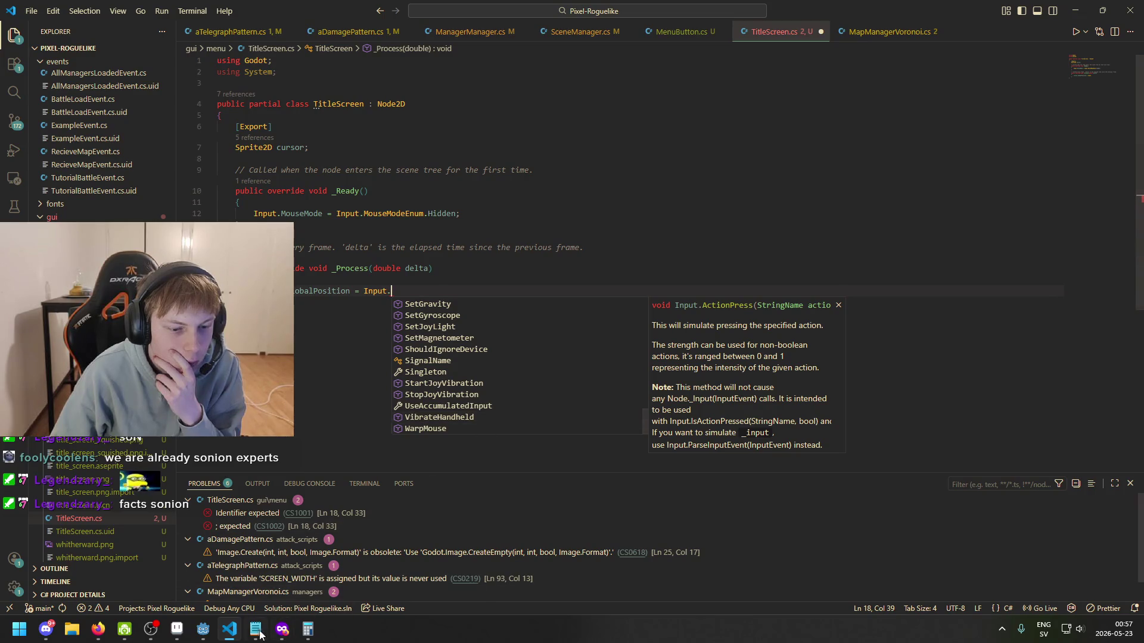
- Search 'godot get mouse position', view the Mouse and input coordinates docs in C#, and return to the script
{"action": "mouse_move", "coordinate": [283, 629]}
{"action": "left_click", "coordinate": [944, 581]}
{"action": "type", "text": "godot get mouse position"}
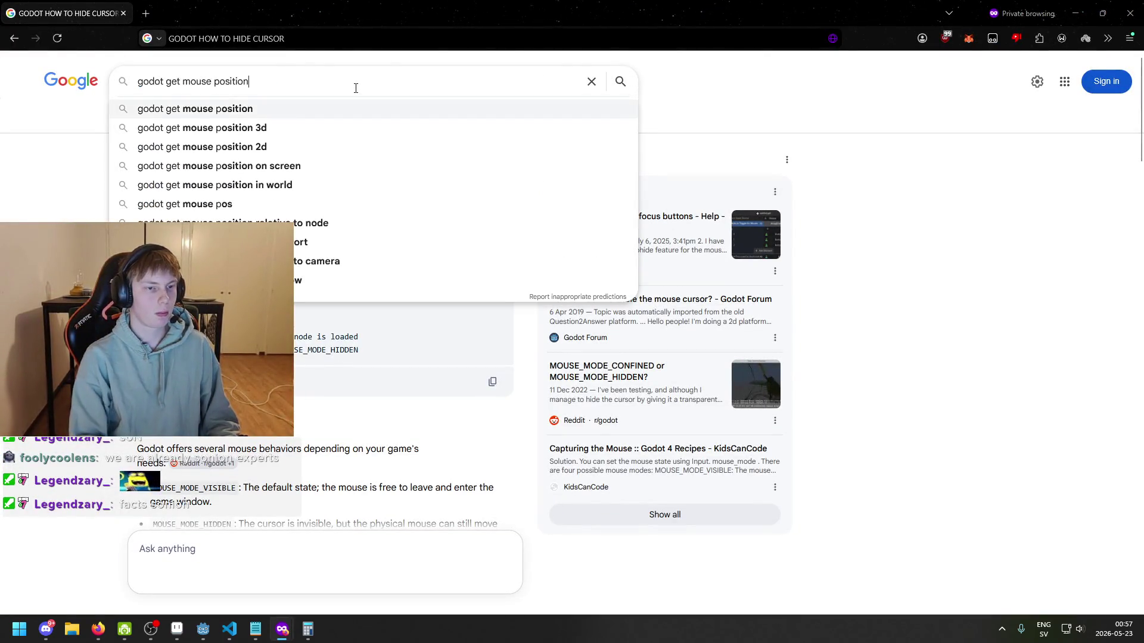
{"action": "key", "text": "Return"}
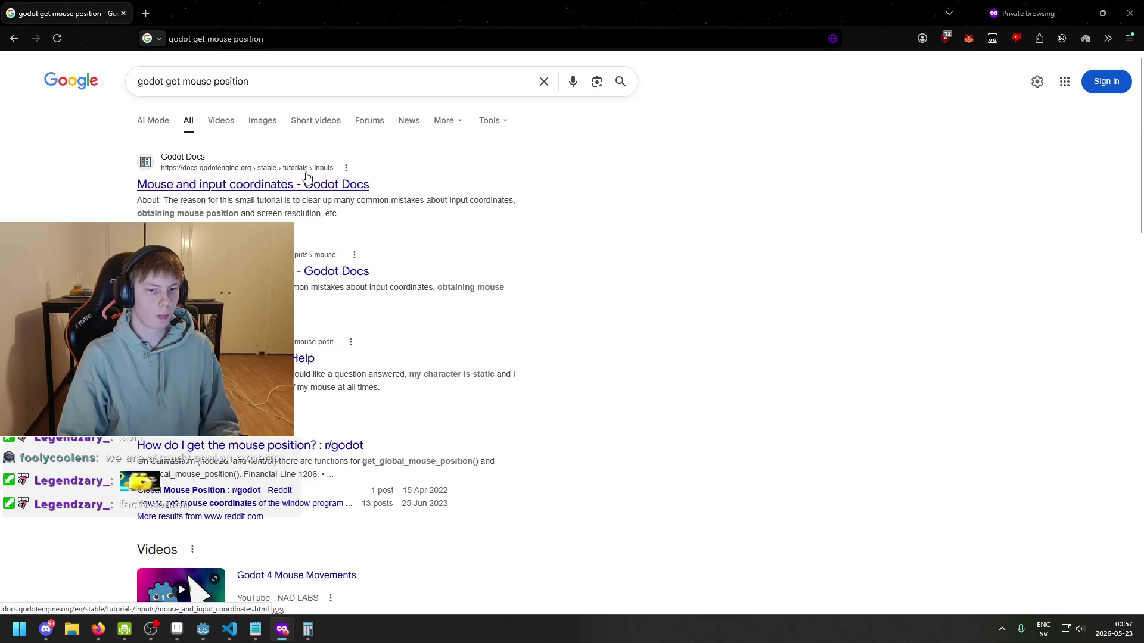
{"action": "left_click", "coordinate": [307, 182]}
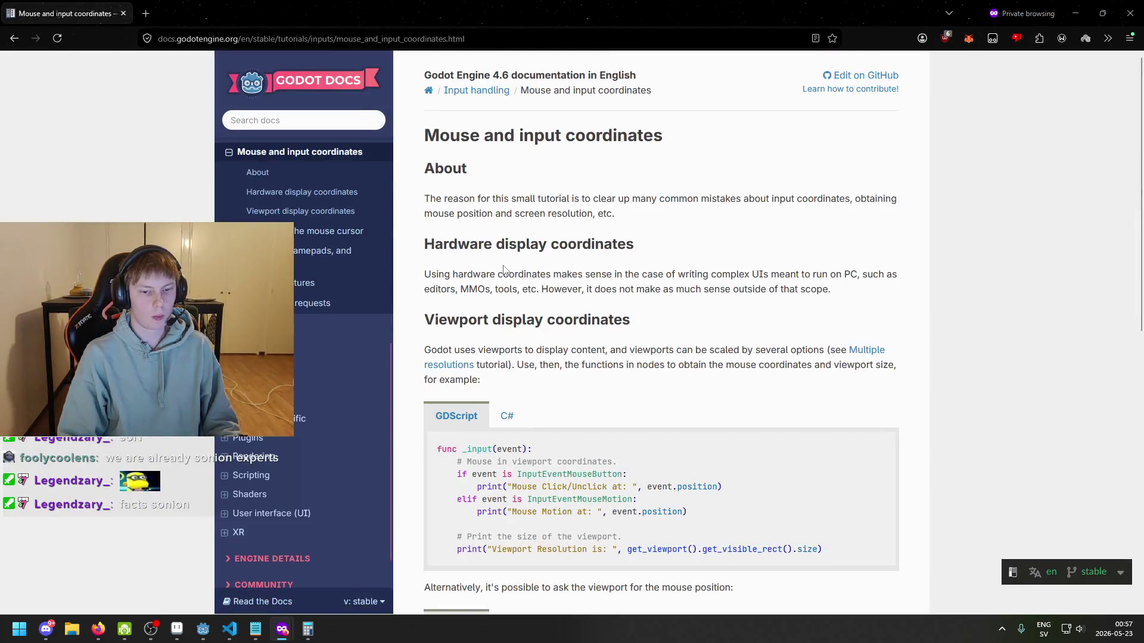
{"action": "scroll", "coordinate": [511, 303], "scroll_direction": "down", "scroll_amount": 1}
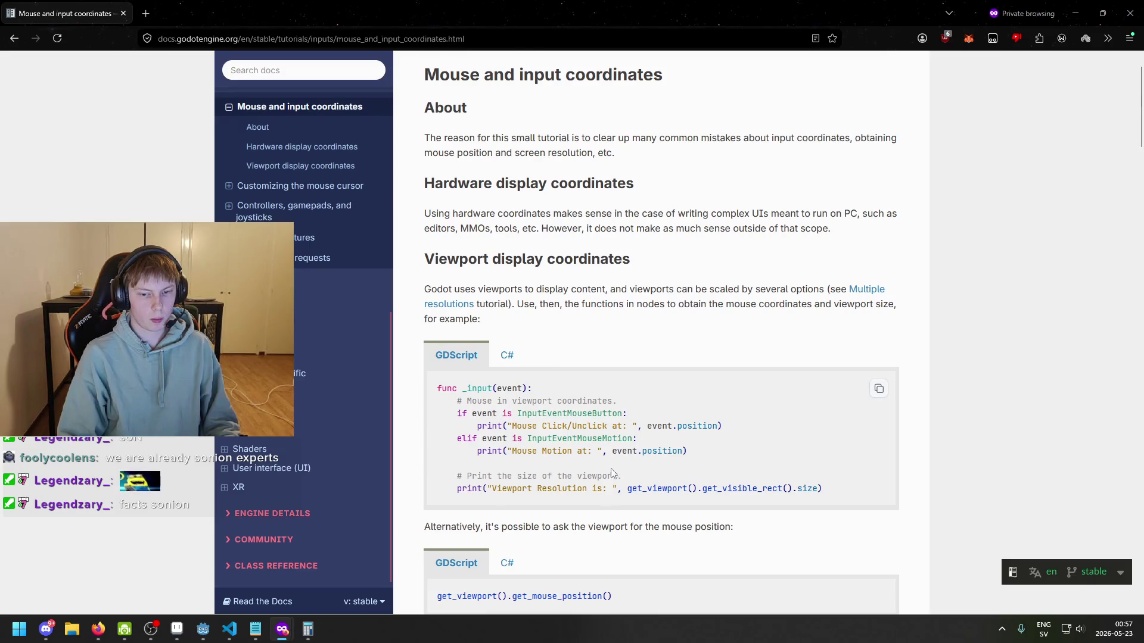
{"action": "scroll", "coordinate": [593, 502], "scroll_direction": "down", "scroll_amount": 2}
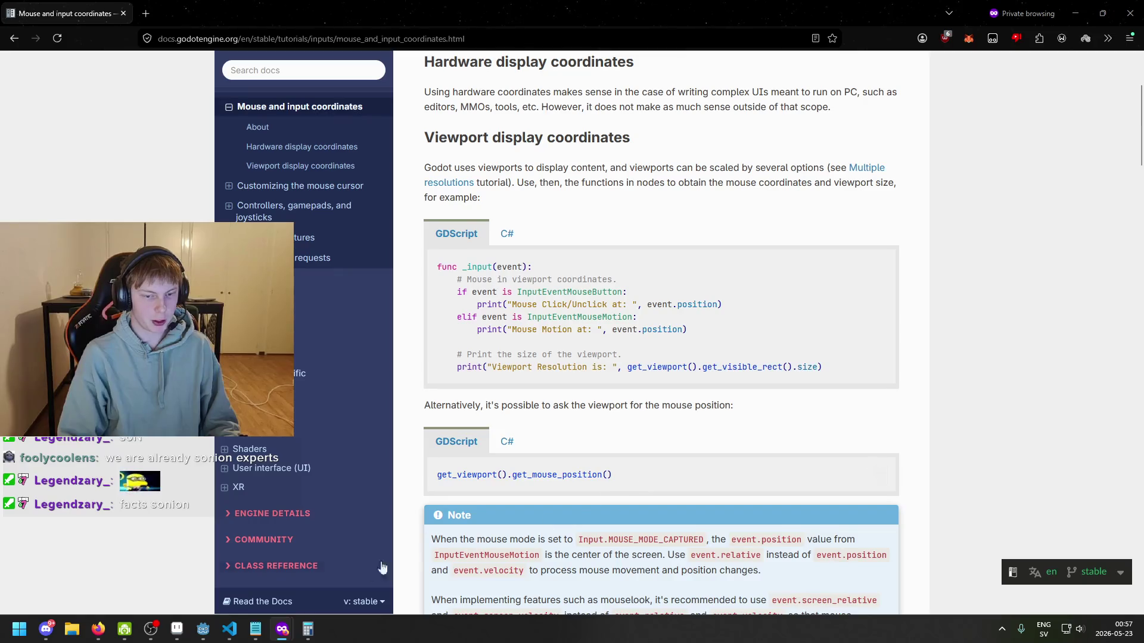
{"action": "left_click", "coordinate": [506, 444]}
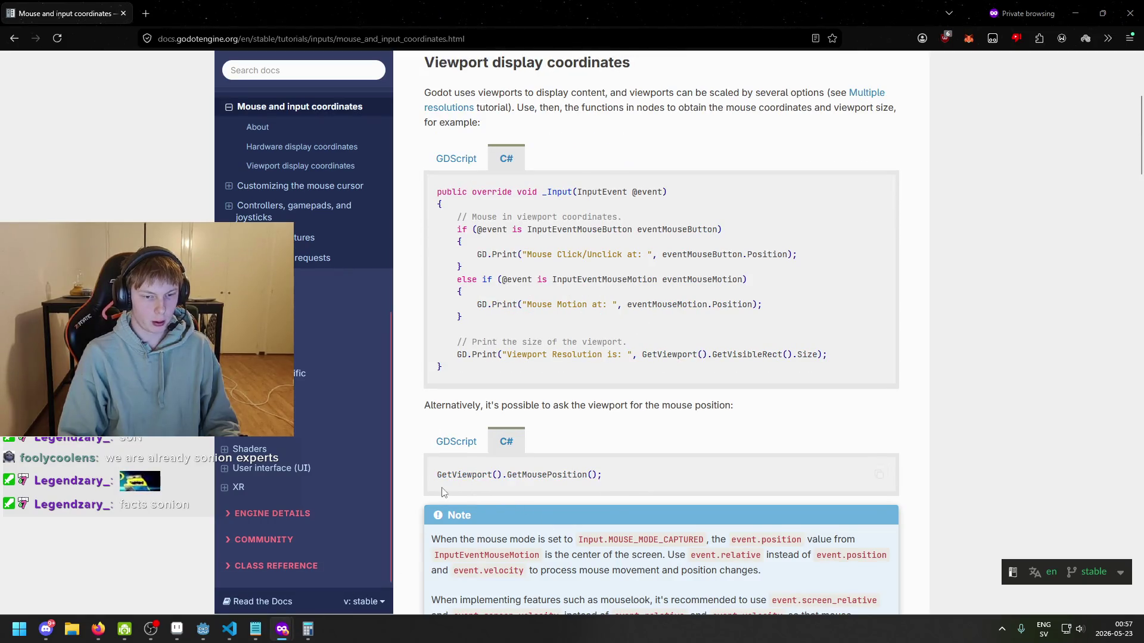
{"action": "left_click", "coordinate": [229, 629]}
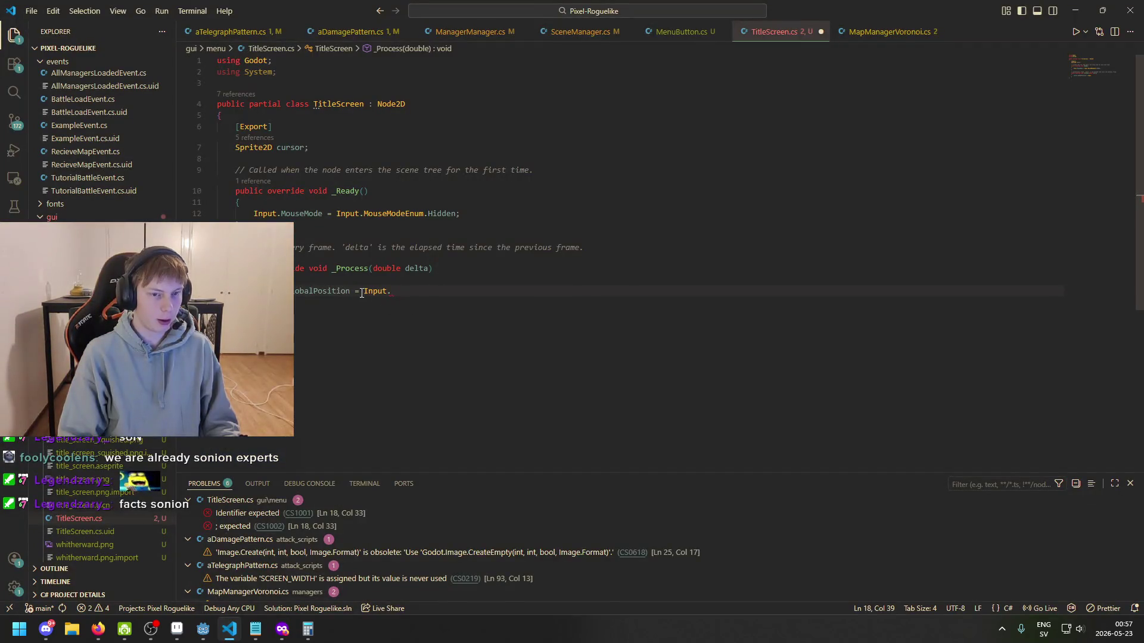
- Complete the GlobalPosition line as GetViewport().GetMousePosition(); using autocomplete
{"action": "type", "text": "GetVi"}
{"action": "key", "text": "Tab"}
{"action": "type", "text": "().Get"}
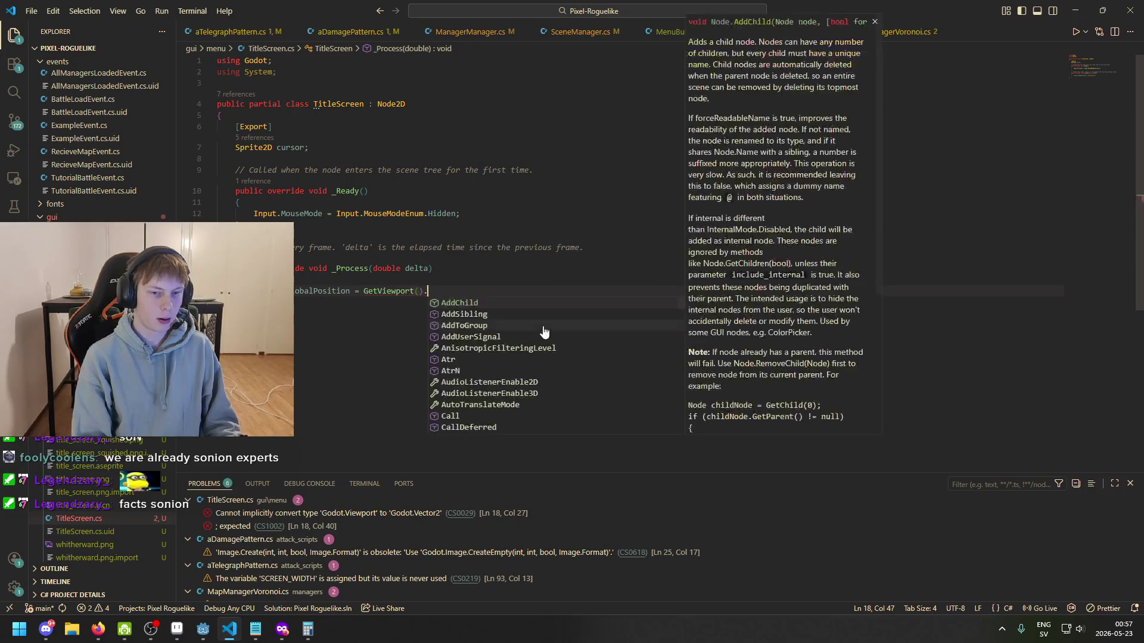
{"action": "type", "text": "Mouse"}
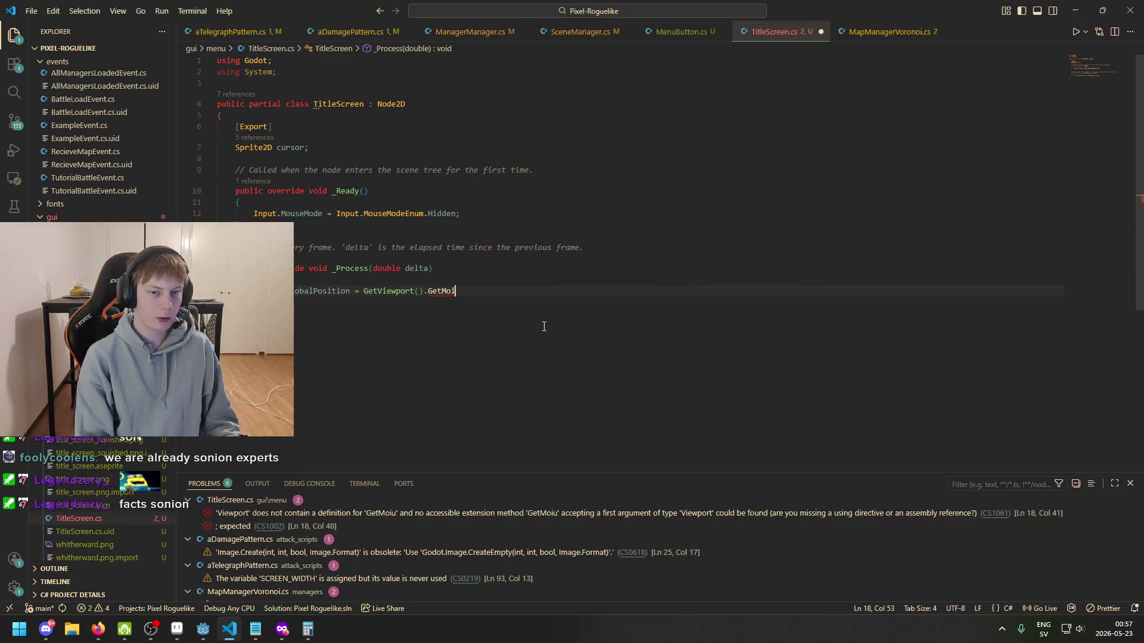
{"action": "key", "text": "Tab"}
{"action": "type", "text": "();"}
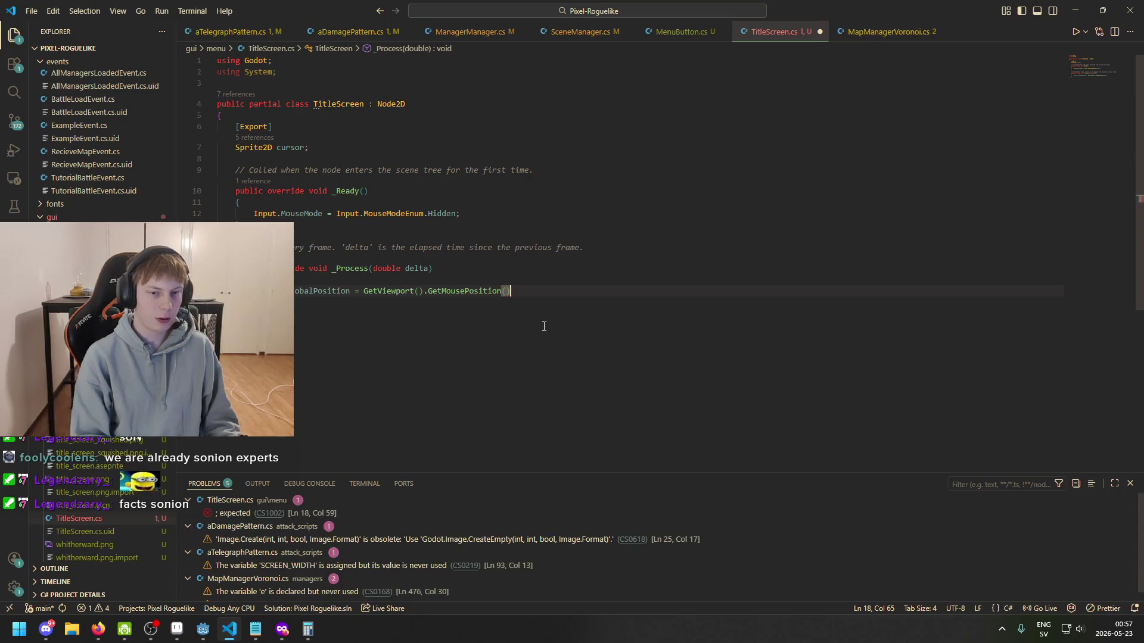
- Save TitleScreen.cs and switch back to the Godot editor
{"action": "key", "text": "ctrl+s"}
{"action": "mouse_move", "coordinate": [479, 289]}
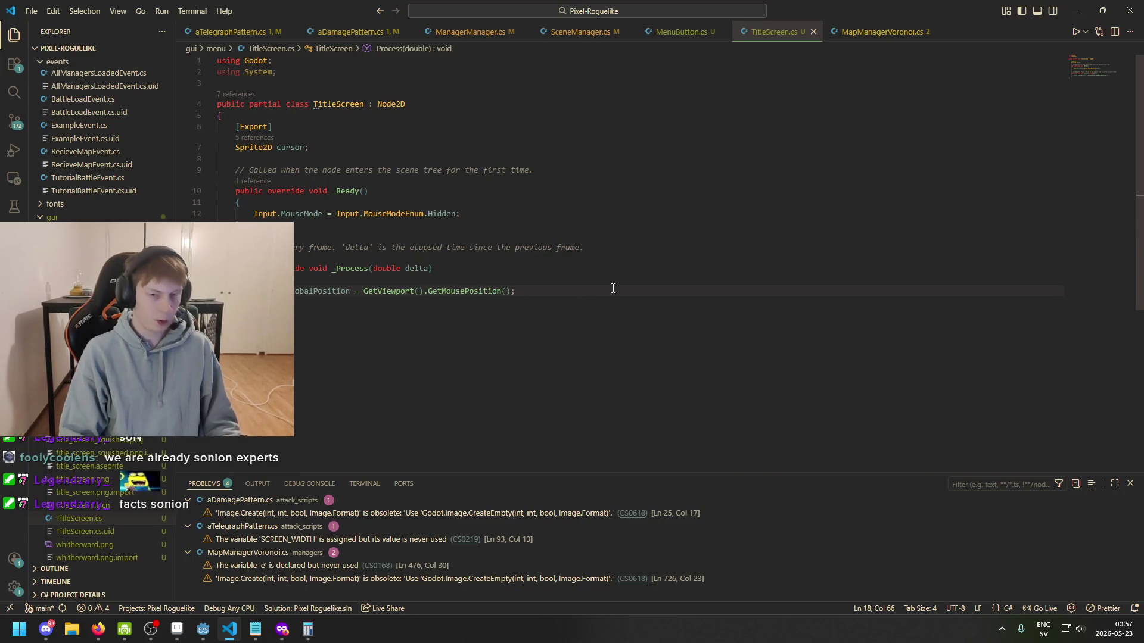
{"action": "left_click", "coordinate": [201, 632]}
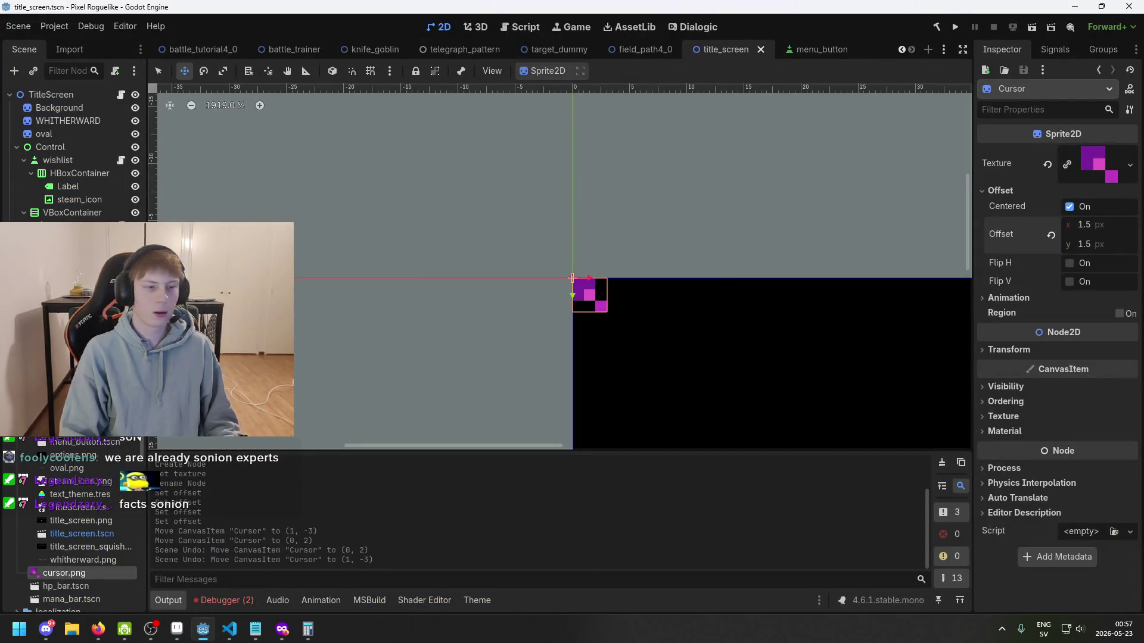
- Build the C# project and assign the Cursor node to TitleScreen's Cursor property
{"action": "left_click", "coordinate": [60, 108]}
{"action": "left_click", "coordinate": [51, 94]}
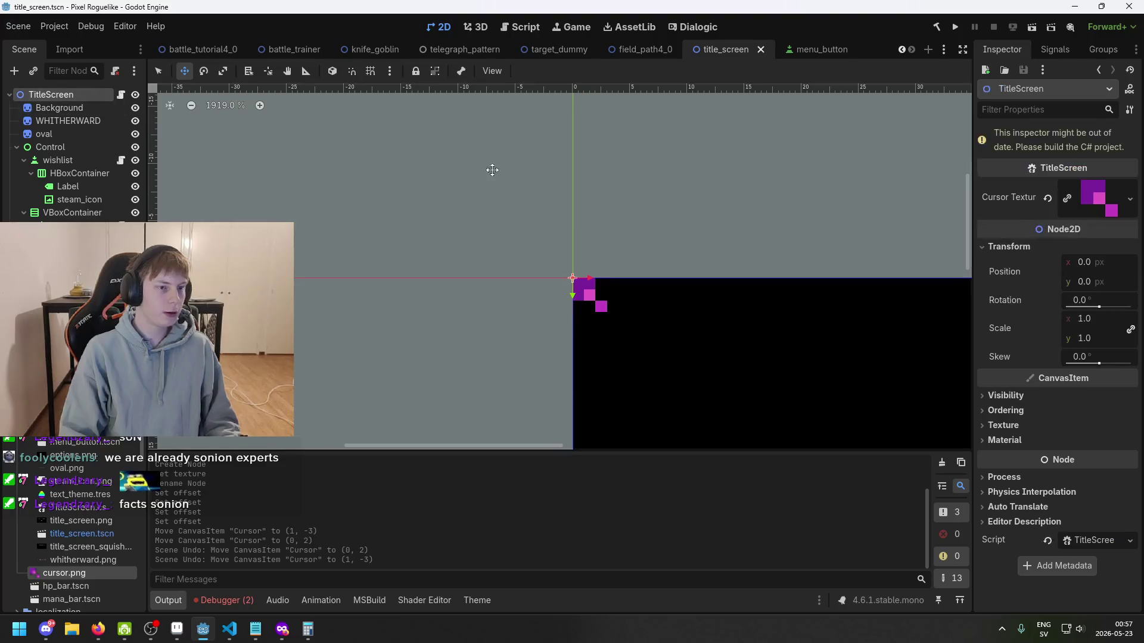
{"action": "key", "text": "alt+b"}
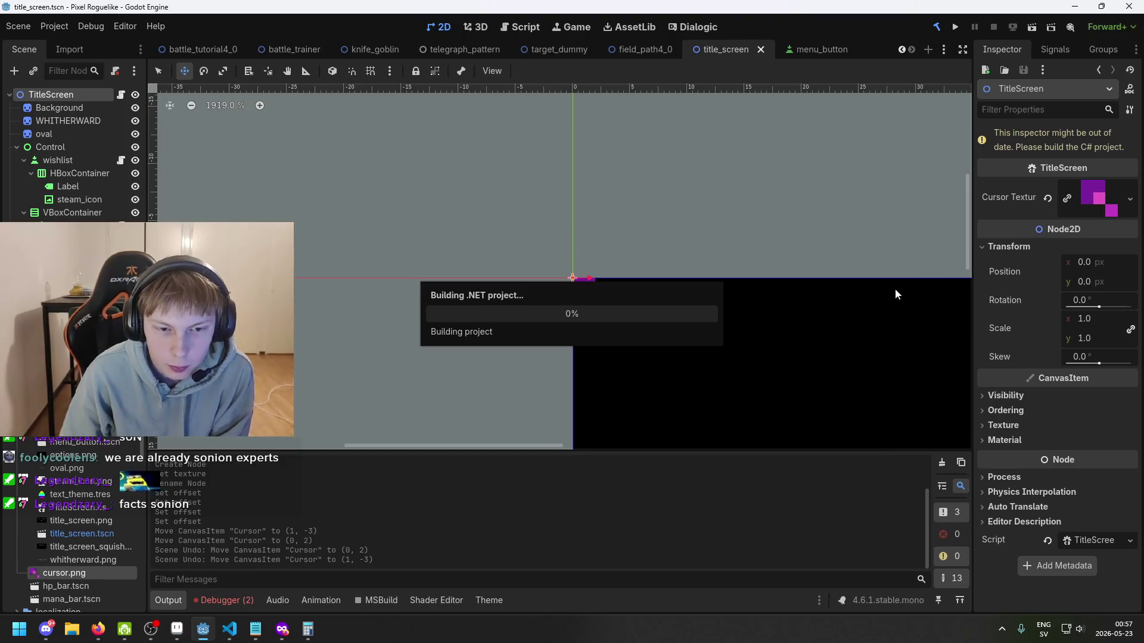
{"action": "mouse_move", "coordinate": [614, 312]}
{"action": "left_mouse_down"}
{"action": "mouse_move", "coordinate": [894, 238]}
{"action": "mouse_move", "coordinate": [1101, 158]}
{"action": "left_mouse_up"}
- Save title_screen.tscn and run the project to test it
{"action": "scroll", "coordinate": [801, 222], "scroll_direction": "down", "scroll_amount": 4}
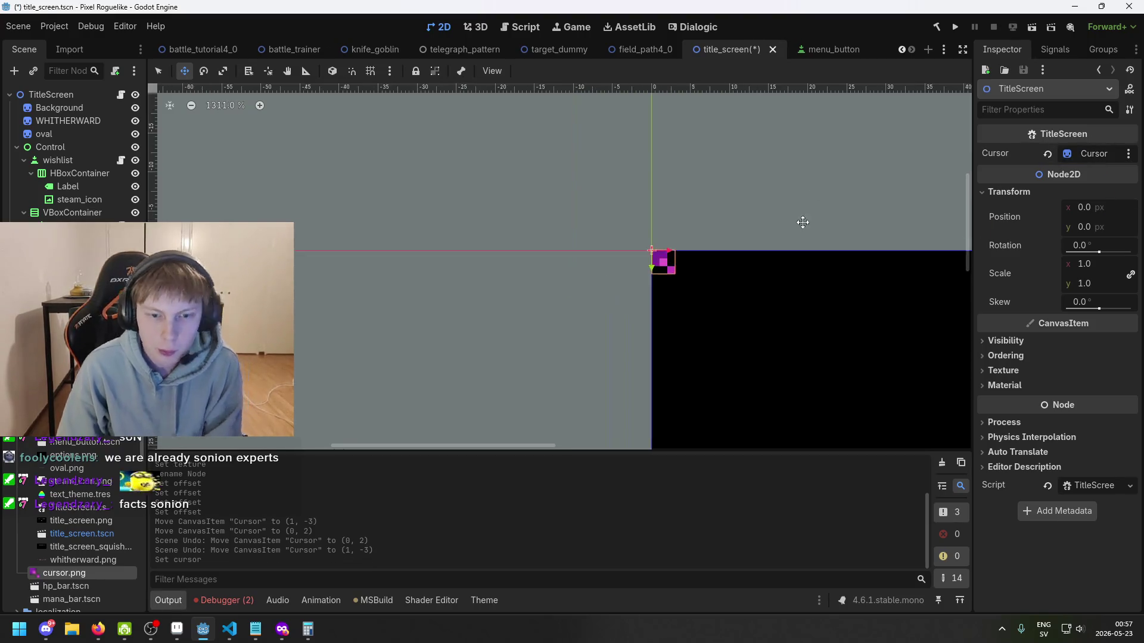
{"action": "key", "text": "ctrl+s"}
{"action": "left_click", "coordinate": [954, 27]}
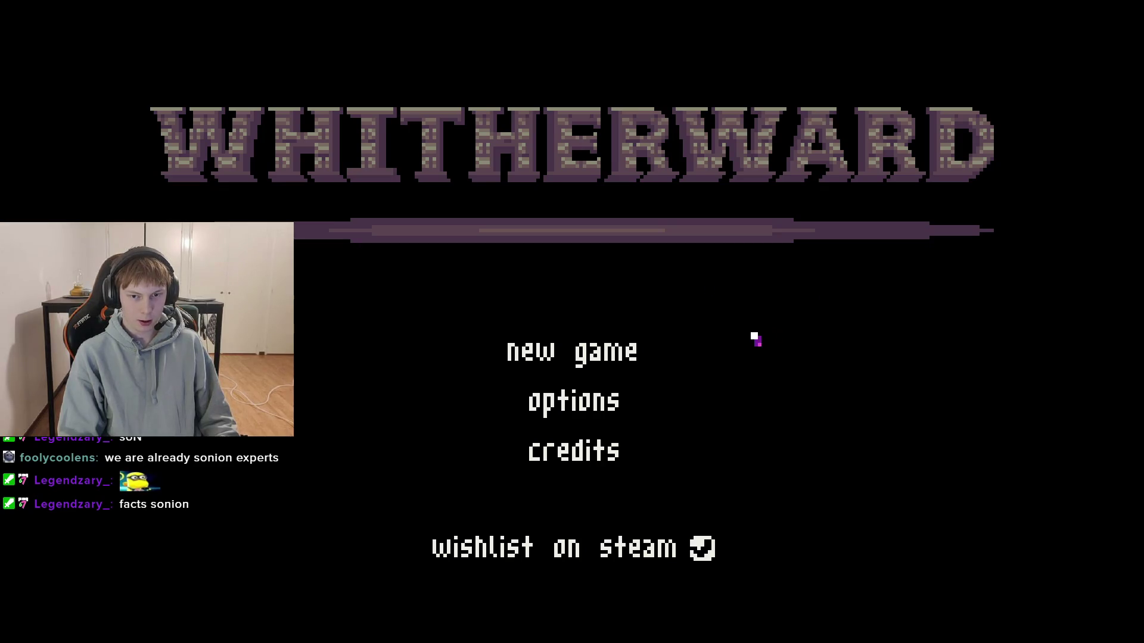
- Close the running game window and save the scene in the editor
{"action": "key", "text": "alt+F4"}
{"action": "key", "text": "ctrl+s"}
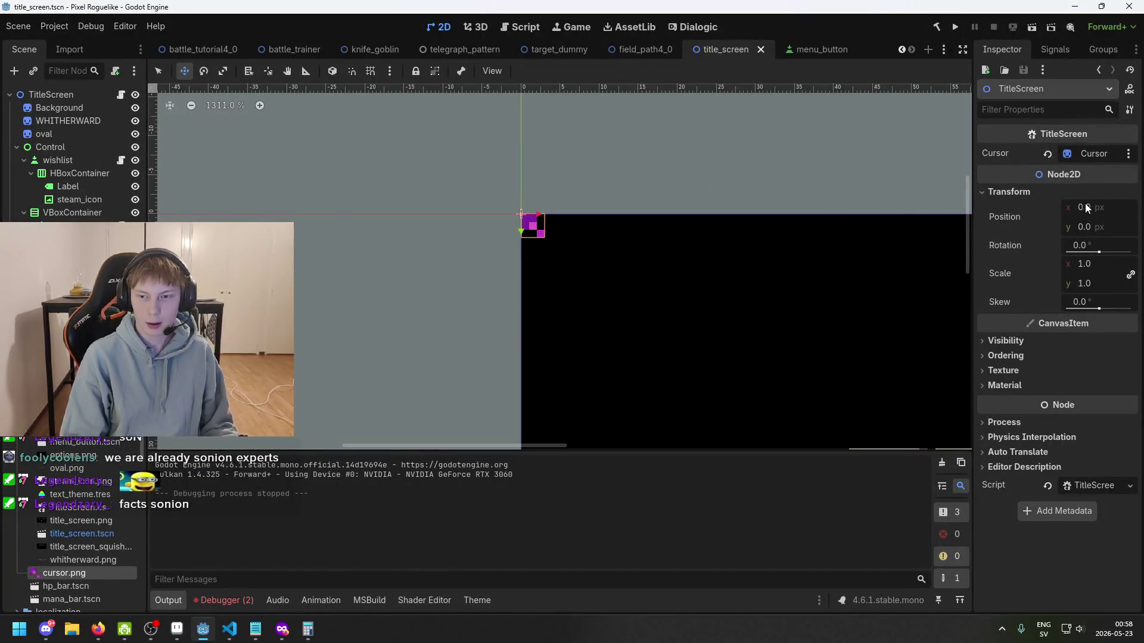
- Under CanvasItem > Ordering, set TitleScreen's Z Index to 2000 and save the scene
{"action": "scroll", "coordinate": [413, 181], "scroll_direction": "down", "scroll_amount": 3}
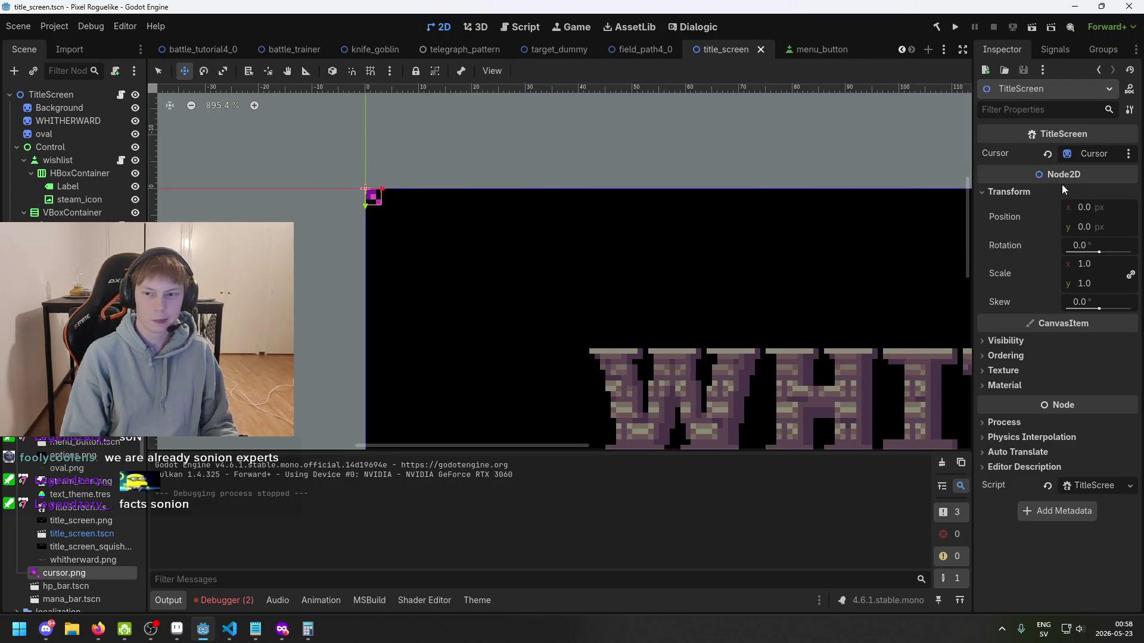
{"action": "scroll", "coordinate": [623, 186], "scroll_direction": "down", "scroll_amount": 2}
{"action": "scroll", "coordinate": [477, 214], "scroll_direction": "right", "scroll_amount": 2}
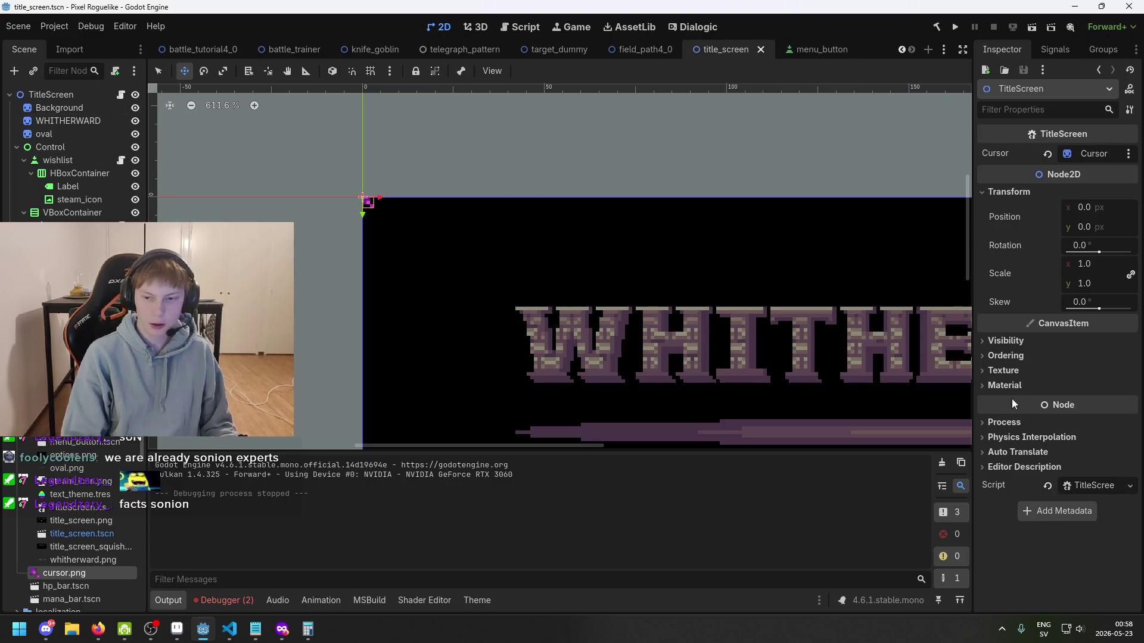
{"action": "left_click", "coordinate": [1022, 356]}
{"action": "left_click", "coordinate": [1115, 371]}
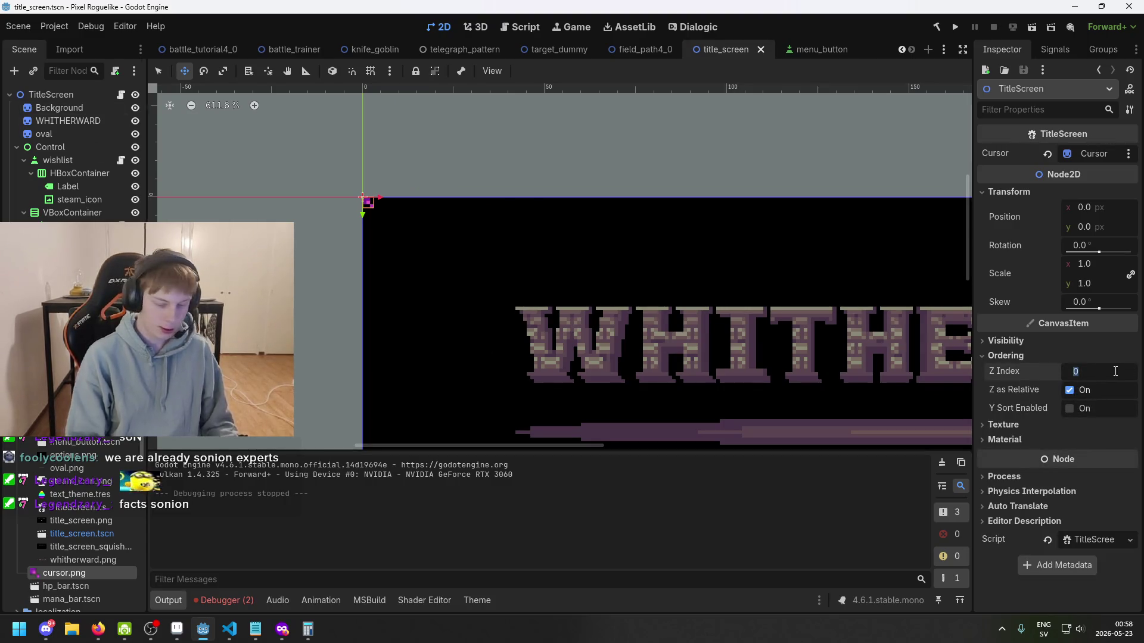
{"action": "type", "text": "4096"}
{"action": "key", "text": "Return"}
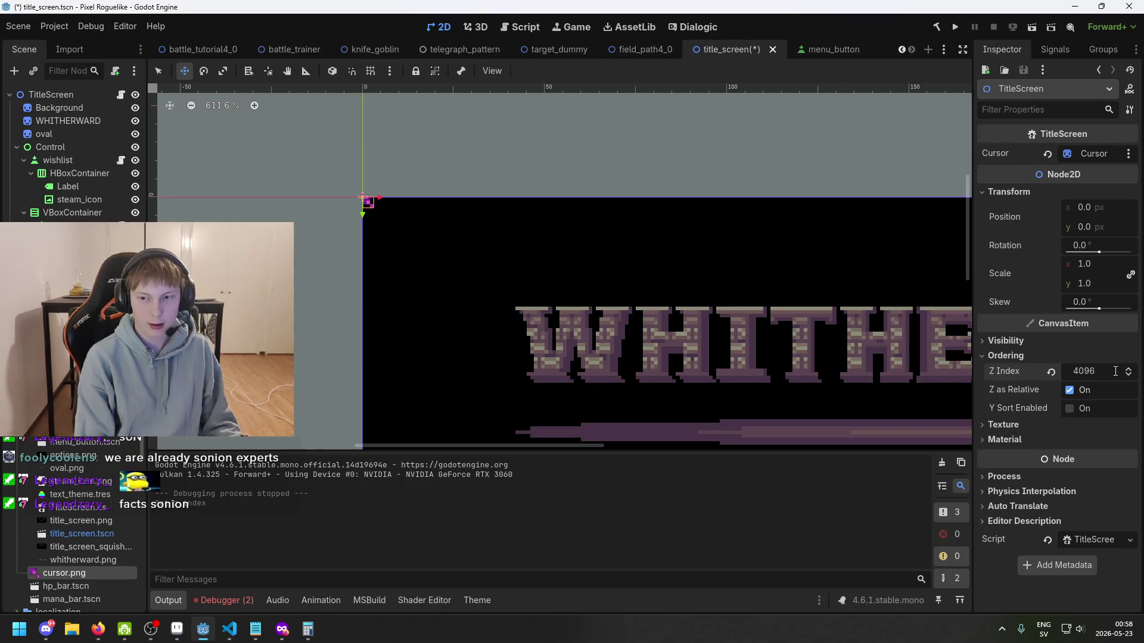
{"action": "key", "text": "ctrl+s"}
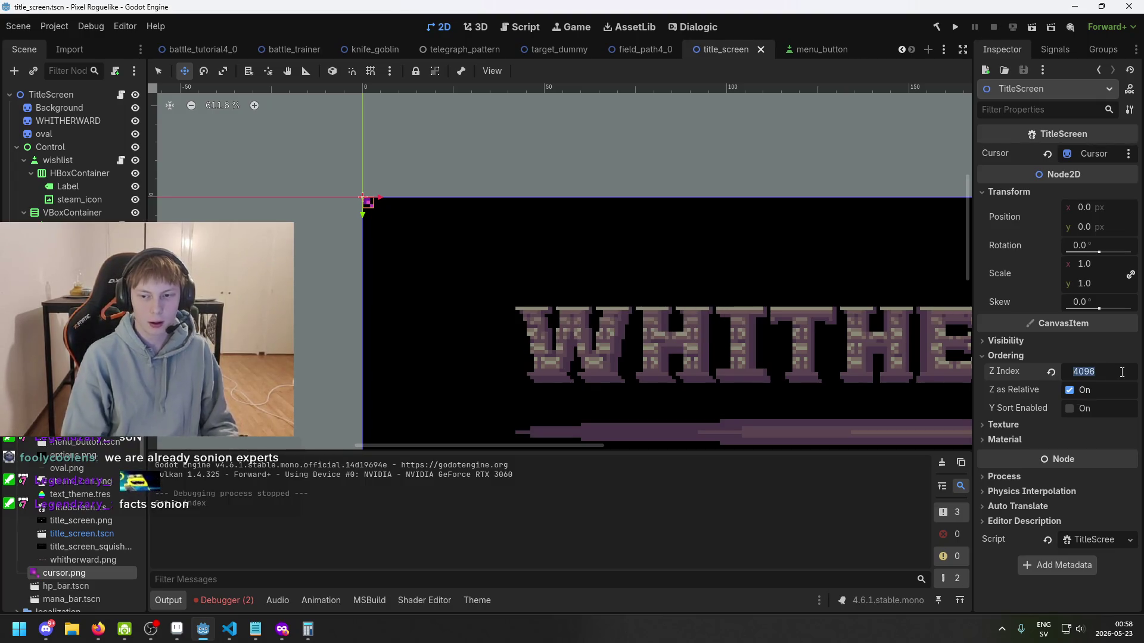
{"action": "type", "text": "2000"}
{"action": "key", "text": "Return"}
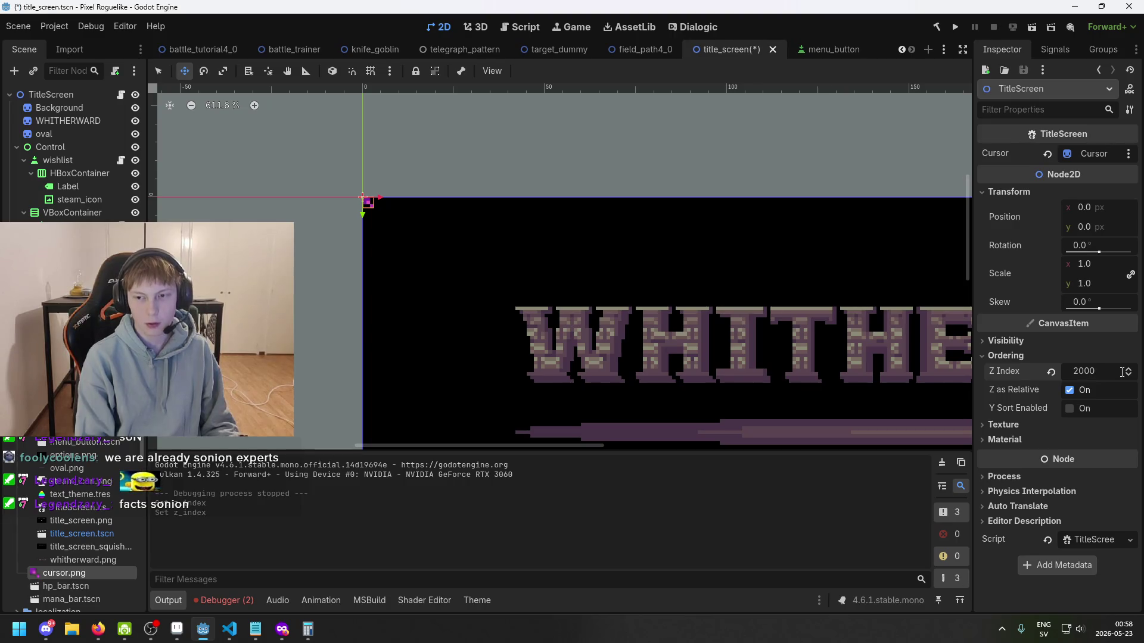
{"action": "key", "text": "ctrl+s"}
{"action": "scroll", "coordinate": [755, 339], "scroll_direction": "down", "scroll_amount": 3}
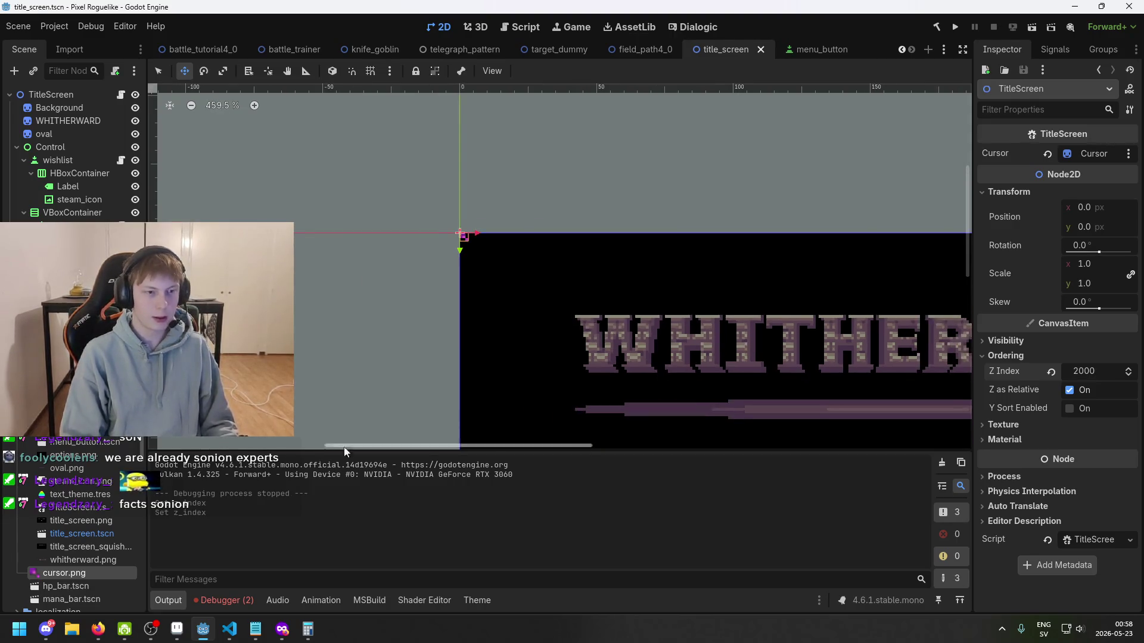
{"action": "key", "text": "ctrl+s"}
{"action": "key", "text": "ctrl+s"}
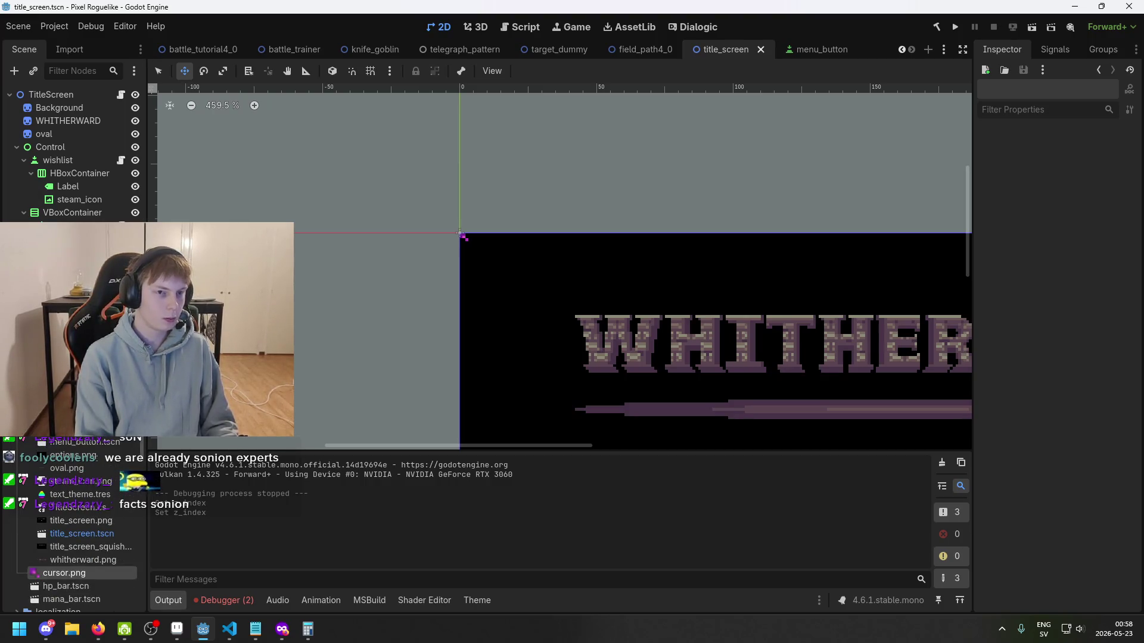
- Open ManagerManager.tscn, then open the Player entity's scene in its own tab
{"action": "scroll", "coordinate": [77, 524], "scroll_direction": "down", "scroll_amount": 10}
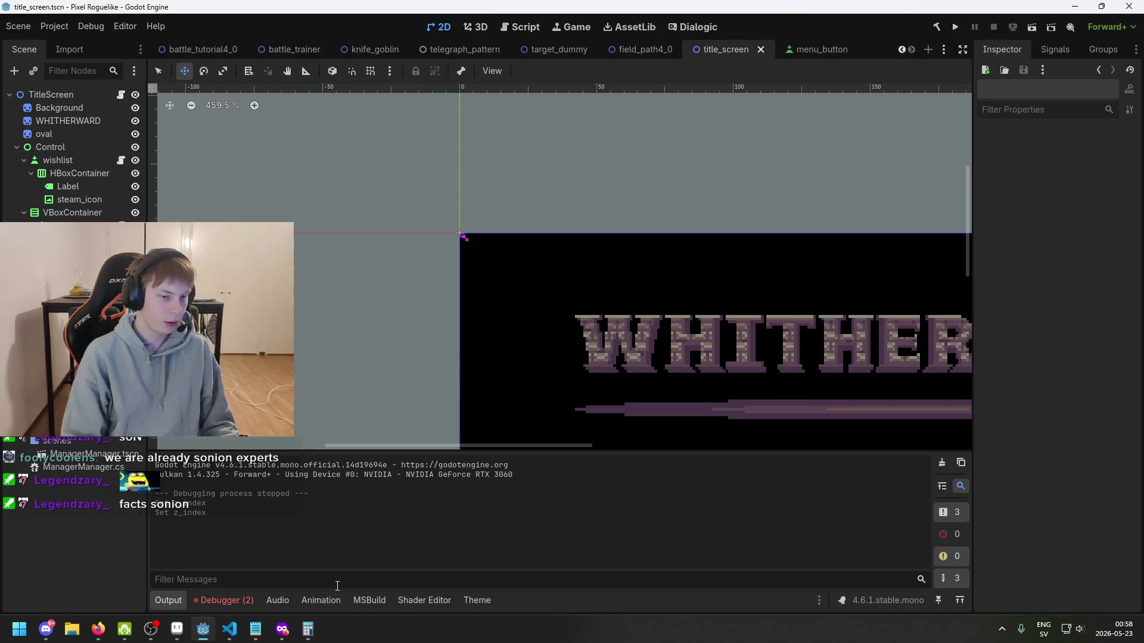
{"action": "double_click", "coordinate": [89, 454]}
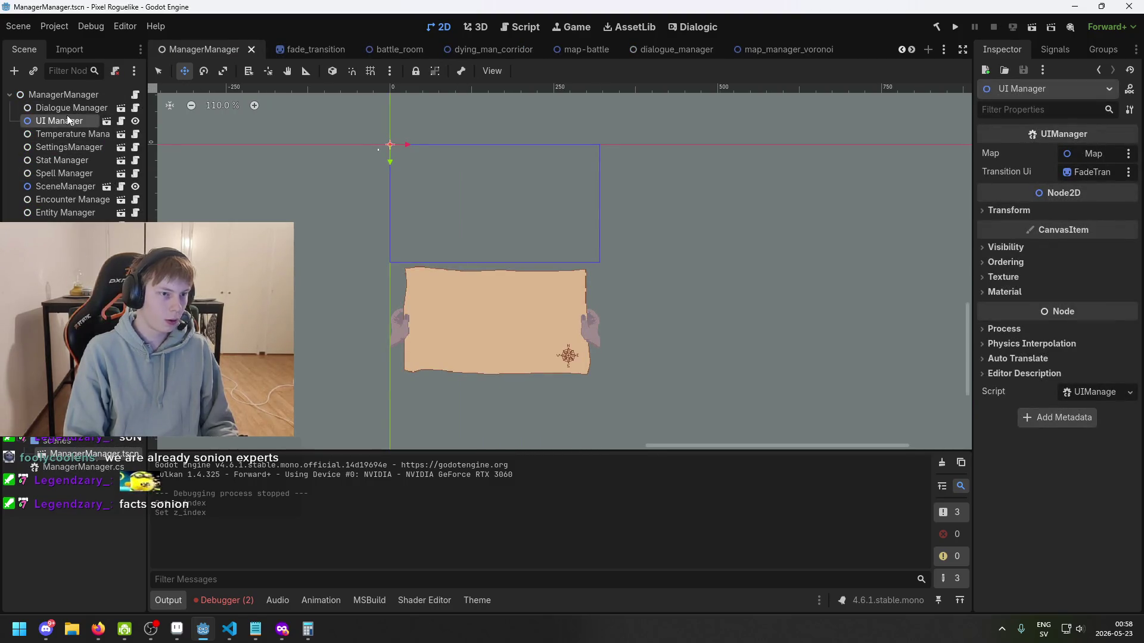
{"action": "left_click", "coordinate": [60, 226]}
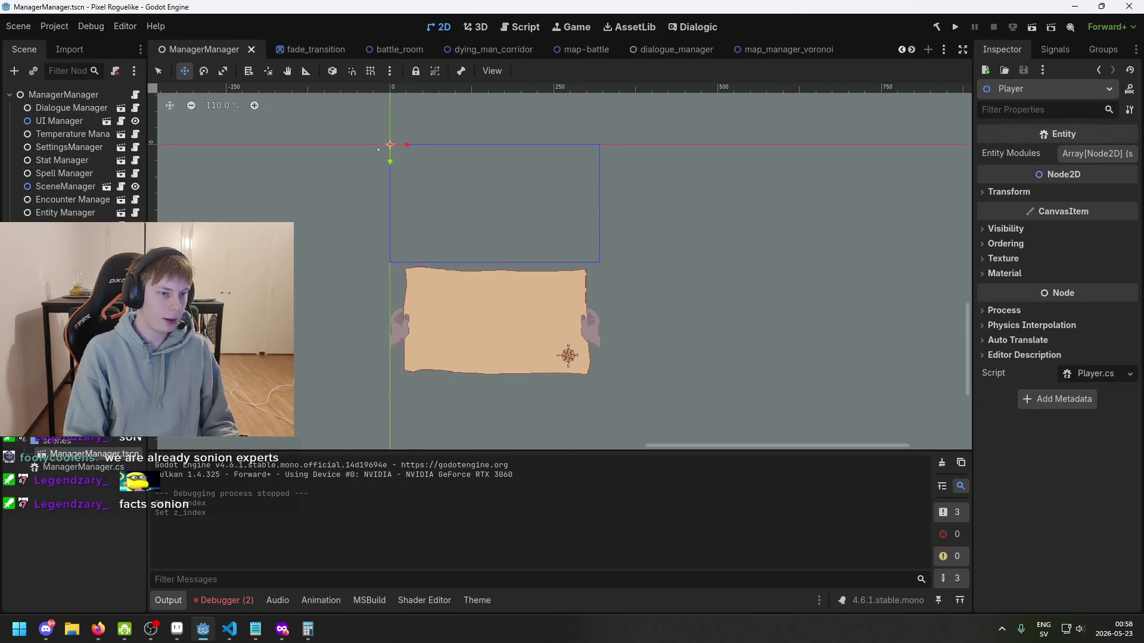
{"action": "left_click", "coordinate": [121, 227]}
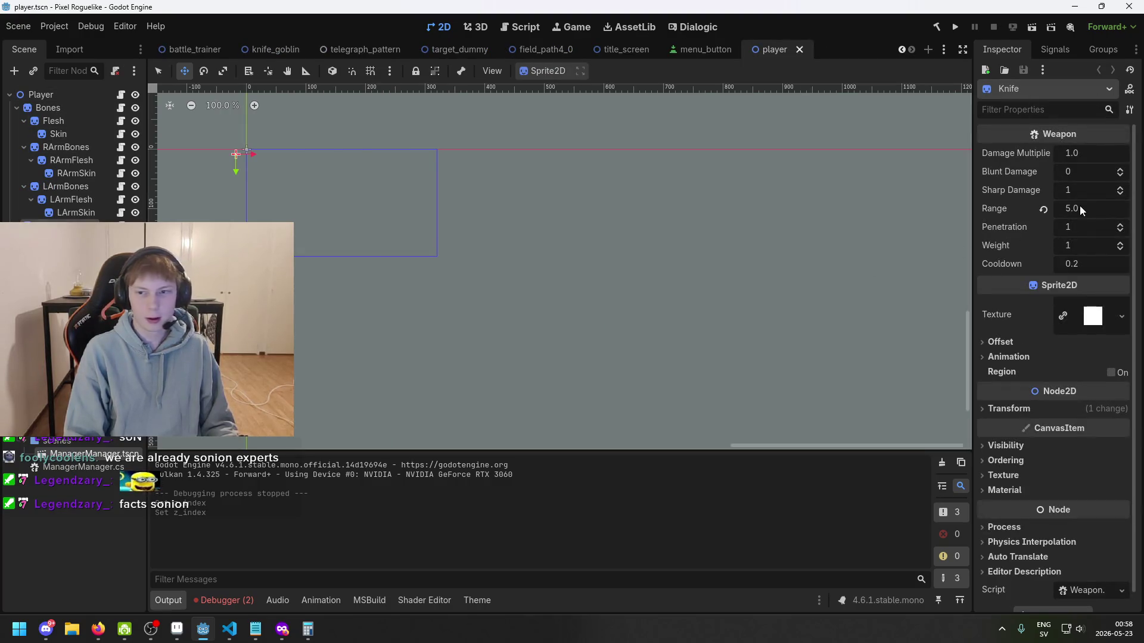
- Save the player scene and pan the view to the player sprite area
{"action": "scroll", "coordinate": [1069, 296], "scroll_direction": "down", "scroll_amount": 1}
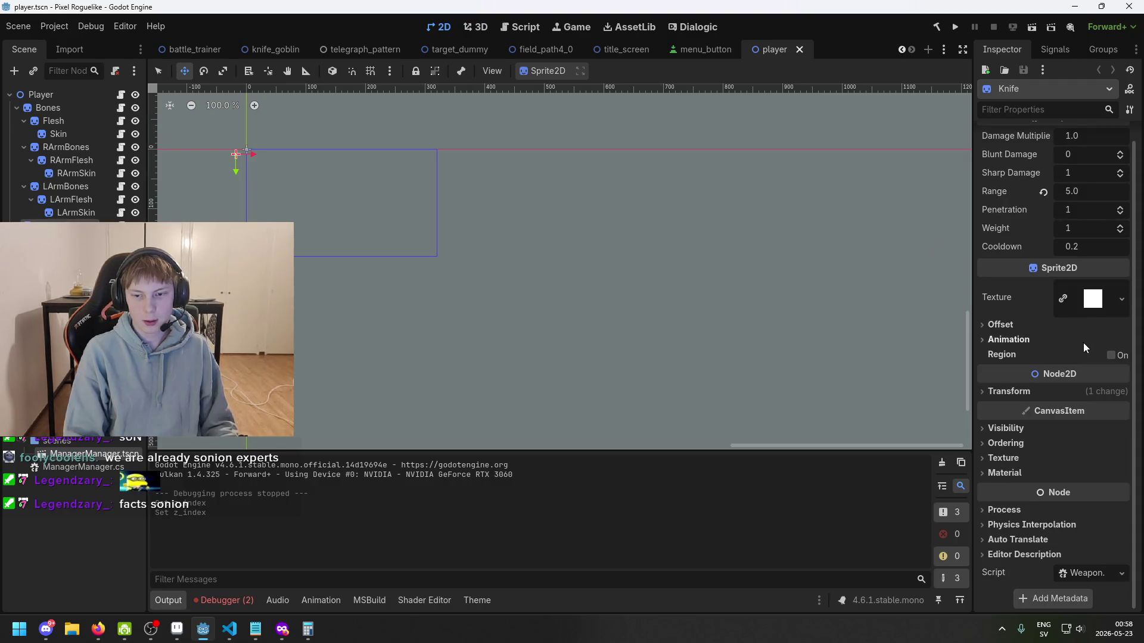
{"action": "scroll", "coordinate": [1090, 338], "scroll_direction": "up", "scroll_amount": 1}
{"action": "key", "text": "ctrl+s"}
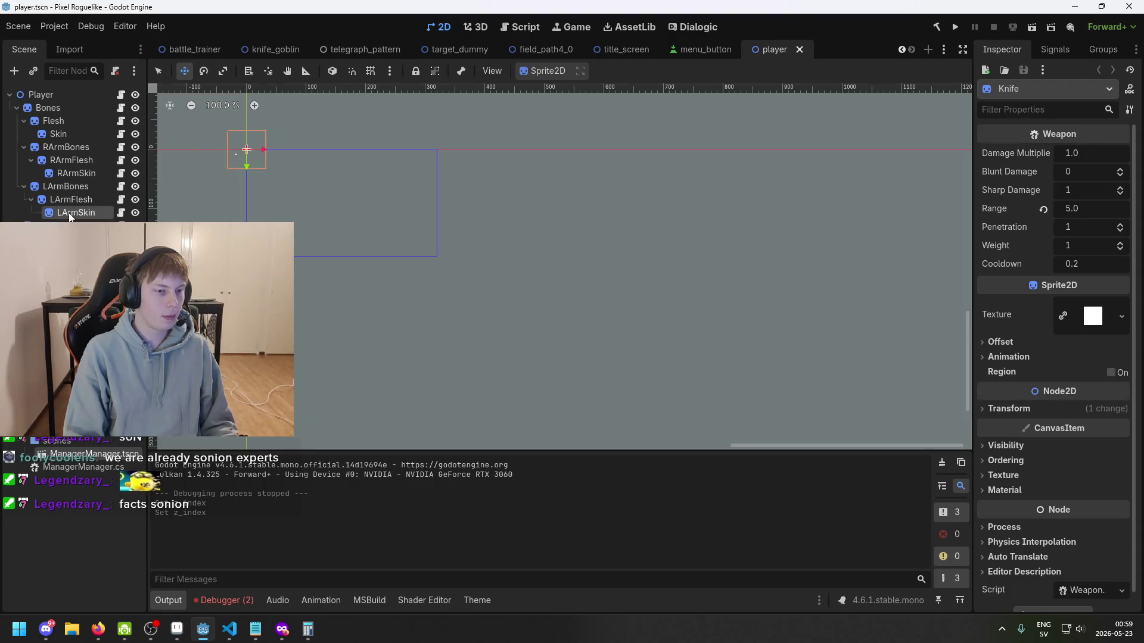
{"action": "scroll", "coordinate": [510, 169], "scroll_direction": "up", "scroll_amount": 5}
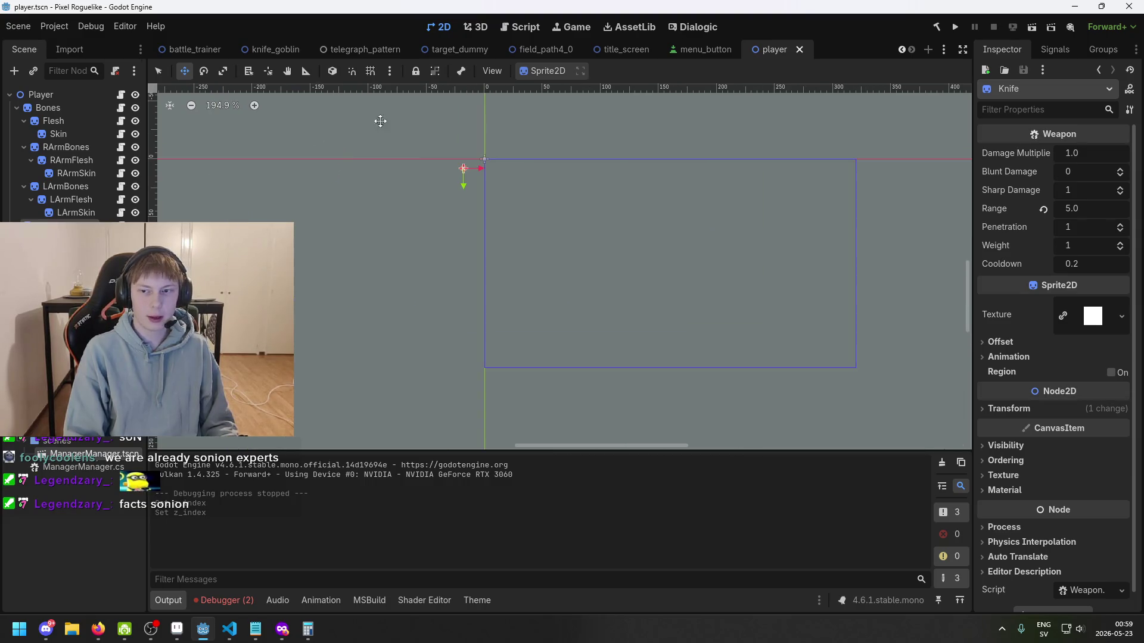
{"action": "left_click_drag", "start_coordinate": [416, 151], "coordinate": [482, 179]}
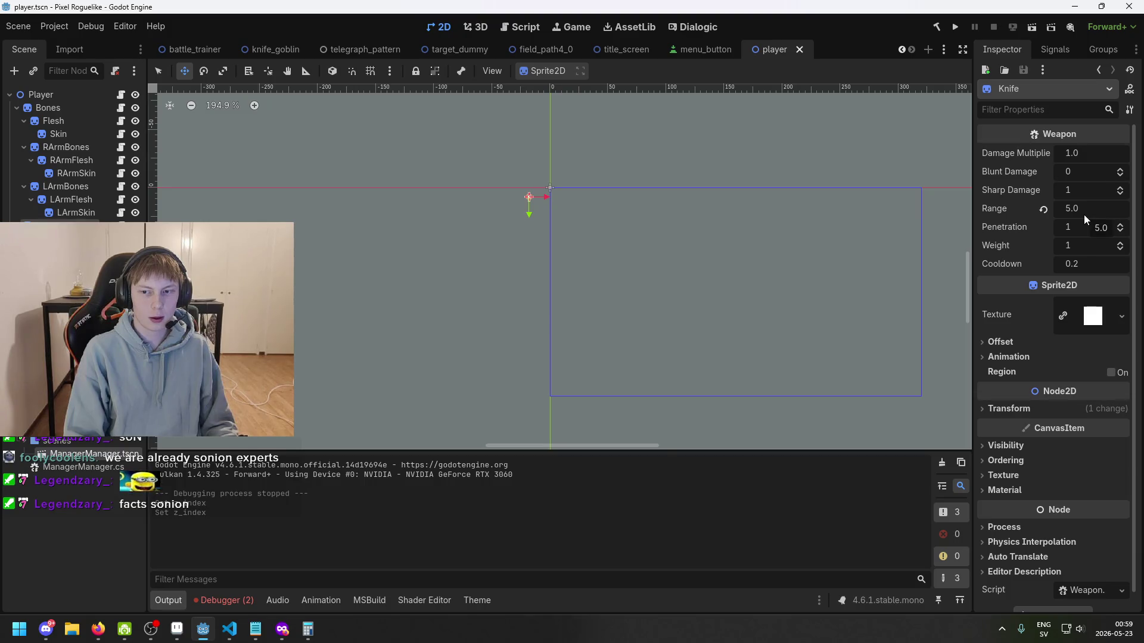
{"action": "scroll", "coordinate": [1009, 337], "scroll_direction": "down", "scroll_amount": 1}
{"action": "scroll", "coordinate": [995, 337], "scroll_direction": "up", "scroll_amount": 1}
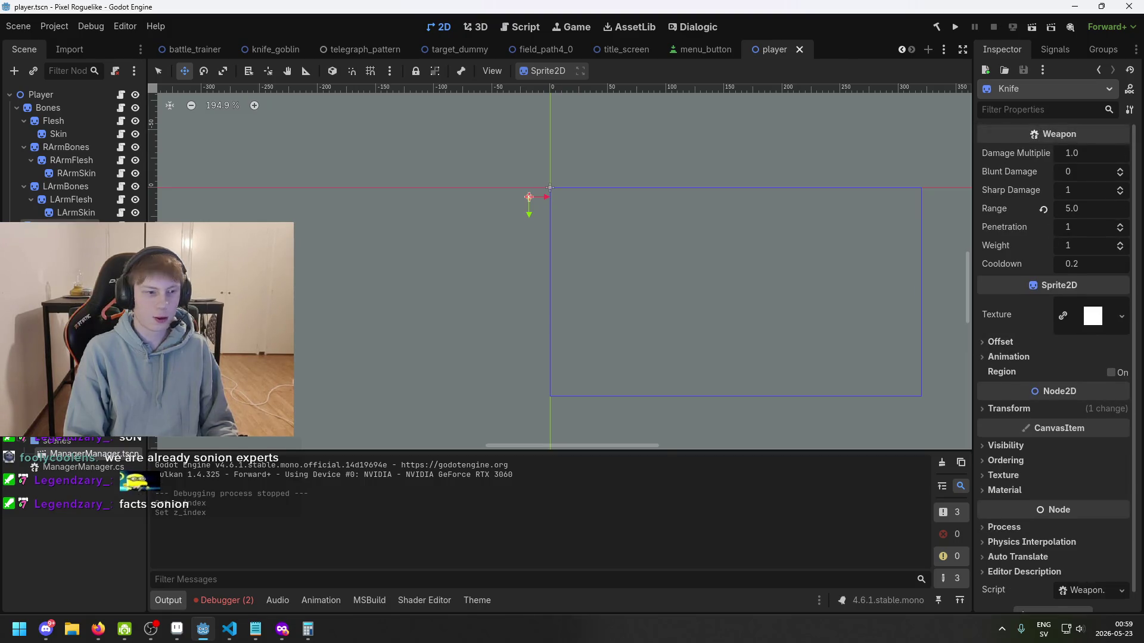
- Reset the Knife's Range to 1.0, delete the Knife node, and save
{"action": "left_click", "coordinate": [1043, 209]}
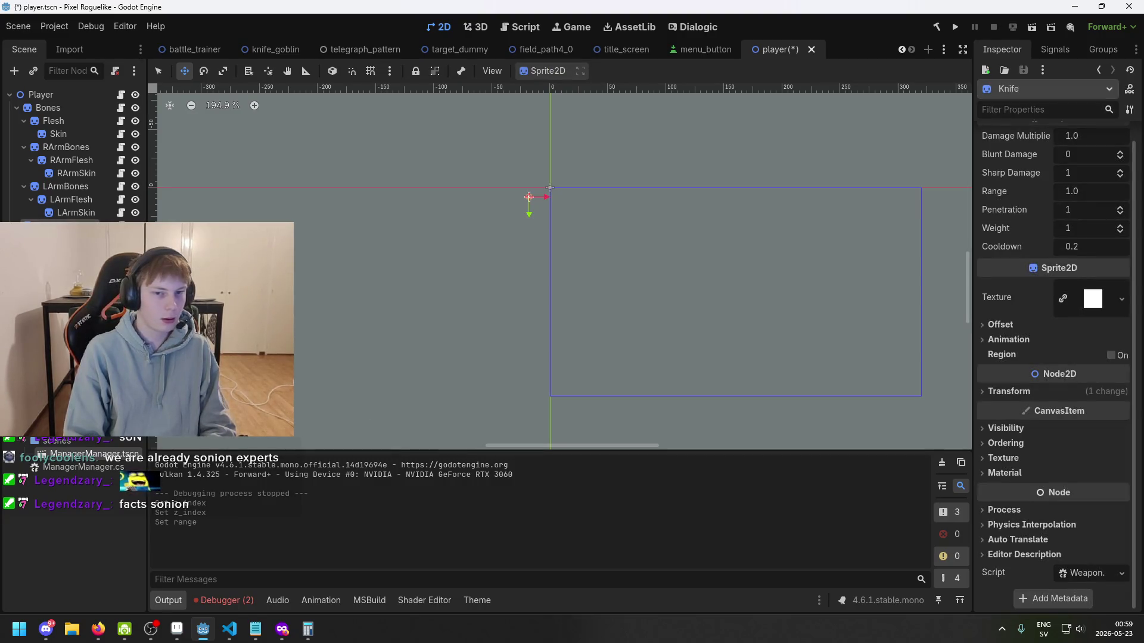
{"action": "key", "text": "Delete"}
{"action": "key", "text": "Return"}
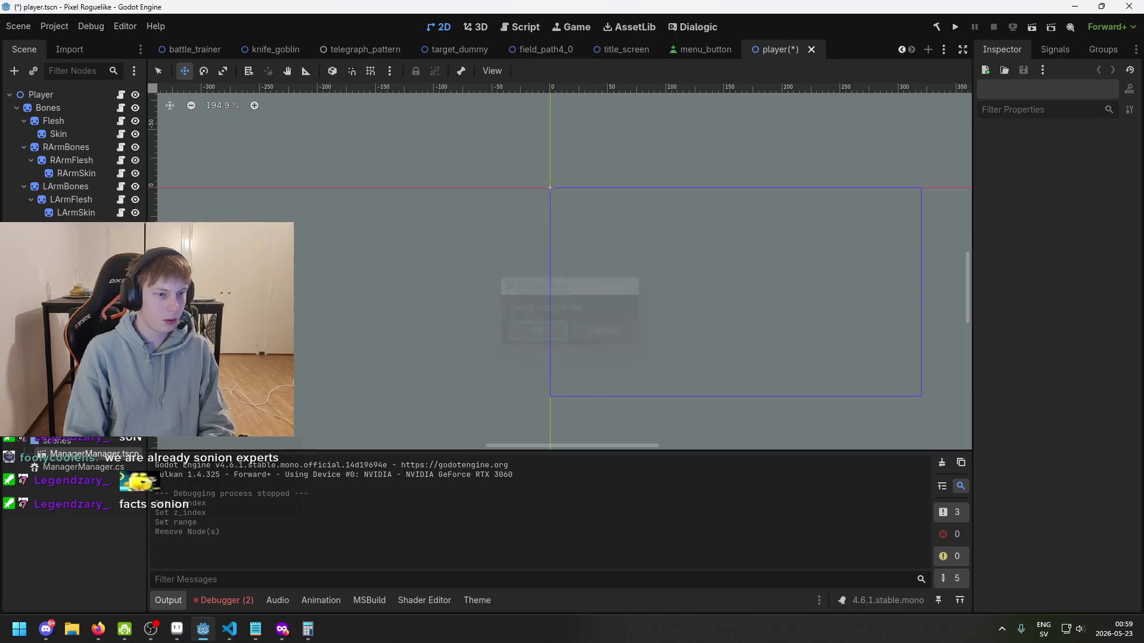
{"action": "key", "text": "ctrl+s"}
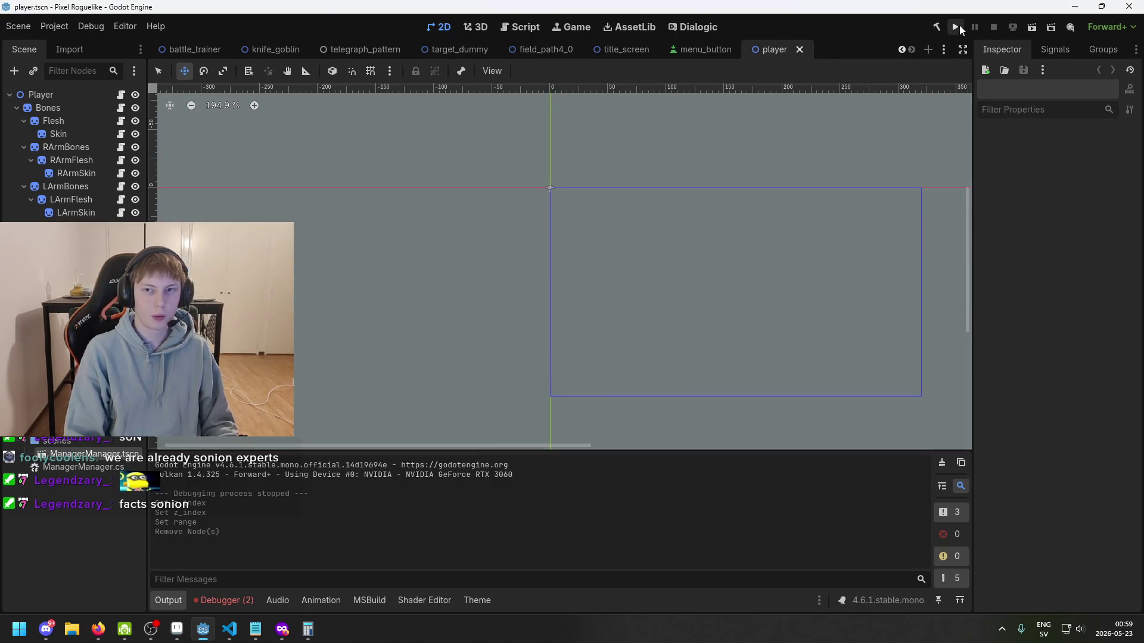
{"action": "left_click", "coordinate": [959, 28]}
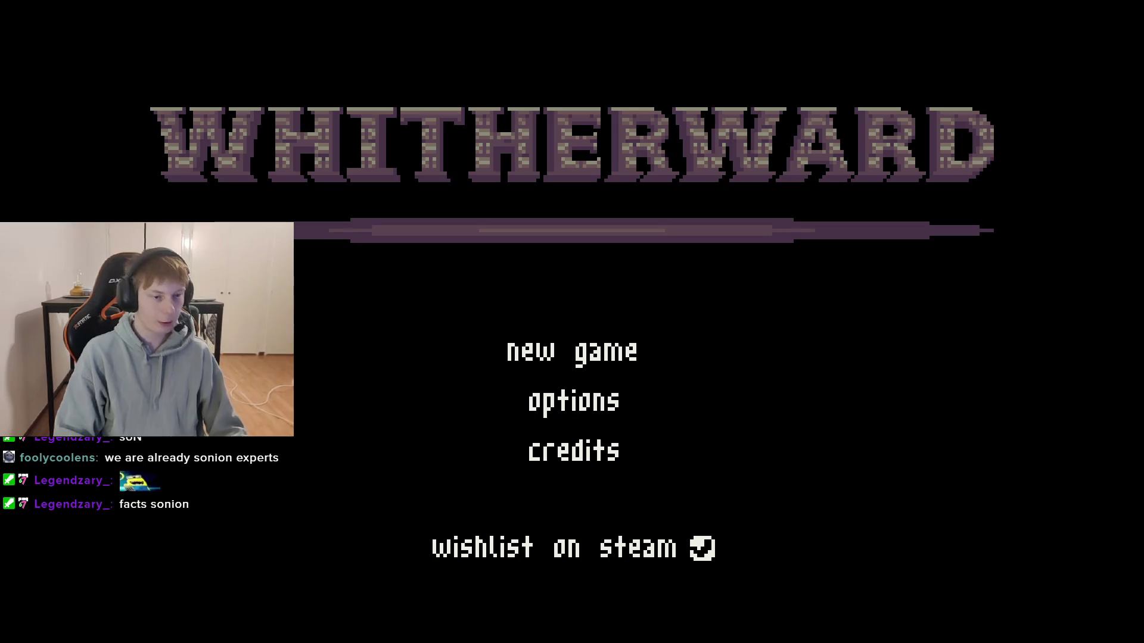
{"action": "key", "text": "alt+F4"}
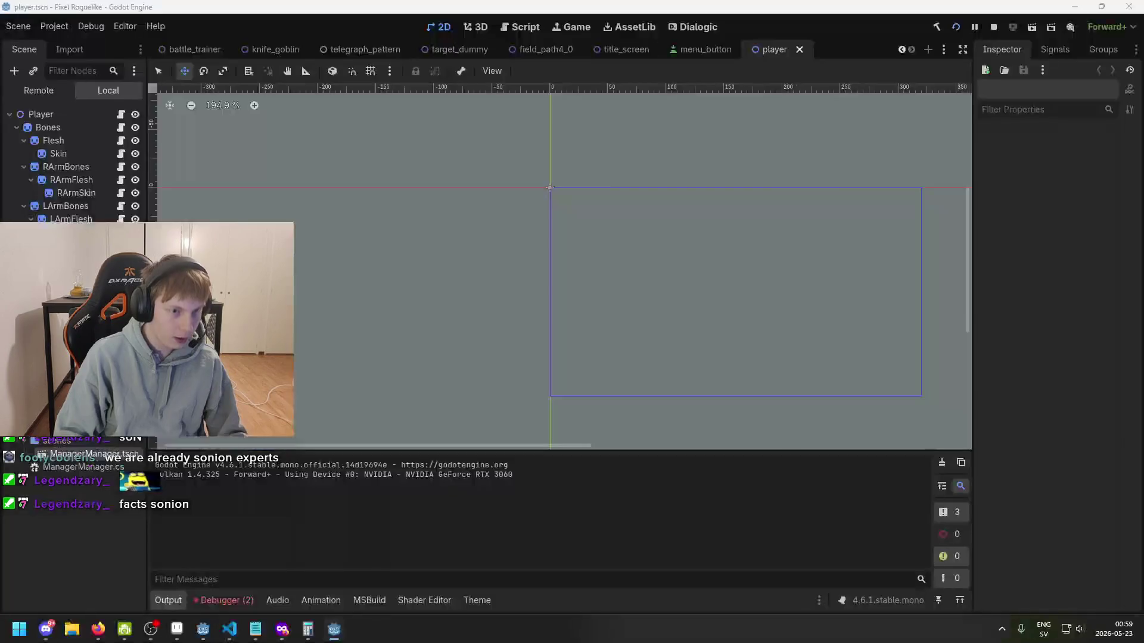
{"action": "key", "text": "ctrl+s"}
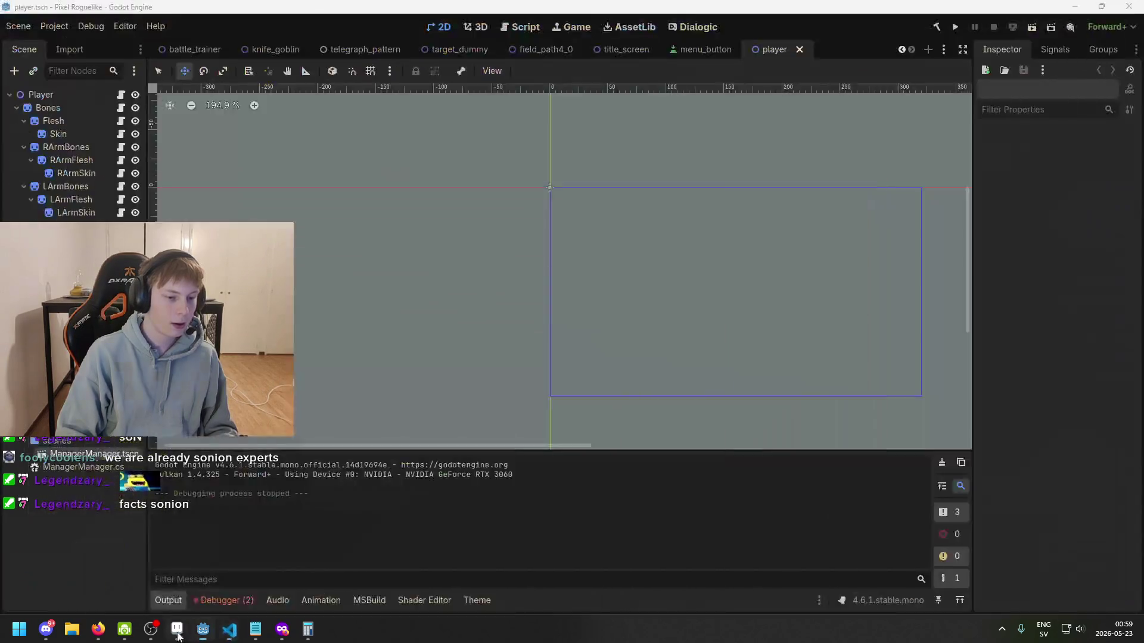
- In Aseprite, look over the open background, title and mockup artwork tabs
{"action": "left_click", "coordinate": [177, 629]}
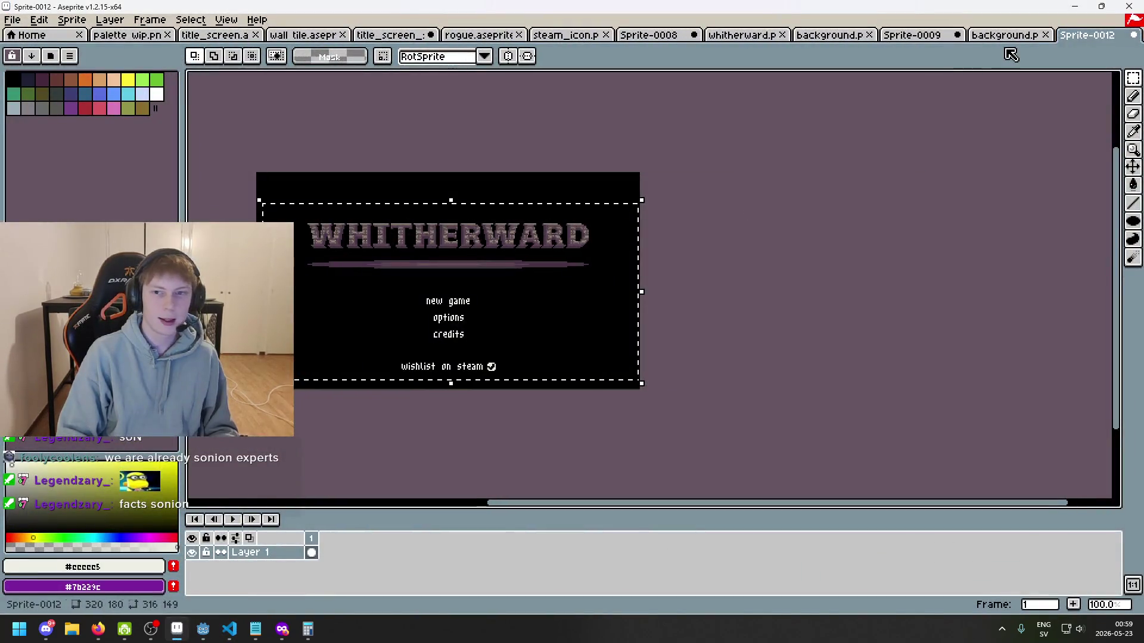
{"action": "left_click", "coordinate": [1006, 36]}
{"action": "left_click", "coordinate": [834, 36]}
{"action": "left_click", "coordinate": [741, 35]}
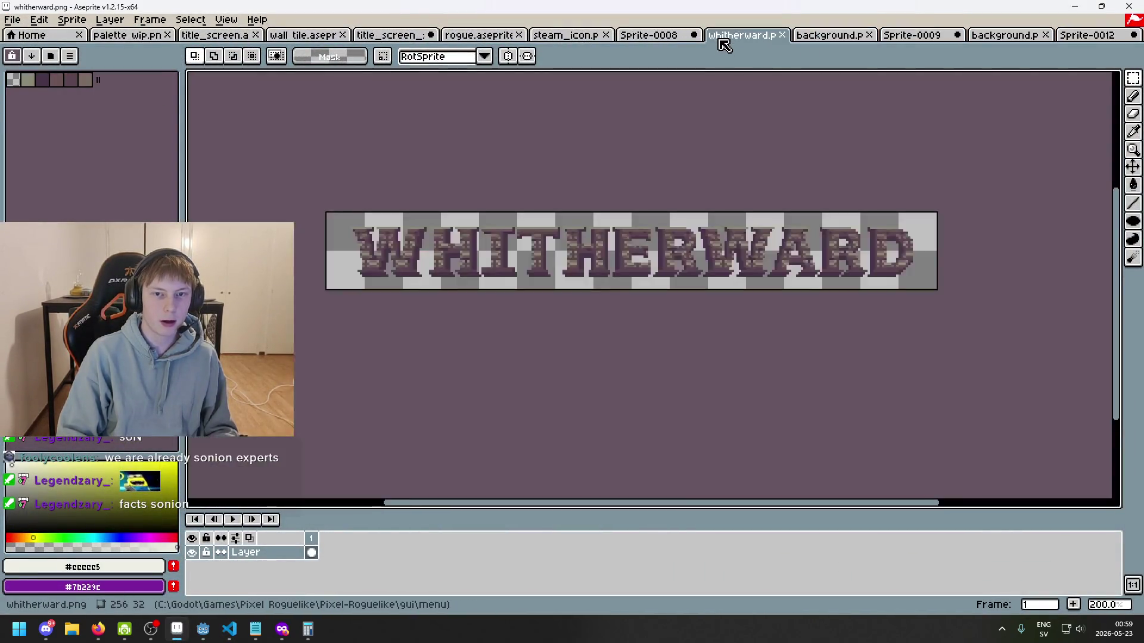
{"action": "left_click", "coordinate": [649, 36]}
{"action": "left_click", "coordinate": [566, 36]}
- Open cursor.png from the gui folder
{"action": "left_click", "coordinate": [18, 22]}
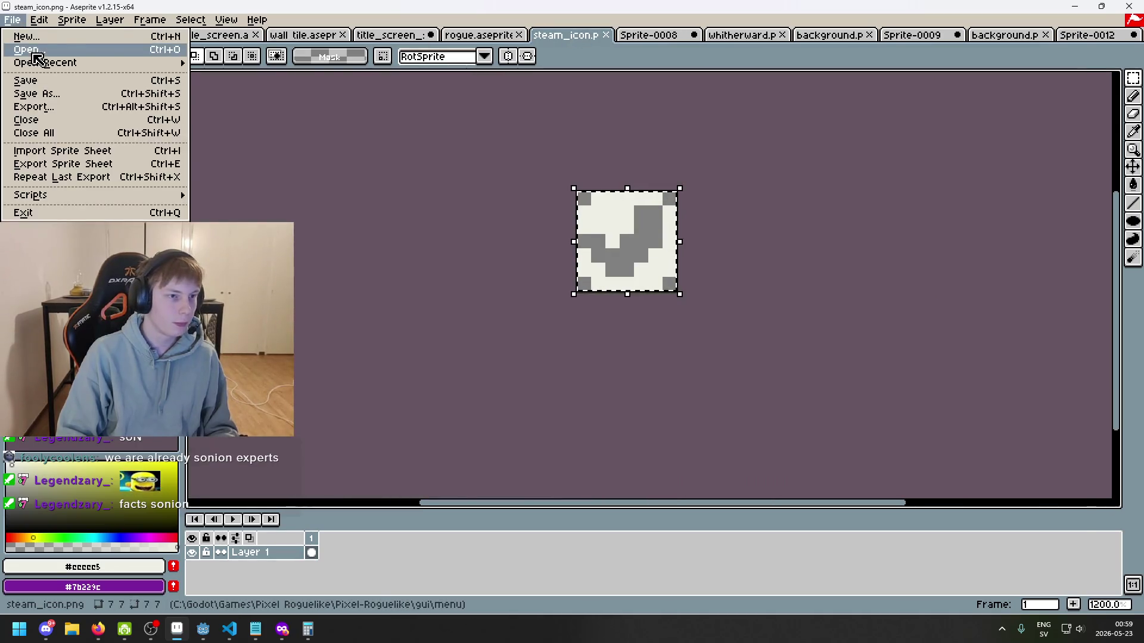
{"action": "left_click", "coordinate": [30, 89]}
{"action": "left_click", "coordinate": [272, 77]}
{"action": "left_click", "coordinate": [311, 177]}
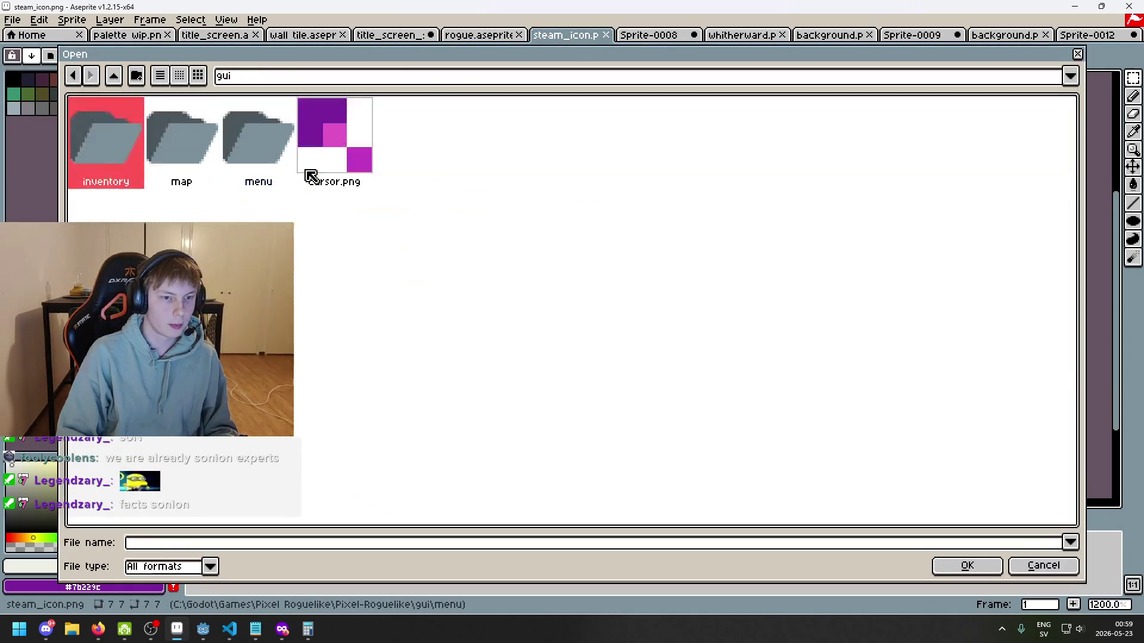
{"action": "double_click", "coordinate": [350, 159]}
{"action": "scroll", "coordinate": [654, 305], "scroll_direction": "up", "scroll_amount": 5}
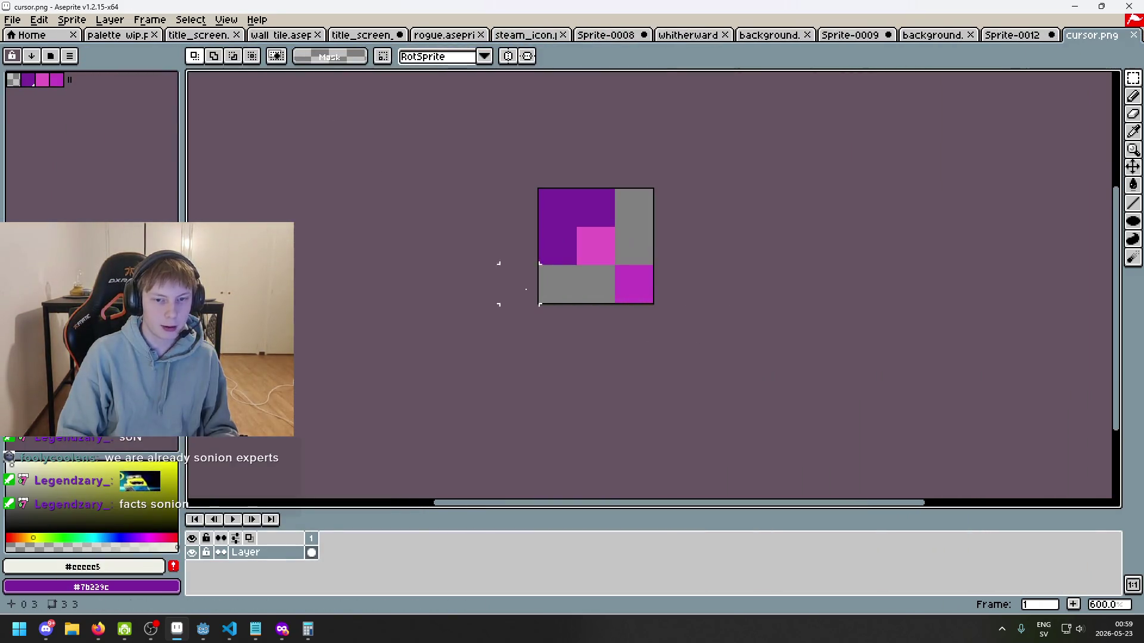
- Resize the sprite's canvas to 4×4 pixels
{"action": "left_click", "coordinate": [71, 20]}
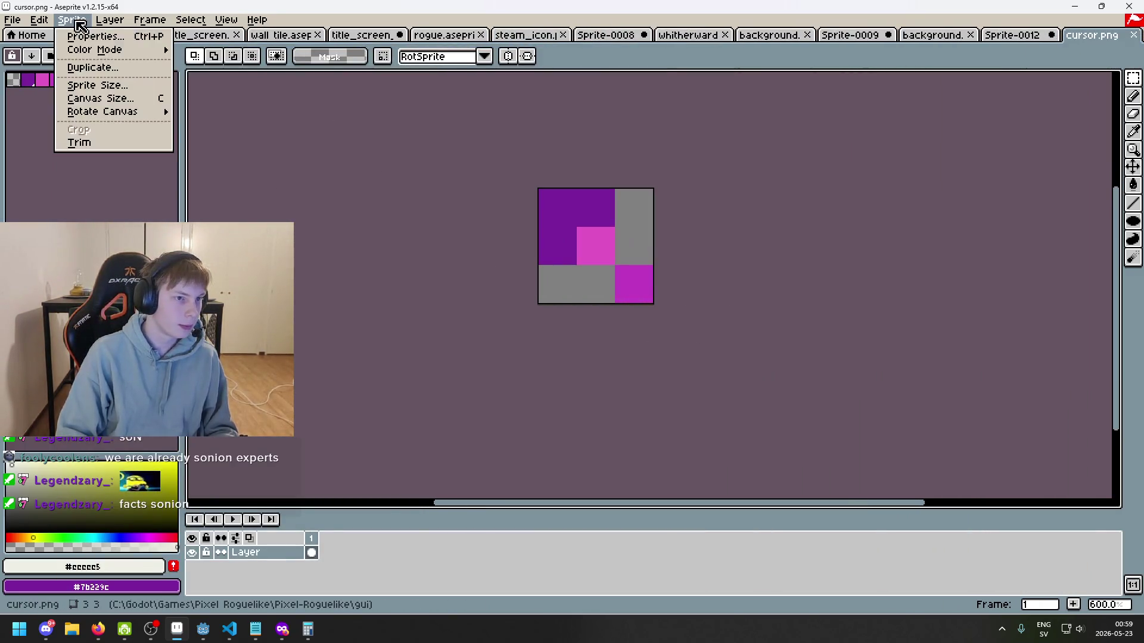
{"action": "left_click", "coordinate": [146, 98]}
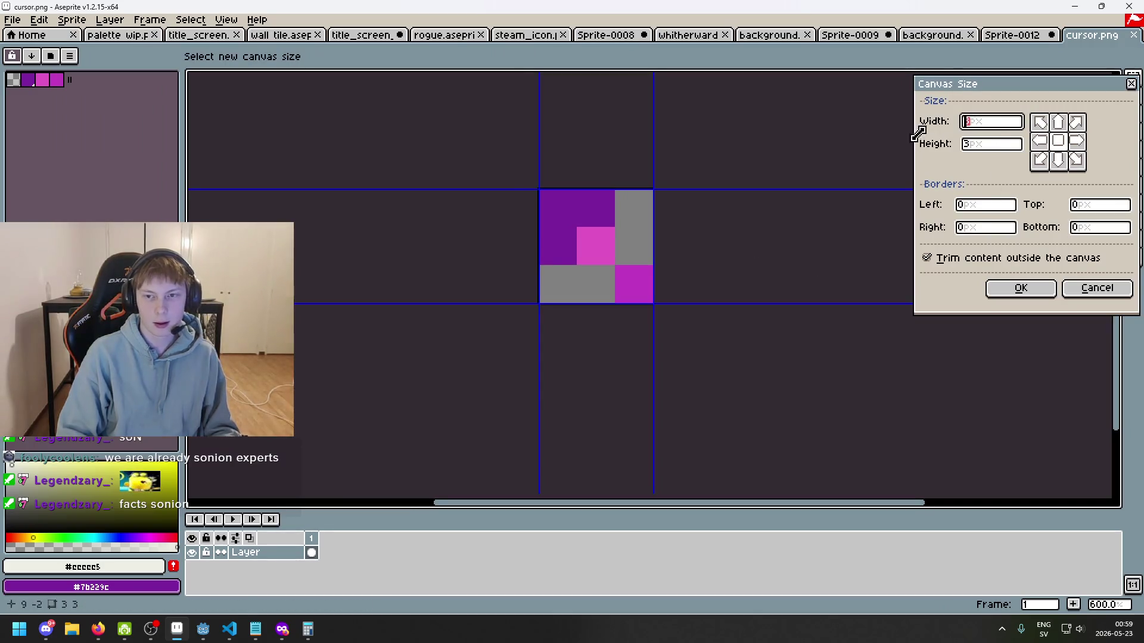
{"action": "type", "text": "4"}
{"action": "left_click", "coordinate": [1006, 144]}
{"action": "type", "text": "4"}
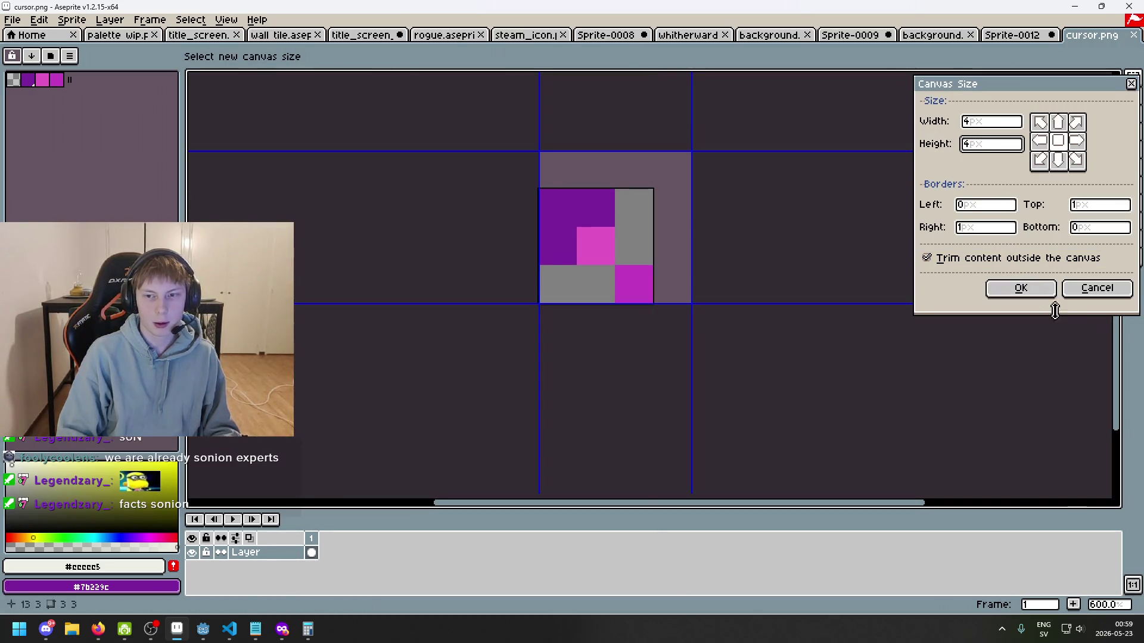
{"action": "left_click", "coordinate": [1023, 290]}
- Shift the arrow up one pixel, deselect, save cursor.png, and return to Godot
{"action": "key", "text": "ctrl+a"}
{"action": "key", "text": "Up"}
{"action": "key", "text": "ctrl+d"}
{"action": "key", "text": "ctrl+s"}
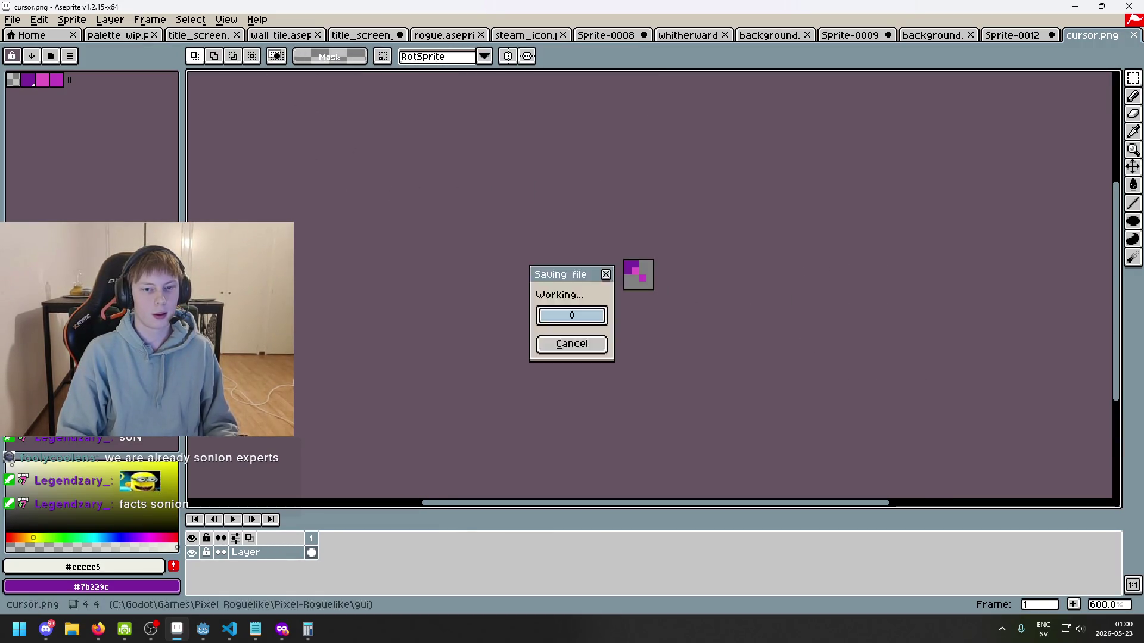
{"action": "key", "text": "alt+Tab"}
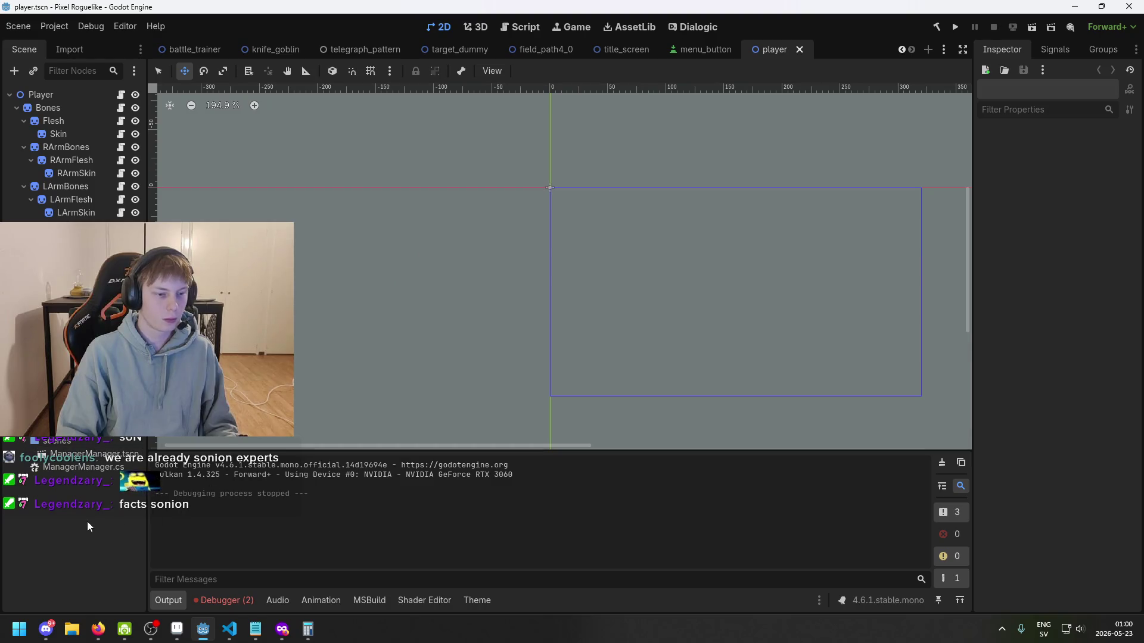
- Save the player scene and select the Cursor sprite in the title_screen scene
{"action": "key", "text": "ctrl+s"}
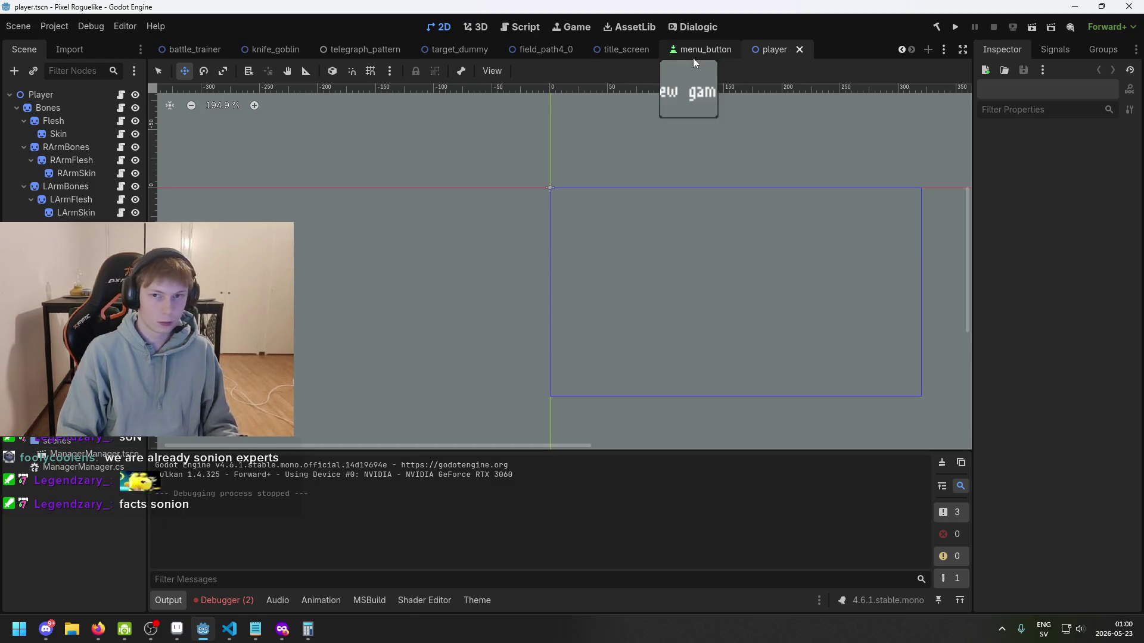
{"action": "left_click", "coordinate": [700, 56]}
{"action": "left_click", "coordinate": [616, 51]}
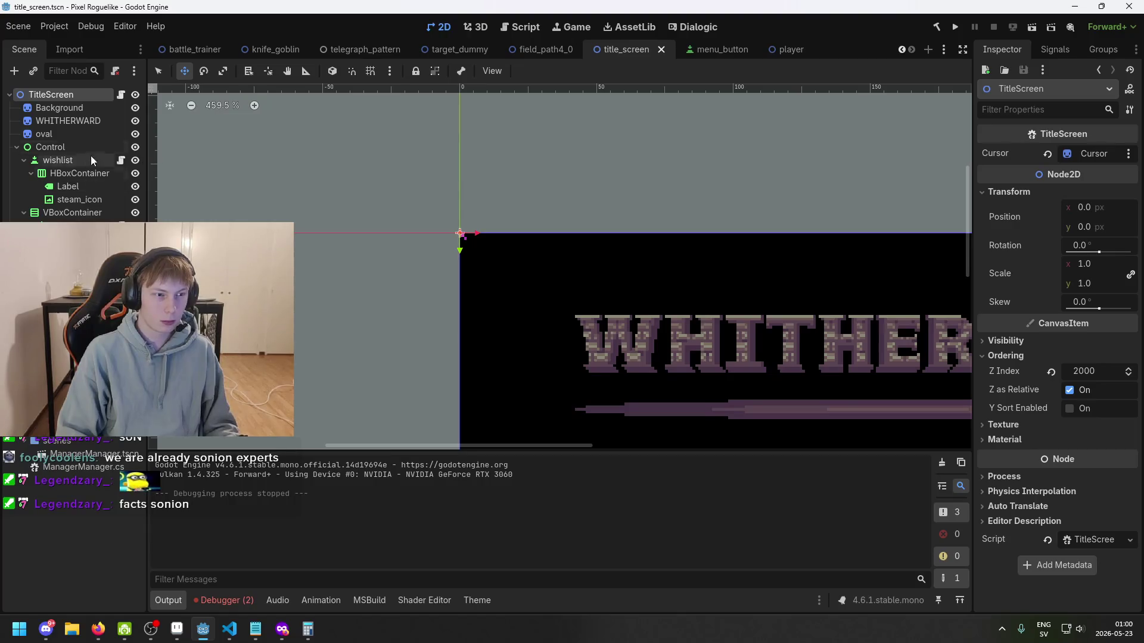
{"action": "left_click", "coordinate": [65, 238]}
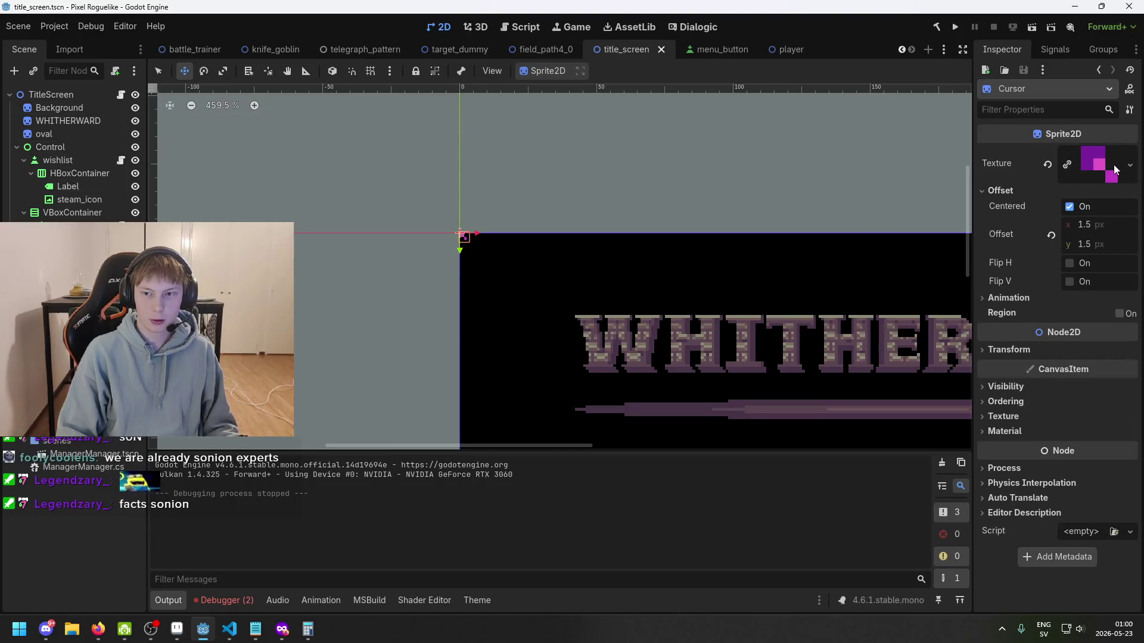
{"action": "scroll", "coordinate": [465, 238], "scroll_direction": "up", "scroll_amount": 14}
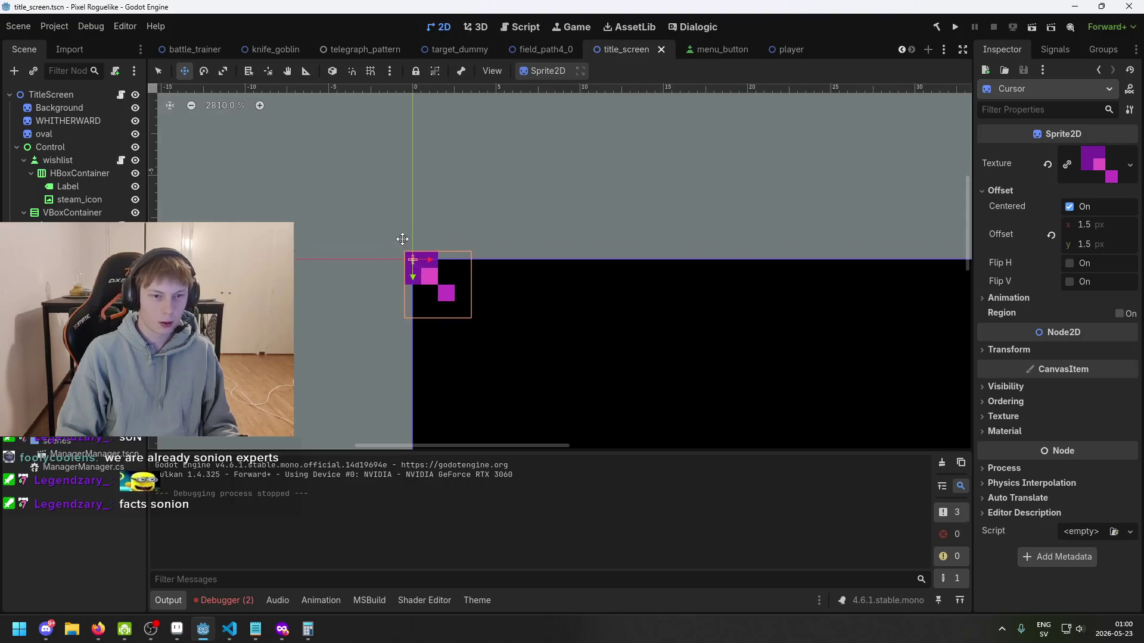
- Reset the Cursor offset, then set Offset x and y to 2 and save
{"action": "left_click", "coordinate": [1050, 235]}
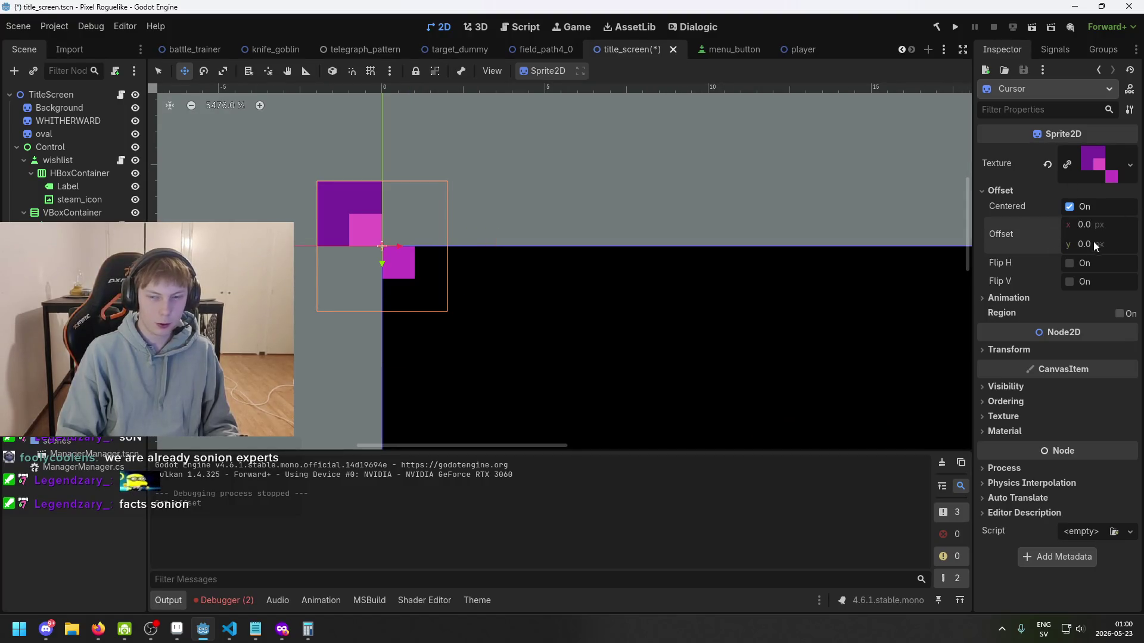
{"action": "key", "text": "Right"}
{"action": "key", "text": "ctrl+z"}
{"action": "mouse_move", "coordinate": [1109, 224]}
{"action": "left_mouse_down"}
{"action": "mouse_move", "coordinate": [1120, 224]}
{"action": "mouse_move", "coordinate": [1109, 222]}
{"action": "left_mouse_up"}
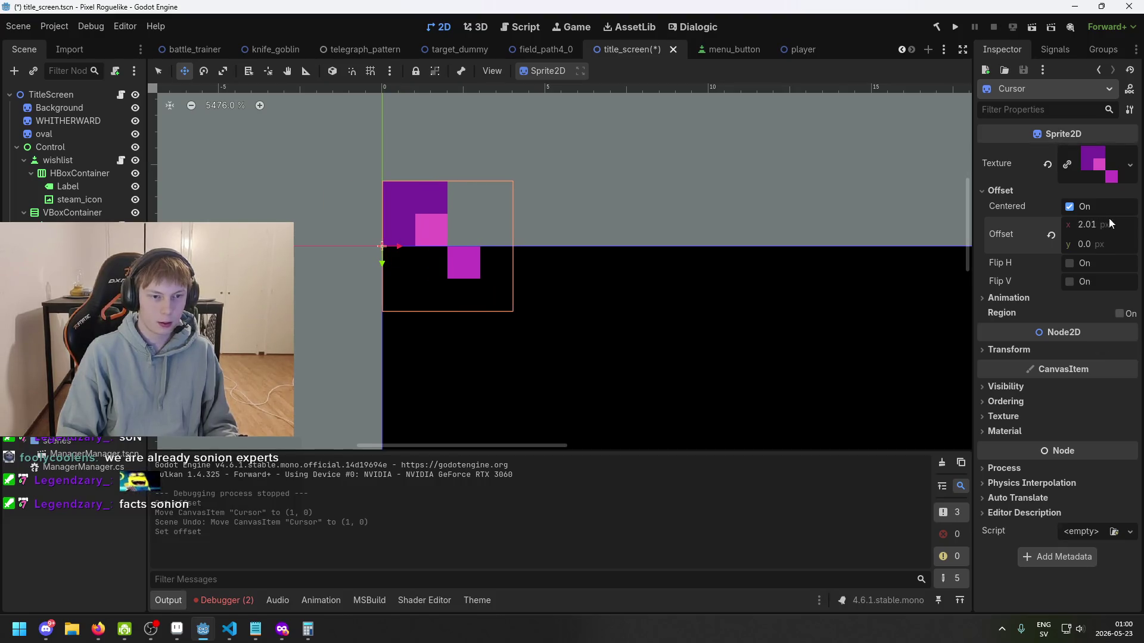
{"action": "left_click", "coordinate": [1084, 244]}
{"action": "type", "text": "2"}
{"action": "key", "text": "Return"}
{"action": "key", "text": "ctrl+s"}
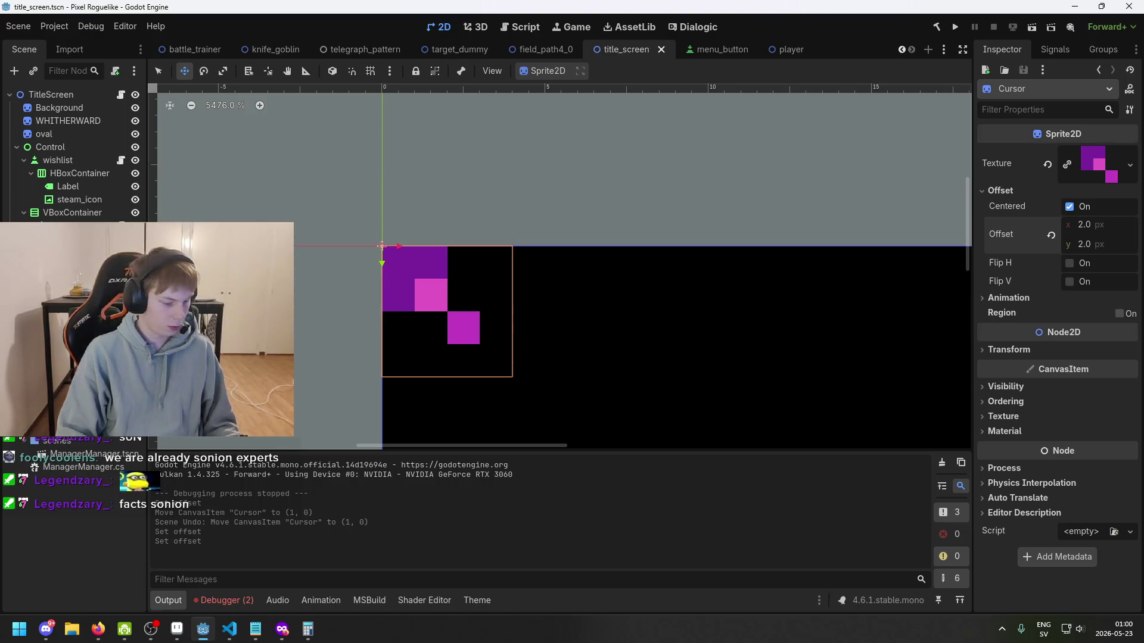
- Deselect the cursor sprite and run the game to test it
{"action": "left_click", "coordinate": [452, 265]}
{"action": "scroll", "coordinate": [453, 265], "scroll_direction": "down", "scroll_amount": 2}
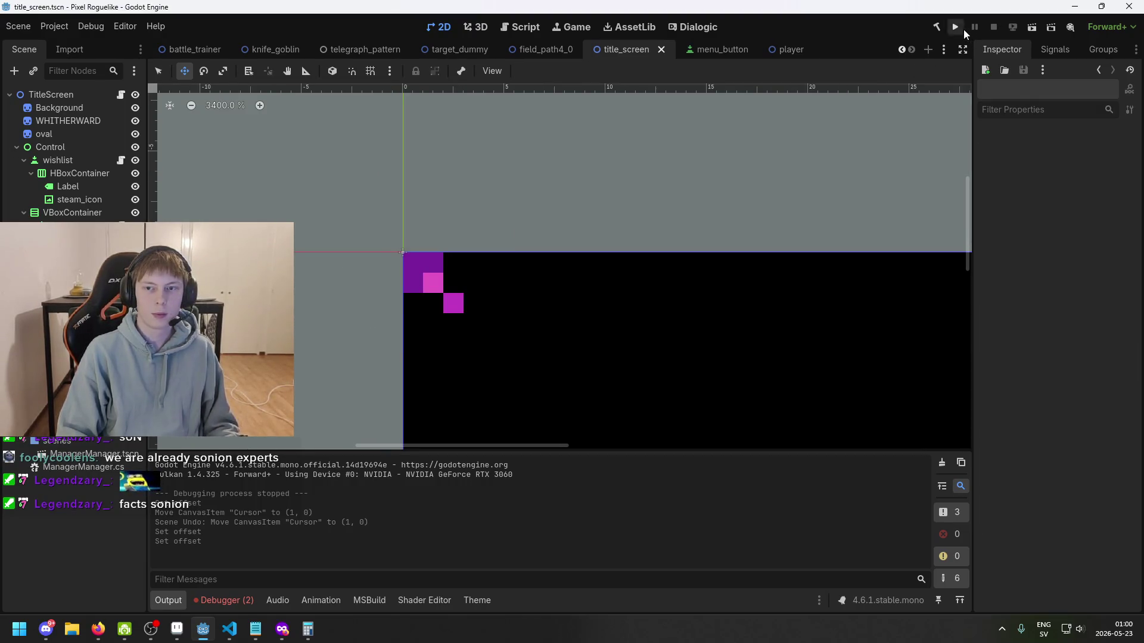
{"action": "left_click", "coordinate": [956, 28]}
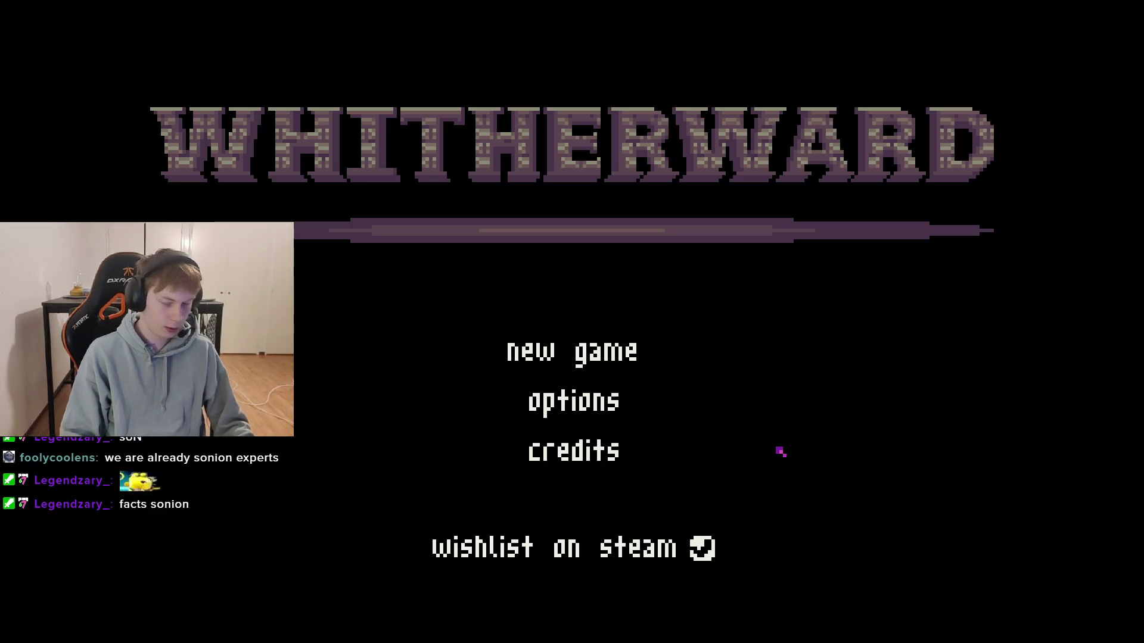
- Close the game after testing the menu hover with the enlarged pixel cursor
{"action": "key", "text": "alt+F4"}
- Save the scene and inspect the Background, oval, HBoxContainer, label, steam_icon and new game nodes
{"action": "key", "text": "ctrl+s"}
{"action": "scroll", "coordinate": [493, 294], "scroll_direction": "down", "scroll_amount": 4}
{"action": "left_click", "coordinate": [75, 107]}
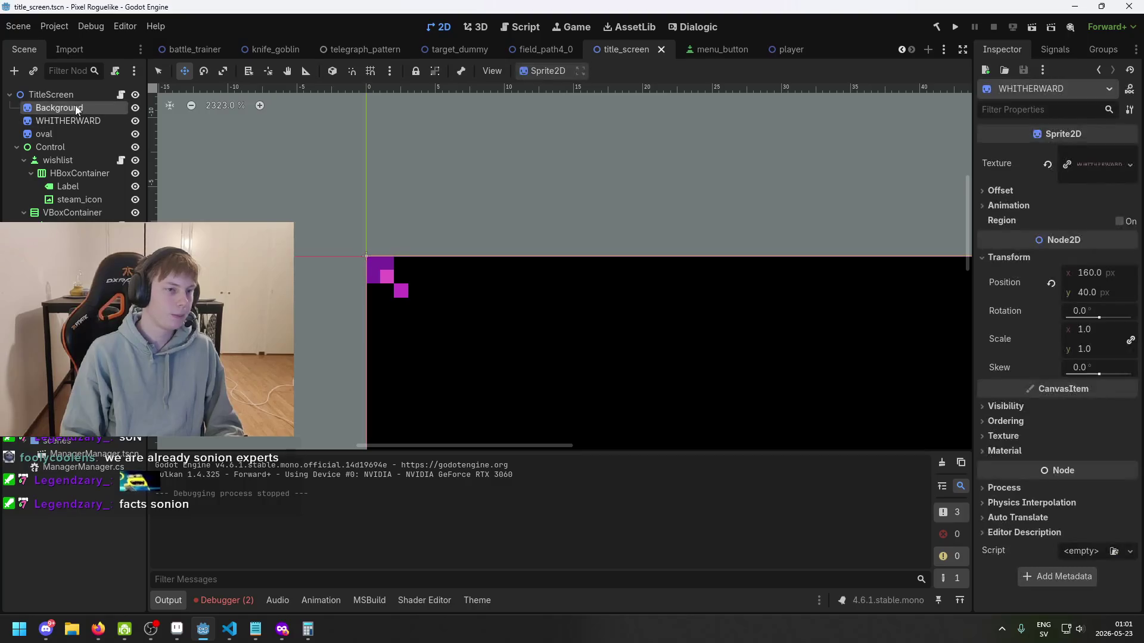
{"action": "left_click", "coordinate": [72, 134]}
{"action": "left_click", "coordinate": [70, 174]}
{"action": "left_click", "coordinate": [67, 187]}
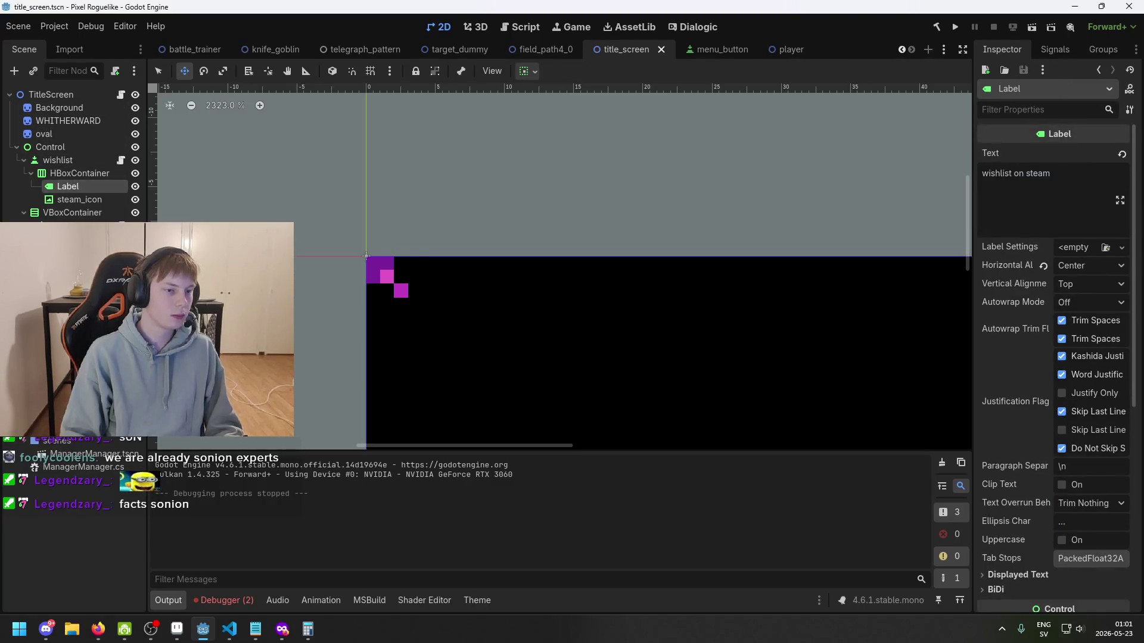
{"action": "left_click", "coordinate": [47, 134]}
{"action": "left_click", "coordinate": [68, 200]}
{"action": "left_click", "coordinate": [72, 226]}
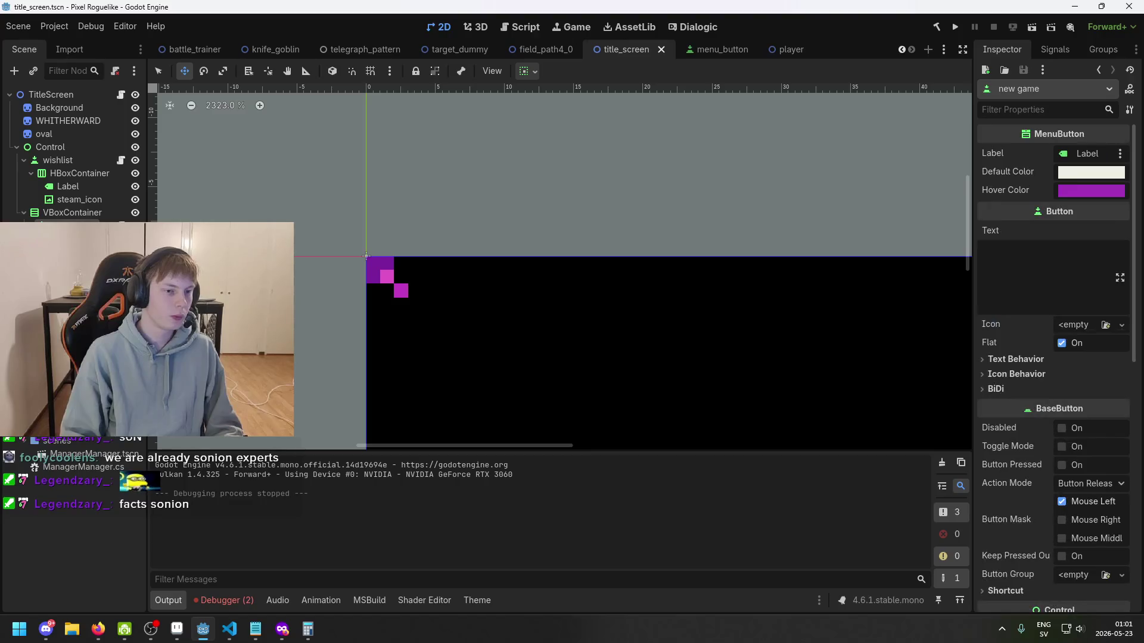
{"action": "left_click", "coordinate": [77, 161]}
- Compare the wishlist button, HBoxContainer and steam_icon properties in the Inspector
{"action": "scroll", "coordinate": [681, 291], "scroll_direction": "down", "scroll_amount": 3}
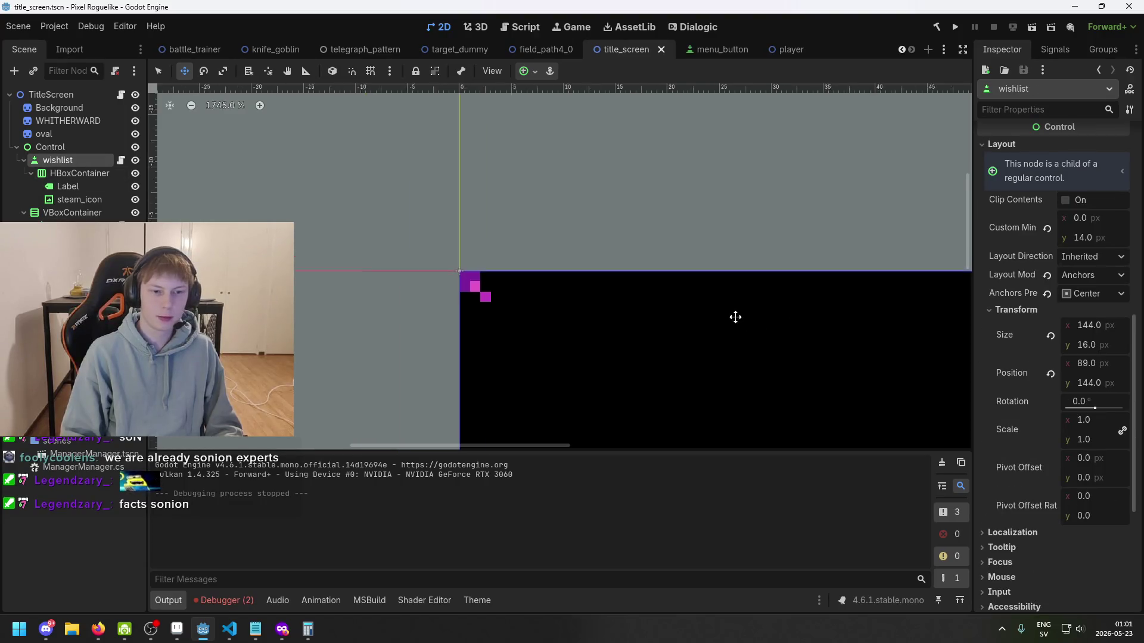
{"action": "scroll", "coordinate": [705, 345], "scroll_direction": "down", "scroll_amount": 5}
{"action": "scroll", "coordinate": [544, 270], "scroll_direction": "down", "scroll_amount": 4}
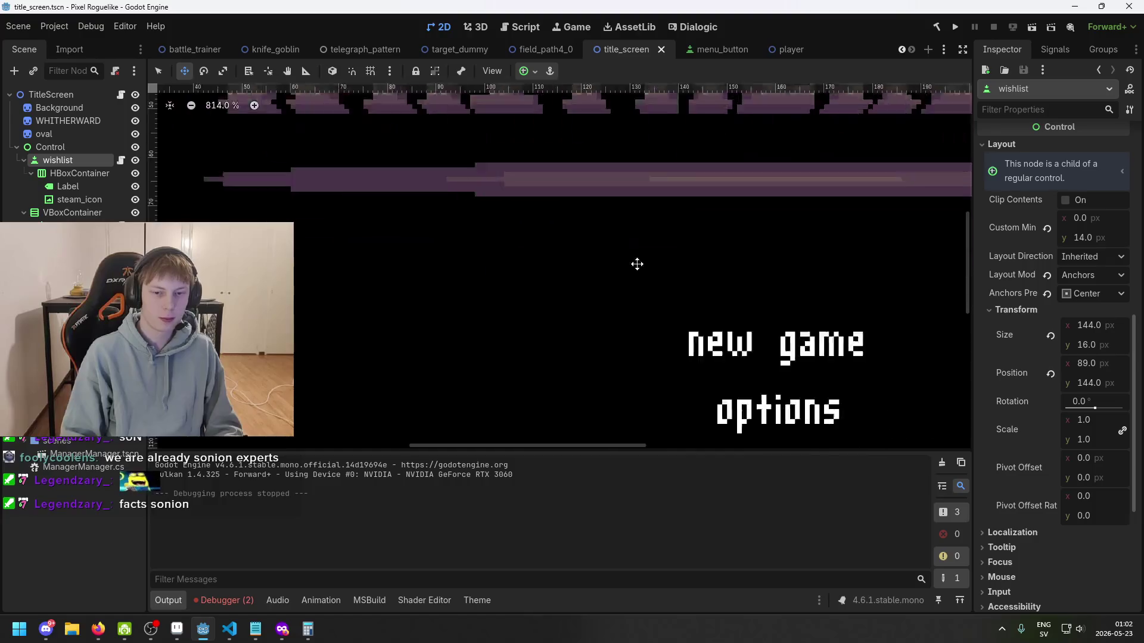
{"action": "scroll", "coordinate": [764, 339], "scroll_direction": "down", "scroll_amount": 3}
{"action": "scroll", "coordinate": [702, 334], "scroll_direction": "up", "scroll_amount": 3}
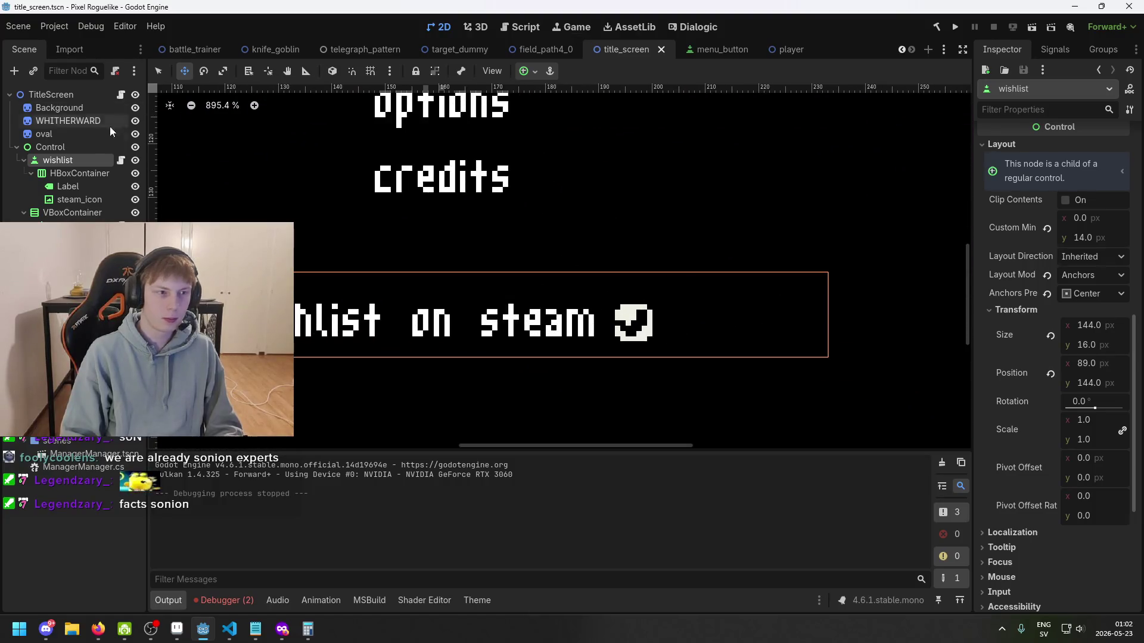
{"action": "left_click", "coordinate": [79, 173]}
{"action": "left_click", "coordinate": [58, 159]}
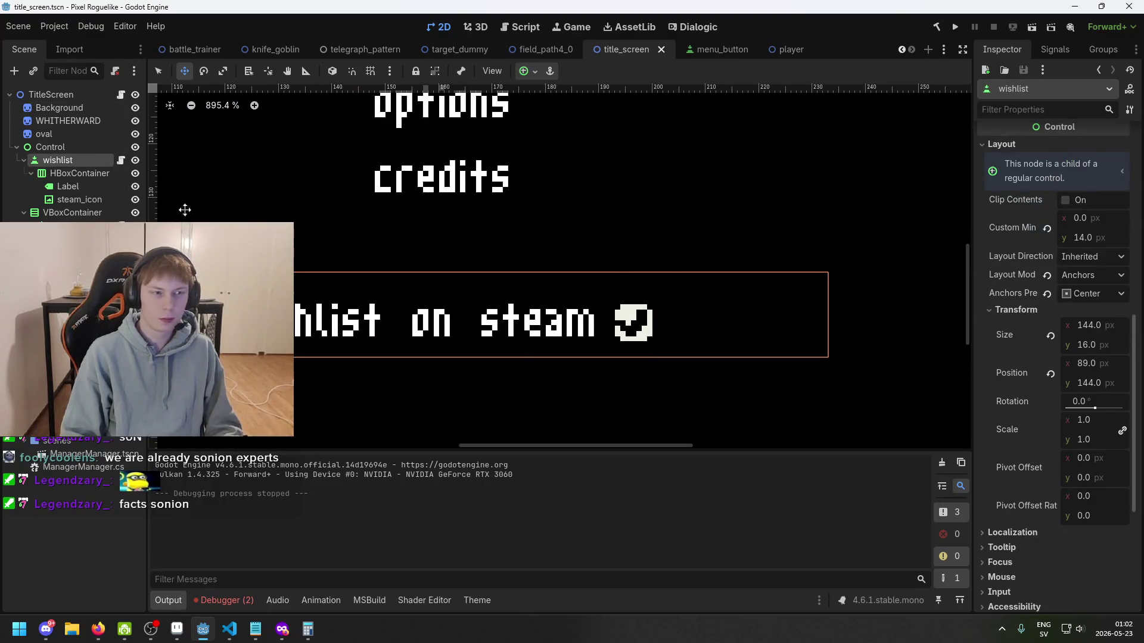
{"action": "left_click", "coordinate": [79, 199]}
{"action": "scroll", "coordinate": [1041, 335], "scroll_direction": "down", "scroll_amount": 5}
{"action": "scroll", "coordinate": [1045, 356], "scroll_direction": "up", "scroll_amount": 5}
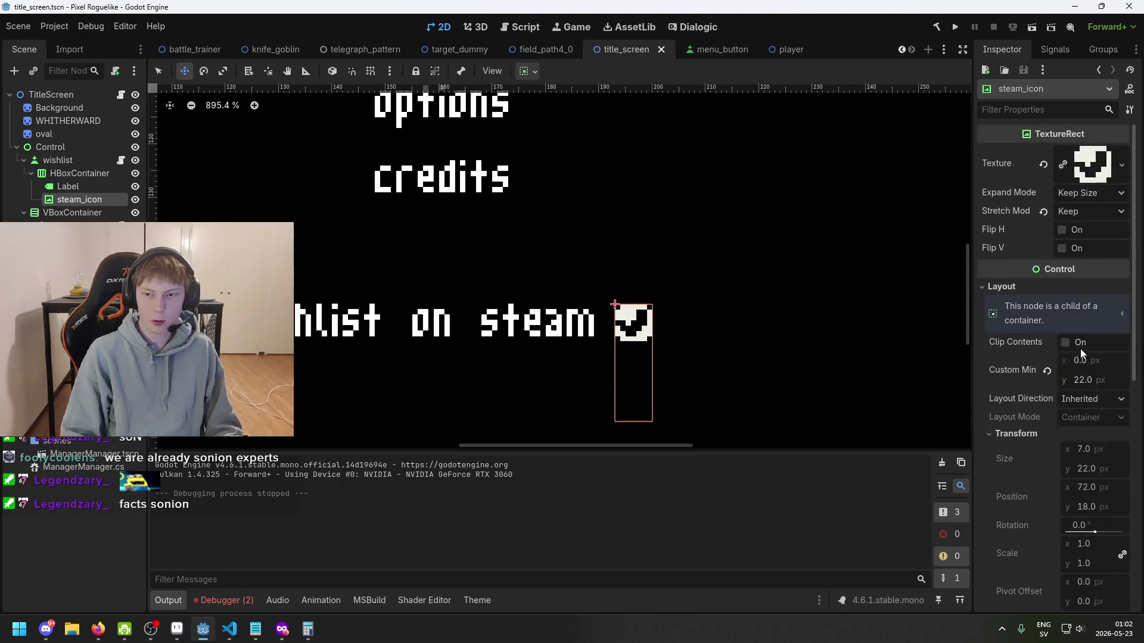
{"action": "scroll", "coordinate": [1080, 348], "scroll_direction": "down", "scroll_amount": 8}
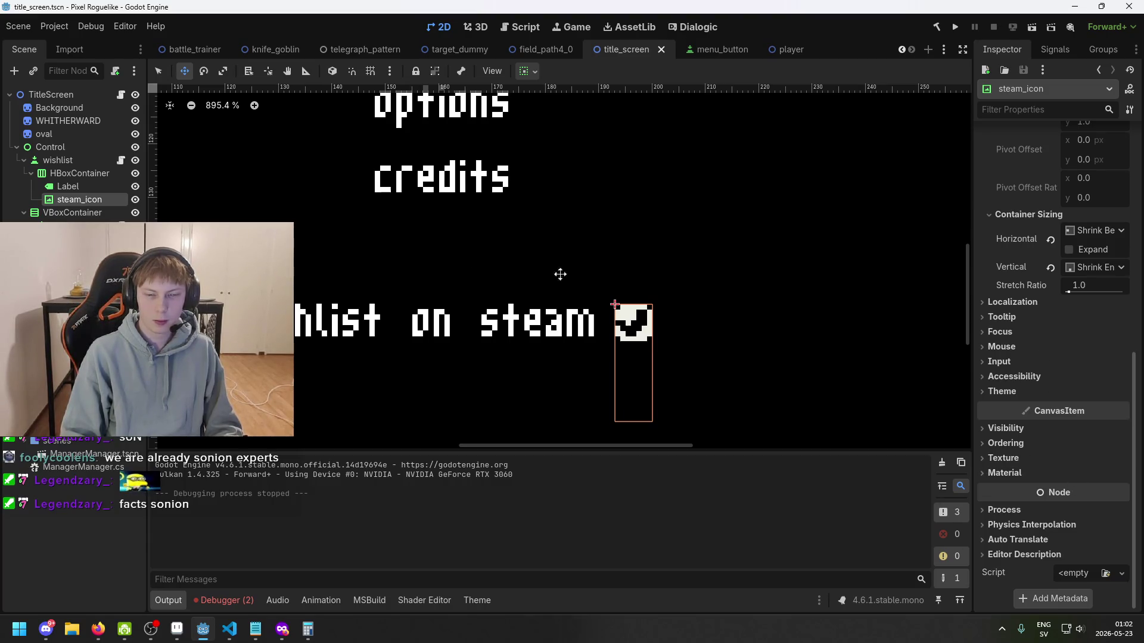
- Frame the wishlist button in the viewport and open its MenuButton.cs script
{"action": "left_click", "coordinate": [64, 162]}
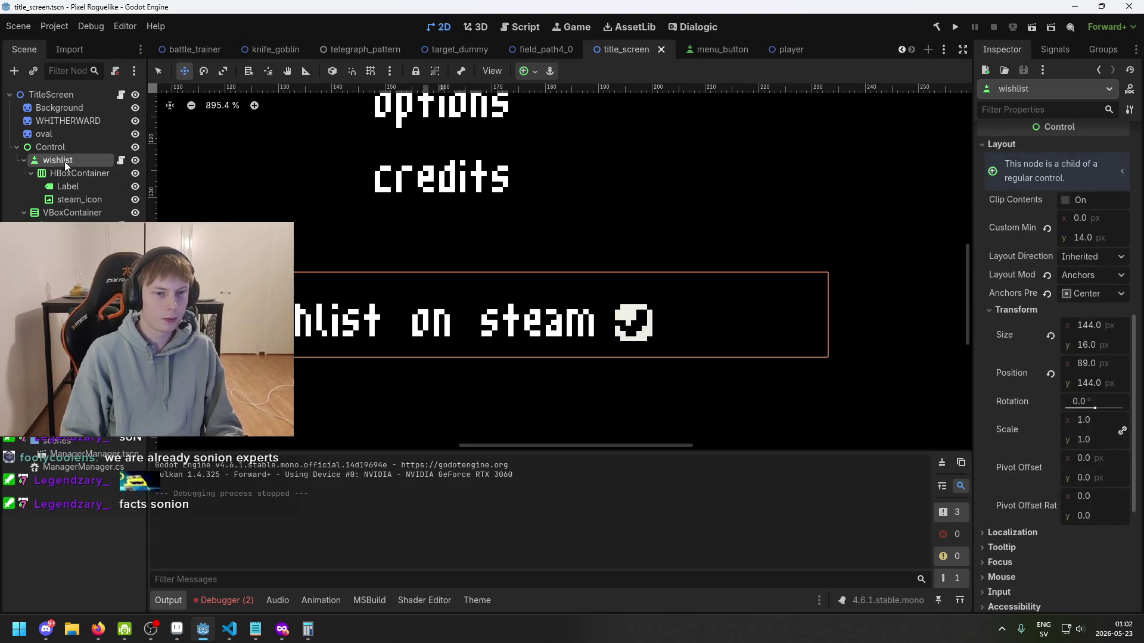
{"action": "left_click", "coordinate": [67, 203]}
{"action": "scroll", "coordinate": [1096, 380], "scroll_direction": "down", "scroll_amount": 5}
{"action": "left_click", "coordinate": [58, 160]}
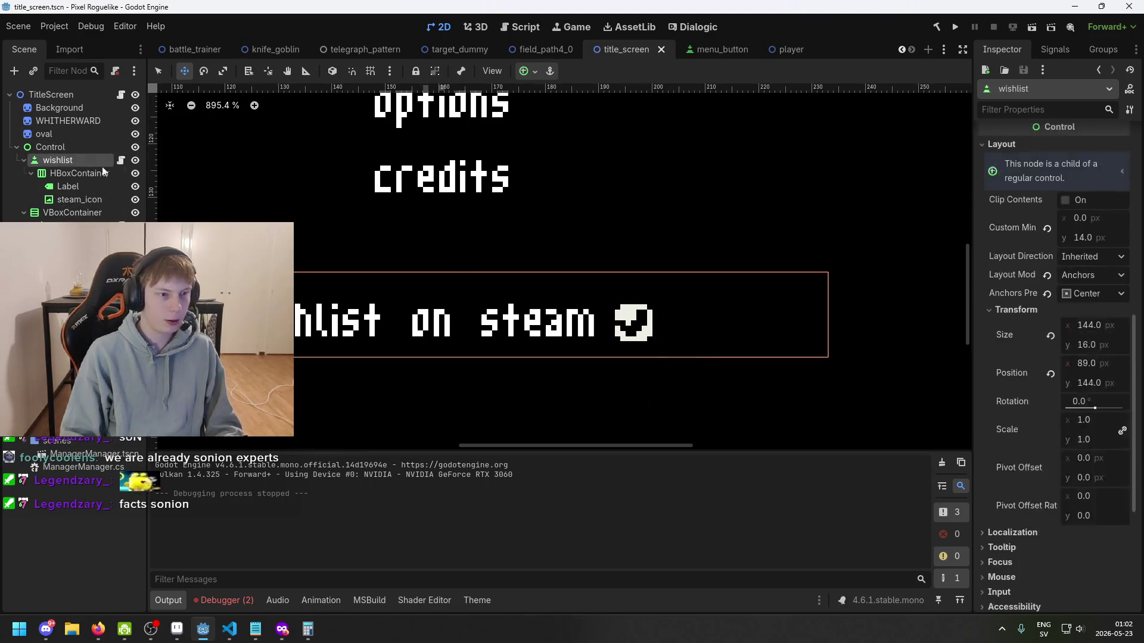
{"action": "key", "text": "f"}
{"action": "left_click", "coordinate": [1095, 576]}
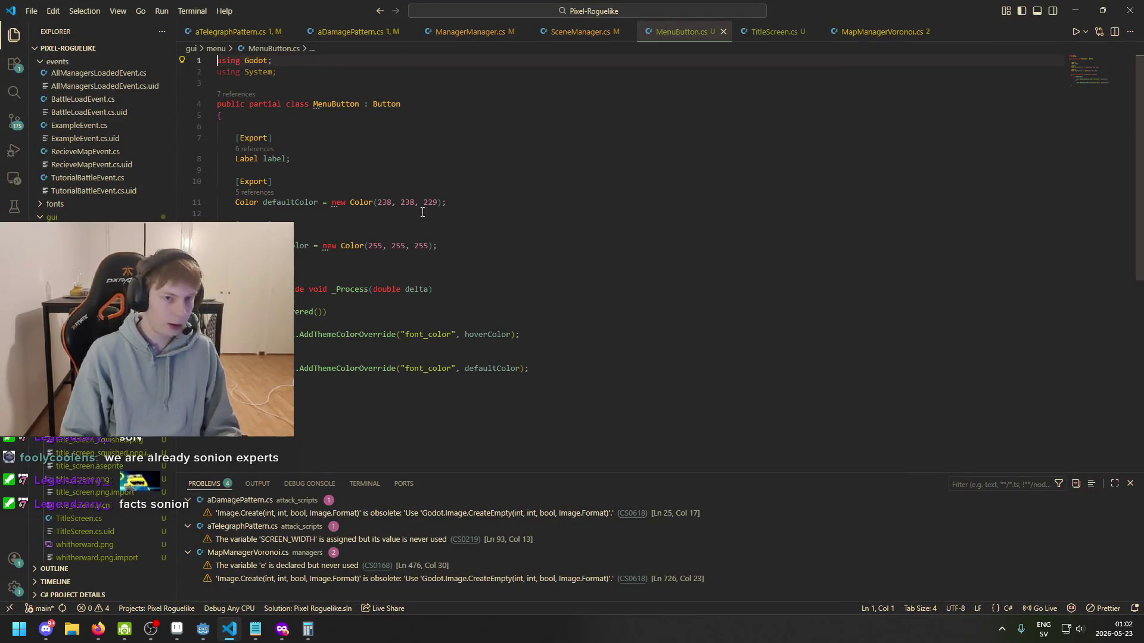
- Change the exported 'Label label' field on line 8 to 'Control[] visuals'
{"action": "left_click", "coordinate": [313, 158]}
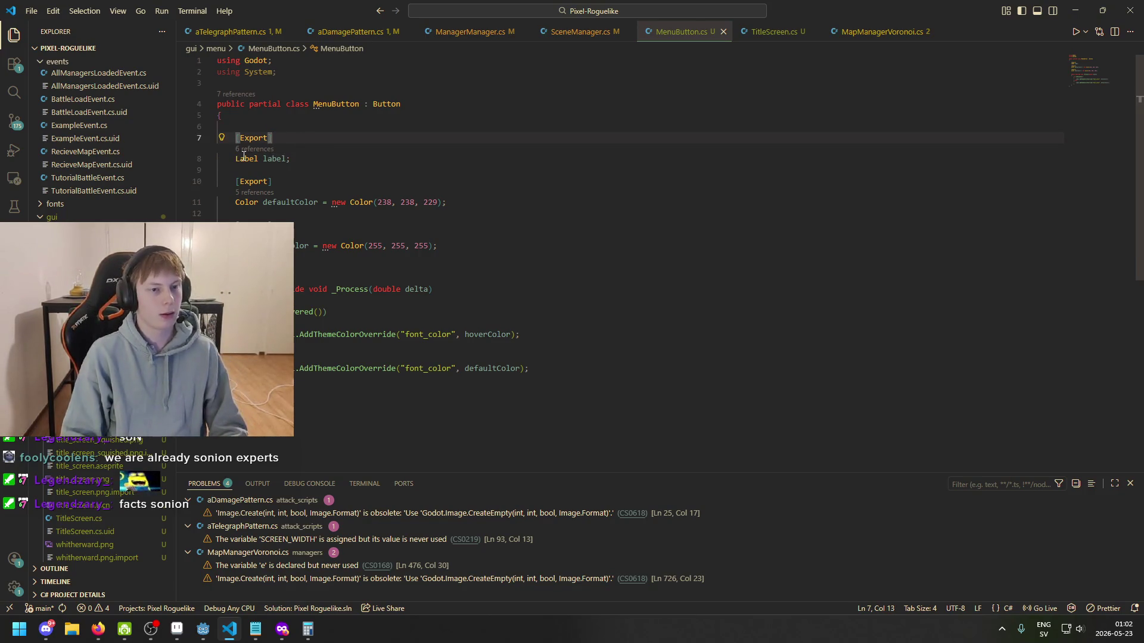
{"action": "mouse_move", "coordinate": [244, 157]}
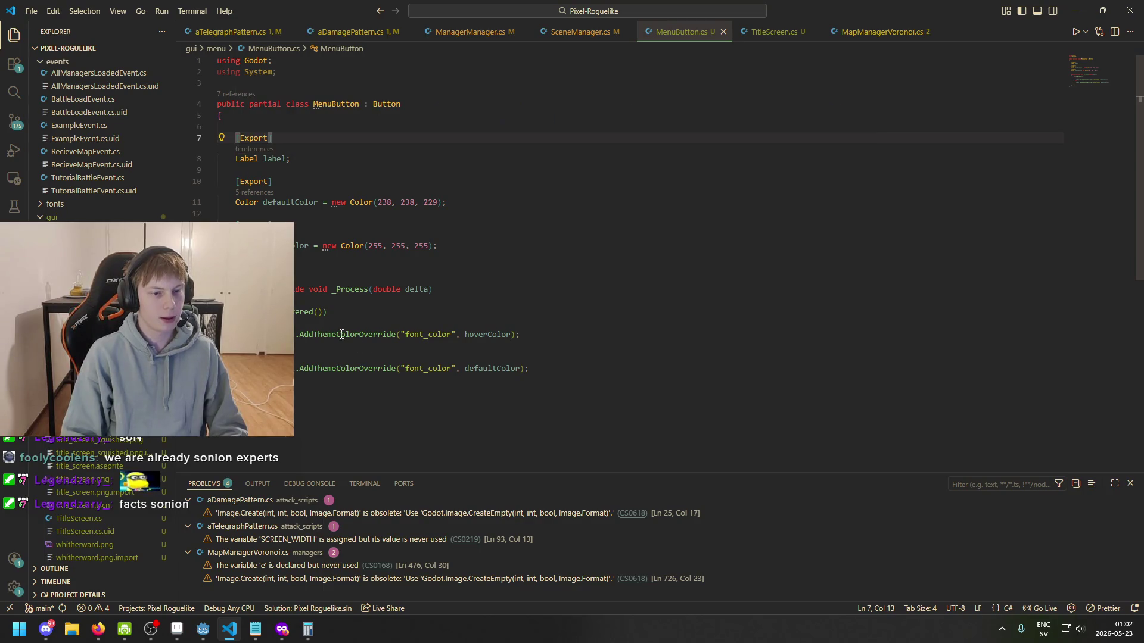
{"action": "mouse_move", "coordinate": [340, 331]}
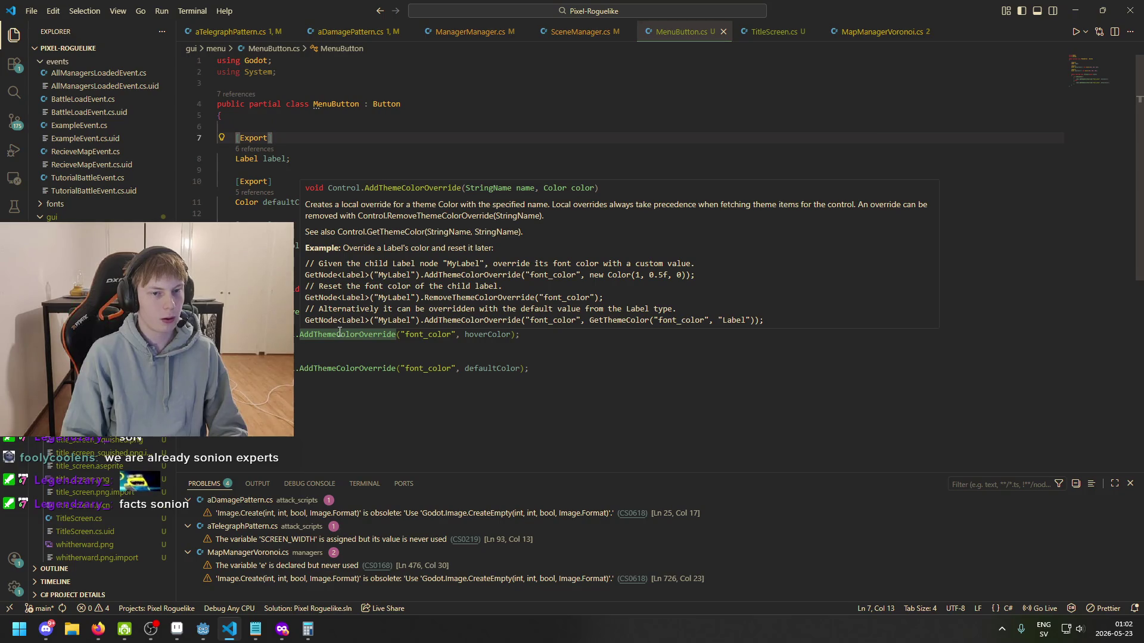
{"action": "double_click", "coordinate": [244, 159]}
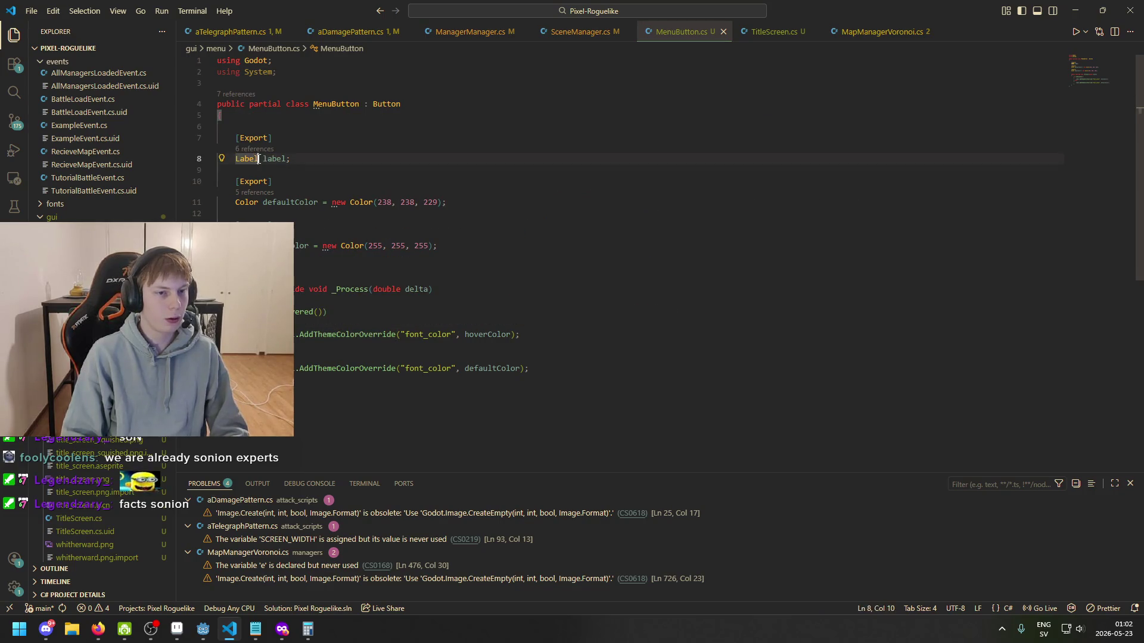
{"action": "type", "text": "Control"}
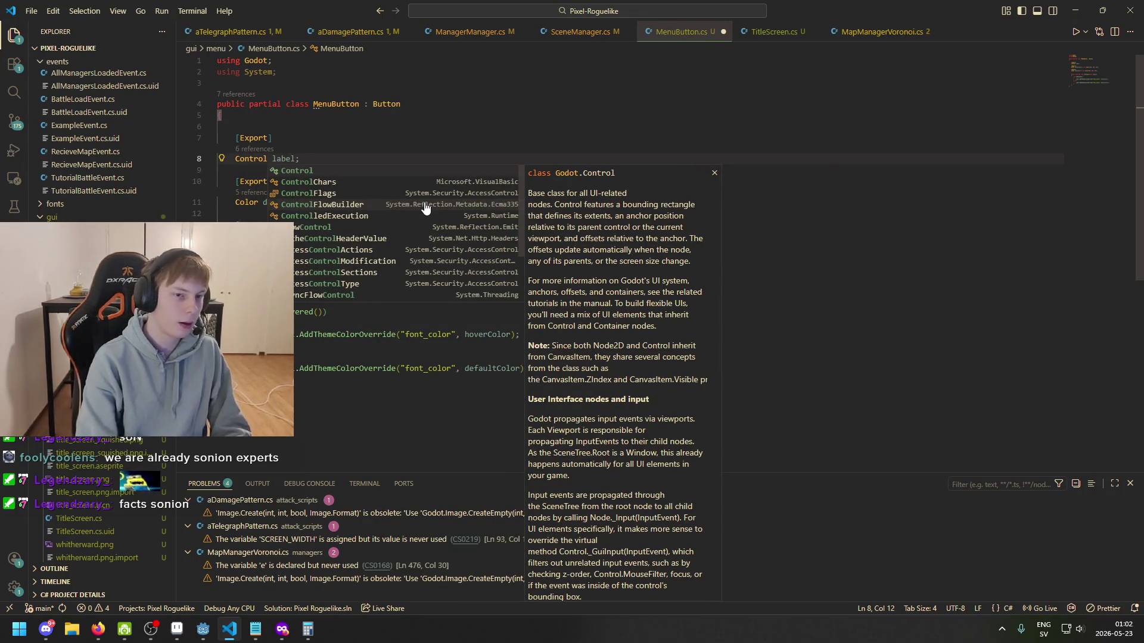
{"action": "type", "text": "["}
{"action": "key", "text": "Right"}
{"action": "key", "text": "Right"}
{"action": "key", "text": "ctrl+Delete"}
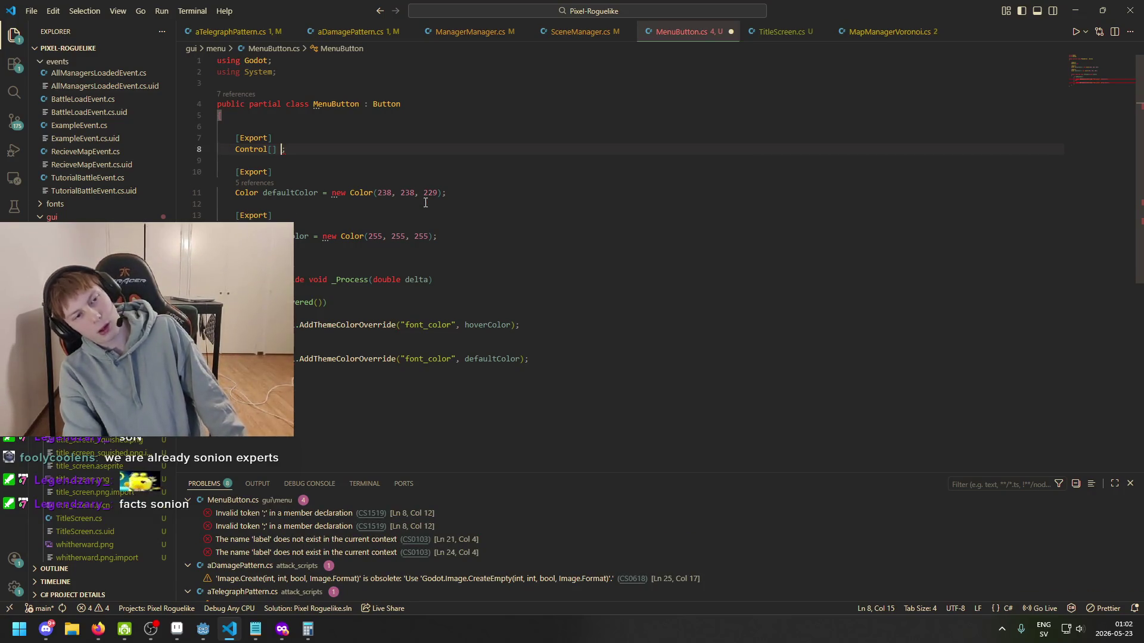
{"action": "type", "text": "visuals"}
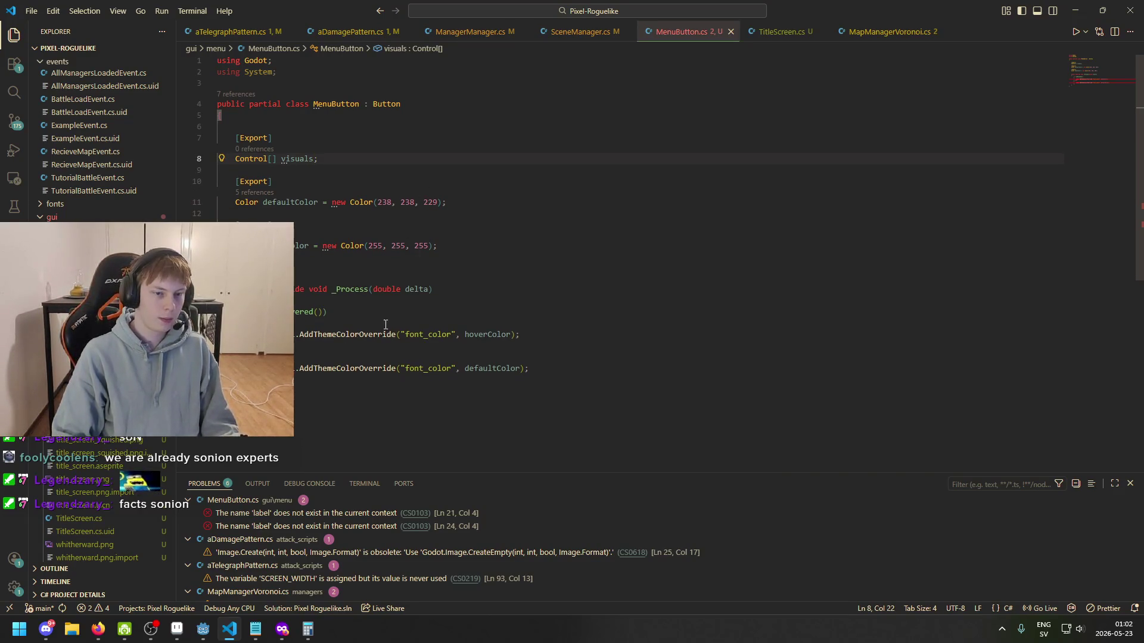
{"action": "key", "text": "Return"}
- Insert a 'foreach (Control visual in visuals)' loop in _Process from the foreach snippet
{"action": "type", "text": "foreac"}
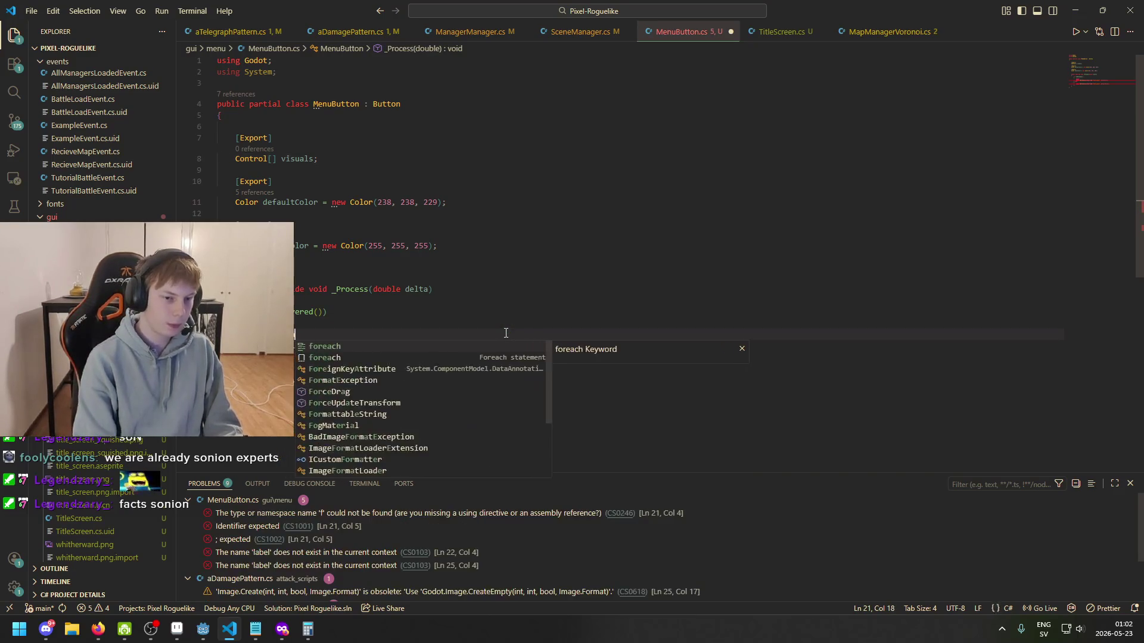
{"action": "key", "text": "Down"}
{"action": "key", "text": "Tab"}
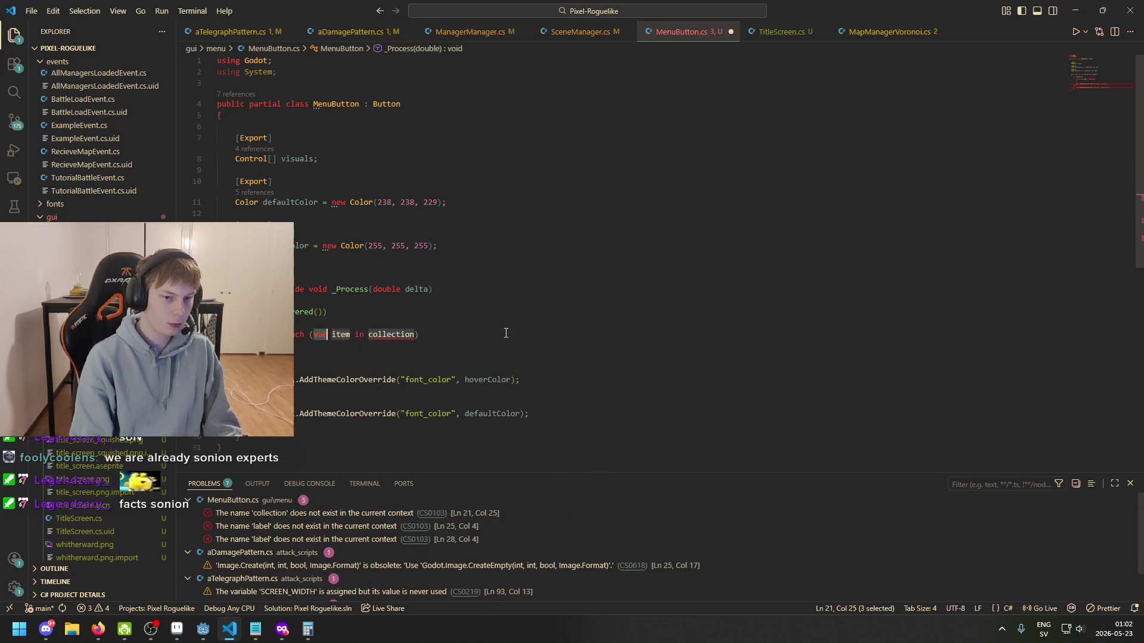
{"action": "type", "text": "Control"}
{"action": "key", "text": "Tab"}
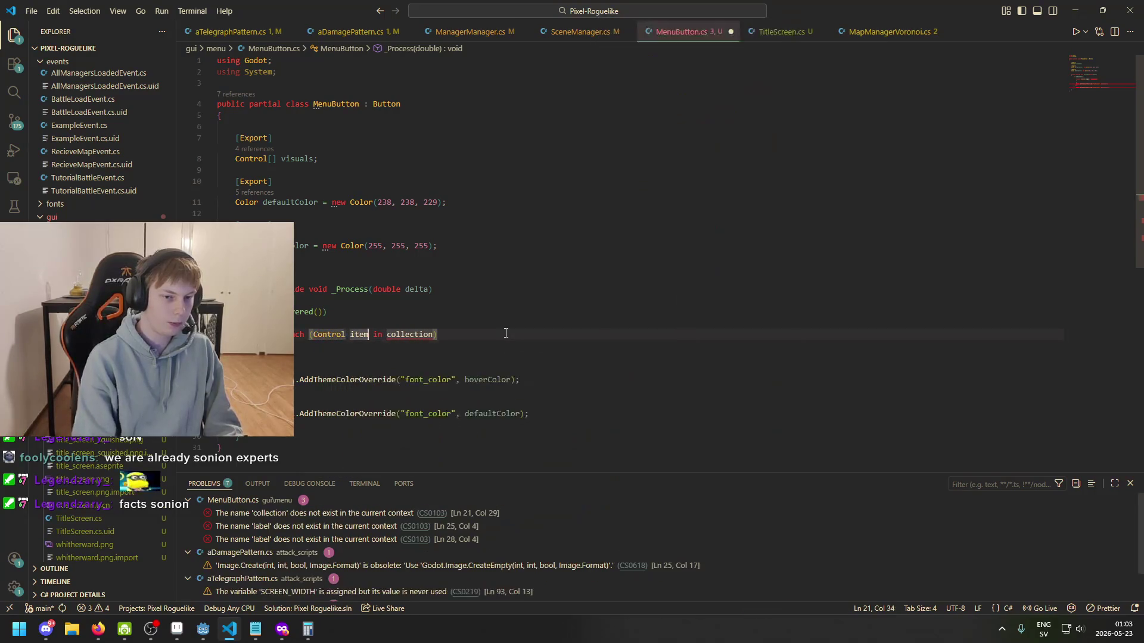
{"action": "type", "text": "visual"}
{"action": "key", "text": "Tab"}
{"action": "type", "text": "visual"}
{"action": "key", "text": "Tab"}
{"action": "left_click", "coordinate": [351, 335]}
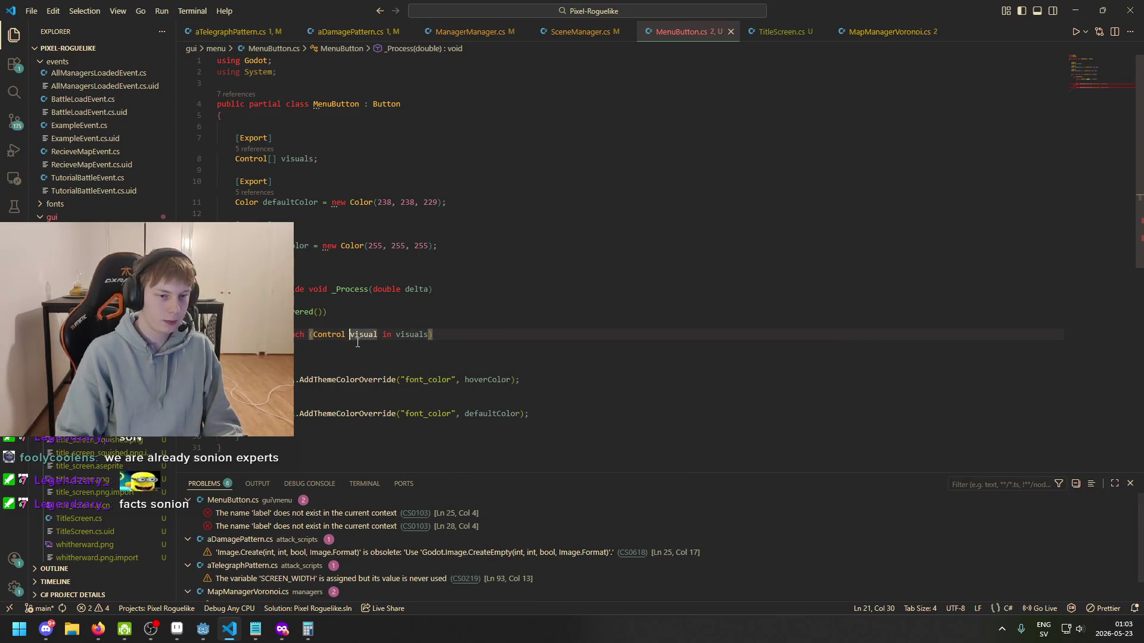
- Move the hoverColor override into the loop, undo it, then select the wishlist Label in Godot
{"action": "left_click_drag", "start_coordinate": [298, 384], "coordinate": [582, 385]}
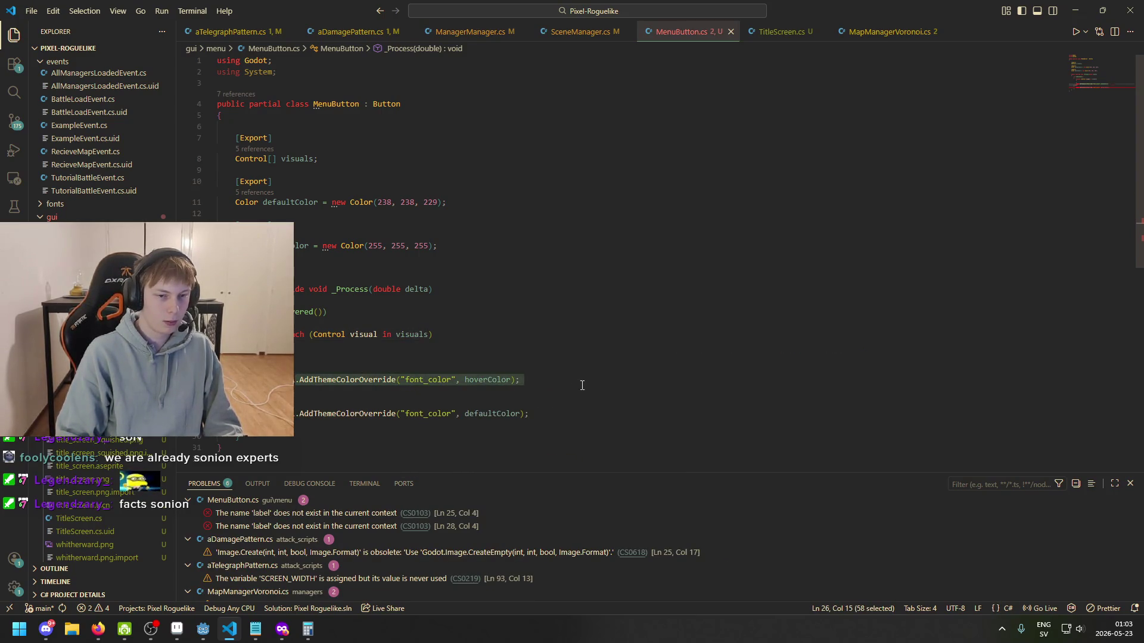
{"action": "key", "text": "ctrl+x"}
{"action": "key", "text": "Up"}
{"action": "key", "text": "Up"}
{"action": "key", "text": "ctrl+v"}
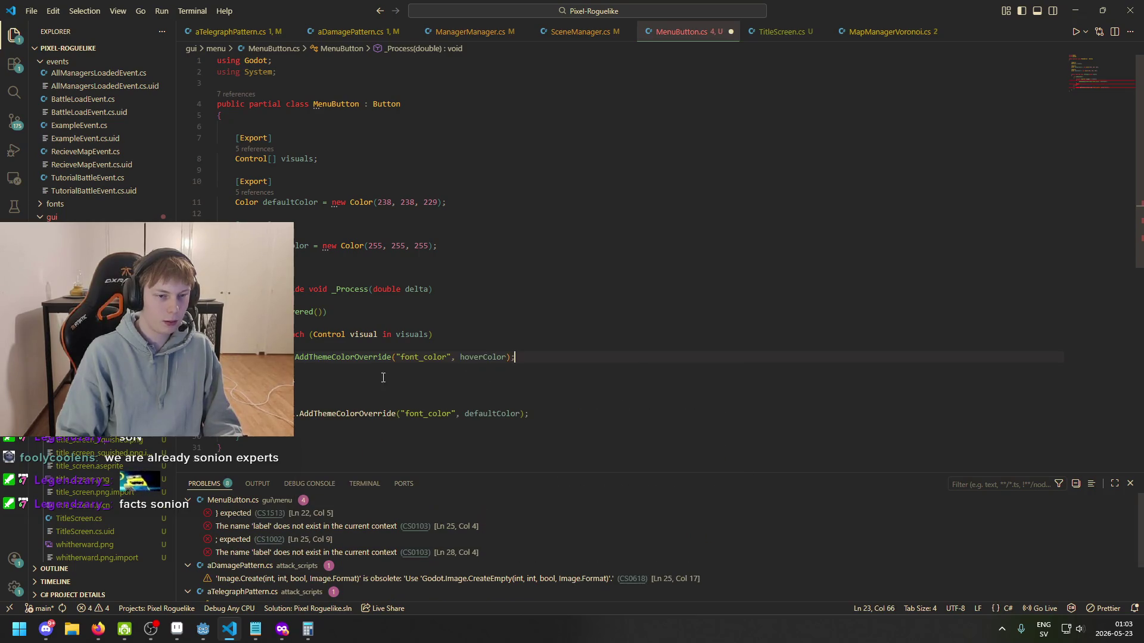
{"action": "left_click", "coordinate": [350, 333]}
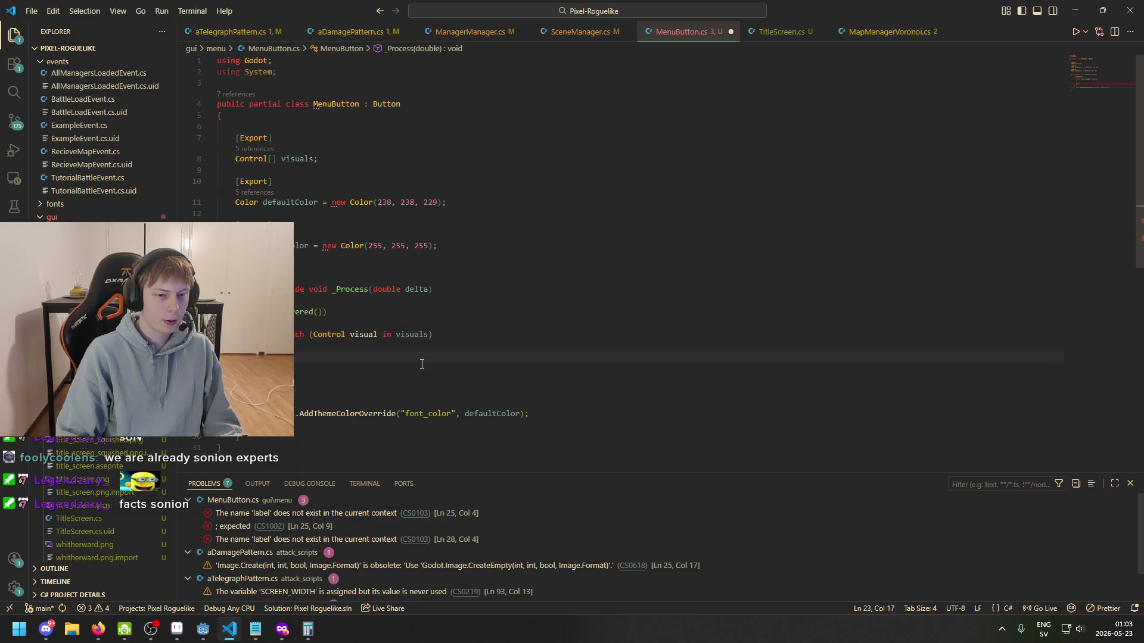
{"action": "key", "text": "ctrl+z"}
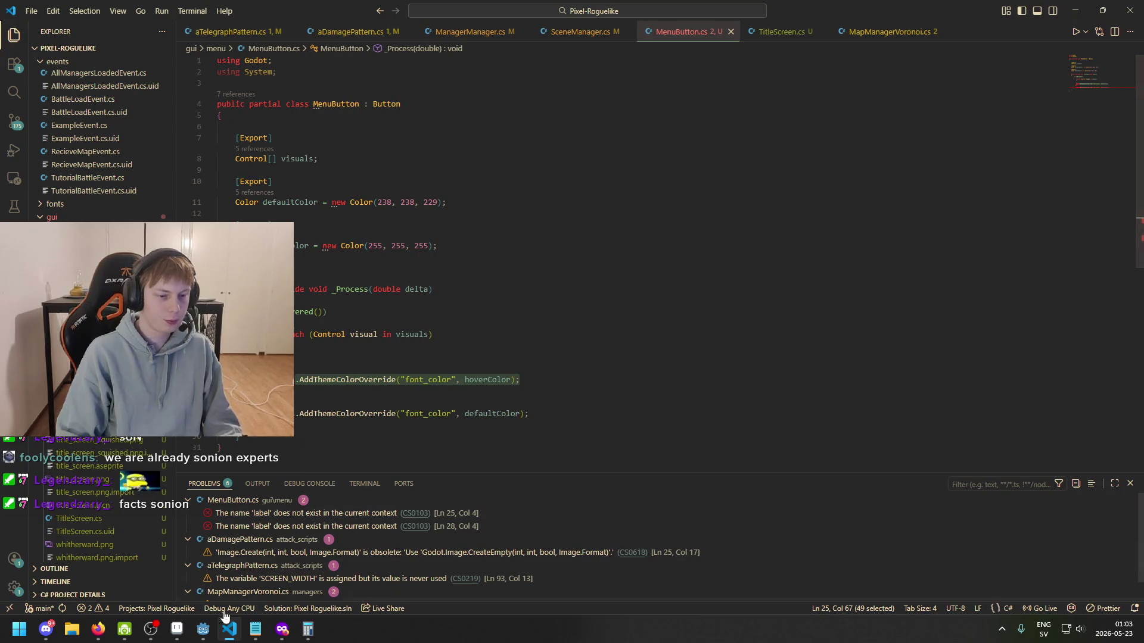
{"action": "left_click", "coordinate": [203, 629]}
{"action": "left_click", "coordinate": [78, 186]}
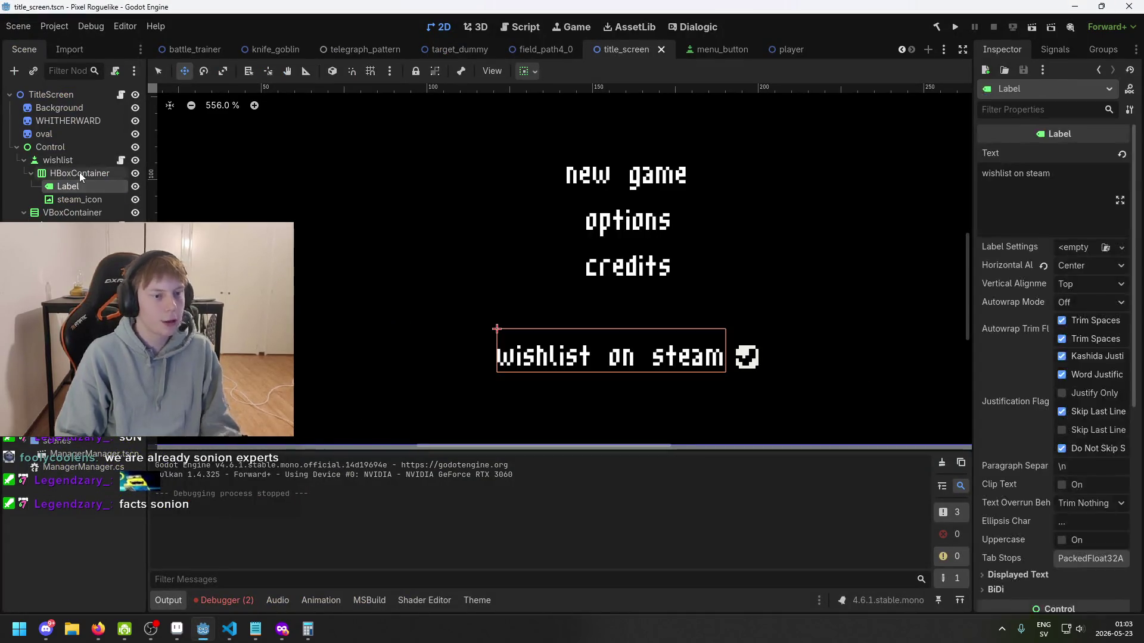
- Select steam_icon and briefly expand its Tooltip and Localization Inspector sections
{"action": "left_click", "coordinate": [85, 199]}
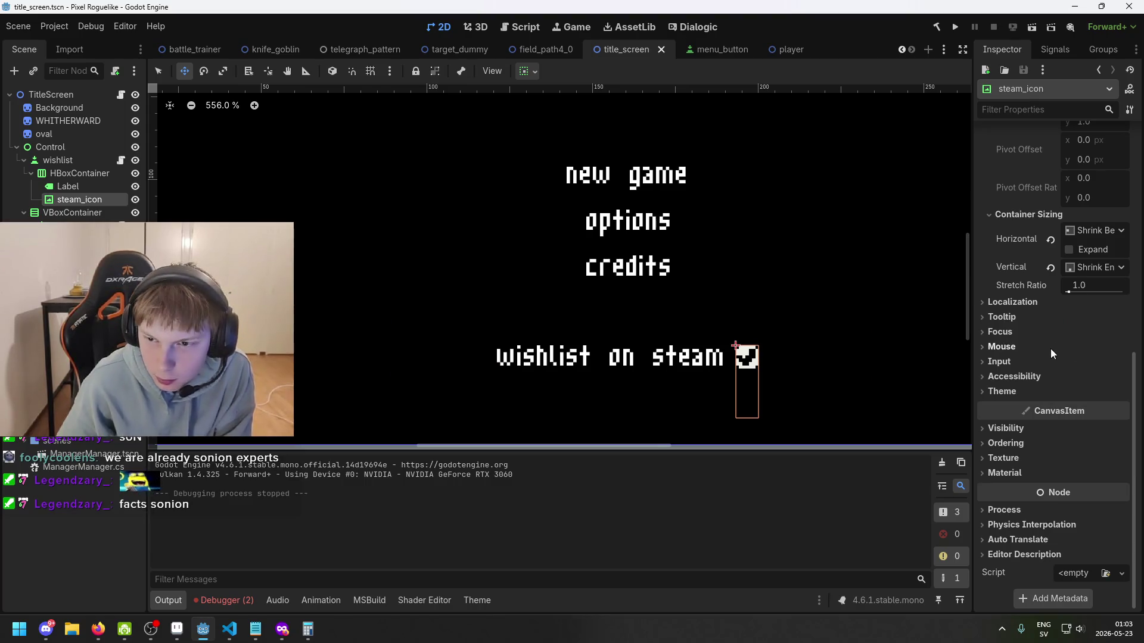
{"action": "scroll", "coordinate": [1072, 483], "scroll_direction": "up", "scroll_amount": 3}
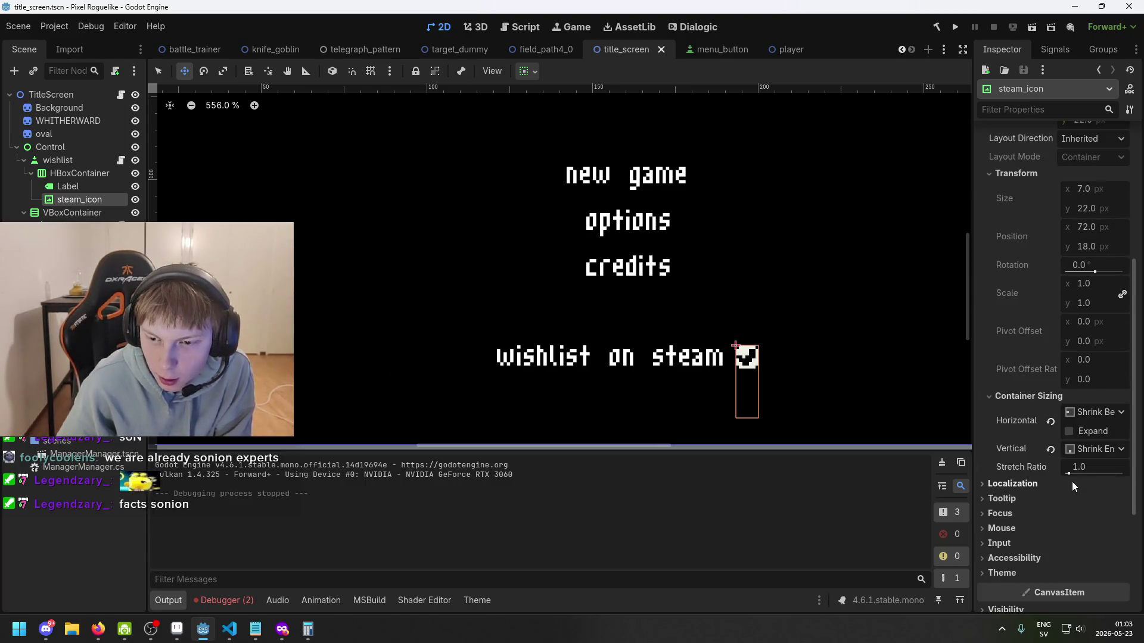
{"action": "scroll", "coordinate": [1071, 481], "scroll_direction": "up", "scroll_amount": 3}
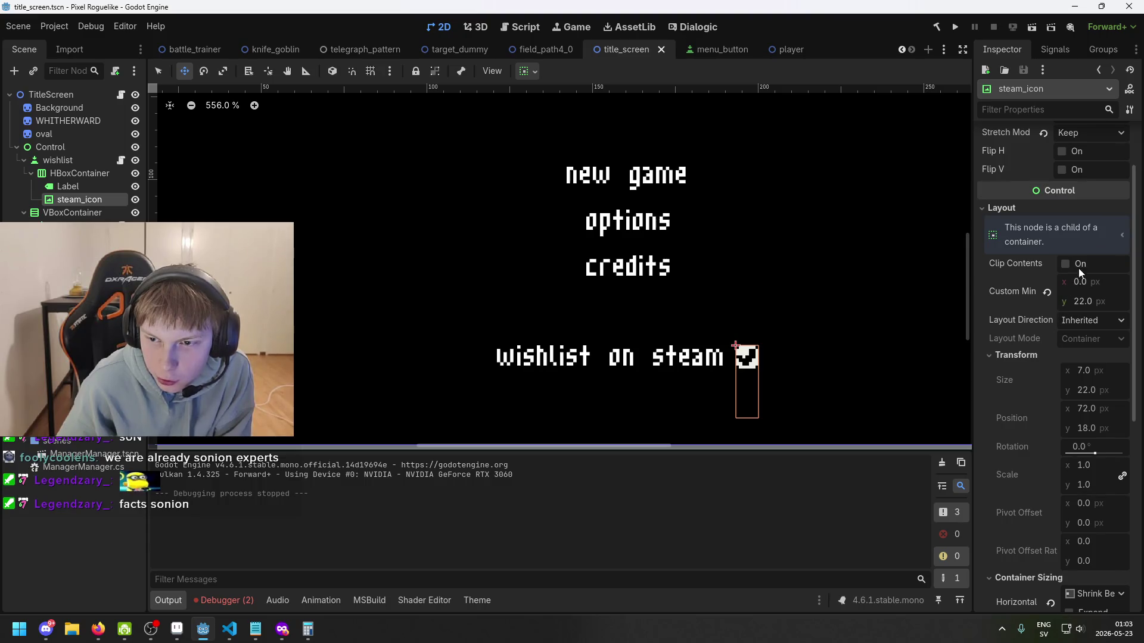
{"action": "scroll", "coordinate": [1064, 261], "scroll_direction": "up", "scroll_amount": 1}
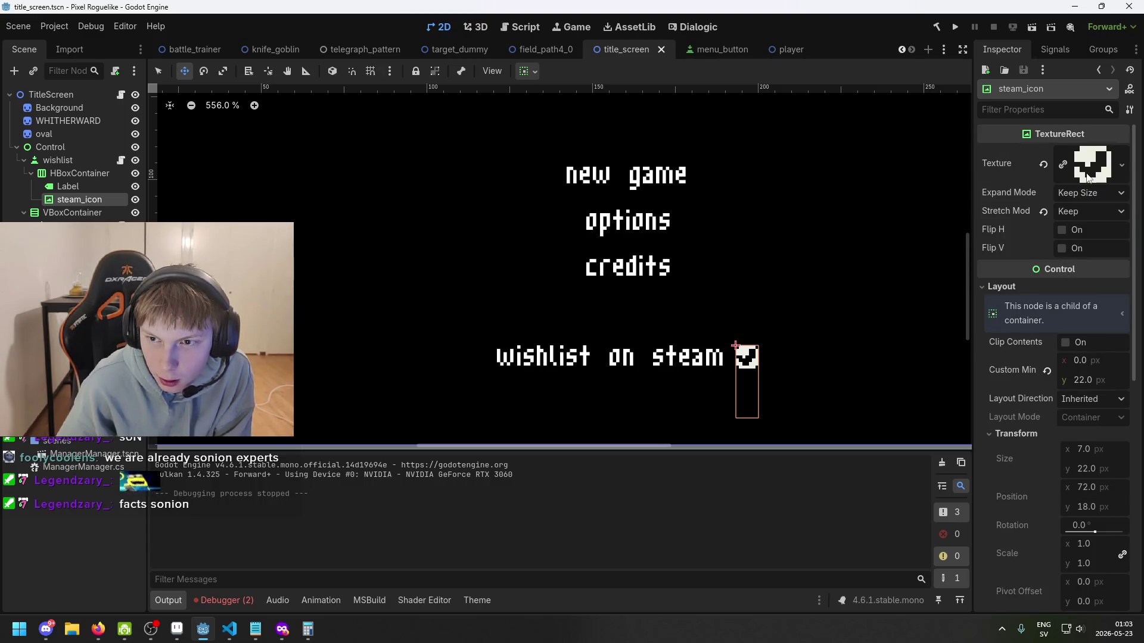
{"action": "scroll", "coordinate": [1065, 286], "scroll_direction": "down", "scroll_amount": 5}
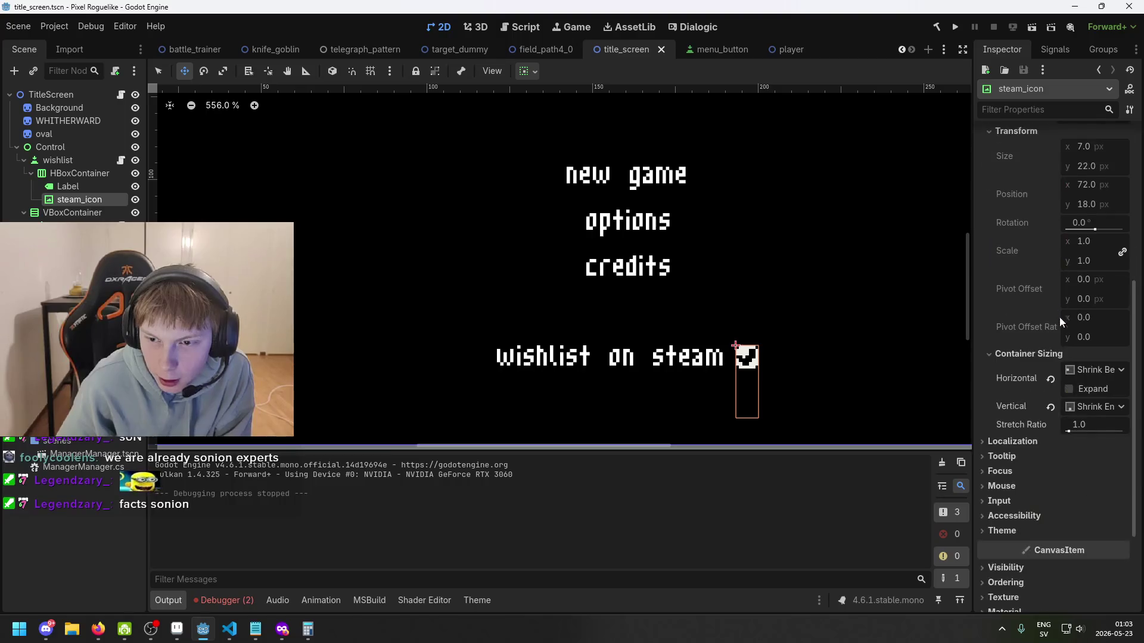
{"action": "left_click", "coordinate": [1038, 452]}
{"action": "left_click", "coordinate": [1038, 452]}
{"action": "left_click", "coordinate": [1038, 438]}
{"action": "left_click", "coordinate": [1039, 438]}
{"action": "scroll", "coordinate": [1037, 480], "scroll_direction": "down", "scroll_amount": 2}
- Review steam_icon's Theme, Ordering, Texture and Material Inspector sections
{"action": "left_click", "coordinate": [1024, 411]}
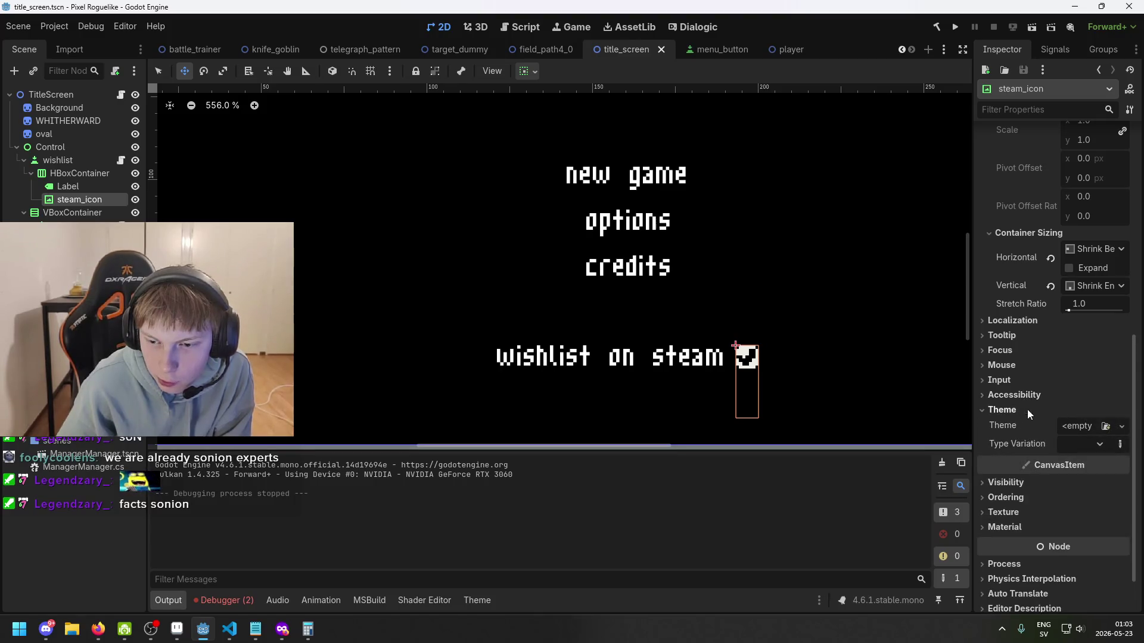
{"action": "scroll", "coordinate": [1028, 417], "scroll_direction": "down", "scroll_amount": 1}
{"action": "left_click", "coordinate": [1034, 442]}
{"action": "left_click", "coordinate": [1034, 442]}
{"action": "left_click", "coordinate": [1011, 458]}
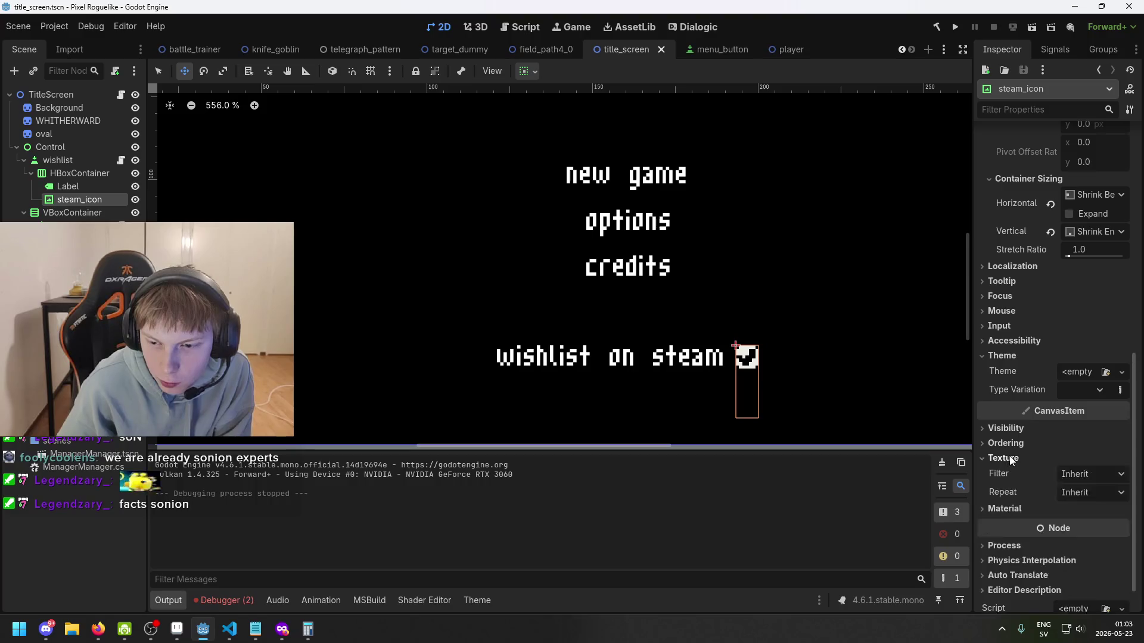
{"action": "left_click", "coordinate": [1009, 458]}
{"action": "left_click", "coordinate": [1008, 473]}
{"action": "left_click", "coordinate": [1009, 472]}
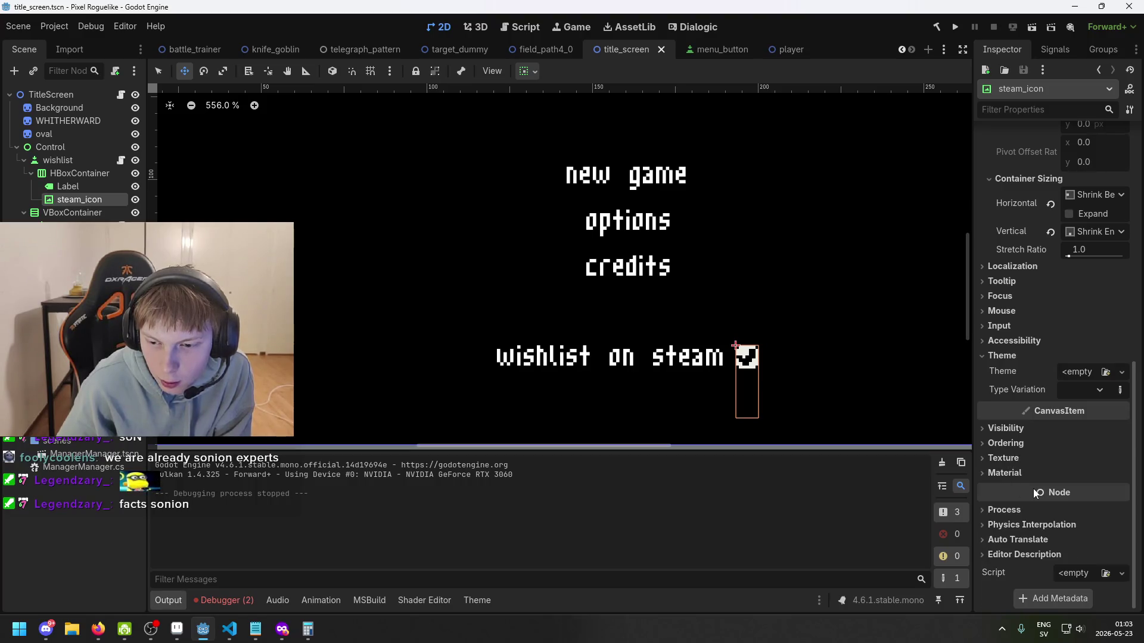
{"action": "key", "text": "alt+Tab"}
- Revert to the 'Label label' field, paste a hoverColor override, and add a line below the field
{"action": "key", "text": "ctrl+z"}
{"action": "key", "text": "ctrl+z"}
{"action": "key", "text": "ctrl+z"}
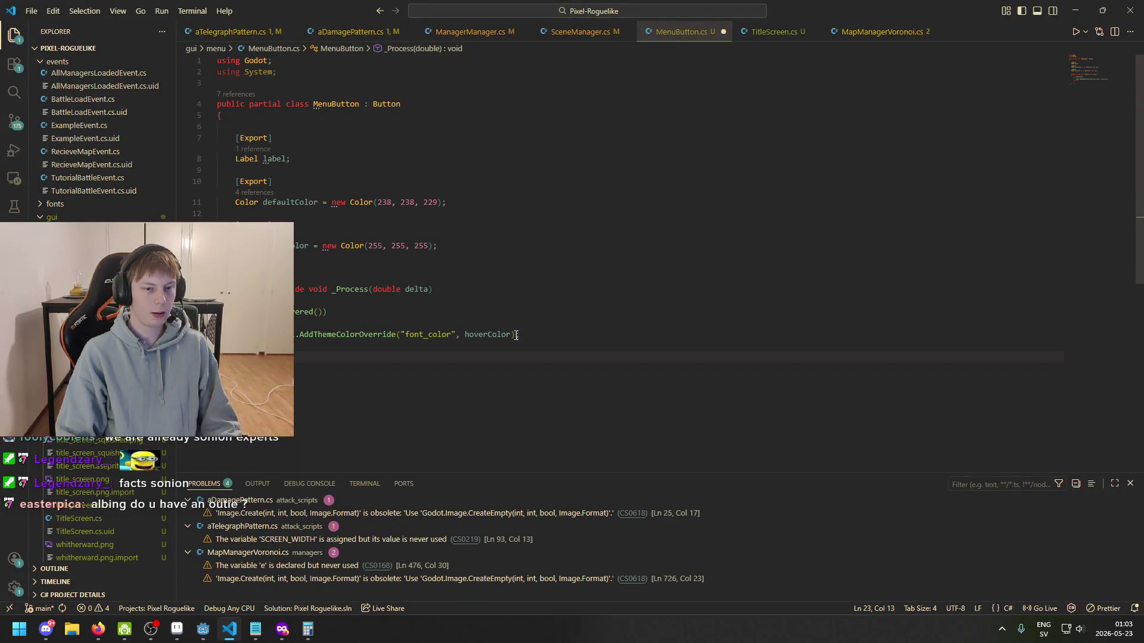
{"action": "key", "text": "ctrl+v"}
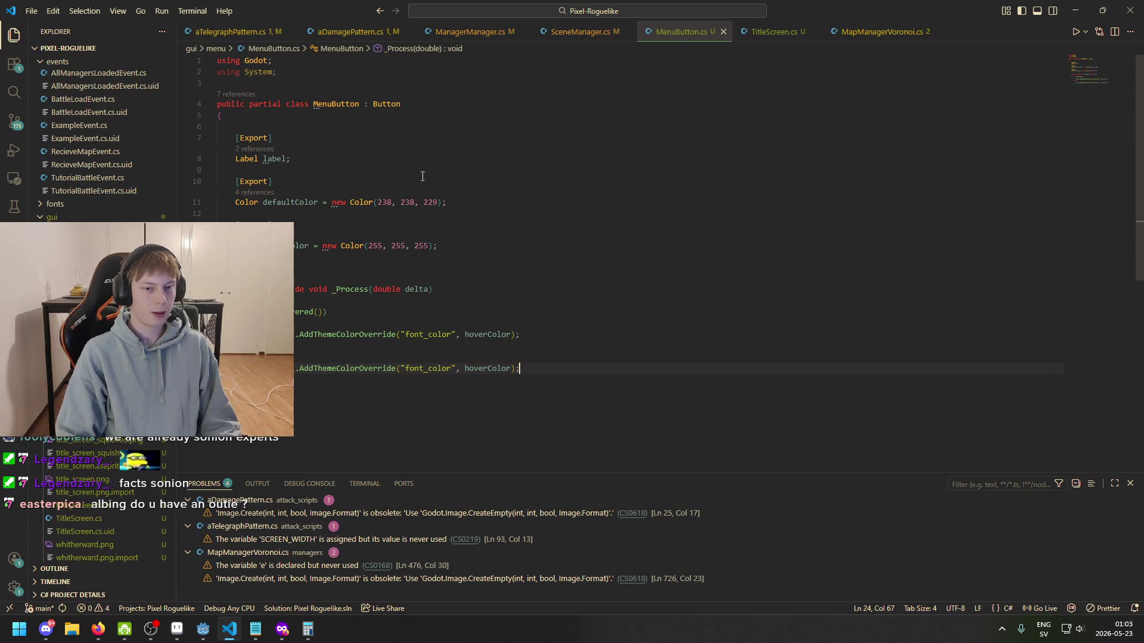
{"action": "left_click", "coordinate": [381, 159]}
{"action": "key", "text": "Return"}
{"action": "key", "text": "Return"}
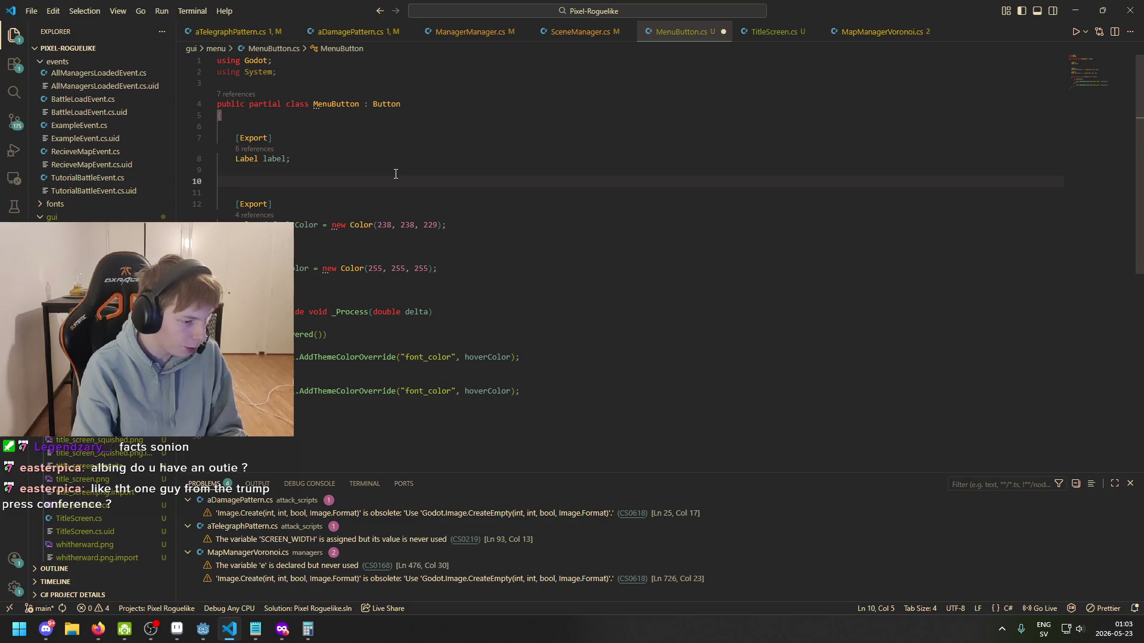
{"action": "type", "text": "[E"}
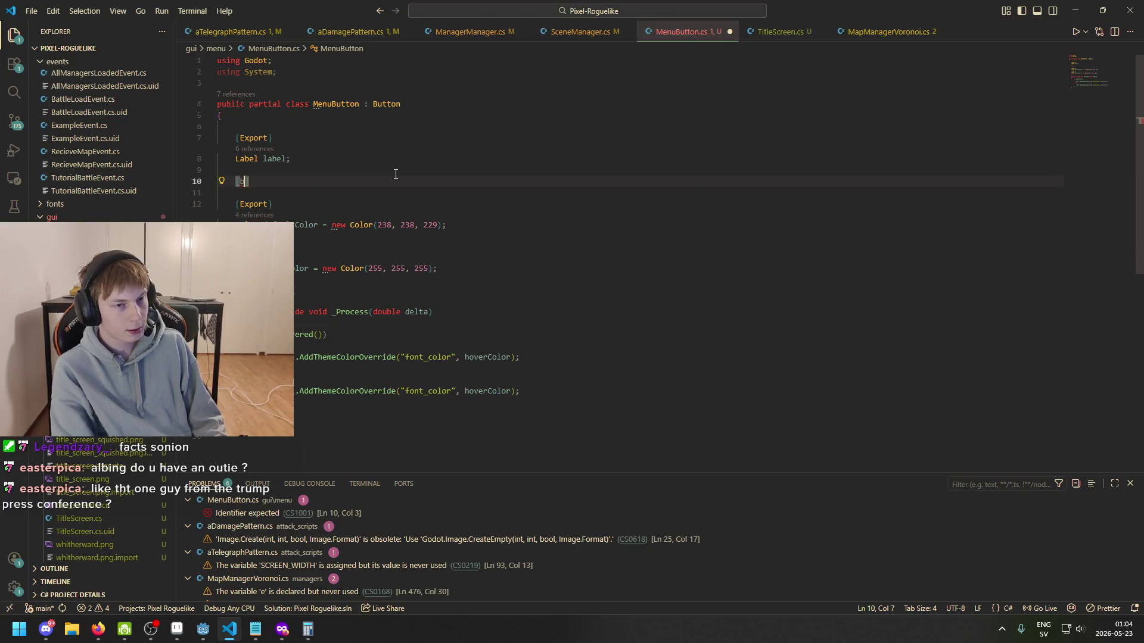
{"action": "key", "text": "BackSpace"}
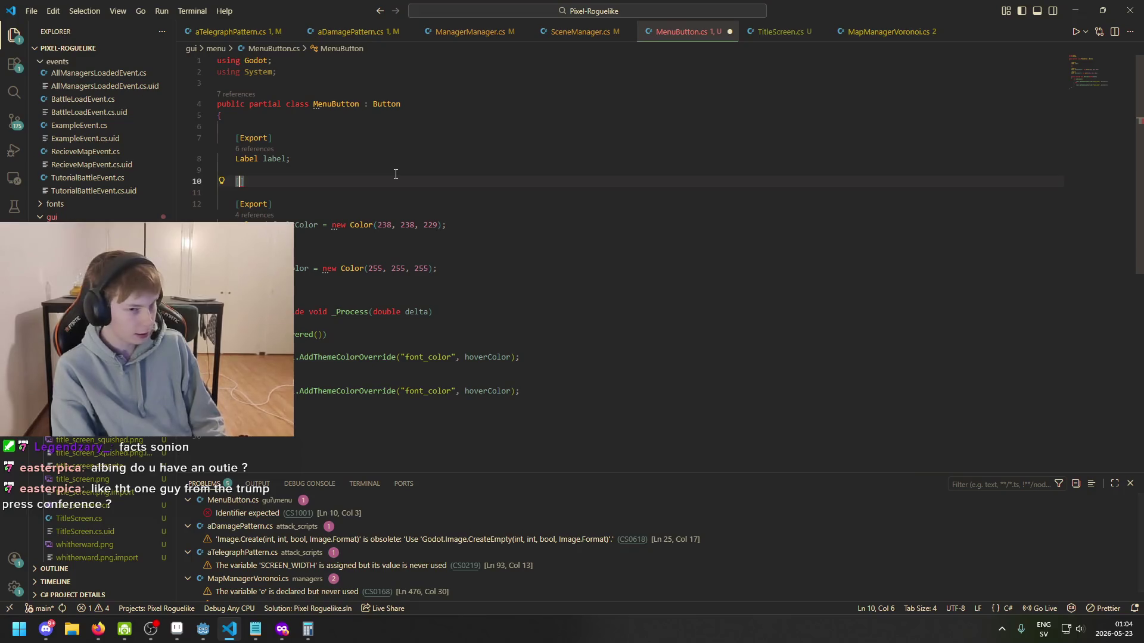
{"action": "key", "text": "alt+Tab"}
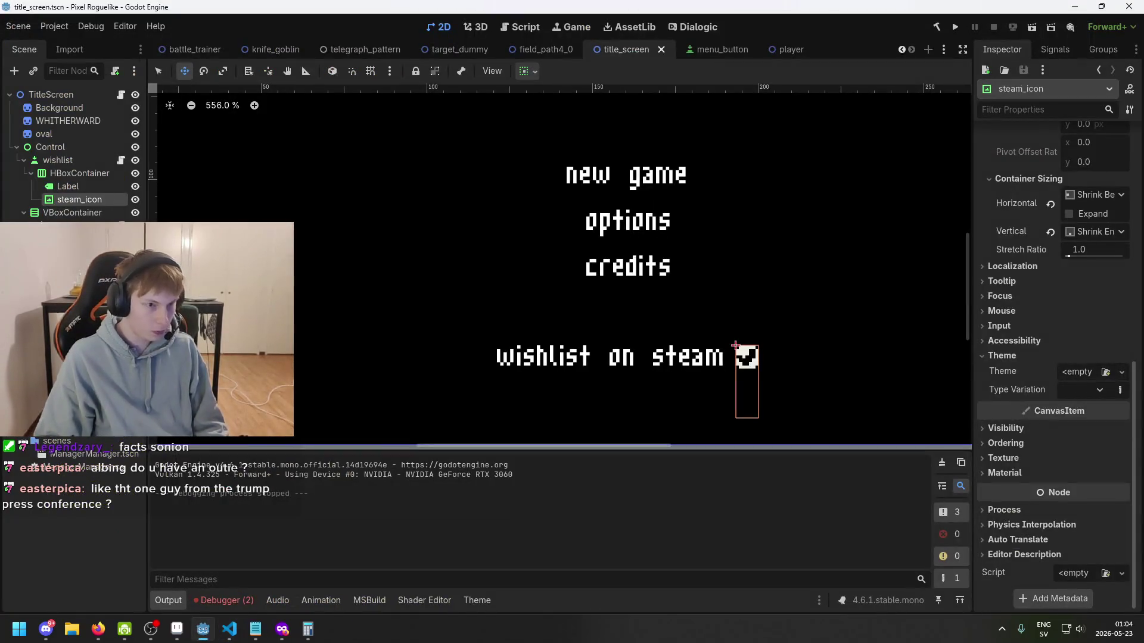
{"action": "left_click", "coordinate": [66, 182]}
{"action": "left_click", "coordinate": [70, 156]}
{"action": "scroll", "coordinate": [382, 313], "scroll_direction": "down", "scroll_amount": 3}
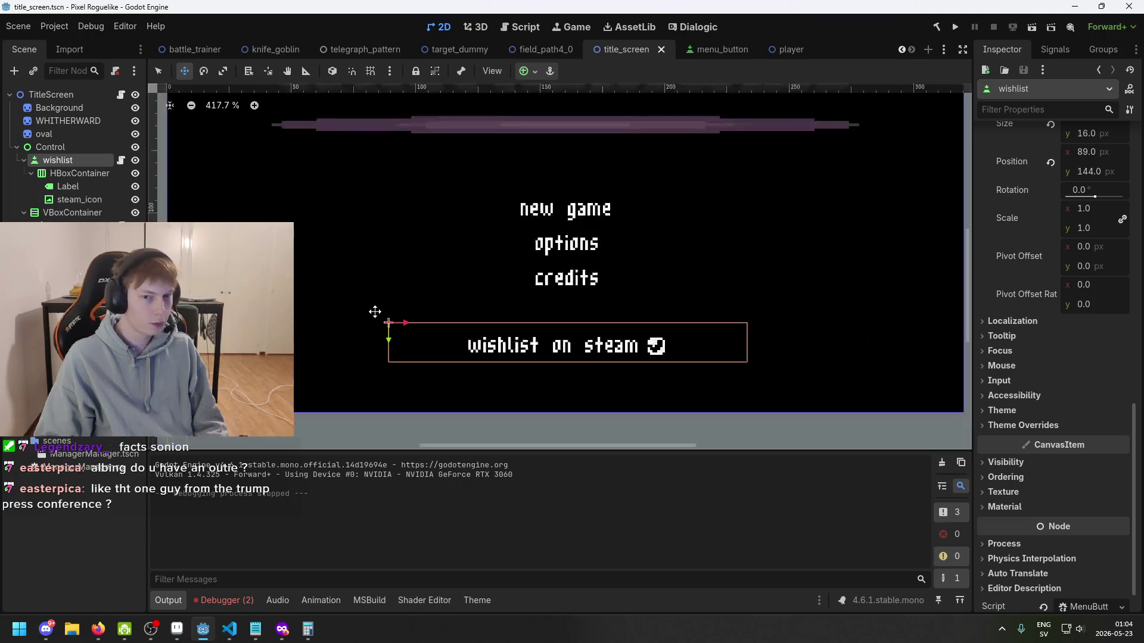
{"action": "key", "text": "ctrl+s"}
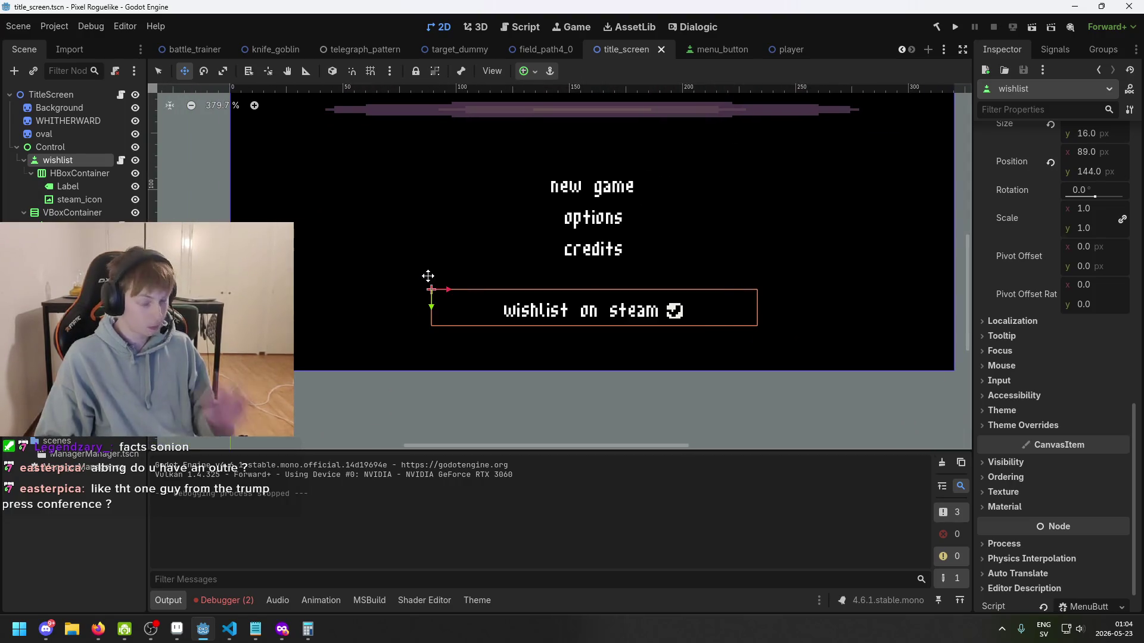
{"action": "left_click", "coordinate": [67, 185]}
{"action": "left_click", "coordinate": [74, 157]}
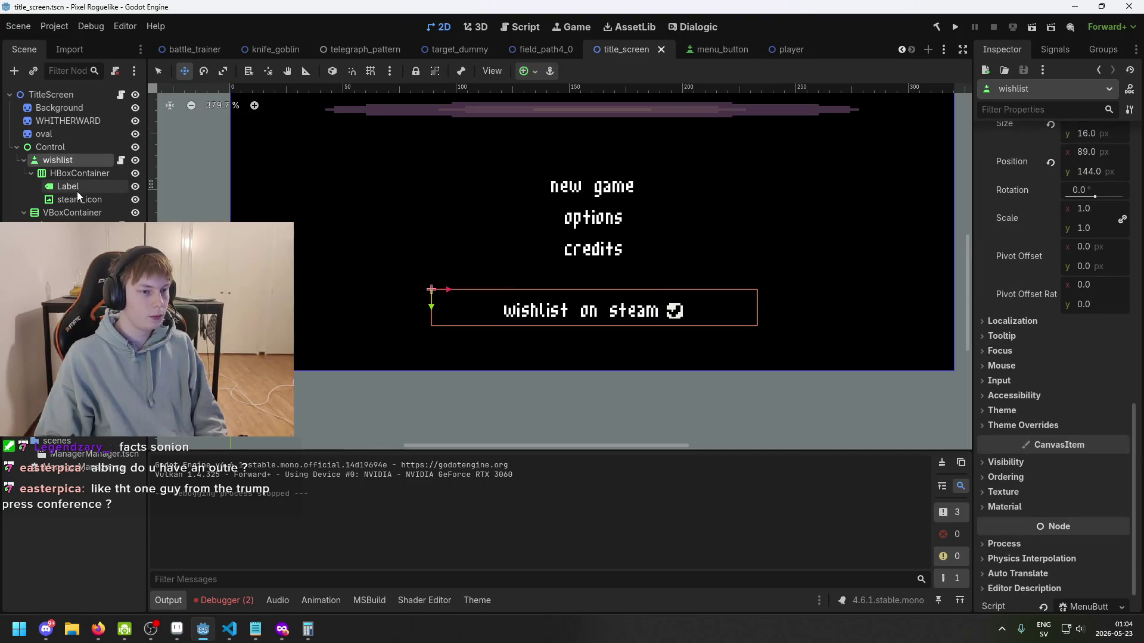
{"action": "left_click", "coordinate": [80, 200]}
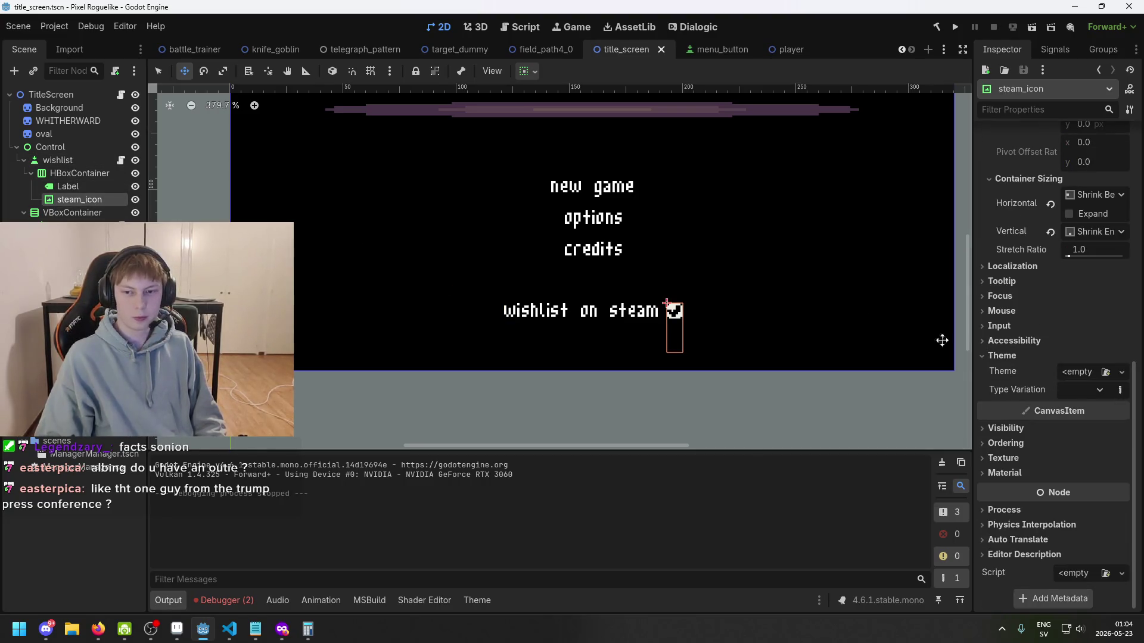
{"action": "left_click", "coordinate": [589, 271]}
{"action": "scroll", "coordinate": [1094, 360], "scroll_direction": "down", "scroll_amount": 5}
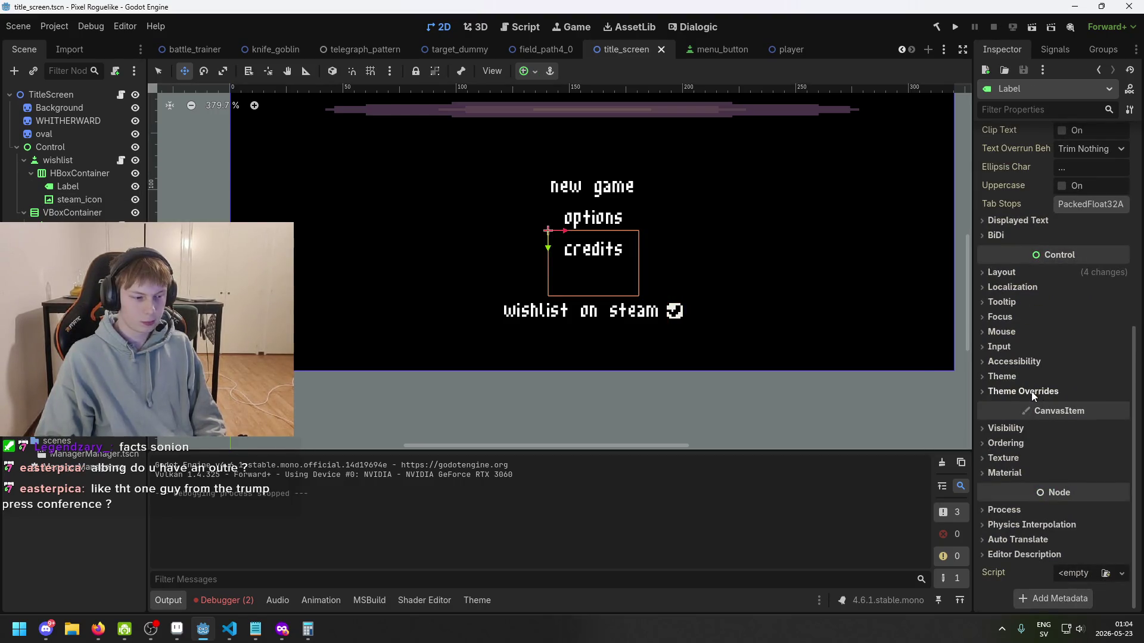
{"action": "left_click", "coordinate": [1055, 428]}
{"action": "left_click", "coordinate": [1049, 428]}
{"action": "left_click", "coordinate": [1036, 428]}
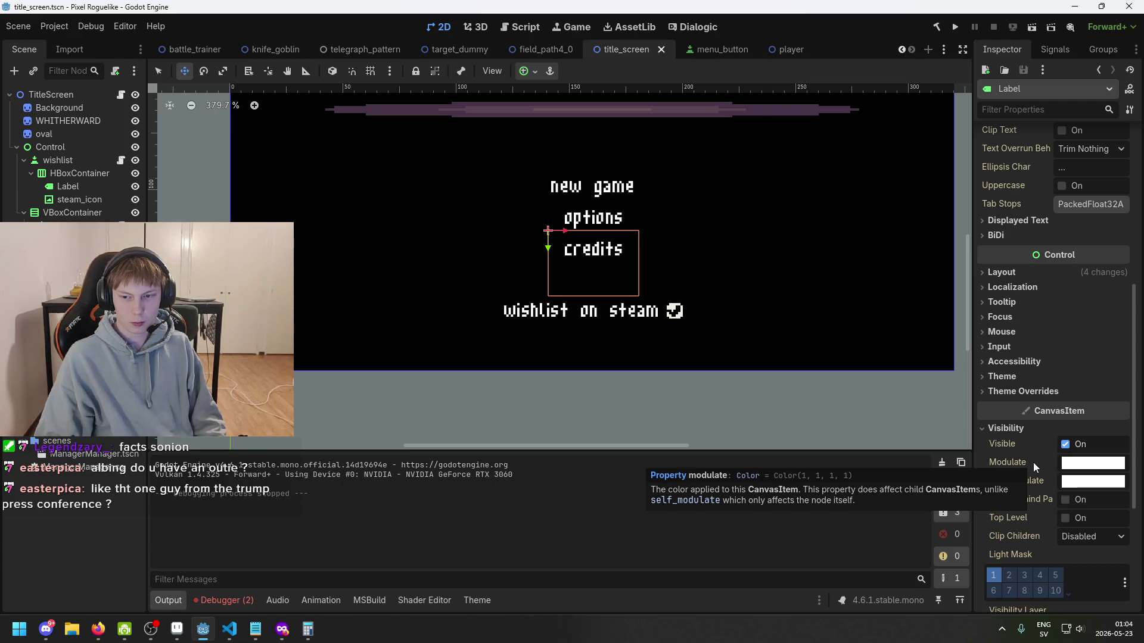
{"action": "left_click", "coordinate": [1075, 464]}
{"action": "mouse_move", "coordinate": [1026, 299]}
{"action": "left_mouse_down"}
{"action": "mouse_move", "coordinate": [985, 286]}
{"action": "mouse_move", "coordinate": [1081, 297]}
{"action": "mouse_move", "coordinate": [964, 316]}
{"action": "left_mouse_up"}
{"action": "left_click", "coordinate": [1018, 252]}
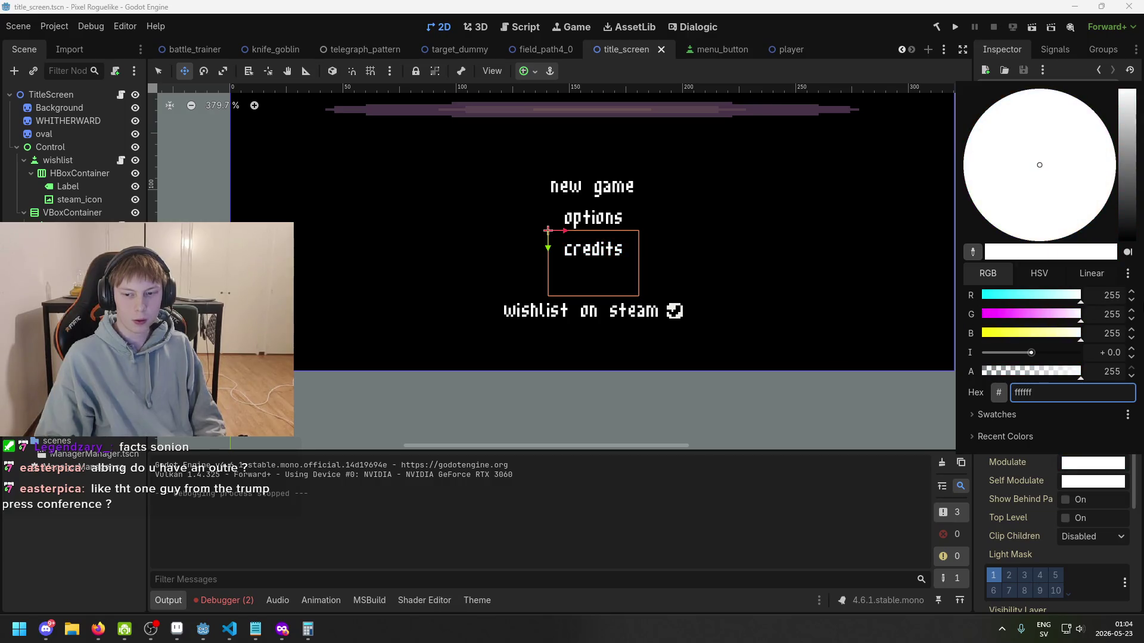
{"action": "left_click", "coordinate": [763, 182]}
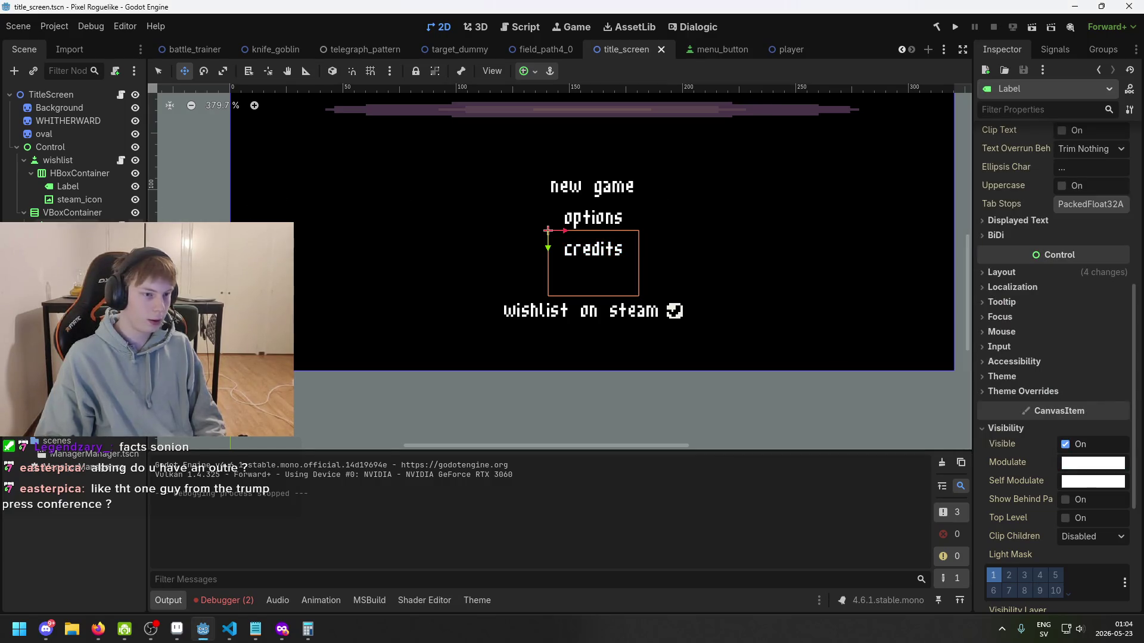
{"action": "left_click", "coordinate": [1083, 466]}
{"action": "left_click", "coordinate": [1082, 469]}
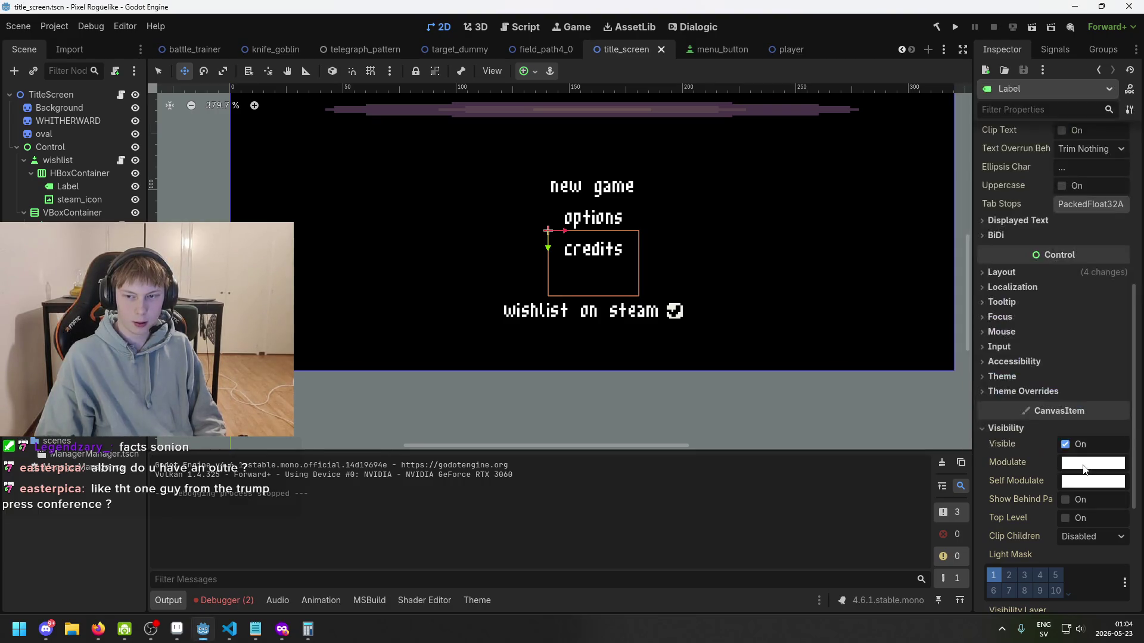
{"action": "left_click", "coordinate": [79, 199]}
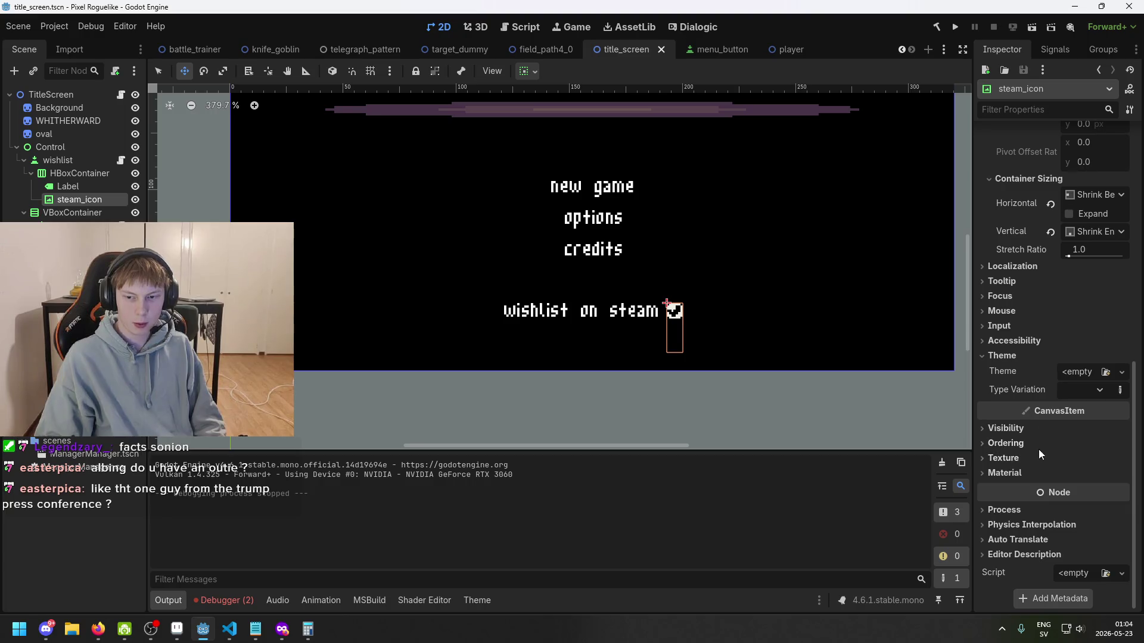
{"action": "left_click", "coordinate": [1039, 427]}
{"action": "left_click", "coordinate": [1090, 465]}
{"action": "mouse_move", "coordinate": [1047, 317]}
{"action": "left_mouse_down"}
{"action": "mouse_move", "coordinate": [1021, 321]}
{"action": "mouse_move", "coordinate": [1134, 321]}
{"action": "left_mouse_up"}
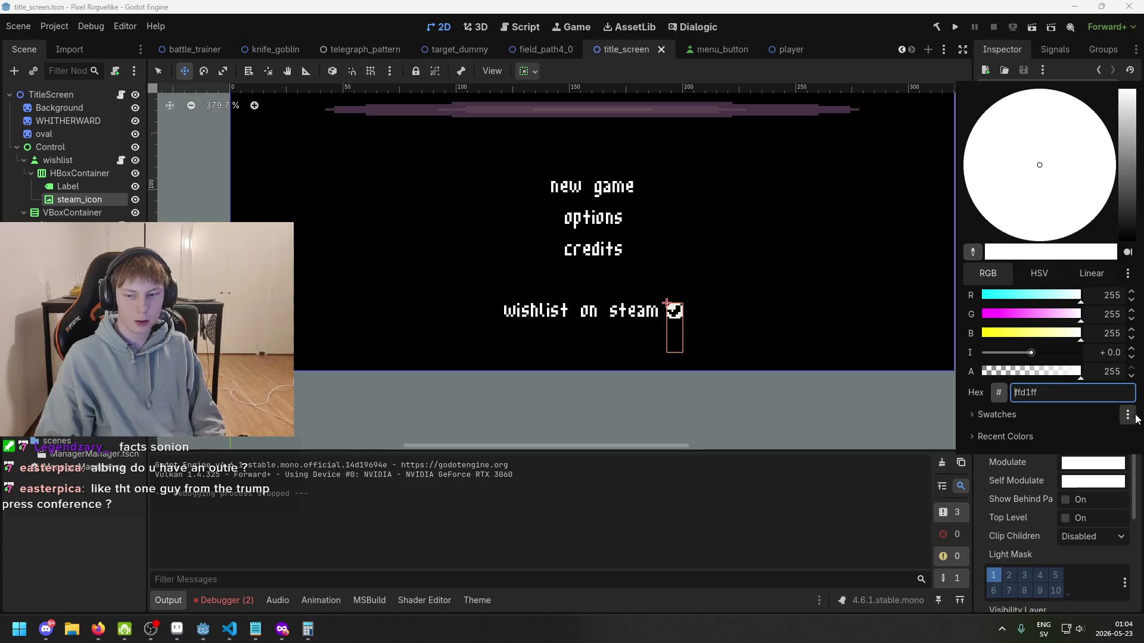
{"action": "left_click", "coordinate": [1088, 470]}
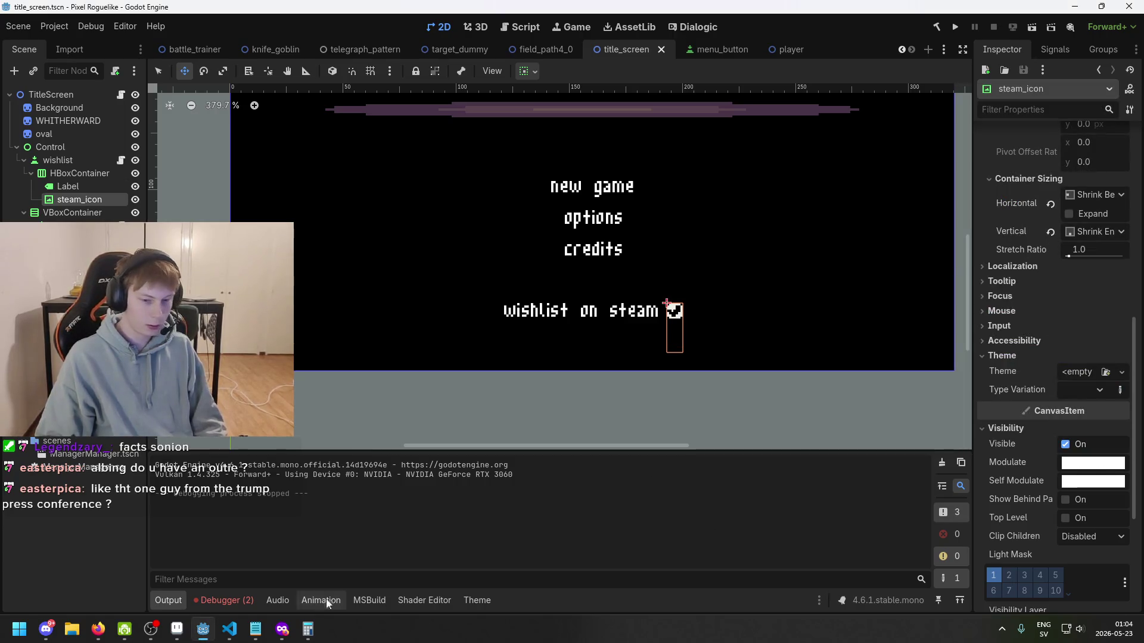
{"action": "left_click", "coordinate": [236, 635]}
- Change line 8 to 'CanvasItem[] visuals' and save MenuButton.cs
{"action": "double_click", "coordinate": [246, 130]}
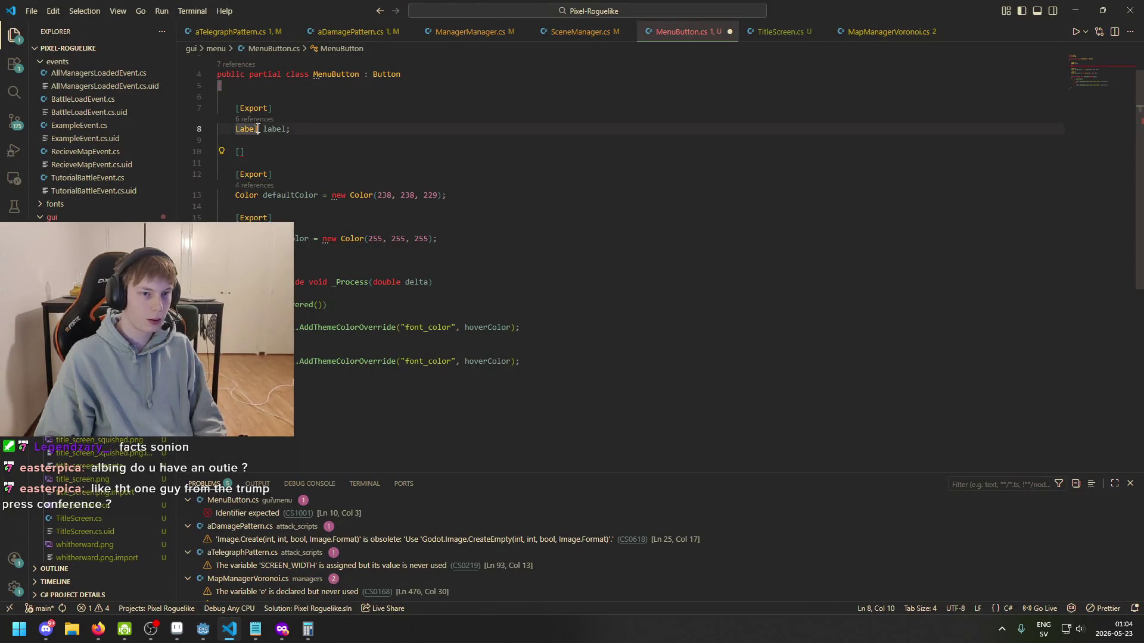
{"action": "type", "text": "Cav"}
{"action": "key", "text": "BackSpace"}
{"action": "type", "text": "nvasI"}
{"action": "key", "text": "Tab"}
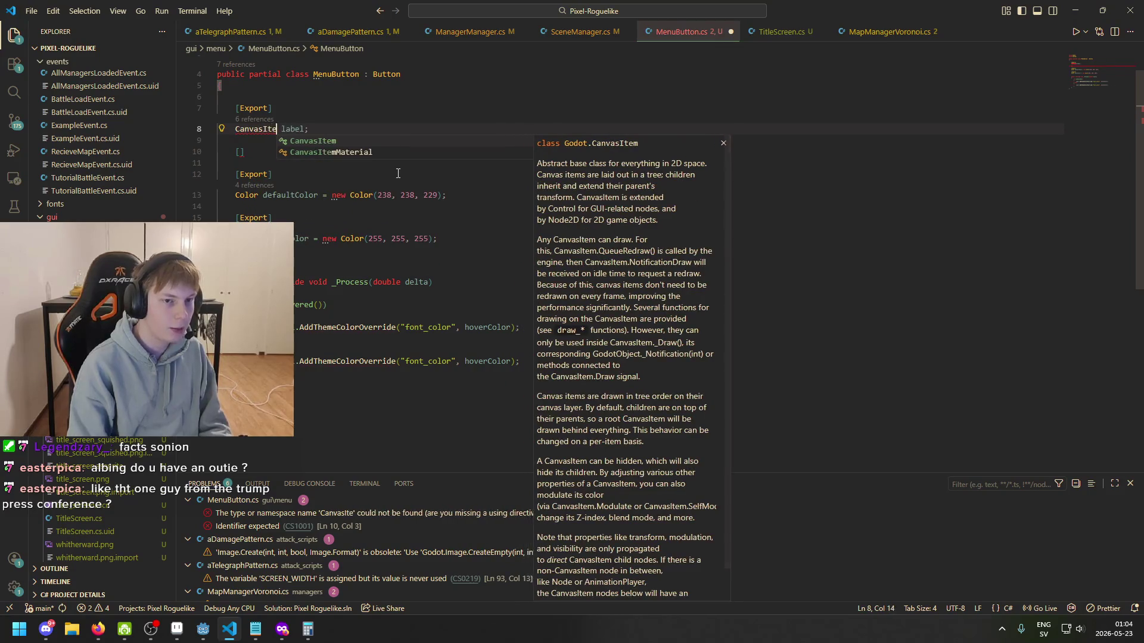
{"action": "type", "text": "["}
{"action": "key", "text": "Right"}
{"action": "key", "text": "Right"}
{"action": "key", "text": "ctrl+shift+Right"}
{"action": "type", "text": "canv"}
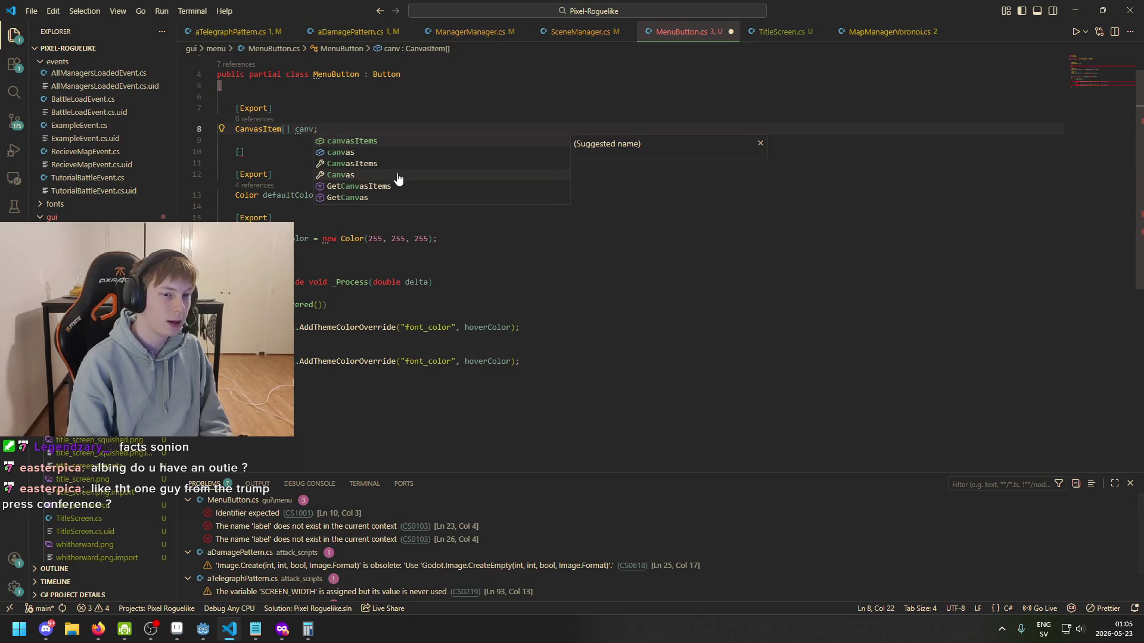
{"action": "key", "text": "ctrl+BackSpace"}
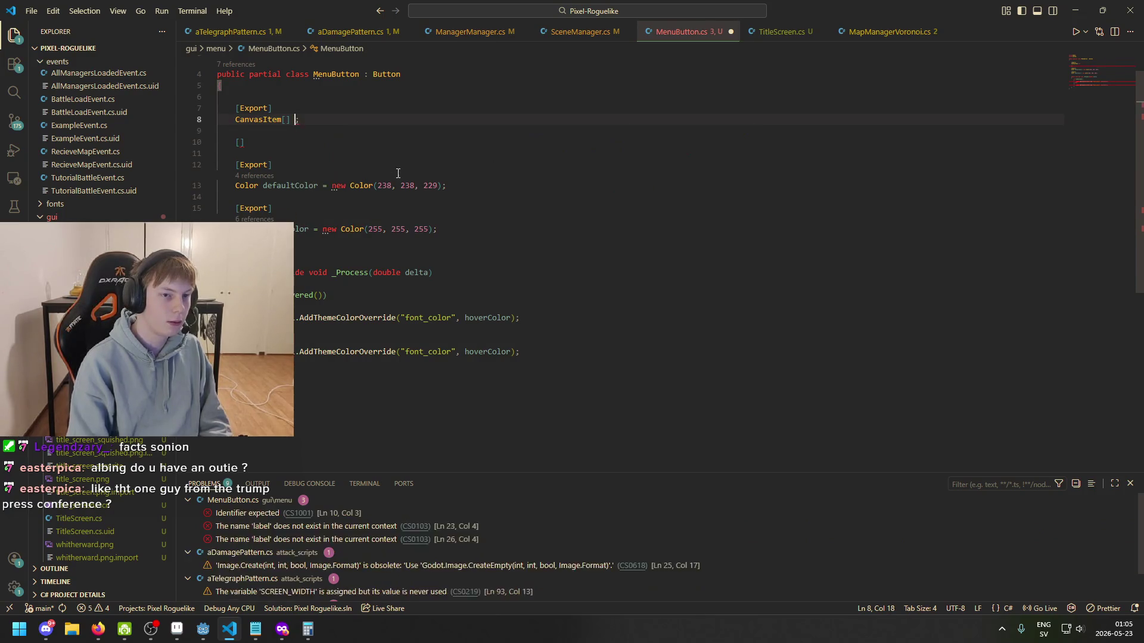
{"action": "type", "text": "visuals"}
{"action": "key", "text": "ctrl+s"}
- Start a 'foreach (CanvasItem visual in collection)' loop in _Process using the foreach snippet
{"action": "key", "text": "ctrl+shift+Left"}
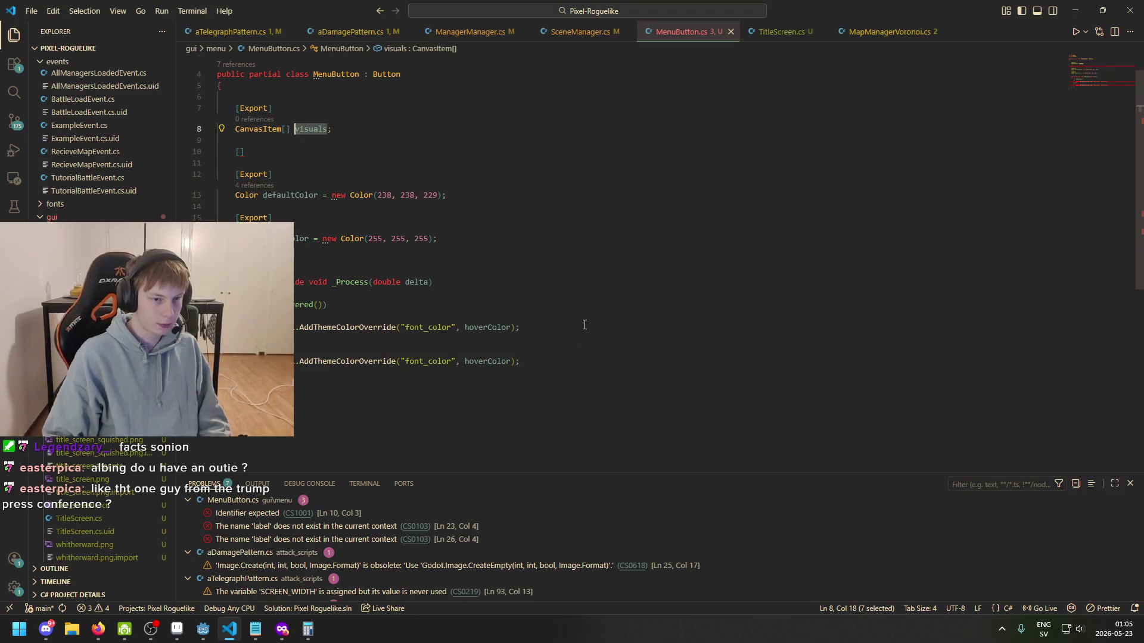
{"action": "key", "text": "Return"}
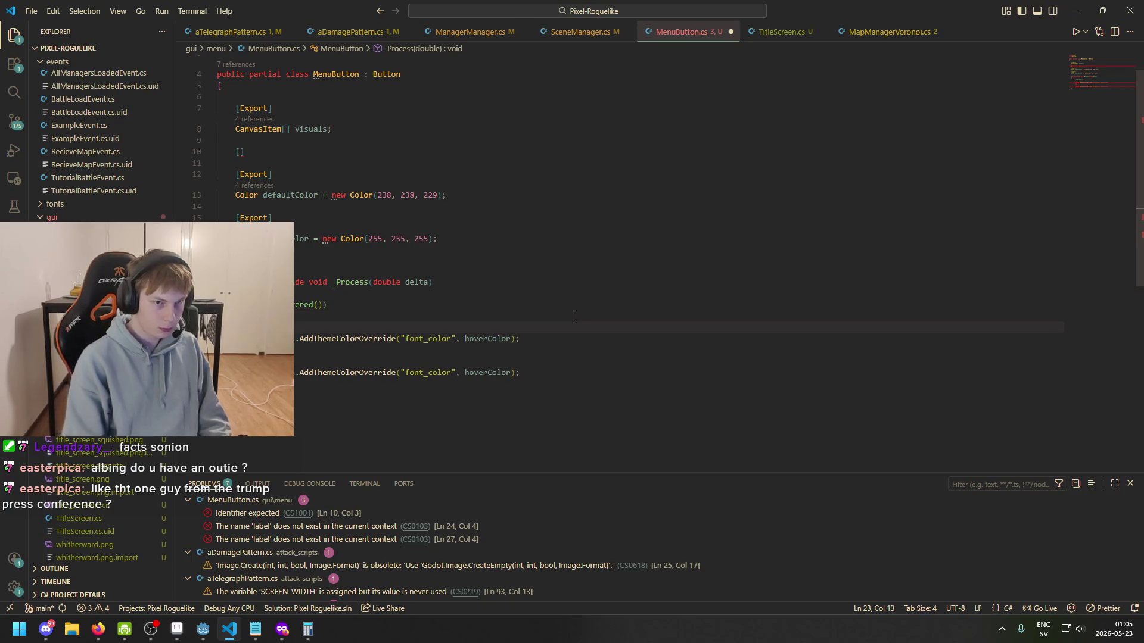
{"action": "type", "text": "foreac"}
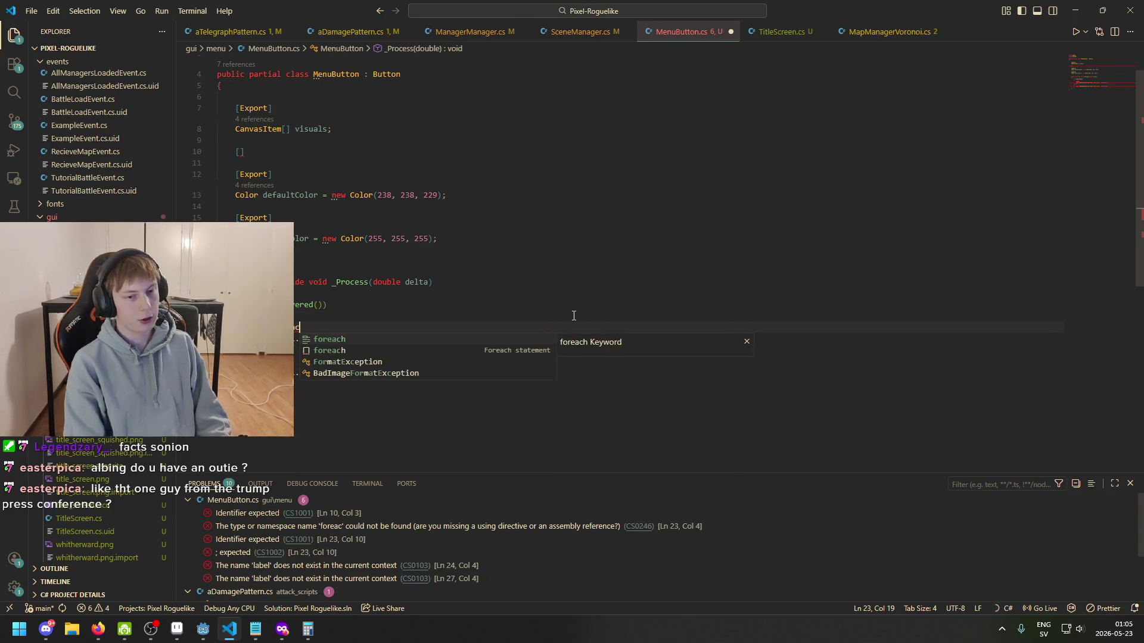
{"action": "type", "text": "h"}
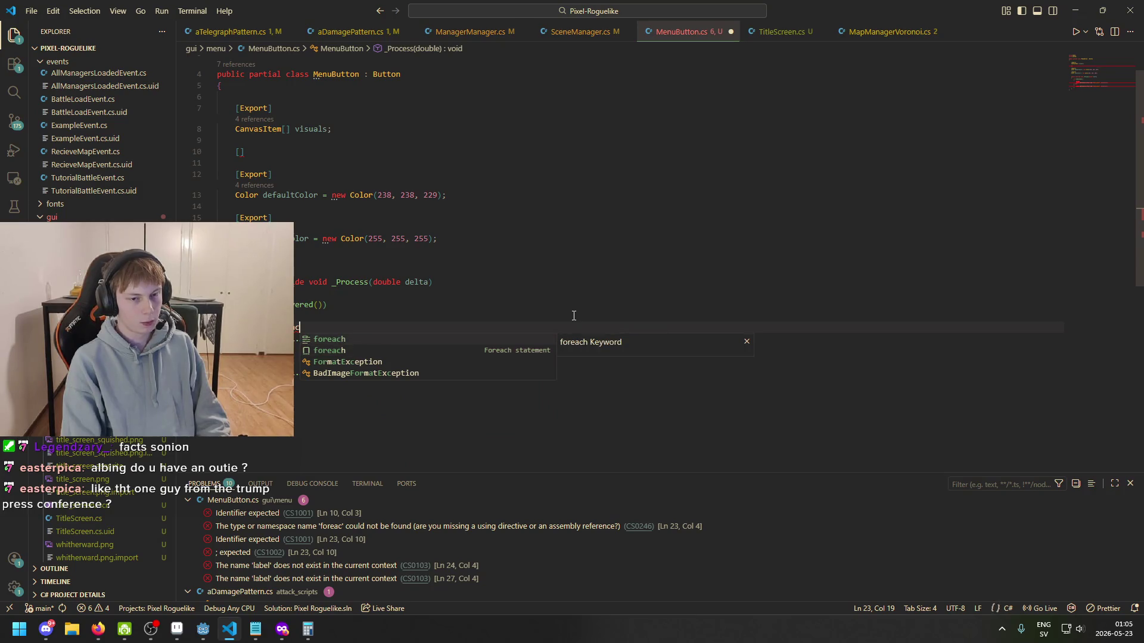
{"action": "key", "text": "Escape"}
{"action": "key", "text": "ctrl+space"}
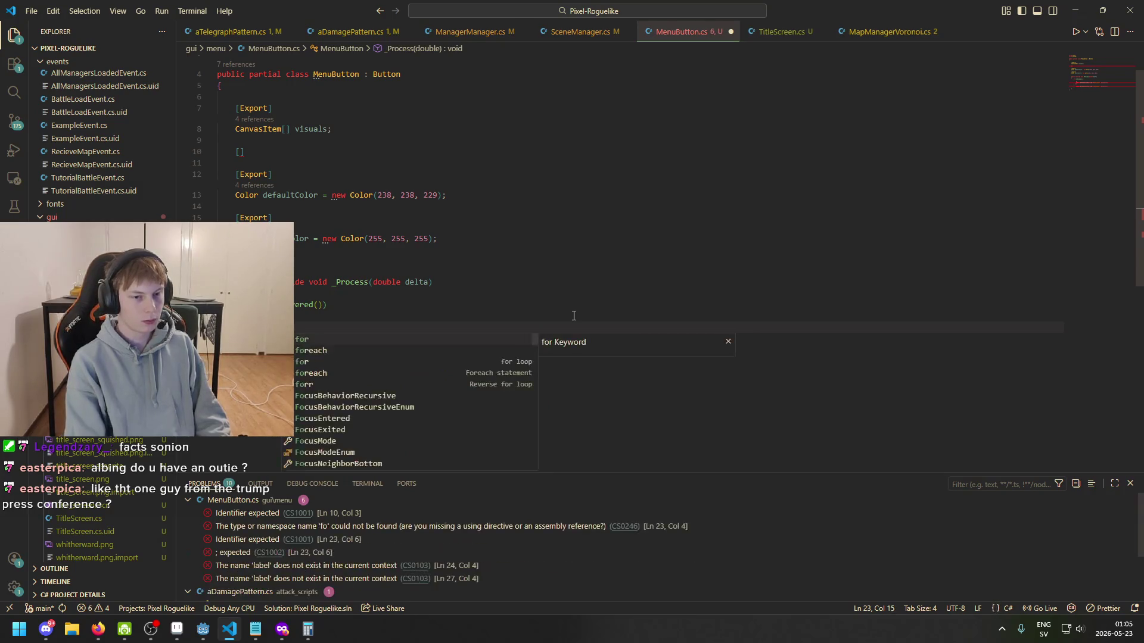
{"action": "key", "text": "Tab"}
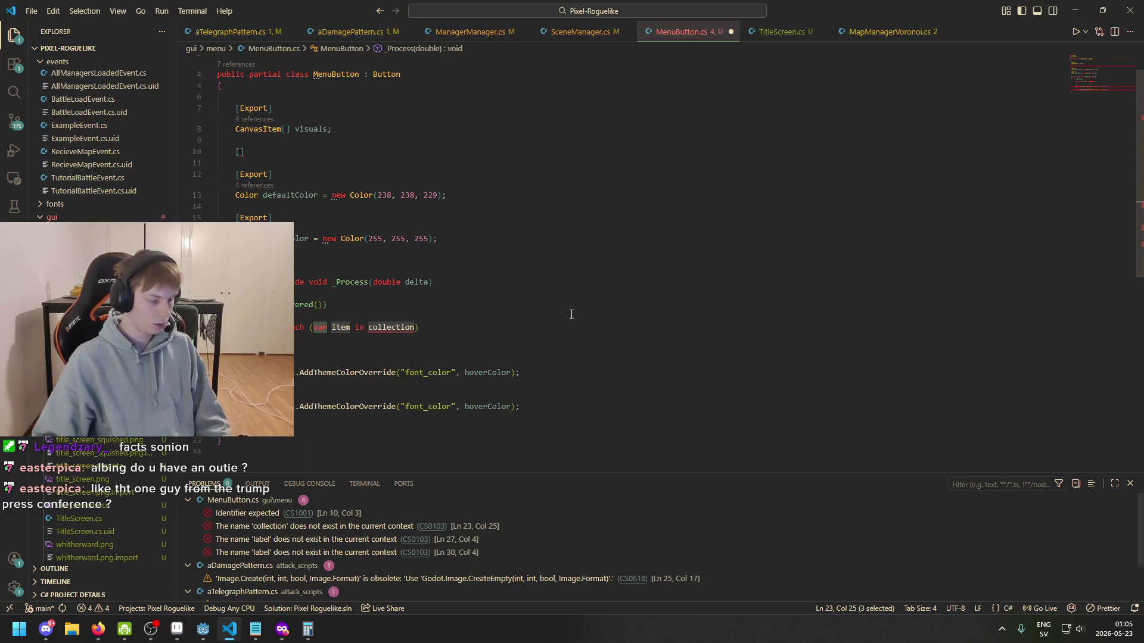
{"action": "type", "text": "CanvasI"}
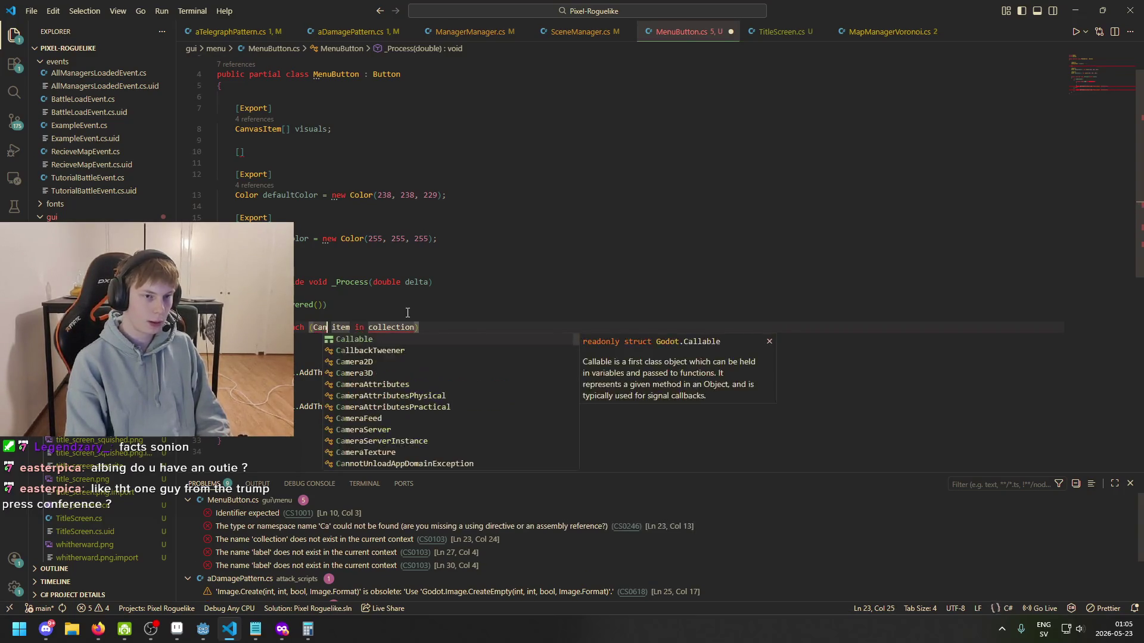
{"action": "key", "text": "Tab"}
{"action": "key", "text": "Tab"}
{"action": "type", "text": "visual"}
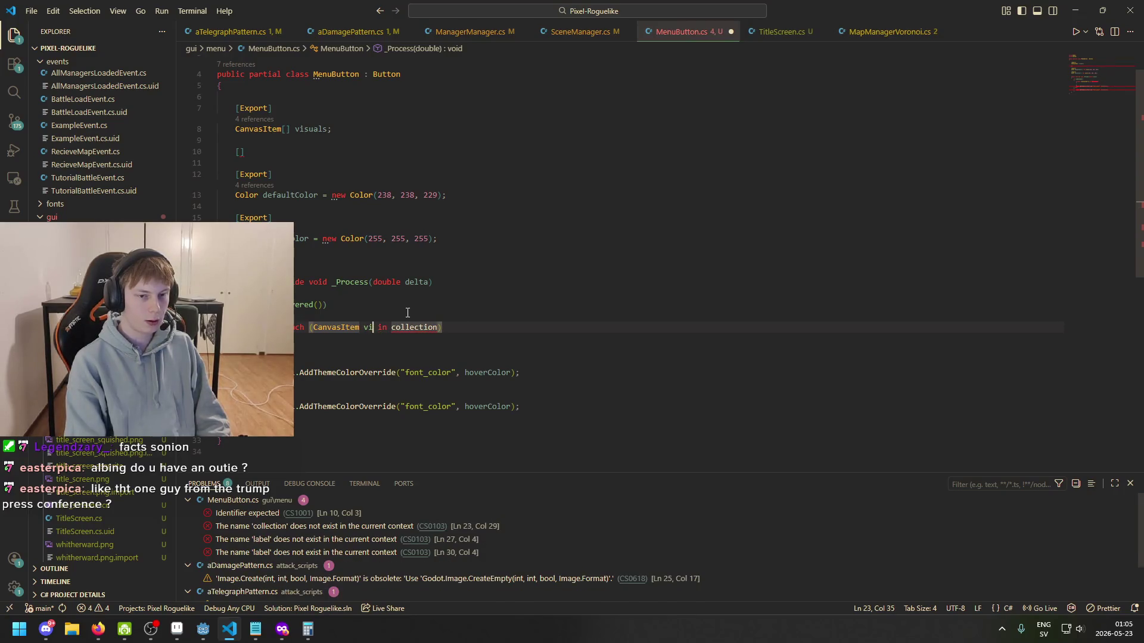